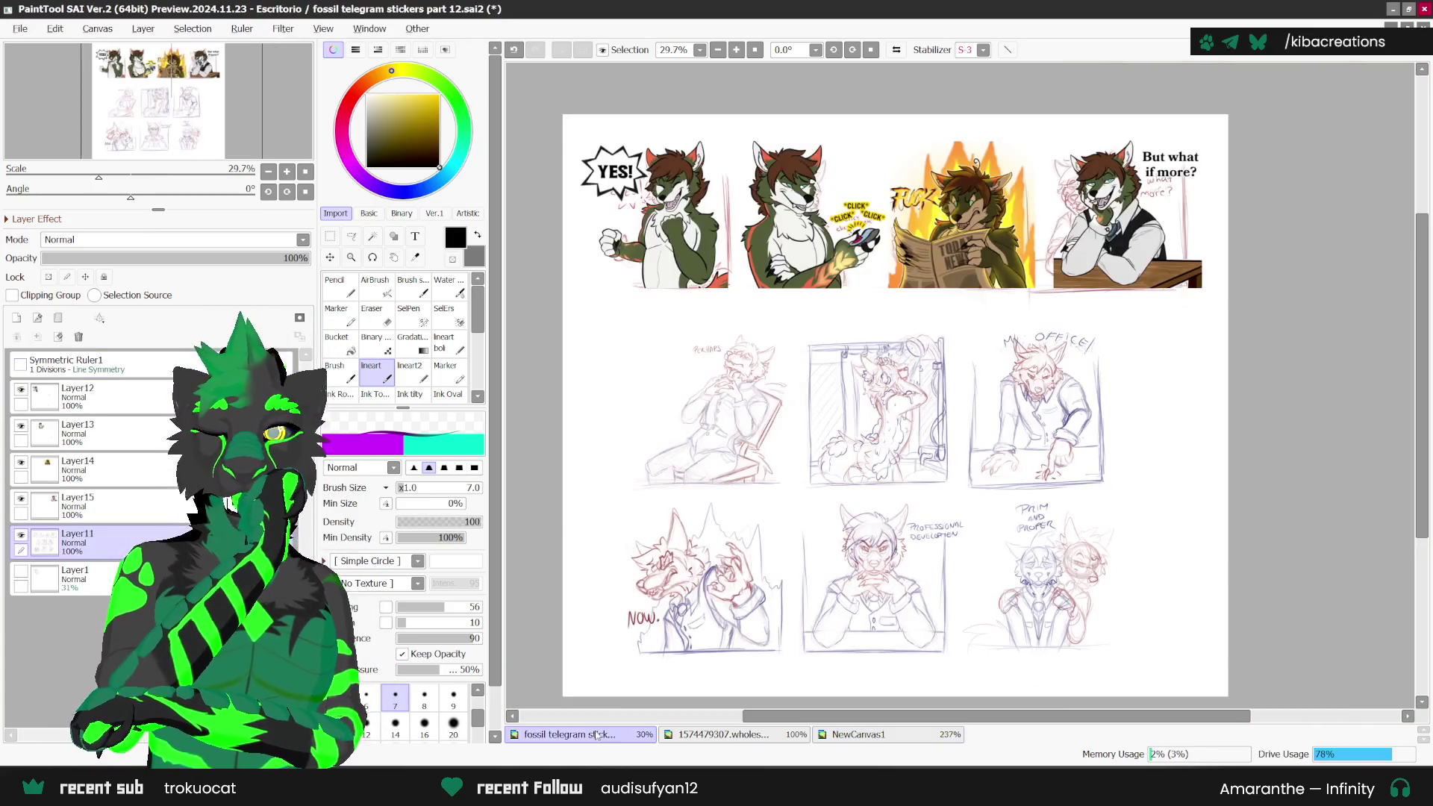
Step: Look over the fossil telegram stickers sheet, then return to the wolf-in-vest sketch
{"action": "left_click", "coordinate": [597, 734]}
{"action": "scroll", "coordinate": [1038, 325], "scroll_direction": "up", "scroll_amount": 1}
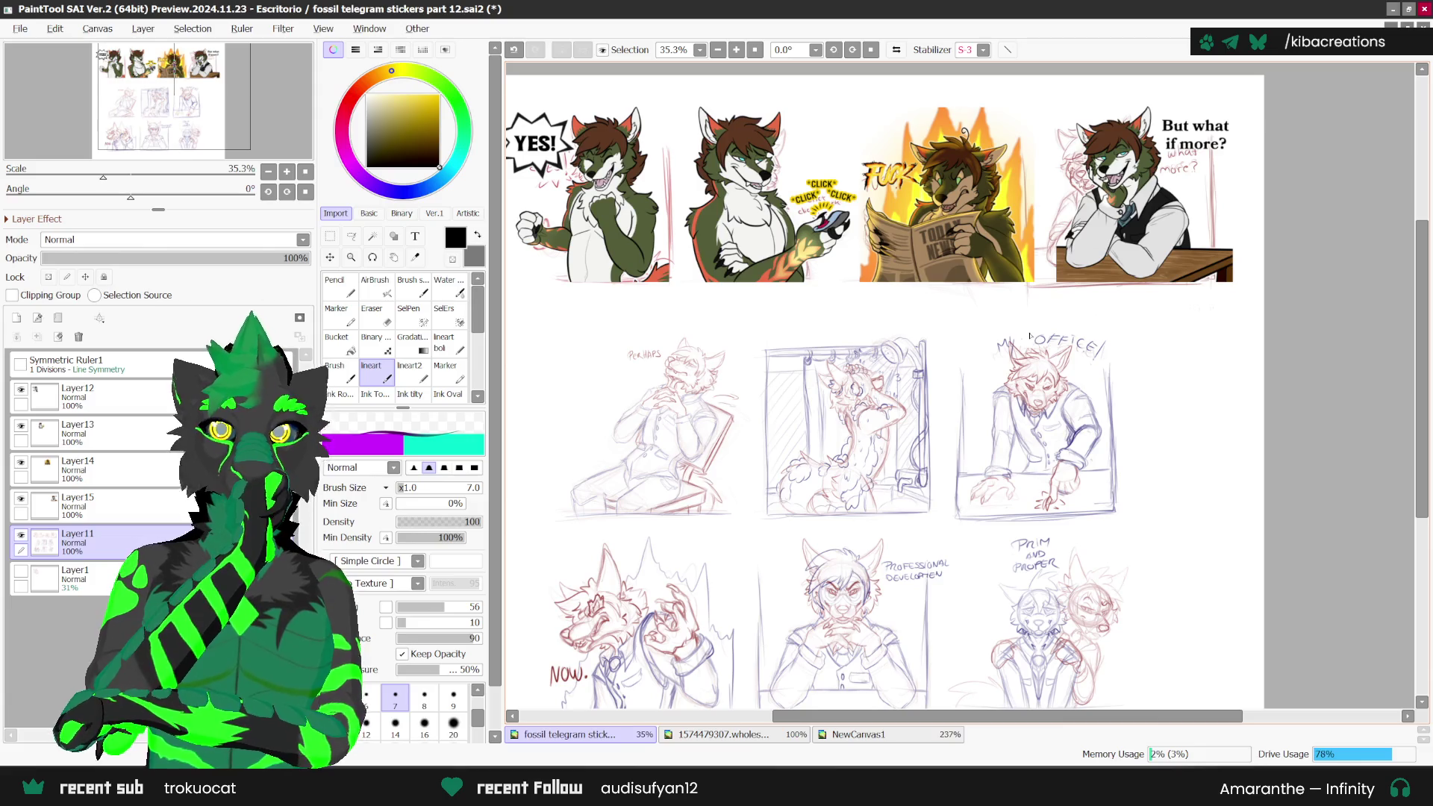
{"action": "scroll", "coordinate": [1030, 336], "scroll_direction": "down", "scroll_amount": 1}
{"action": "scroll", "coordinate": [968, 319], "scroll_direction": "up", "scroll_amount": 1}
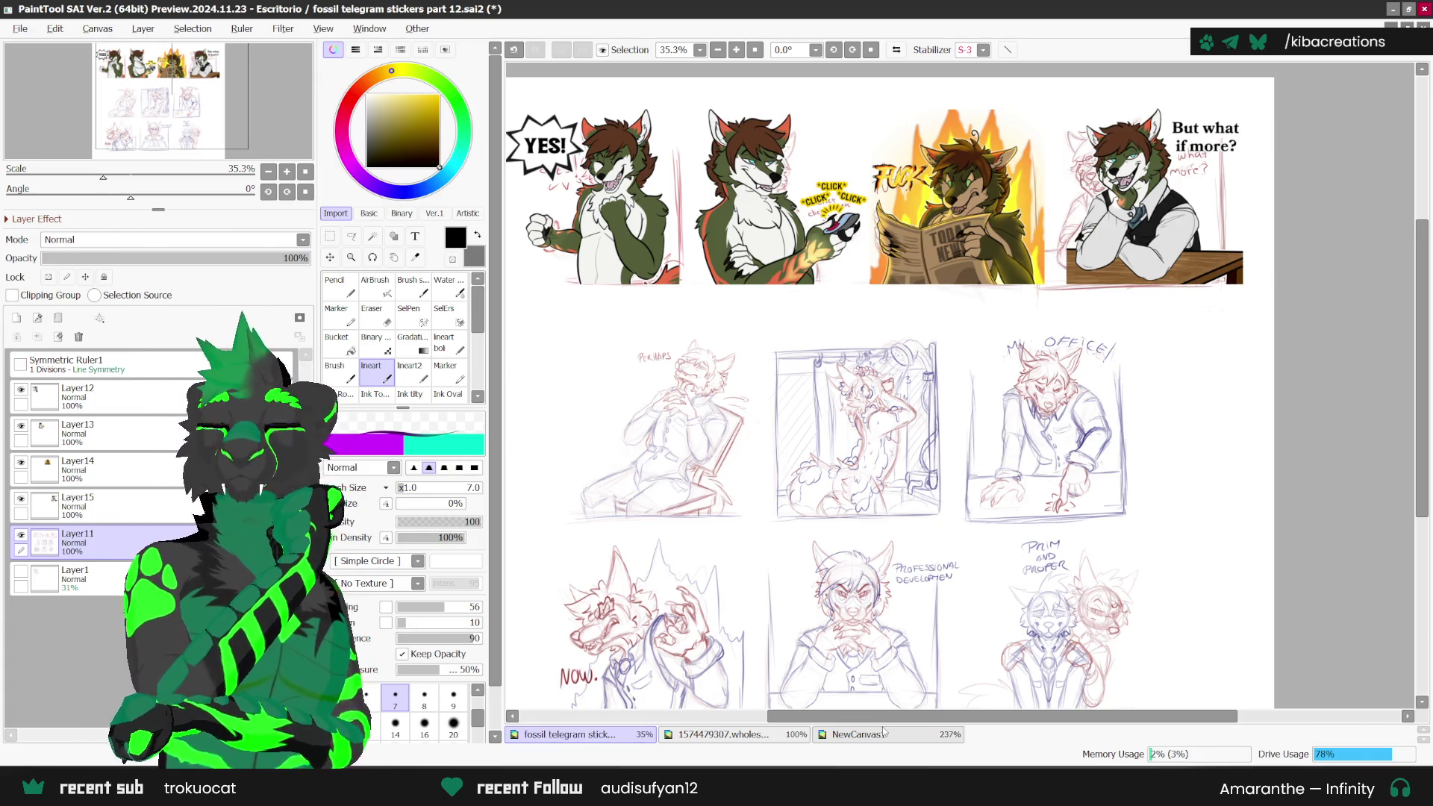
{"action": "left_click", "coordinate": [883, 733]}
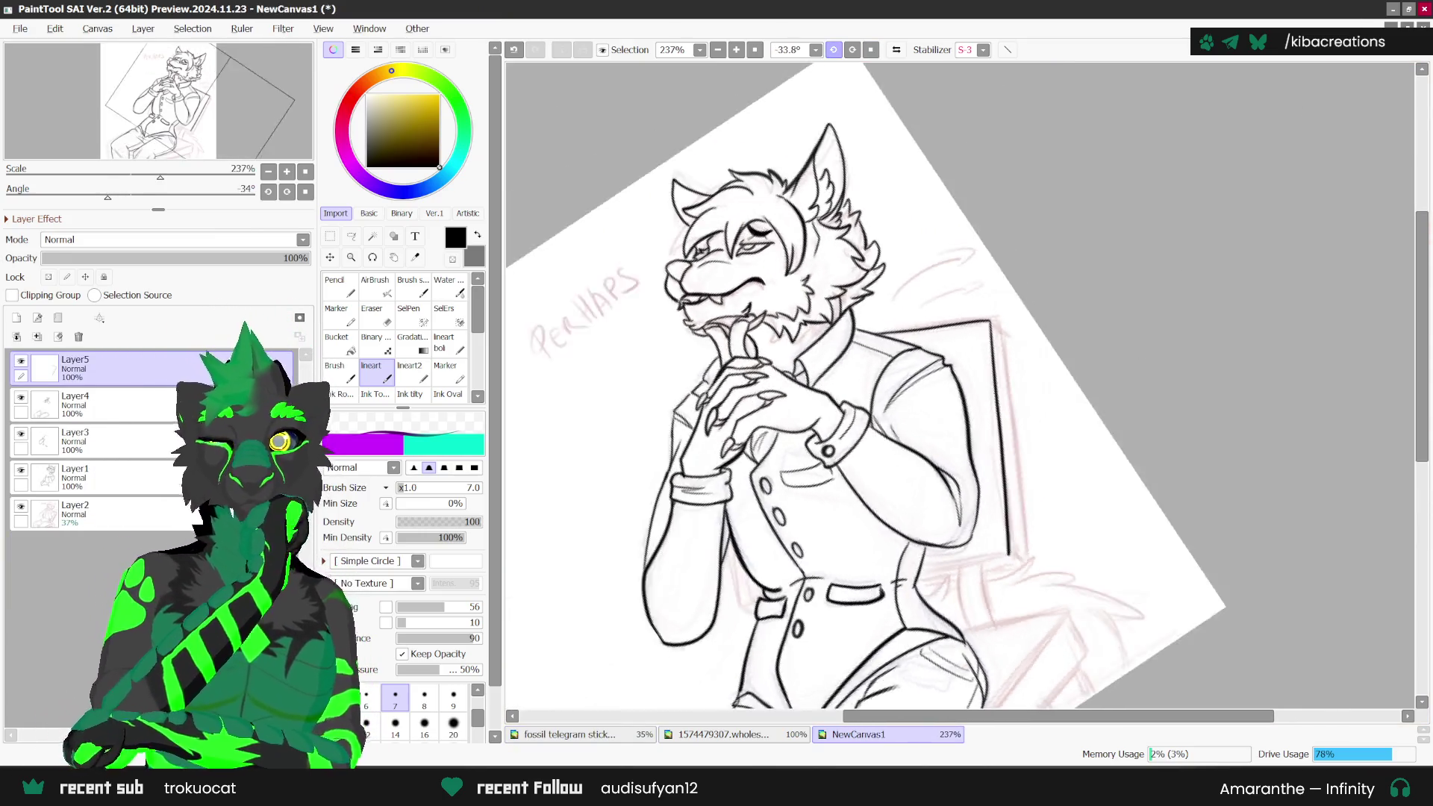
Step: On a tilted, zoomed view, ink the chair back's right corner, a zigzag side line and the chair edge
{"action": "left_click_drag", "start_coordinate": [959, 507], "coordinate": [1082, 412]}
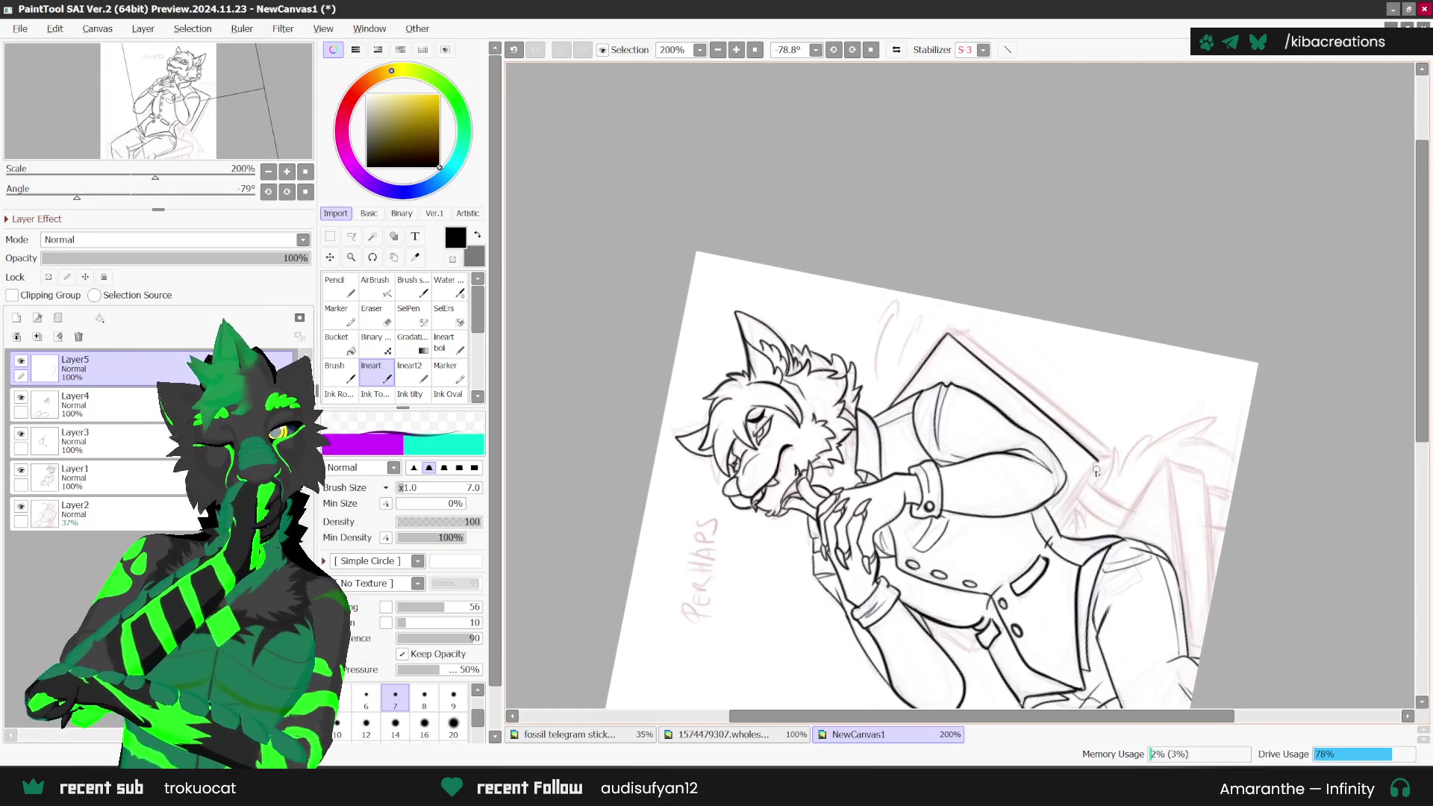
{"action": "scroll", "coordinate": [1076, 505], "scroll_direction": "up", "scroll_amount": 1}
{"action": "scroll", "coordinate": [1076, 504], "scroll_direction": "up", "scroll_amount": 2}
{"action": "scroll", "coordinate": [1075, 504], "scroll_direction": "up", "scroll_amount": 2}
{"action": "mouse_move", "coordinate": [1023, 550]}
{"action": "left_mouse_down"}
{"action": "mouse_move", "coordinate": [1127, 412]}
{"action": "mouse_move", "coordinate": [1019, 559]}
{"action": "left_mouse_up"}
{"action": "key", "text": "ctrl+z"}
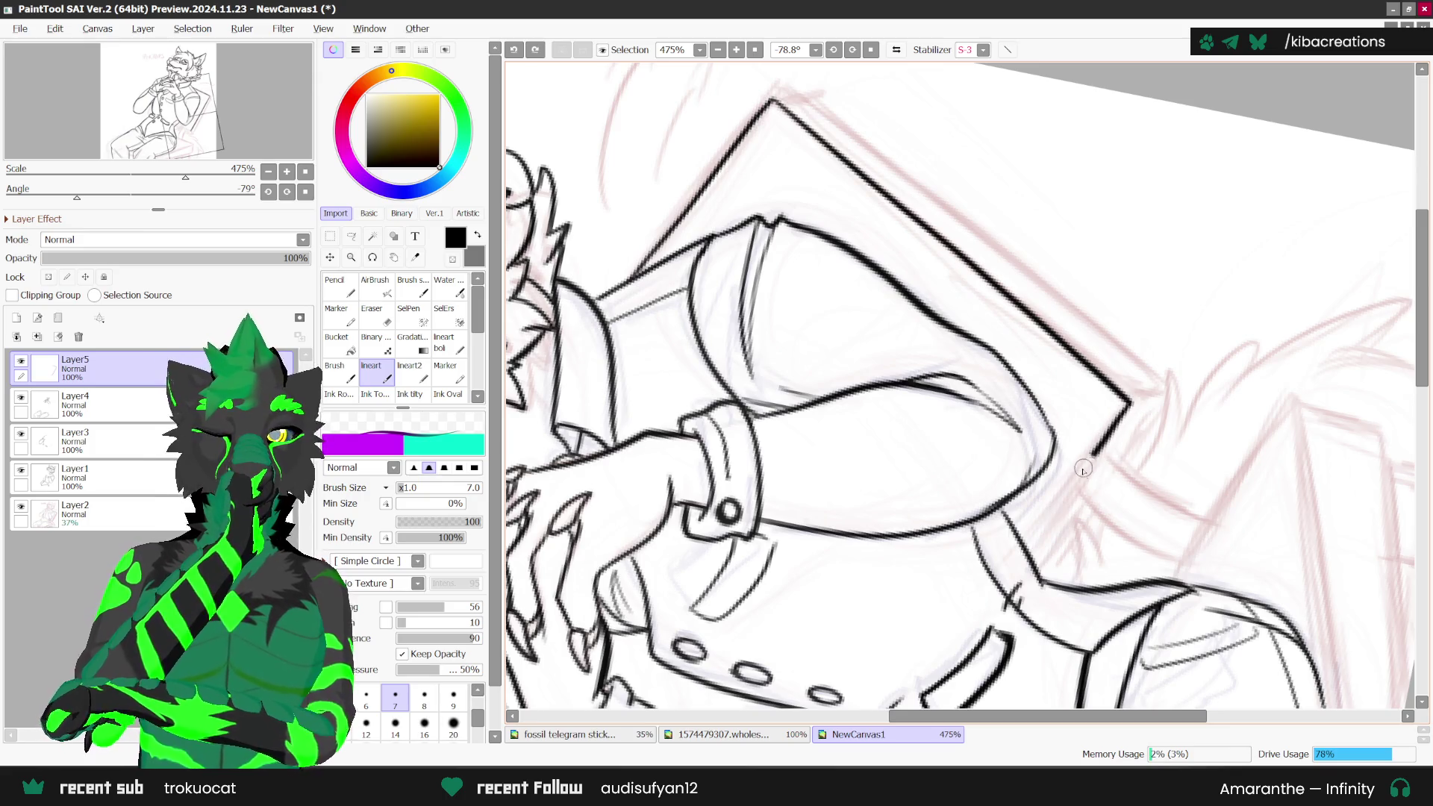
{"action": "scroll", "coordinate": [1088, 455], "scroll_direction": "down", "scroll_amount": 3}
{"action": "scroll", "coordinate": [1064, 547], "scroll_direction": "up", "scroll_amount": 3}
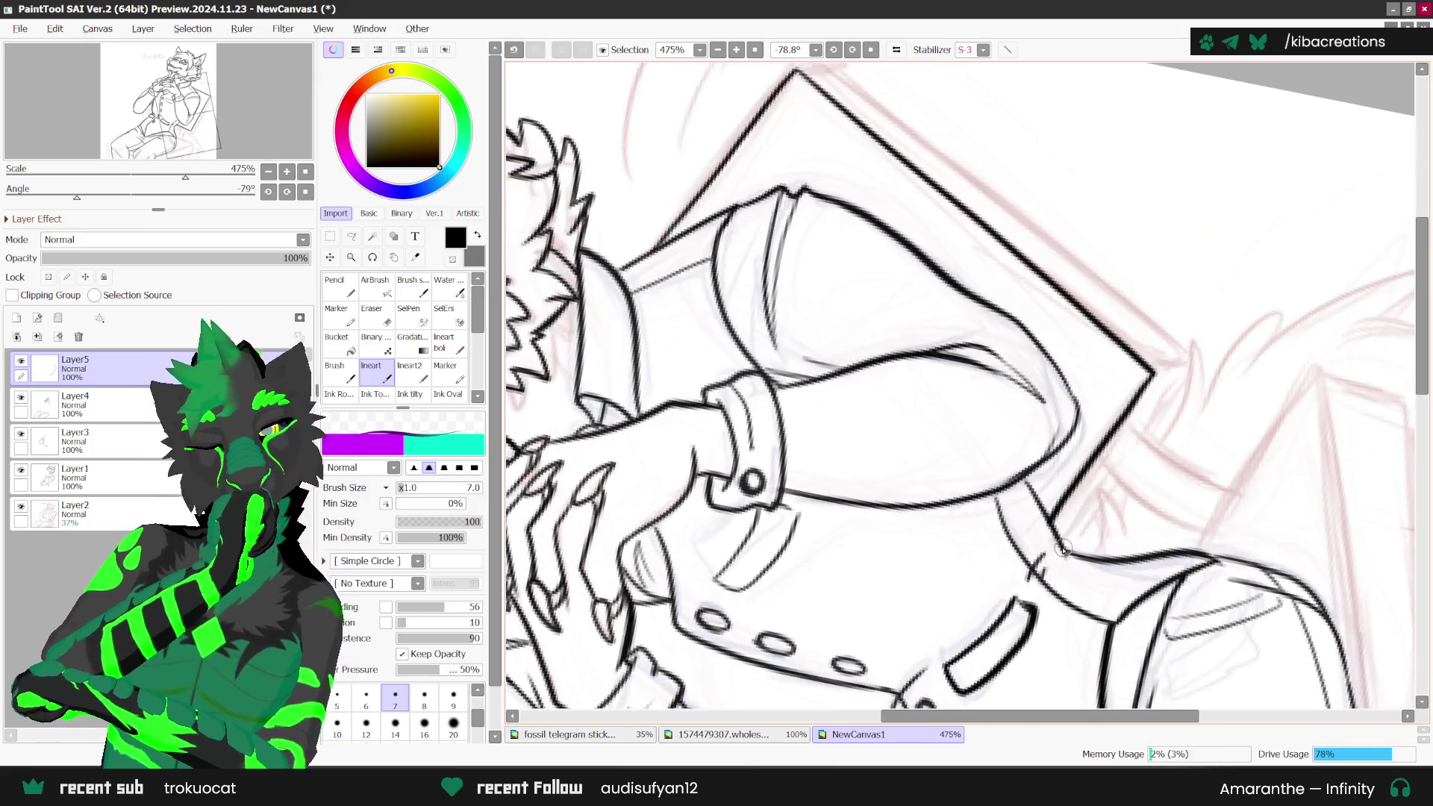
{"action": "left_click_drag", "start_coordinate": [1096, 556], "coordinate": [1125, 489]}
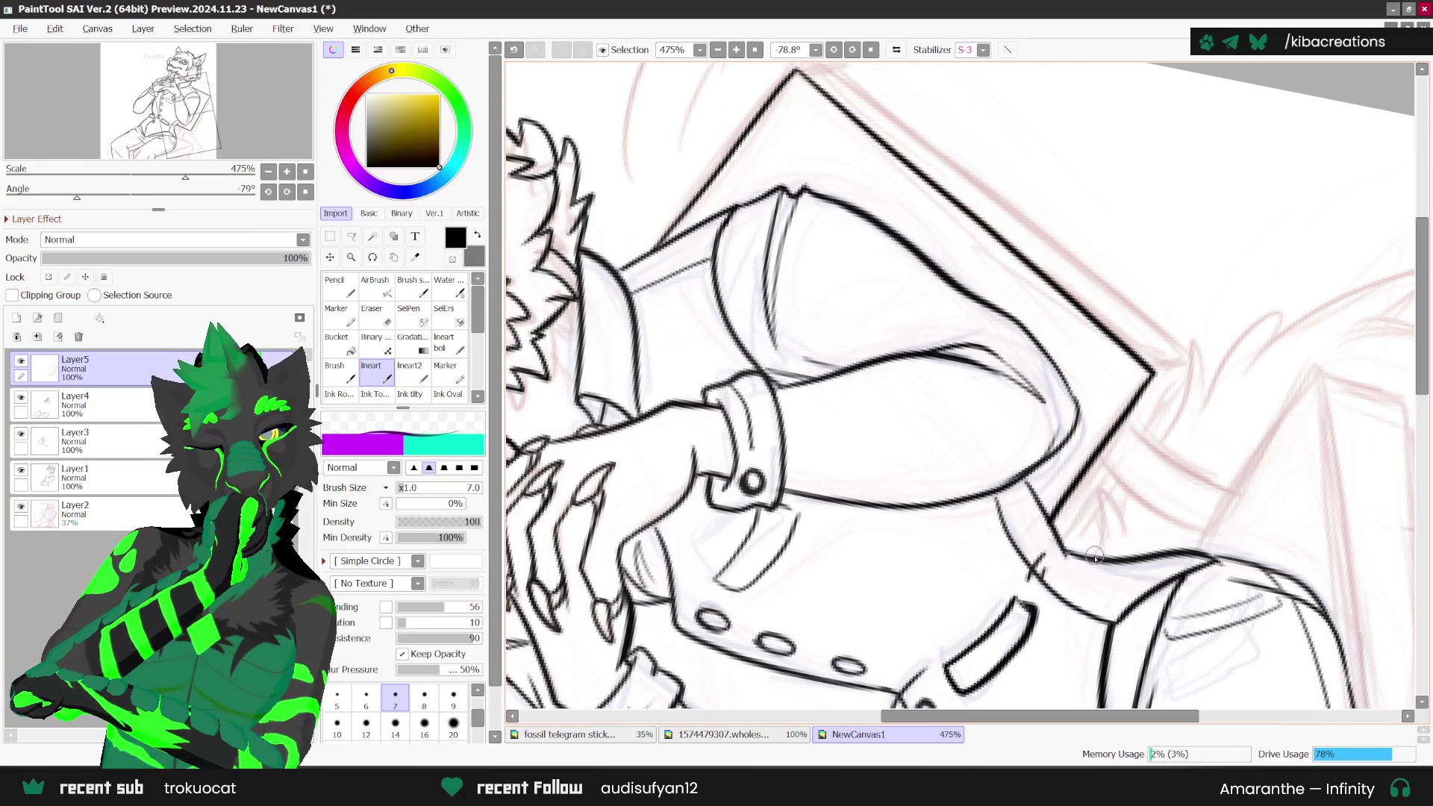
{"action": "left_click_drag", "start_coordinate": [1070, 535], "coordinate": [1104, 492]}
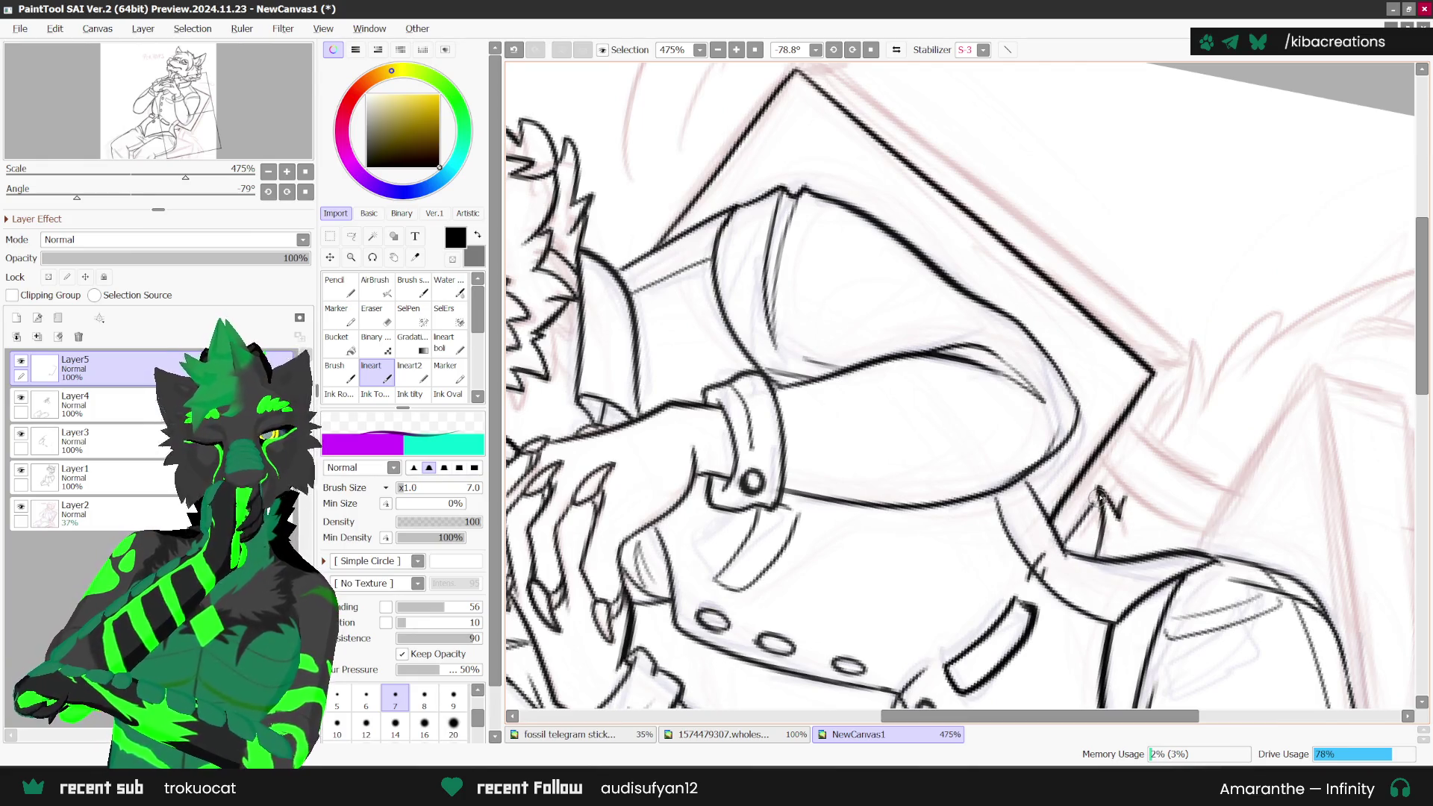
{"action": "key", "text": "ctrl+z"}
{"action": "left_click_drag", "start_coordinate": [1065, 537], "coordinate": [1106, 489]}
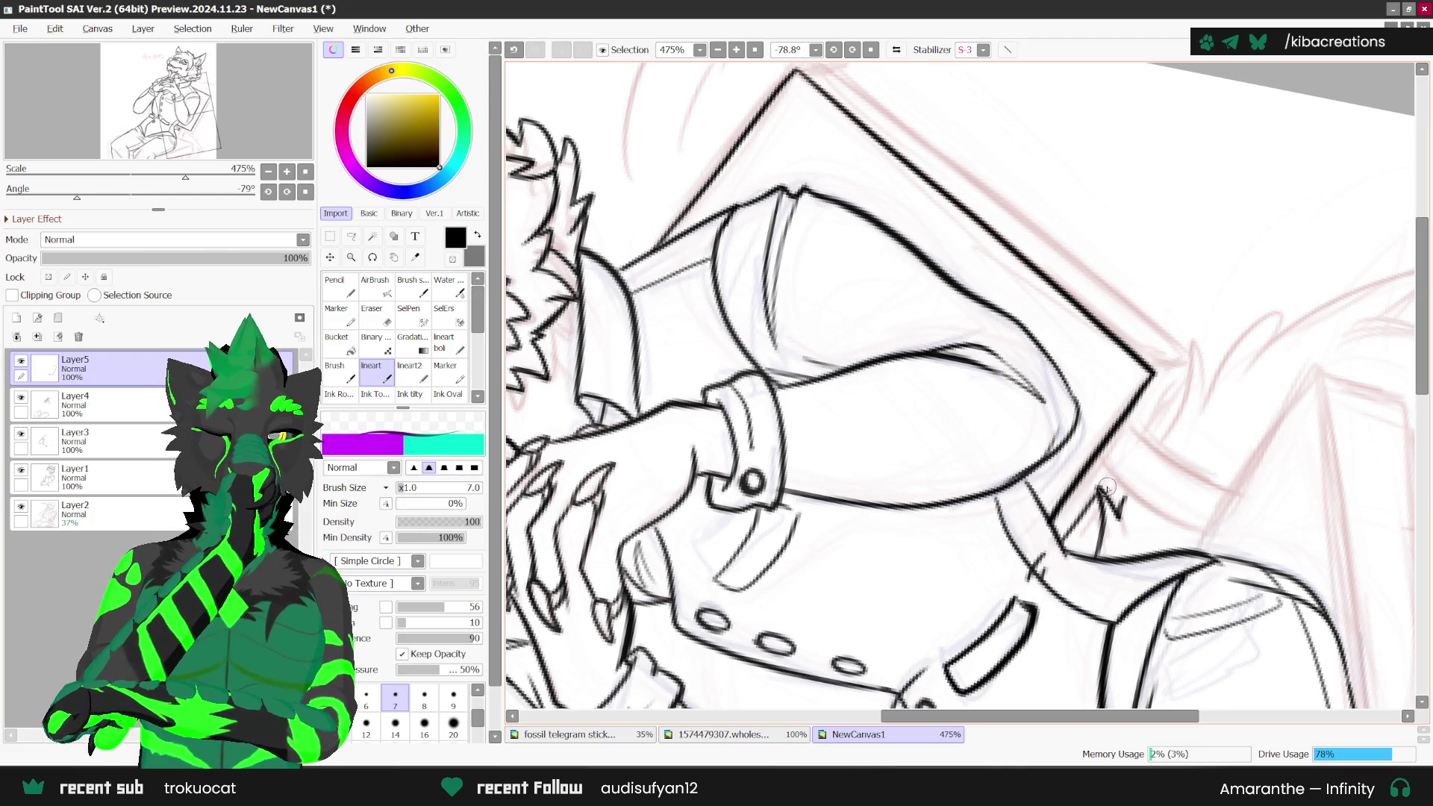
Step: With the view upright, ink the chair's outer edge and two curved lines below its lower corner
{"action": "scroll", "coordinate": [1059, 500], "scroll_direction": "down", "scroll_amount": 1}
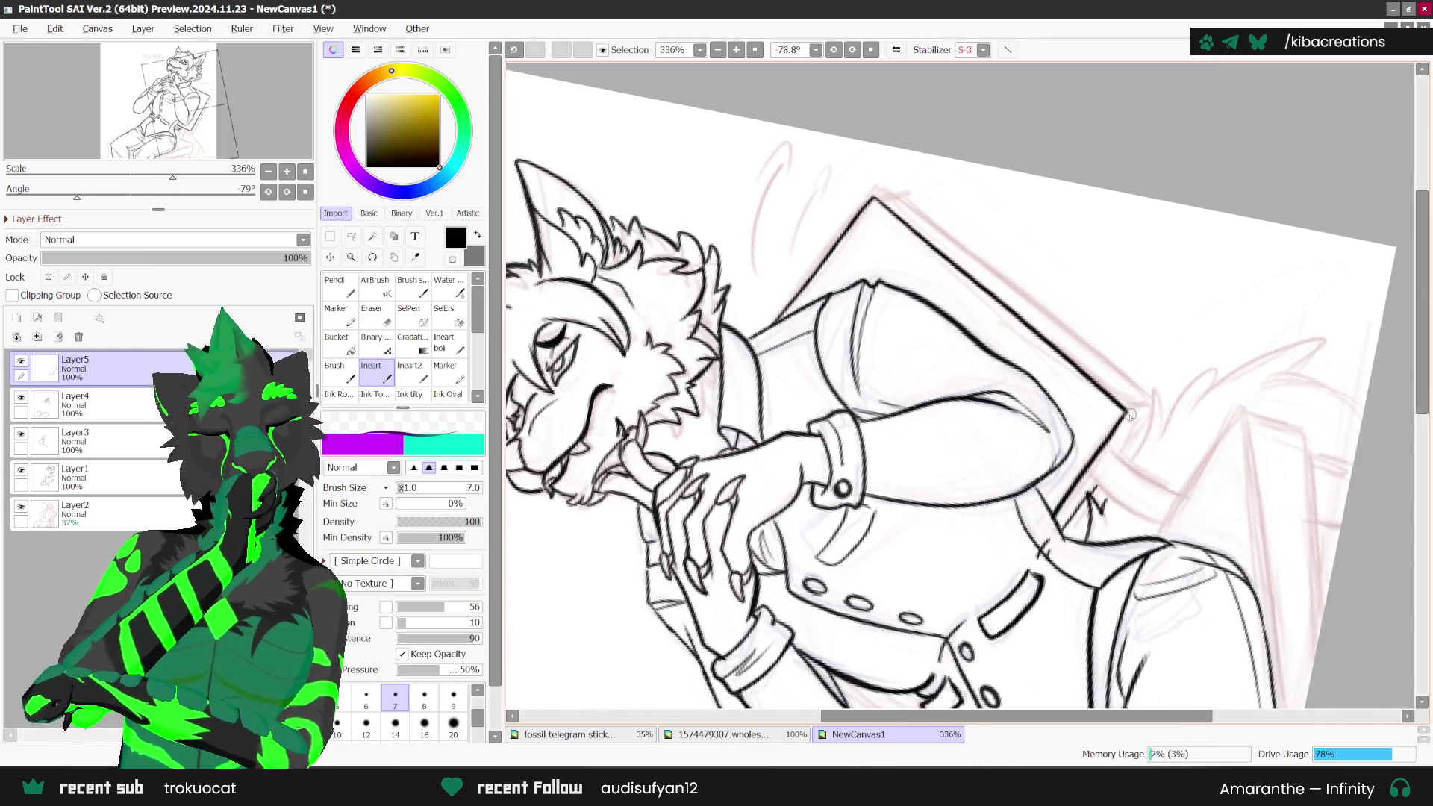
{"action": "scroll", "coordinate": [1024, 307], "scroll_direction": "down", "scroll_amount": 1}
{"action": "scroll", "coordinate": [920, 230], "scroll_direction": "up", "scroll_amount": 1}
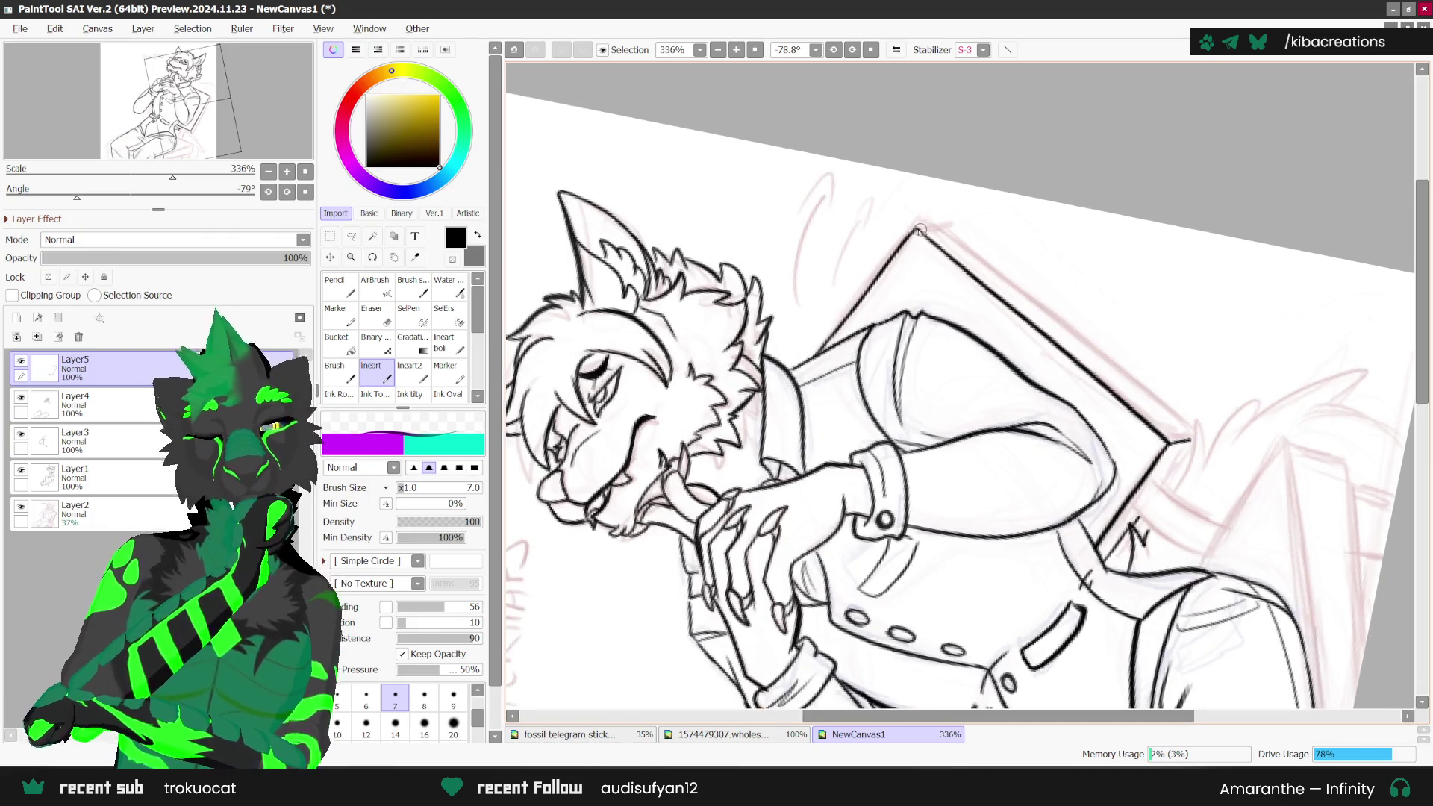
{"action": "key", "text": "Home"}
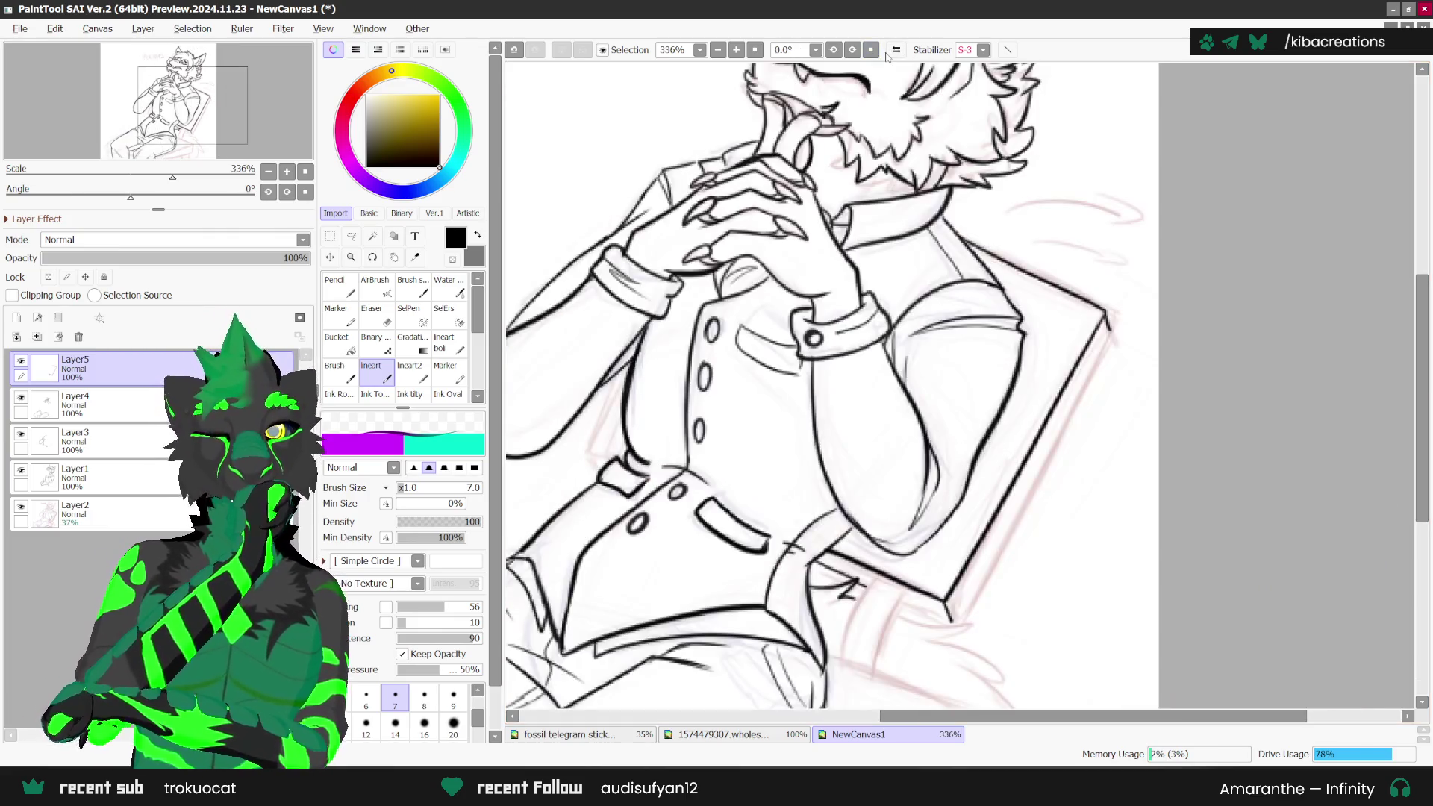
{"action": "scroll", "coordinate": [1106, 340], "scroll_direction": "up", "scroll_amount": 1}
{"action": "left_click_drag", "start_coordinate": [1103, 346], "coordinate": [924, 675]}
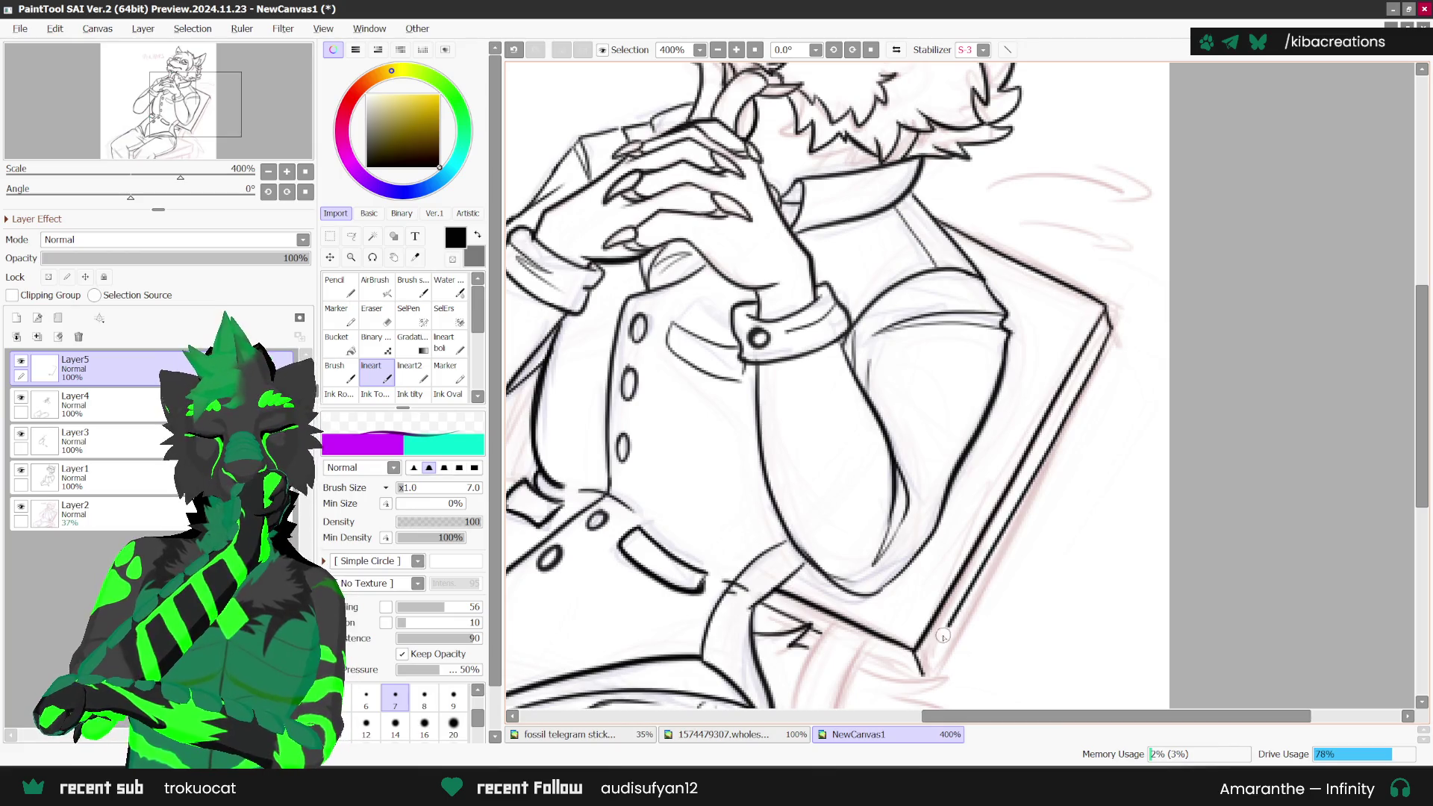
{"action": "scroll", "coordinate": [1023, 256], "scroll_direction": "down", "scroll_amount": 2}
{"action": "scroll", "coordinate": [926, 570], "scroll_direction": "up", "scroll_amount": 2}
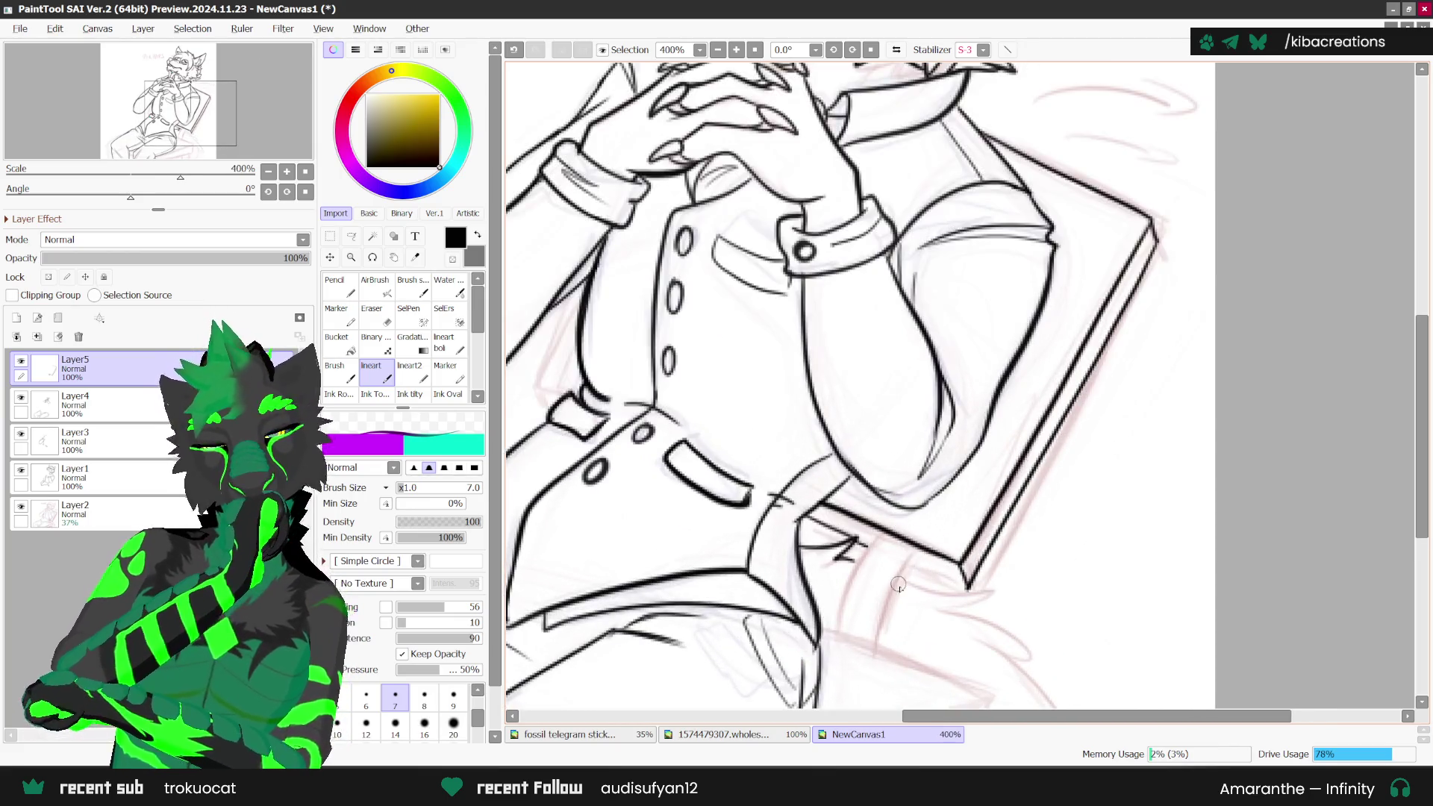
{"action": "left_click_drag", "start_coordinate": [906, 561], "coordinate": [873, 641]}
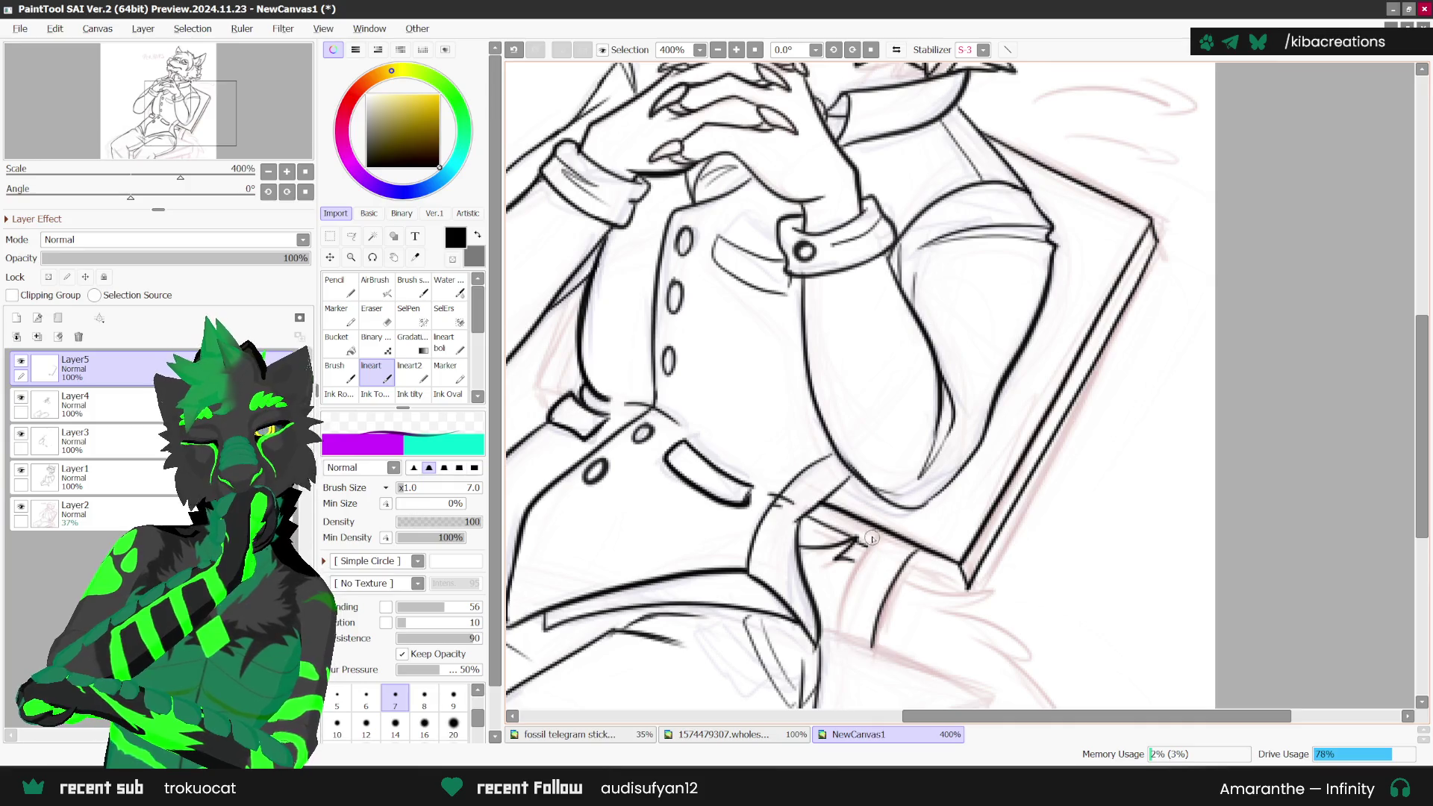
{"action": "left_click_drag", "start_coordinate": [876, 536], "coordinate": [839, 610]}
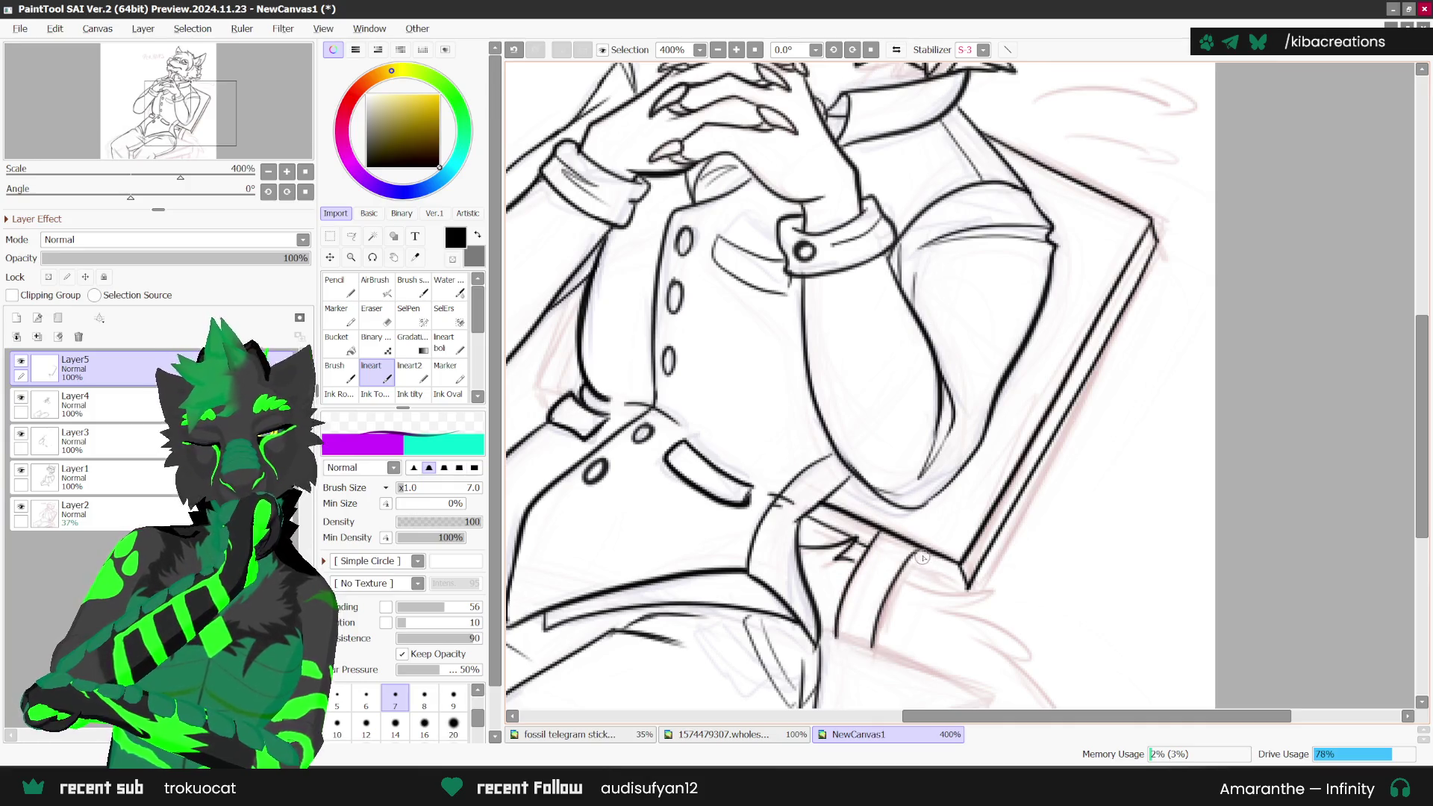
{"action": "scroll", "coordinate": [933, 527], "scroll_direction": "down", "scroll_amount": 4}
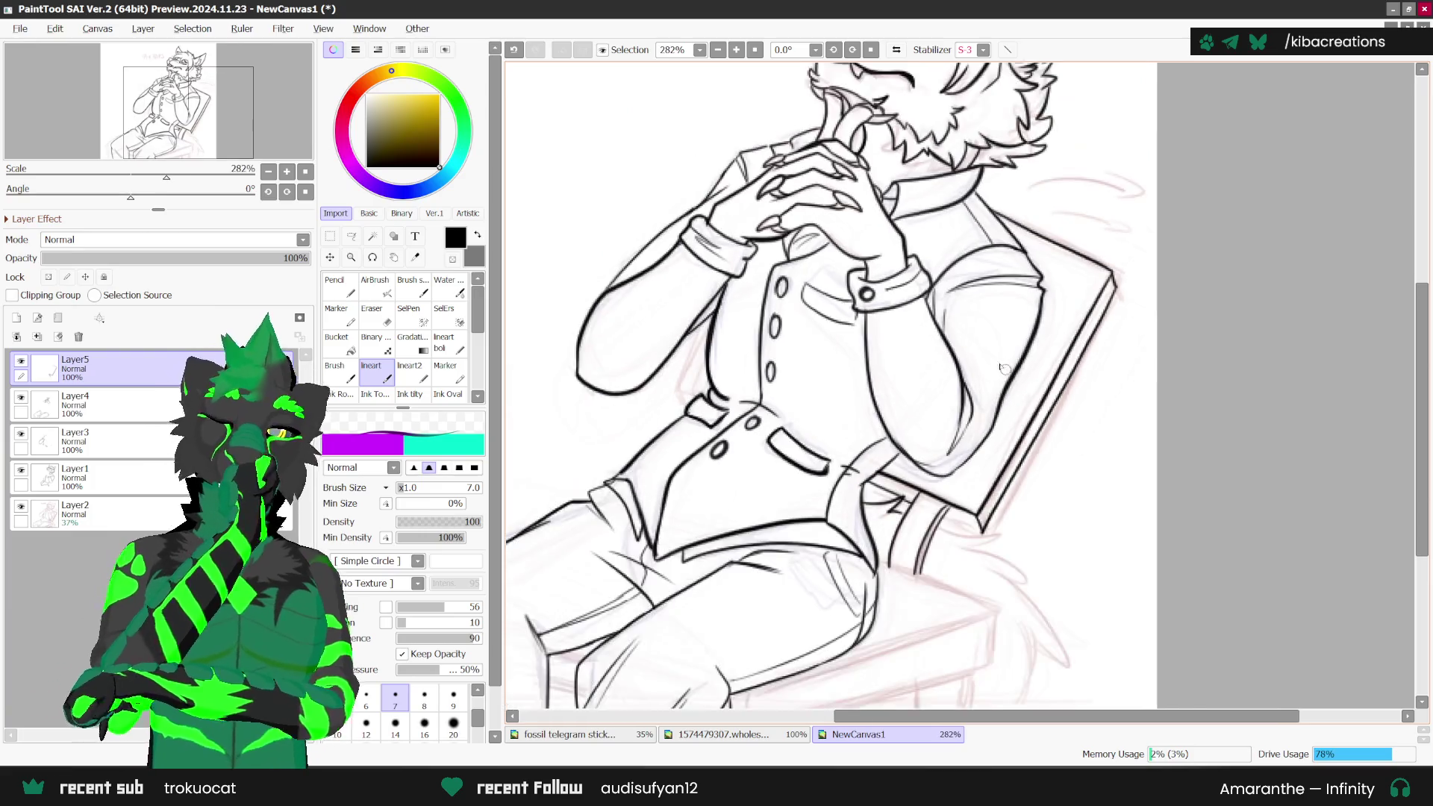
Step: Rotate the view clockwise, undo the stray chair stroke and redraw the line under the seat
{"action": "left_click", "coordinate": [853, 49]}
{"action": "left_click", "coordinate": [853, 49]}
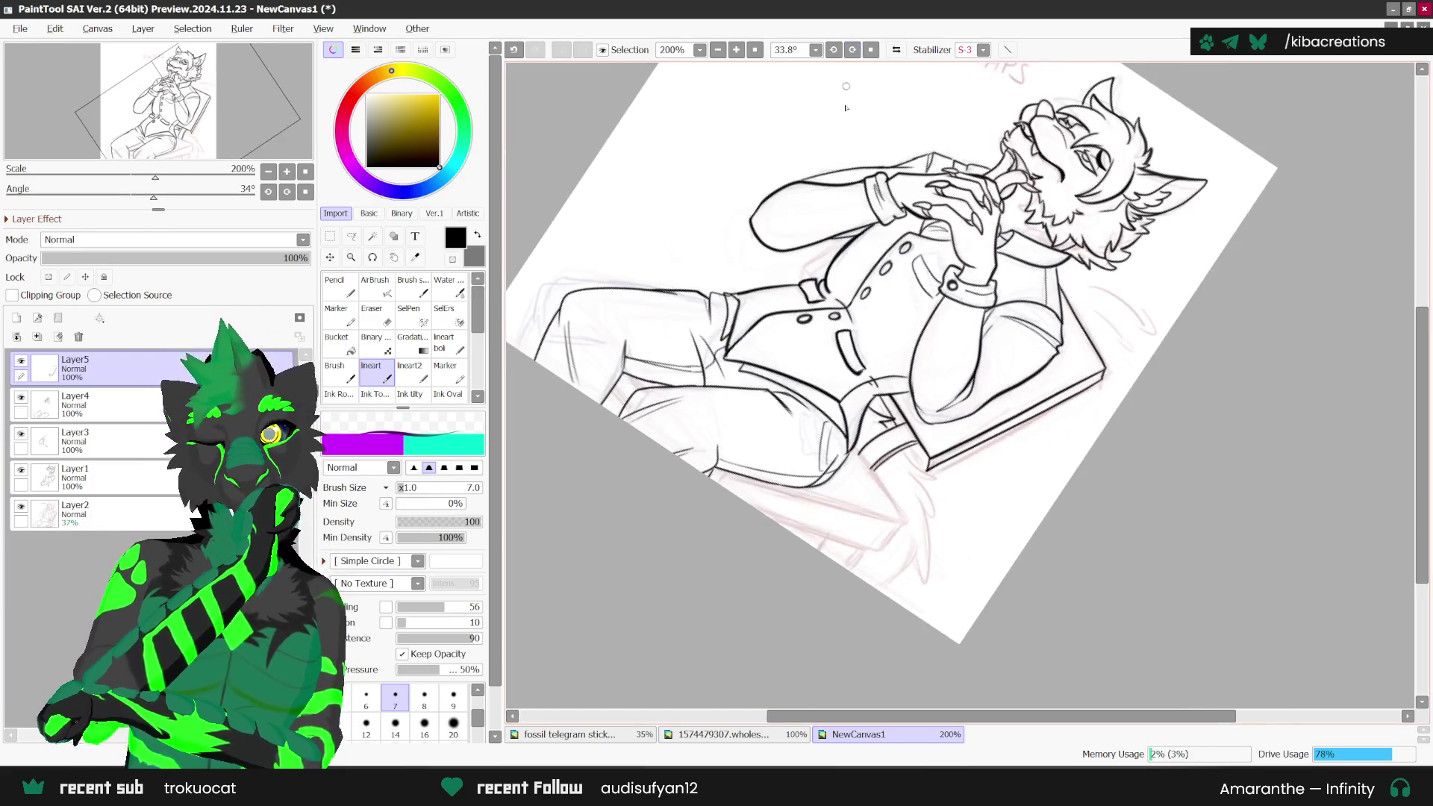
{"action": "scroll", "coordinate": [846, 441], "scroll_direction": "up", "scroll_amount": 2}
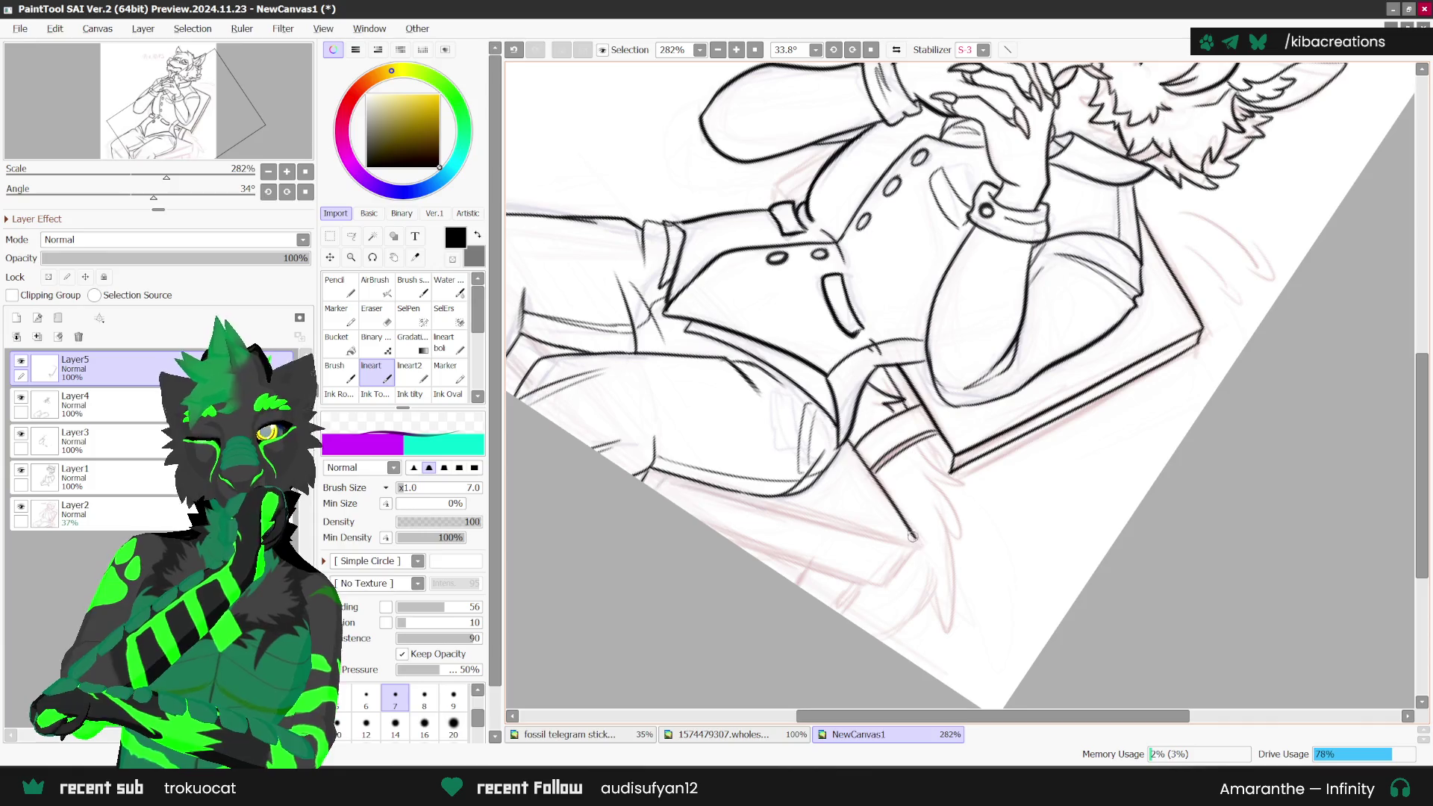
{"action": "key", "text": "ctrl+z"}
{"action": "left_click_drag", "start_coordinate": [903, 523], "coordinate": [915, 541]}
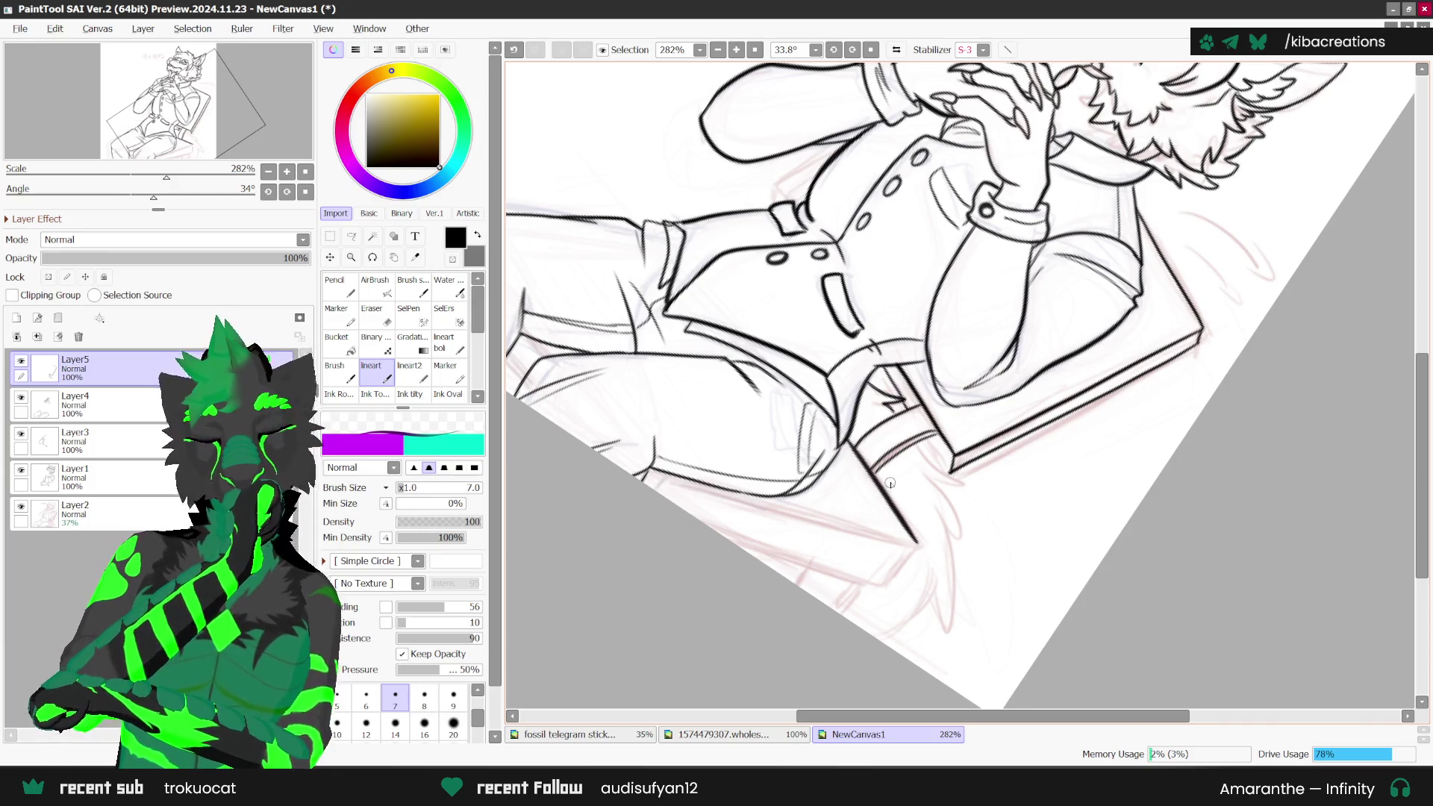
{"action": "scroll", "coordinate": [933, 515], "scroll_direction": "down", "scroll_amount": 2}
{"action": "scroll", "coordinate": [961, 509], "scroll_direction": "up", "scroll_amount": 1}
{"action": "scroll", "coordinate": [962, 509], "scroll_direction": "up", "scroll_amount": 2}
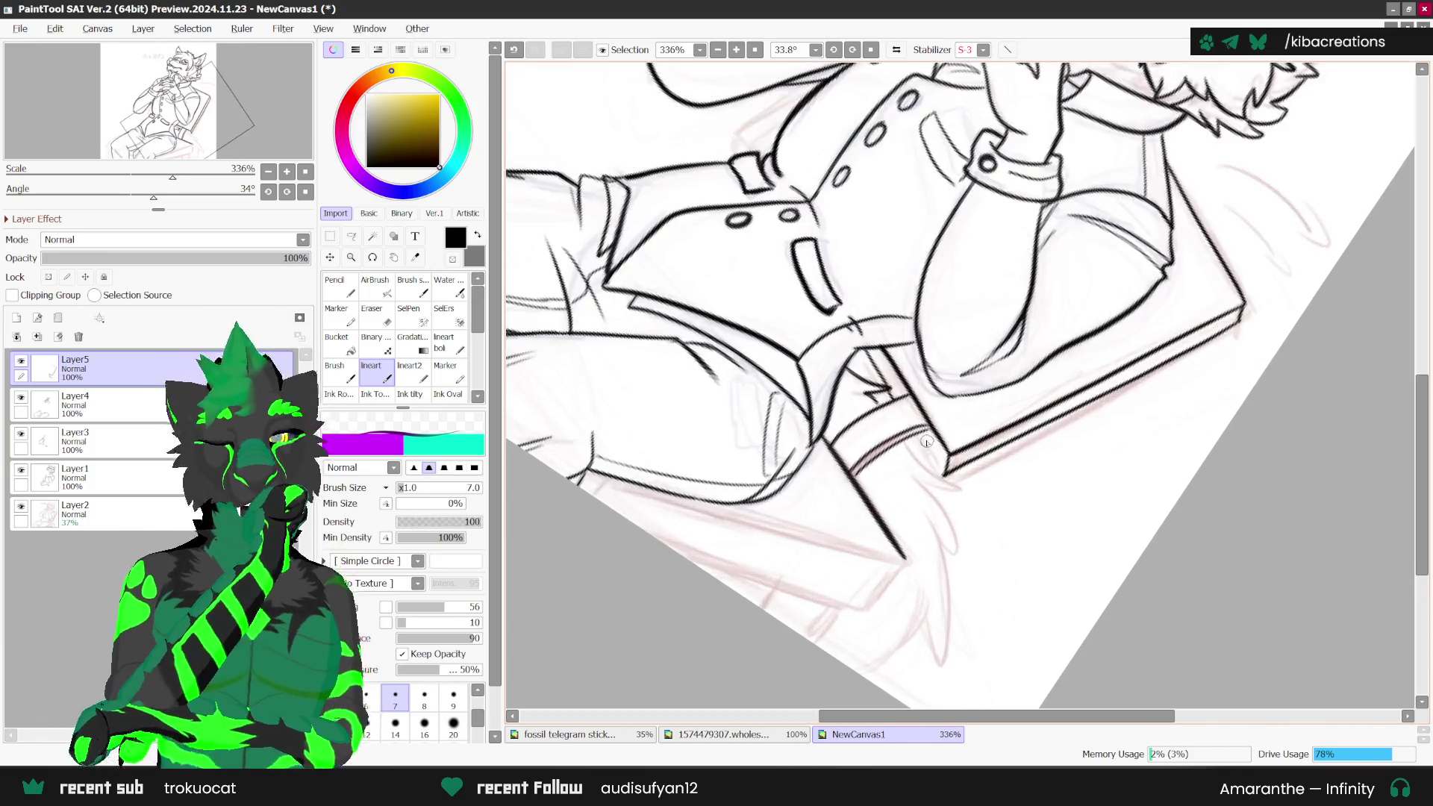
{"action": "scroll", "coordinate": [917, 433], "scroll_direction": "up", "scroll_amount": 2}
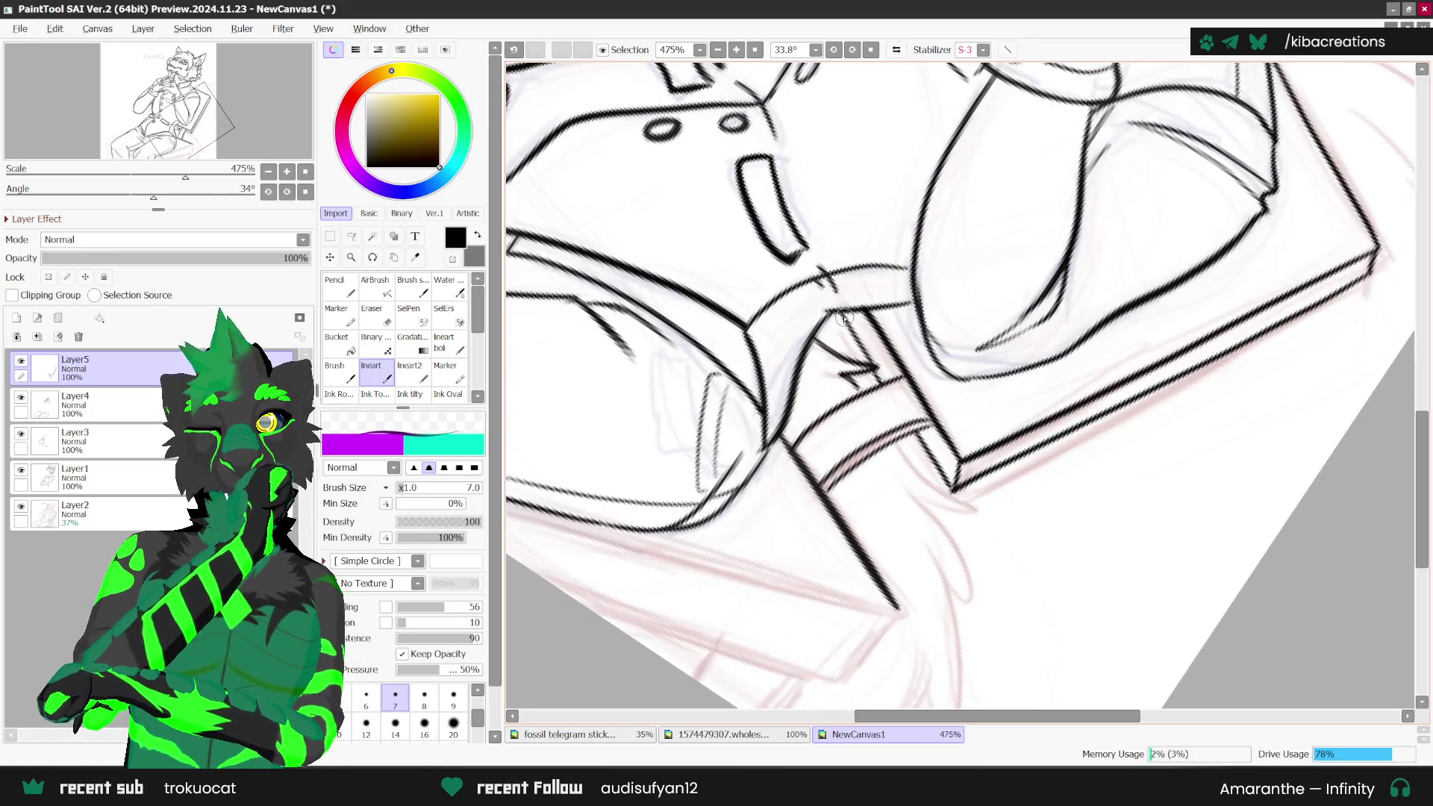
Step: Add a short ink line near the seat, then reset the canvas rotation
{"action": "left_click_drag", "start_coordinate": [834, 312], "coordinate": [831, 310]}
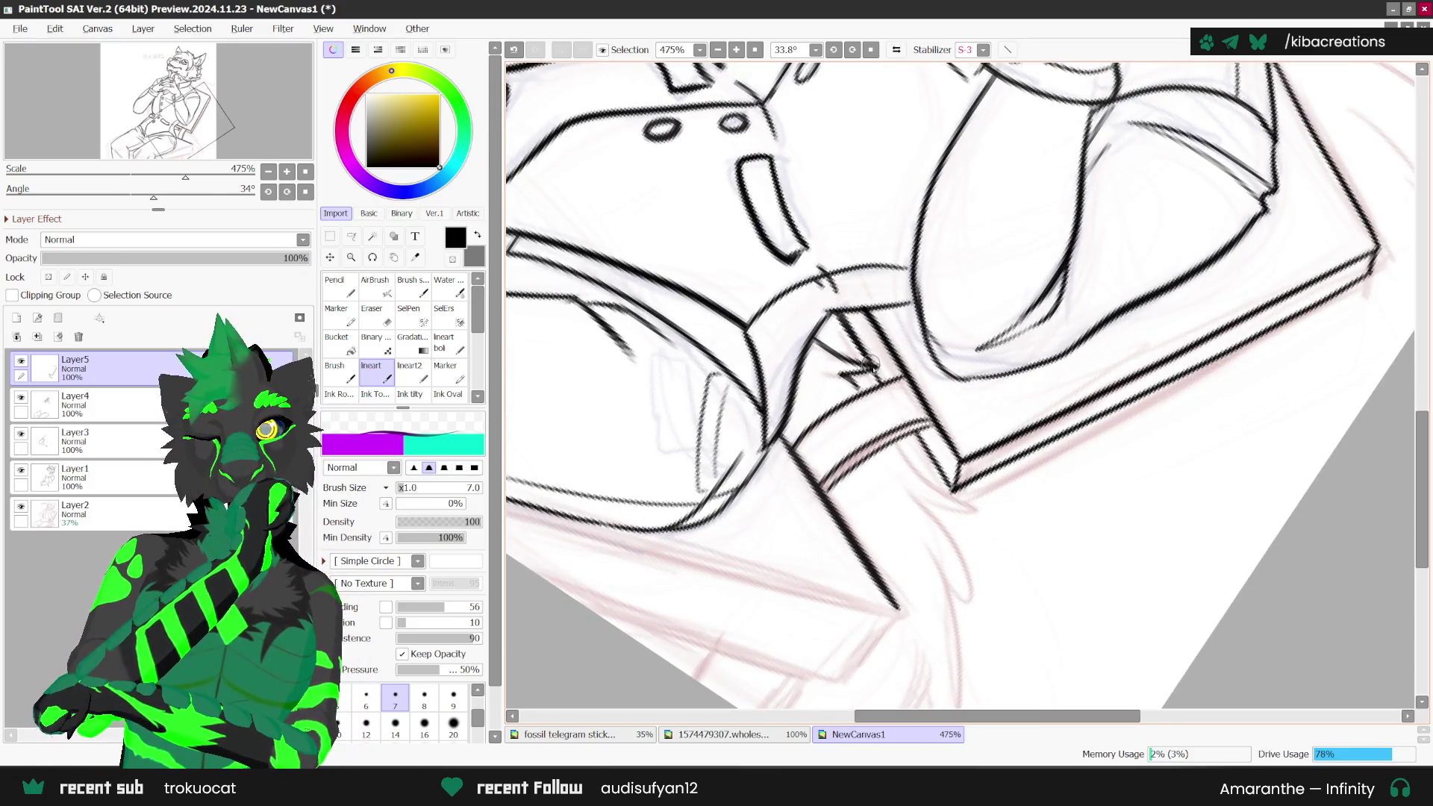
{"action": "scroll", "coordinate": [876, 375], "scroll_direction": "down", "scroll_amount": 2}
{"action": "scroll", "coordinate": [1002, 569], "scroll_direction": "down", "scroll_amount": 3}
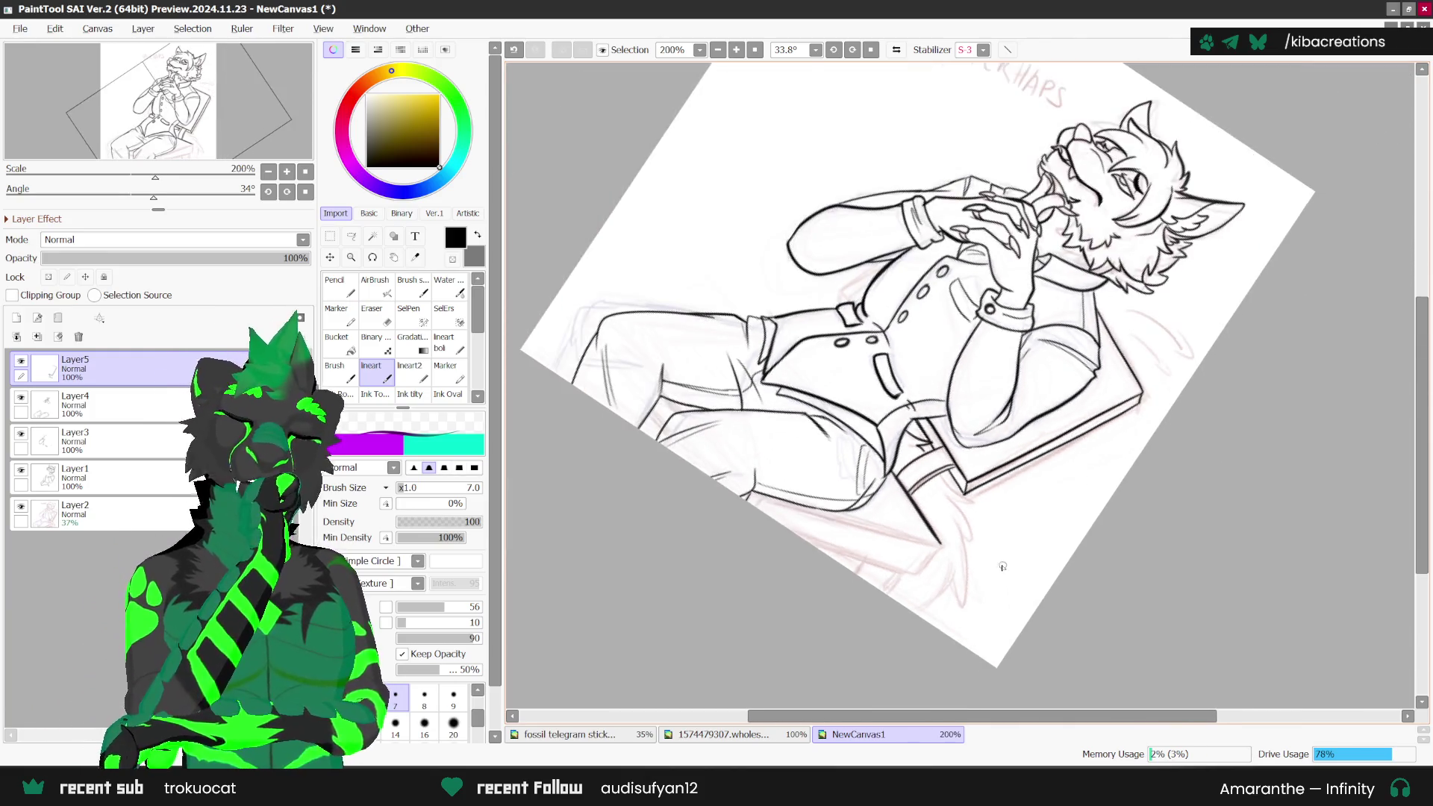
{"action": "scroll", "coordinate": [1002, 569], "scroll_direction": "up", "scroll_amount": 1}
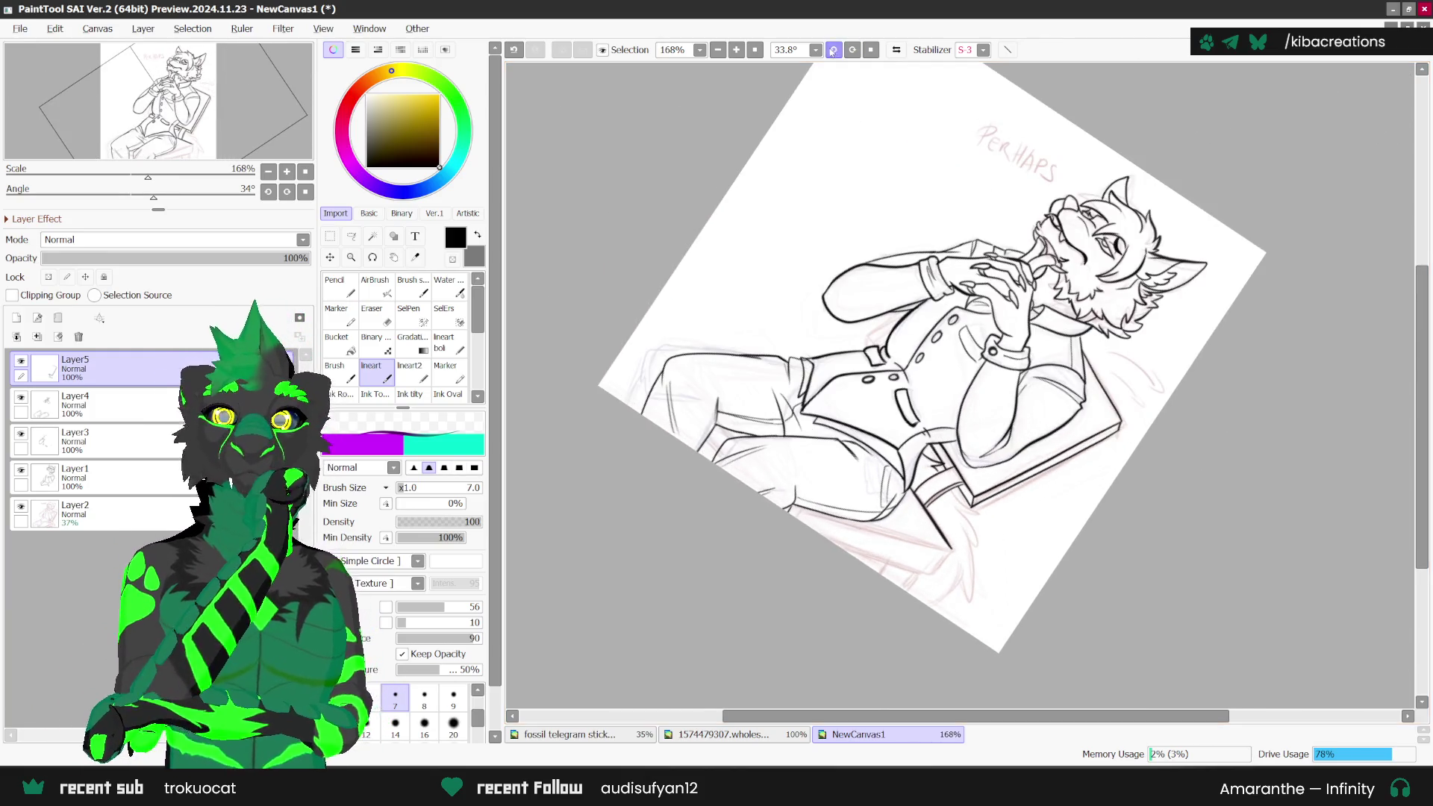
{"action": "left_click", "coordinate": [833, 50]}
{"action": "left_click_drag", "start_coordinate": [858, 298], "coordinate": [853, 482]}
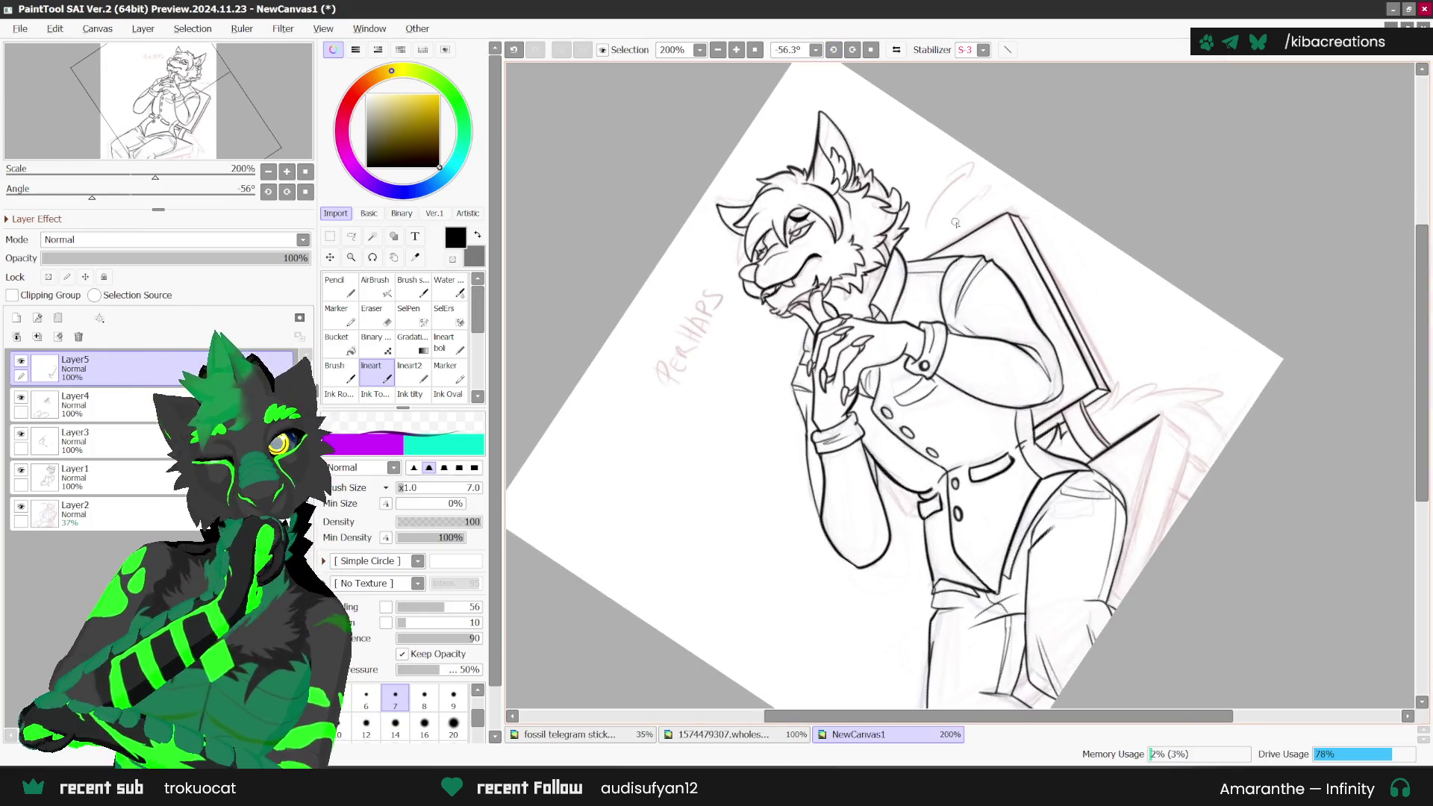
Step: Remove a stray mark and ink a clean sleeve line beside the vest pocket
{"action": "scroll", "coordinate": [854, 481], "scroll_direction": "up", "scroll_amount": 2}
{"action": "scroll", "coordinate": [853, 482], "scroll_direction": "up", "scroll_amount": 2}
{"action": "scroll", "coordinate": [855, 497], "scroll_direction": "up", "scroll_amount": 1}
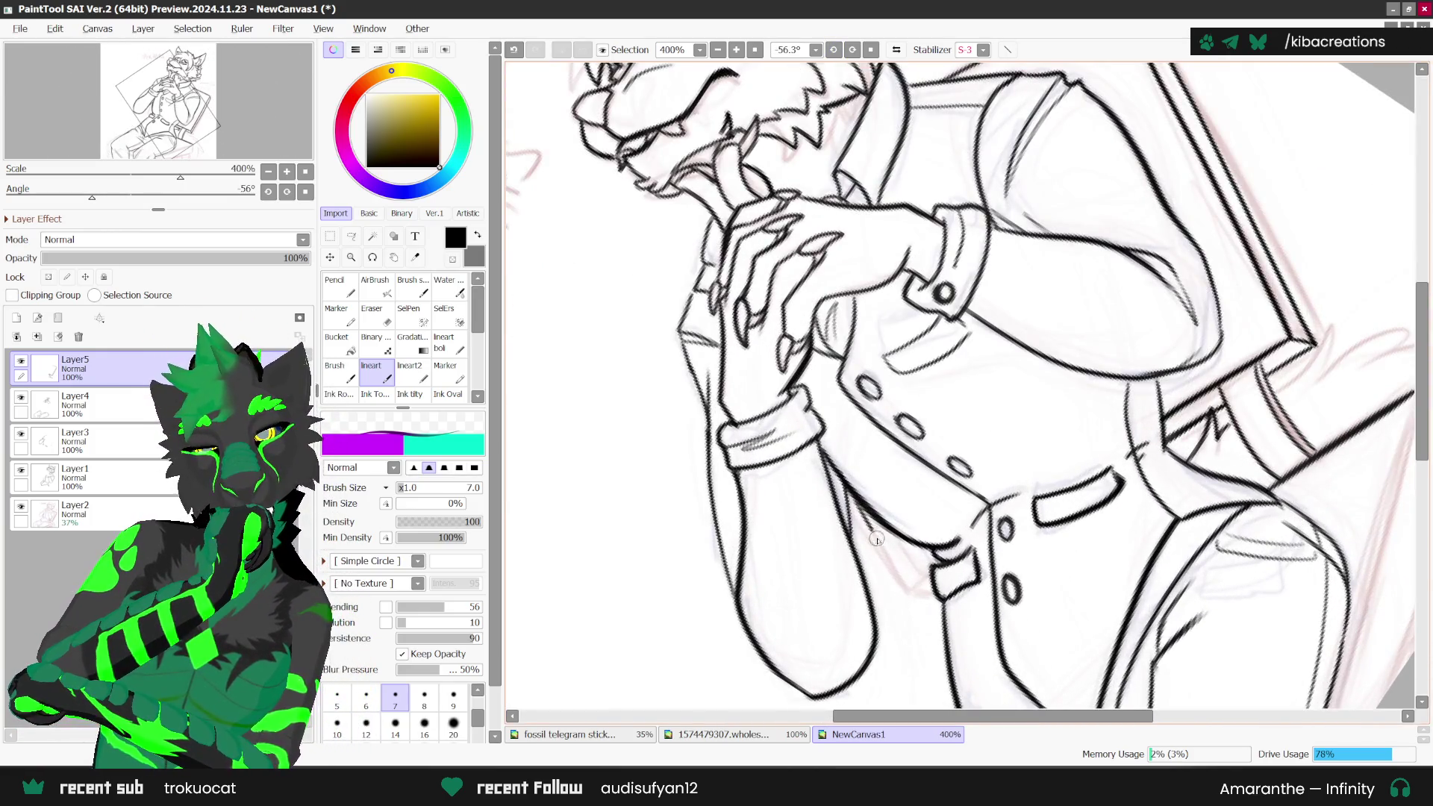
{"action": "key", "text": "ctrl+z"}
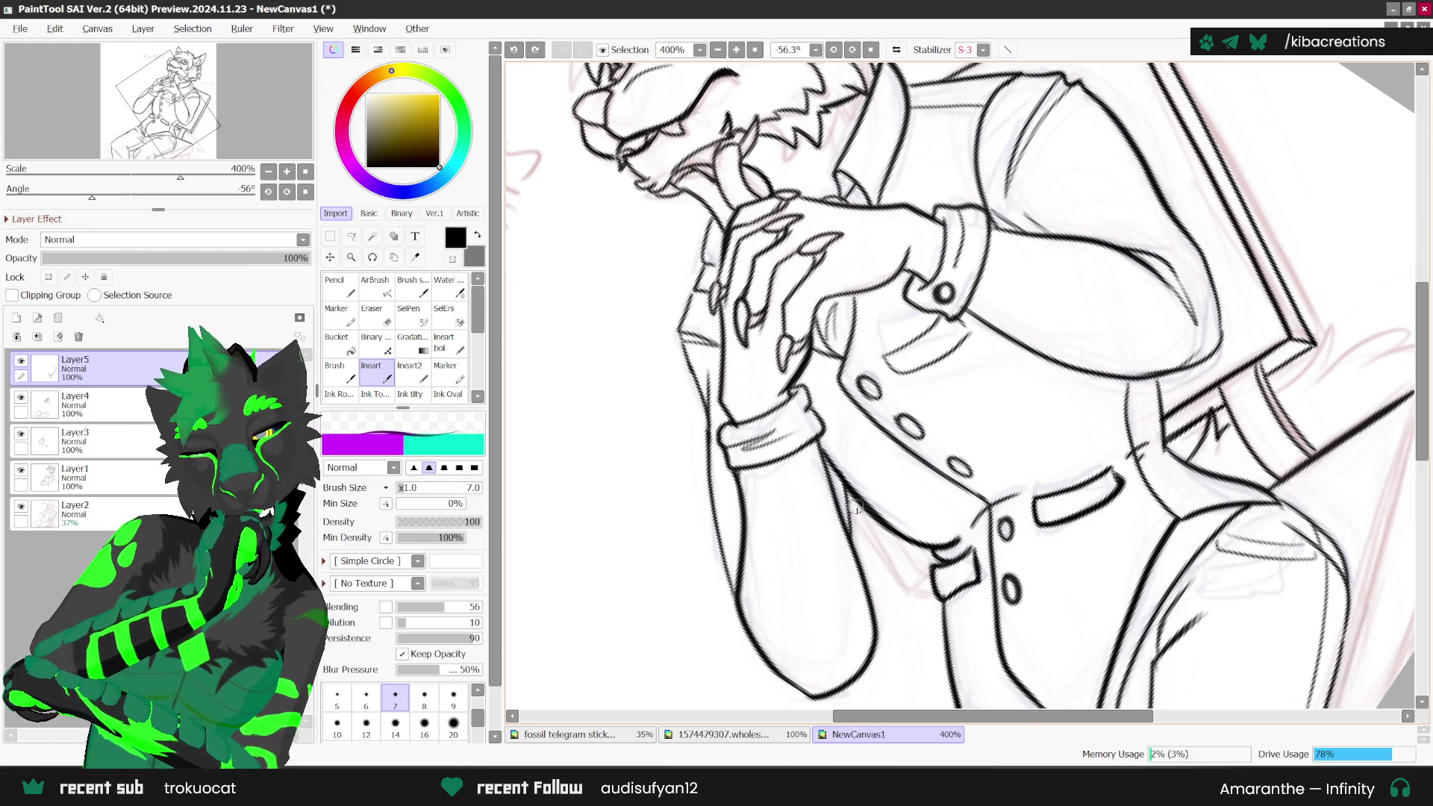
{"action": "left_click_drag", "start_coordinate": [857, 513], "coordinate": [907, 590]}
{"action": "key", "text": "ctrl+z"}
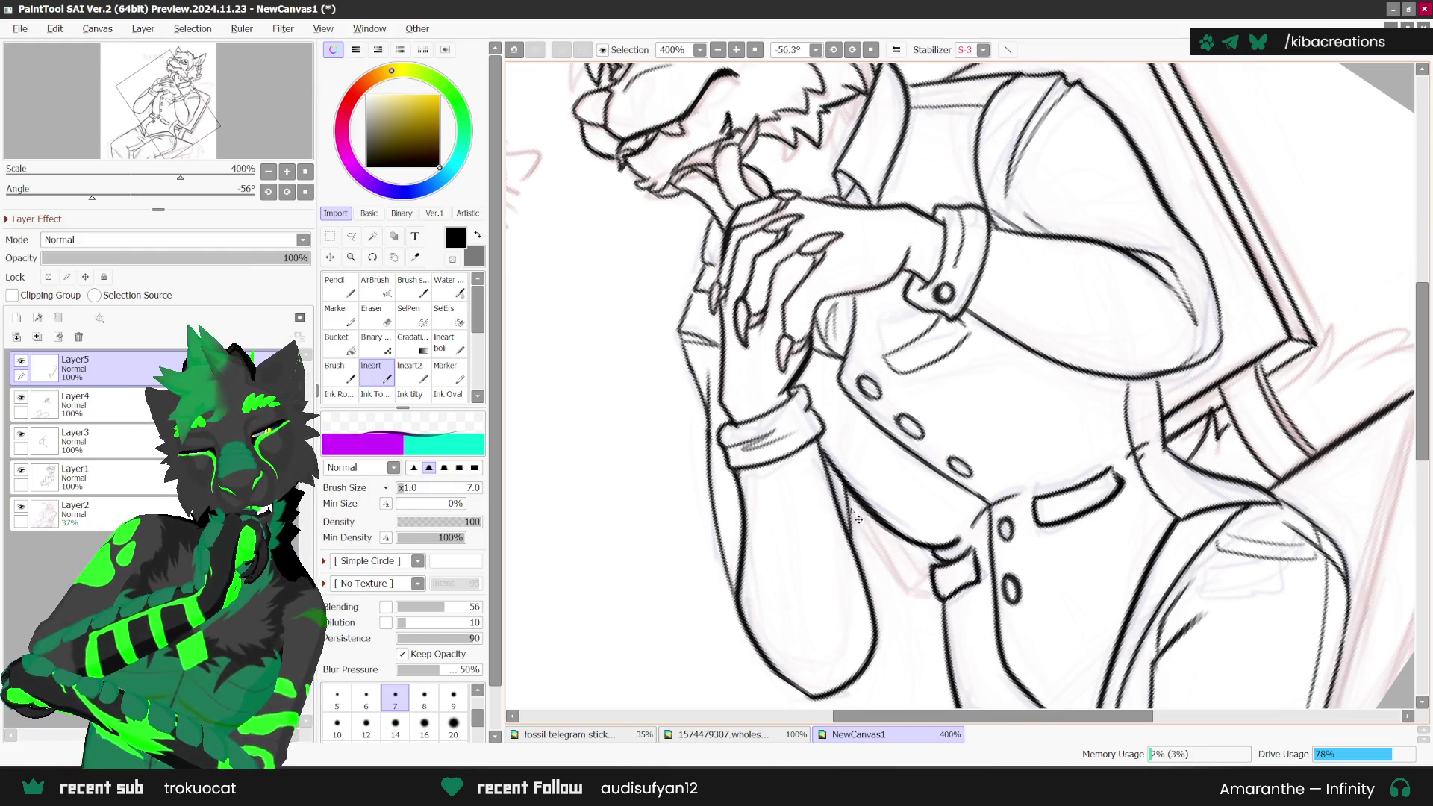
{"action": "left_click_drag", "start_coordinate": [848, 499], "coordinate": [906, 588]}
Step: Undo the stroke running down the figure's right side
{"action": "scroll", "coordinate": [909, 589], "scroll_direction": "up", "scroll_amount": 1}
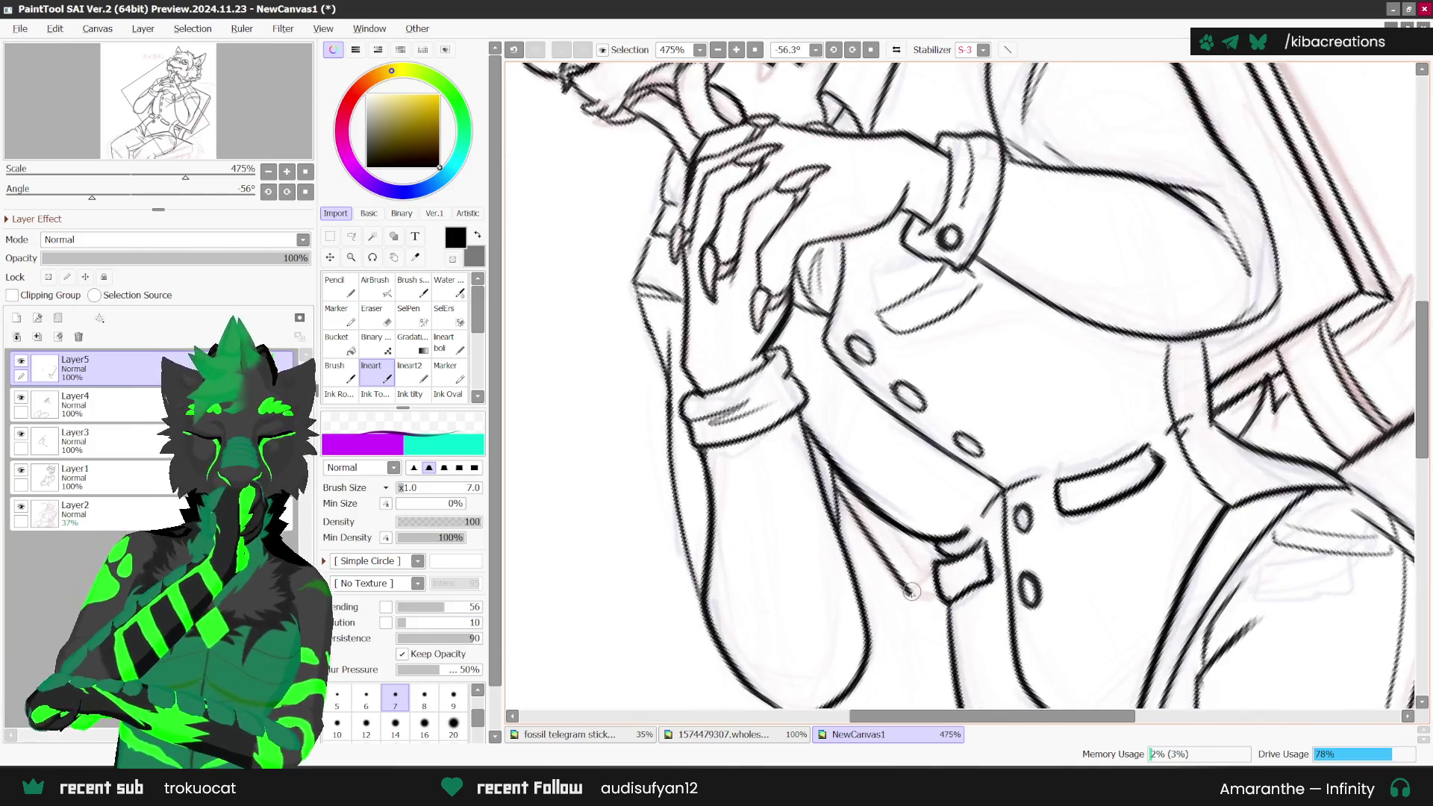
{"action": "scroll", "coordinate": [947, 545], "scroll_direction": "down", "scroll_amount": 2}
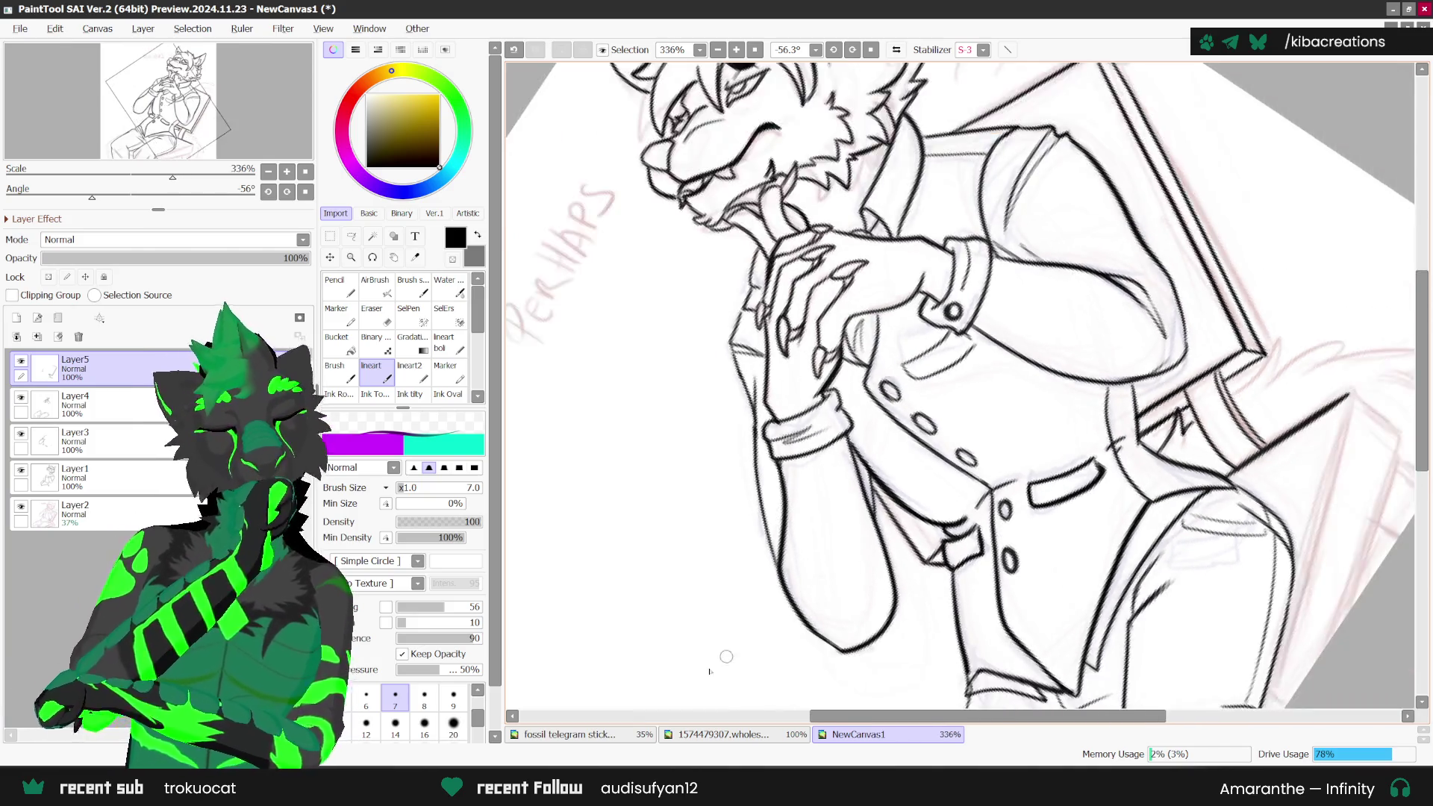
{"action": "scroll", "coordinate": [959, 491], "scroll_direction": "down", "scroll_amount": 2}
{"action": "scroll", "coordinate": [959, 491], "scroll_direction": "down", "scroll_amount": 1}
{"action": "scroll", "coordinate": [1045, 489], "scroll_direction": "down", "scroll_amount": 1}
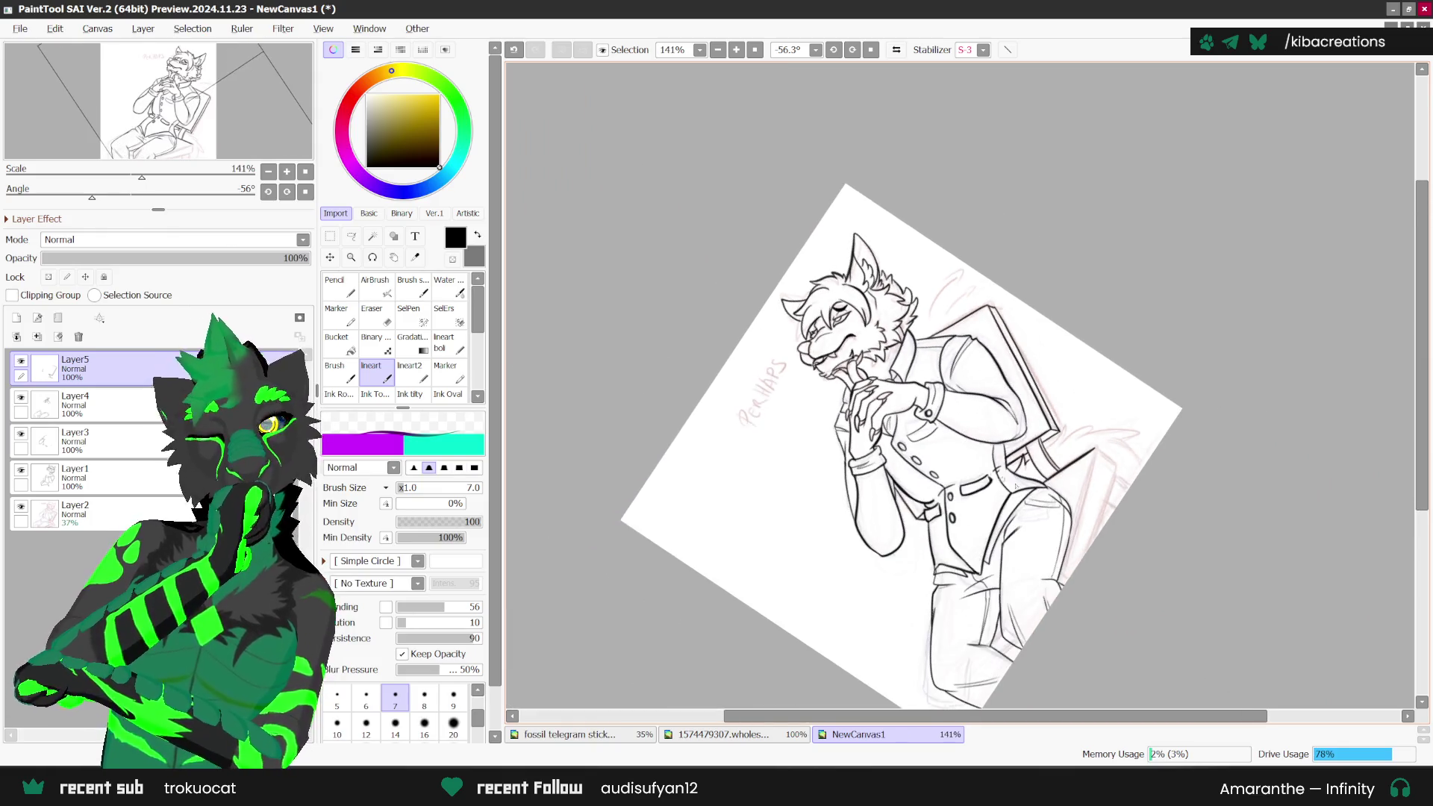
{"action": "scroll", "coordinate": [1101, 487], "scroll_direction": "up", "scroll_amount": 1}
{"action": "scroll", "coordinate": [1085, 436], "scroll_direction": "up", "scroll_amount": 1}
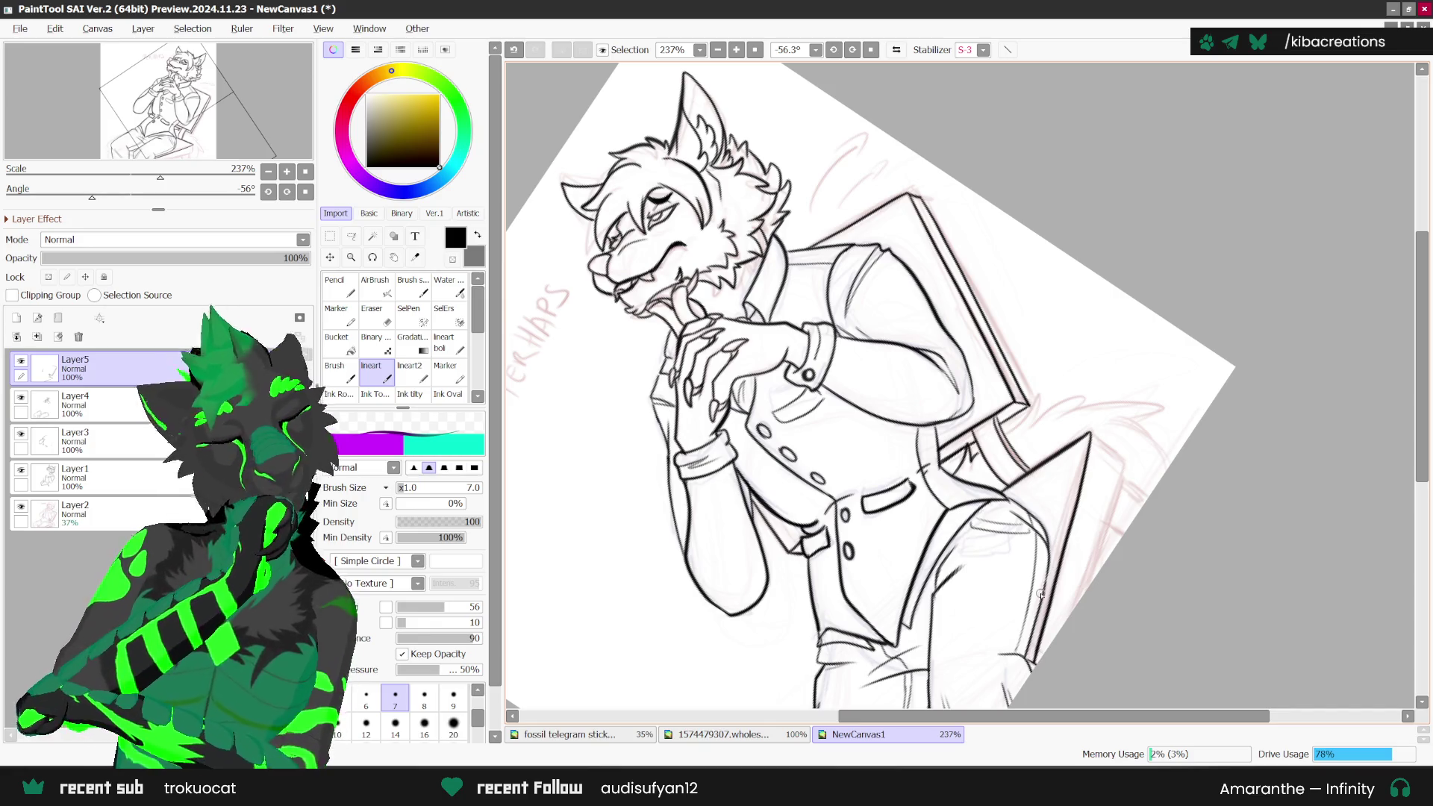
{"action": "key", "text": "ctrl+z"}
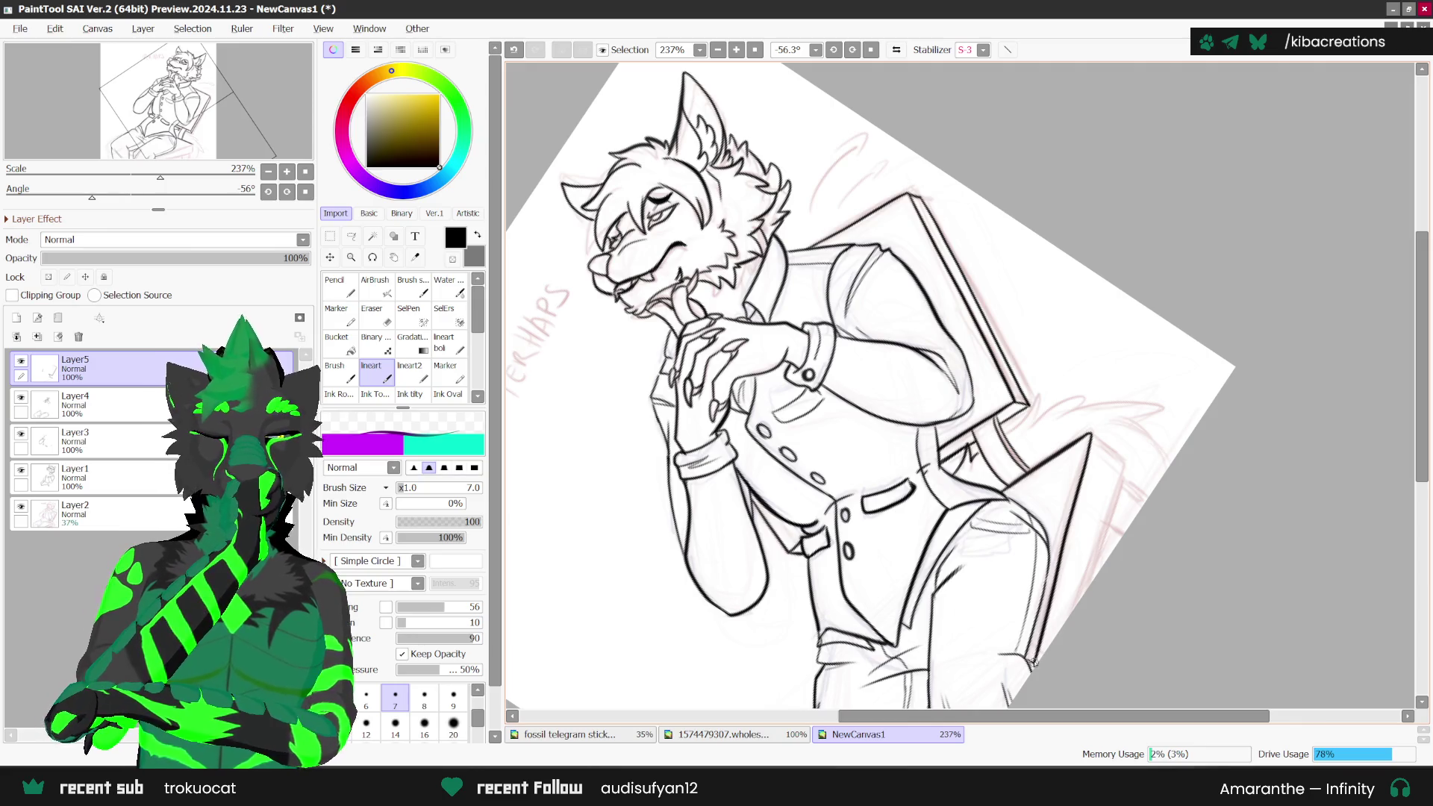
{"action": "scroll", "coordinate": [1088, 444], "scroll_direction": "down", "scroll_amount": 2}
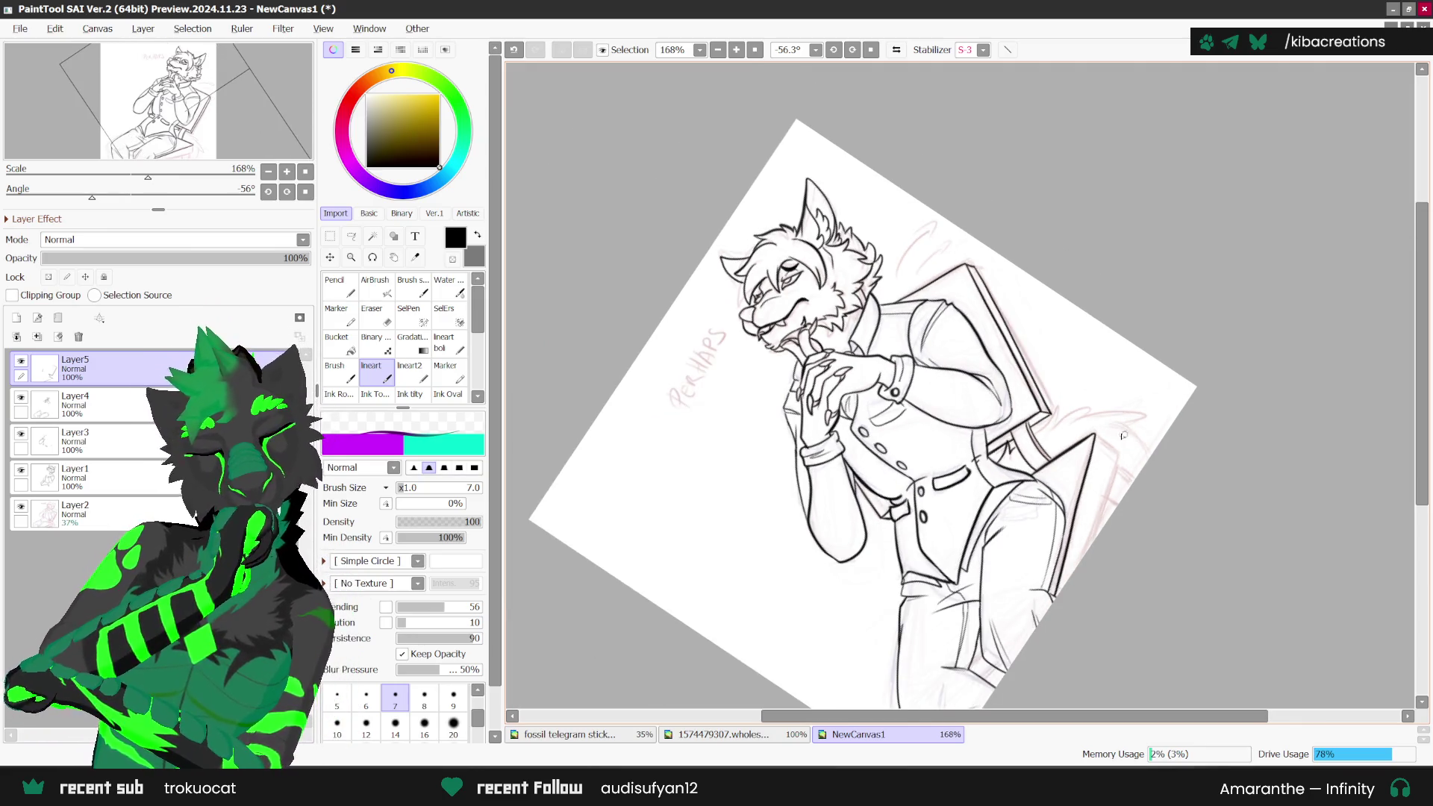
{"action": "scroll", "coordinate": [1124, 436], "scroll_direction": "up", "scroll_amount": 2}
{"action": "scroll", "coordinate": [1123, 435], "scroll_direction": "up", "scroll_amount": 1}
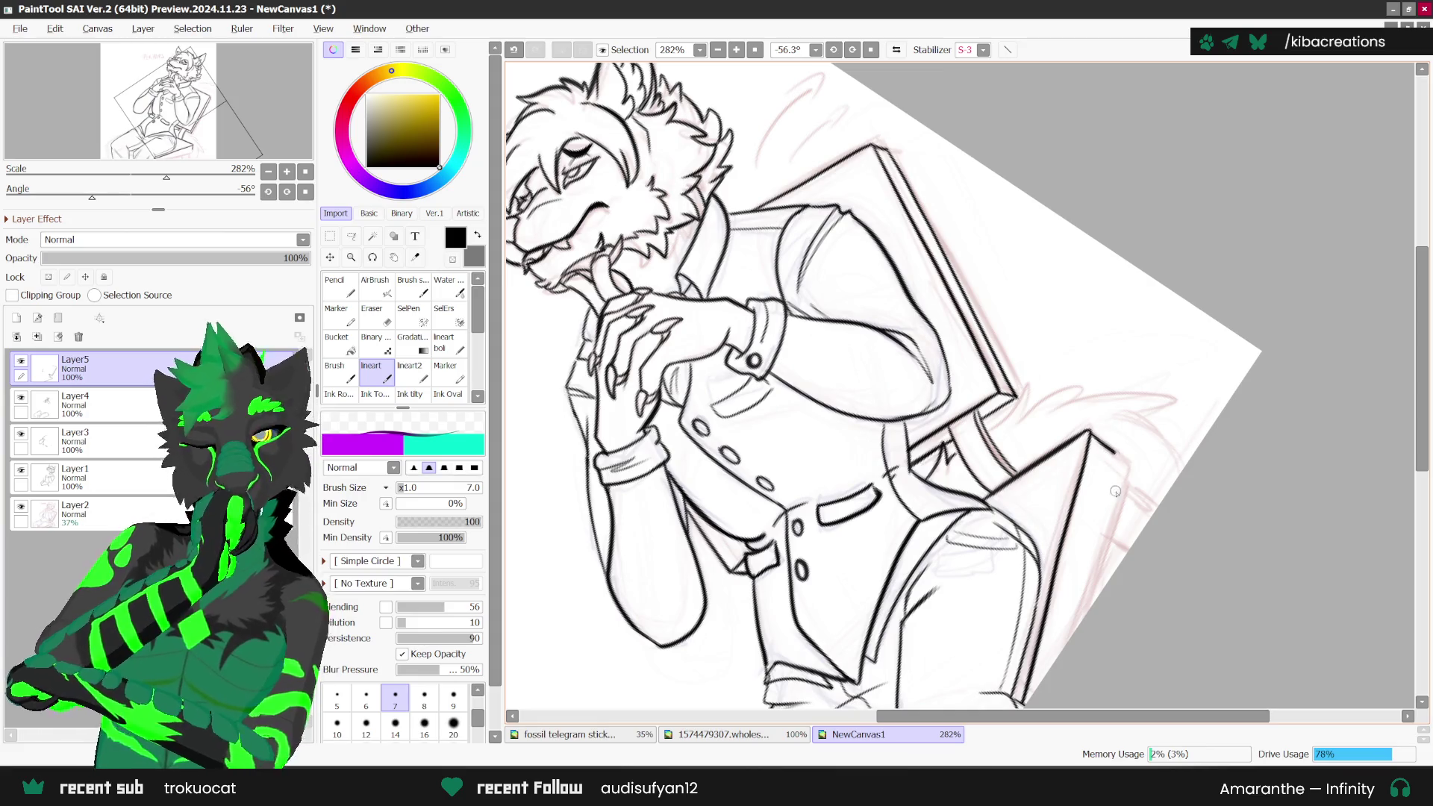
Step: Redraw a bolder ink line down the chair back's edge and straighten the view upright
{"action": "left_click_drag", "start_coordinate": [1110, 522], "coordinate": [1072, 621]}
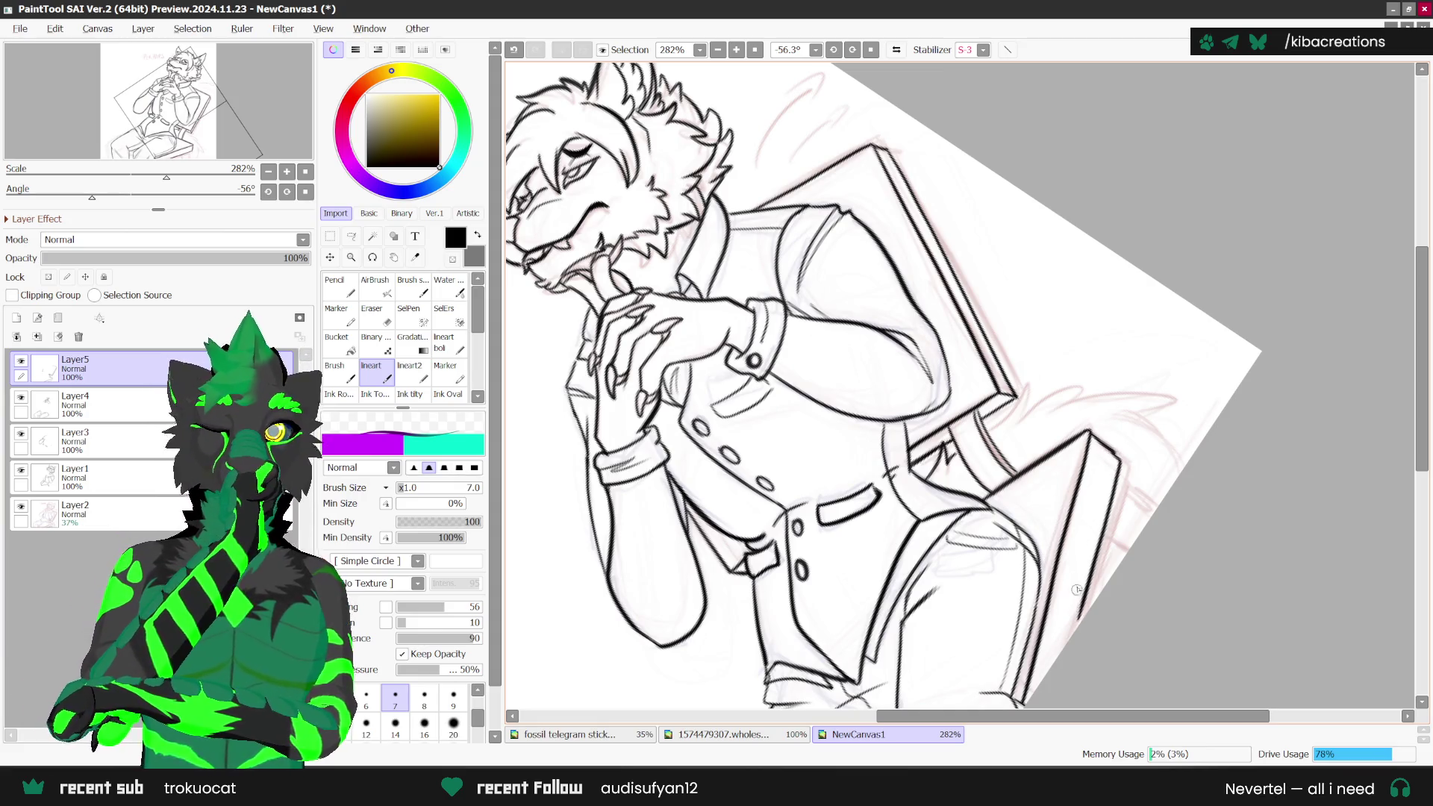
{"action": "key", "text": "ctrl+z"}
{"action": "left_click_drag", "start_coordinate": [1119, 446], "coordinate": [1072, 640]}
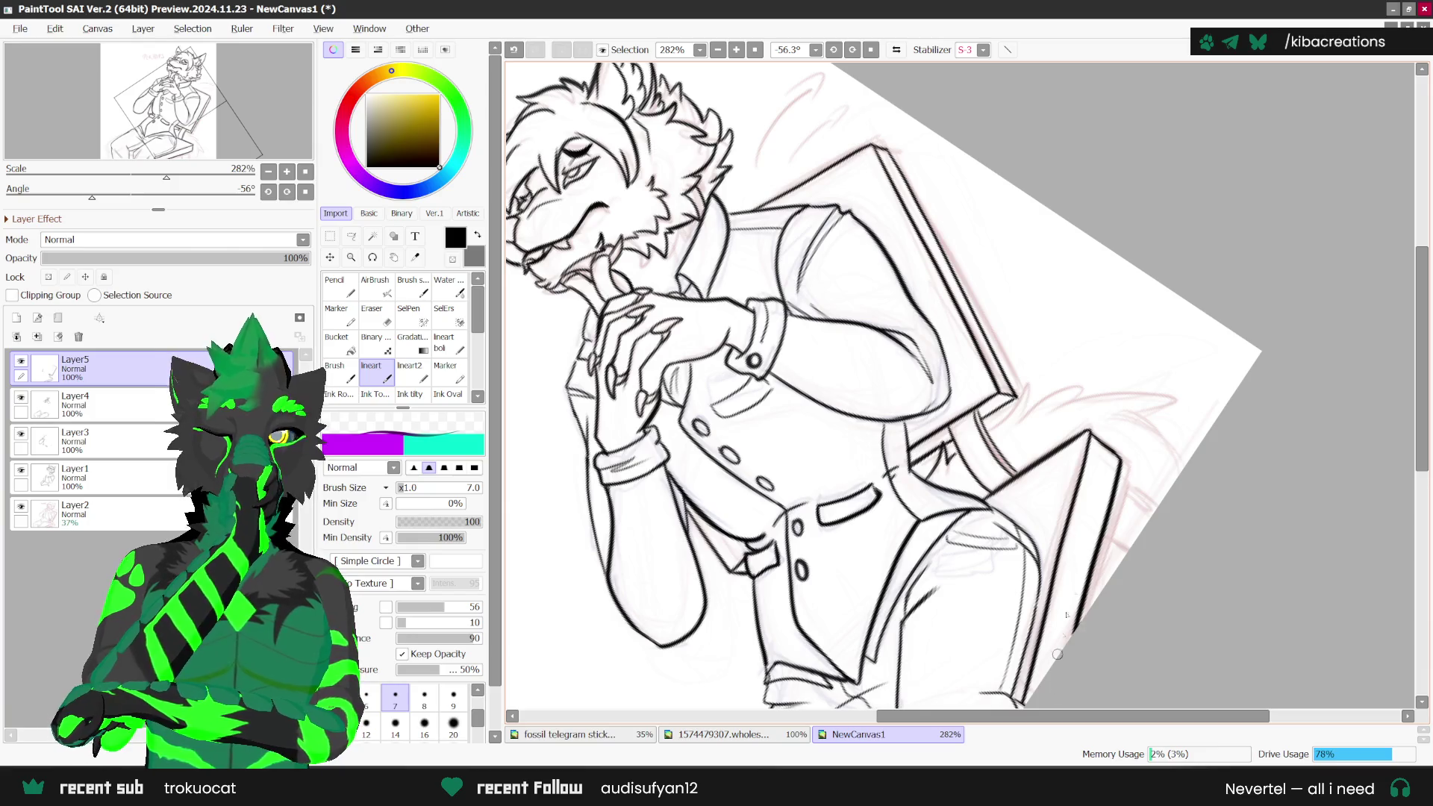
{"action": "scroll", "coordinate": [1113, 509], "scroll_direction": "down", "scroll_amount": 2}
{"action": "scroll", "coordinate": [1113, 509], "scroll_direction": "down", "scroll_amount": 1}
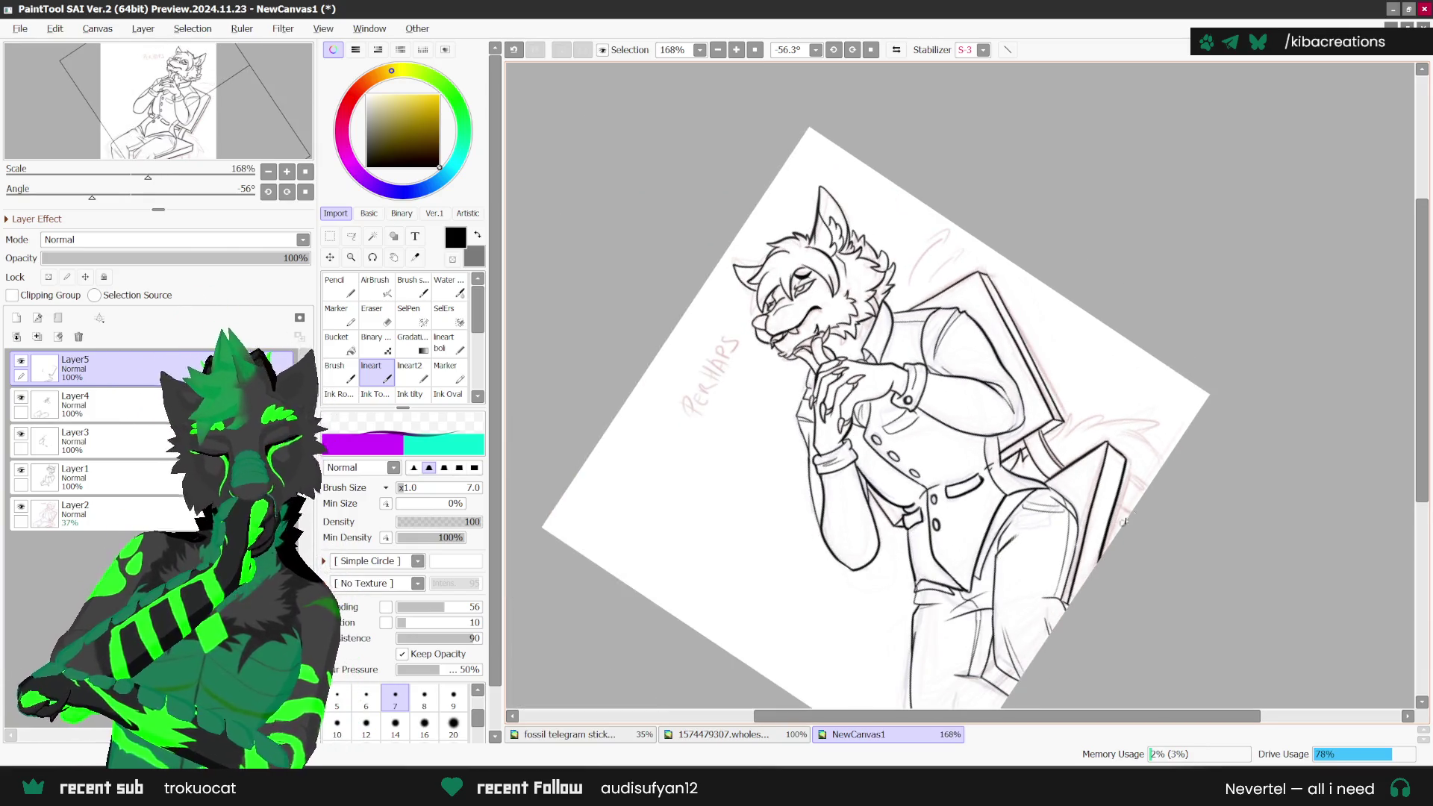
{"action": "scroll", "coordinate": [1124, 521], "scroll_direction": "up", "scroll_amount": 1}
{"action": "scroll", "coordinate": [1082, 567], "scroll_direction": "up", "scroll_amount": 2}
{"action": "scroll", "coordinate": [1045, 612], "scroll_direction": "up", "scroll_amount": 1}
{"action": "scroll", "coordinate": [1007, 655], "scroll_direction": "up", "scroll_amount": 1}
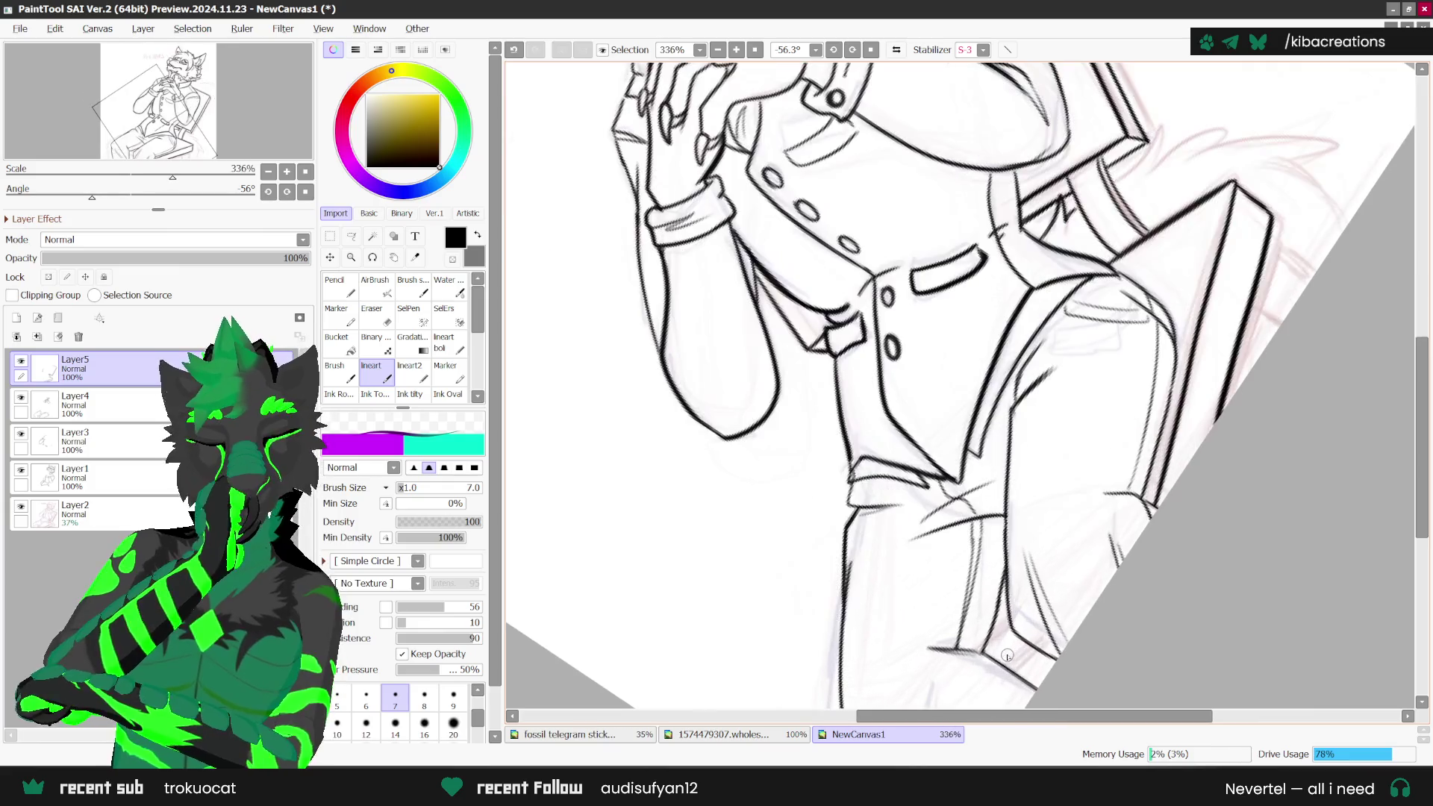
{"action": "scroll", "coordinate": [1007, 655], "scroll_direction": "down", "scroll_amount": 2}
{"action": "key", "text": "Home"}
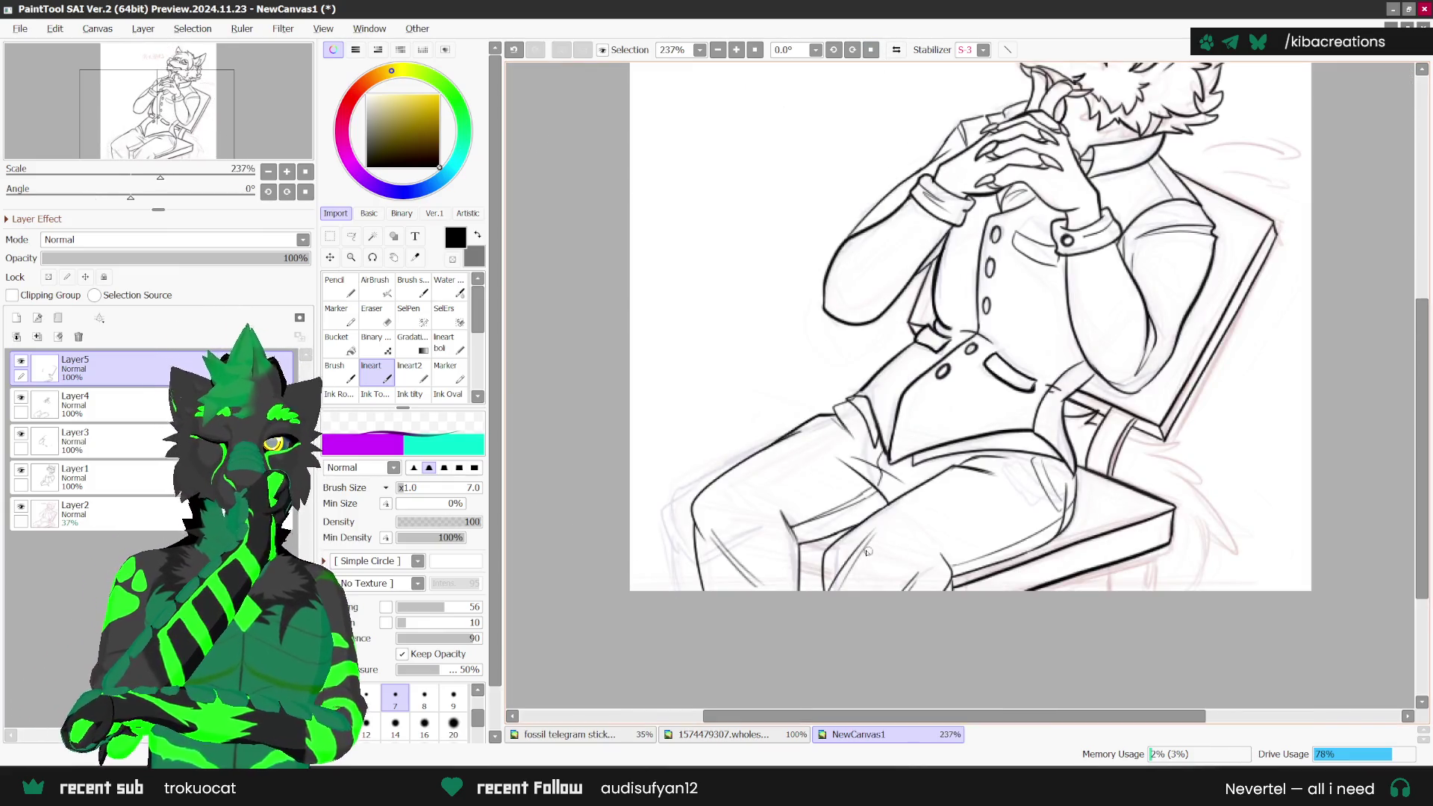
Step: Undo a stray mark and the inked front edge lines of the chair seat
{"action": "scroll", "coordinate": [828, 549], "scroll_direction": "up", "scroll_amount": 1}
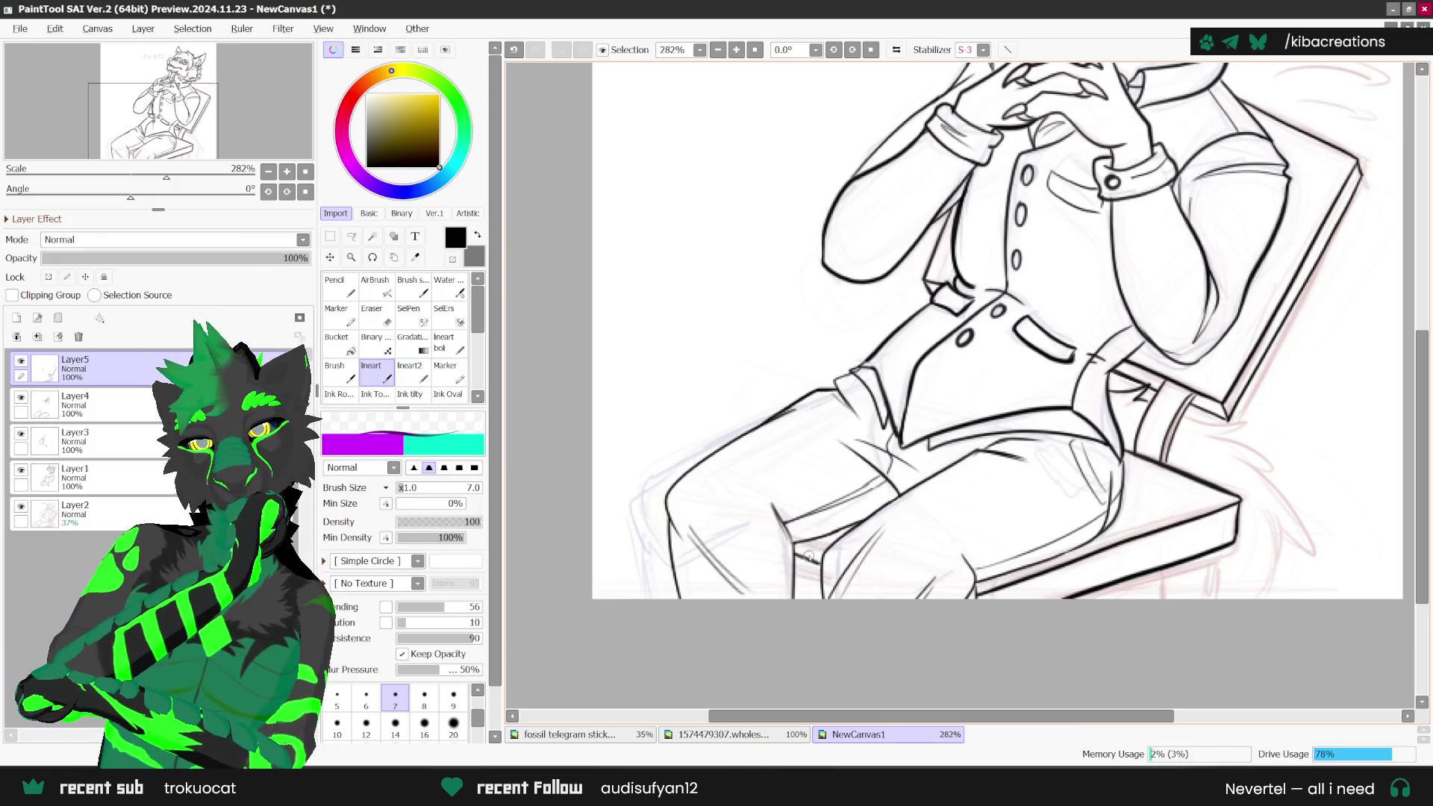
{"action": "key", "text": "ctrl+z"}
{"action": "key", "text": "ctrl+z"}
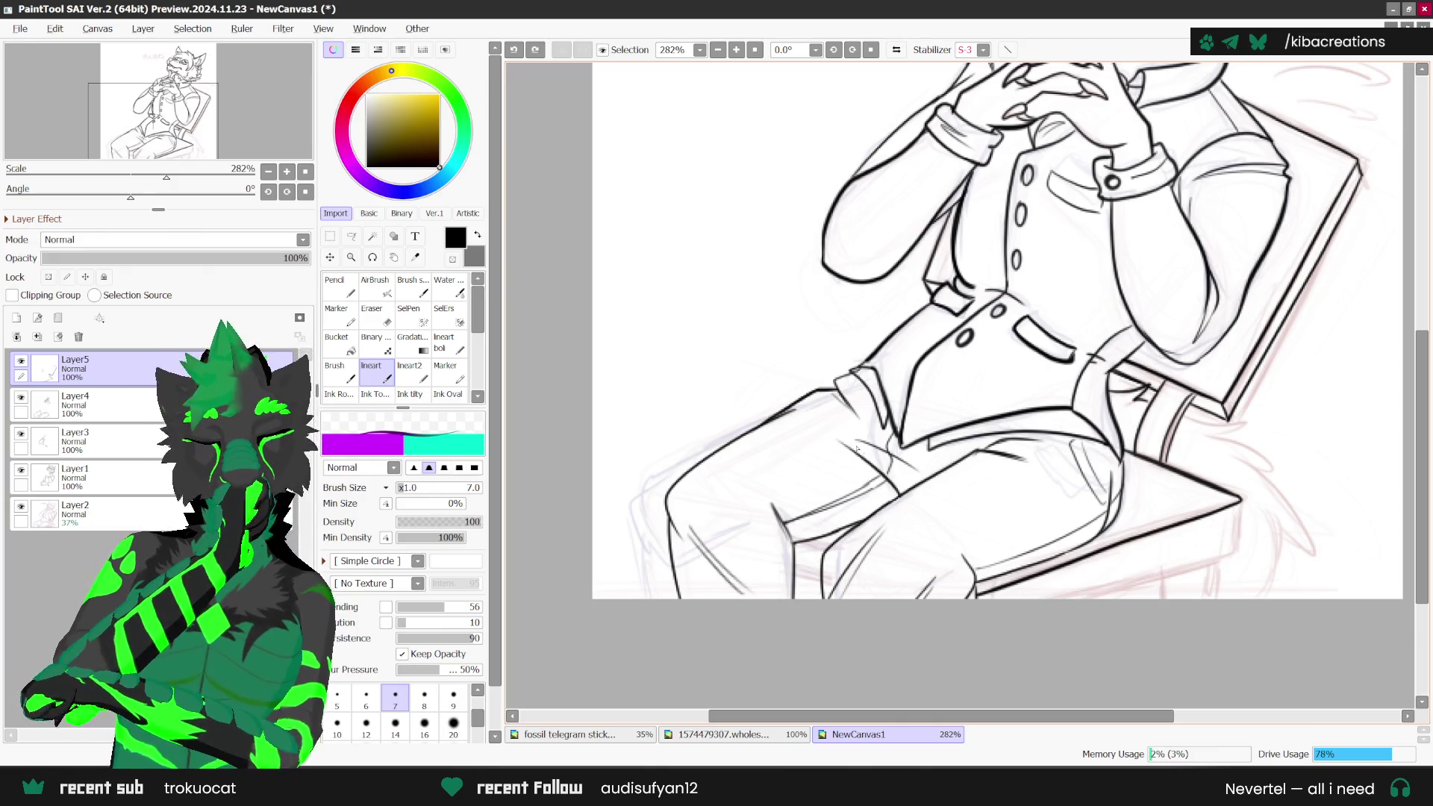
{"action": "key", "text": "ctrl+z"}
Step: Ink a short stroke at the trouser leg's corner and tilt the canvas for drawing
{"action": "scroll", "coordinate": [830, 558], "scroll_direction": "up", "scroll_amount": 1}
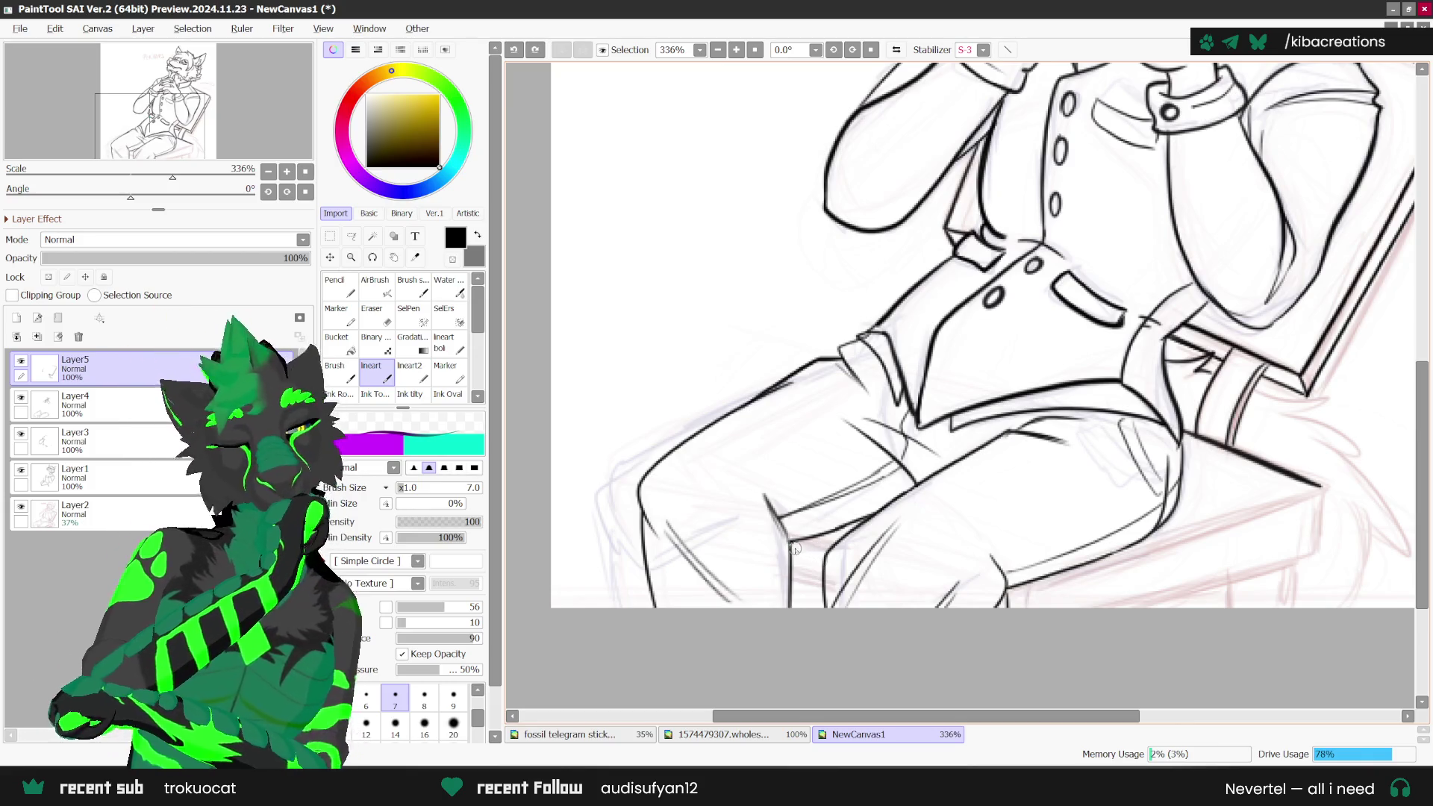
{"action": "left_click_drag", "start_coordinate": [790, 542], "coordinate": [825, 557]}
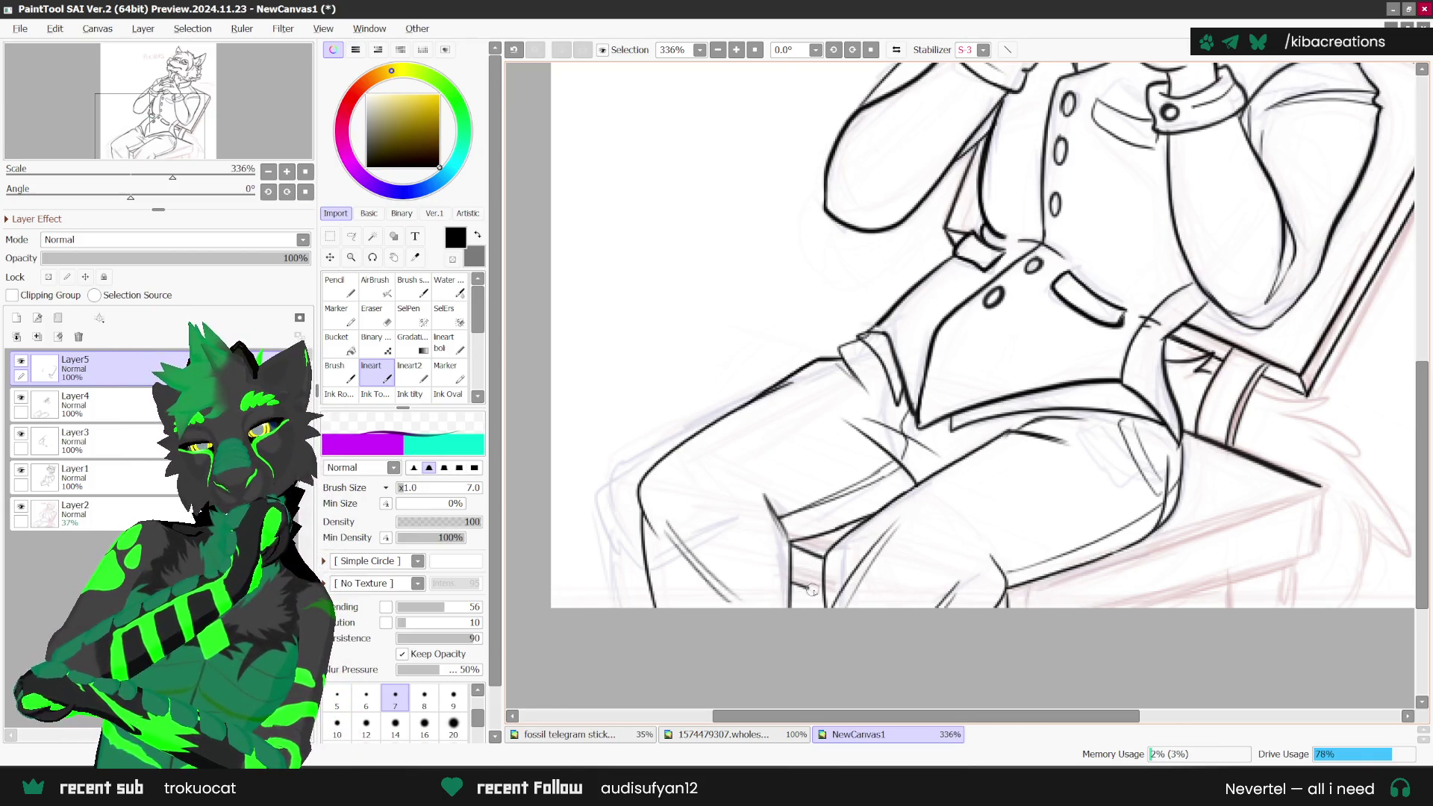
{"action": "scroll", "coordinate": [807, 577], "scroll_direction": "down", "scroll_amount": 1}
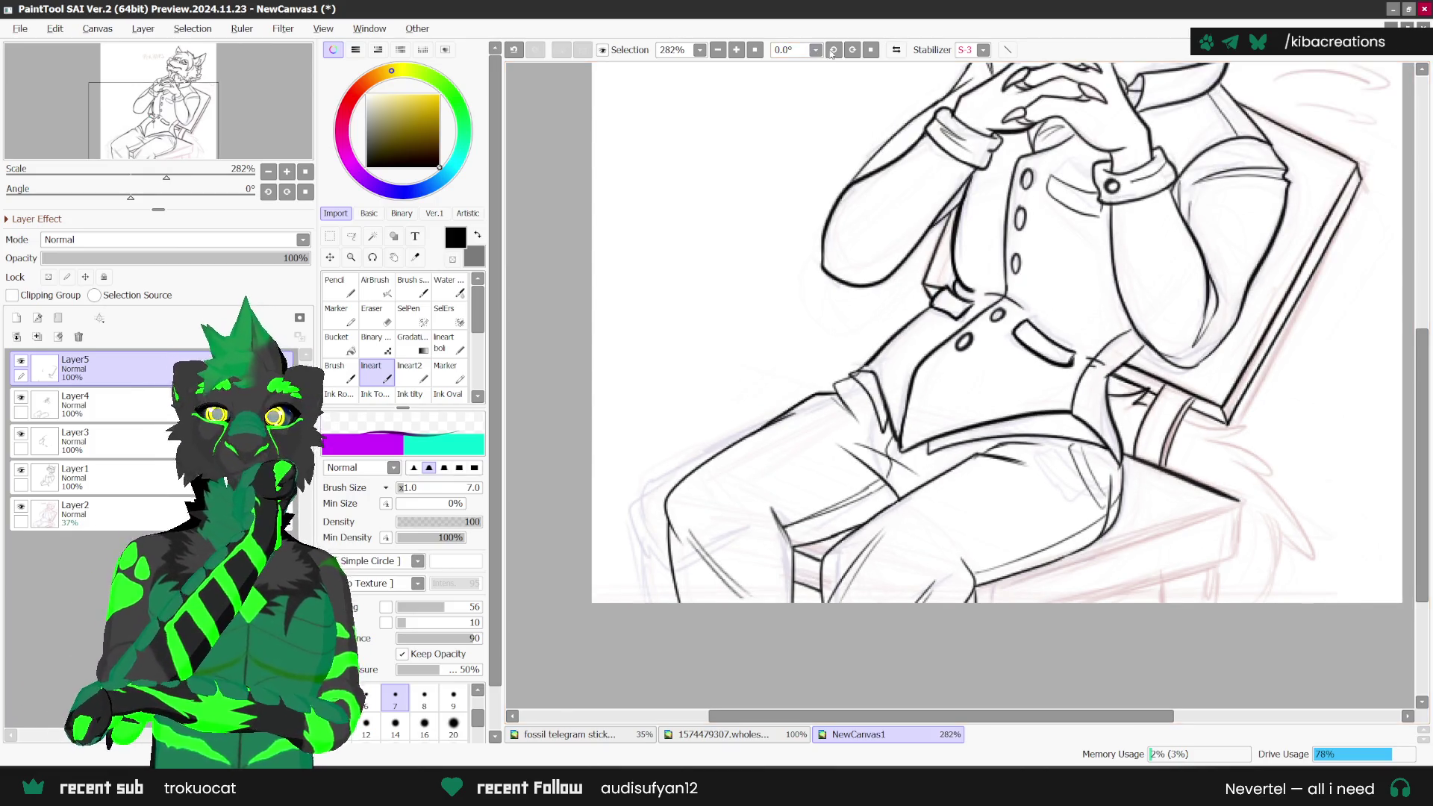
{"action": "left_click", "coordinate": [834, 49]}
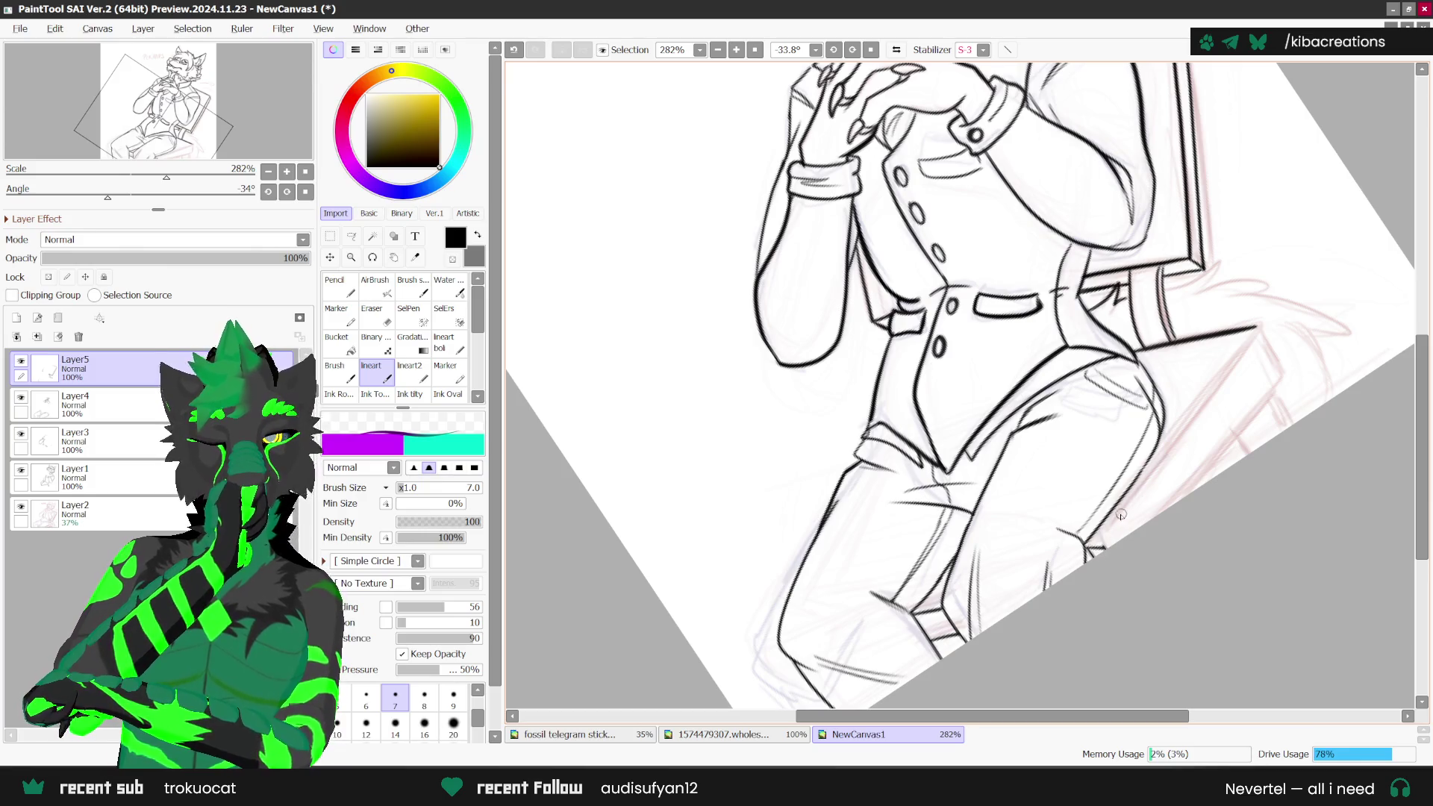
Step: Ink a clean long line up the leg edge, replacing the first attempt
{"action": "mouse_move", "coordinate": [1239, 362]}
{"action": "left_mouse_down"}
{"action": "mouse_move", "coordinate": [1105, 542]}
{"action": "mouse_move", "coordinate": [1266, 337]}
{"action": "left_mouse_up"}
{"action": "key", "text": "ctrl+z"}
{"action": "key", "text": "ctrl+z"}
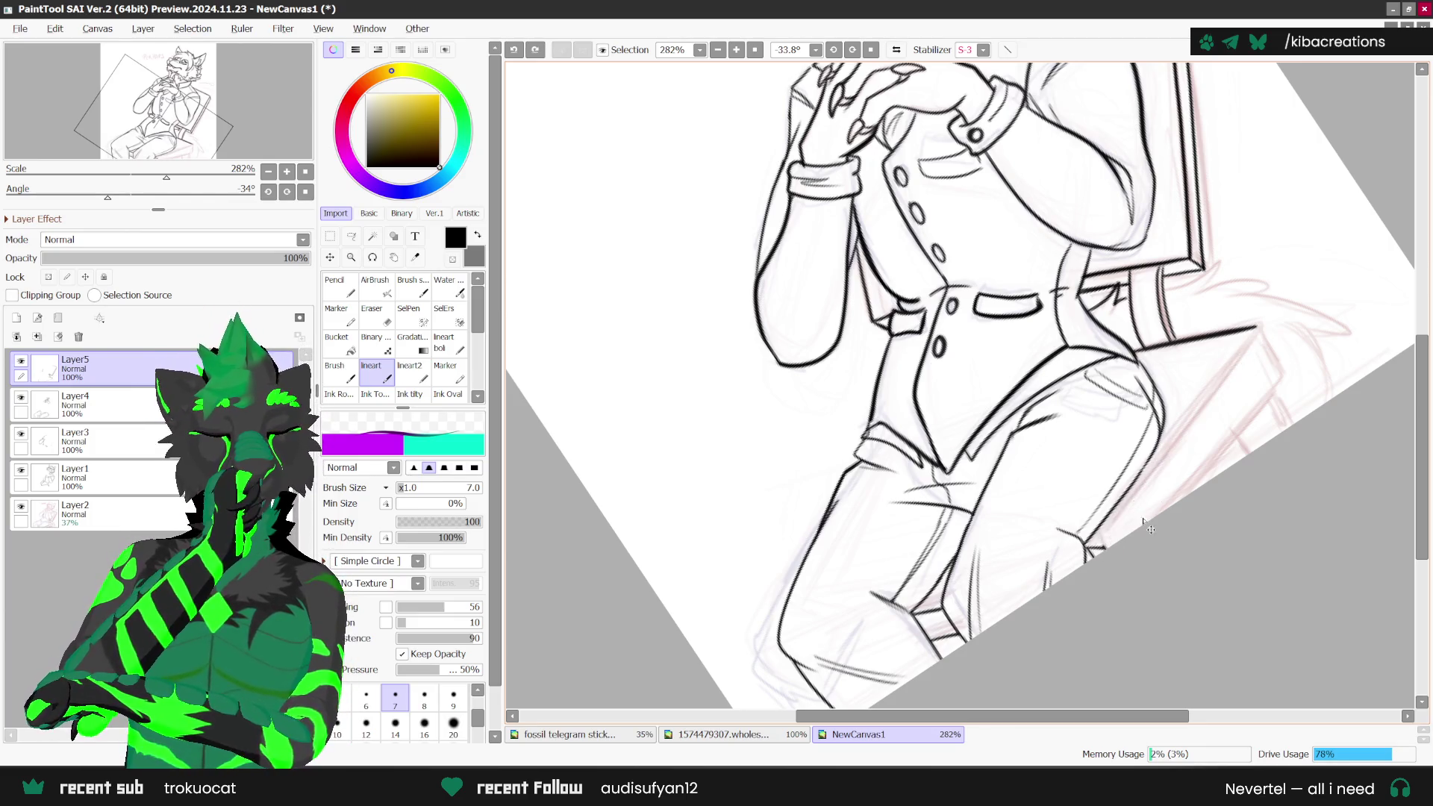
{"action": "left_click_drag", "start_coordinate": [1104, 547], "coordinate": [1263, 329]}
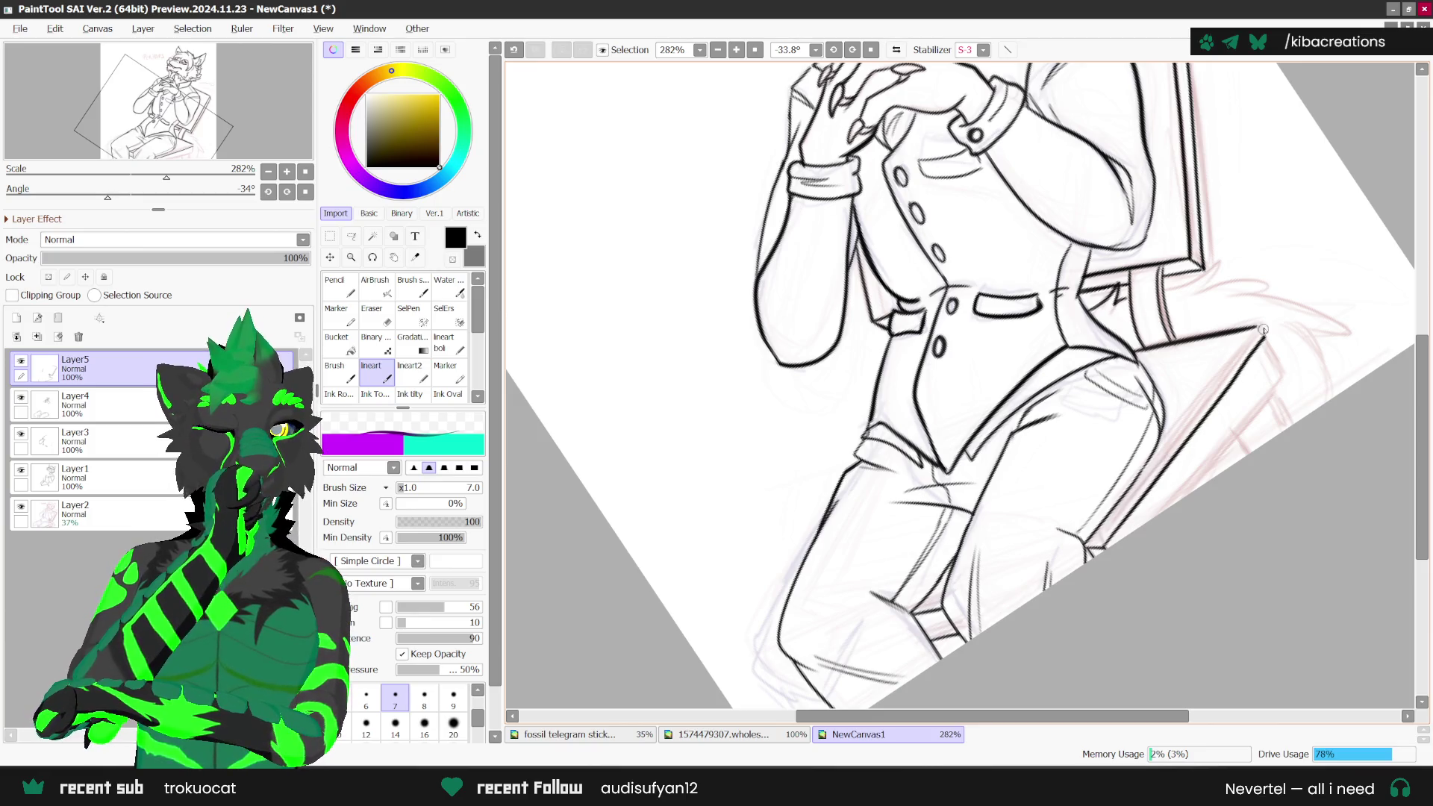
{"action": "scroll", "coordinate": [1254, 340], "scroll_direction": "up", "scroll_amount": 1}
{"action": "scroll", "coordinate": [1246, 324], "scroll_direction": "up", "scroll_amount": 1}
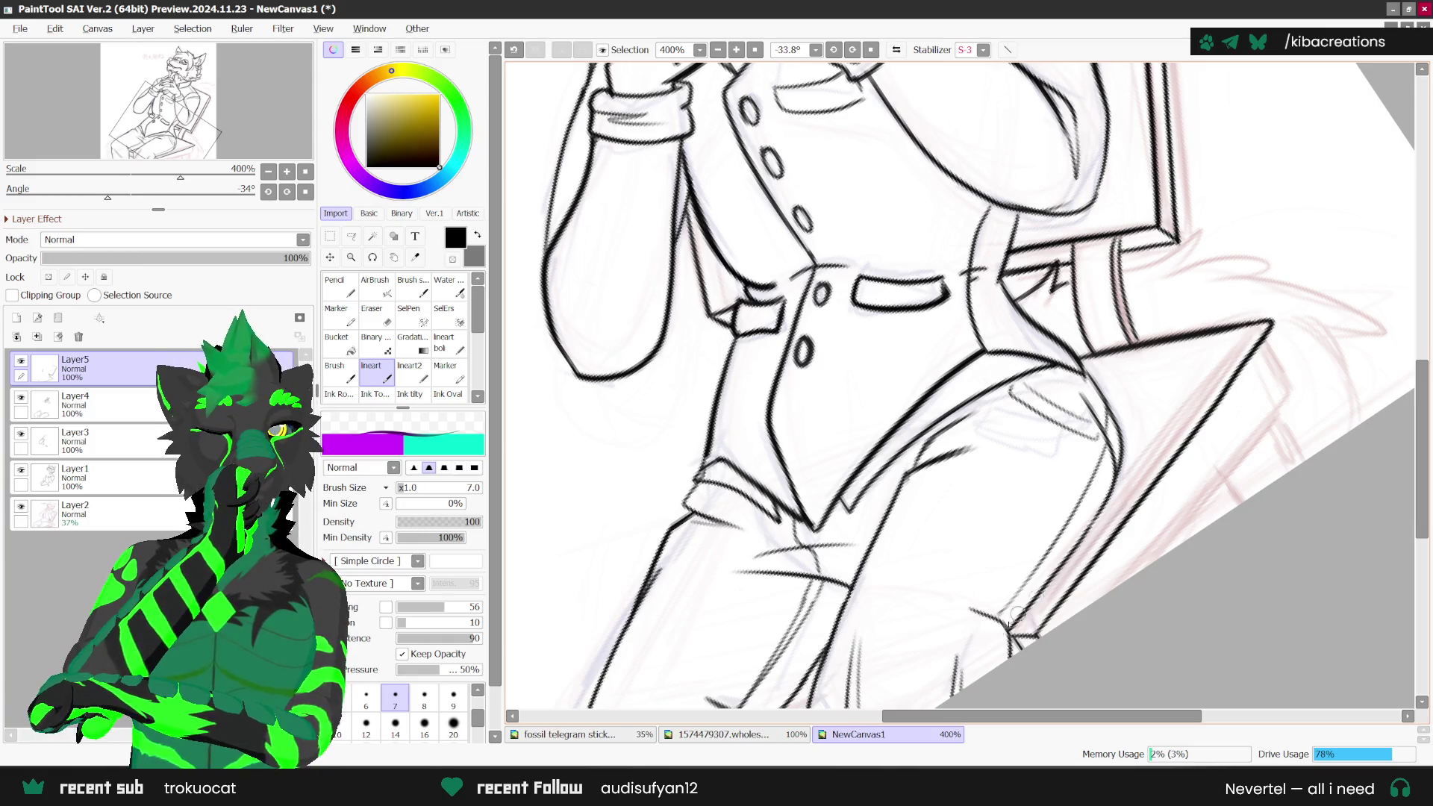
{"action": "scroll", "coordinate": [1231, 369], "scroll_direction": "down", "scroll_amount": 2}
{"action": "scroll", "coordinate": [1170, 429], "scroll_direction": "up", "scroll_amount": 1}
Step: Ink thick lines down the chair edge, along its lower and right edges, then straighten the view
{"action": "left_click_drag", "start_coordinate": [1172, 422], "coordinate": [1189, 463]}
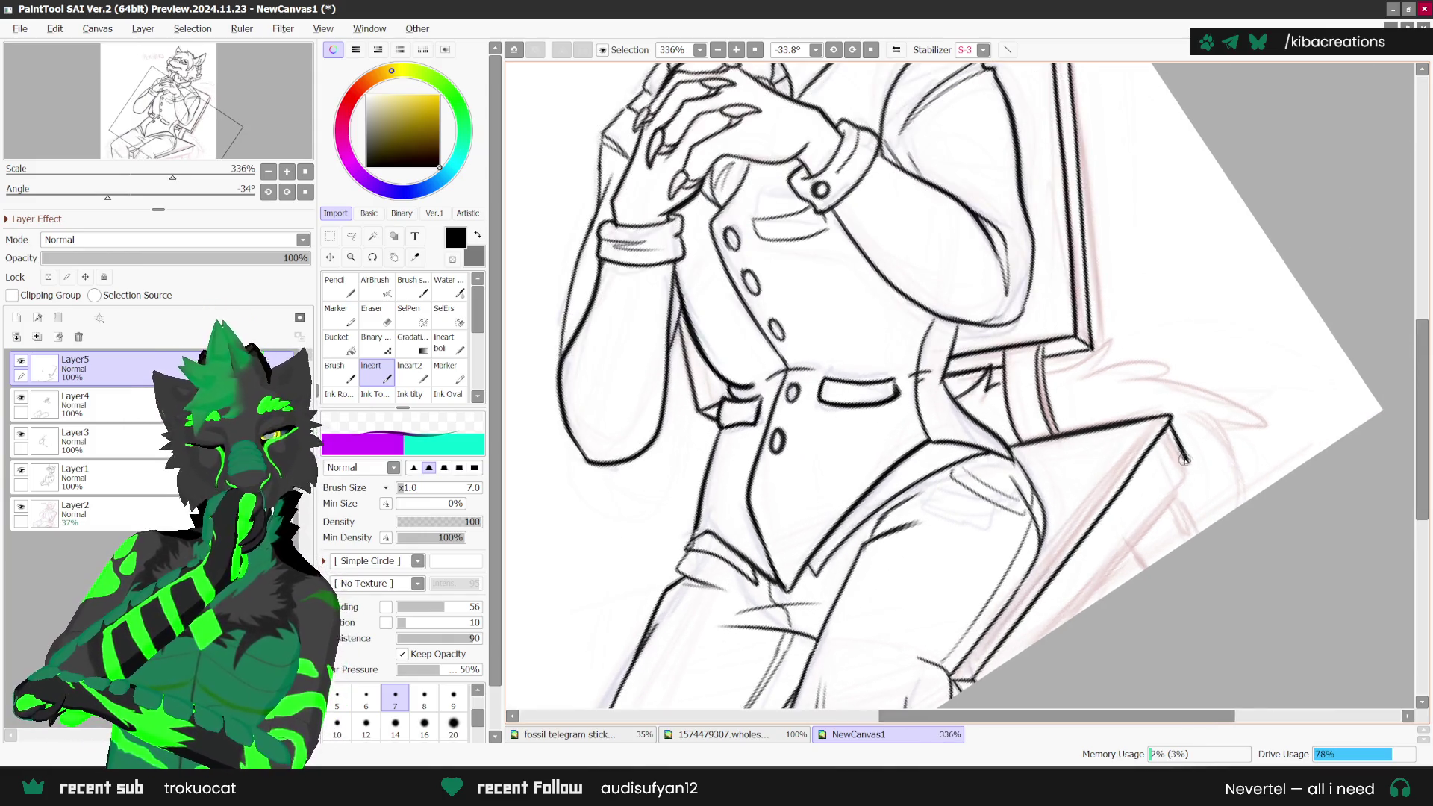
{"action": "key", "text": "ctrl+z"}
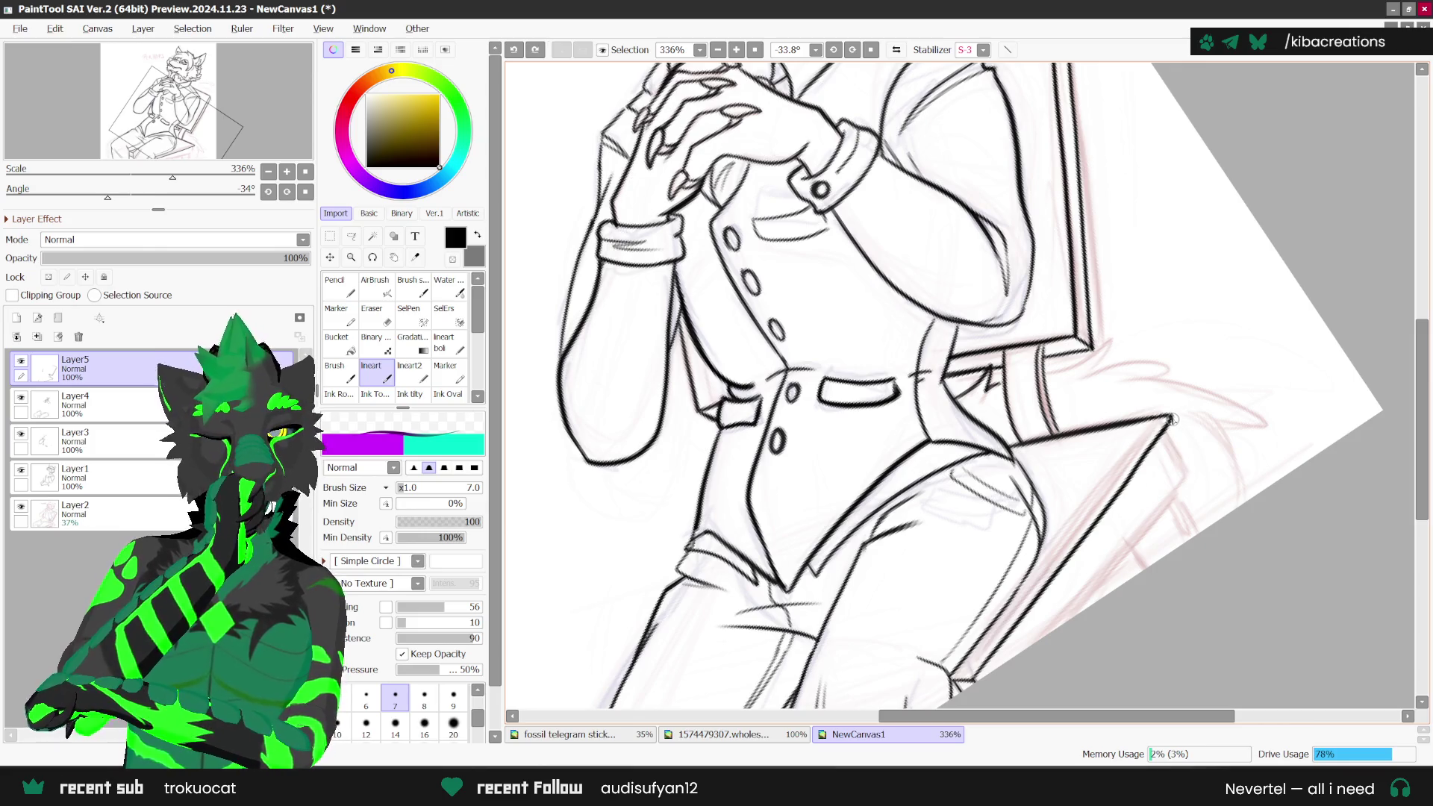
{"action": "left_click_drag", "start_coordinate": [1188, 457], "coordinate": [1048, 640]}
{"action": "scroll", "coordinate": [1053, 635], "scroll_direction": "down", "scroll_amount": 1}
{"action": "scroll", "coordinate": [1084, 534], "scroll_direction": "down", "scroll_amount": 1}
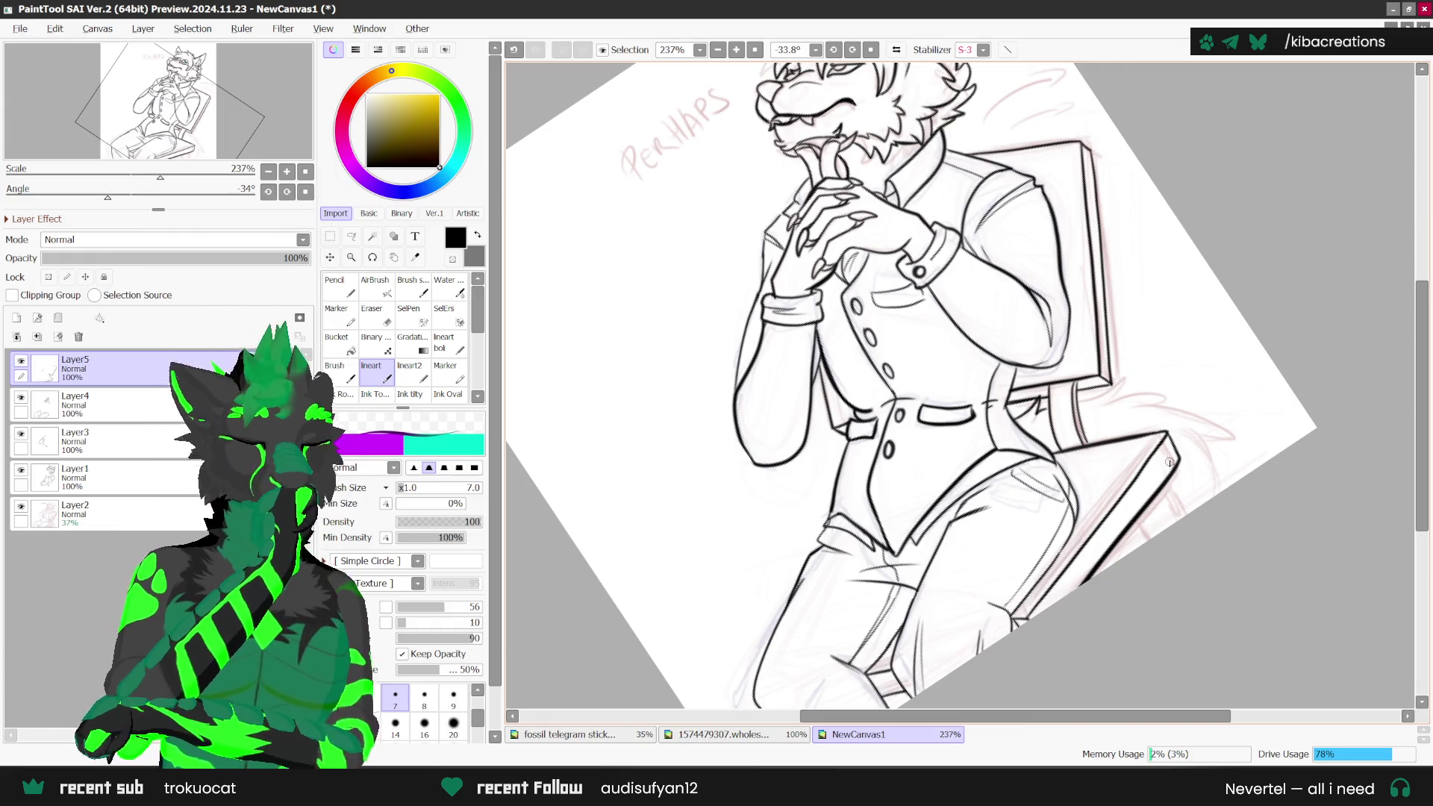
{"action": "scroll", "coordinate": [1169, 447], "scroll_direction": "up", "scroll_amount": 2}
{"action": "scroll", "coordinate": [961, 691], "scroll_direction": "up", "scroll_amount": 1}
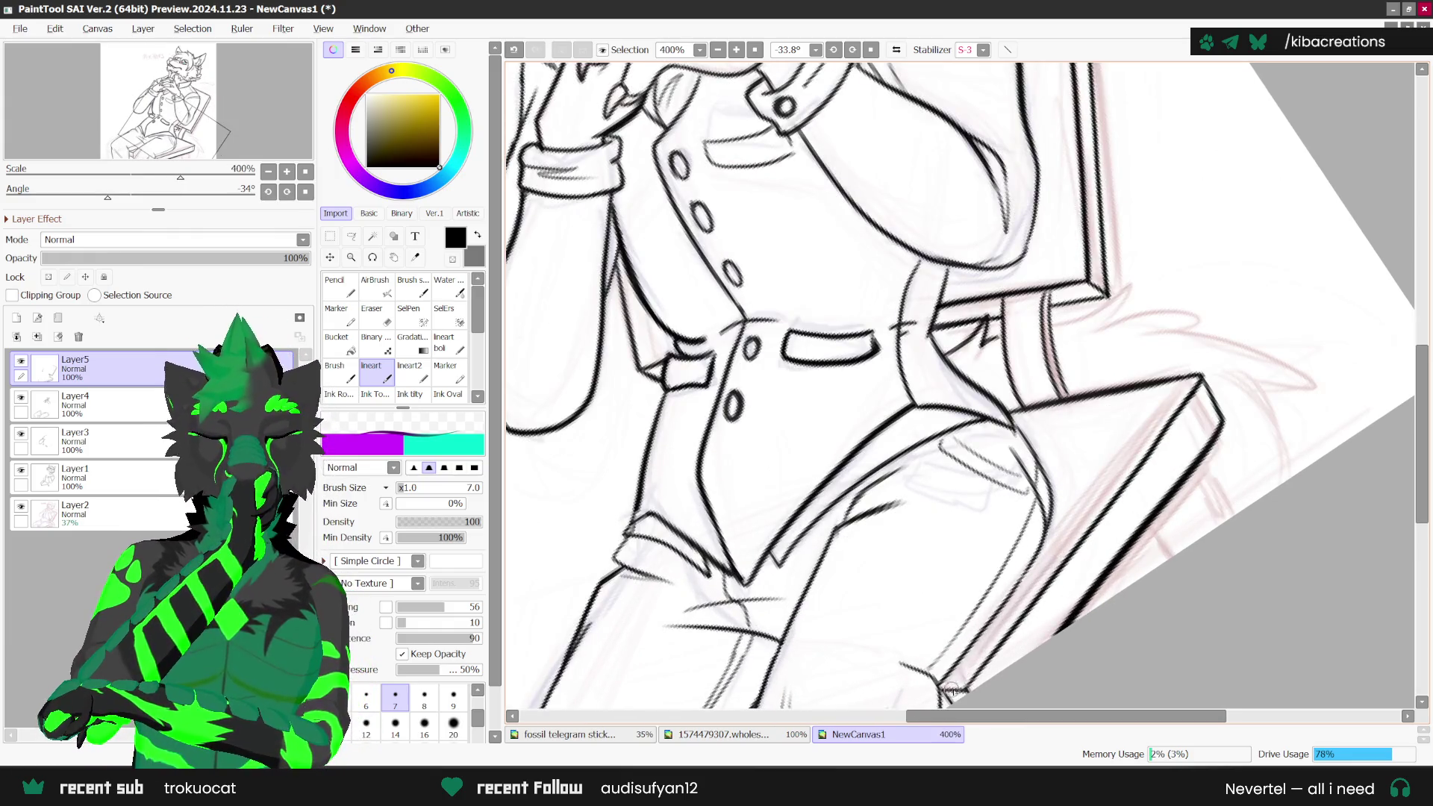
{"action": "left_click_drag", "start_coordinate": [965, 688], "coordinate": [1033, 594]}
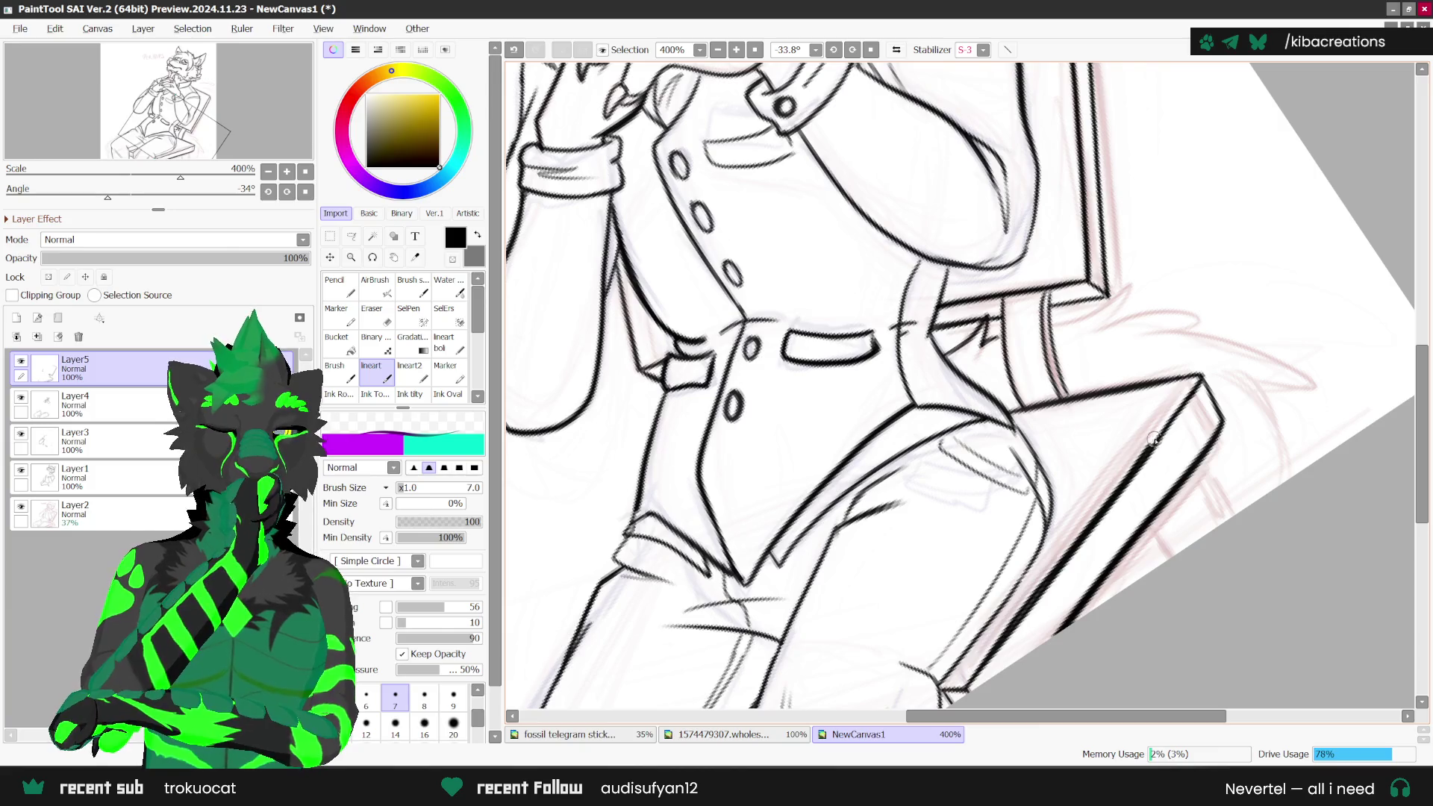
{"action": "left_click_drag", "start_coordinate": [1204, 396], "coordinate": [1095, 590]}
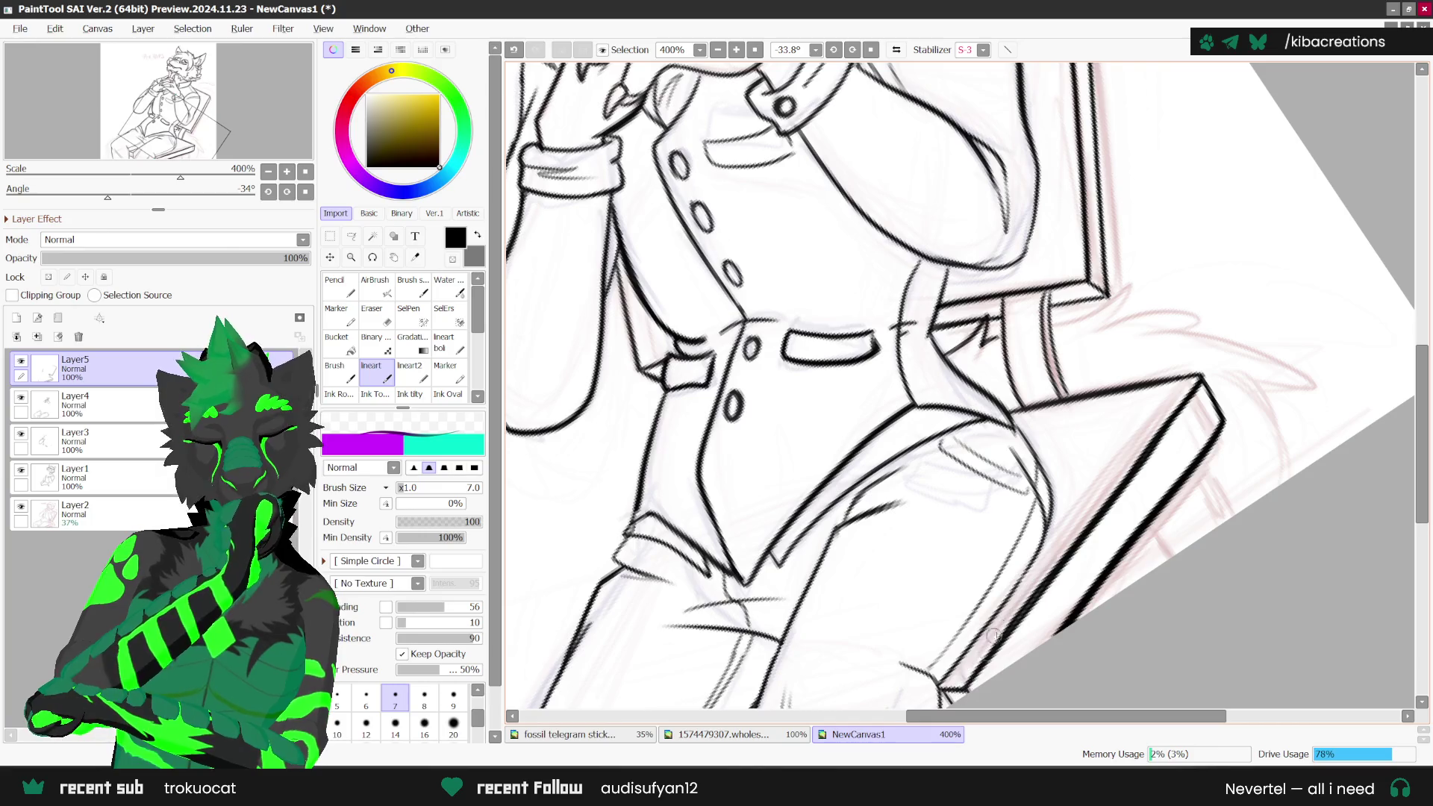
{"action": "scroll", "coordinate": [968, 691], "scroll_direction": "down", "scroll_amount": 4}
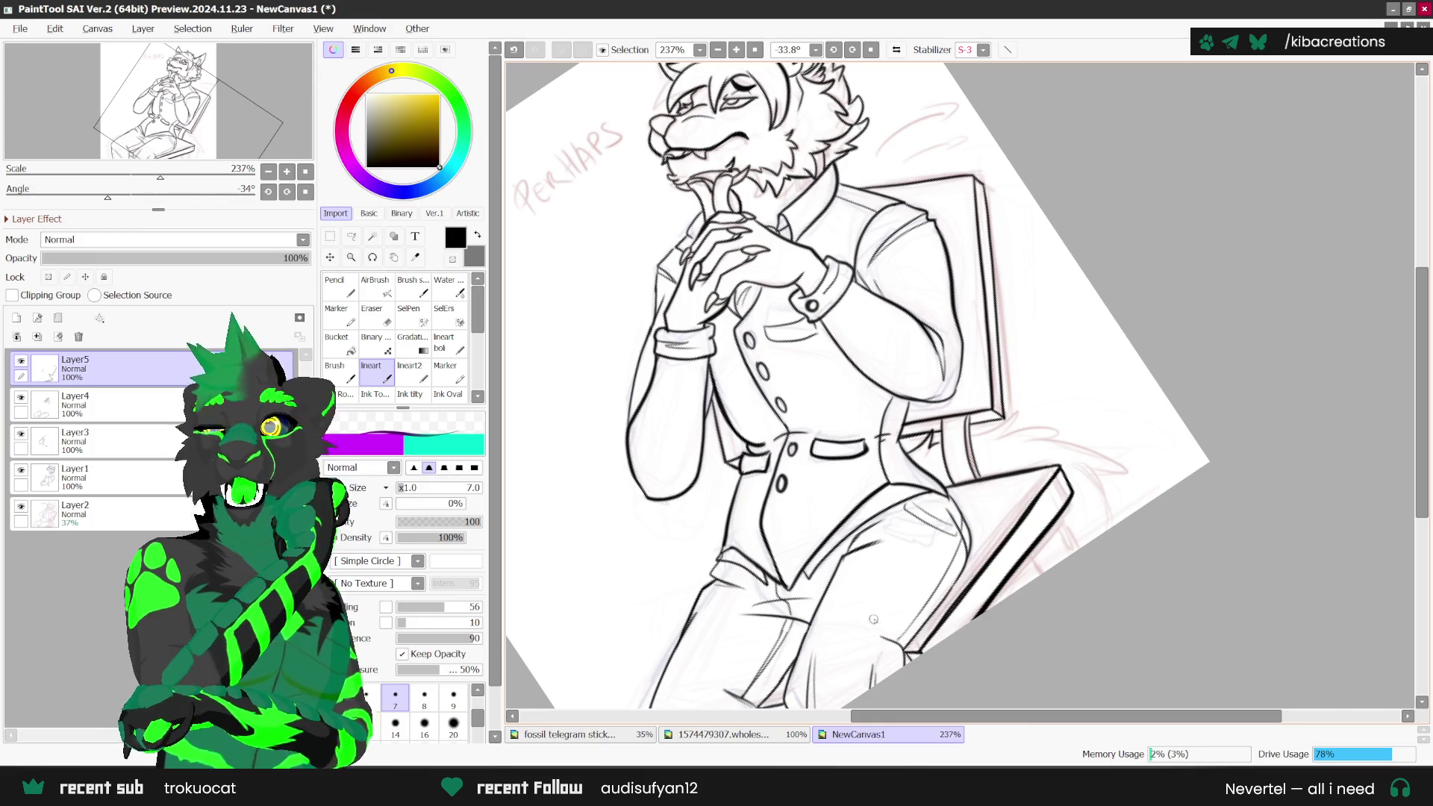
{"action": "key", "text": "Home"}
{"action": "scroll", "coordinate": [977, 539], "scroll_direction": "up", "scroll_amount": 2}
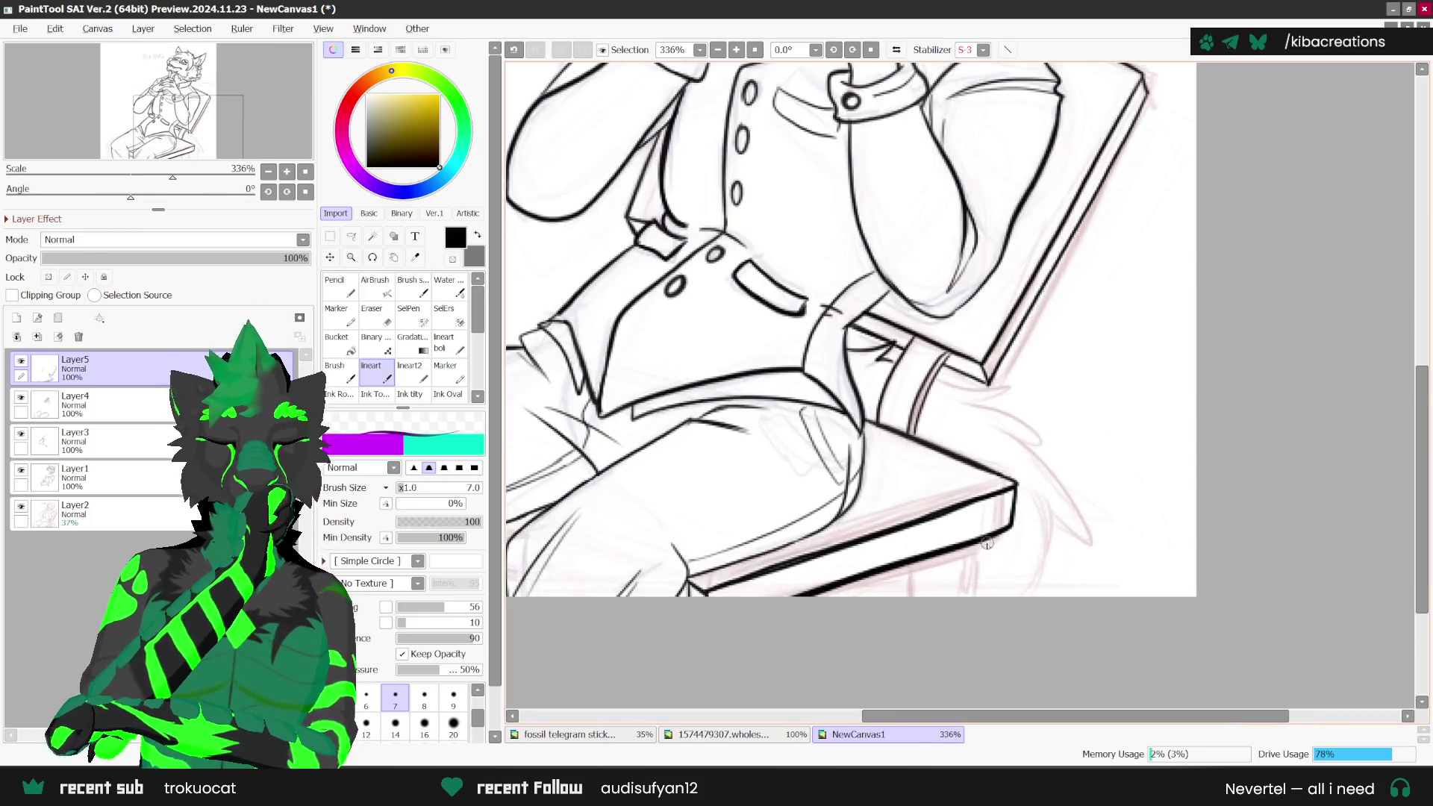
Step: Zoom in and ink the tail fur along the chair's left edge, curving down-left
{"action": "scroll", "coordinate": [976, 539], "scroll_direction": "up", "scroll_amount": 1}
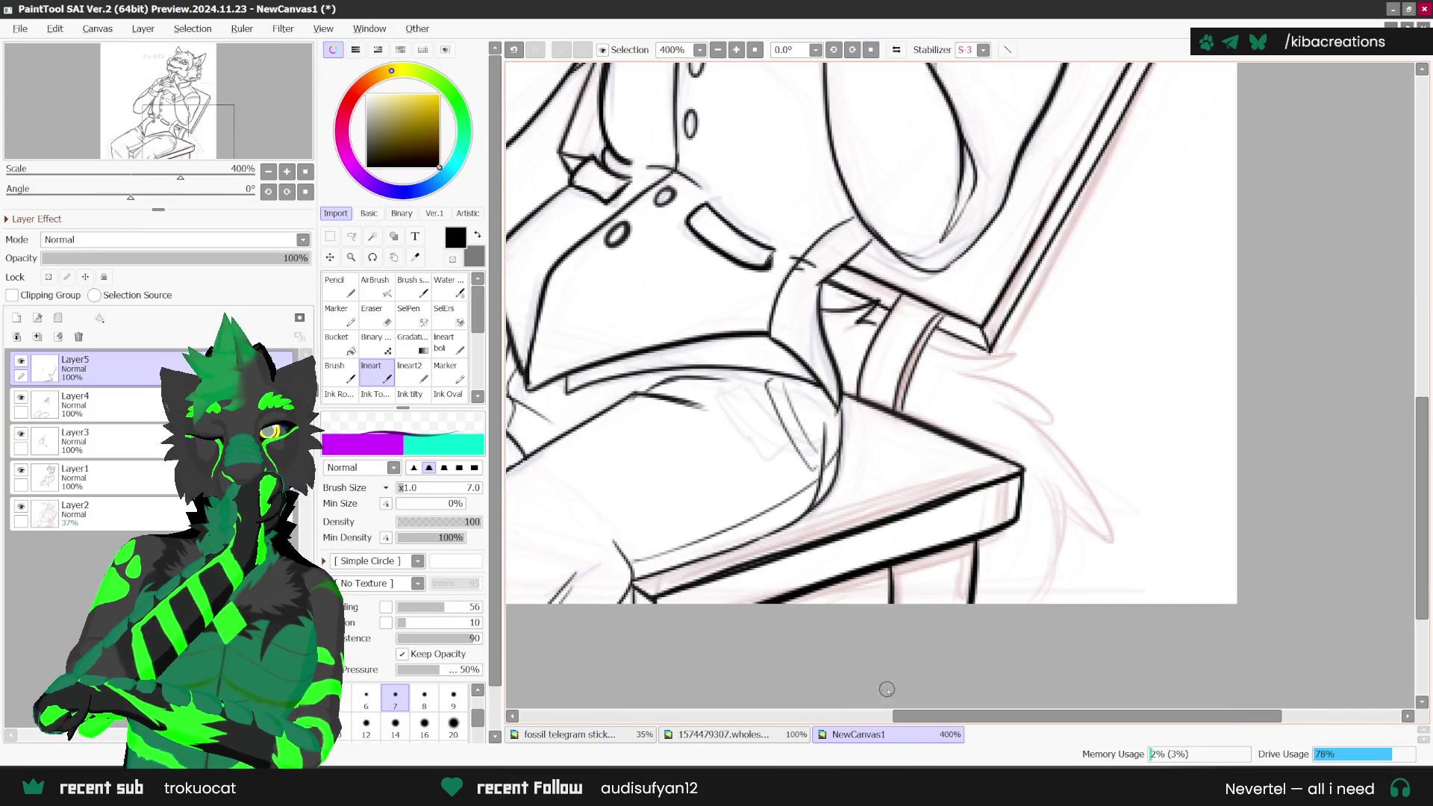
{"action": "scroll", "coordinate": [914, 678], "scroll_direction": "down", "scroll_amount": 3}
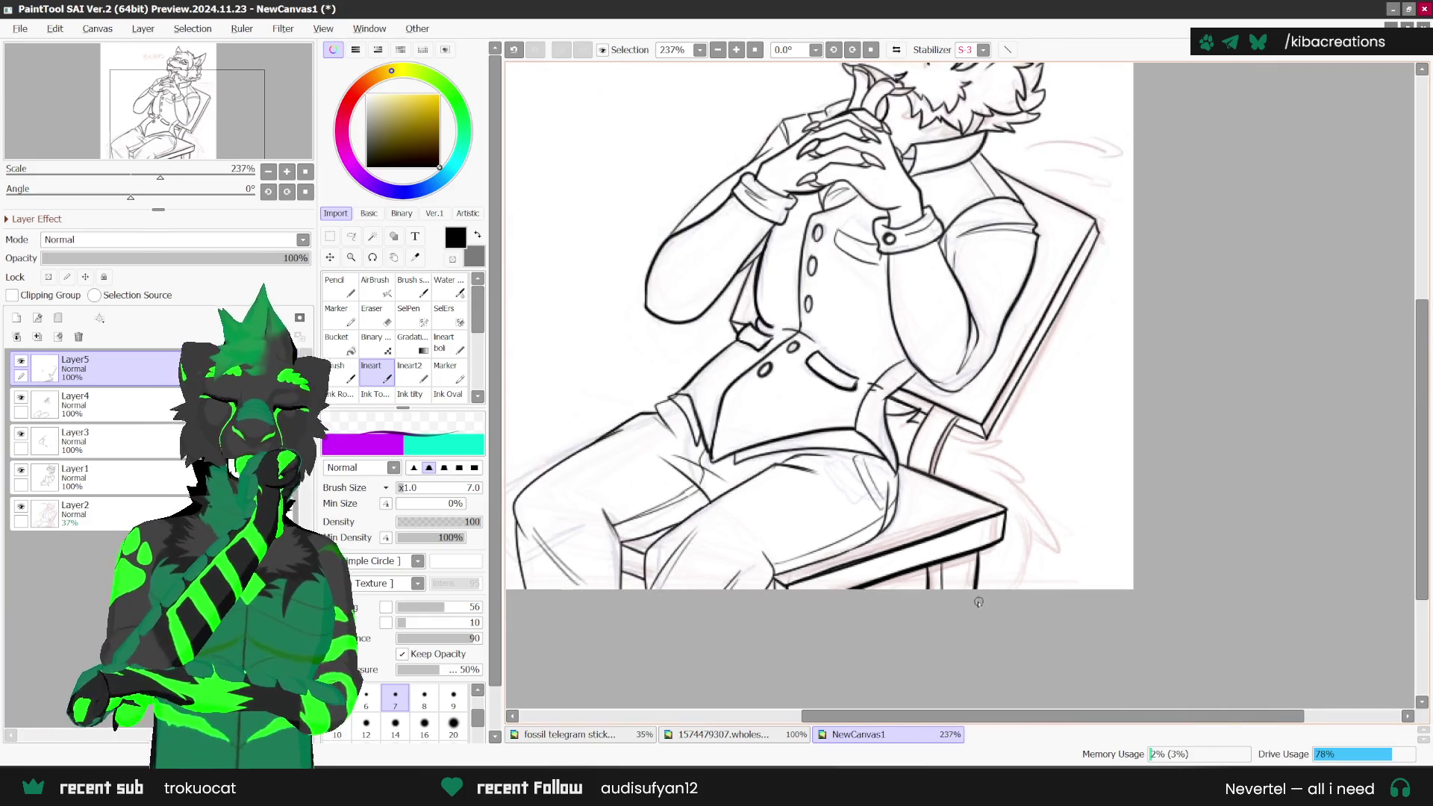
{"action": "scroll", "coordinate": [913, 679], "scroll_direction": "down", "scroll_amount": 2}
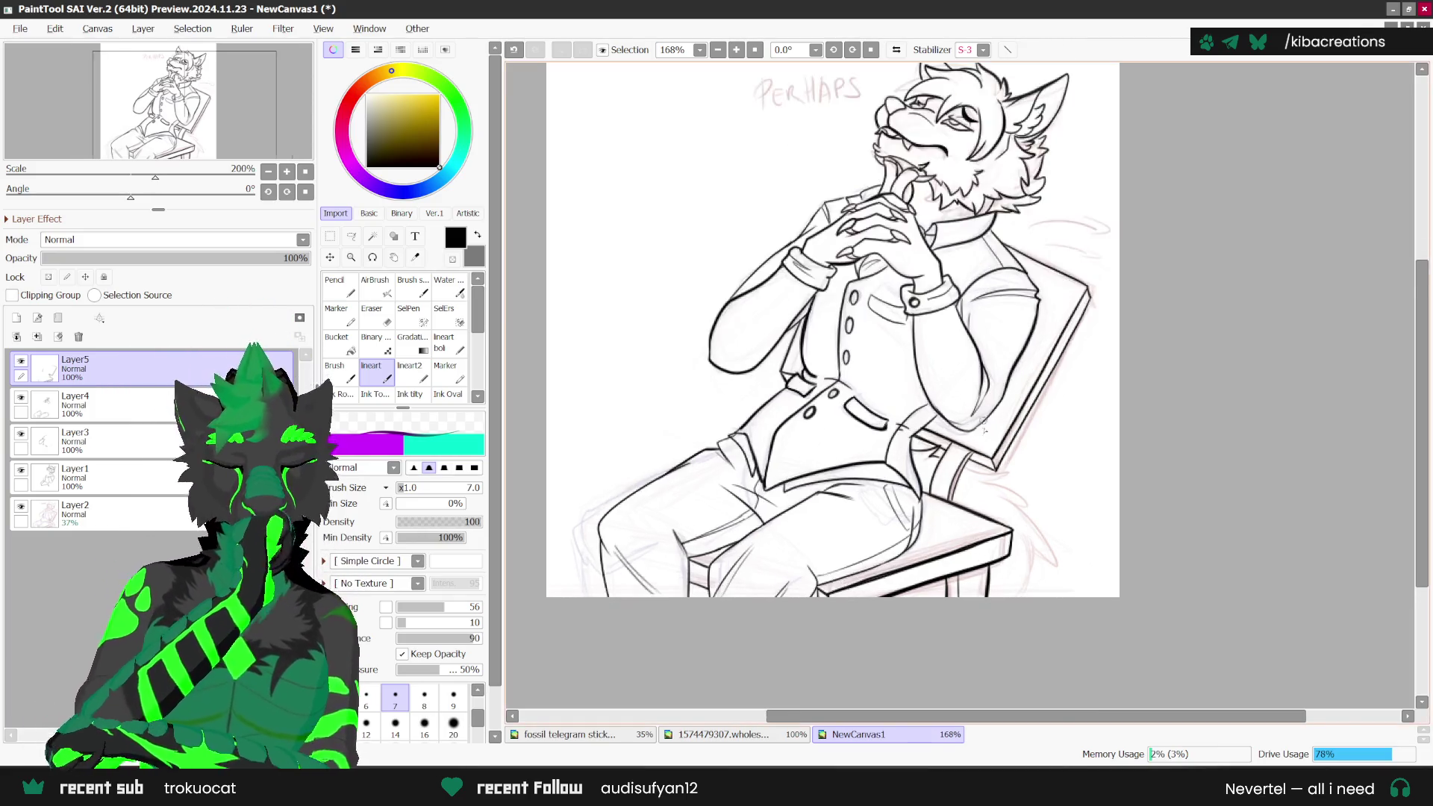
{"action": "scroll", "coordinate": [960, 351], "scroll_direction": "up", "scroll_amount": 3}
{"action": "scroll", "coordinate": [1003, 443], "scroll_direction": "up", "scroll_amount": 2}
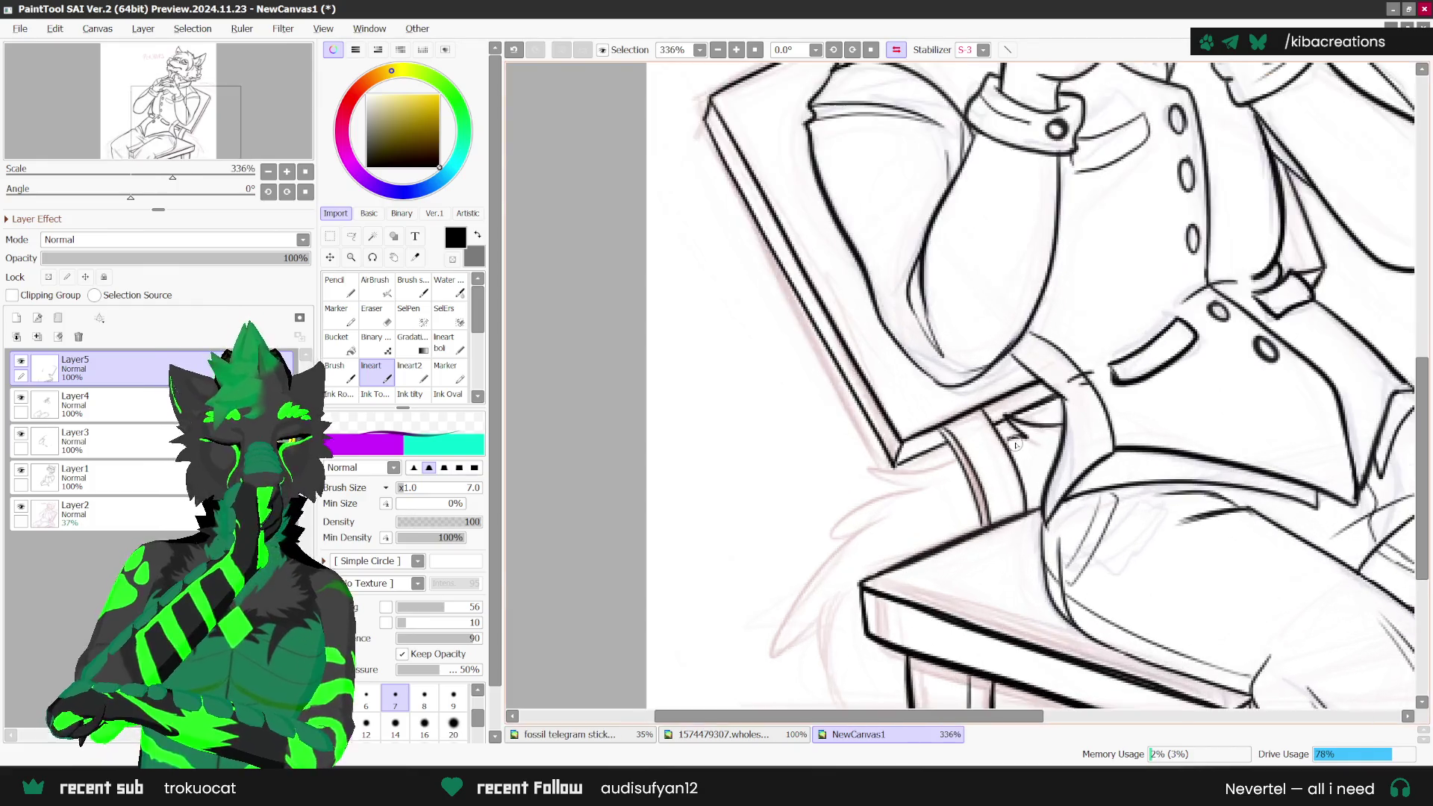
{"action": "left_click_drag", "start_coordinate": [947, 464], "coordinate": [874, 467]}
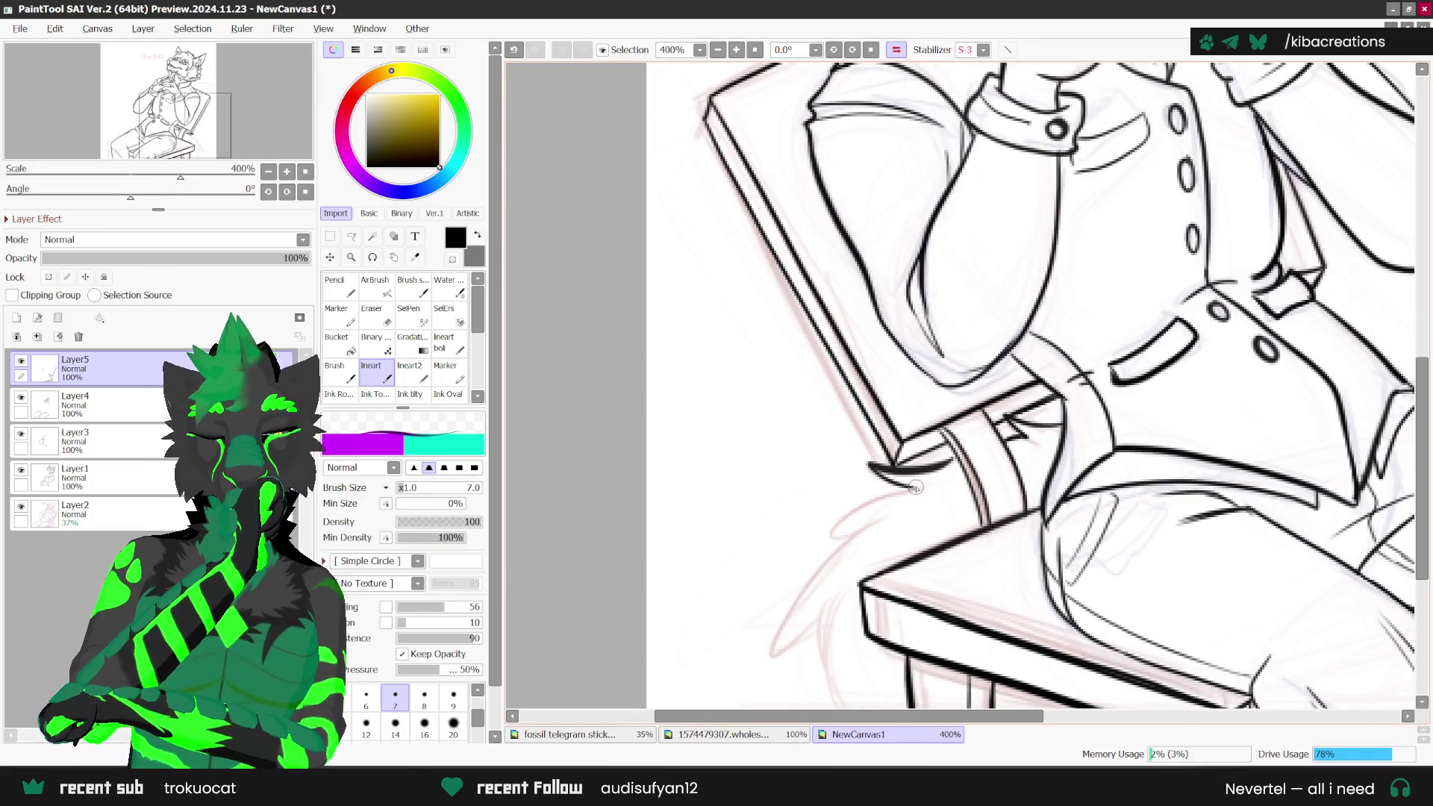
{"action": "left_click_drag", "start_coordinate": [872, 527], "coordinate": [808, 632]}
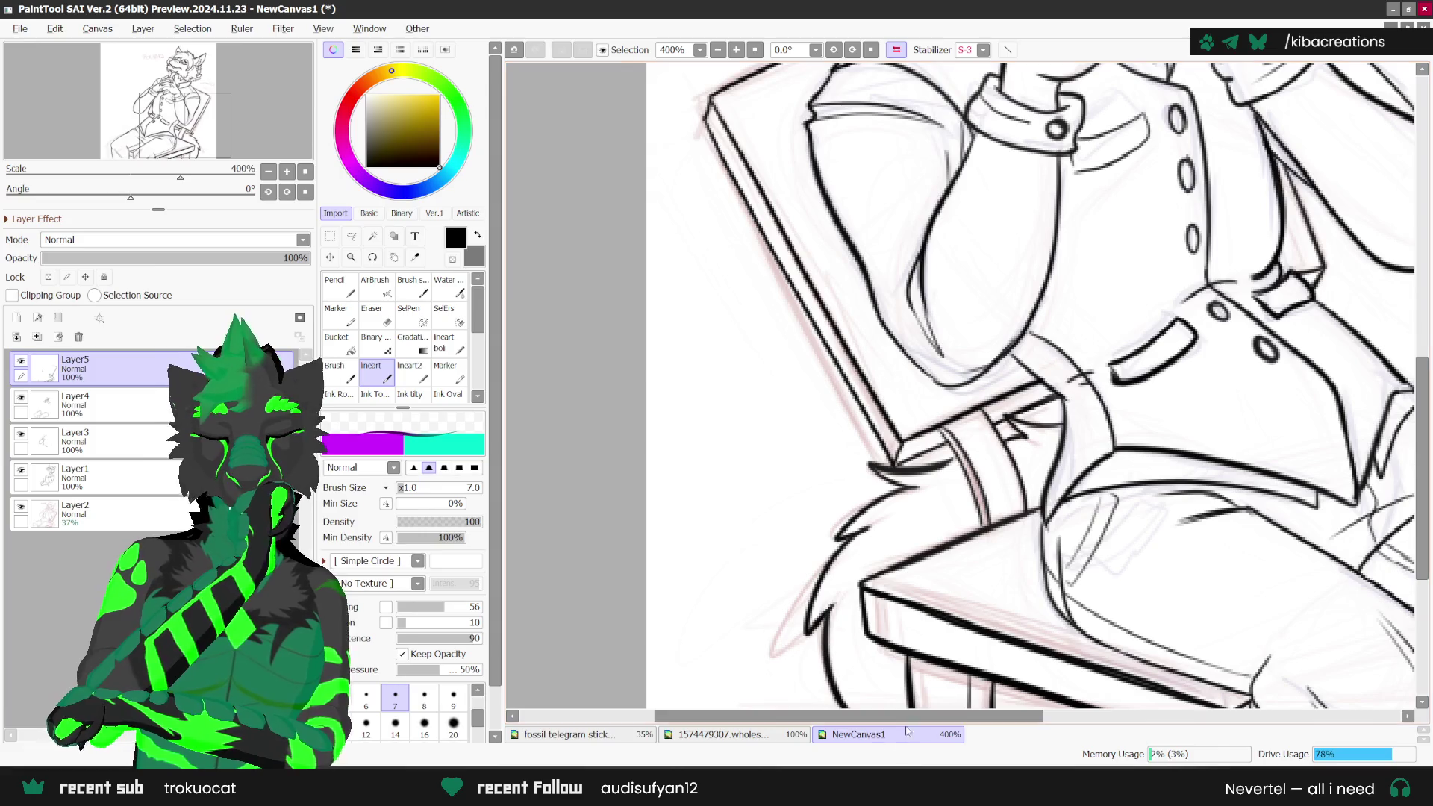
{"action": "scroll", "coordinate": [866, 388], "scroll_direction": "down", "scroll_amount": 4}
{"action": "scroll", "coordinate": [866, 431], "scroll_direction": "up", "scroll_amount": 4}
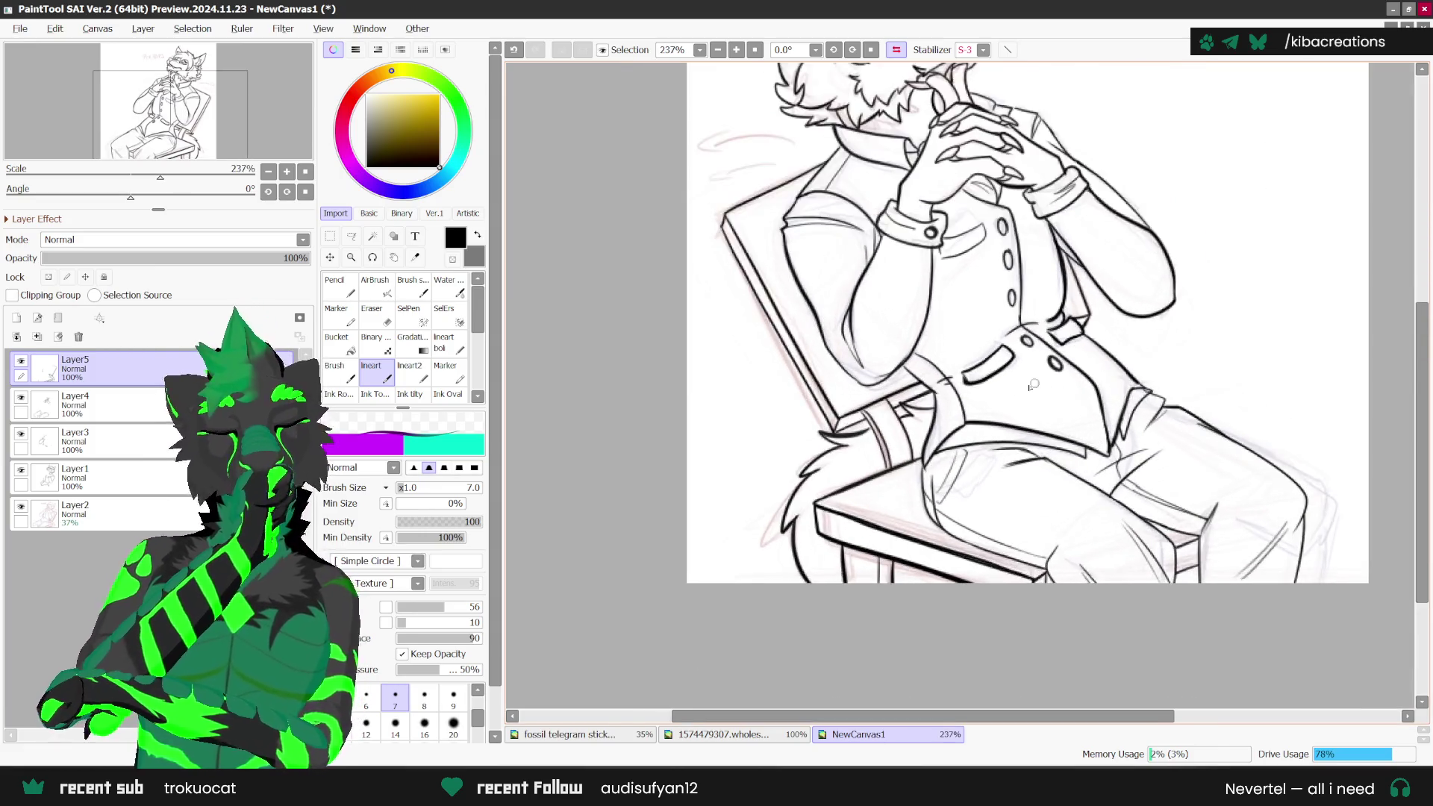
{"action": "scroll", "coordinate": [878, 433], "scroll_direction": "down", "scroll_amount": 5}
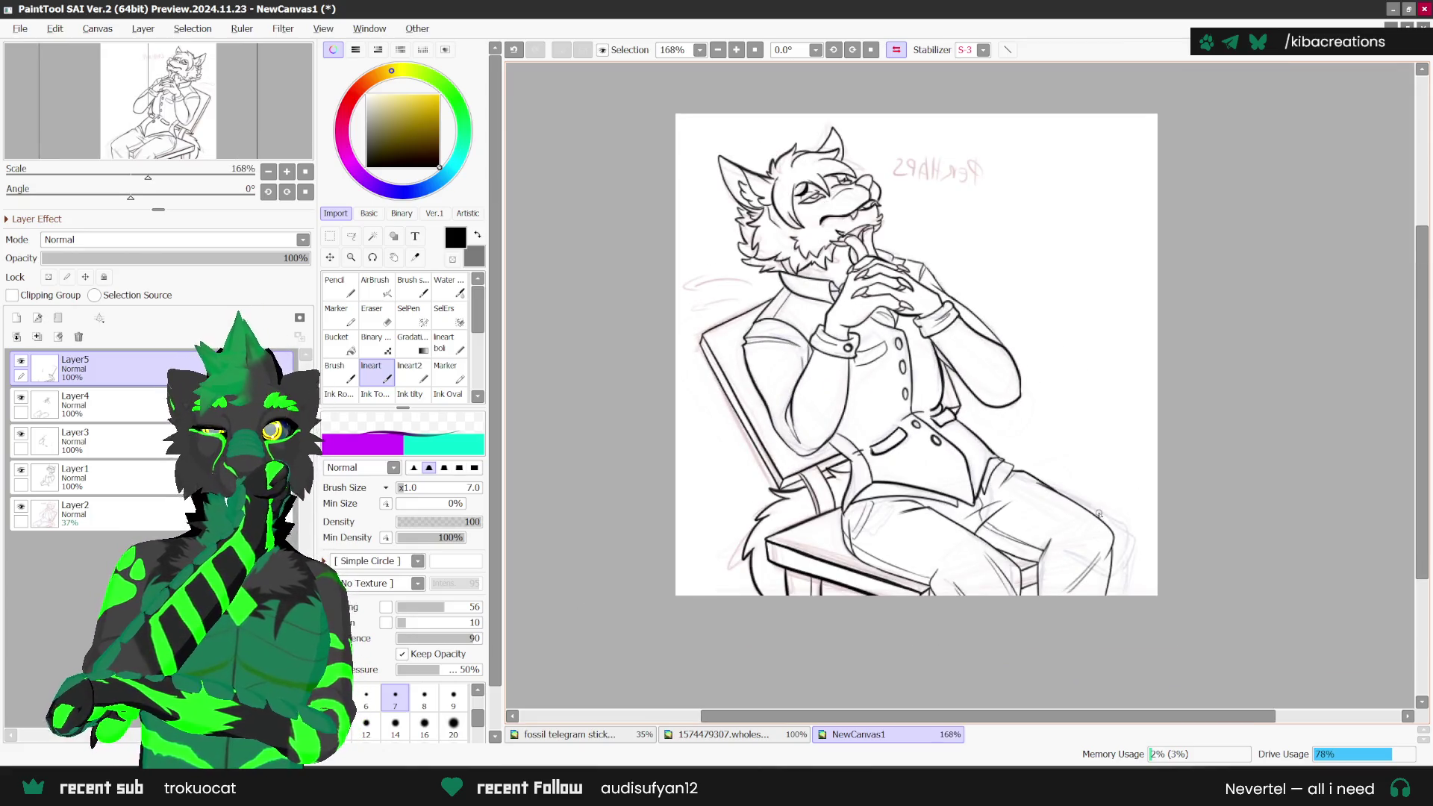
{"action": "left_click", "coordinate": [896, 49]}
Step: Unmirror and reset the view upright, zoom in, and redraw the stroke near the mouth
{"action": "left_click", "coordinate": [896, 49]}
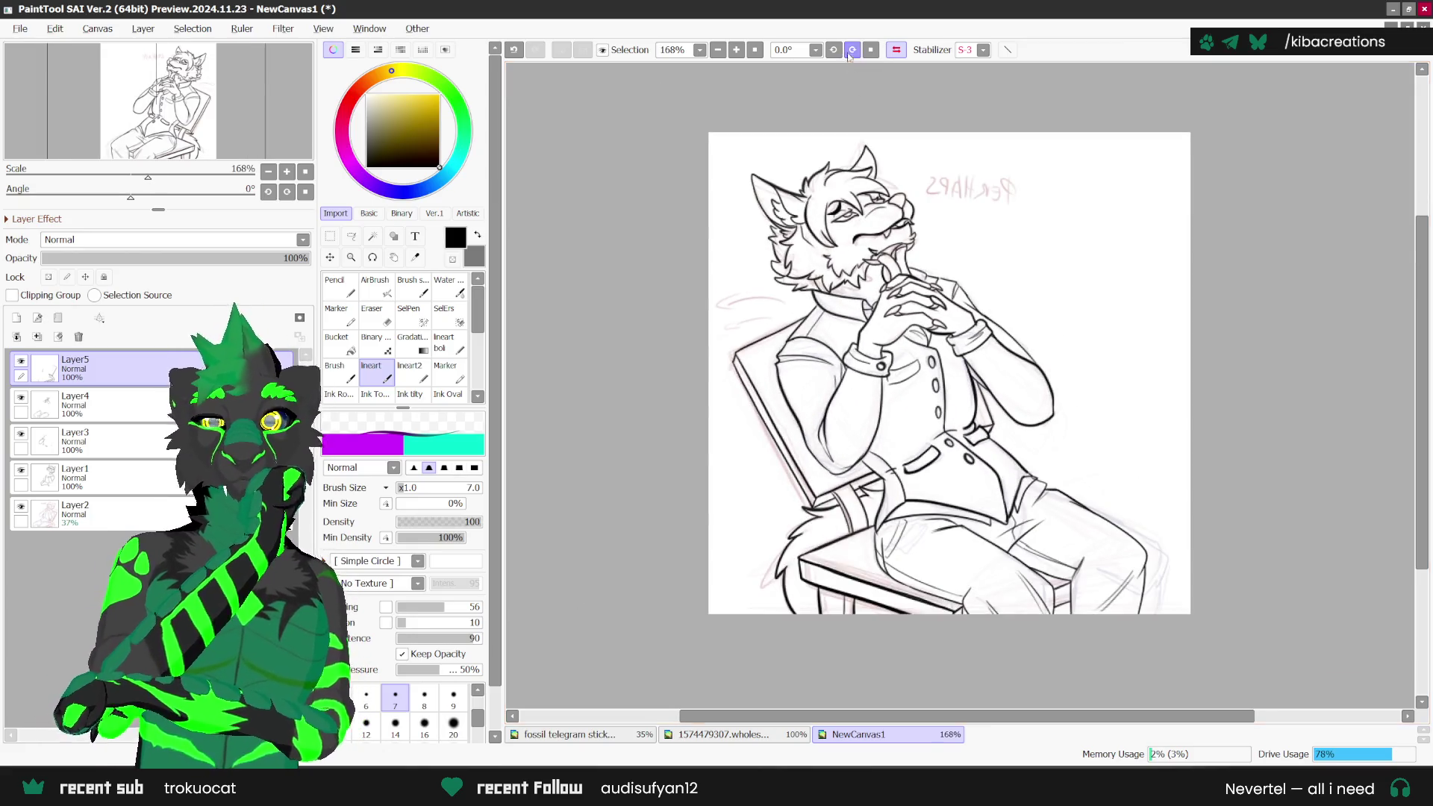
{"action": "left_click", "coordinate": [833, 49]}
{"action": "left_click", "coordinate": [833, 50]}
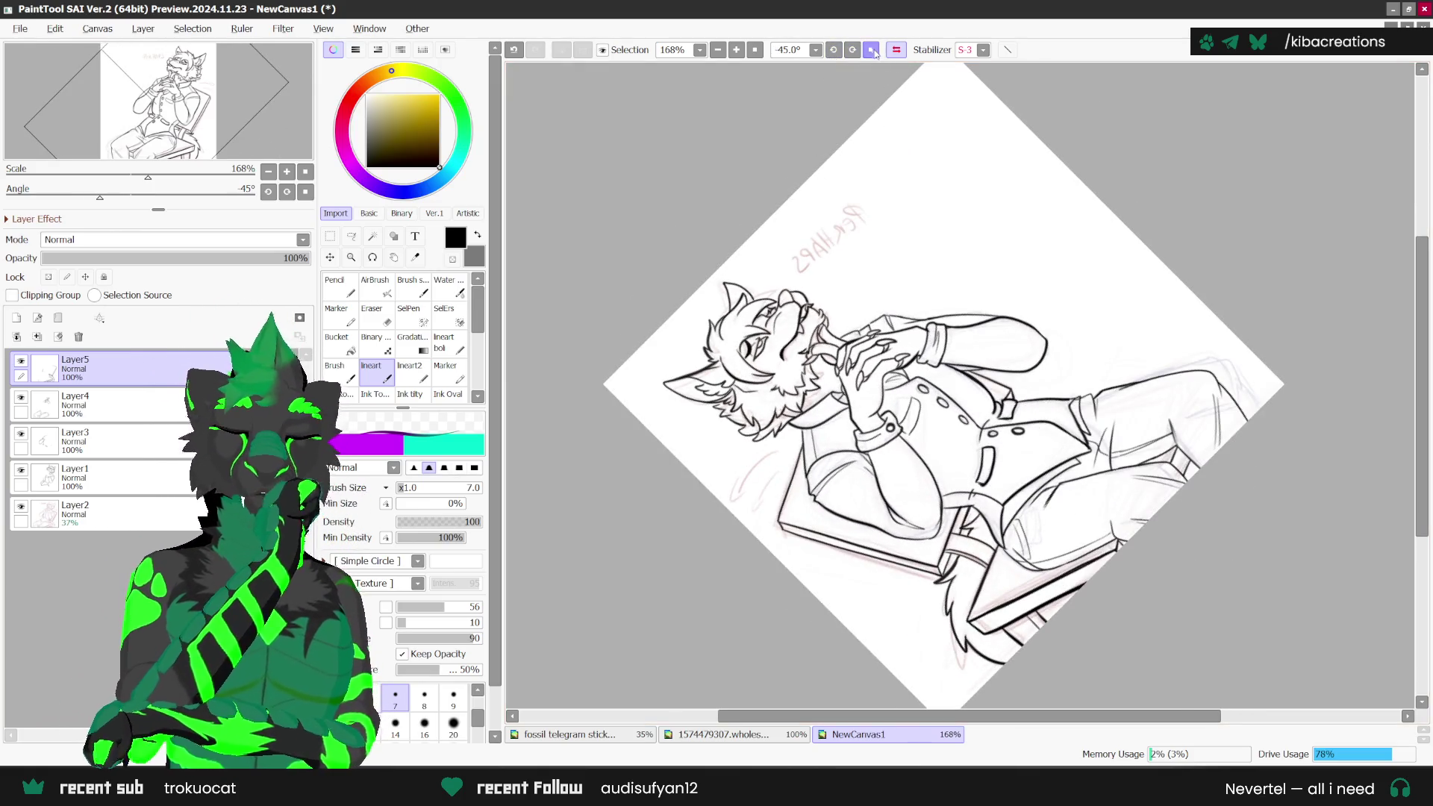
{"action": "key", "text": "Home"}
{"action": "scroll", "coordinate": [900, 265], "scroll_direction": "up", "scroll_amount": 3}
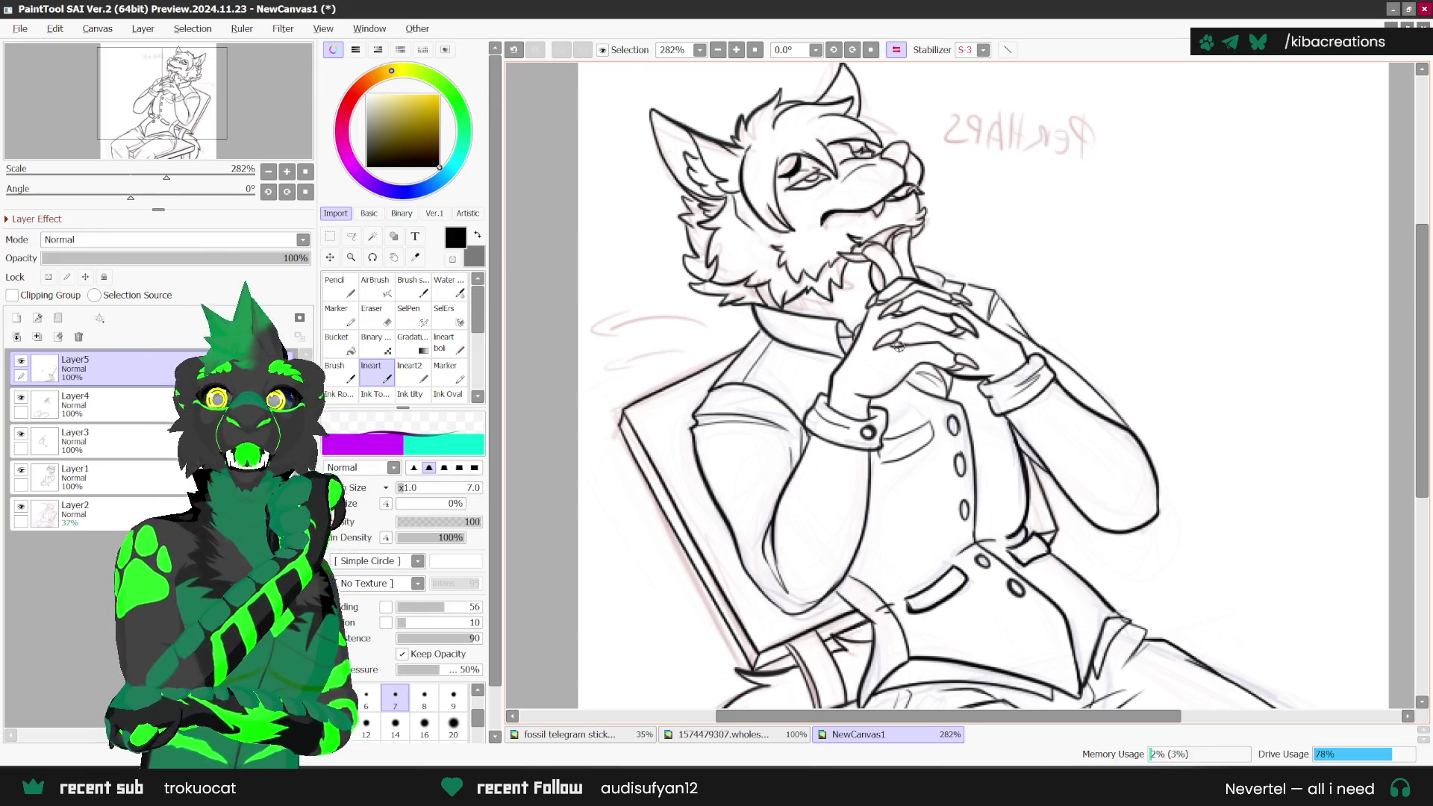
{"action": "scroll", "coordinate": [819, 303], "scroll_direction": "up", "scroll_amount": 1}
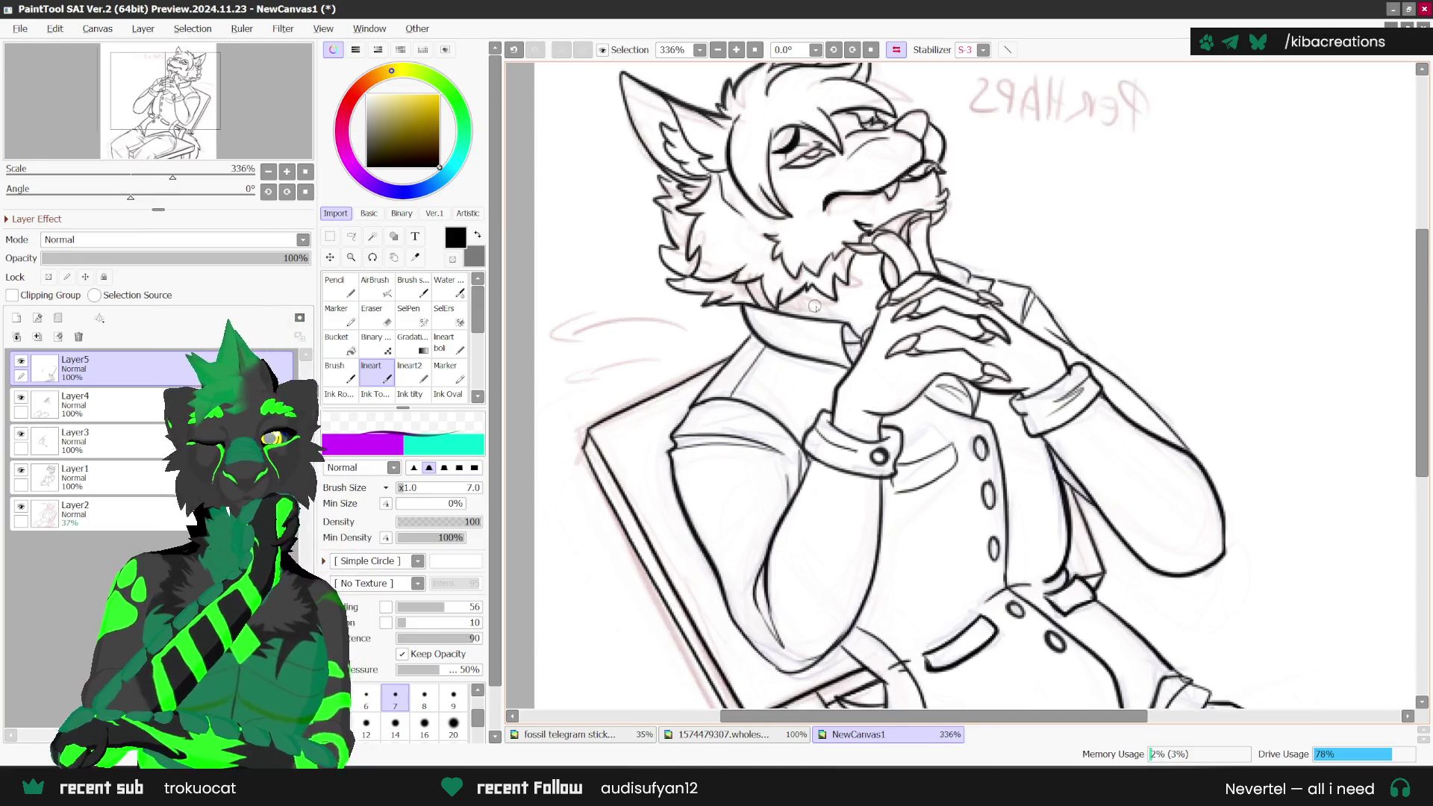
{"action": "scroll", "coordinate": [819, 303], "scroll_direction": "up", "scroll_amount": 1}
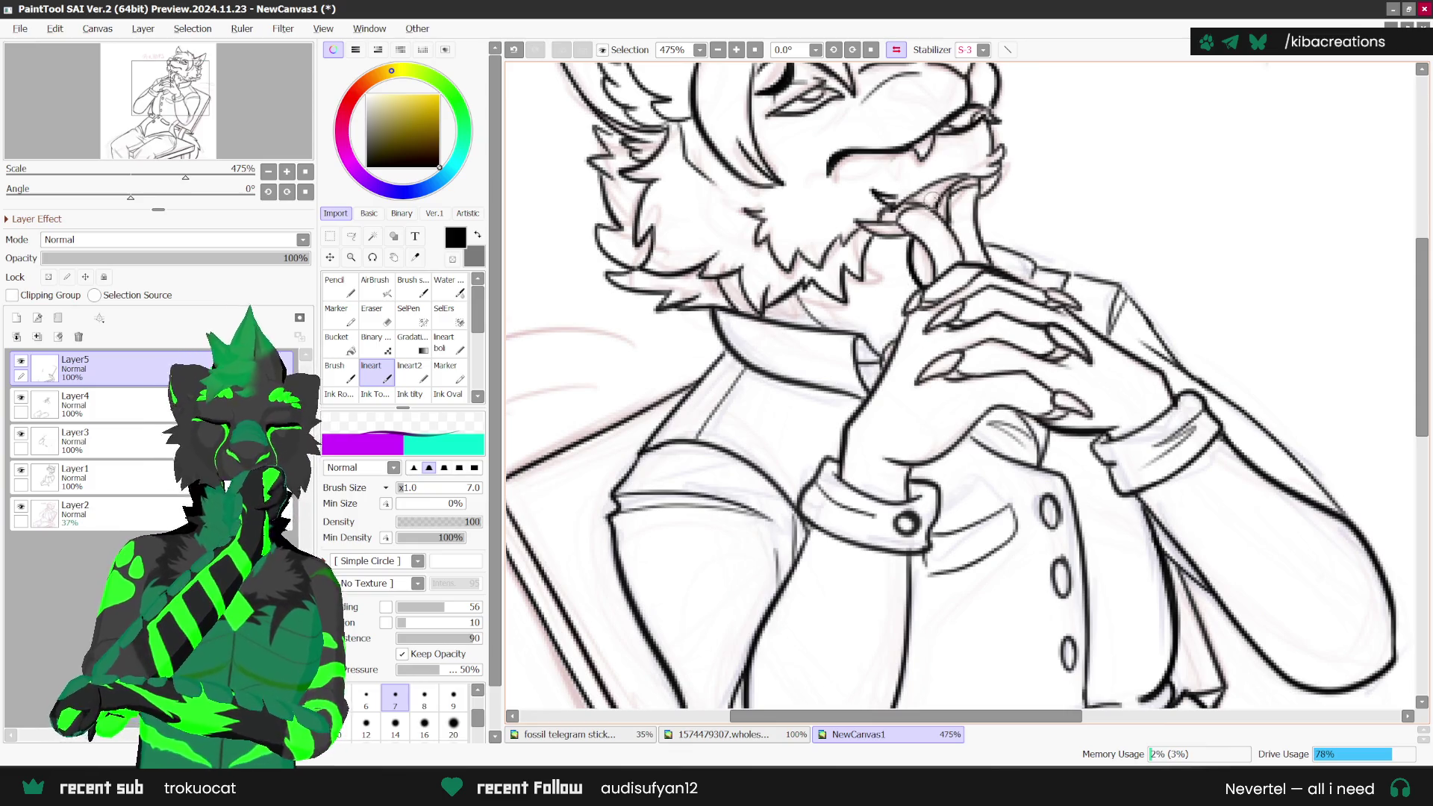
{"action": "key", "text": "ctrl+z"}
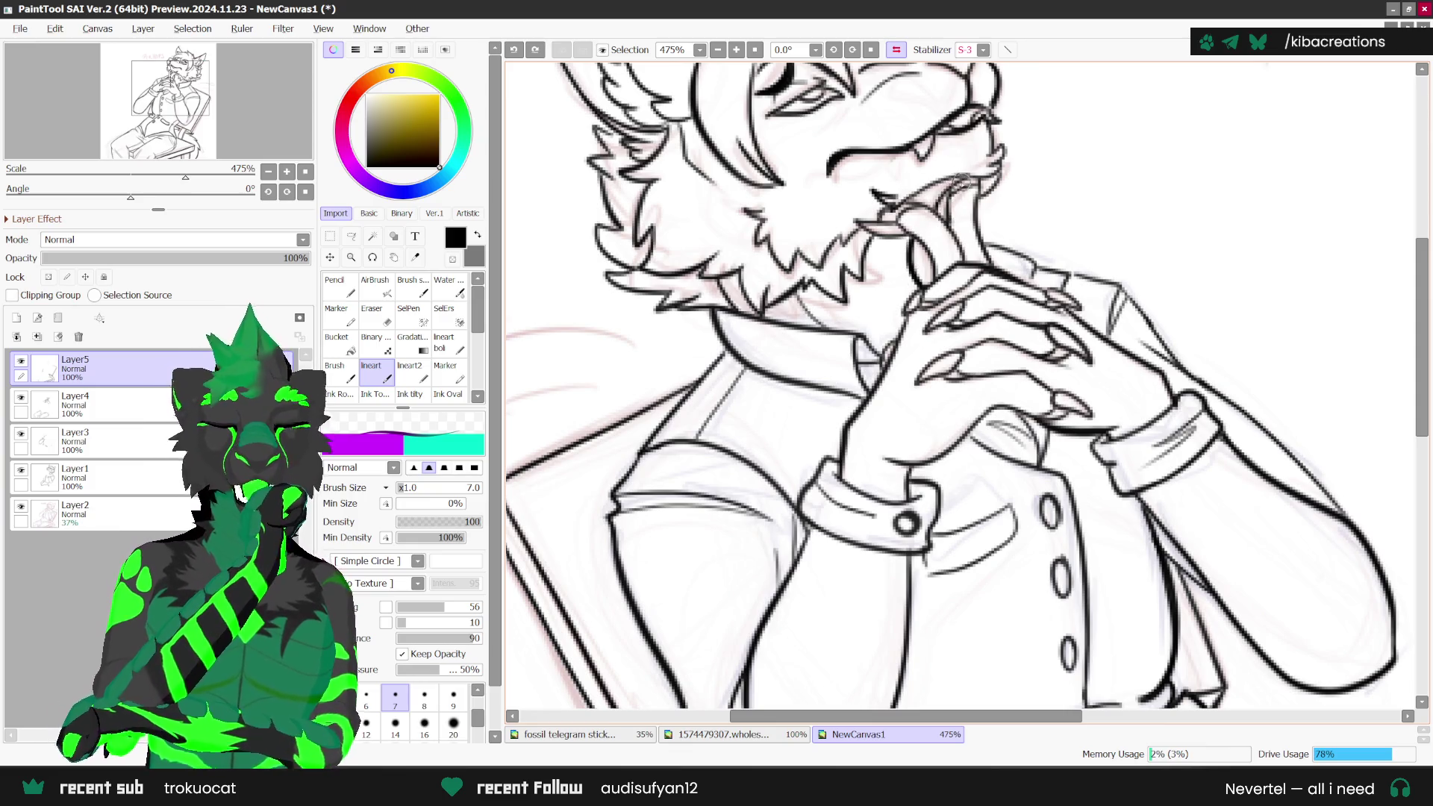
{"action": "left_click_drag", "start_coordinate": [929, 179], "coordinate": [948, 220]}
Step: Ink the lower lip line and darken the fur left of the tongue
{"action": "scroll", "coordinate": [911, 300], "scroll_direction": "down", "scroll_amount": 4}
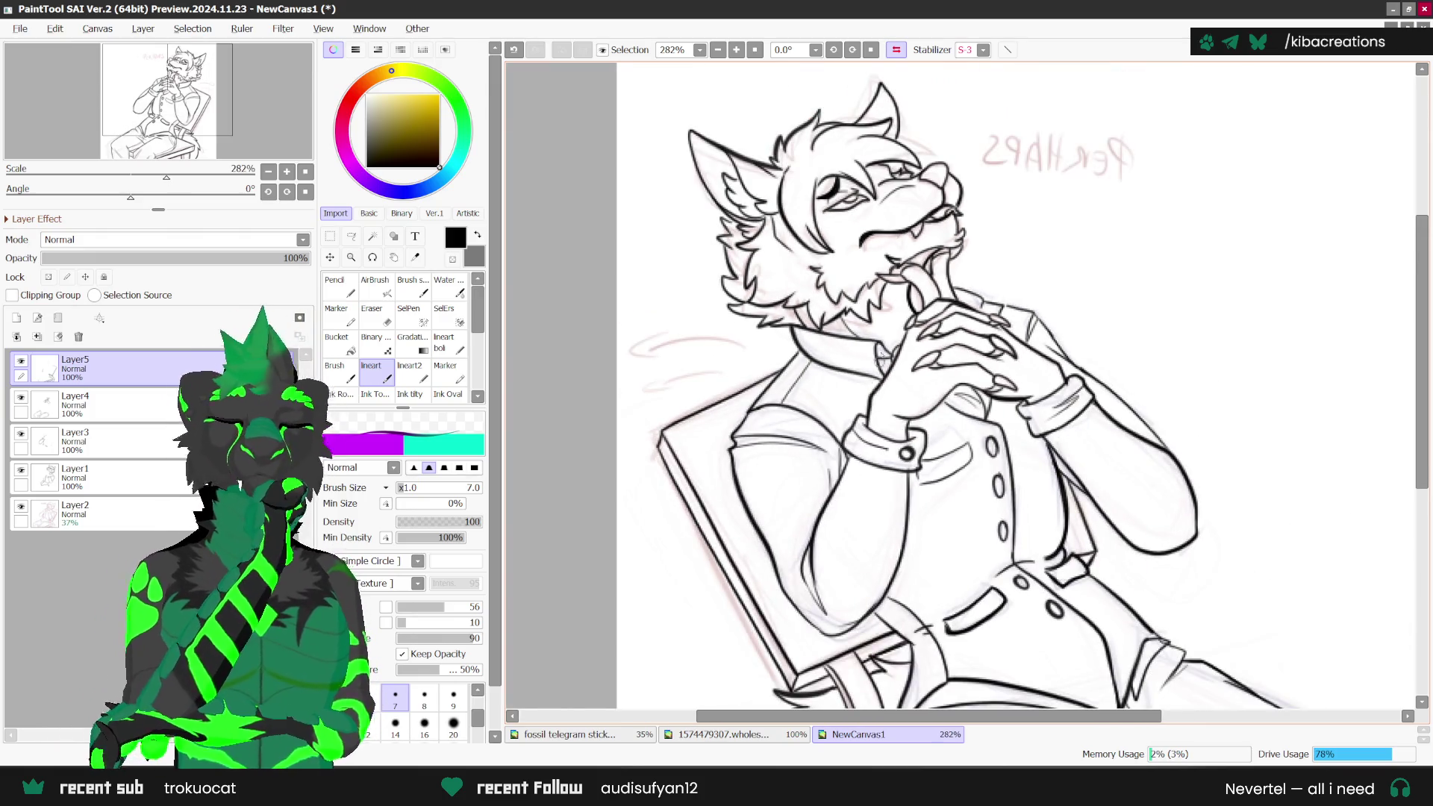
{"action": "scroll", "coordinate": [910, 300], "scroll_direction": "up", "scroll_amount": 3}
{"action": "scroll", "coordinate": [939, 318], "scroll_direction": "down", "scroll_amount": 4}
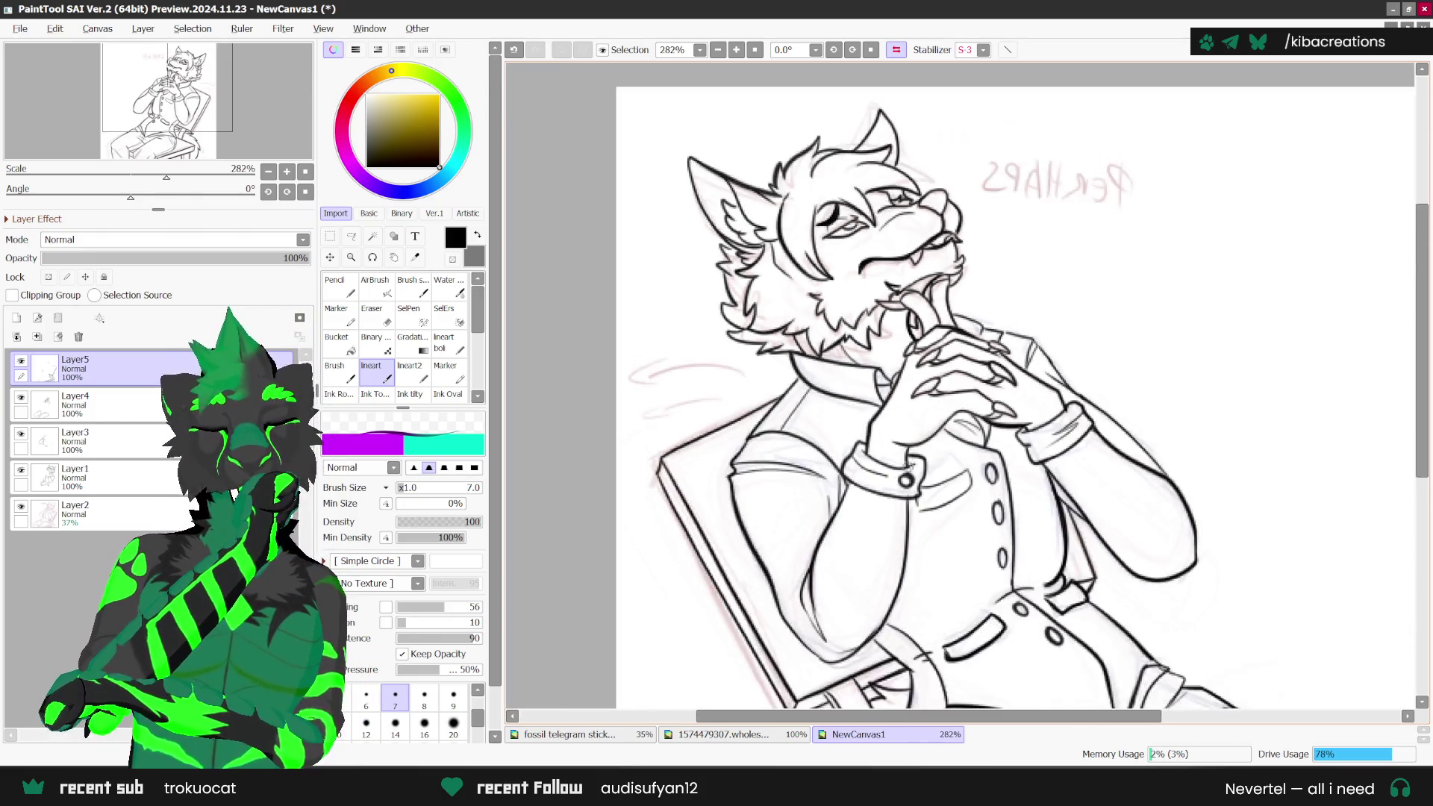
{"action": "scroll", "coordinate": [939, 318], "scroll_direction": "up", "scroll_amount": 3}
{"action": "scroll", "coordinate": [939, 318], "scroll_direction": "up", "scroll_amount": 3}
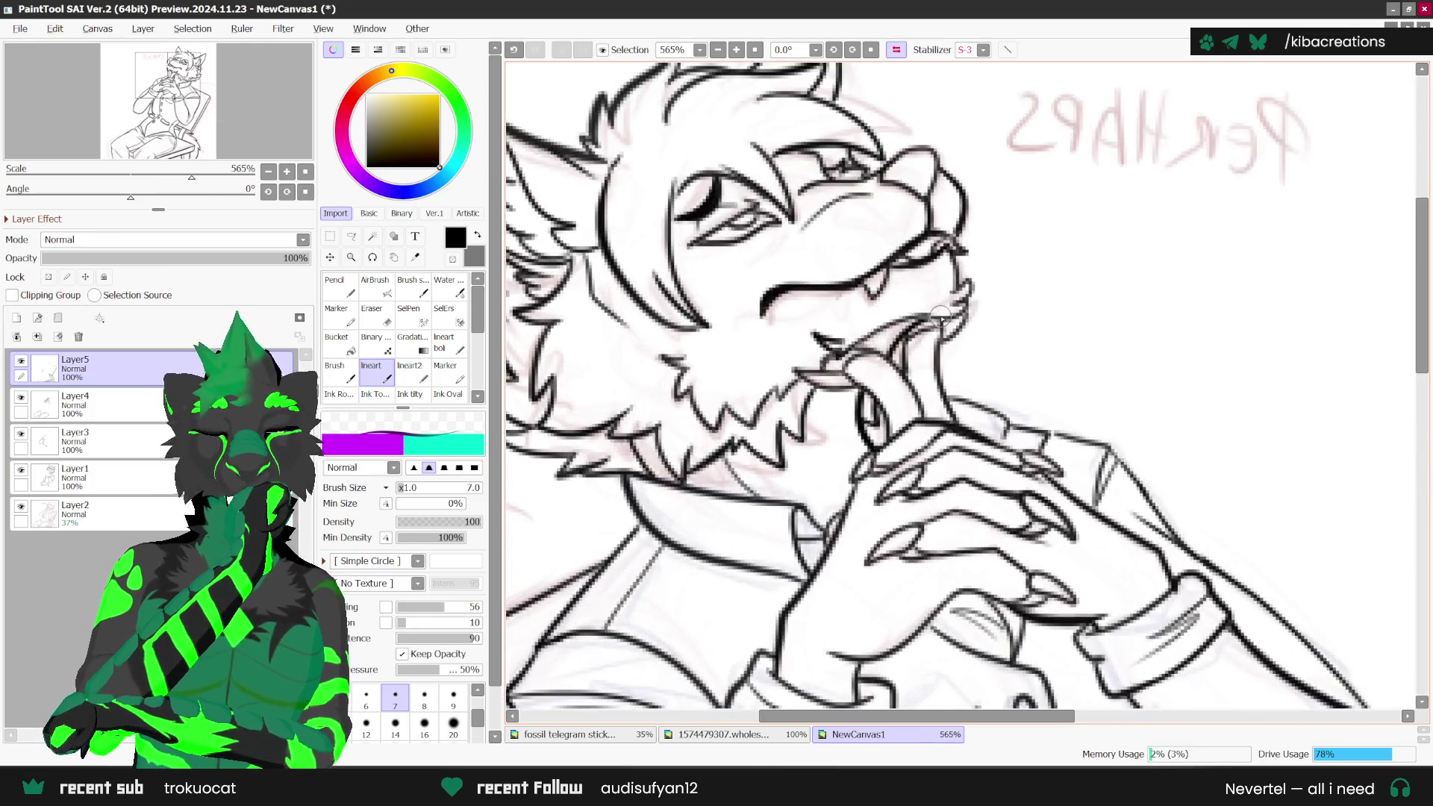
{"action": "left_click_drag", "start_coordinate": [947, 317], "coordinate": [868, 333]}
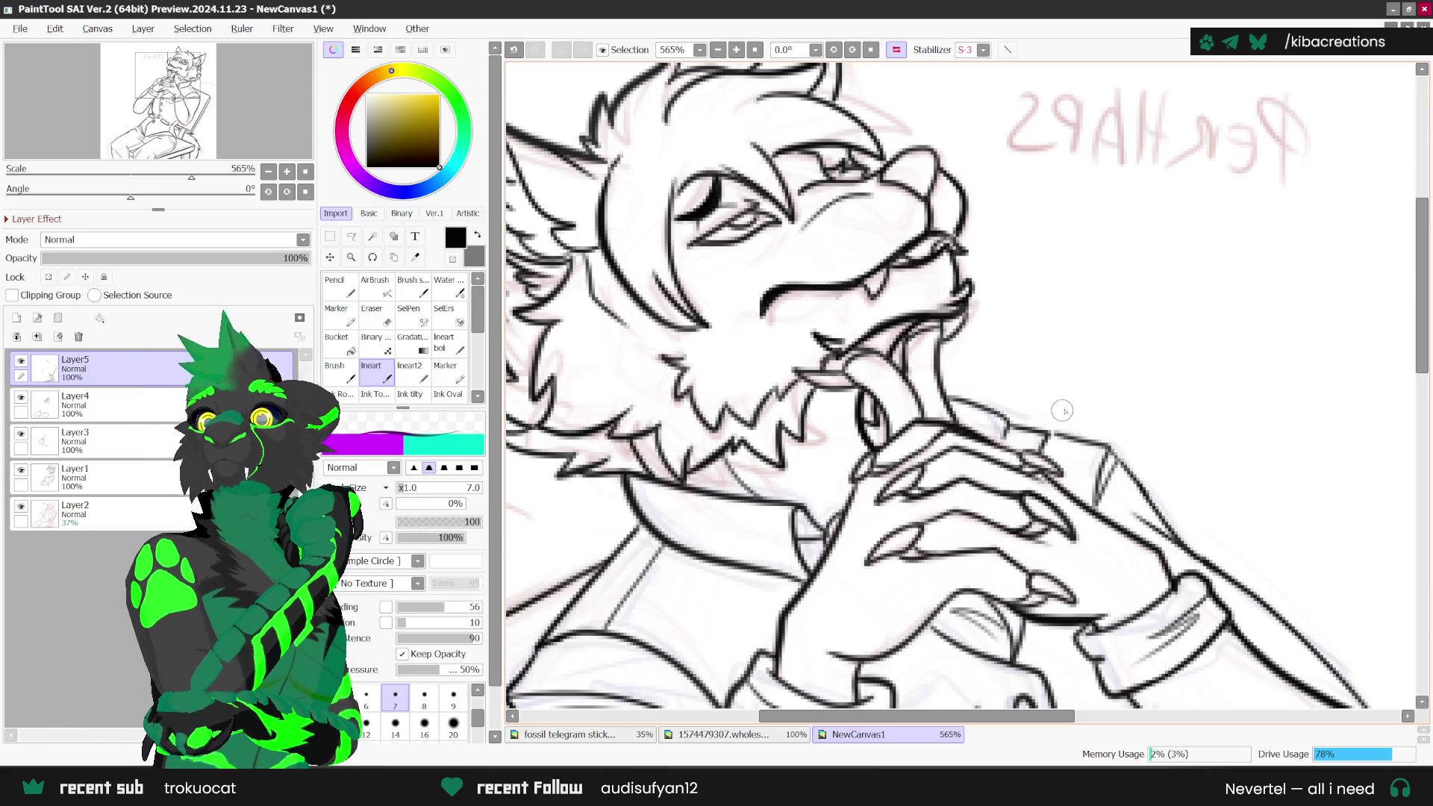
{"action": "scroll", "coordinate": [805, 424], "scroll_direction": "up", "scroll_amount": 1}
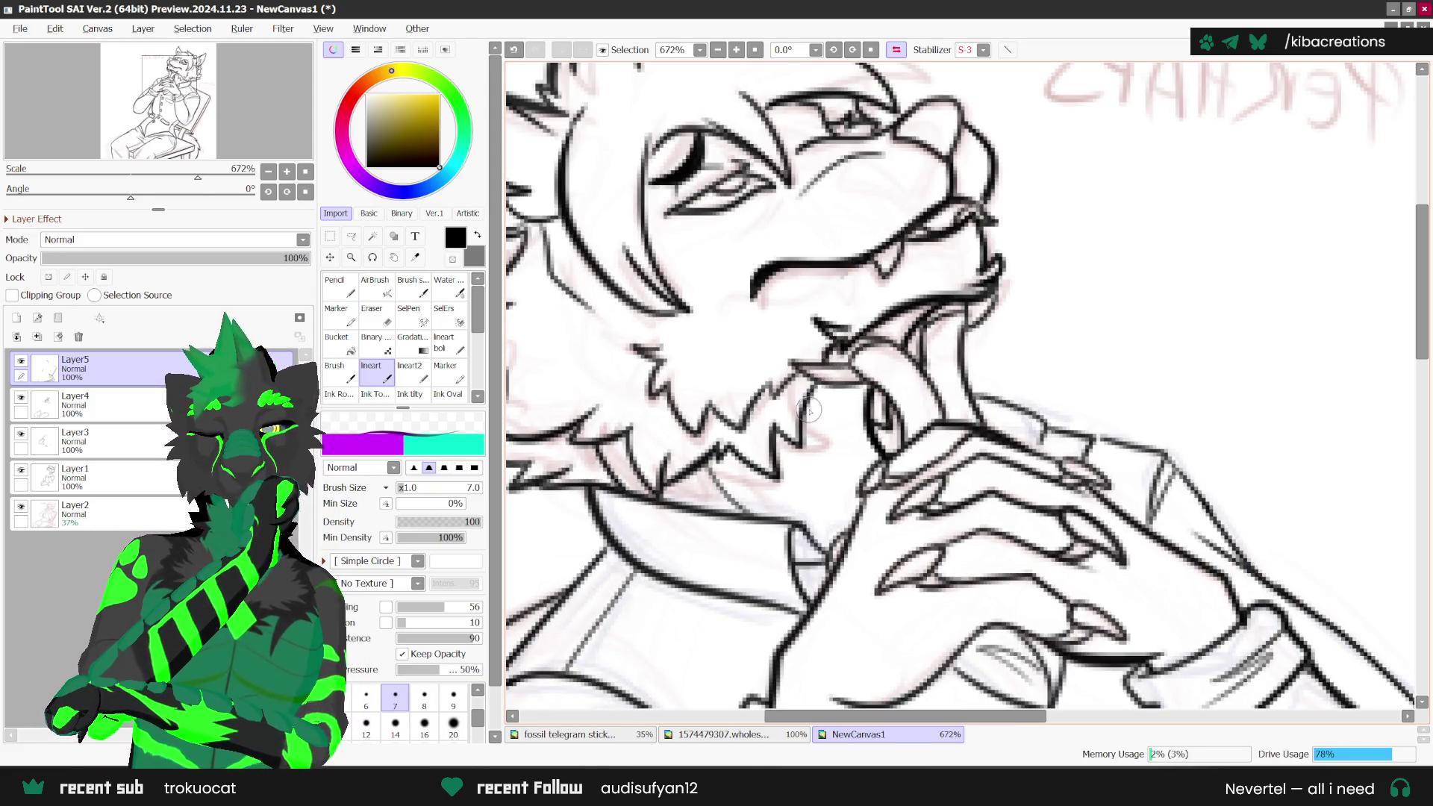
{"action": "left_click_drag", "start_coordinate": [801, 410], "coordinate": [769, 405]}
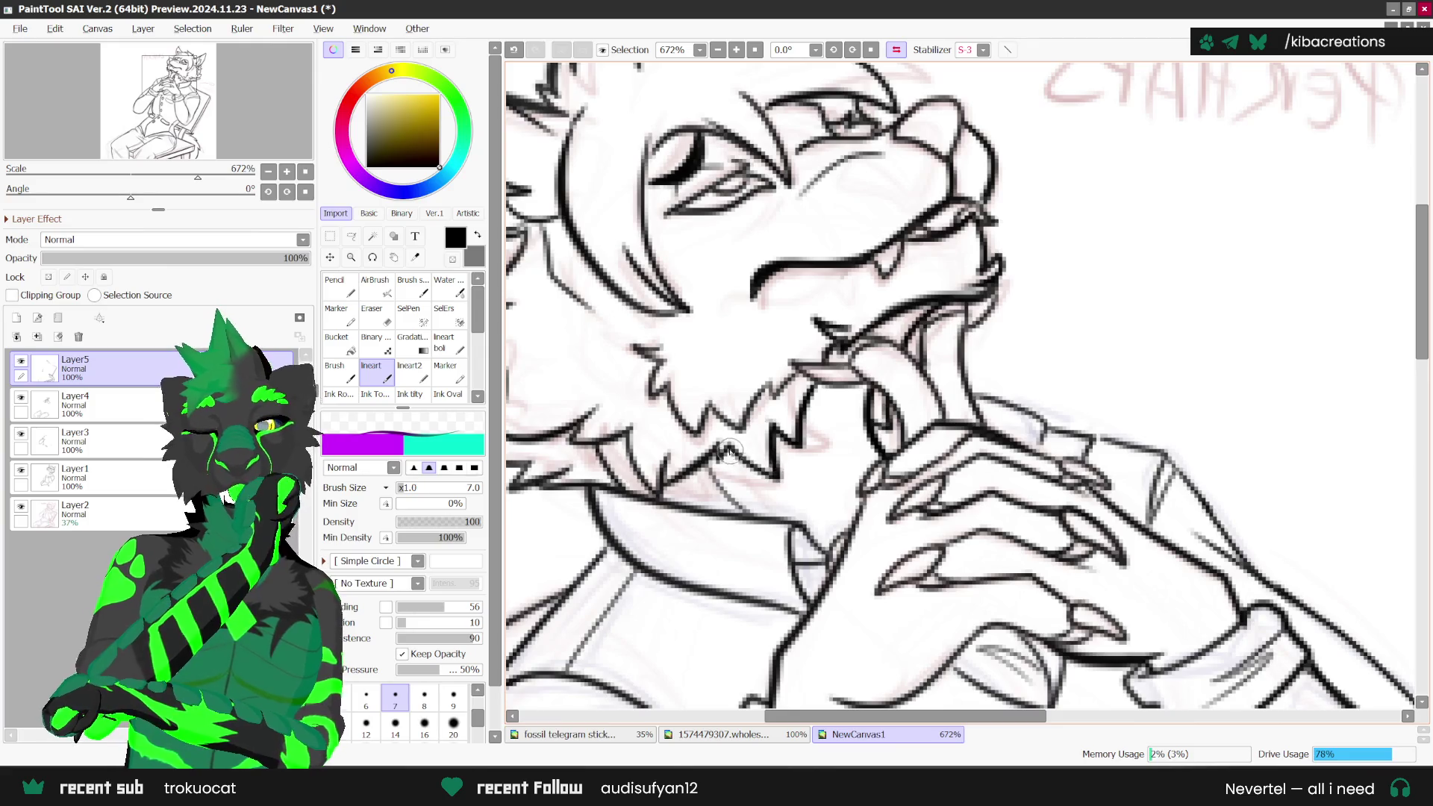
Step: Try an ink line along the collar, then undo it
{"action": "scroll", "coordinate": [862, 470], "scroll_direction": "down", "scroll_amount": 2}
{"action": "scroll", "coordinate": [862, 470], "scroll_direction": "down", "scroll_amount": 1}
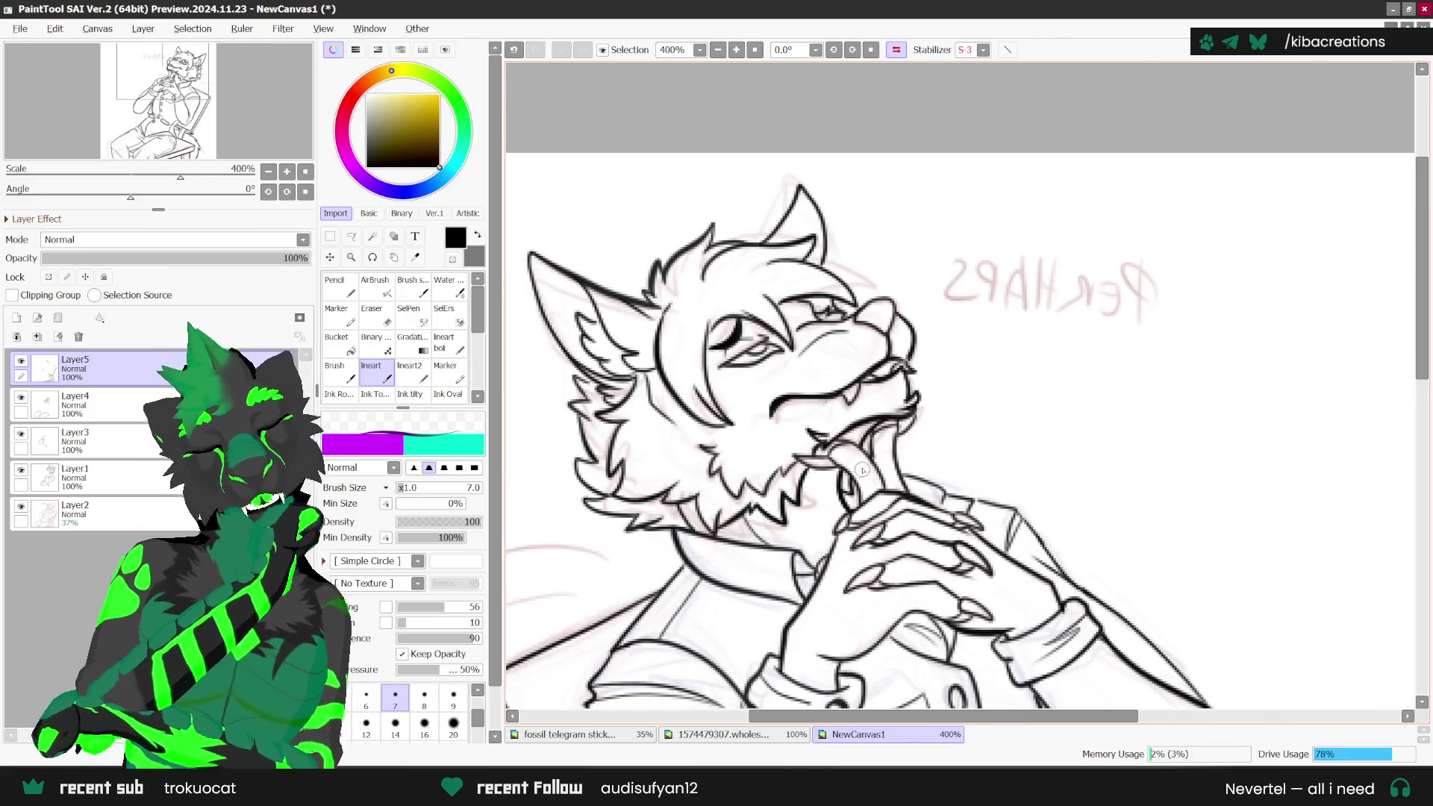
{"action": "scroll", "coordinate": [859, 522], "scroll_direction": "up", "scroll_amount": 1}
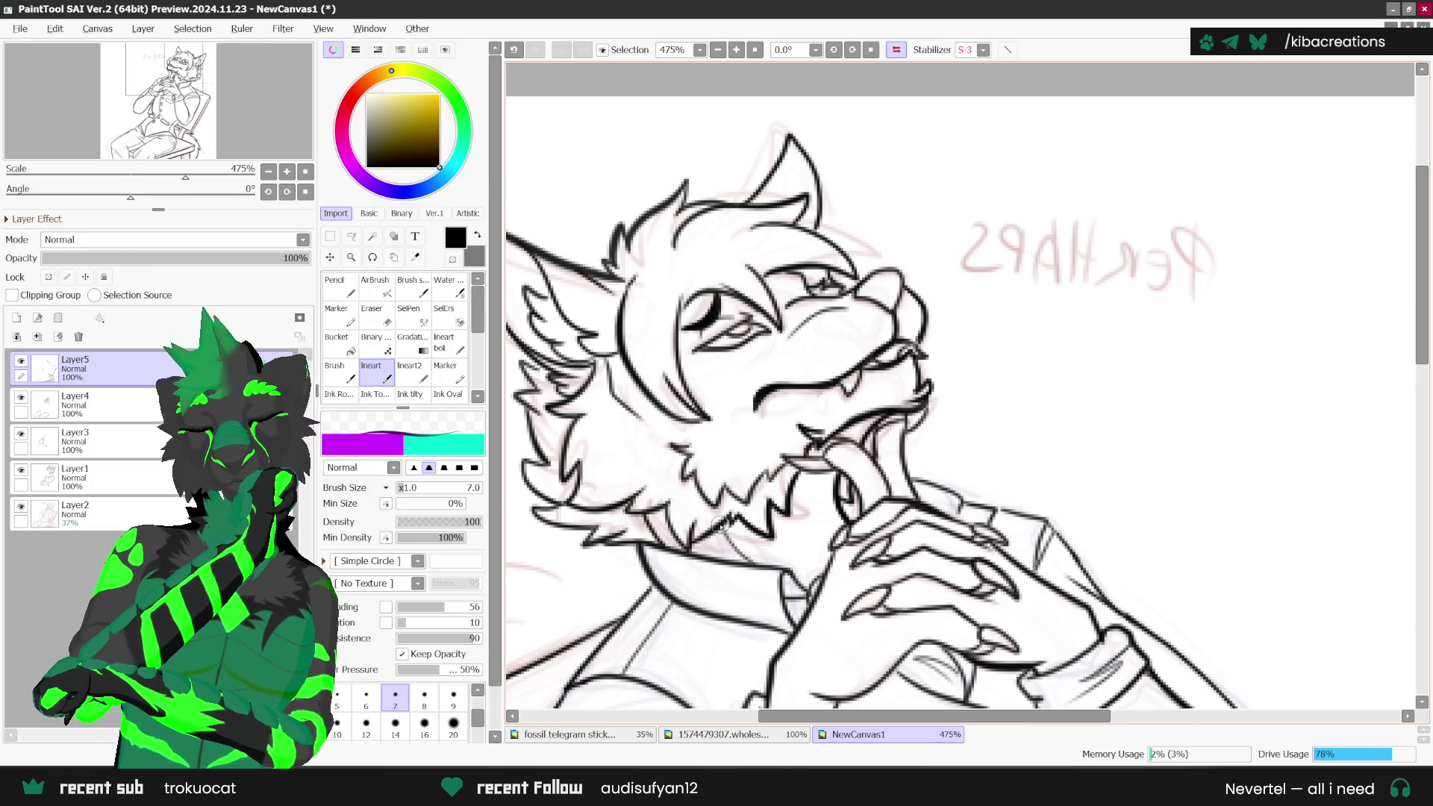
{"action": "scroll", "coordinate": [822, 549], "scroll_direction": "down", "scroll_amount": 2}
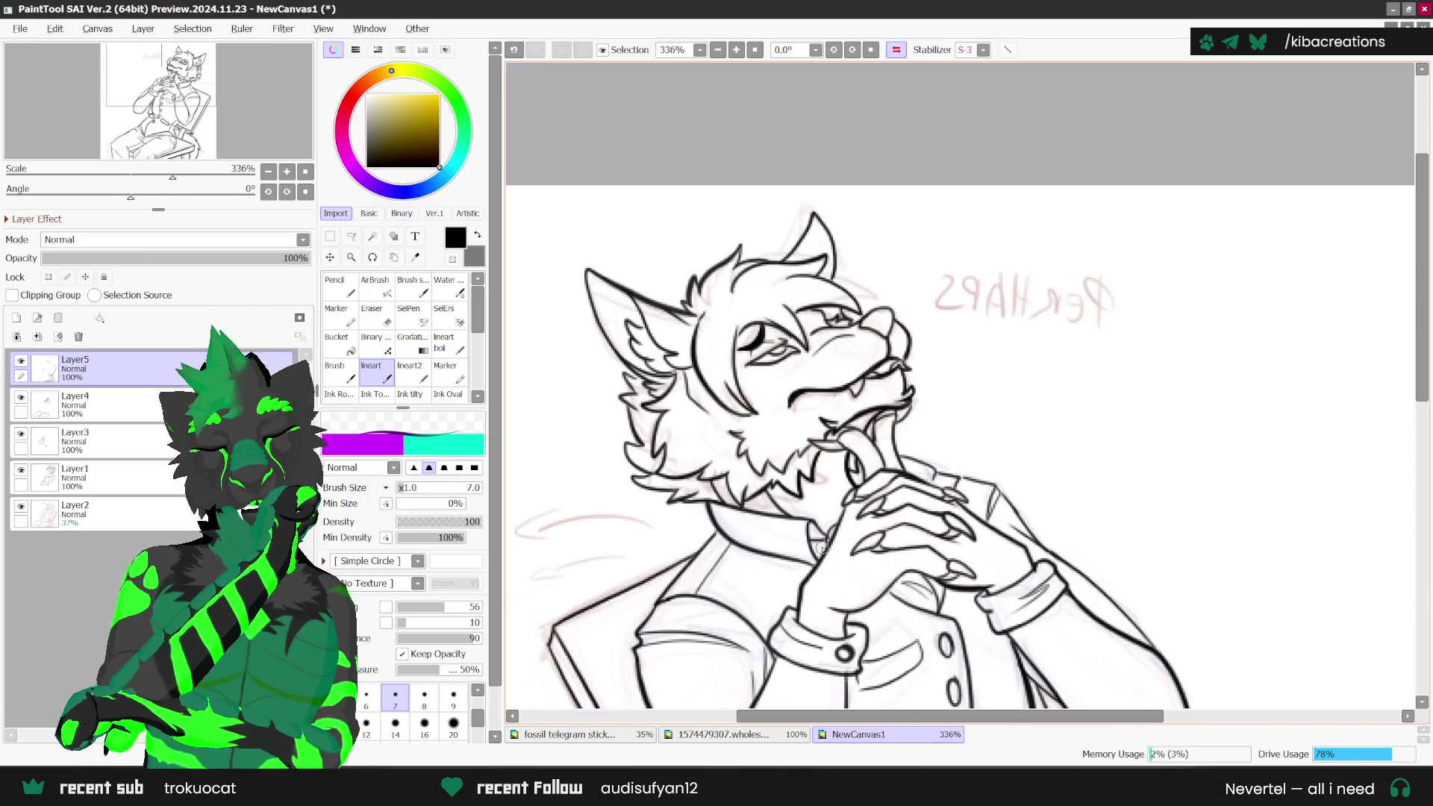
{"action": "scroll", "coordinate": [822, 550], "scroll_direction": "up", "scroll_amount": 1}
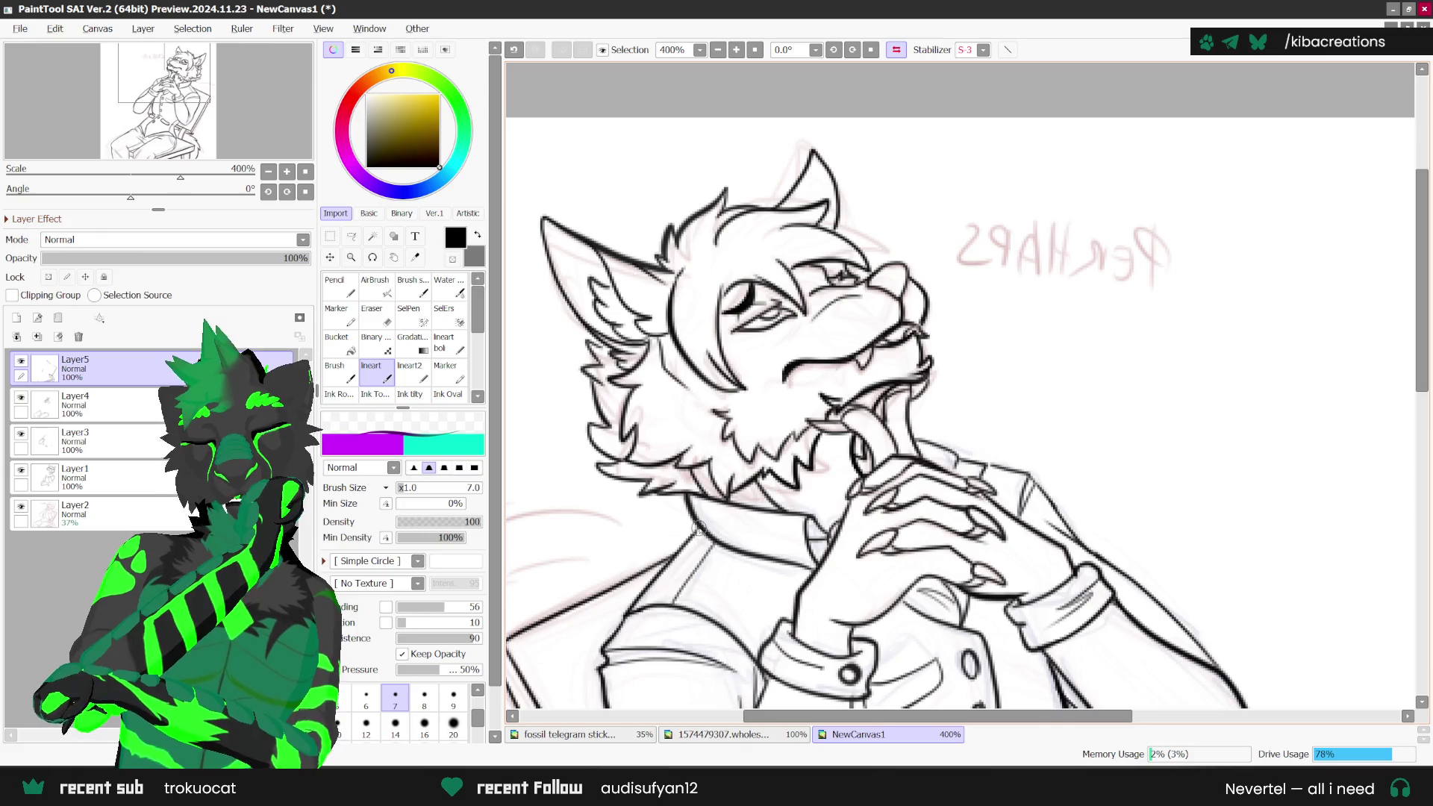
{"action": "left_click_drag", "start_coordinate": [720, 555], "coordinate": [786, 575]}
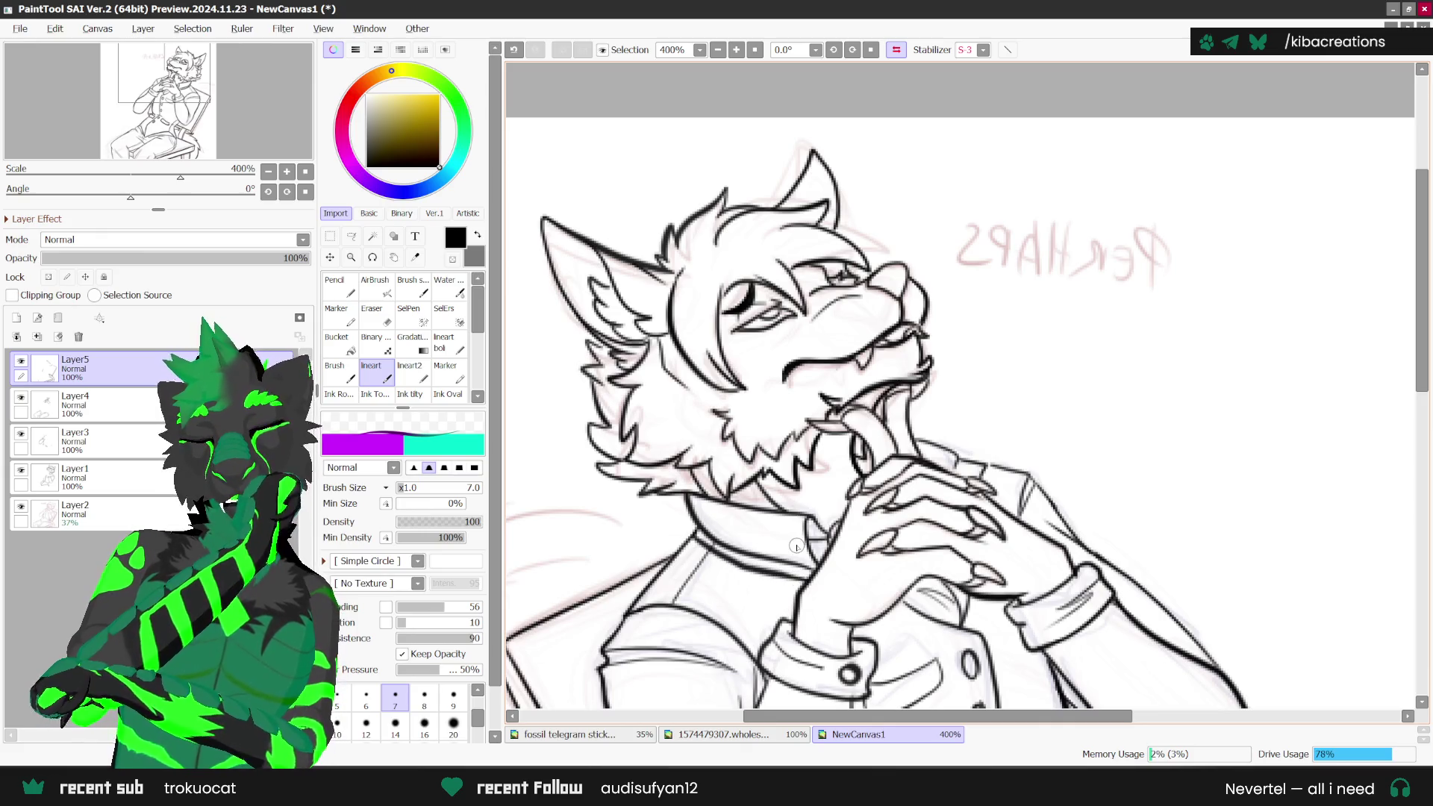
{"action": "key", "text": "ctrl+z"}
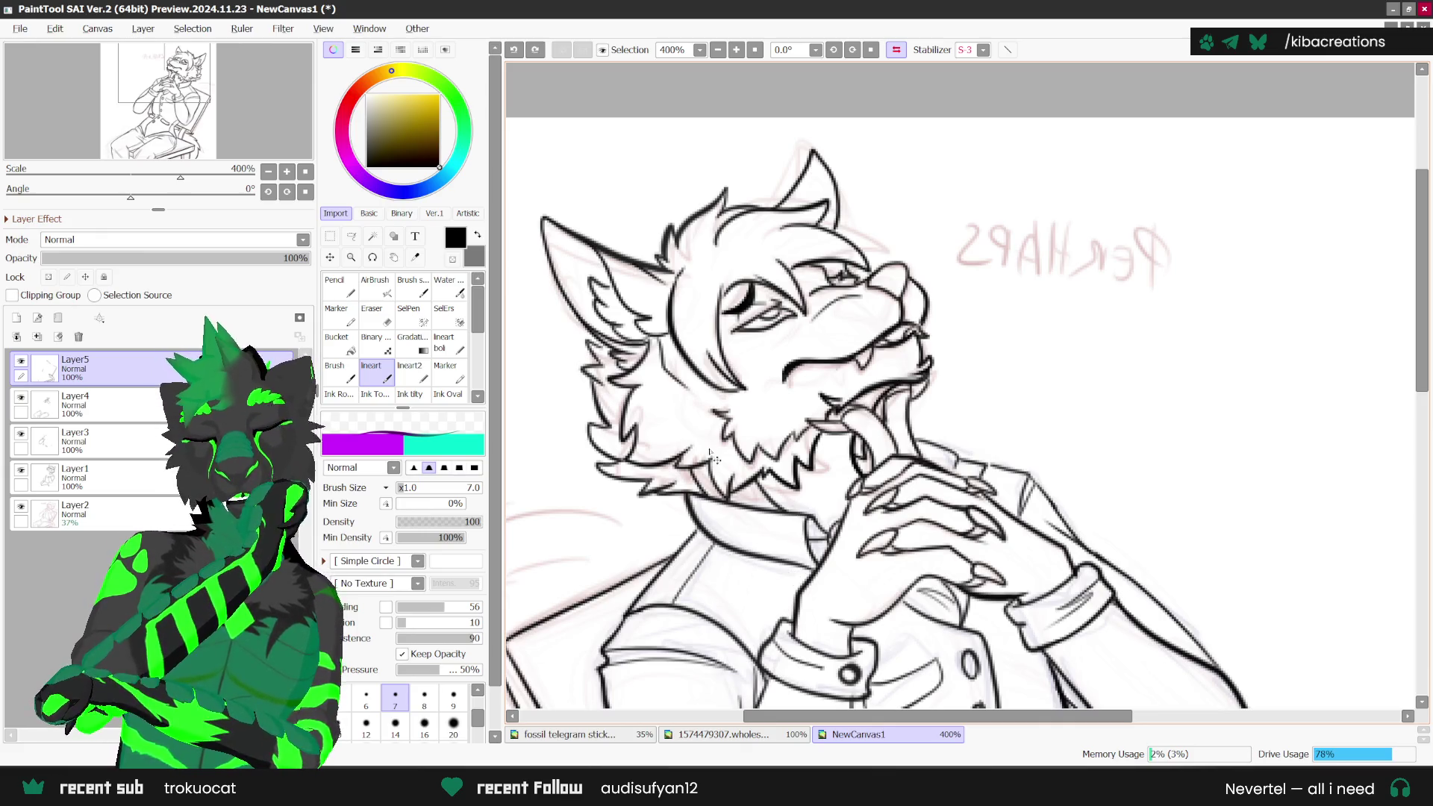
{"action": "left_click_drag", "start_coordinate": [849, 91], "coordinate": [1009, 493]}
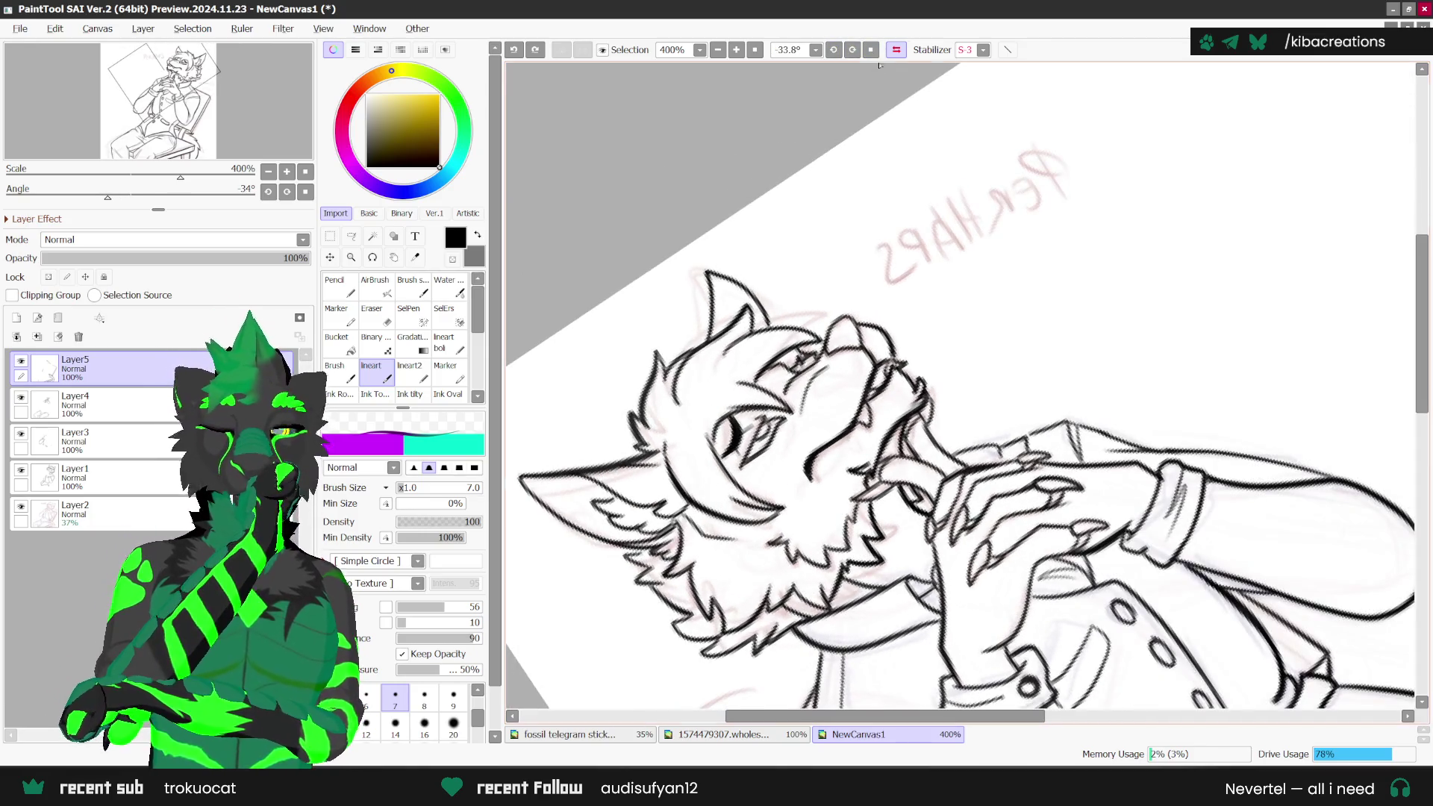
{"action": "scroll", "coordinate": [1009, 493], "scroll_direction": "down", "scroll_amount": 1}
{"action": "scroll", "coordinate": [849, 627], "scroll_direction": "up", "scroll_amount": 1}
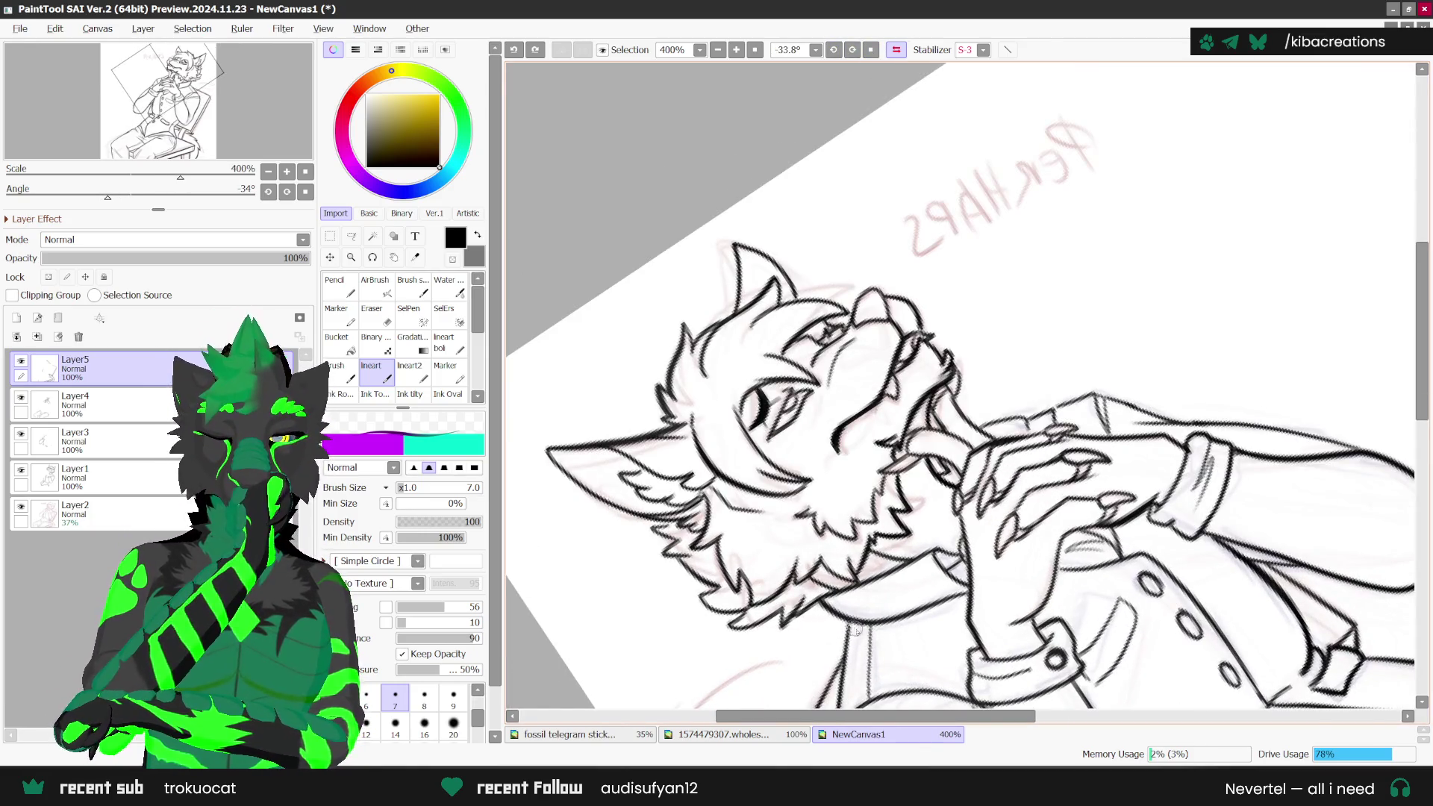
{"action": "scroll", "coordinate": [985, 558], "scroll_direction": "right", "scroll_amount": 1}
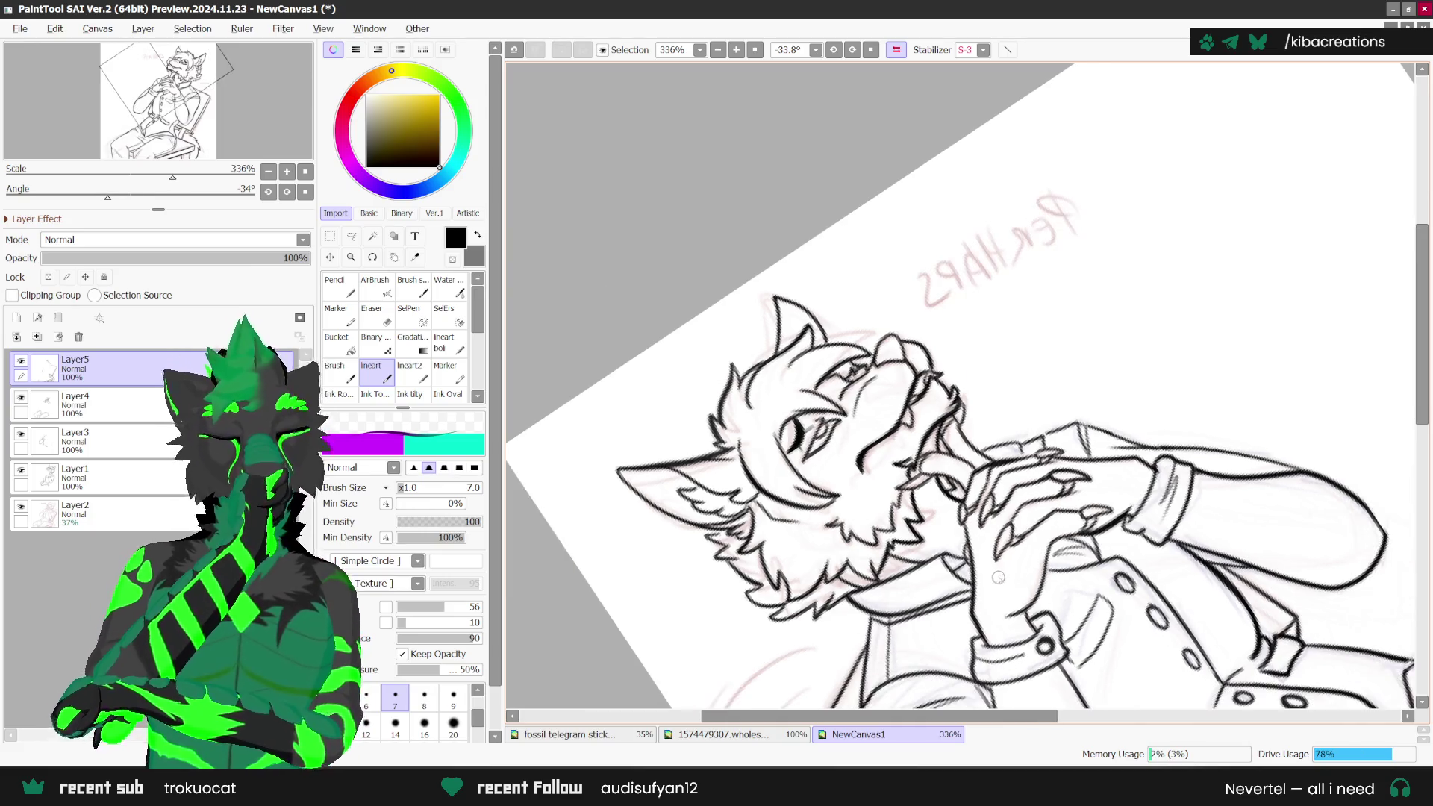
{"action": "scroll", "coordinate": [1092, 528], "scroll_direction": "down", "scroll_amount": 3}
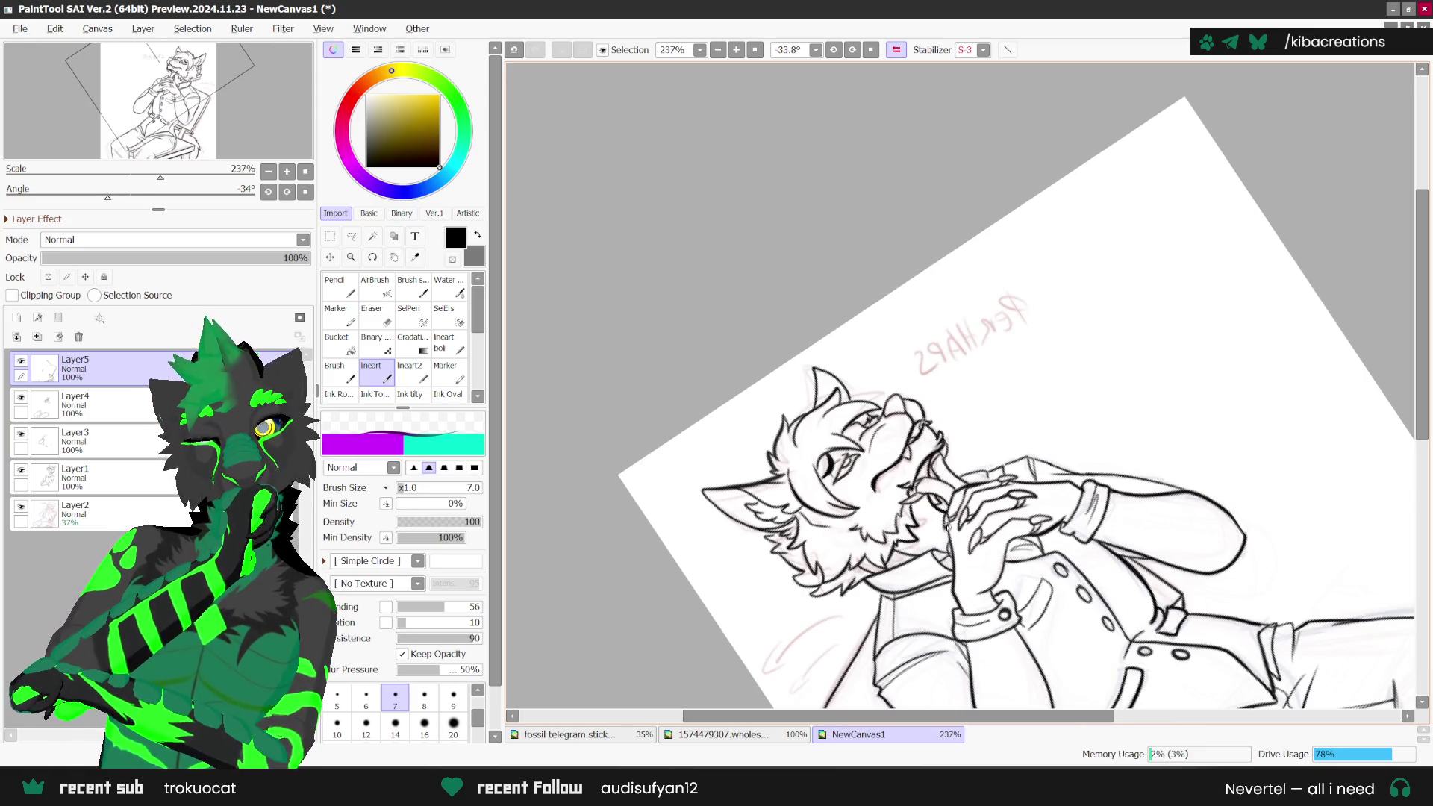
{"action": "left_click", "coordinate": [871, 50]}
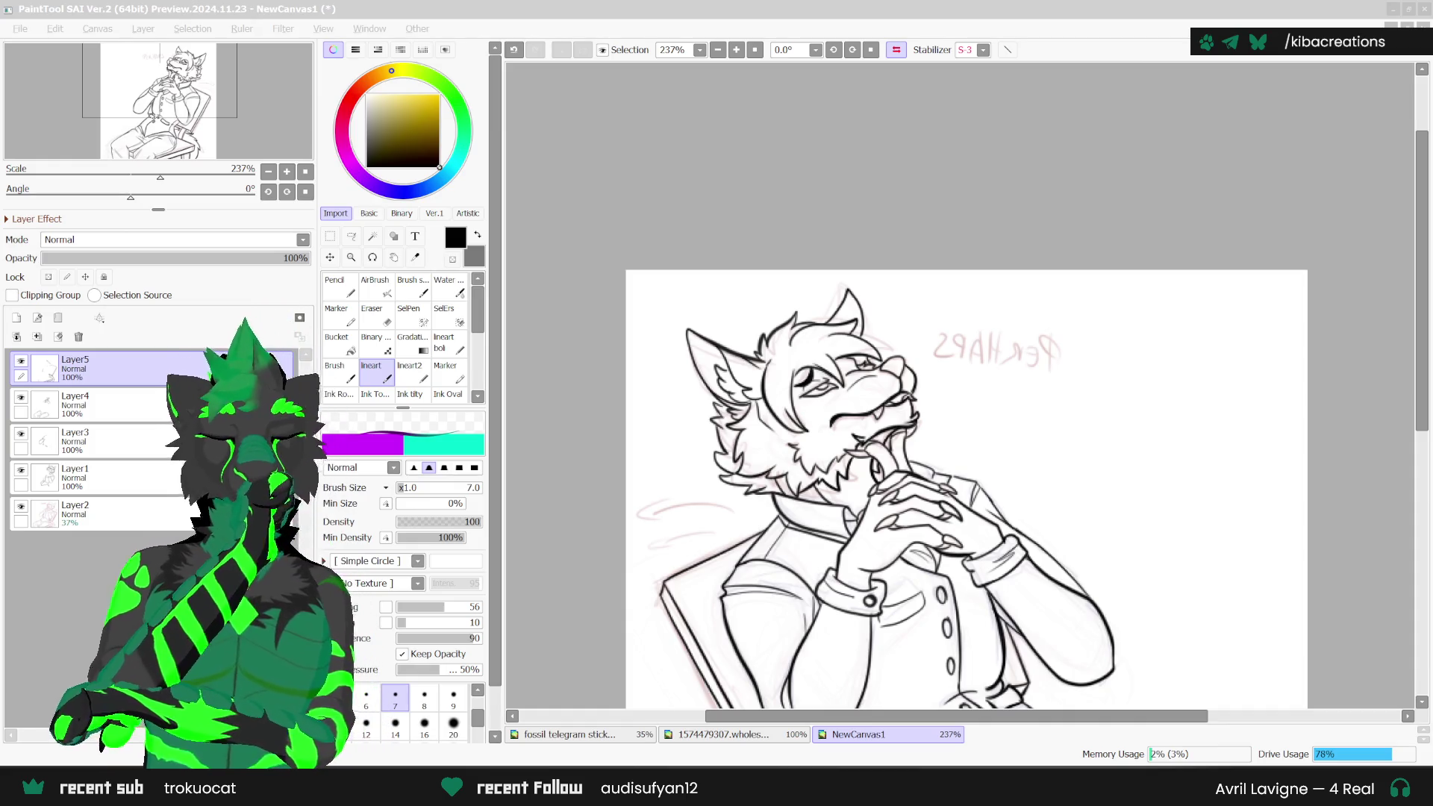
Step: Ink a line along the wolf's neck and add a new empty Layer6 above Layer5
{"action": "scroll", "coordinate": [963, 463], "scroll_direction": "down", "scroll_amount": 1}
{"action": "scroll", "coordinate": [819, 477], "scroll_direction": "up", "scroll_amount": 1}
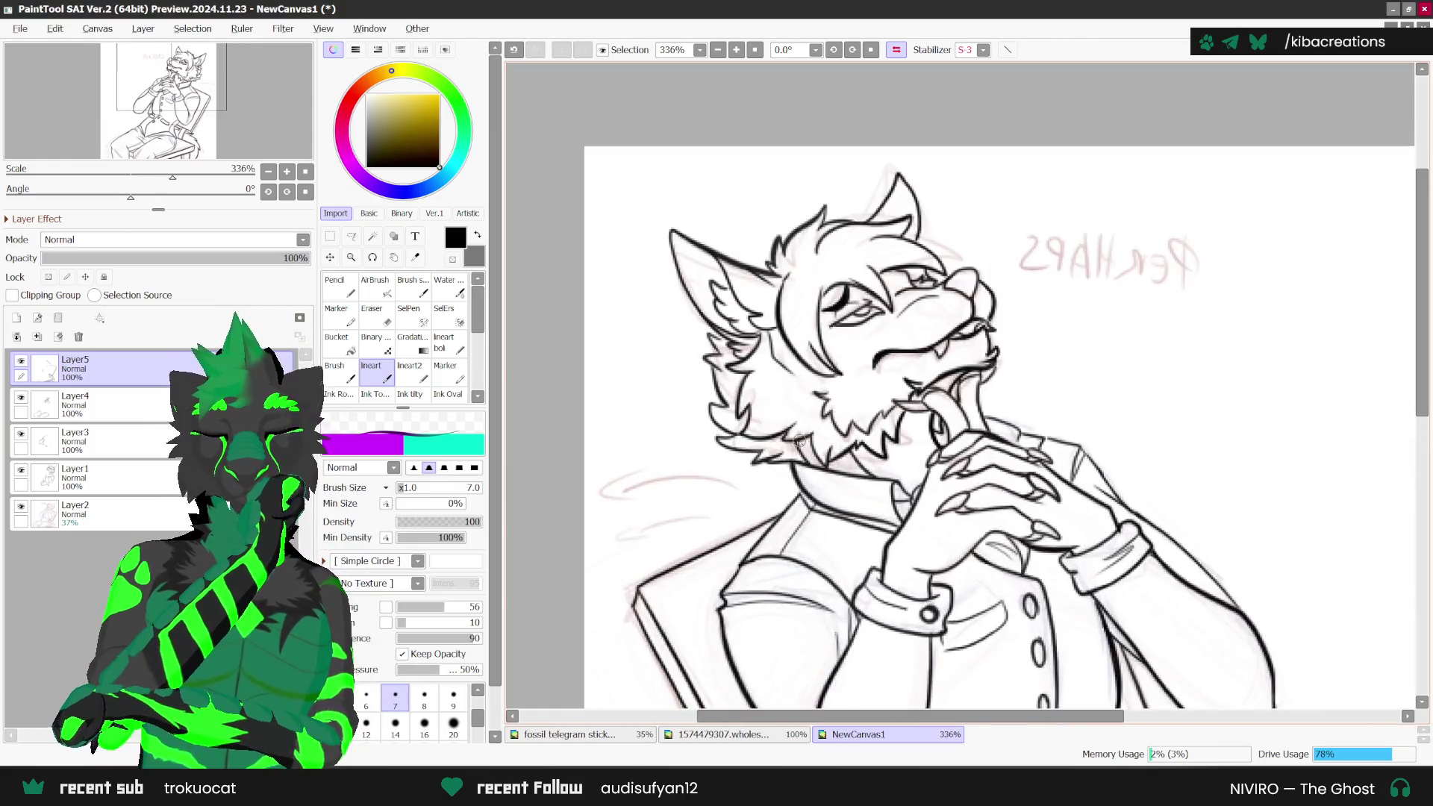
{"action": "scroll", "coordinate": [819, 478], "scroll_direction": "up", "scroll_amount": 4}
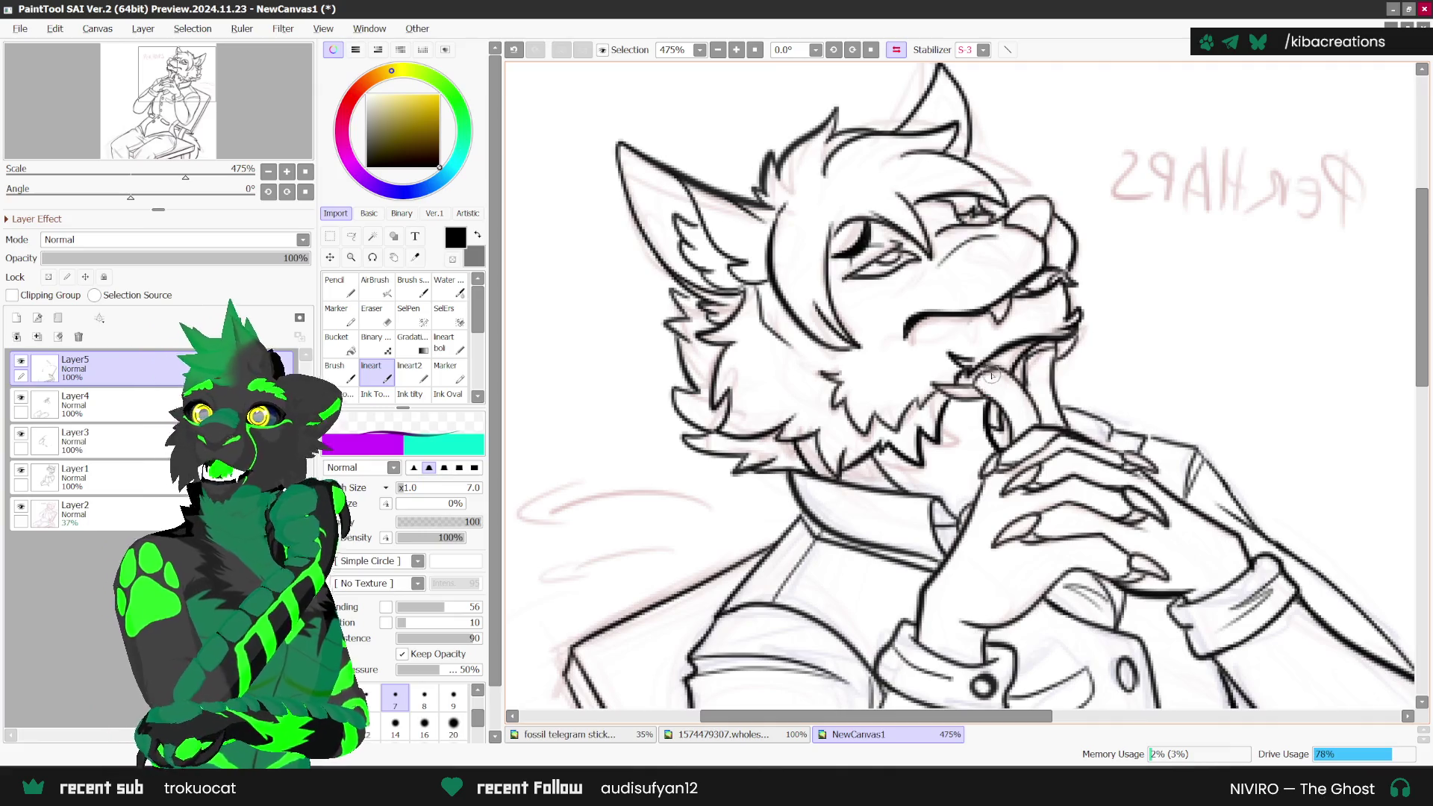
{"action": "scroll", "coordinate": [967, 381], "scroll_direction": "up", "scroll_amount": 1}
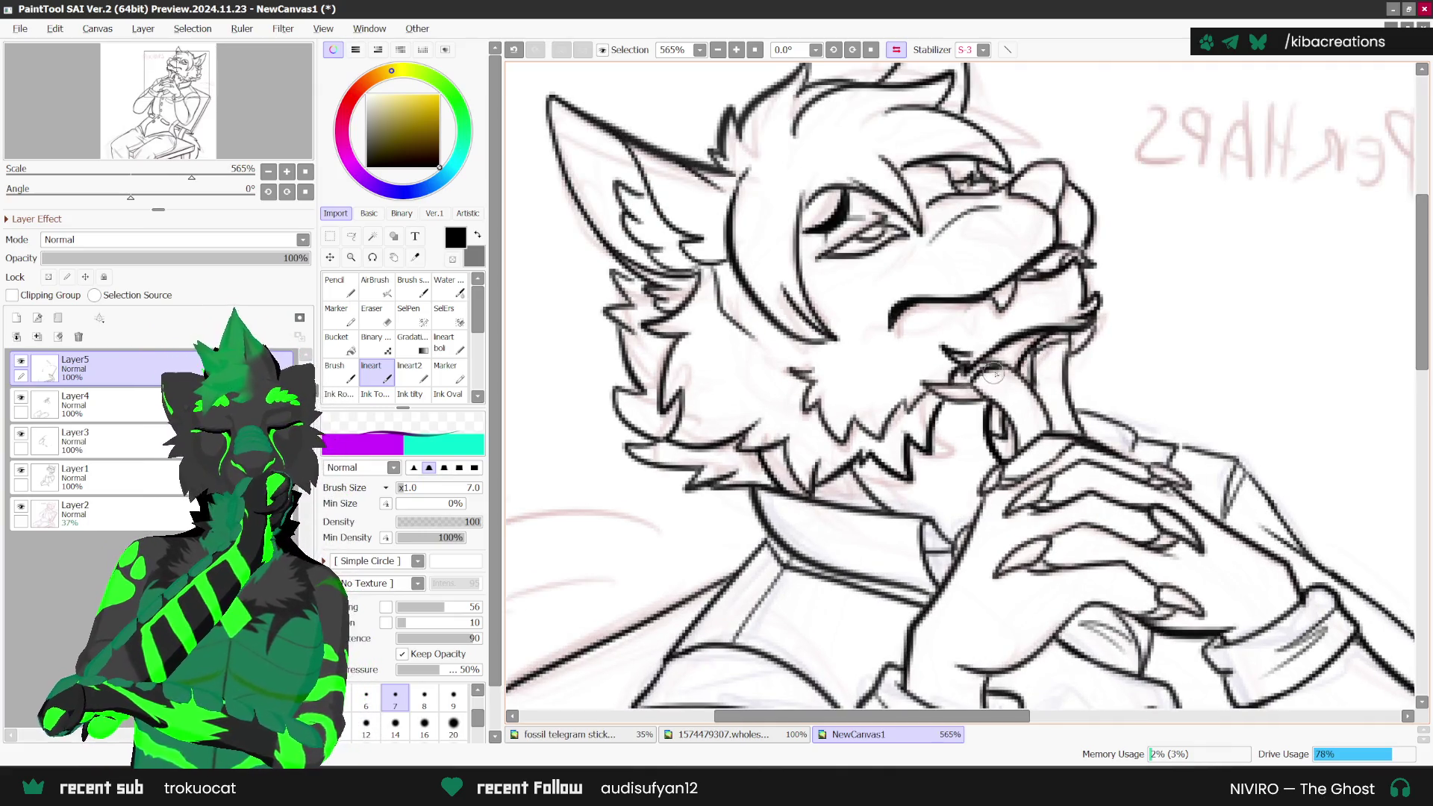
{"action": "mouse_move", "coordinate": [979, 375]}
{"action": "left_mouse_down"}
{"action": "mouse_move", "coordinate": [1020, 358]}
{"action": "mouse_move", "coordinate": [1047, 418]}
{"action": "mouse_move", "coordinate": [1020, 454]}
{"action": "left_mouse_up"}
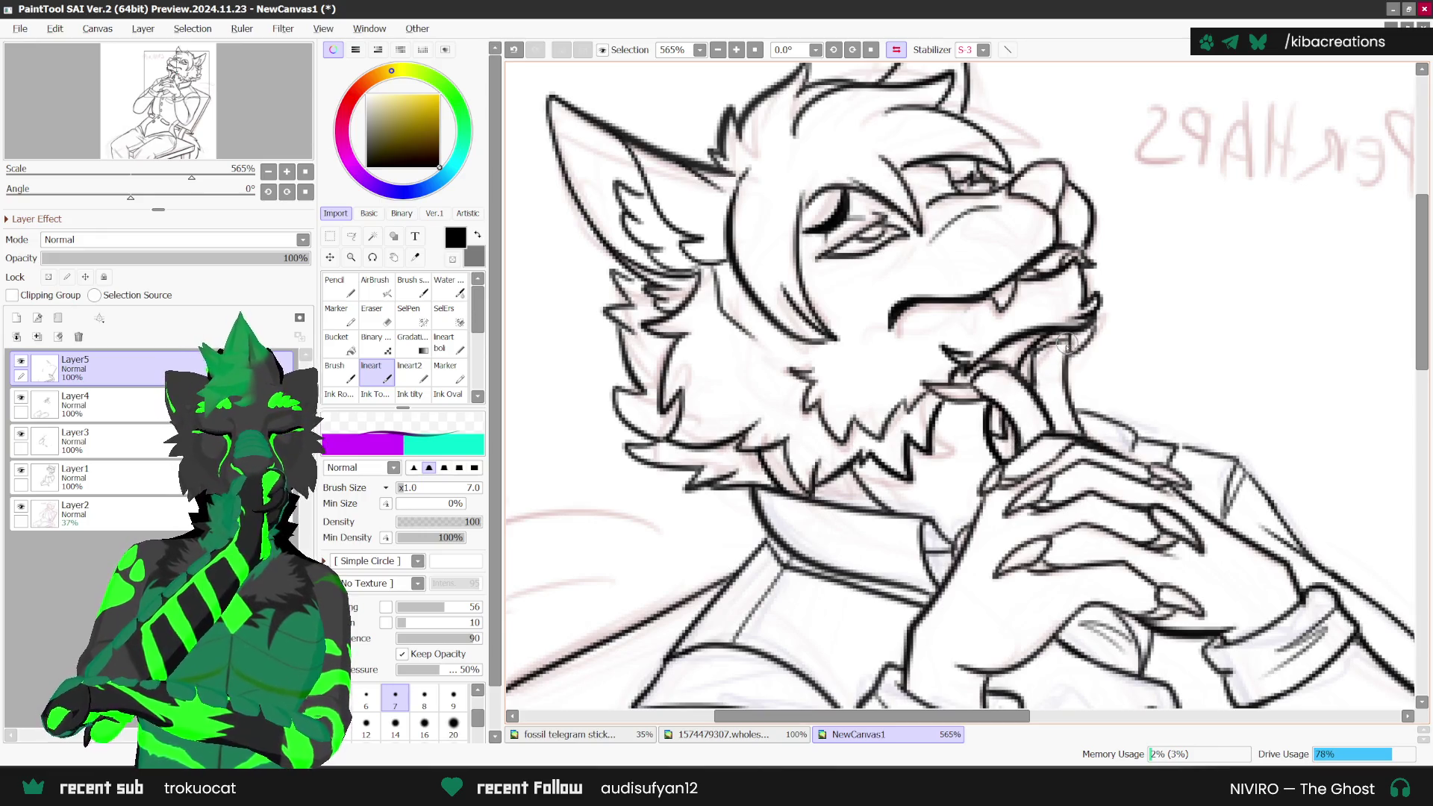
{"action": "scroll", "coordinate": [1117, 235], "scroll_direction": "down", "scroll_amount": 5}
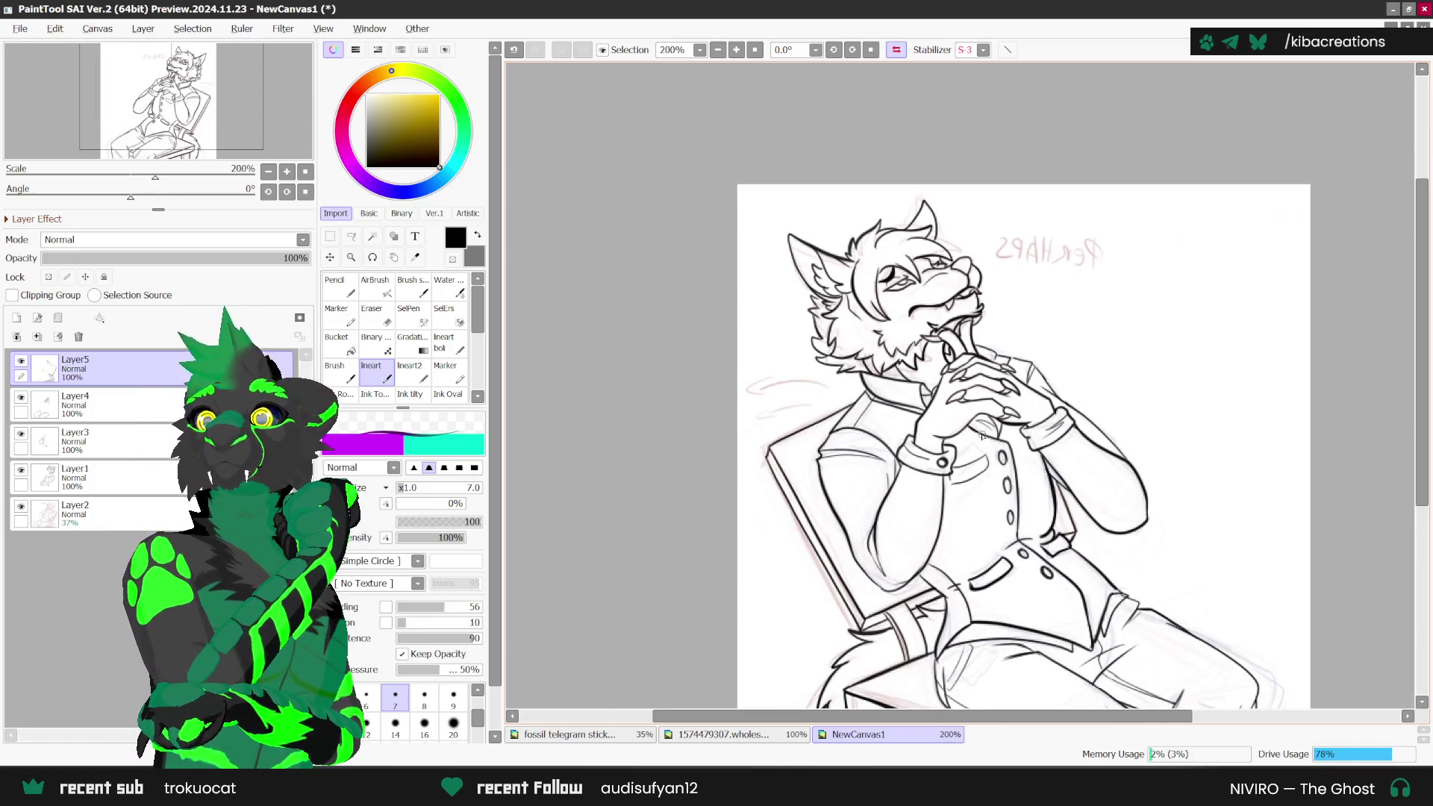
{"action": "left_click_drag", "start_coordinate": [981, 436], "coordinate": [988, 444]}
{"action": "left_click", "coordinate": [16, 317]}
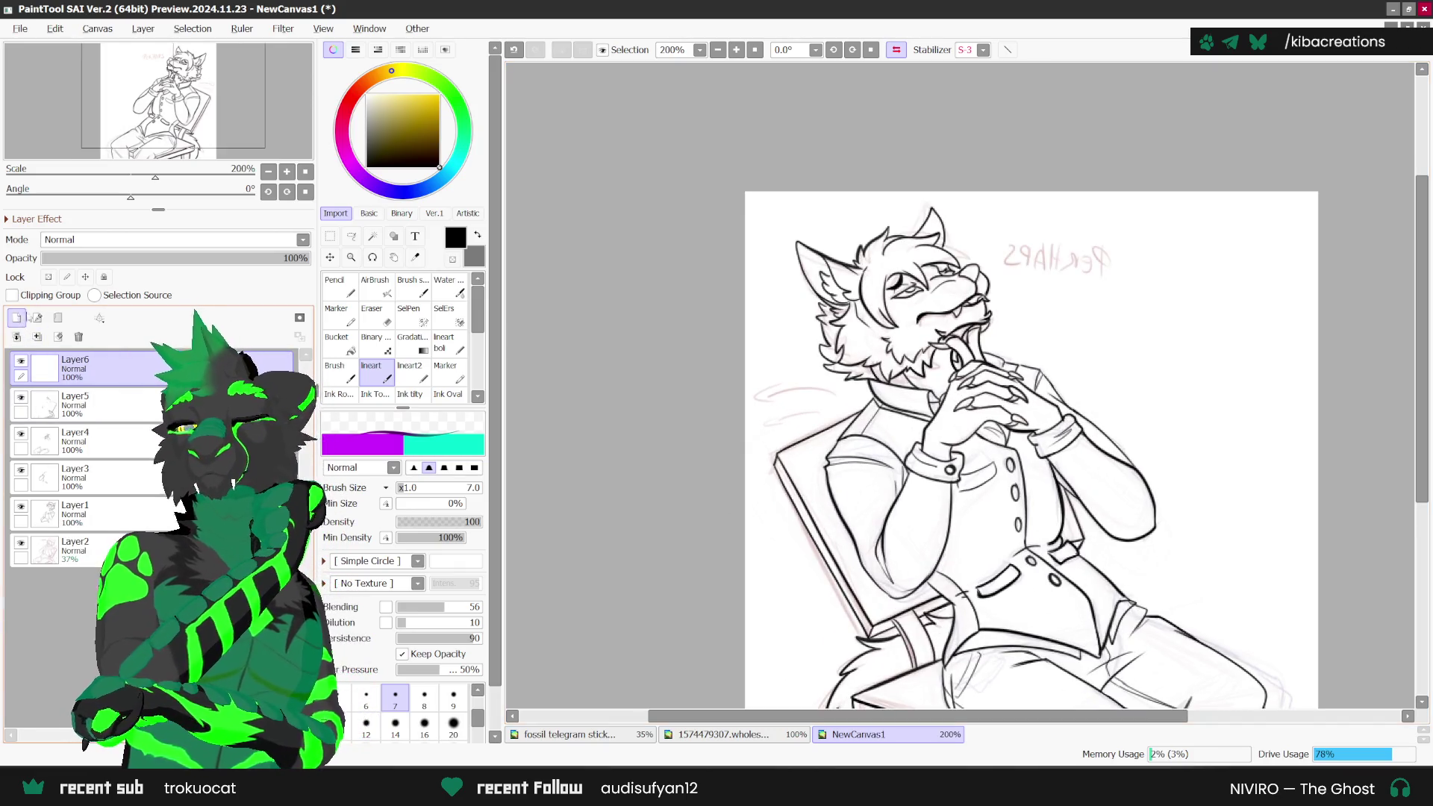
Step: Rotate the view counterclockwise and draw a bold curving tail ending in a pointed arrow tip
{"action": "left_click", "coordinate": [834, 50]}
{"action": "left_click", "coordinate": [834, 50]}
{"action": "left_click", "coordinate": [833, 49]}
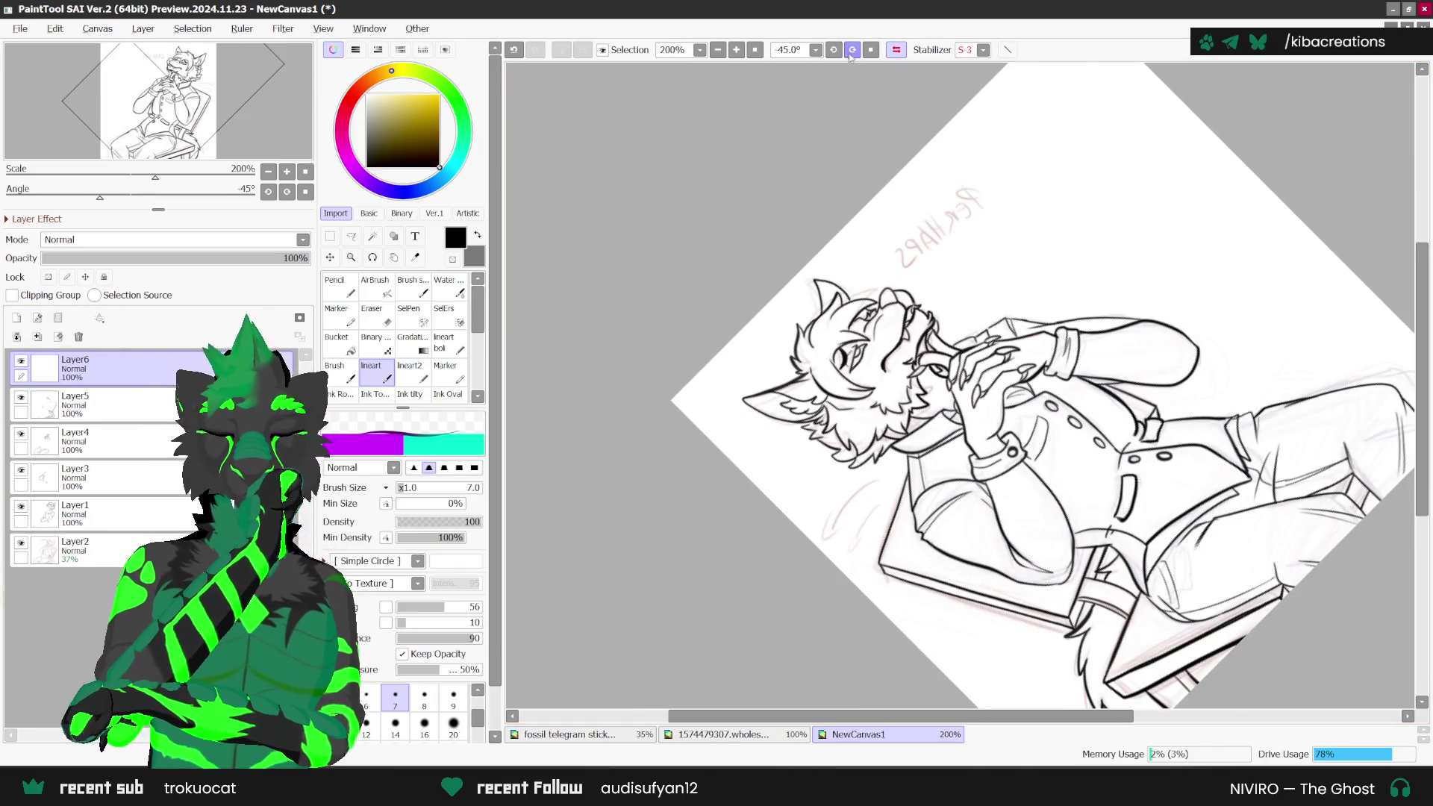
{"action": "scroll", "coordinate": [873, 468], "scroll_direction": "up", "scroll_amount": 3}
{"action": "scroll", "coordinate": [873, 468], "scroll_direction": "up", "scroll_amount": 1}
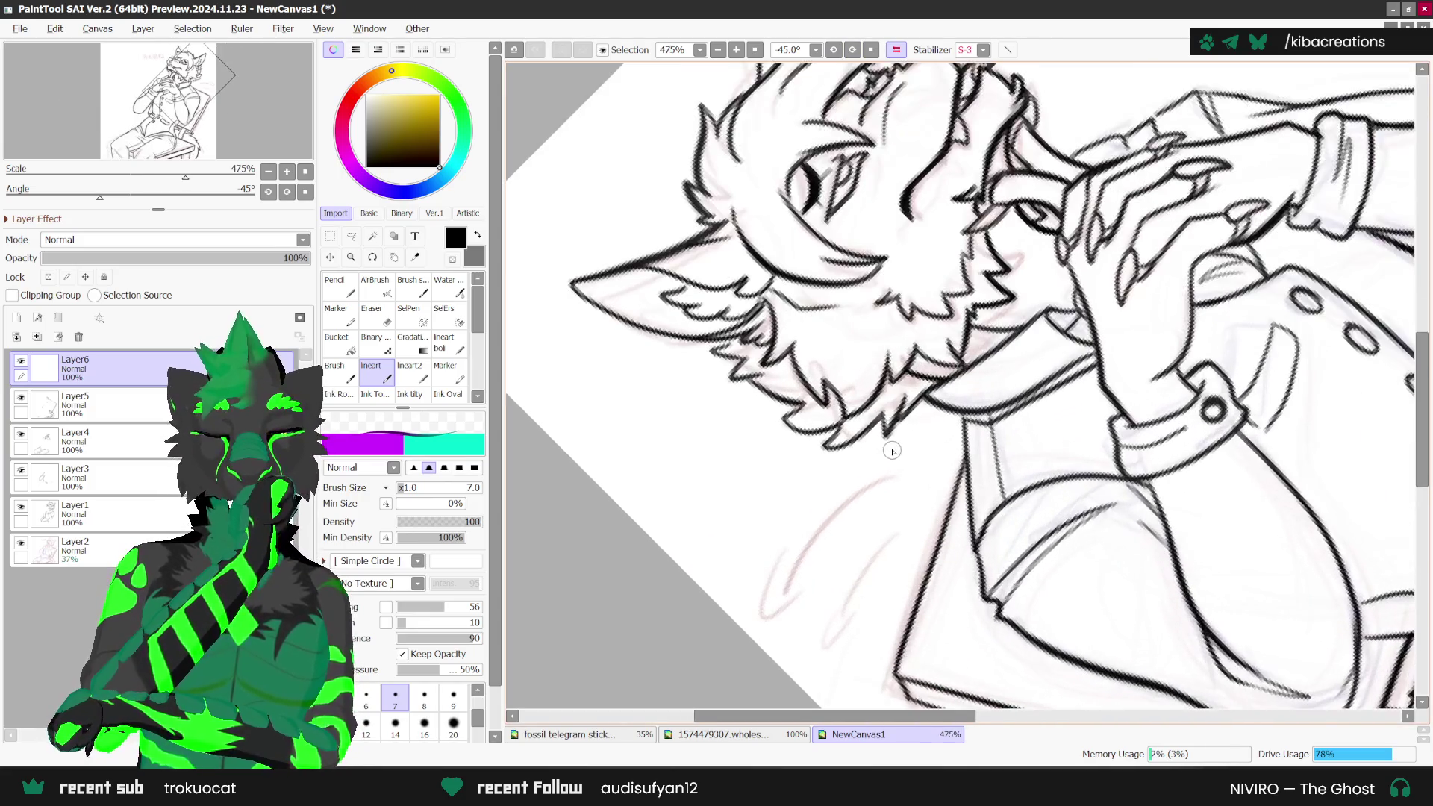
{"action": "left_click_drag", "start_coordinate": [899, 446], "coordinate": [777, 597]}
{"action": "key", "text": "ctrl+z"}
{"action": "mouse_move", "coordinate": [905, 443]}
{"action": "left_mouse_down"}
{"action": "mouse_move", "coordinate": [822, 576]}
{"action": "mouse_move", "coordinate": [811, 542]}
{"action": "mouse_move", "coordinate": [796, 603]}
{"action": "mouse_move", "coordinate": [781, 536]}
{"action": "mouse_move", "coordinate": [780, 631]}
{"action": "mouse_move", "coordinate": [819, 575]}
{"action": "mouse_move", "coordinate": [785, 619]}
{"action": "left_mouse_up"}
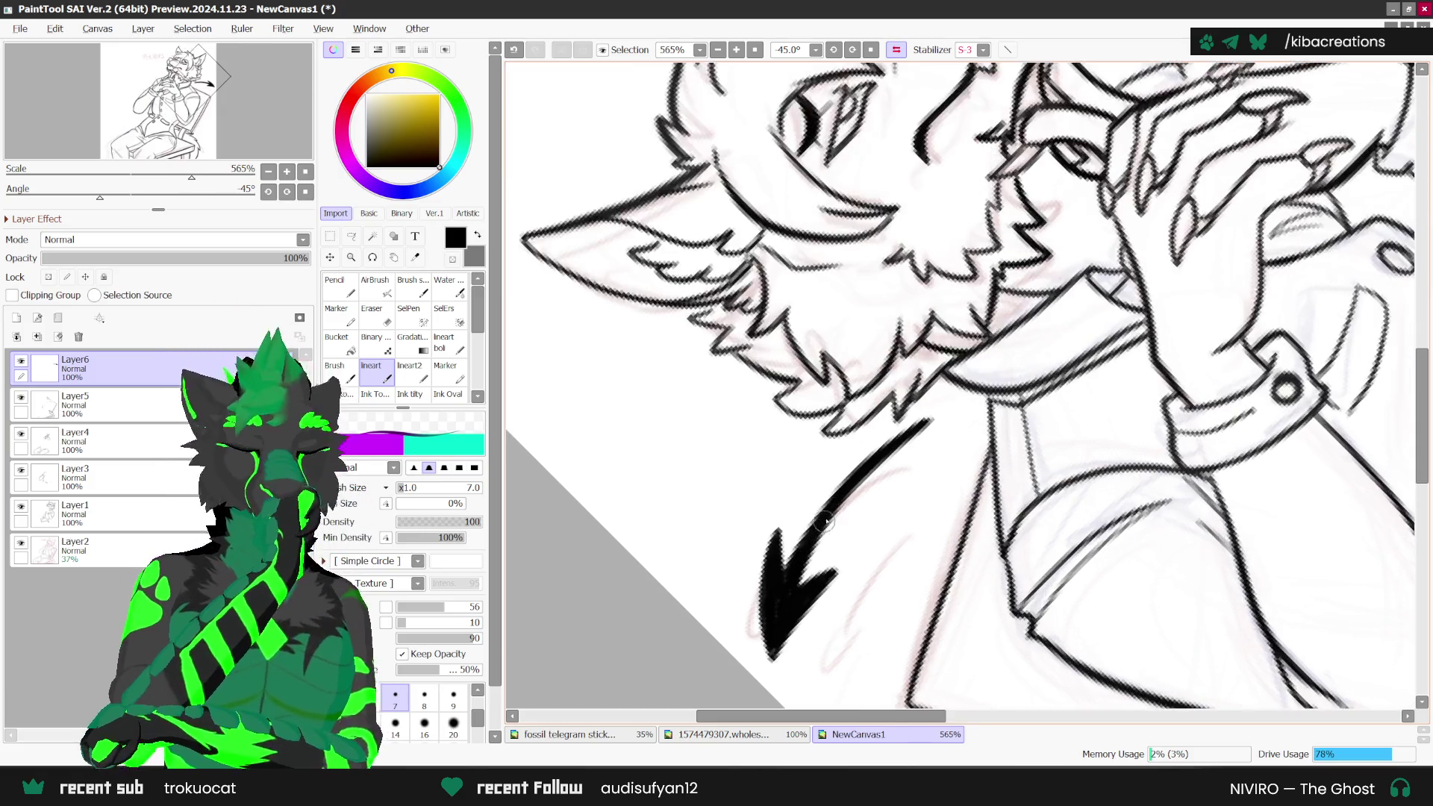
{"action": "scroll", "coordinate": [905, 435], "scroll_direction": "up", "scroll_amount": 2}
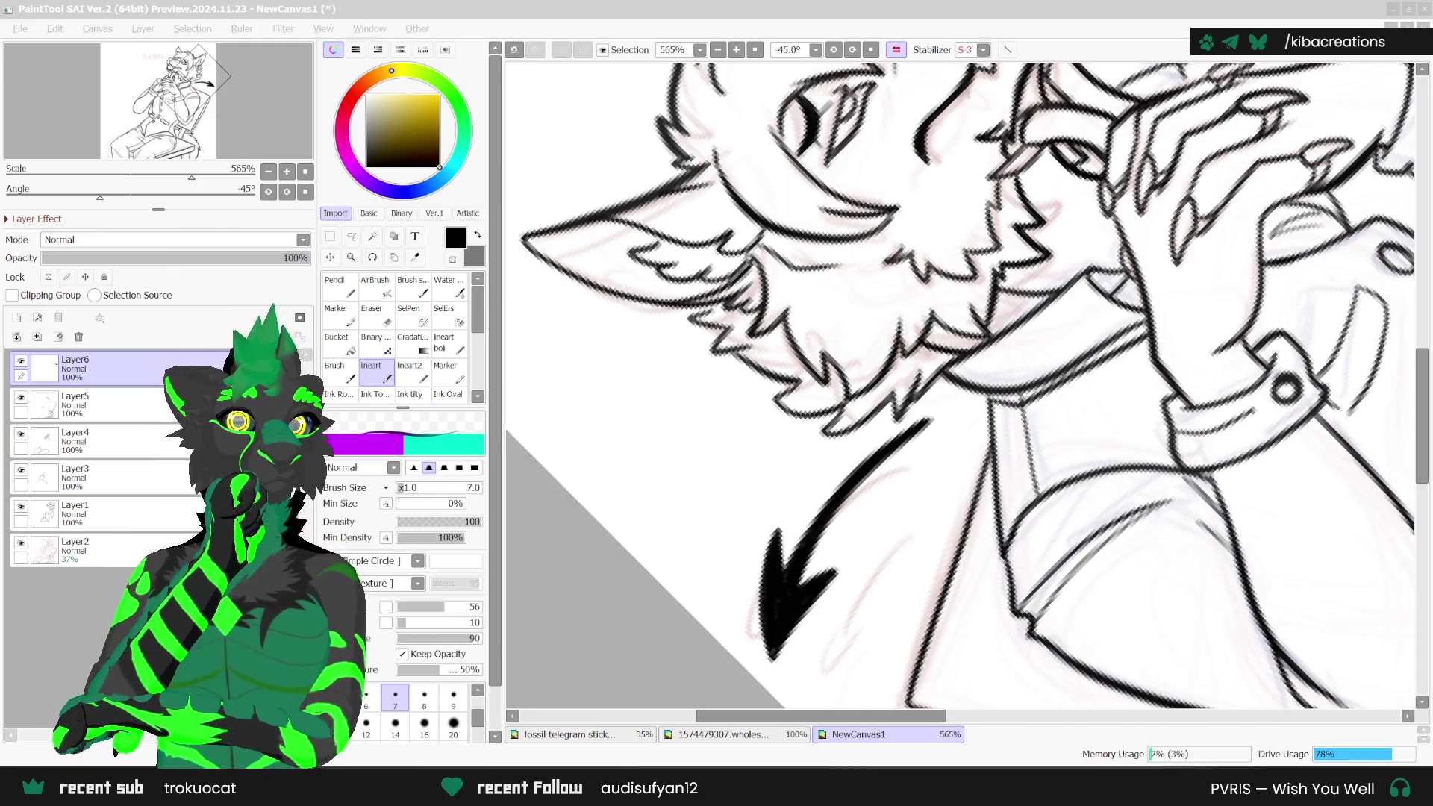
Step: Bring the PaintTool SAI painting window back into focus after inking the head, hands and cuff
{"action": "left_click", "coordinate": [775, 616]}
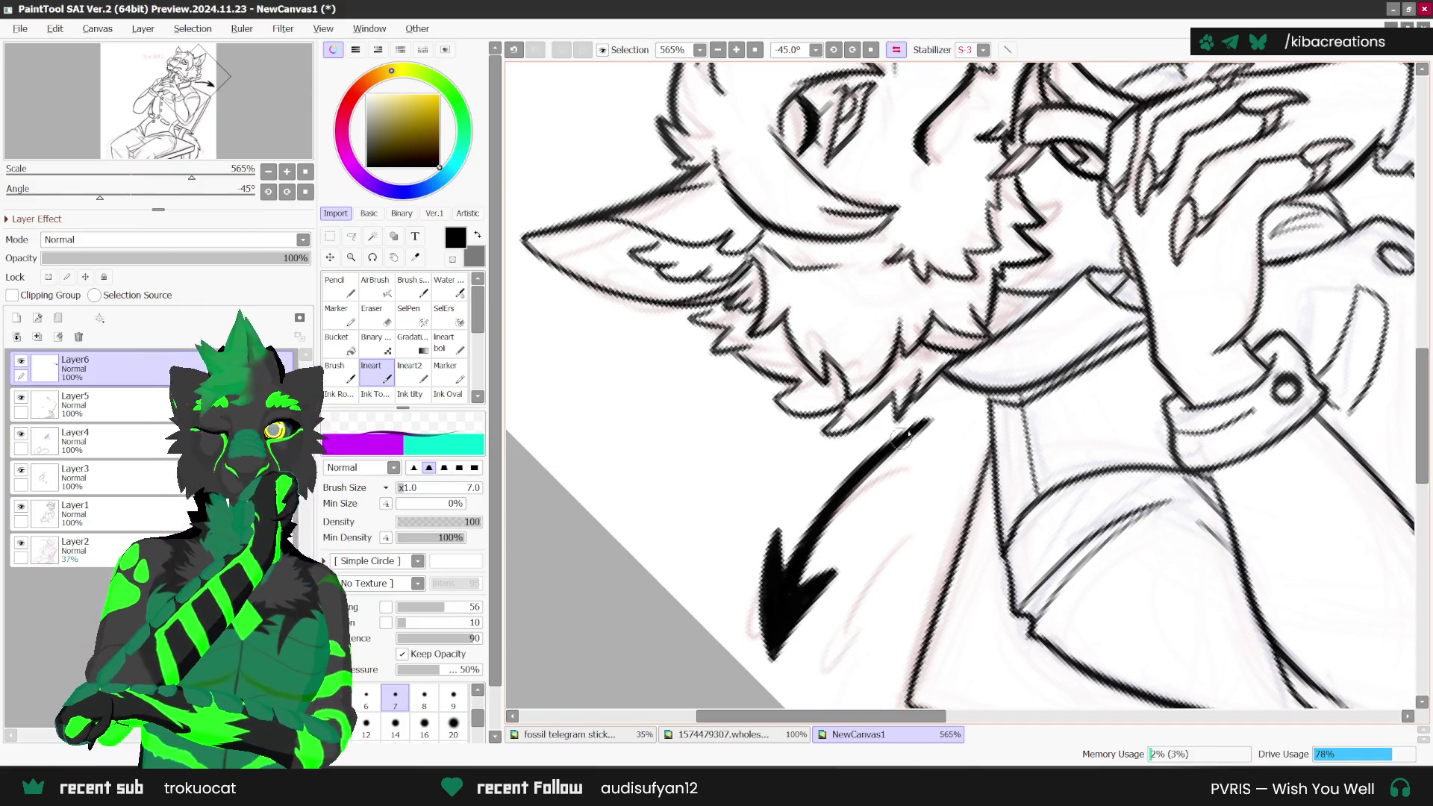
Step: Lasso-select the arrow beside the chair and copy it onto a new layer
{"action": "scroll", "coordinate": [926, 267], "scroll_direction": "down", "scroll_amount": 2}
{"action": "scroll", "coordinate": [927, 267], "scroll_direction": "down", "scroll_amount": 1}
{"action": "key", "text": "a"}
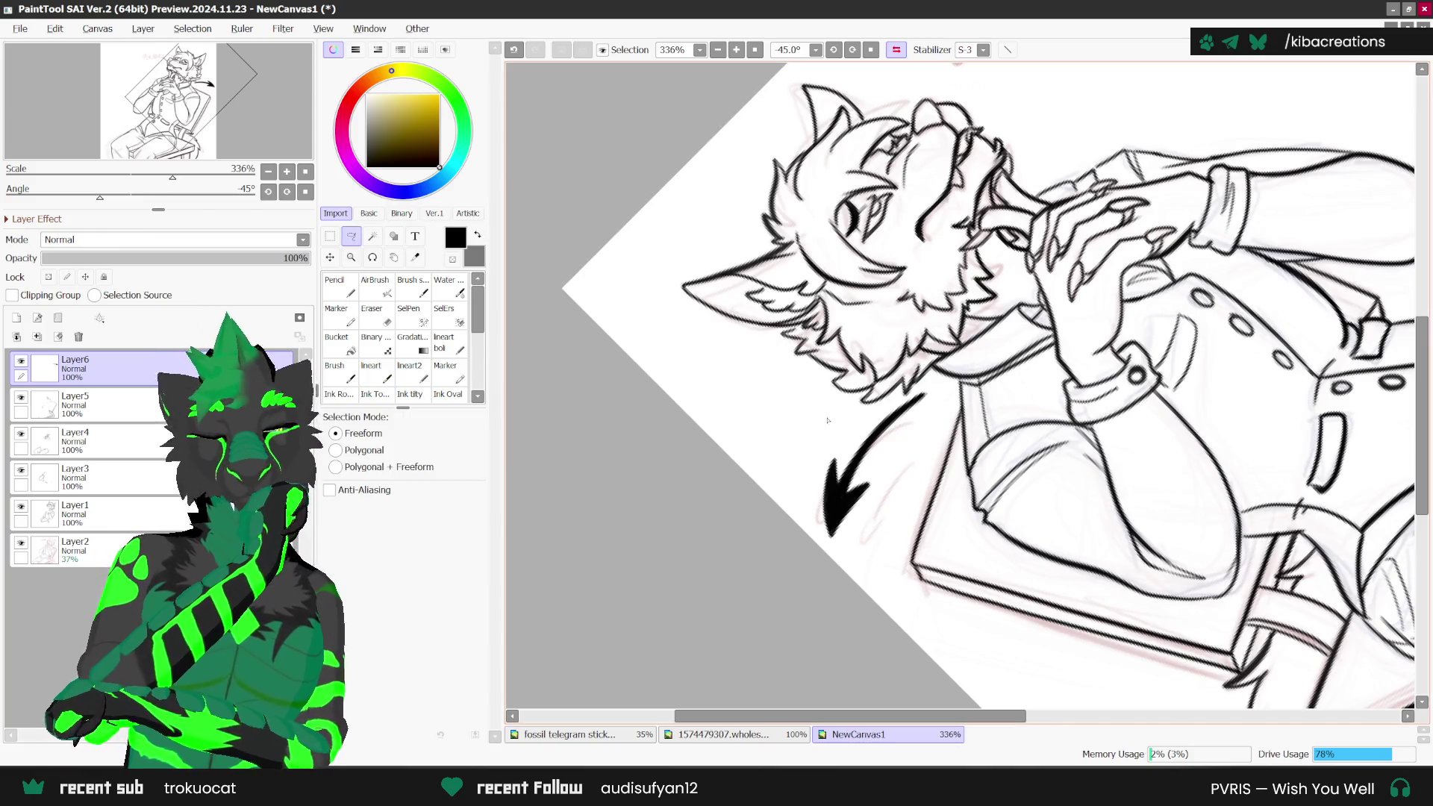
{"action": "left_click_drag", "start_coordinate": [836, 431], "coordinate": [834, 435]}
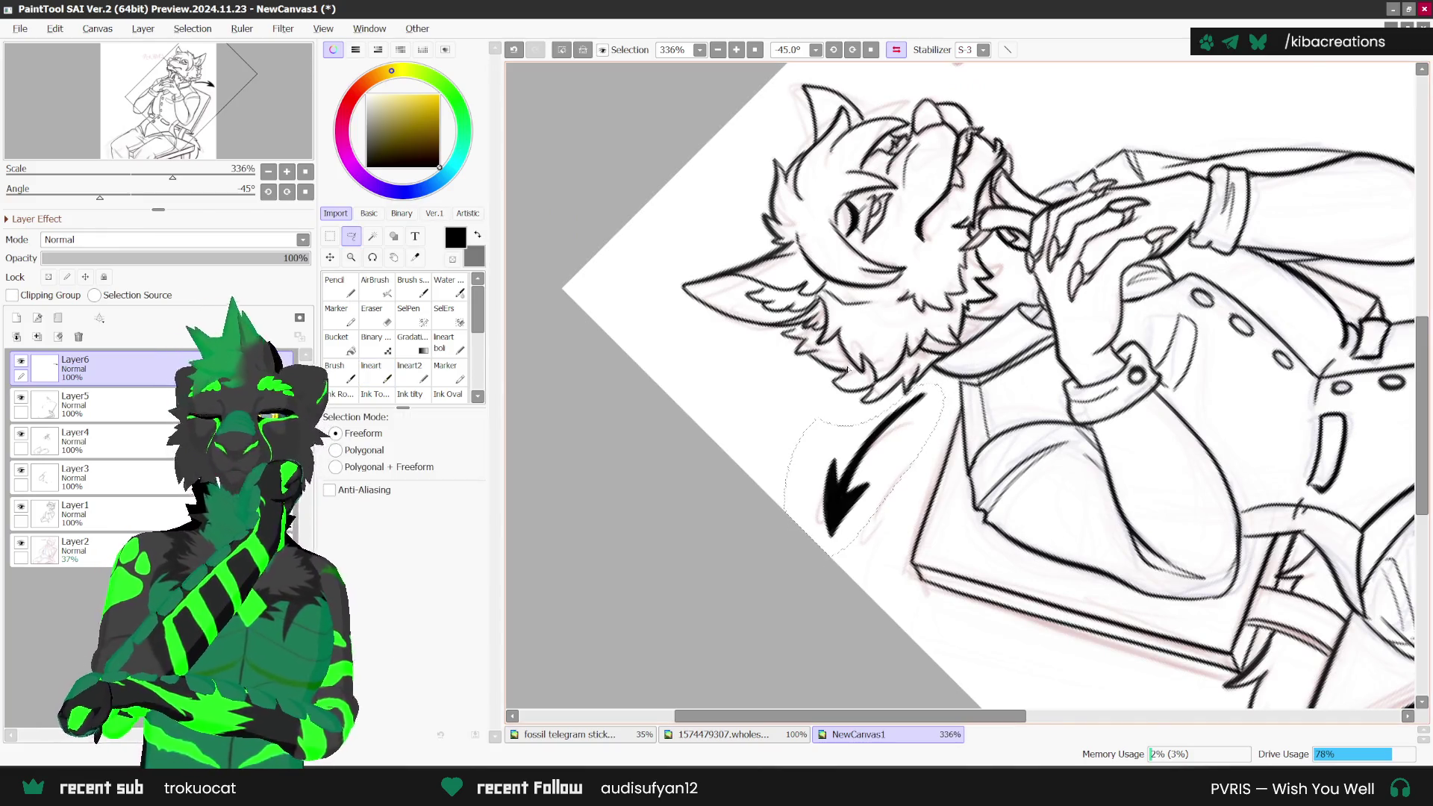
{"action": "key", "text": "ctrl+d"}
{"action": "key", "text": "ctrl+shift+n"}
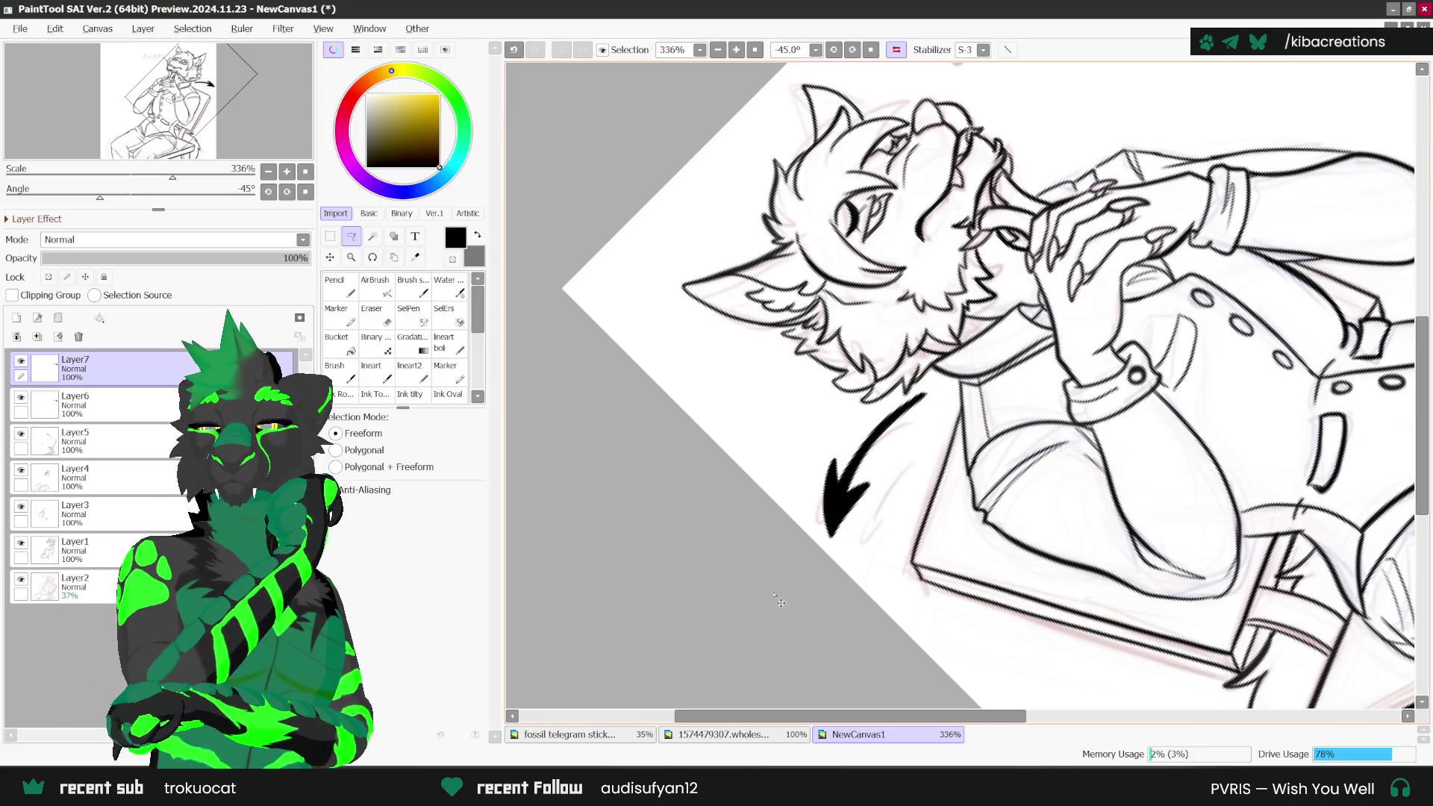
Step: Straighten the view, rotate the arrow copy down-right below the original, and merge it down
{"action": "left_click", "coordinate": [896, 49]}
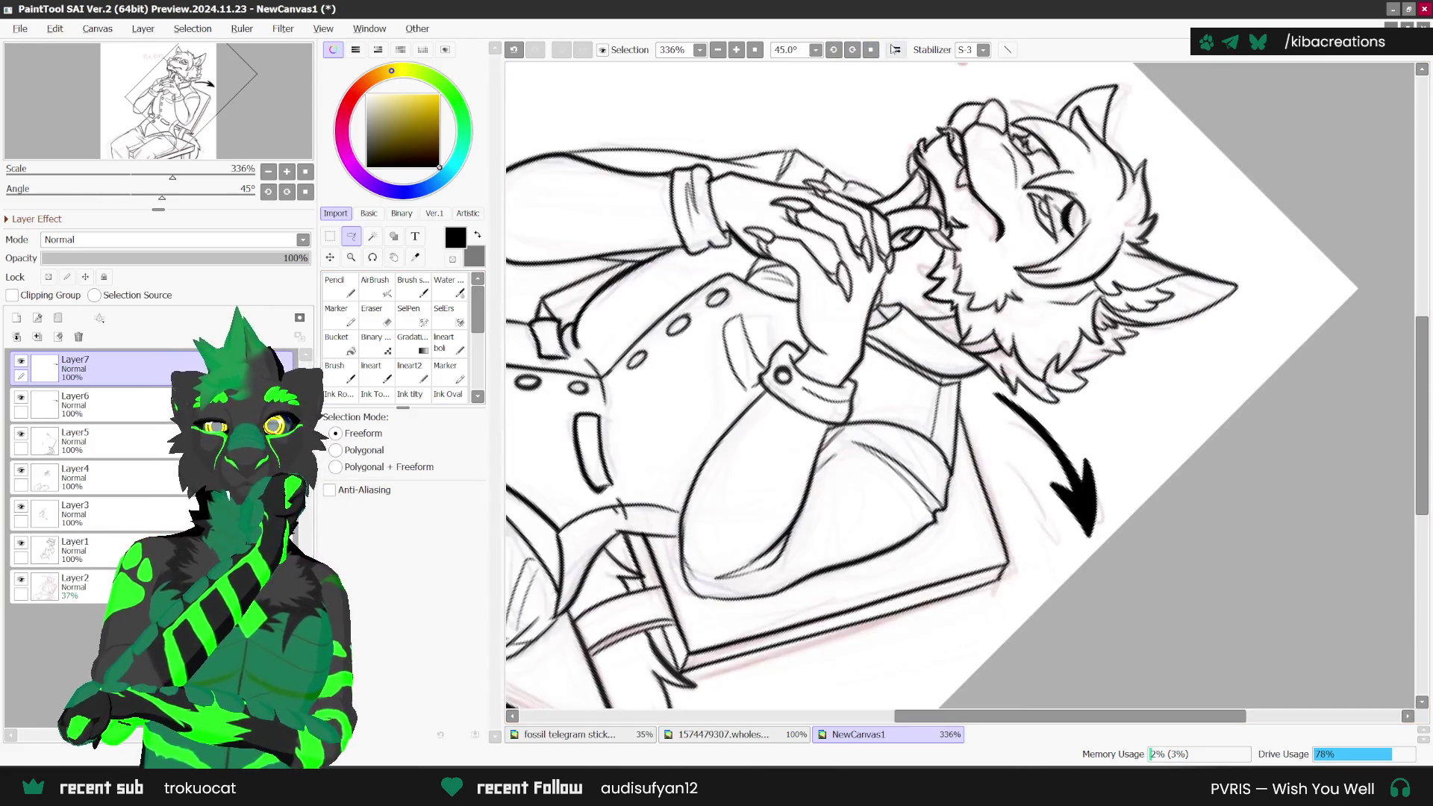
{"action": "left_click", "coordinate": [870, 50]}
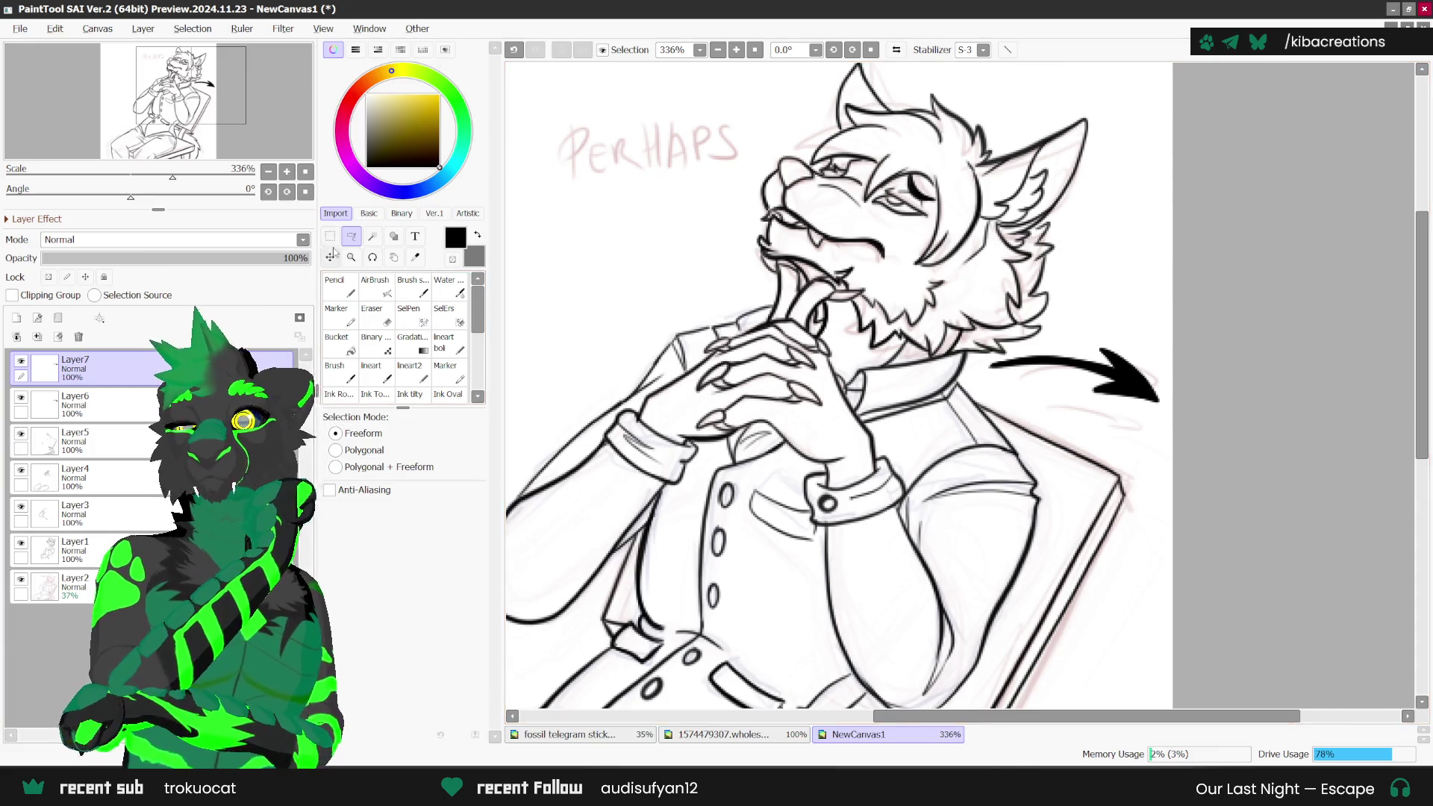
{"action": "key", "text": "ctrl+t"}
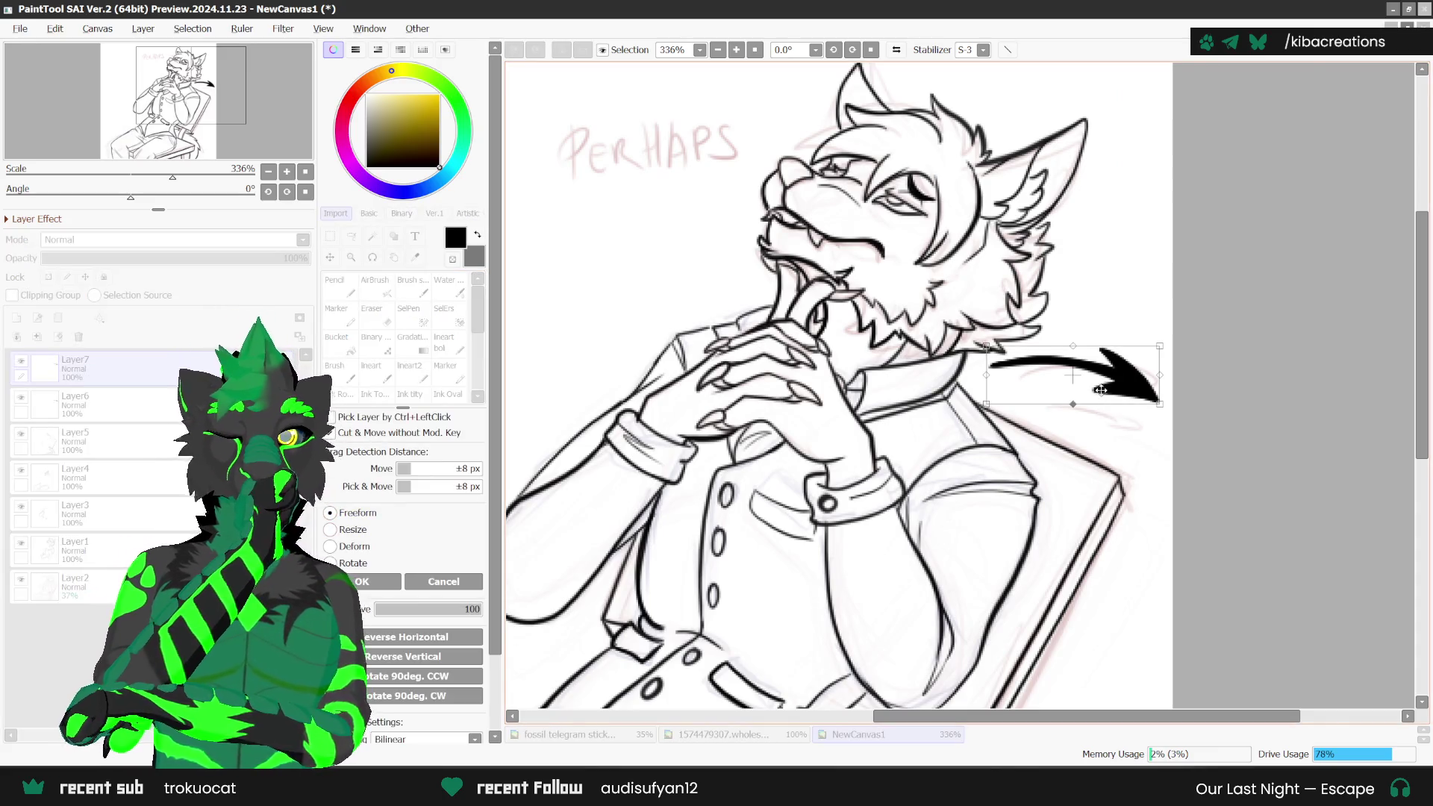
{"action": "left_click_drag", "start_coordinate": [949, 519], "coordinate": [922, 455]}
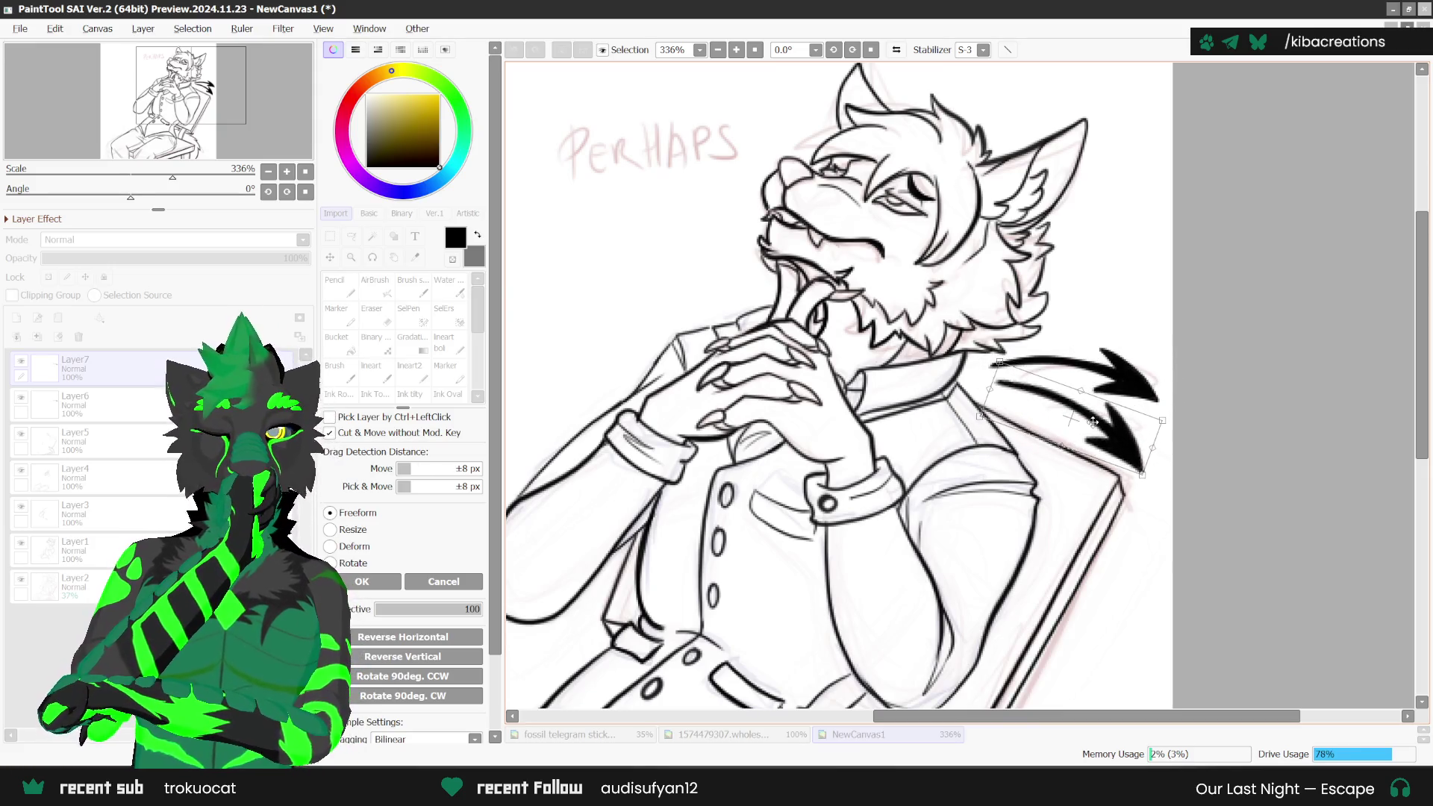
{"action": "left_click_drag", "start_coordinate": [1195, 400], "coordinate": [1205, 377]}
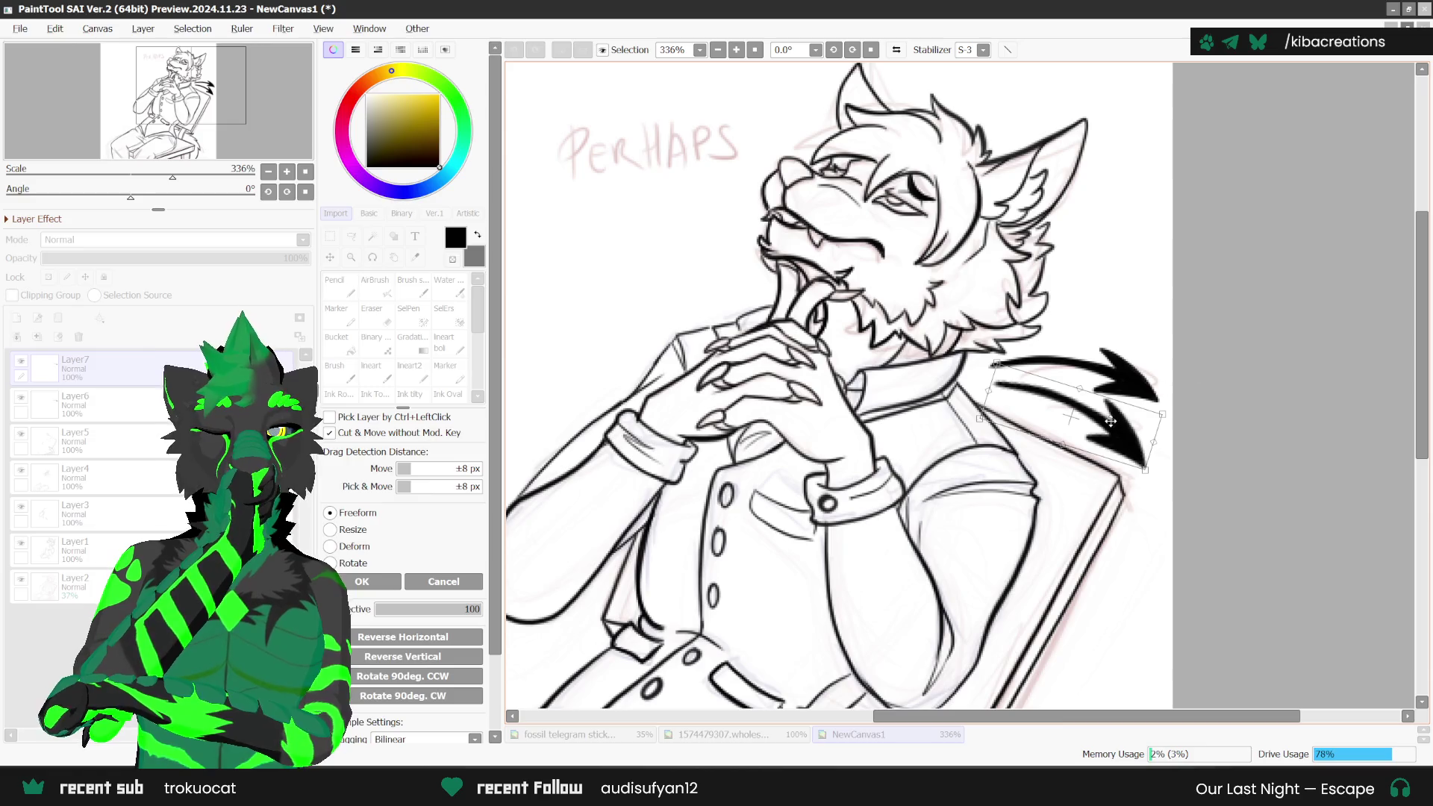
{"action": "scroll", "coordinate": [1143, 314], "scroll_direction": "down", "scroll_amount": 2}
{"action": "key", "text": "Return"}
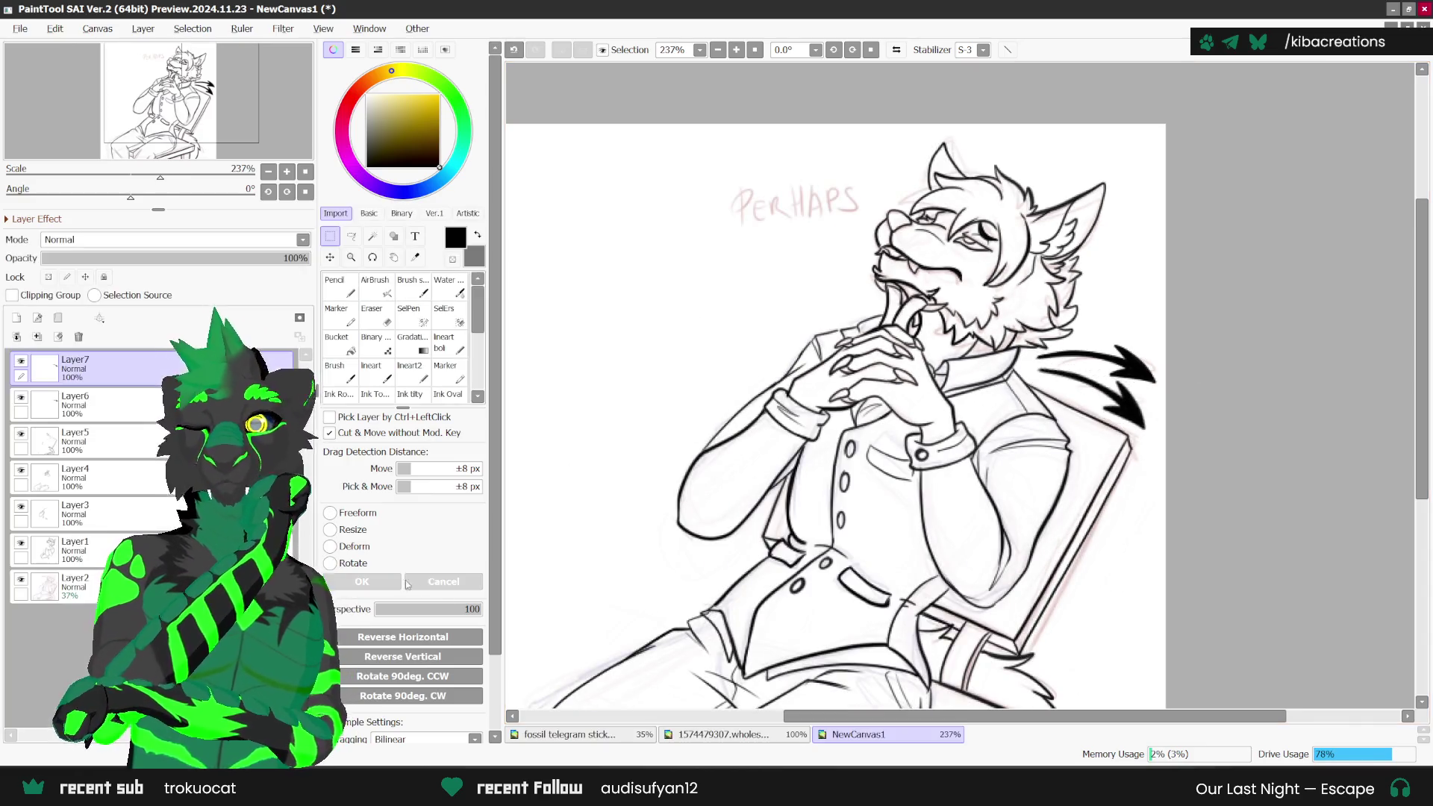
{"action": "key", "text": "ctrl+e"}
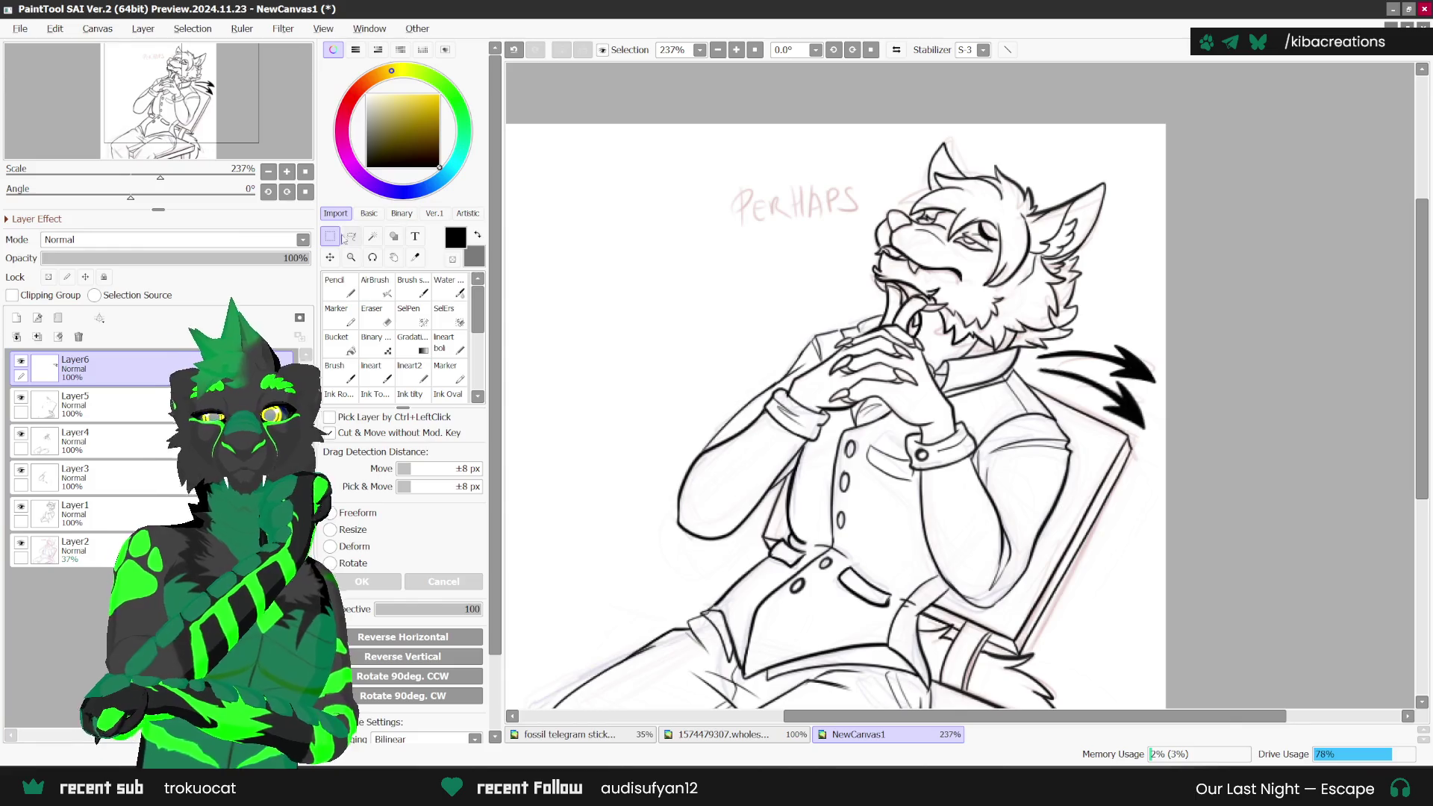
Step: Tilt both arrows together counter-clockwise and commit the transform
{"action": "key", "text": "ctrl+t"}
{"action": "left_click_drag", "start_coordinate": [1161, 337], "coordinate": [1198, 305]}
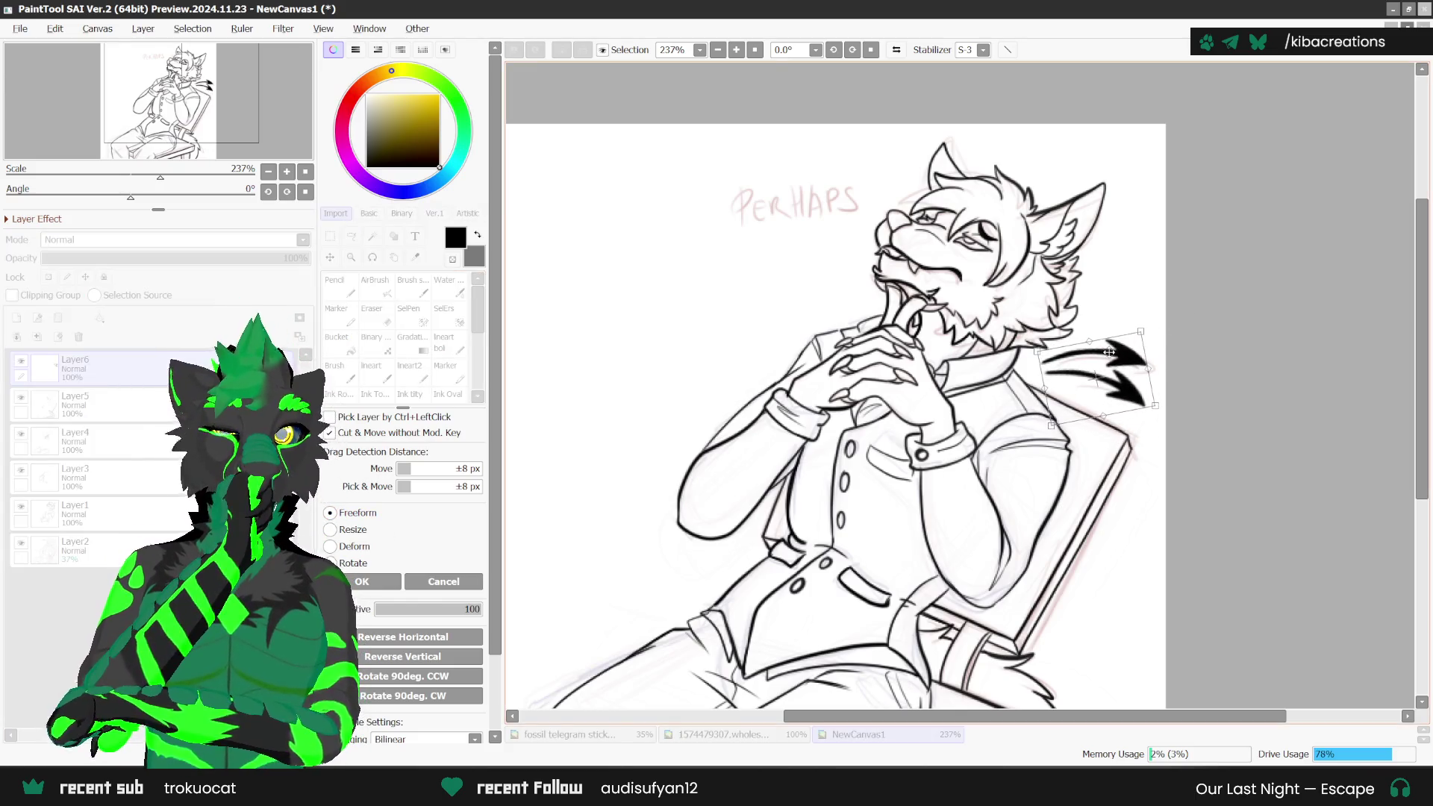
{"action": "key", "text": "Return"}
{"action": "scroll", "coordinate": [874, 460], "scroll_direction": "down", "scroll_amount": 2}
{"action": "key", "text": "t"}
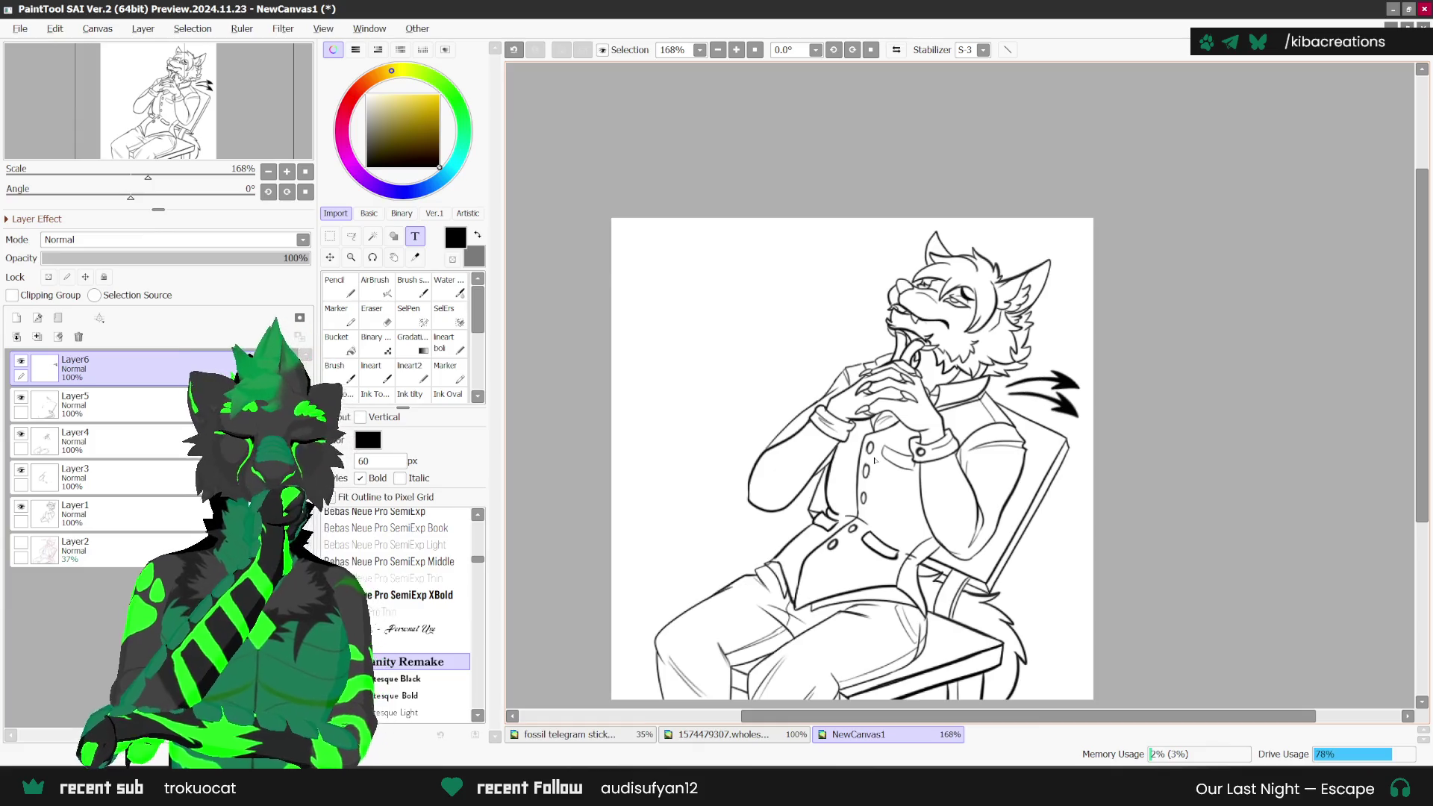
Step: Add a bold 'PERHAPS' text beside the wolf's head at size 50
{"action": "scroll", "coordinate": [871, 236], "scroll_direction": "down", "scroll_amount": 1}
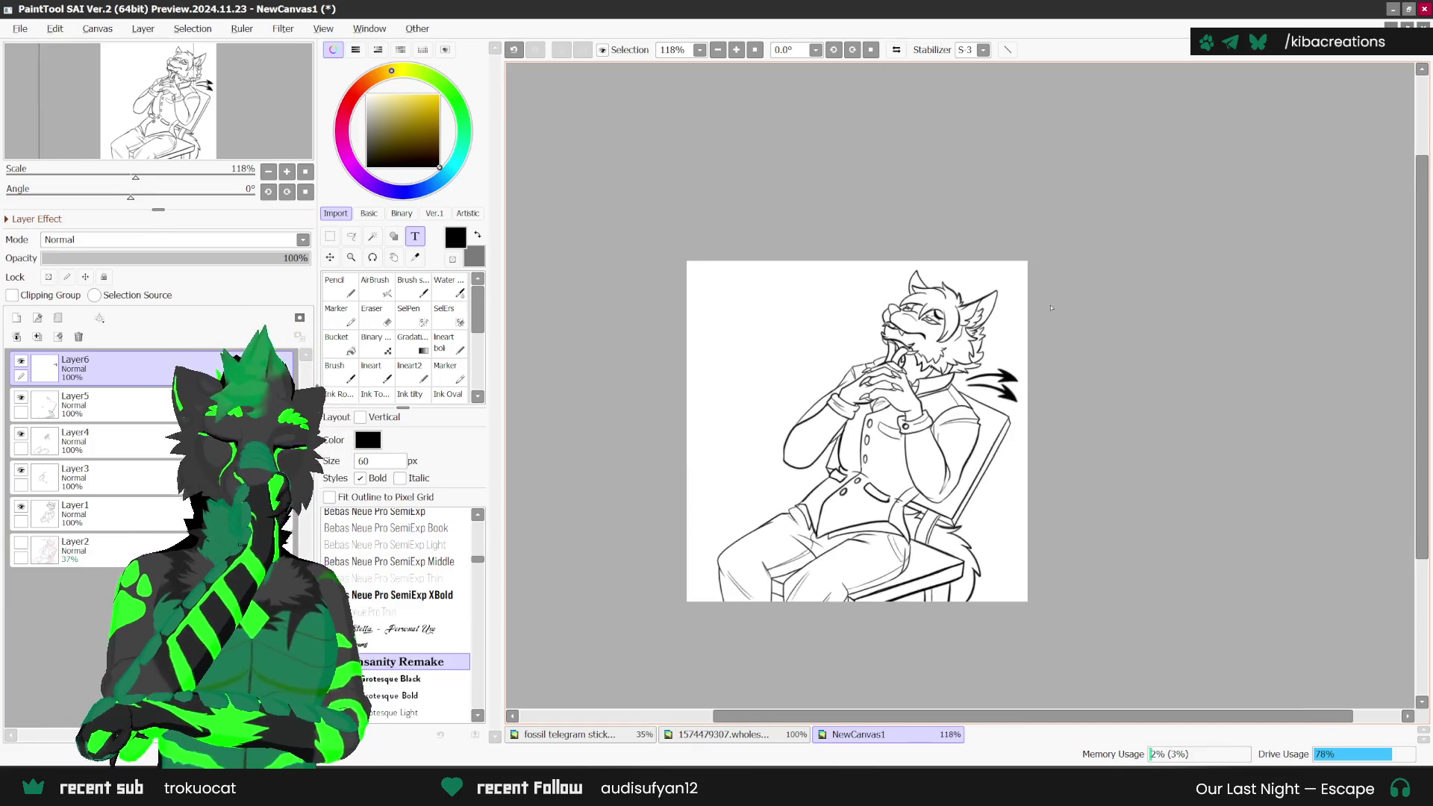
{"action": "scroll", "coordinate": [872, 237], "scroll_direction": "up", "scroll_amount": 1}
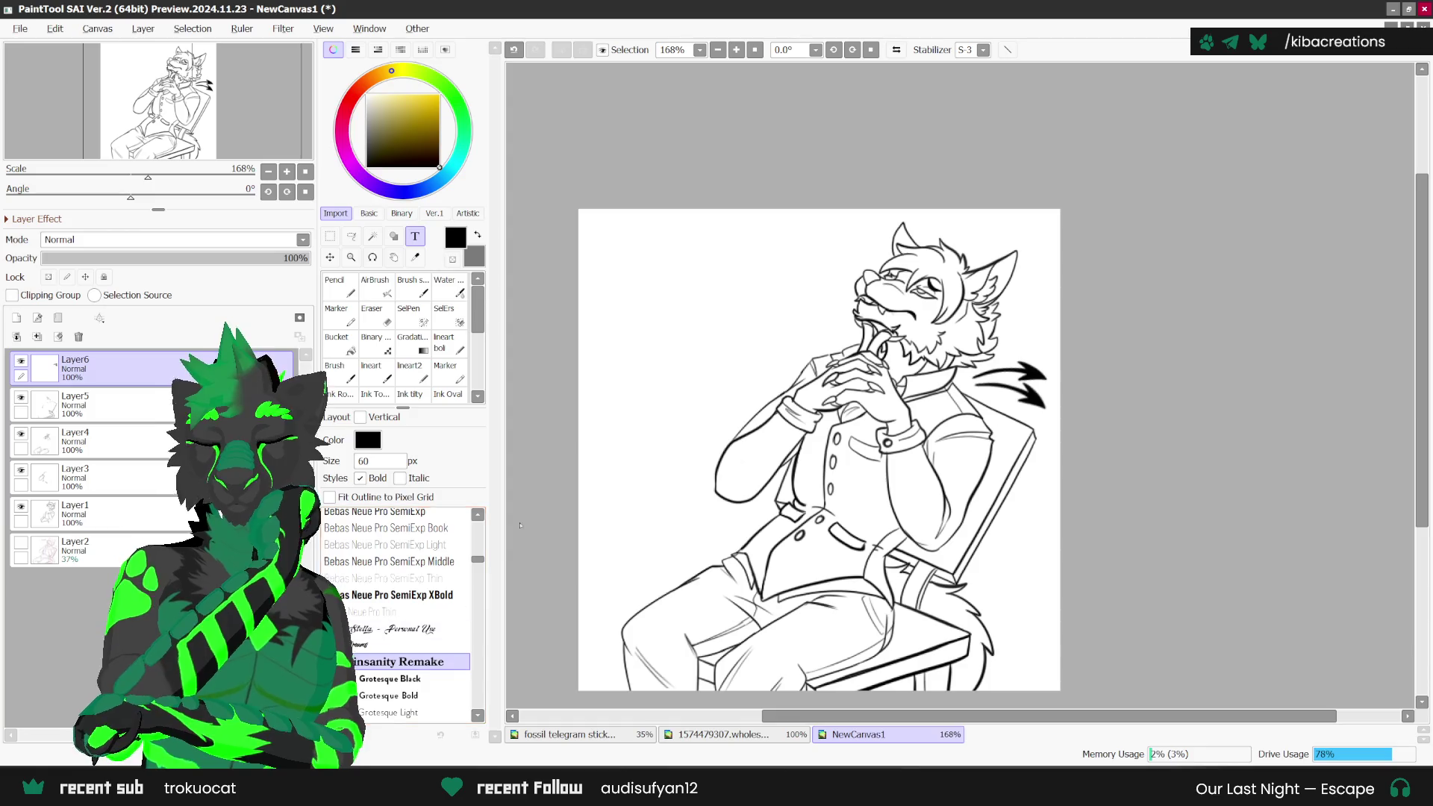
{"action": "scroll", "coordinate": [709, 298], "scroll_direction": "up", "scroll_amount": 1}
{"action": "left_click", "coordinate": [684, 281]}
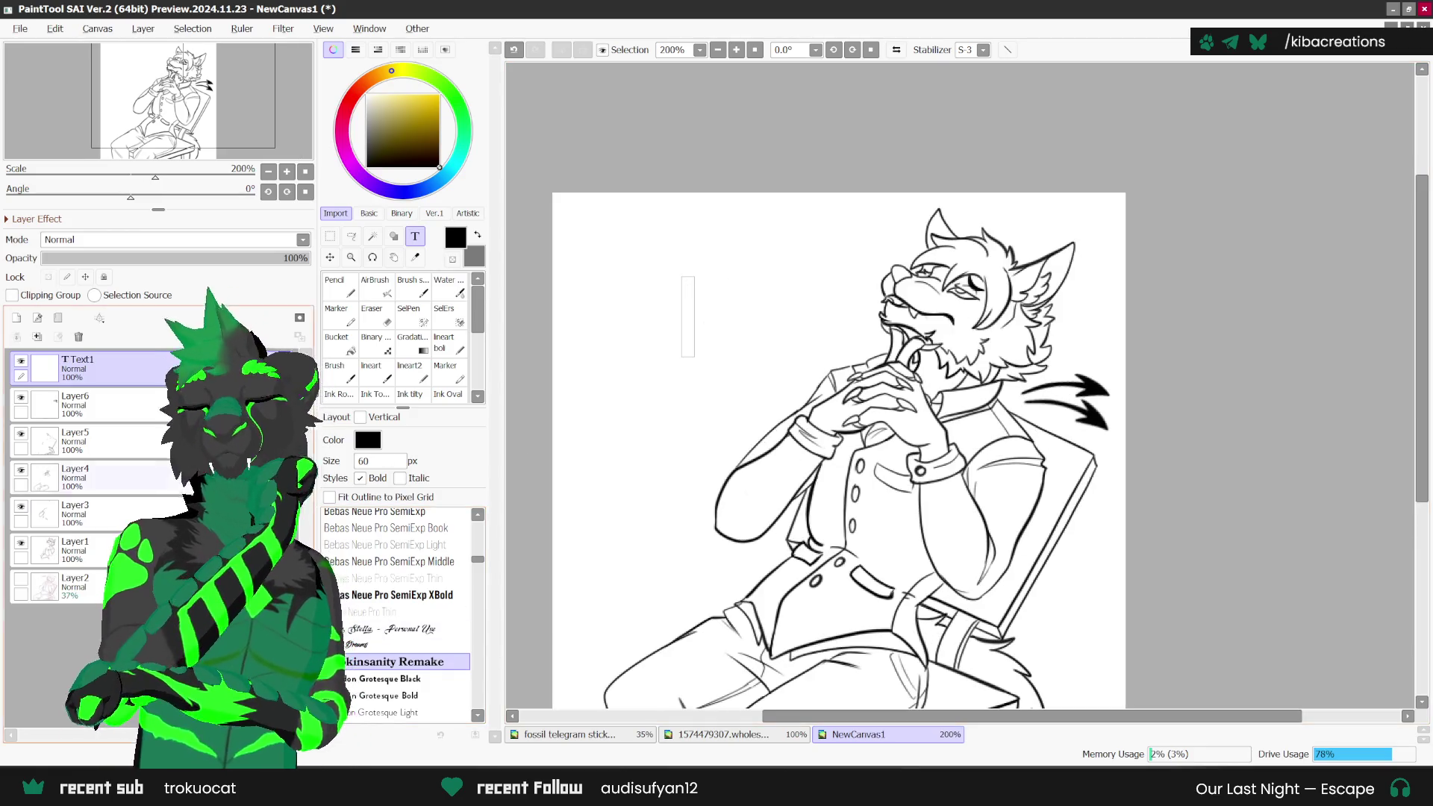
{"action": "left_click", "coordinate": [30, 581]}
{"action": "left_click", "coordinate": [21, 579]}
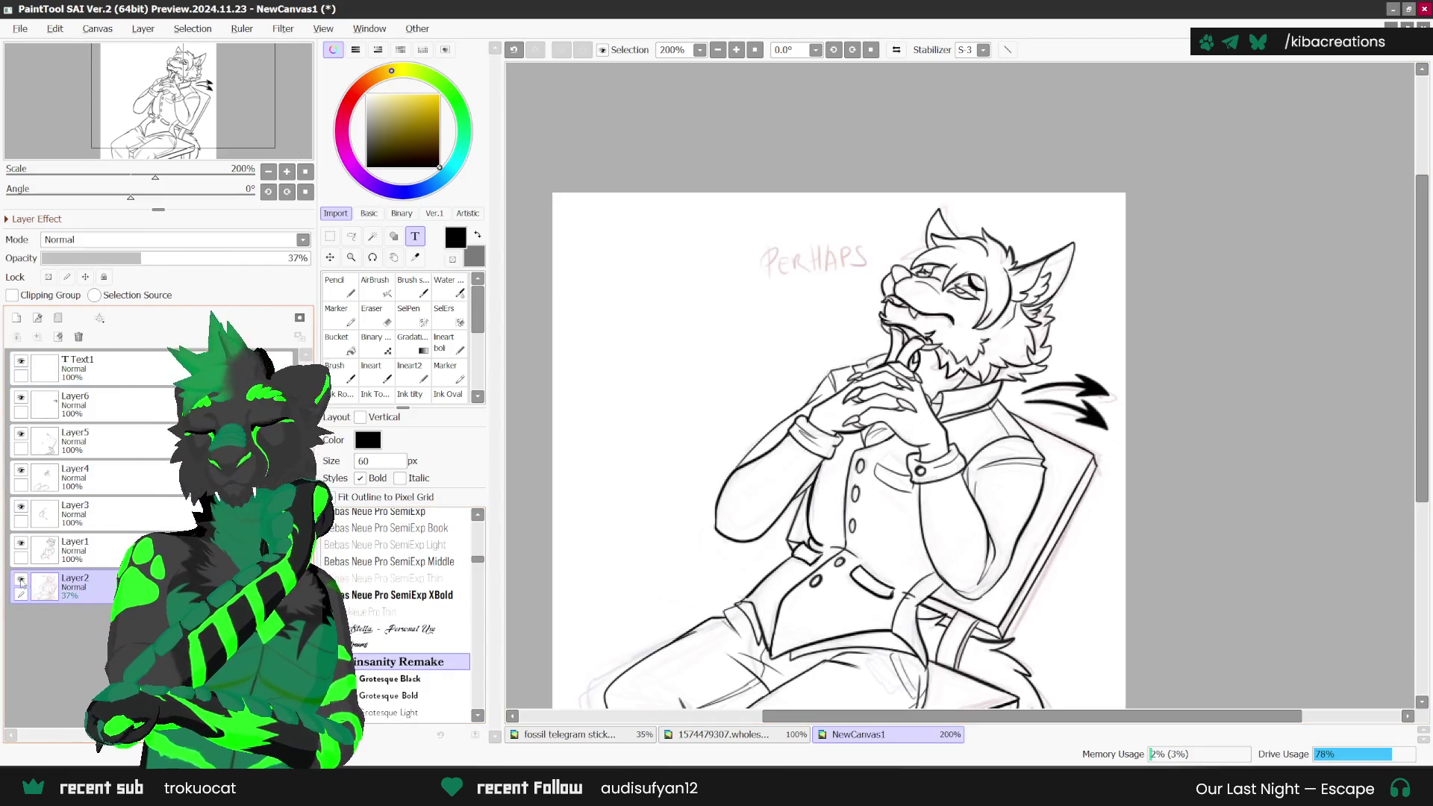
{"action": "left_click", "coordinate": [97, 366]}
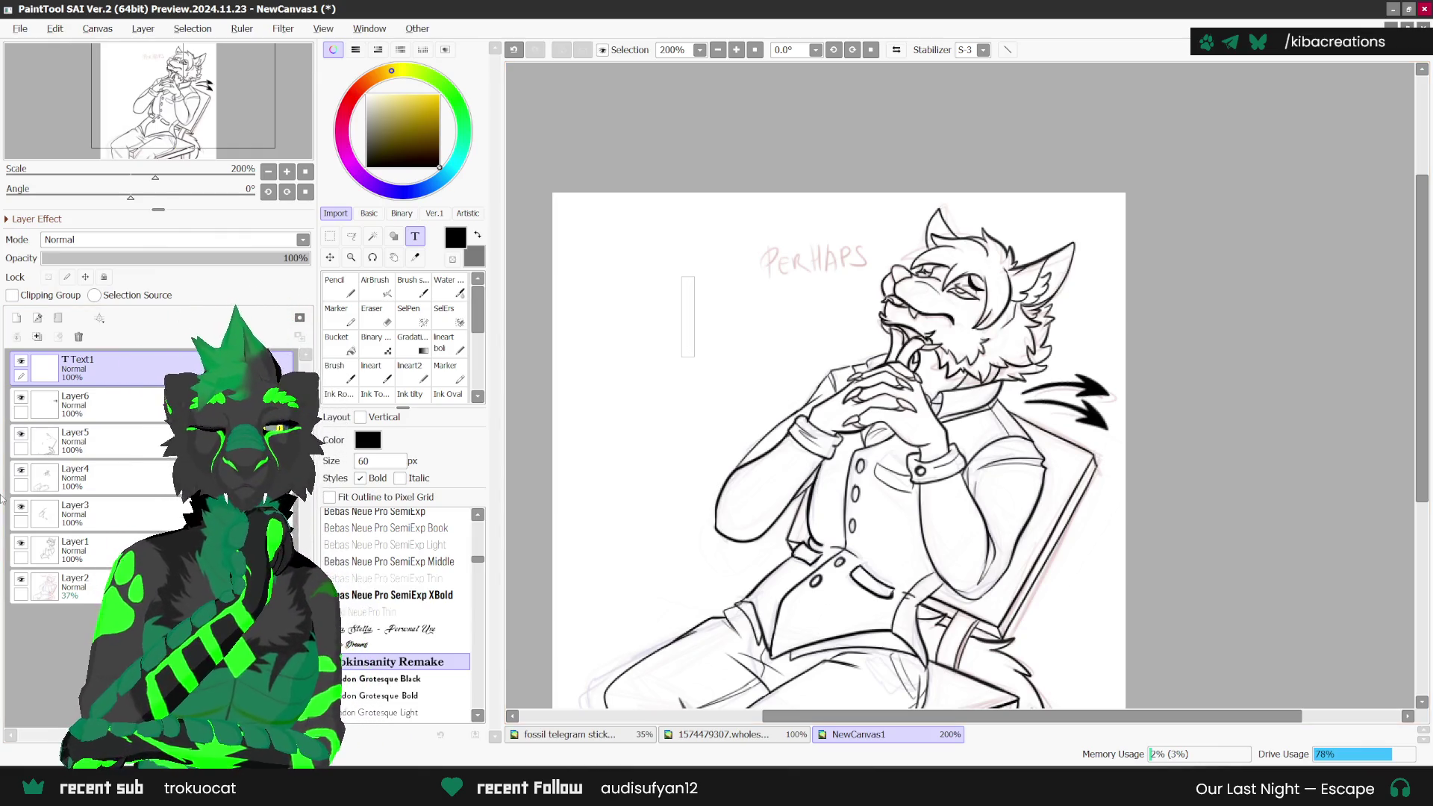
{"action": "type", "text": "P"}
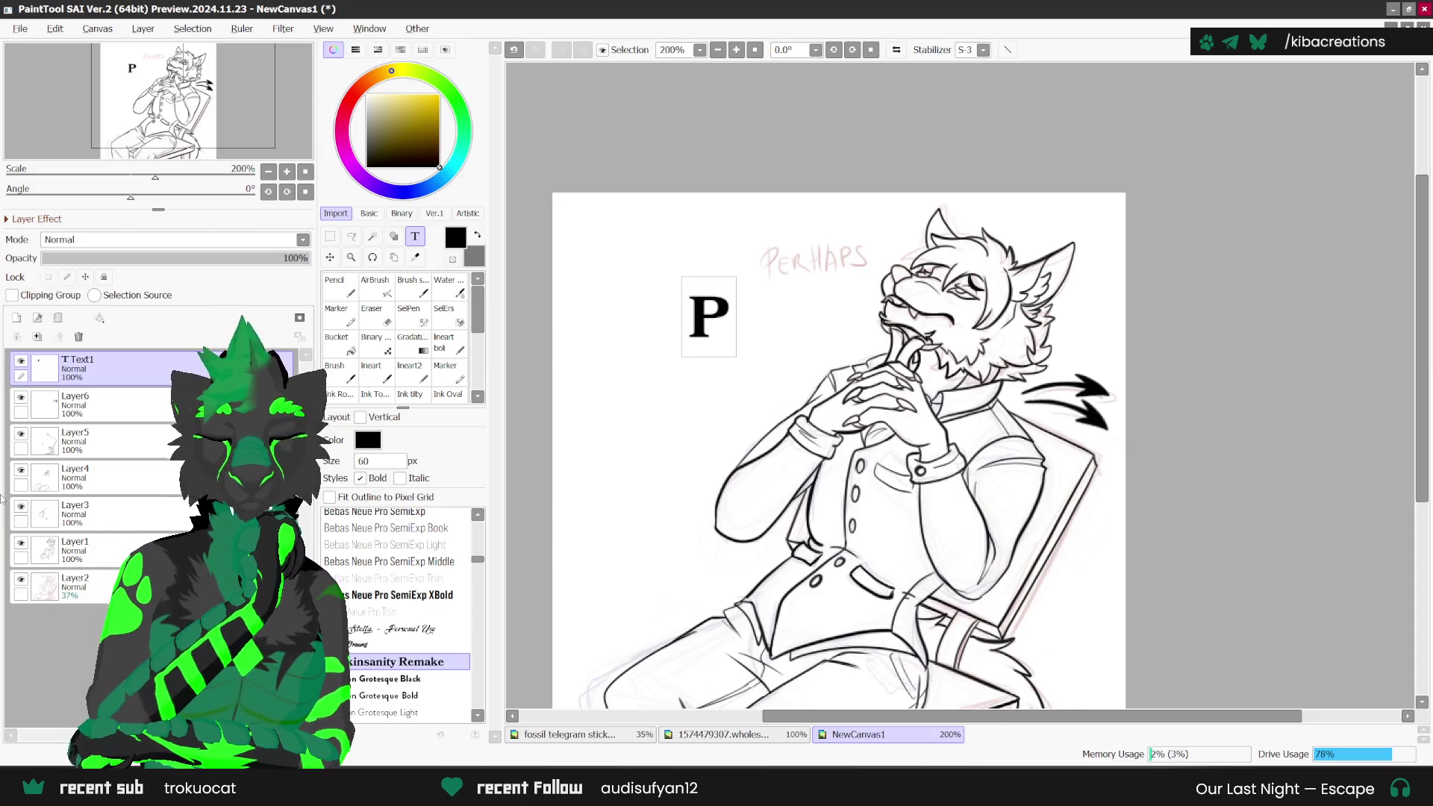
{"action": "type", "text": "ERHA"}
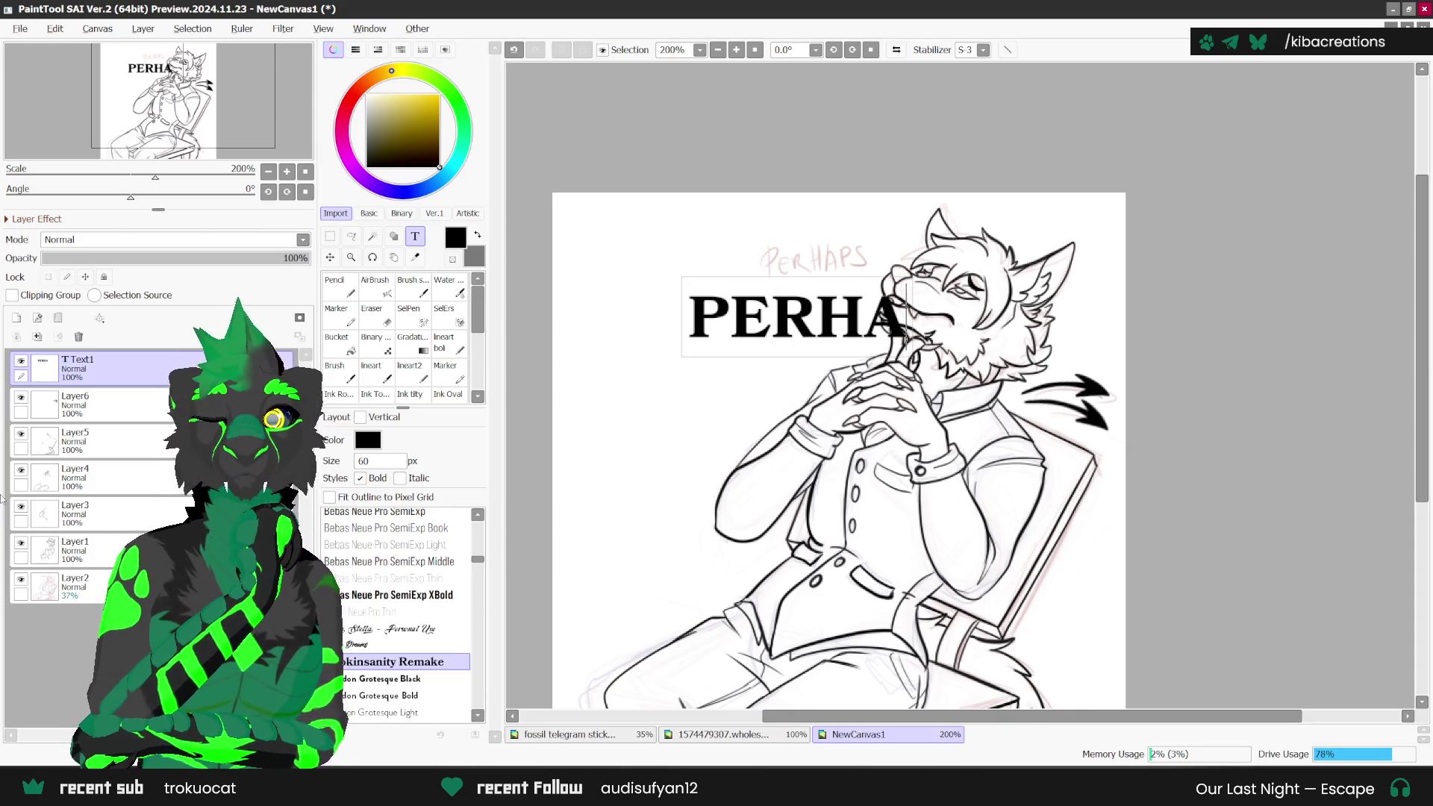
{"action": "type", "text": "PS"}
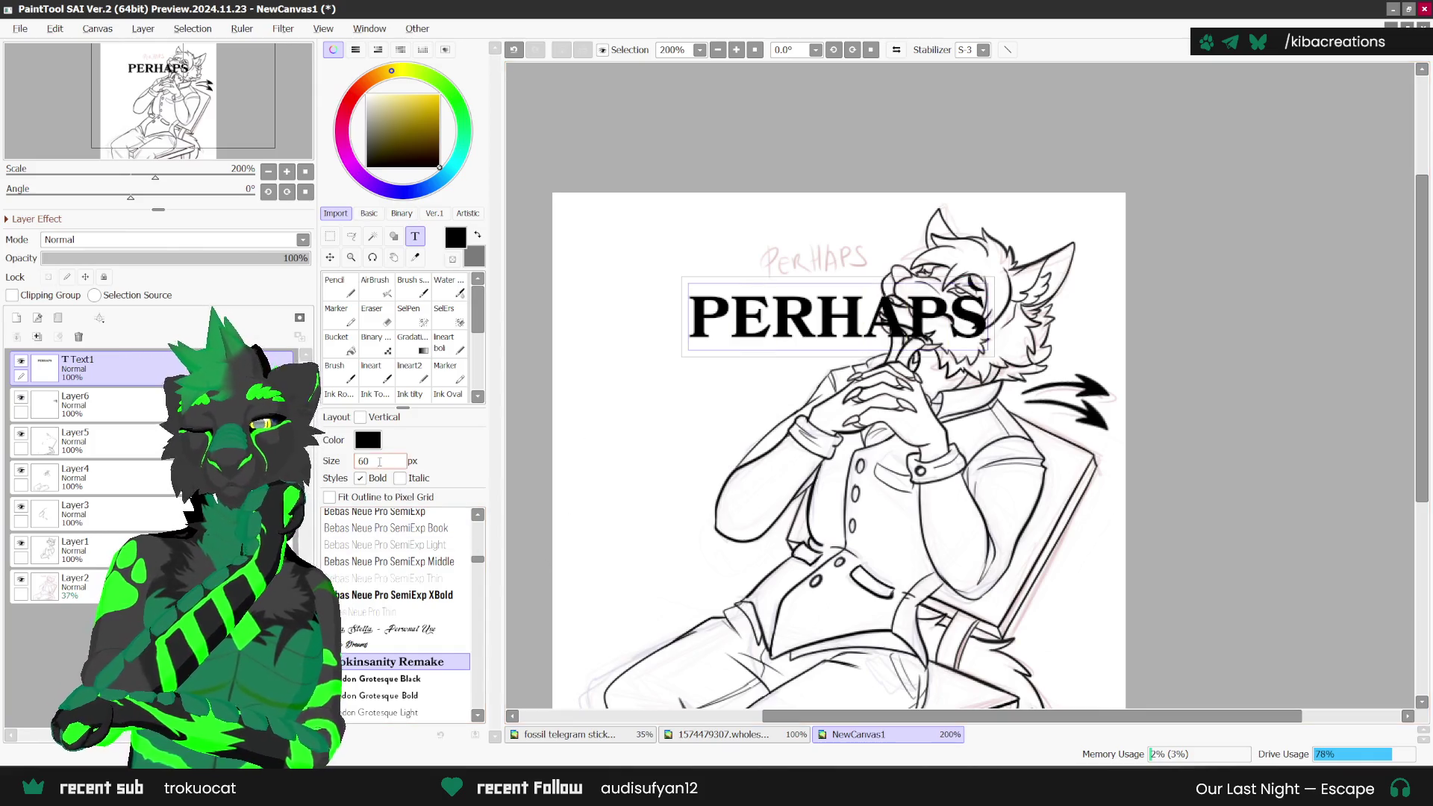
{"action": "left_click", "coordinate": [380, 460]}
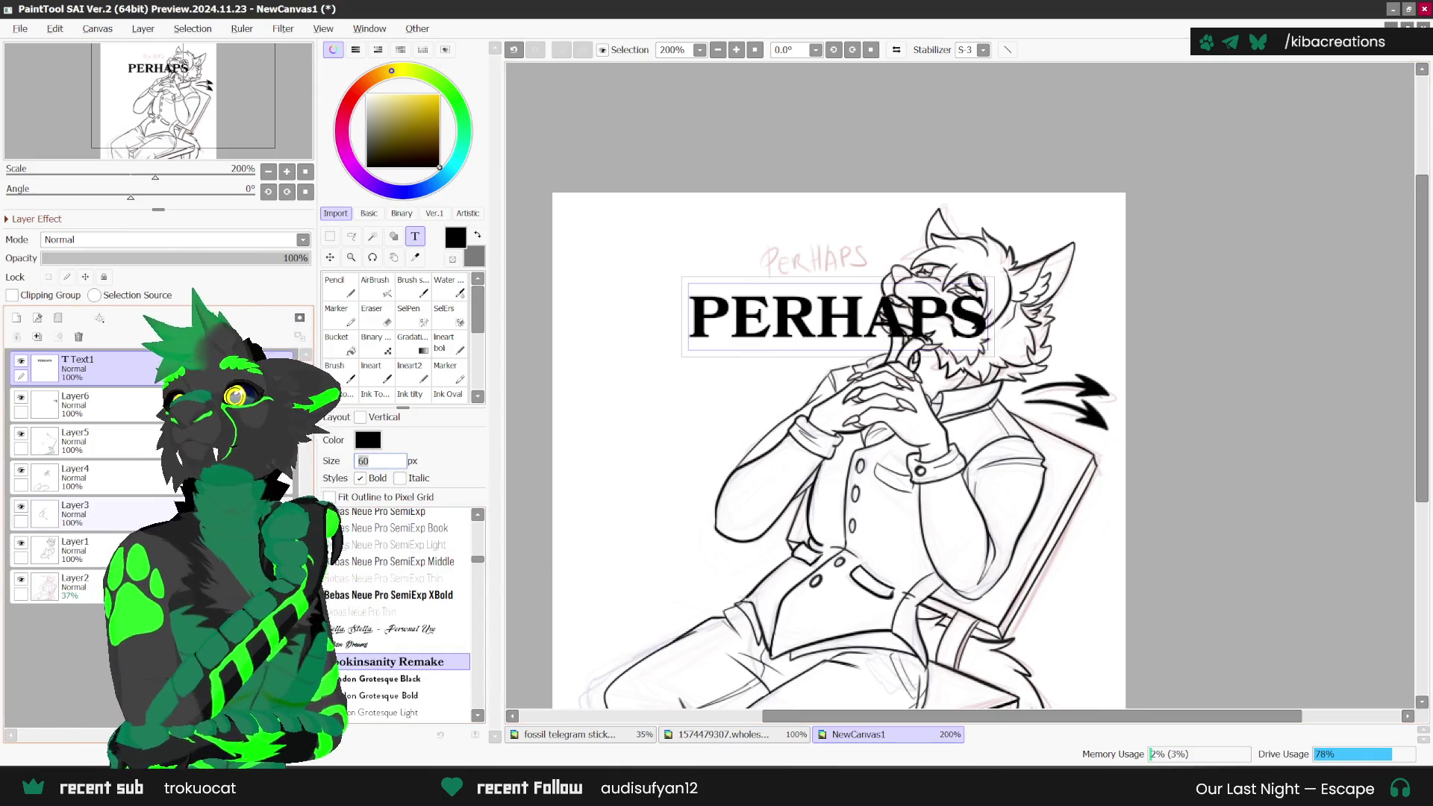
{"action": "type", "text": "50"}
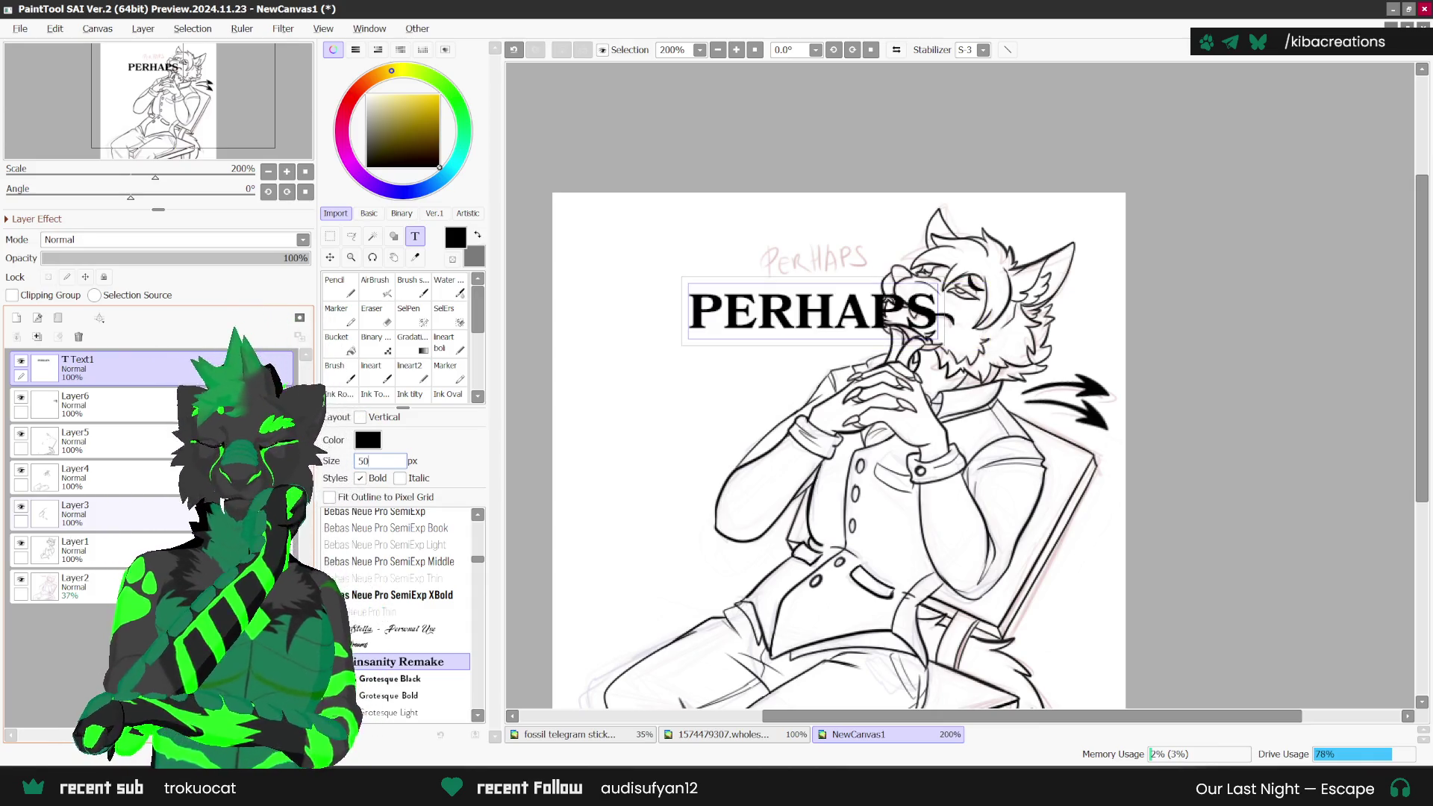
{"action": "type", "text": "v"}
Step: Move the PERHAPS title to the upper left and hide the pink sketch layer
{"action": "left_click_drag", "start_coordinate": [836, 322], "coordinate": [755, 275]}
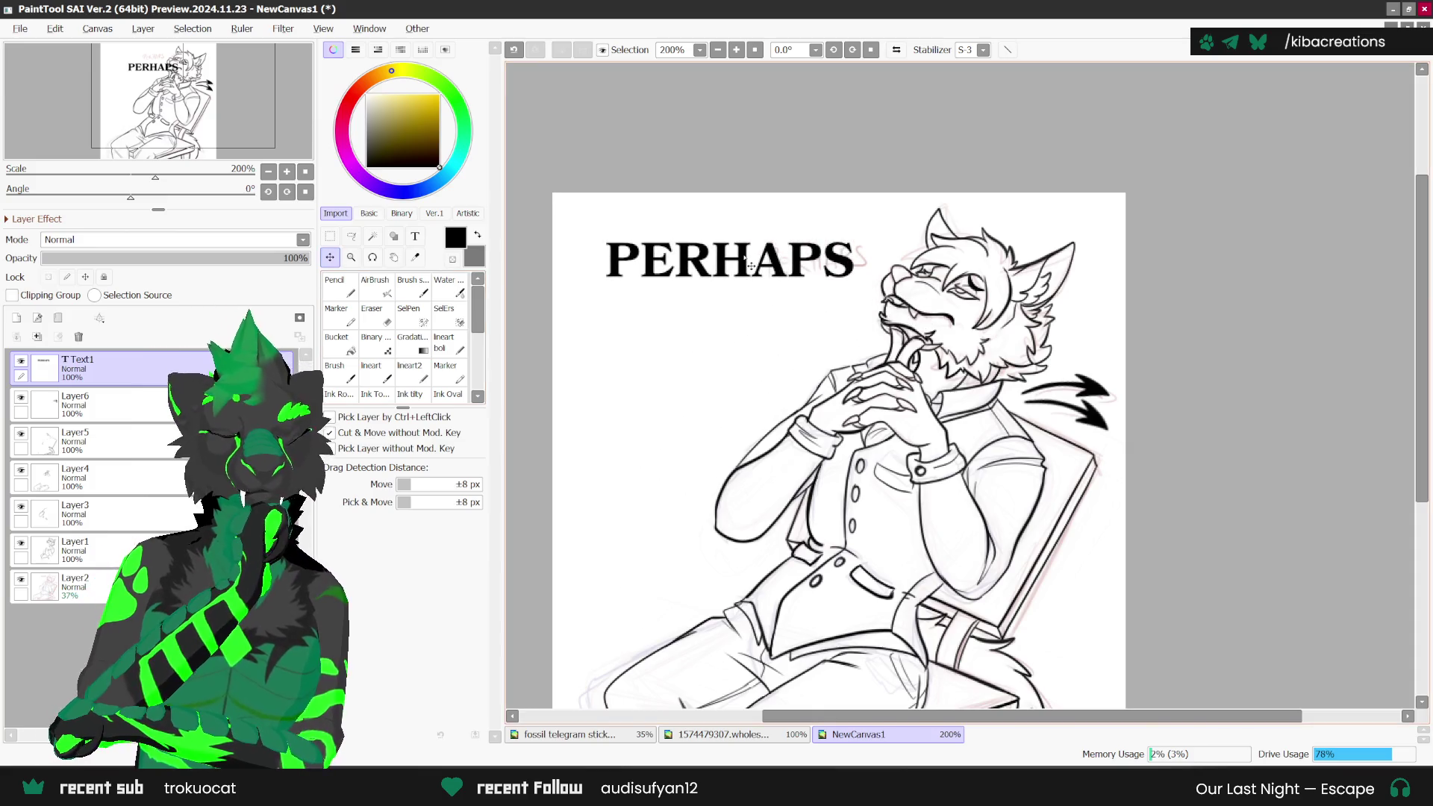
{"action": "scroll", "coordinate": [772, 249], "scroll_direction": "down", "scroll_amount": 1}
{"action": "scroll", "coordinate": [843, 200], "scroll_direction": "down", "scroll_amount": 1}
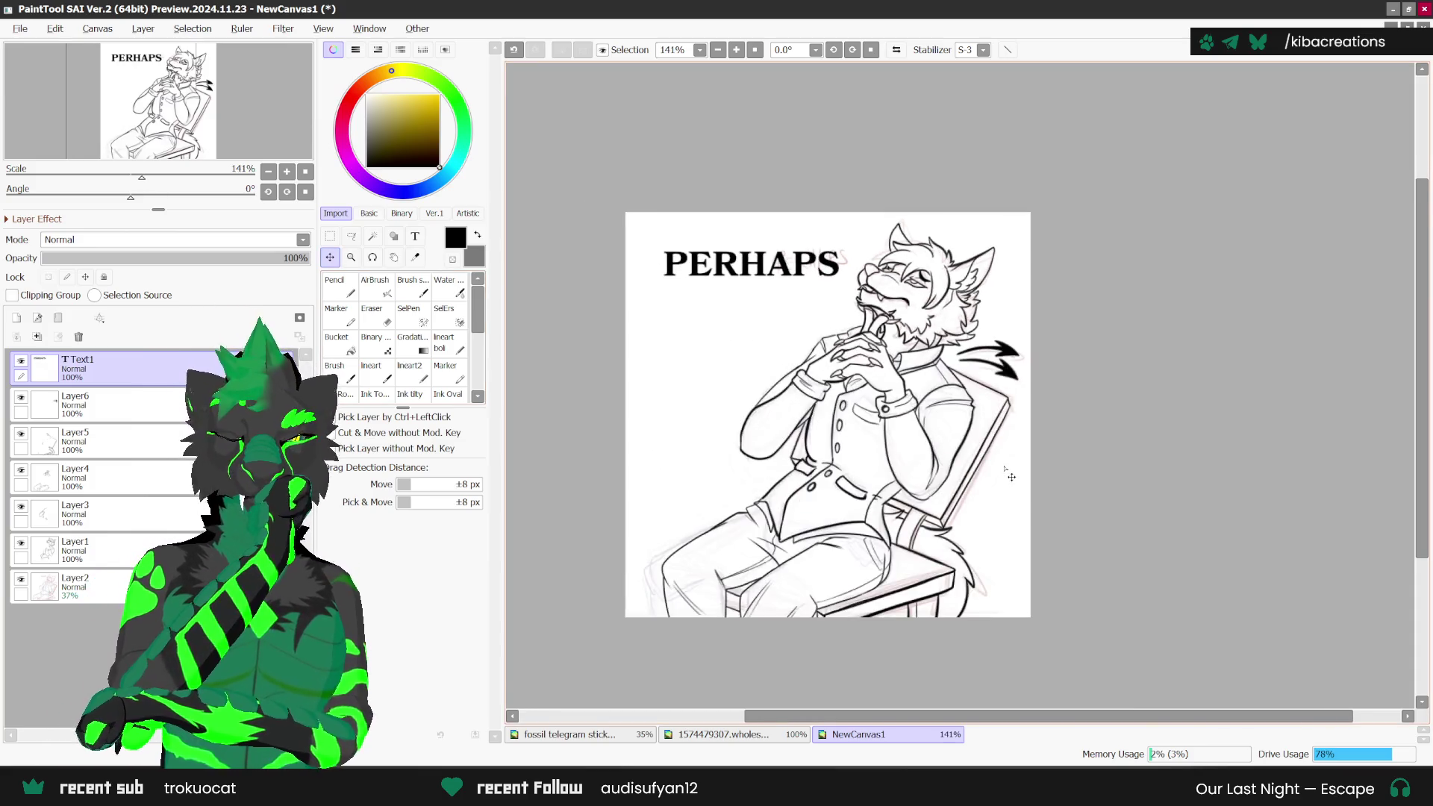
{"action": "scroll", "coordinate": [896, 343], "scroll_direction": "up", "scroll_amount": 1}
{"action": "scroll", "coordinate": [948, 478], "scroll_direction": "down", "scroll_amount": 1}
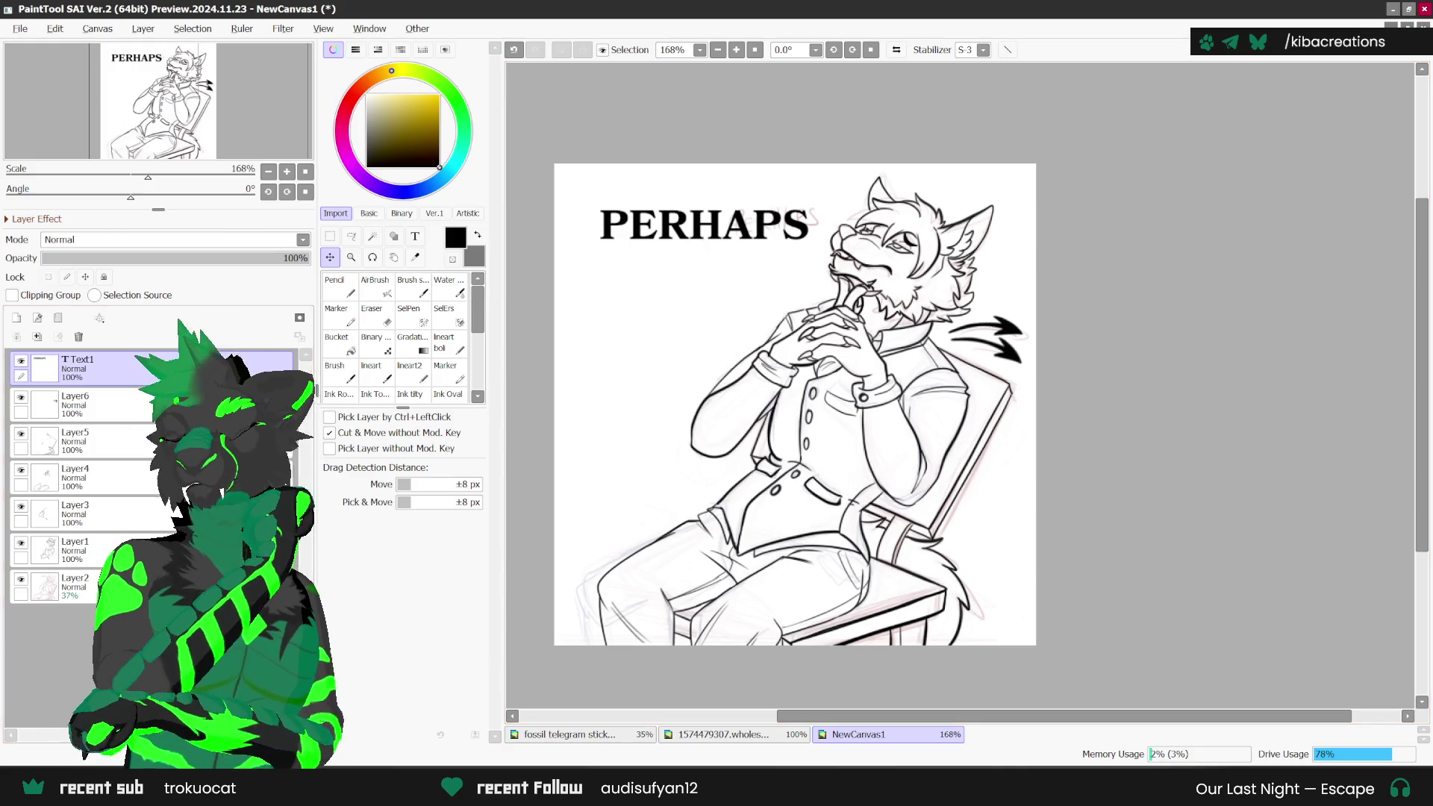
{"action": "left_click", "coordinate": [75, 586]}
{"action": "left_click", "coordinate": [21, 580]}
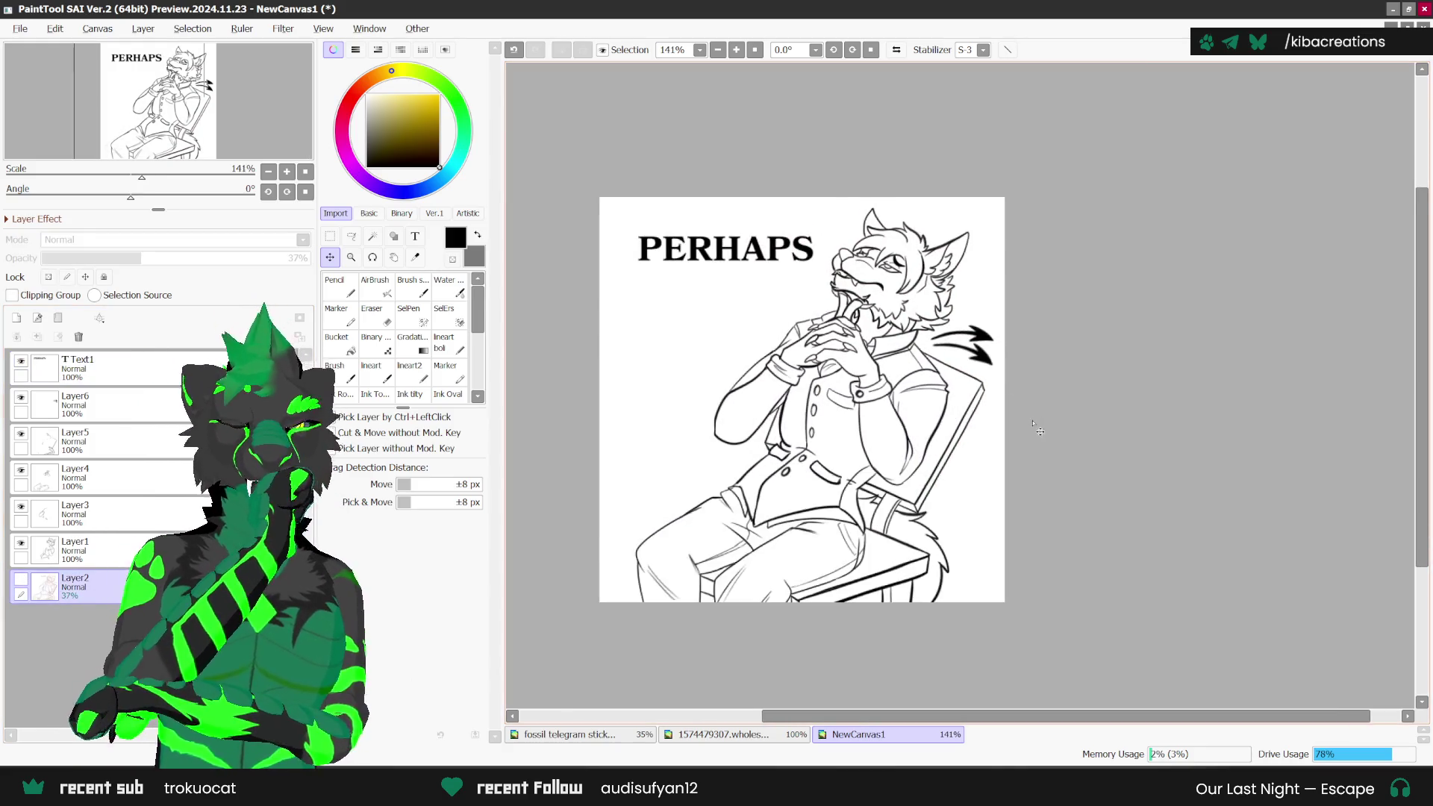
{"action": "left_click_drag", "start_coordinate": [1054, 446], "coordinate": [1022, 437]}
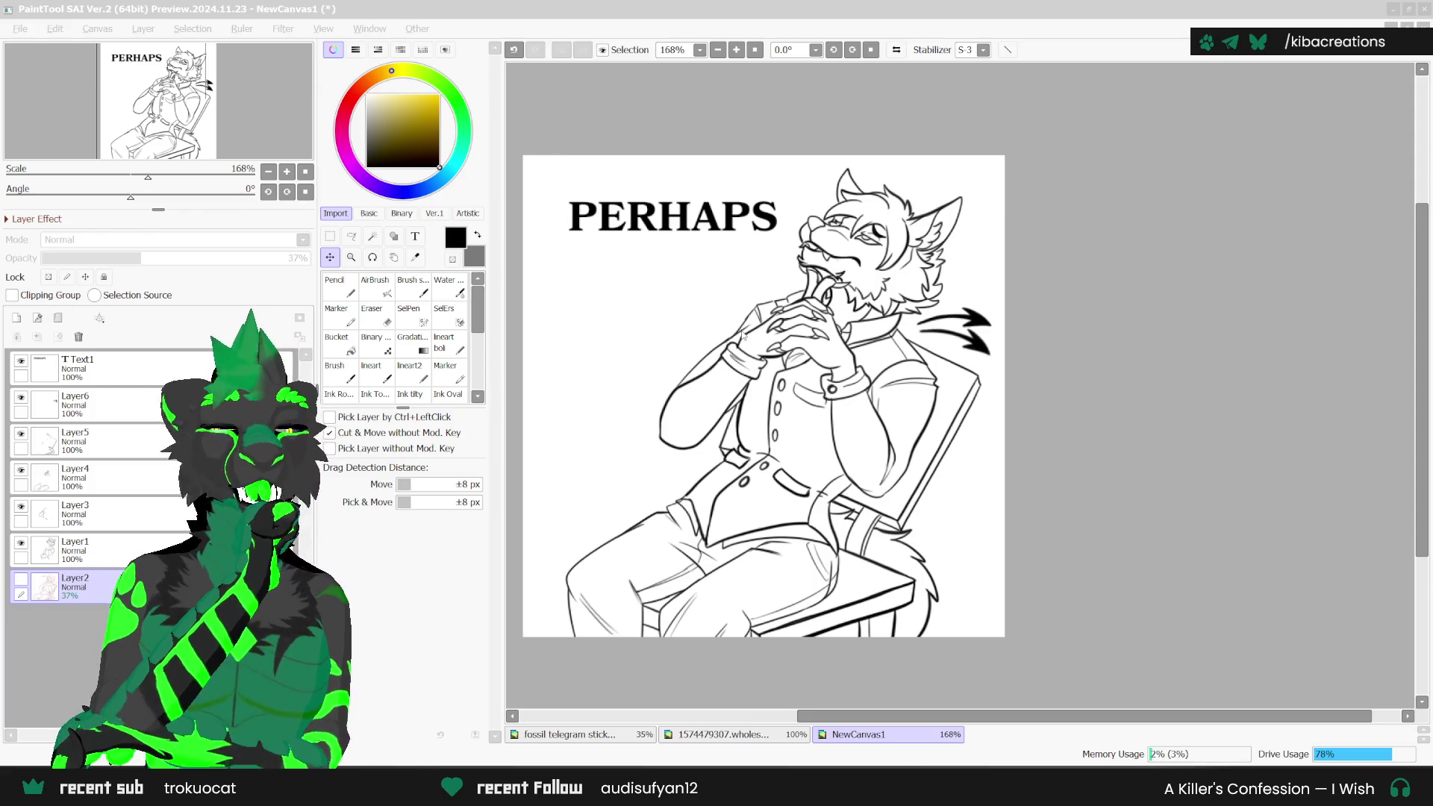
Step: Delete the unused Layer5, Layer4 and Layer3
{"action": "left_click", "coordinate": [1081, 29]}
{"action": "scroll", "coordinate": [859, 459], "scroll_direction": "down", "scroll_amount": 1}
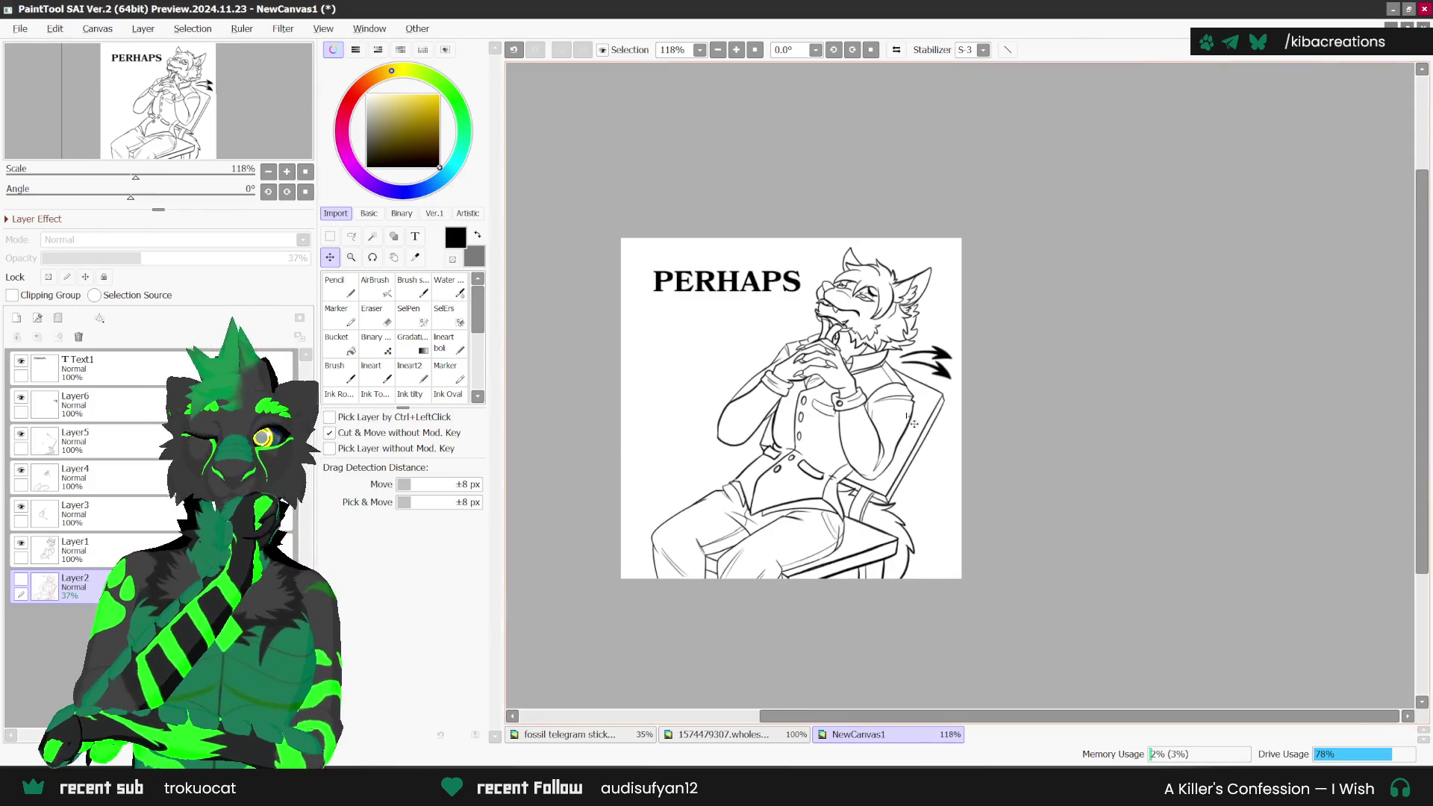
{"action": "scroll", "coordinate": [877, 493], "scroll_direction": "up", "scroll_amount": 1}
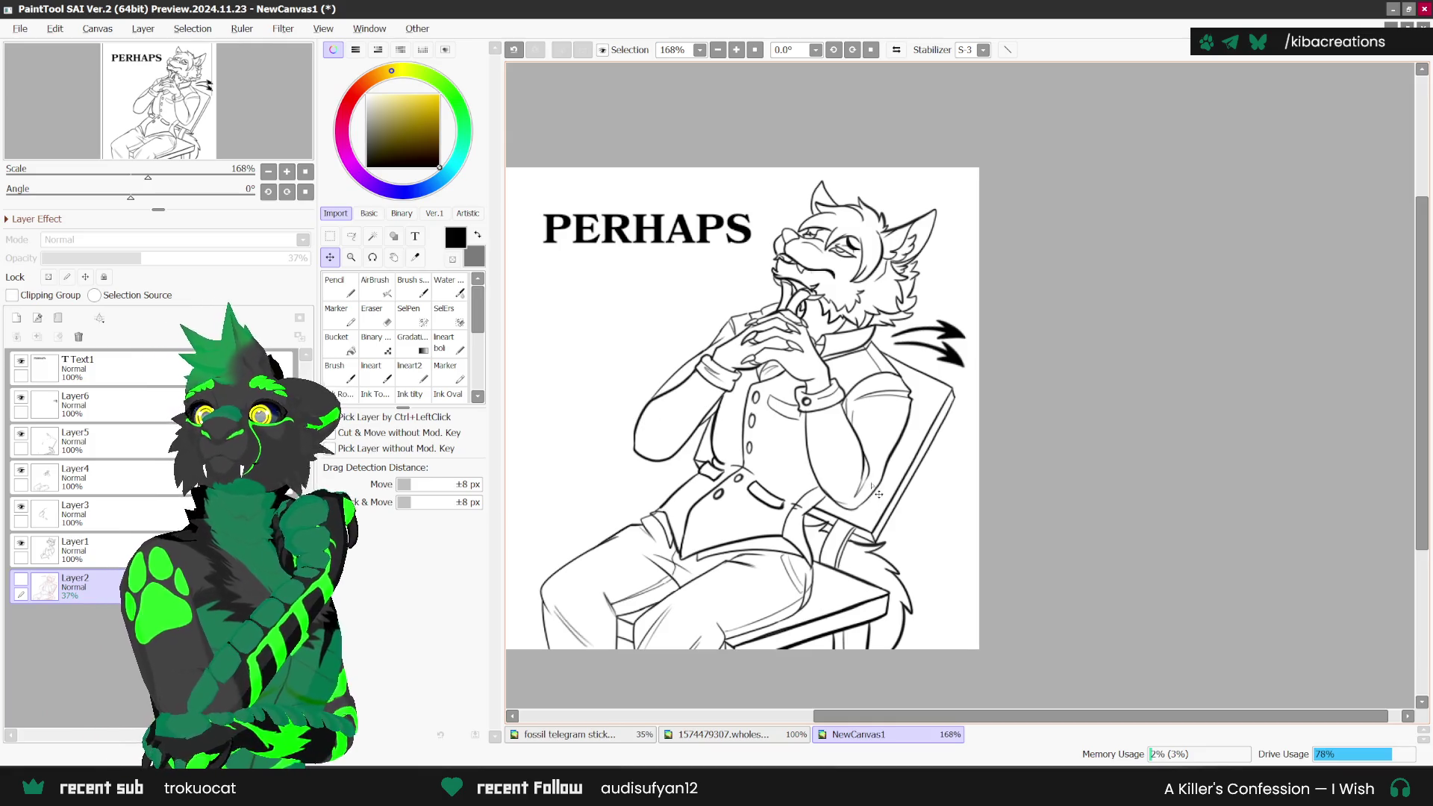
{"action": "scroll", "coordinate": [885, 486], "scroll_direction": "down", "scroll_amount": 1}
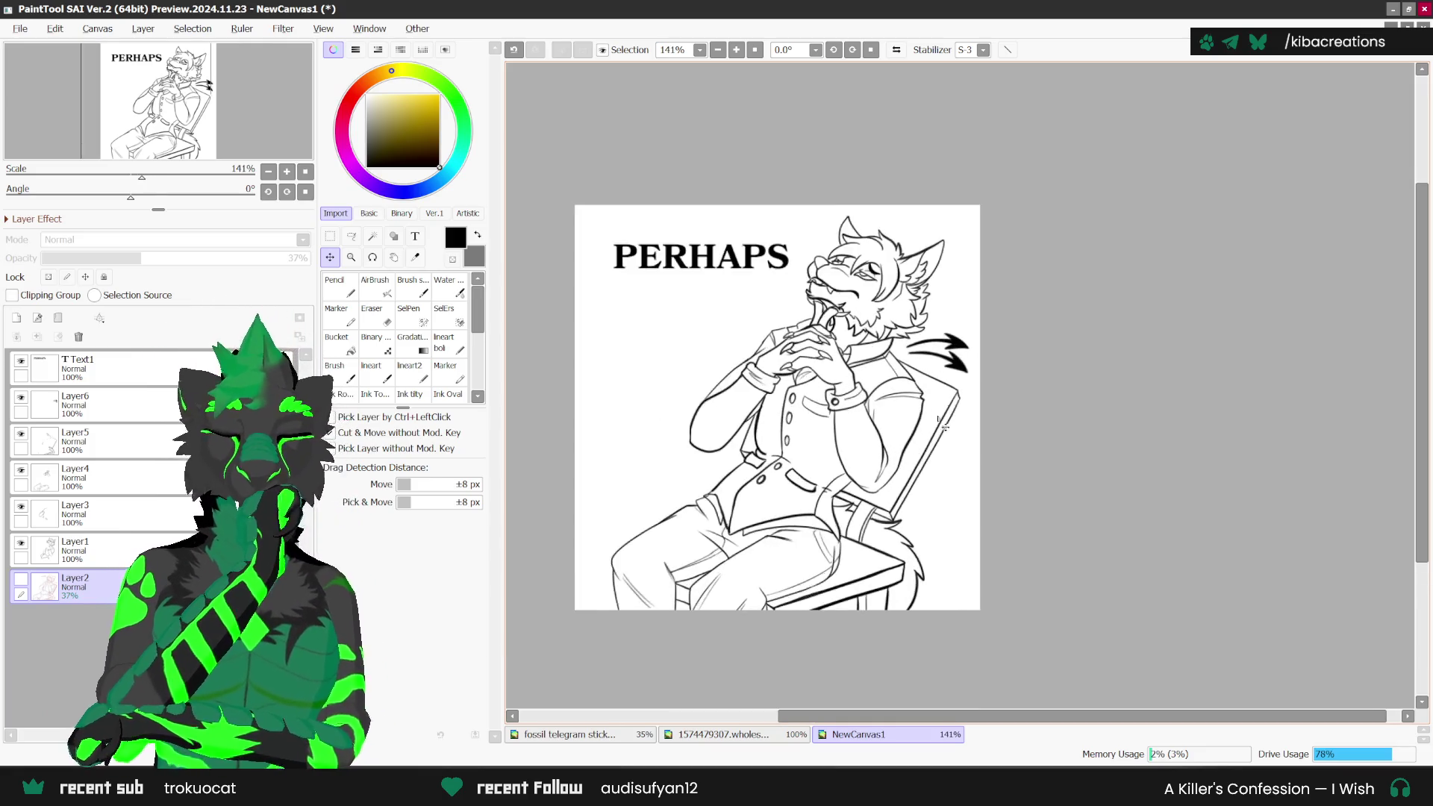
{"action": "scroll", "coordinate": [906, 481], "scroll_direction": "up", "scroll_amount": 1}
{"action": "scroll", "coordinate": [930, 446], "scroll_direction": "down", "scroll_amount": 1}
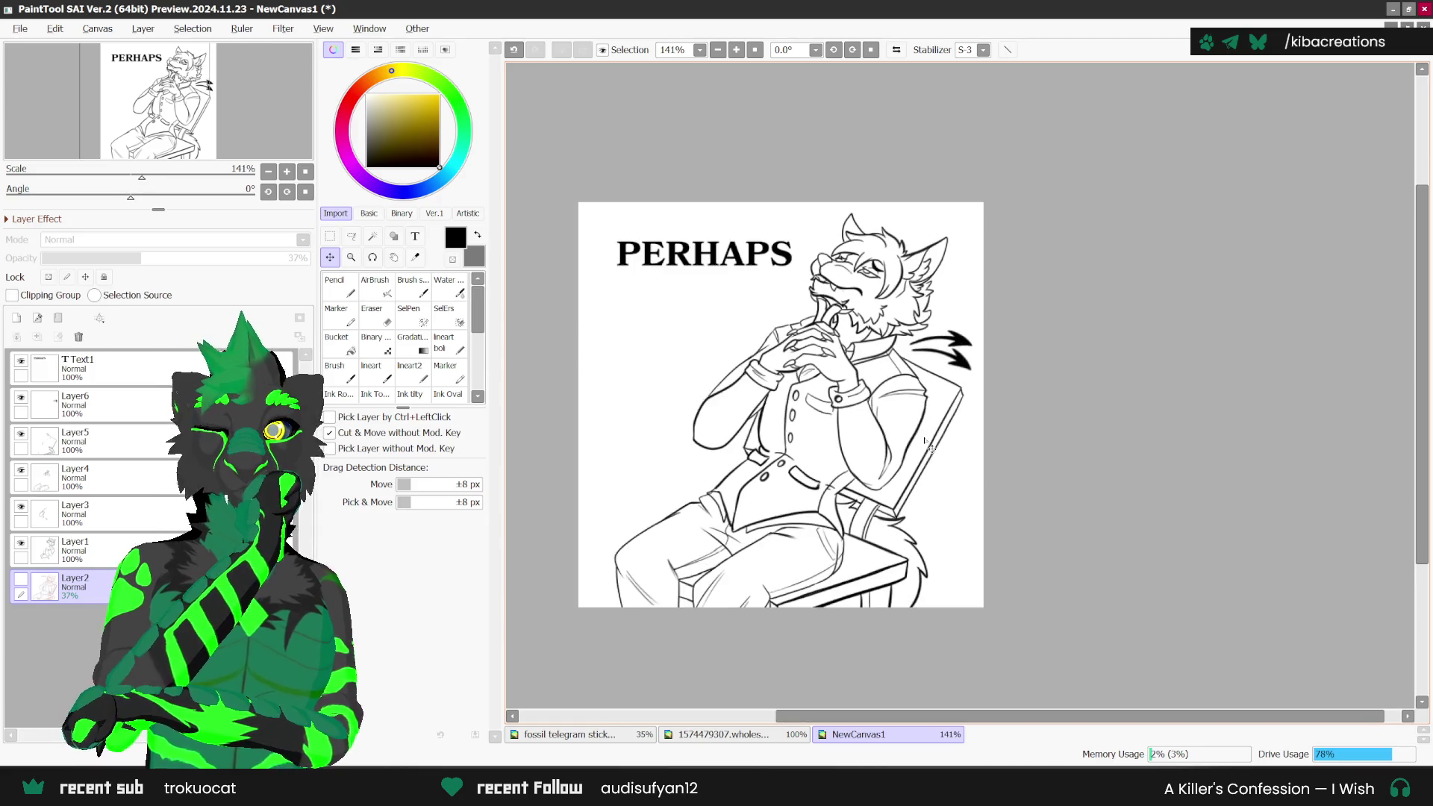
{"action": "left_click", "coordinate": [79, 367]}
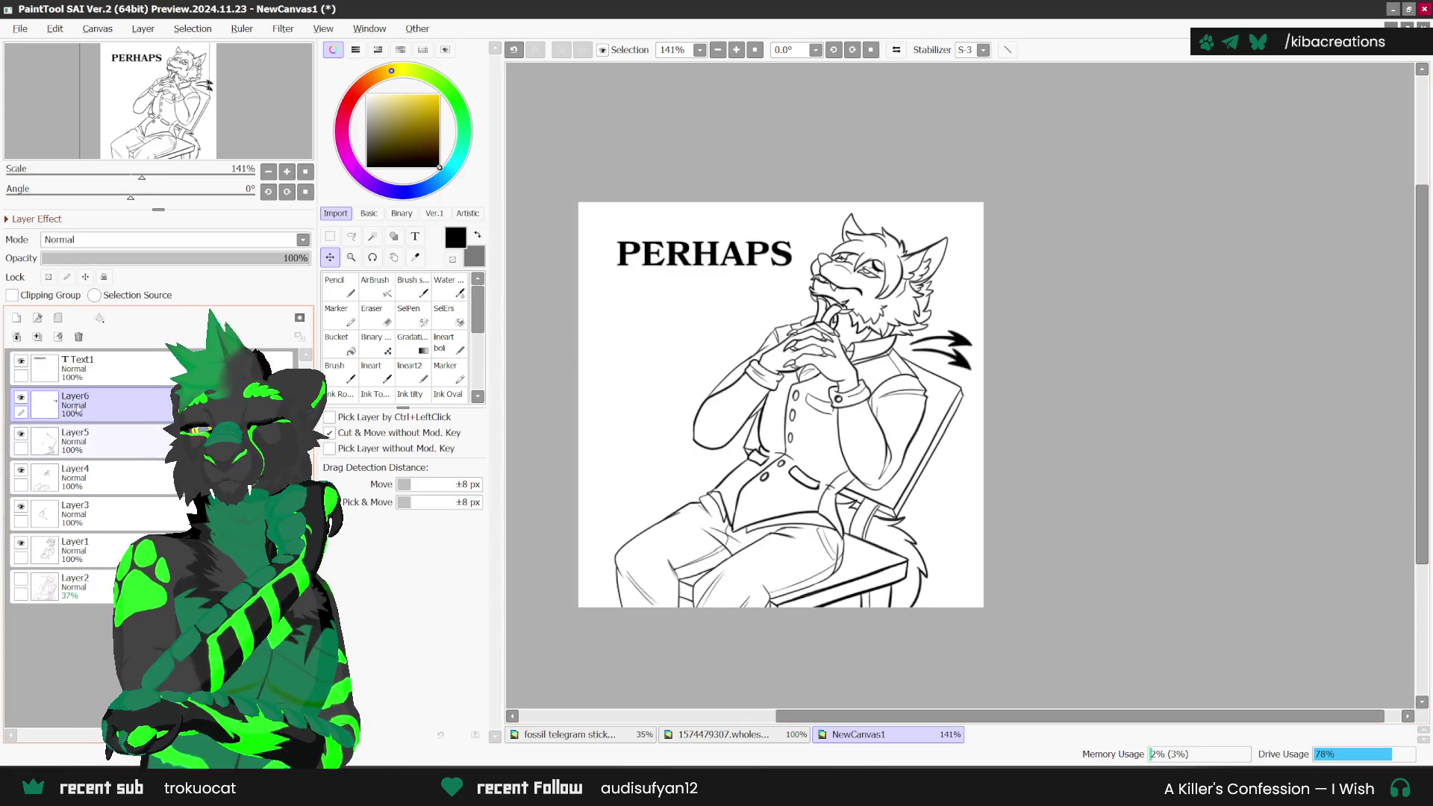
{"action": "left_click", "coordinate": [75, 440]}
{"action": "left_click", "coordinate": [38, 337]}
{"action": "left_click", "coordinate": [38, 337]}
{"action": "left_click", "coordinate": [37, 336]}
Step: Add a new empty Layer7 above the sketch layer Layer2
{"action": "left_click", "coordinate": [74, 478]}
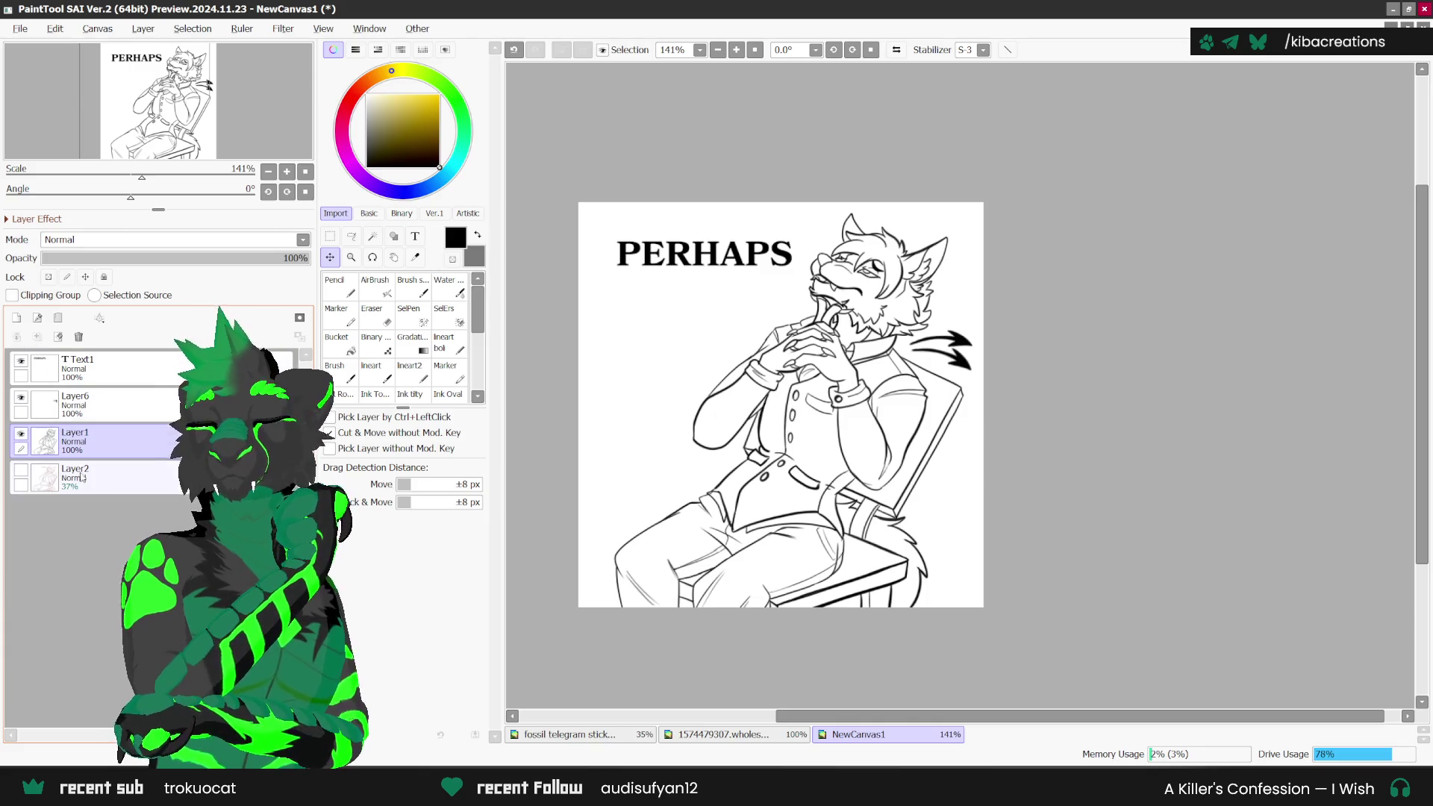
{"action": "left_click", "coordinate": [17, 318]}
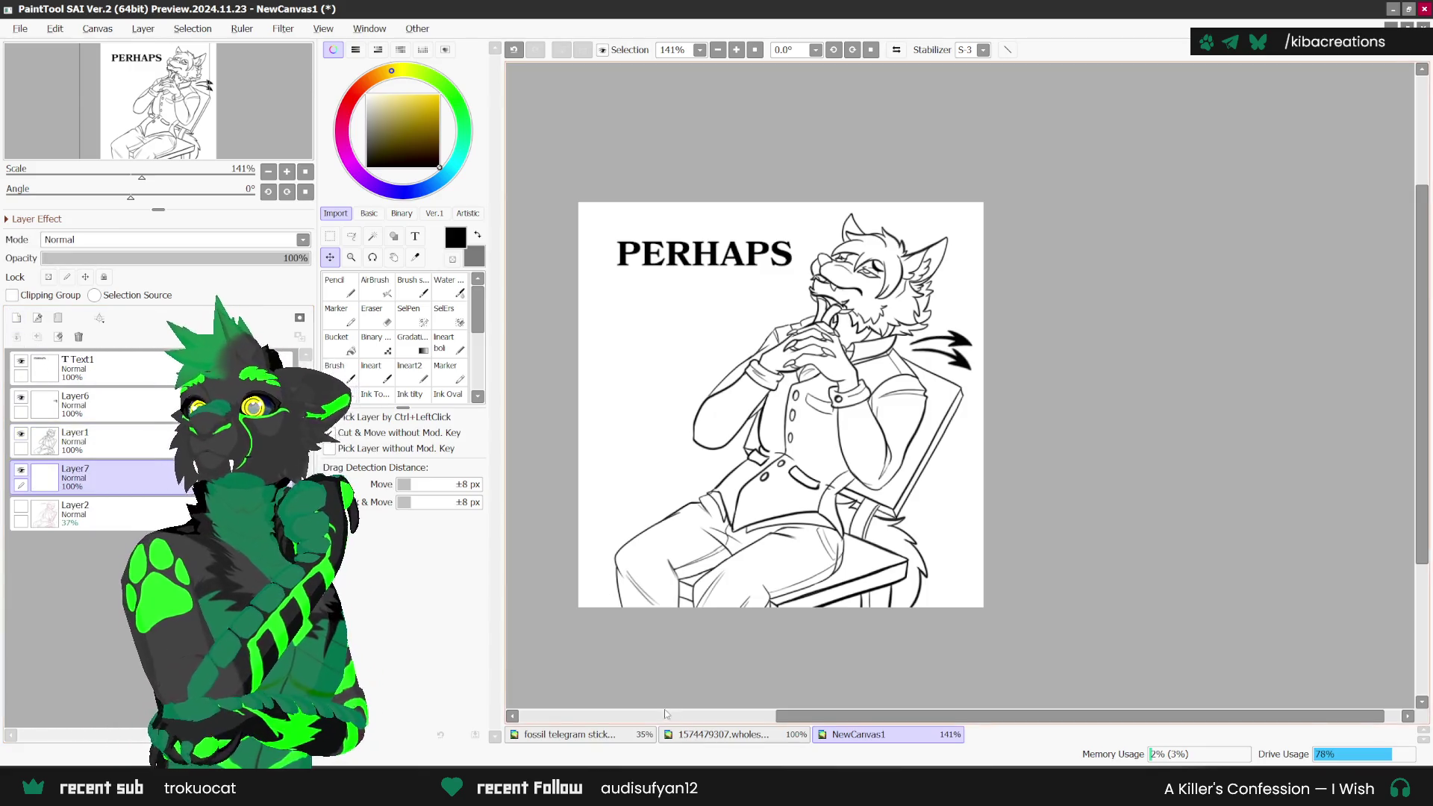
{"action": "left_click", "coordinate": [703, 735]}
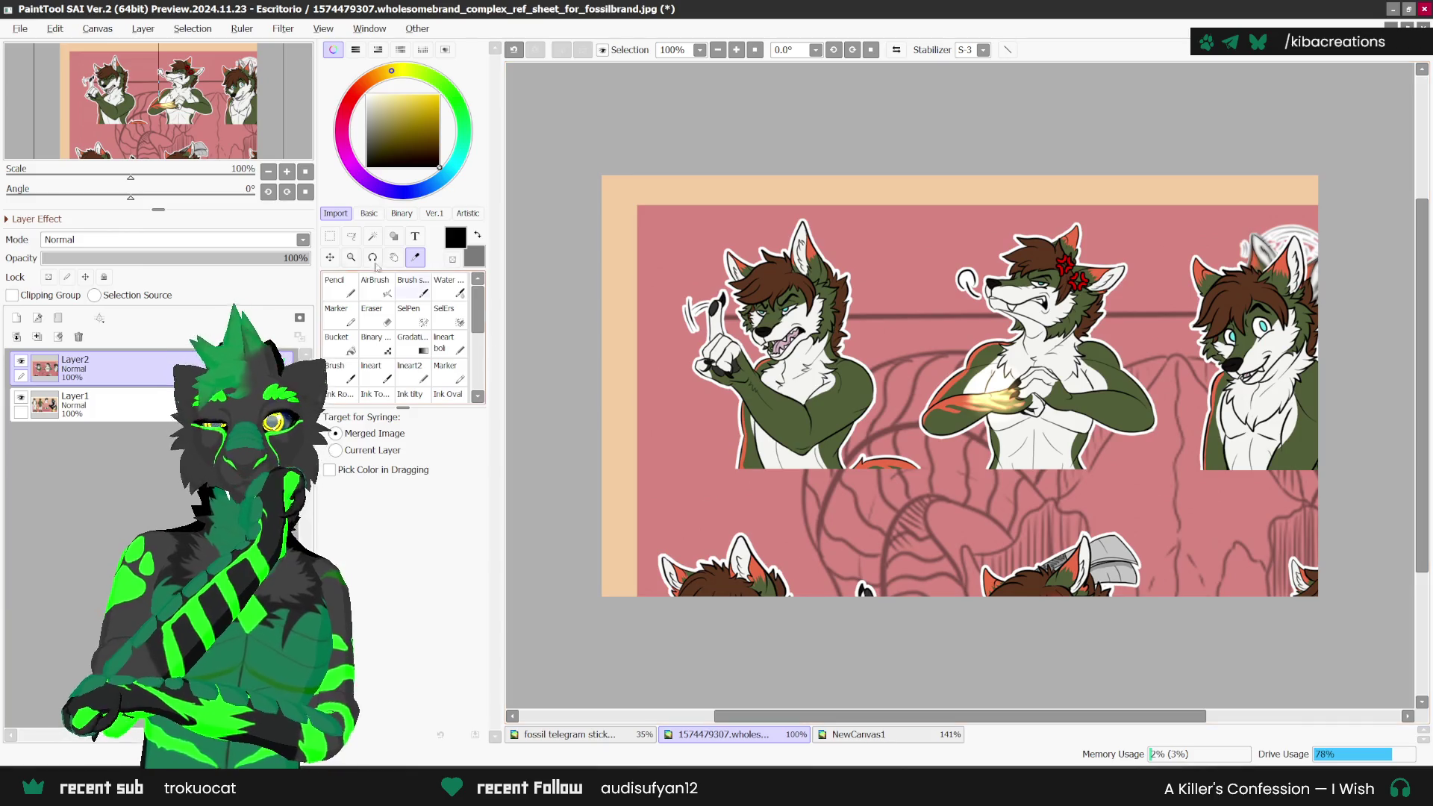
Step: View the vested wolf on the reference sheet, then return to NewCanvas1 with the Magic Wand
{"action": "left_click_drag", "start_coordinate": [721, 423], "coordinate": [452, 329]}
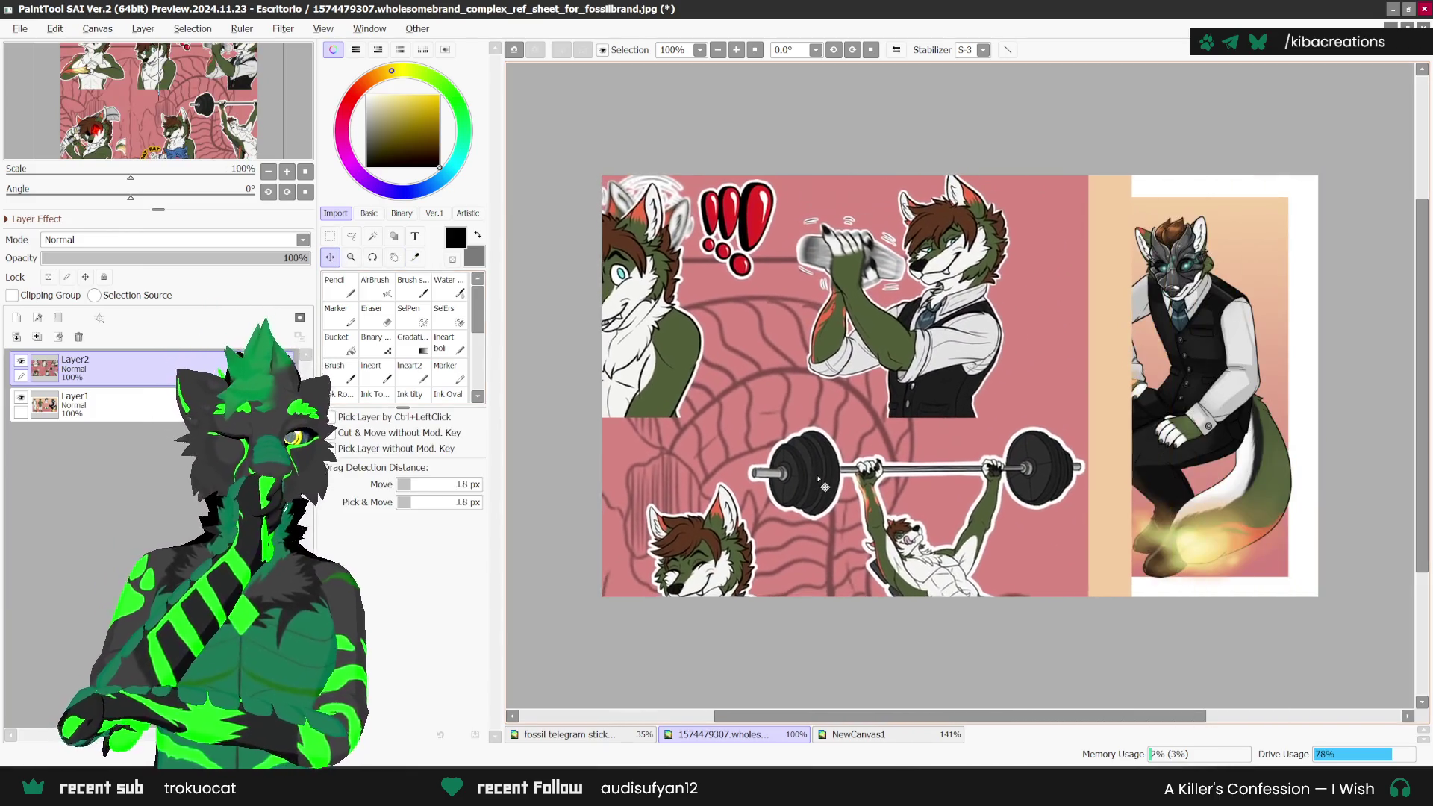
{"action": "left_click", "coordinate": [416, 257]}
{"action": "scroll", "coordinate": [672, 523], "scroll_direction": "up", "scroll_amount": 1}
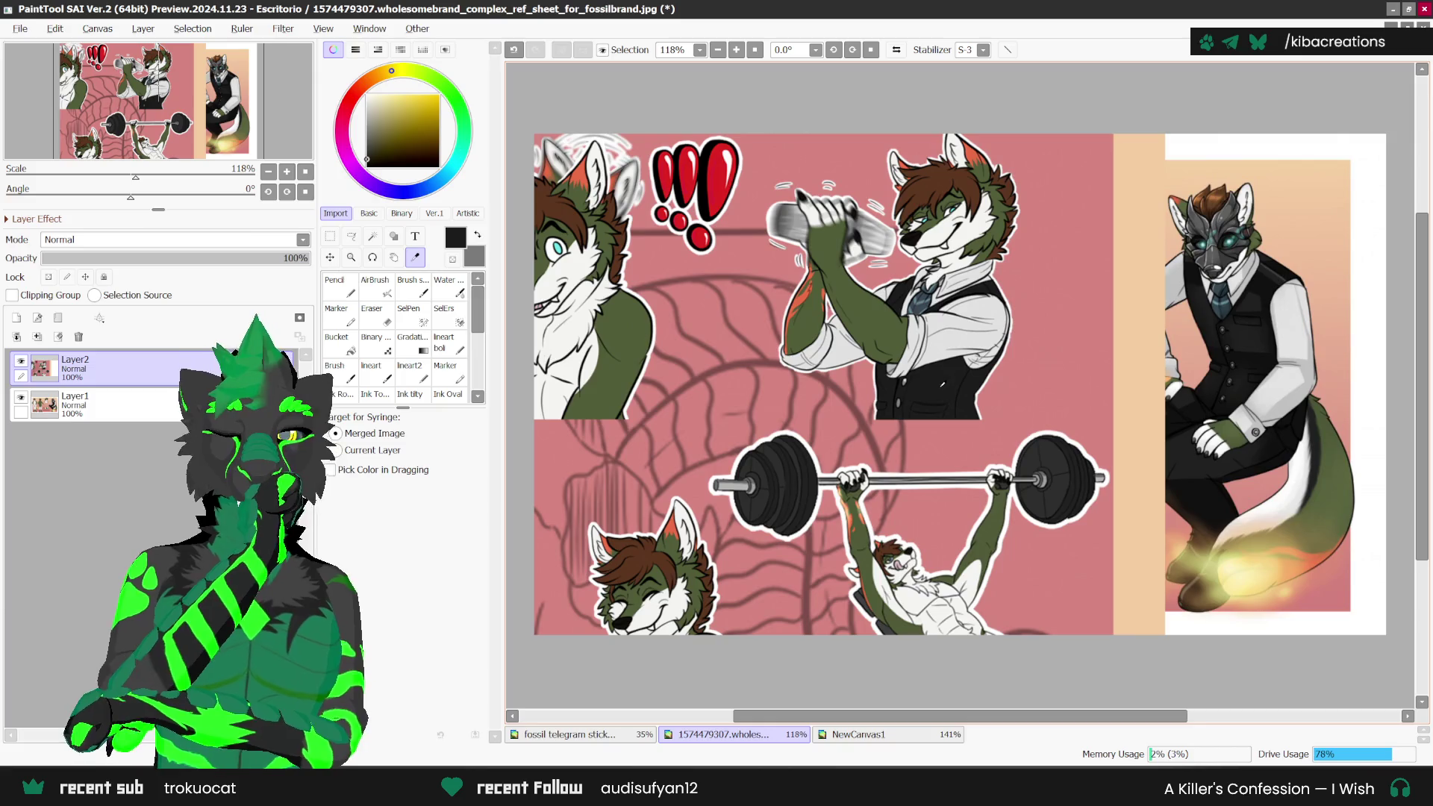
{"action": "left_click", "coordinate": [859, 734]}
{"action": "left_click", "coordinate": [373, 236]}
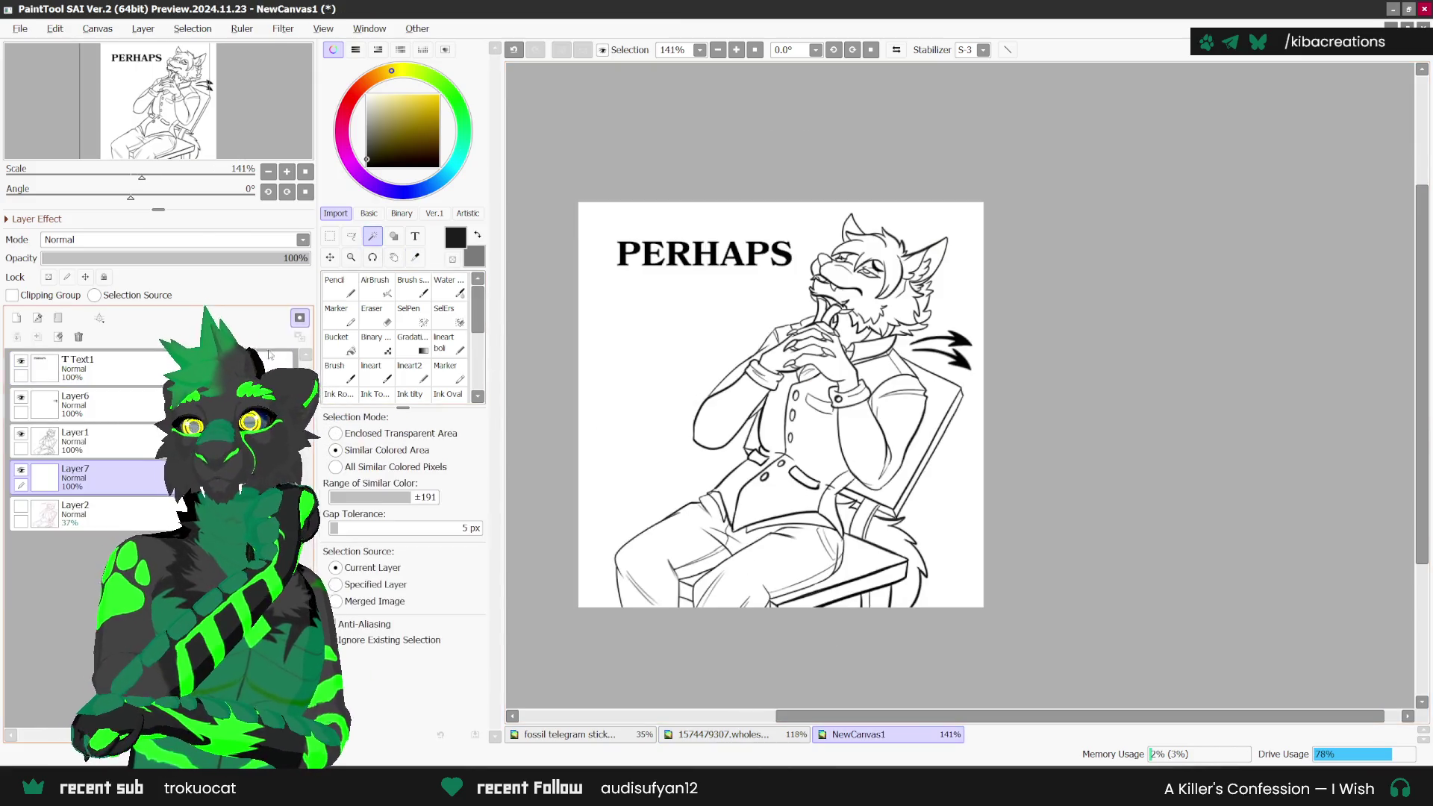
Step: Magic-wand the background in Enclosed Transparent Area mode, undoing the stray chair-edge selection
{"action": "scroll", "coordinate": [774, 309], "scroll_direction": "up", "scroll_amount": 1}
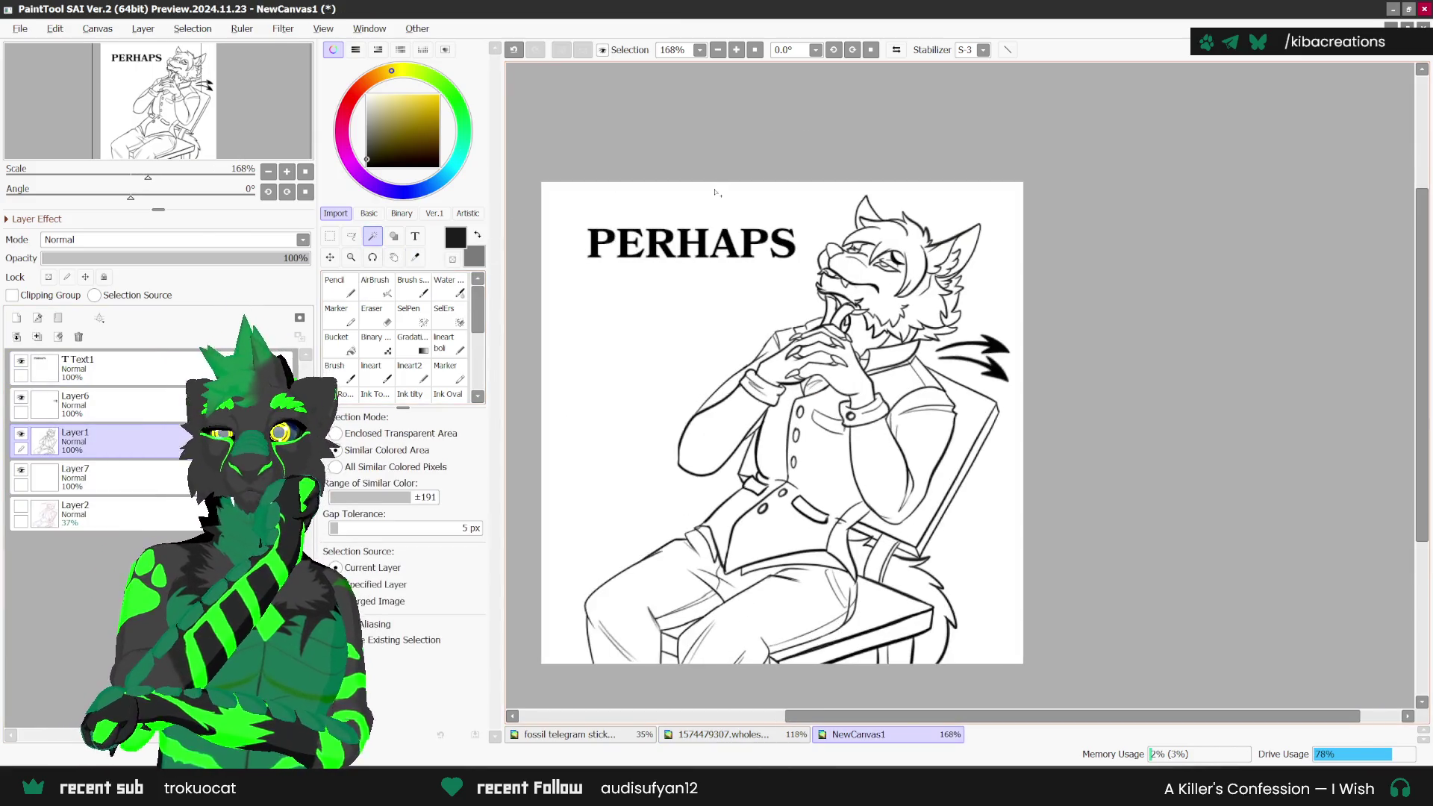
{"action": "left_click", "coordinate": [336, 433]}
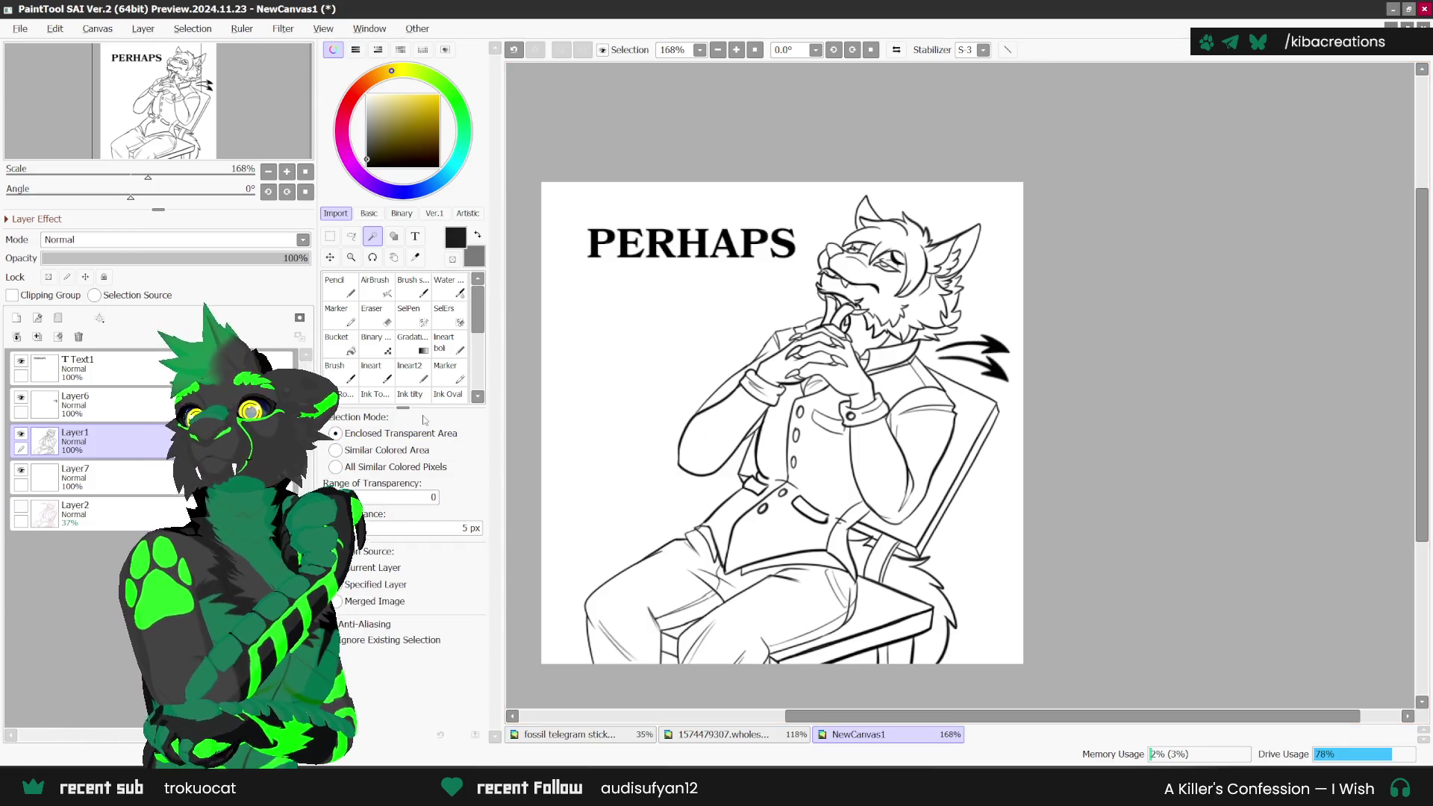
{"action": "left_click", "coordinate": [728, 317]}
{"action": "scroll", "coordinate": [940, 227], "scroll_direction": "up", "scroll_amount": 1}
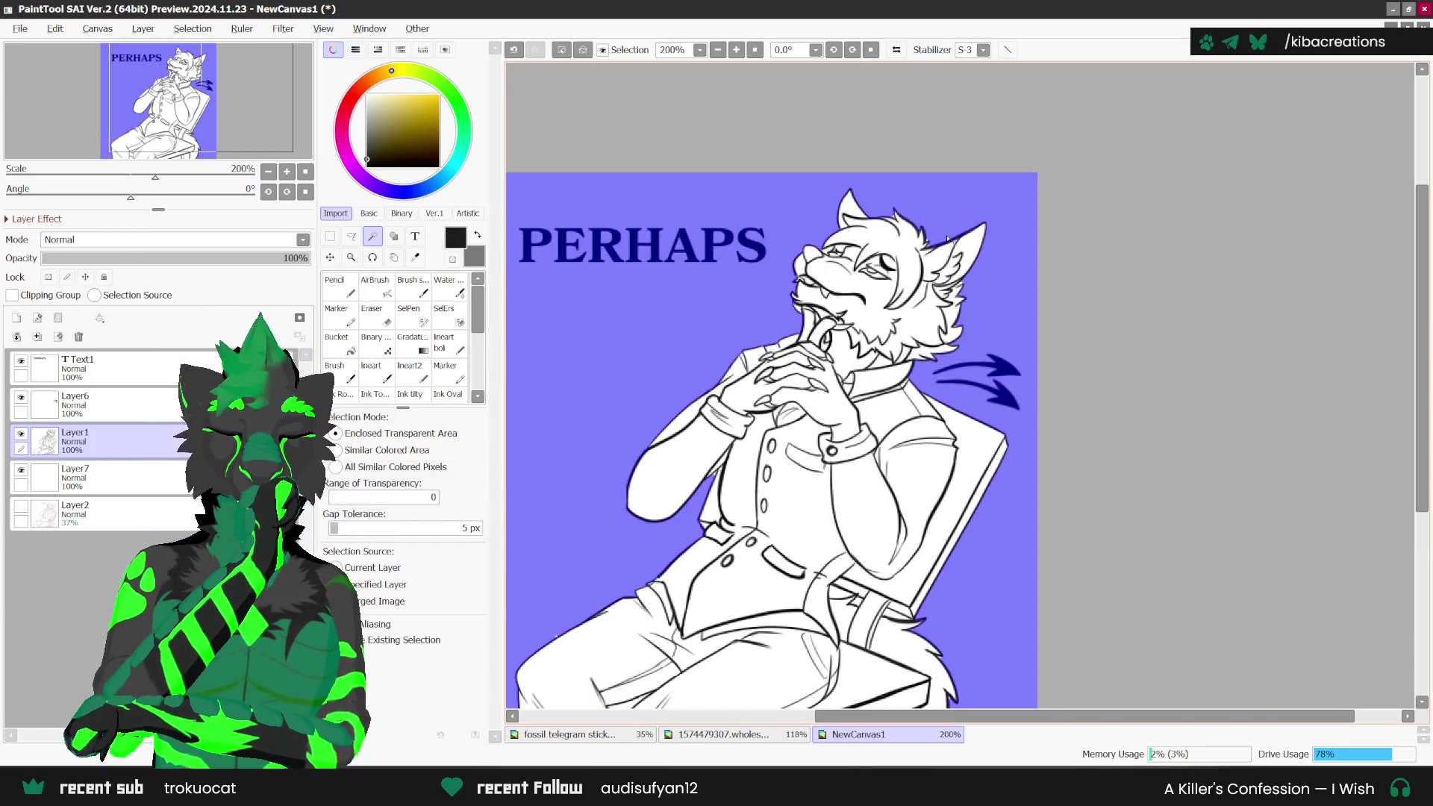
{"action": "scroll", "coordinate": [941, 227], "scroll_direction": "up", "scroll_amount": 1}
{"action": "scroll", "coordinate": [939, 224], "scroll_direction": "down", "scroll_amount": 3}
{"action": "scroll", "coordinate": [839, 526], "scroll_direction": "up", "scroll_amount": 3}
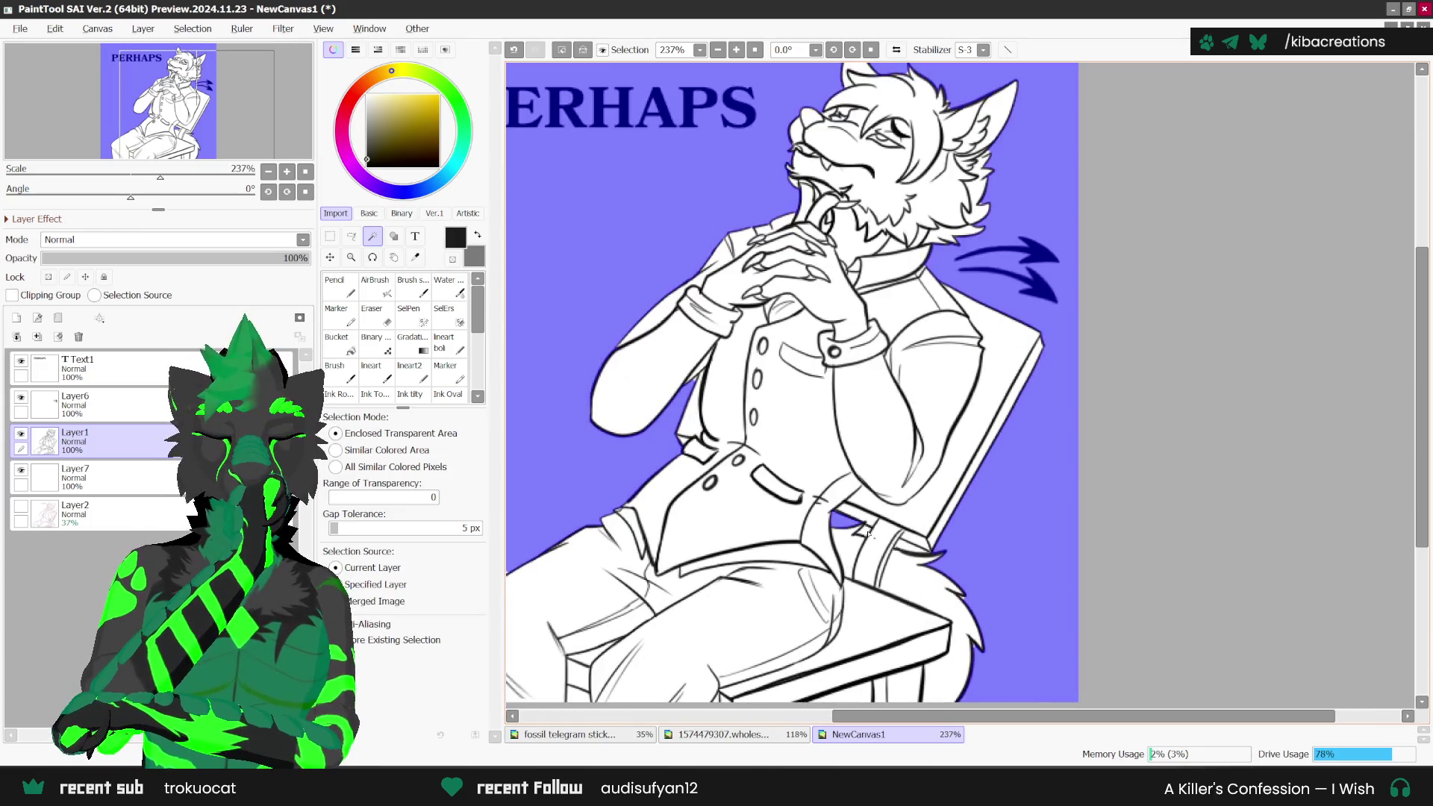
{"action": "scroll", "coordinate": [1051, 420], "scroll_direction": "down", "scroll_amount": 1}
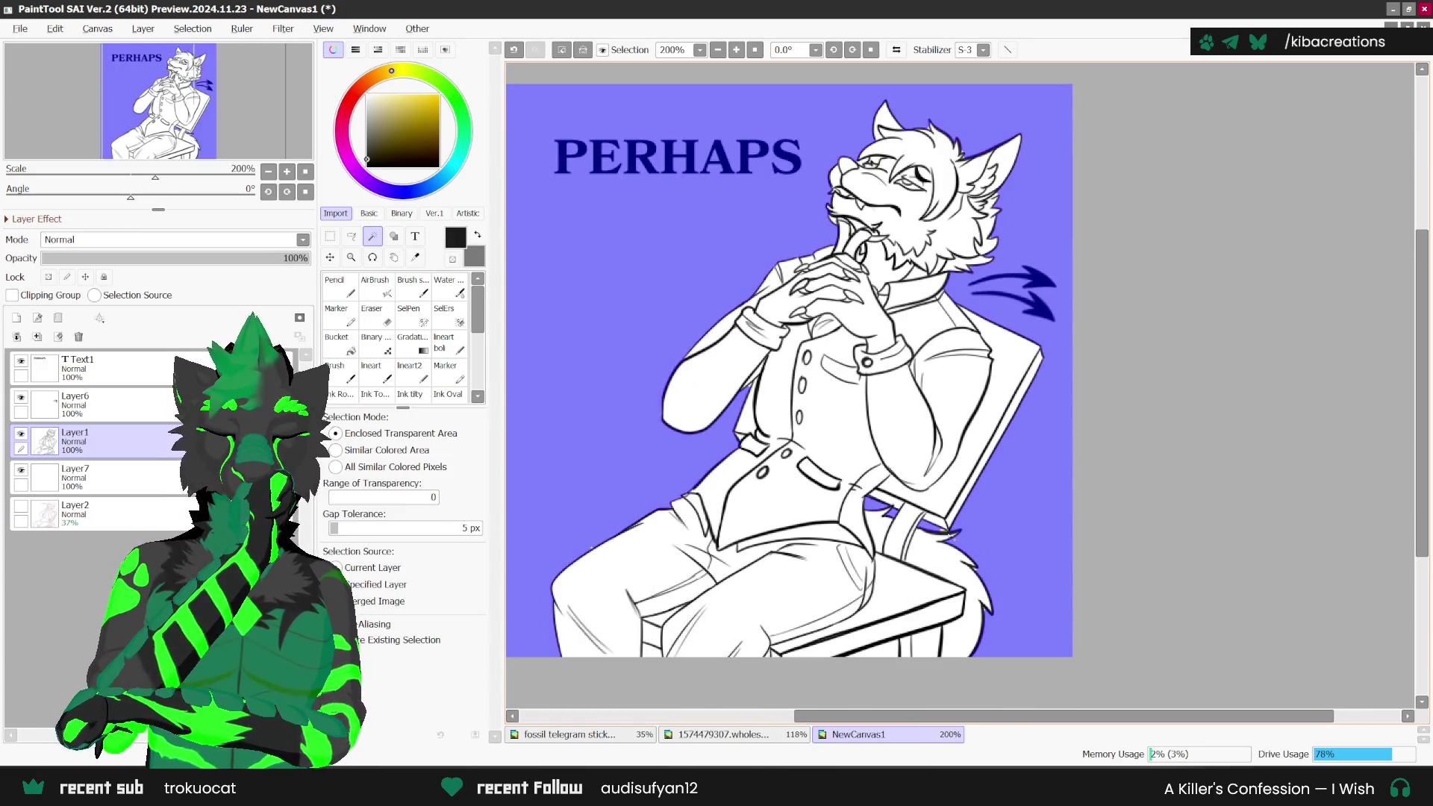
{"action": "scroll", "coordinate": [942, 541], "scroll_direction": "up", "scroll_amount": 1}
{"action": "key", "text": "ctrl+z"}
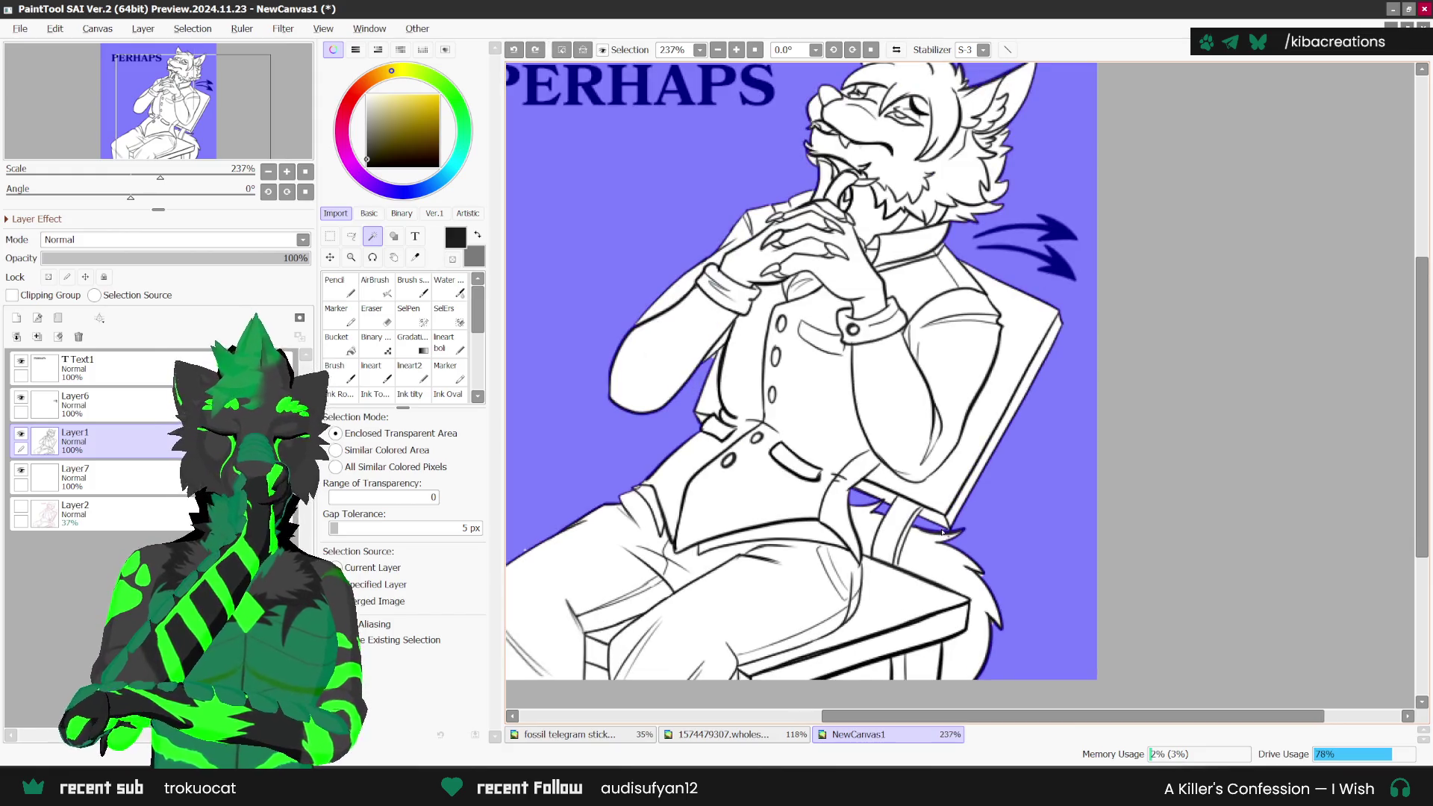
{"action": "scroll", "coordinate": [981, 490], "scroll_direction": "down", "scroll_amount": 1}
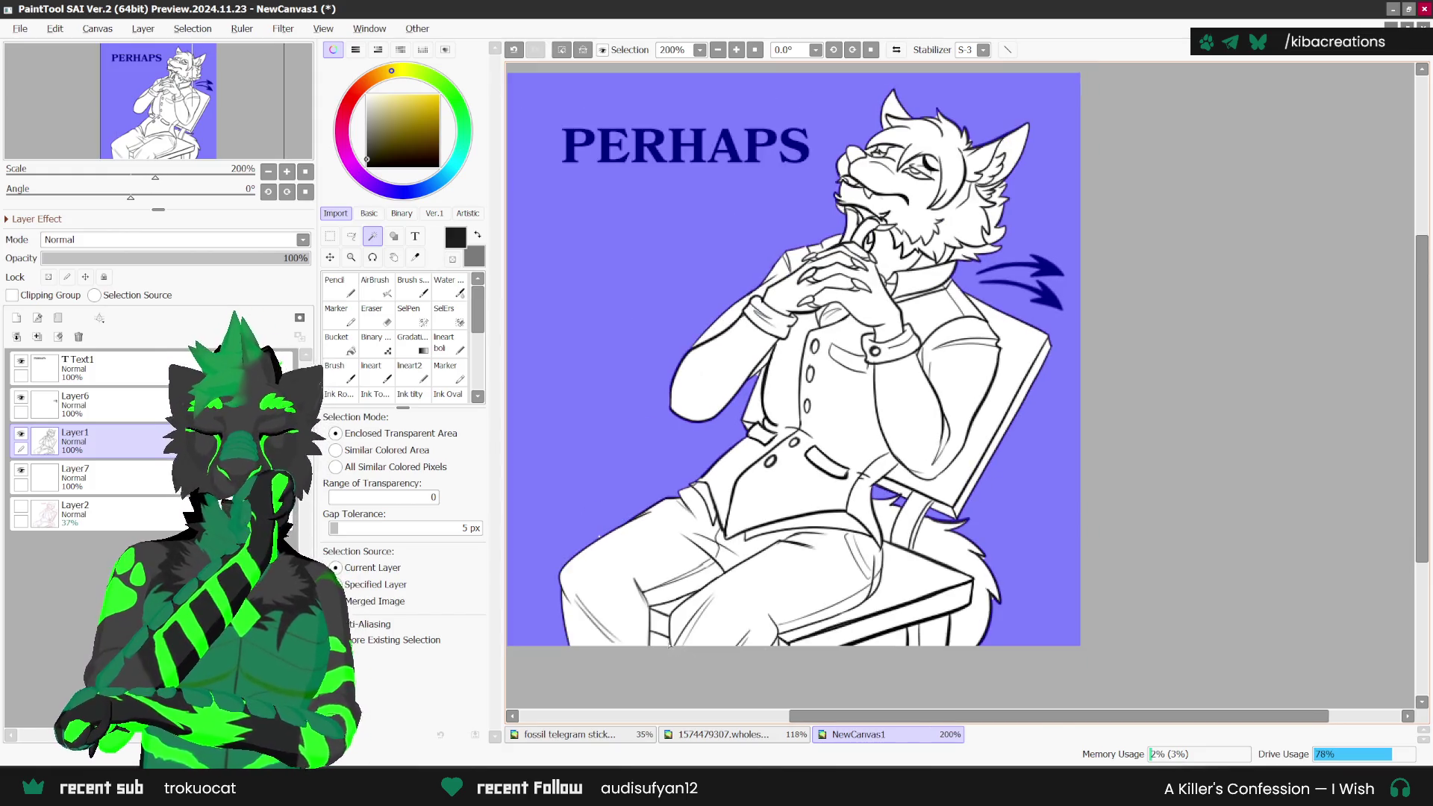
{"action": "scroll", "coordinate": [718, 603], "scroll_direction": "down", "scroll_amount": 3}
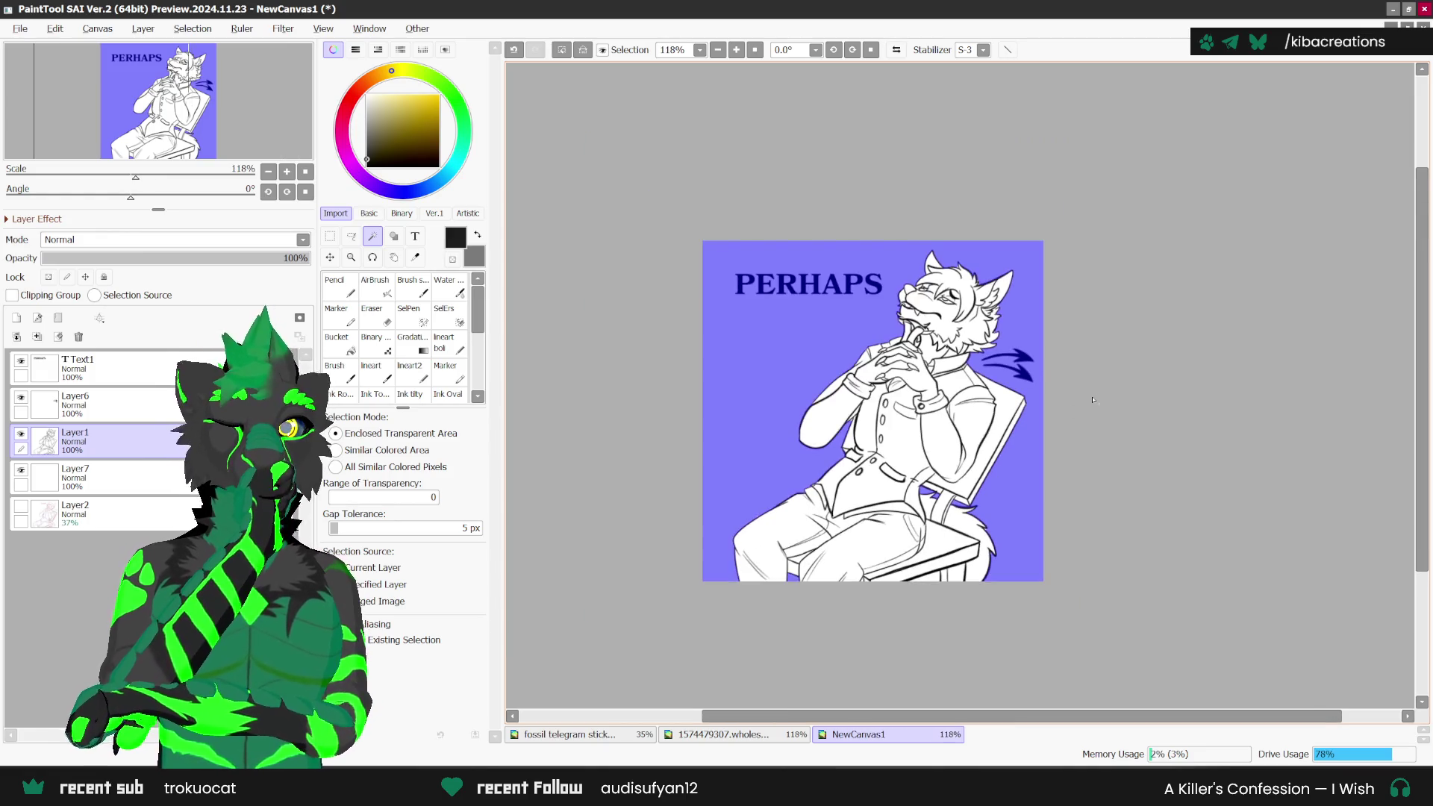
{"action": "scroll", "coordinate": [1093, 400], "scroll_direction": "up", "scroll_amount": 1}
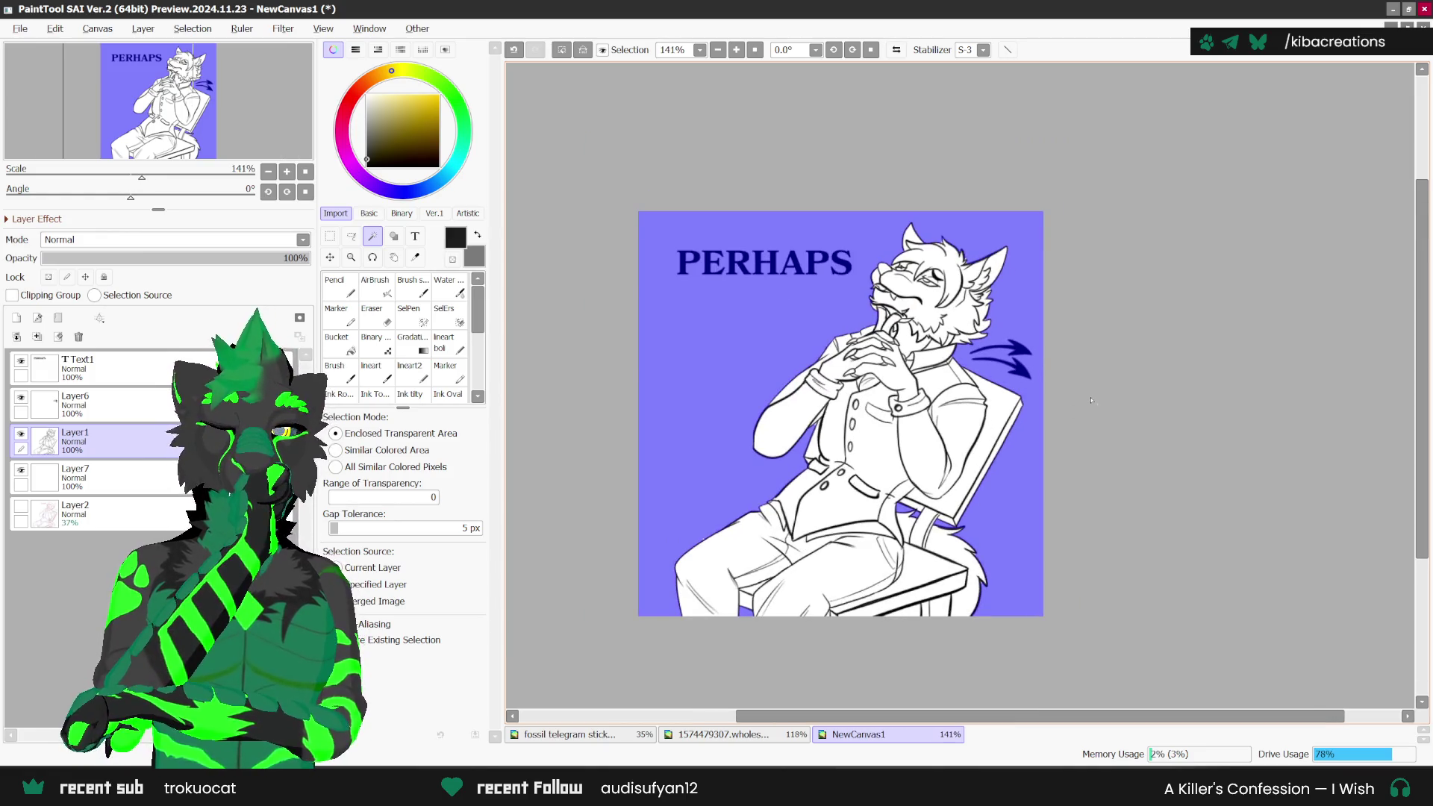
{"action": "scroll", "coordinate": [1093, 362], "scroll_direction": "up", "scroll_amount": 1}
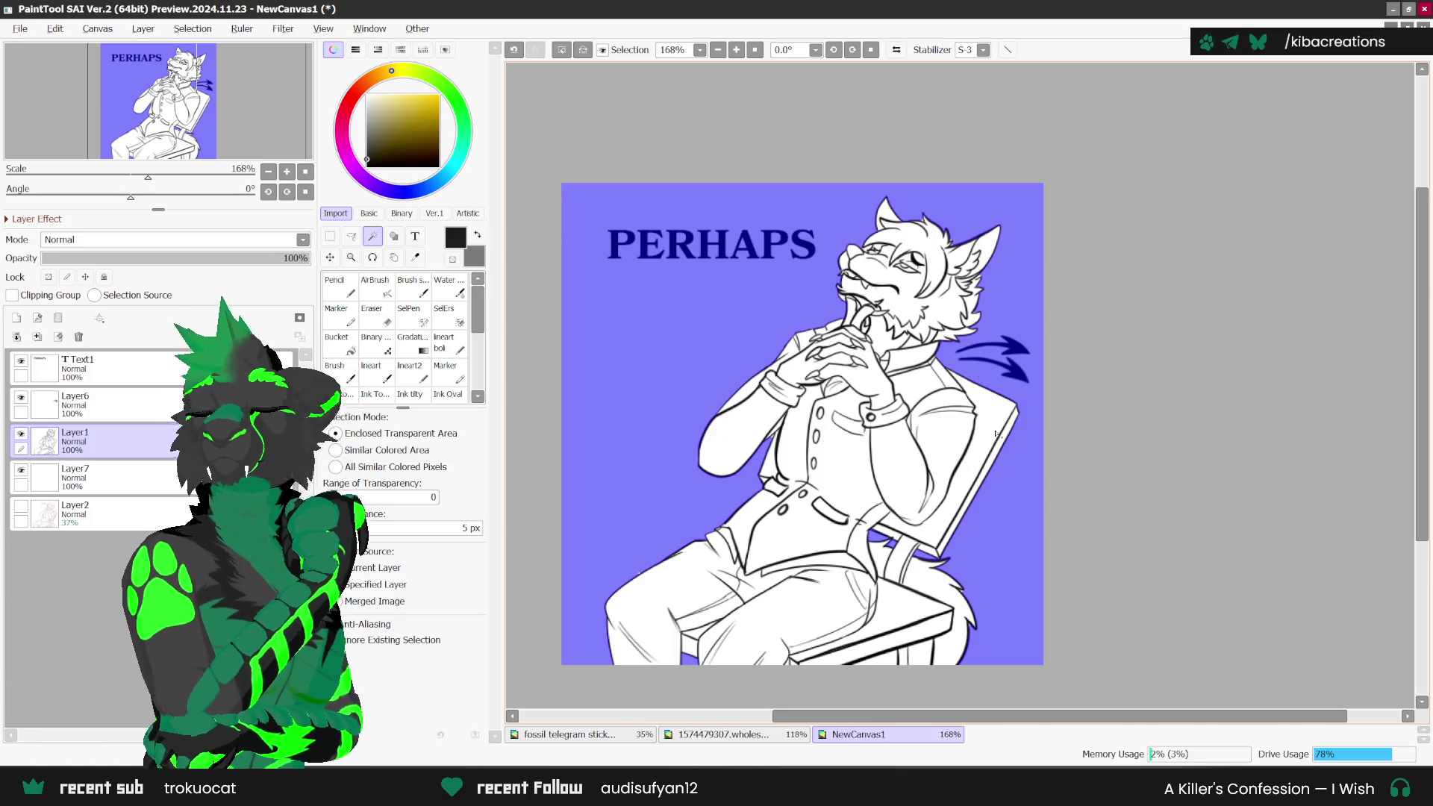
{"action": "scroll", "coordinate": [926, 423], "scroll_direction": "up", "scroll_amount": 1}
{"action": "scroll", "coordinate": [857, 413], "scroll_direction": "up", "scroll_amount": 1}
{"action": "left_click", "coordinate": [410, 317]}
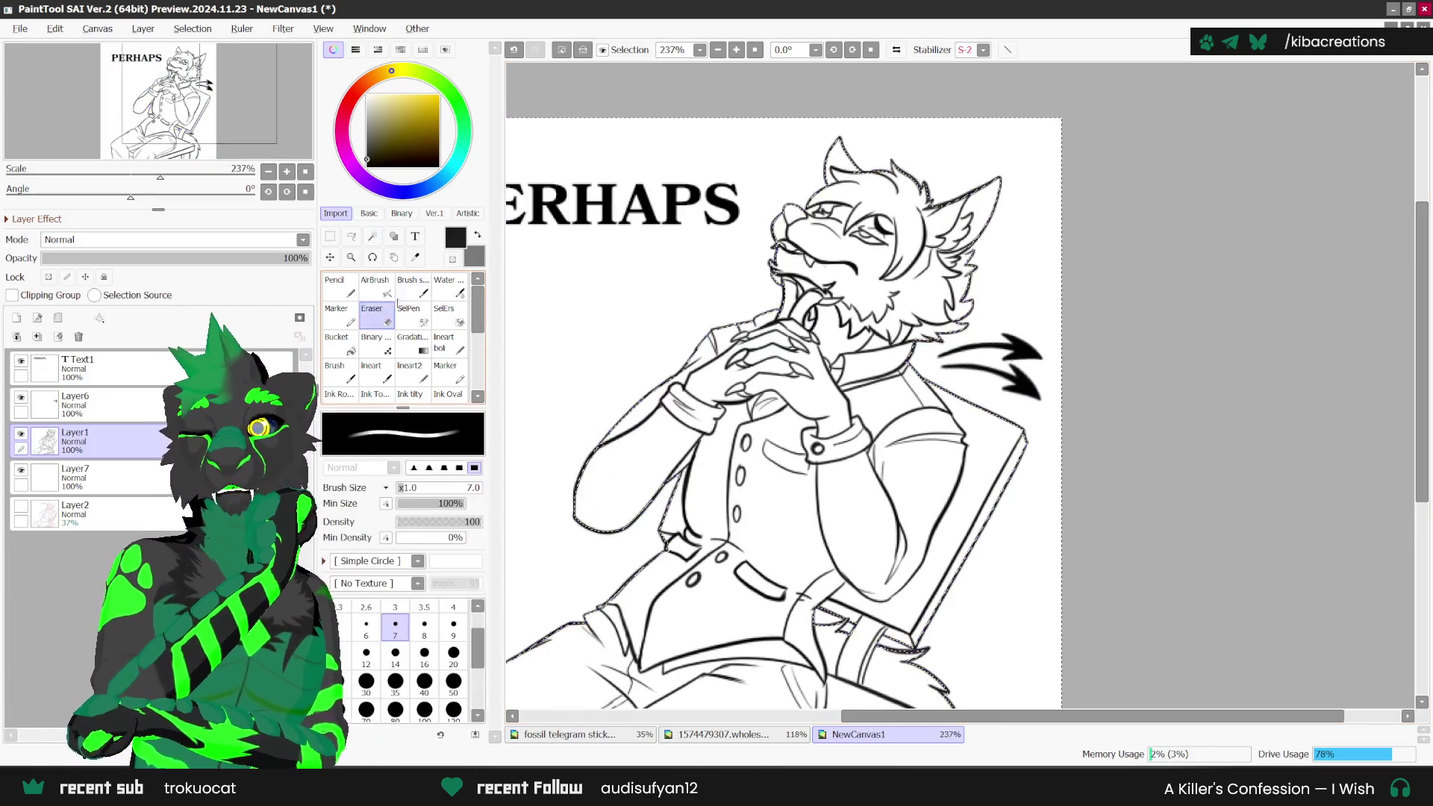
{"action": "scroll", "coordinate": [679, 490], "scroll_direction": "up", "scroll_amount": 1}
{"action": "scroll", "coordinate": [680, 490], "scroll_direction": "up", "scroll_amount": 2}
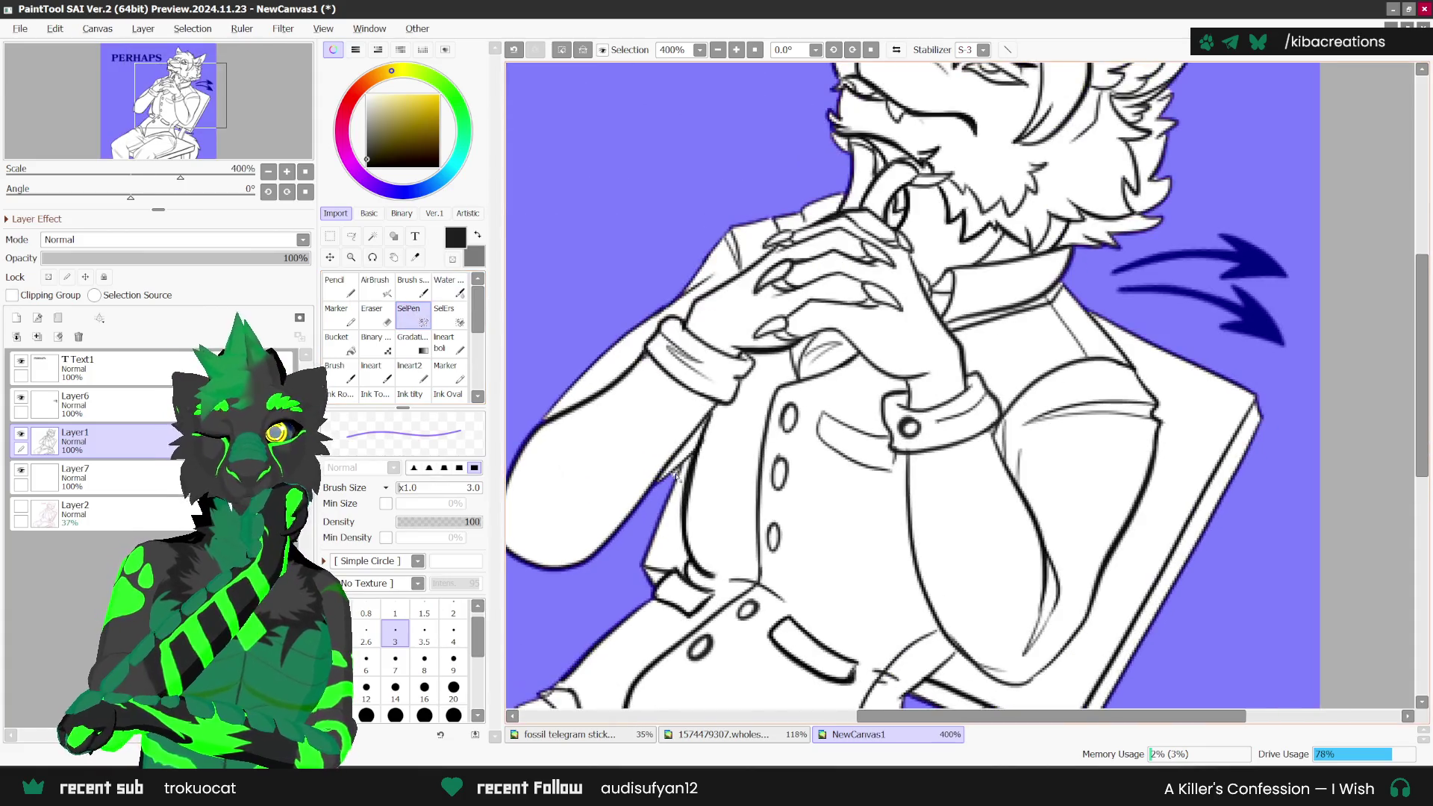
{"action": "scroll", "coordinate": [676, 478], "scroll_direction": "down", "scroll_amount": 2}
{"action": "scroll", "coordinate": [657, 500], "scroll_direction": "down", "scroll_amount": 2}
{"action": "scroll", "coordinate": [635, 523], "scroll_direction": "down", "scroll_amount": 1}
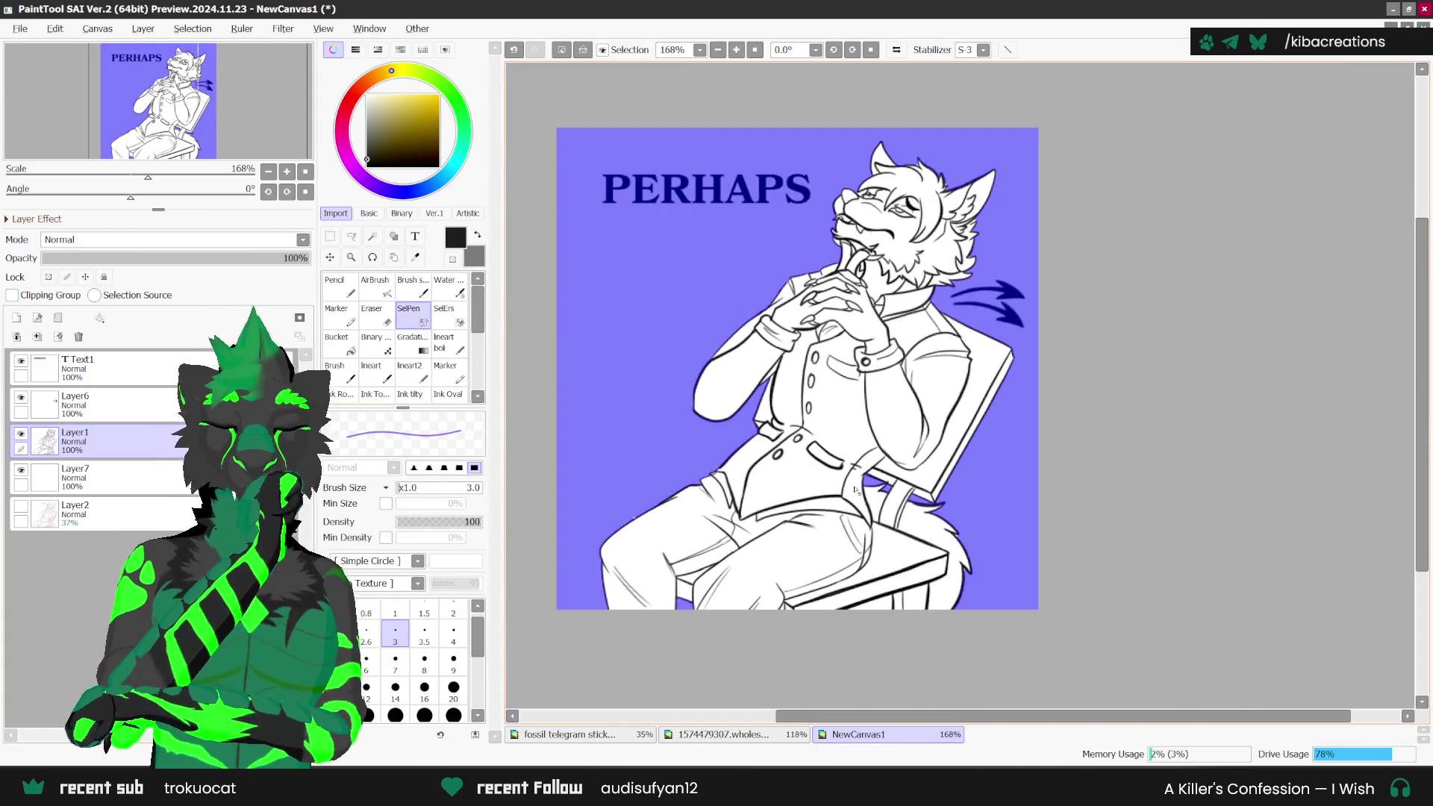
{"action": "scroll", "coordinate": [617, 541], "scroll_direction": "up", "scroll_amount": 1}
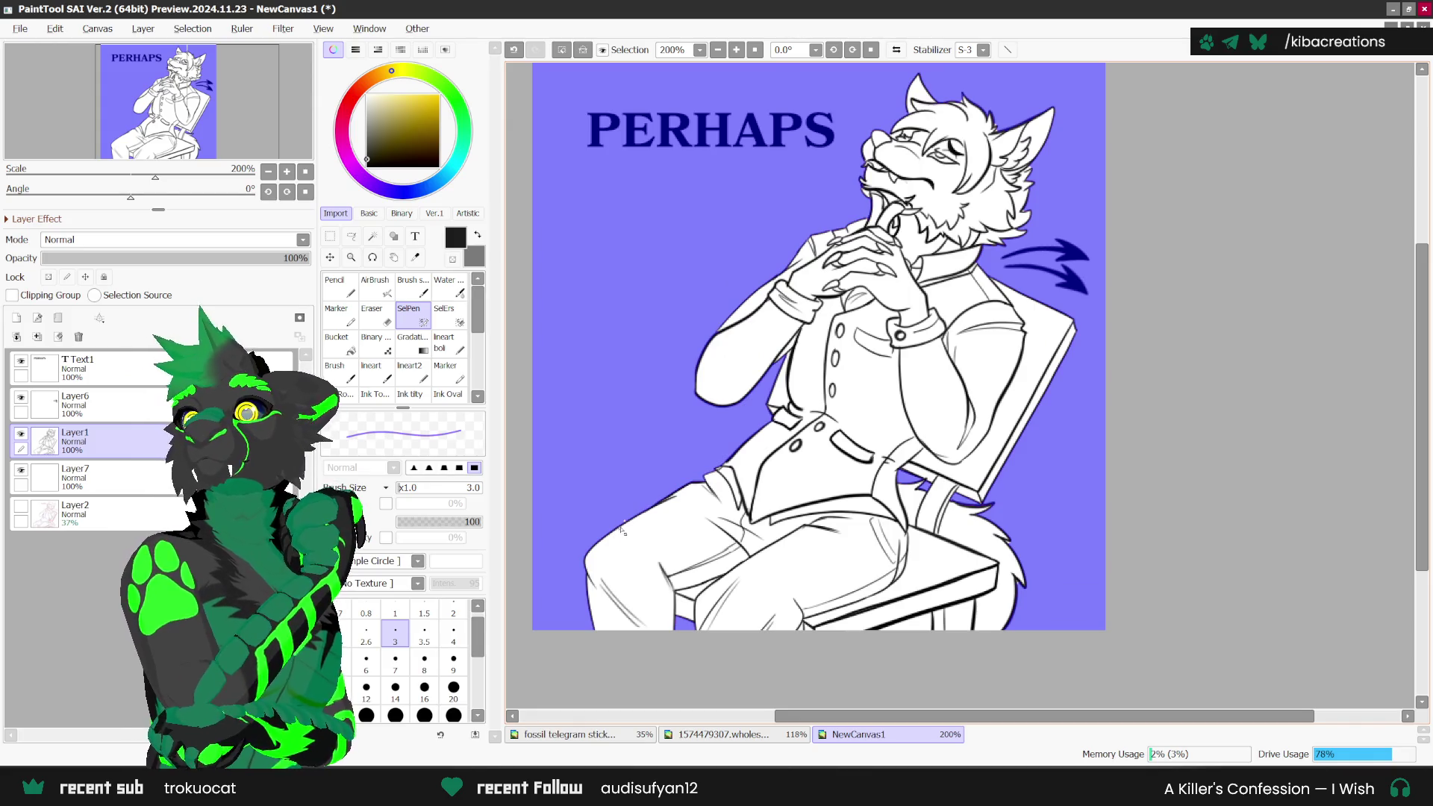
{"action": "scroll", "coordinate": [622, 528], "scroll_direction": "up", "scroll_amount": 1}
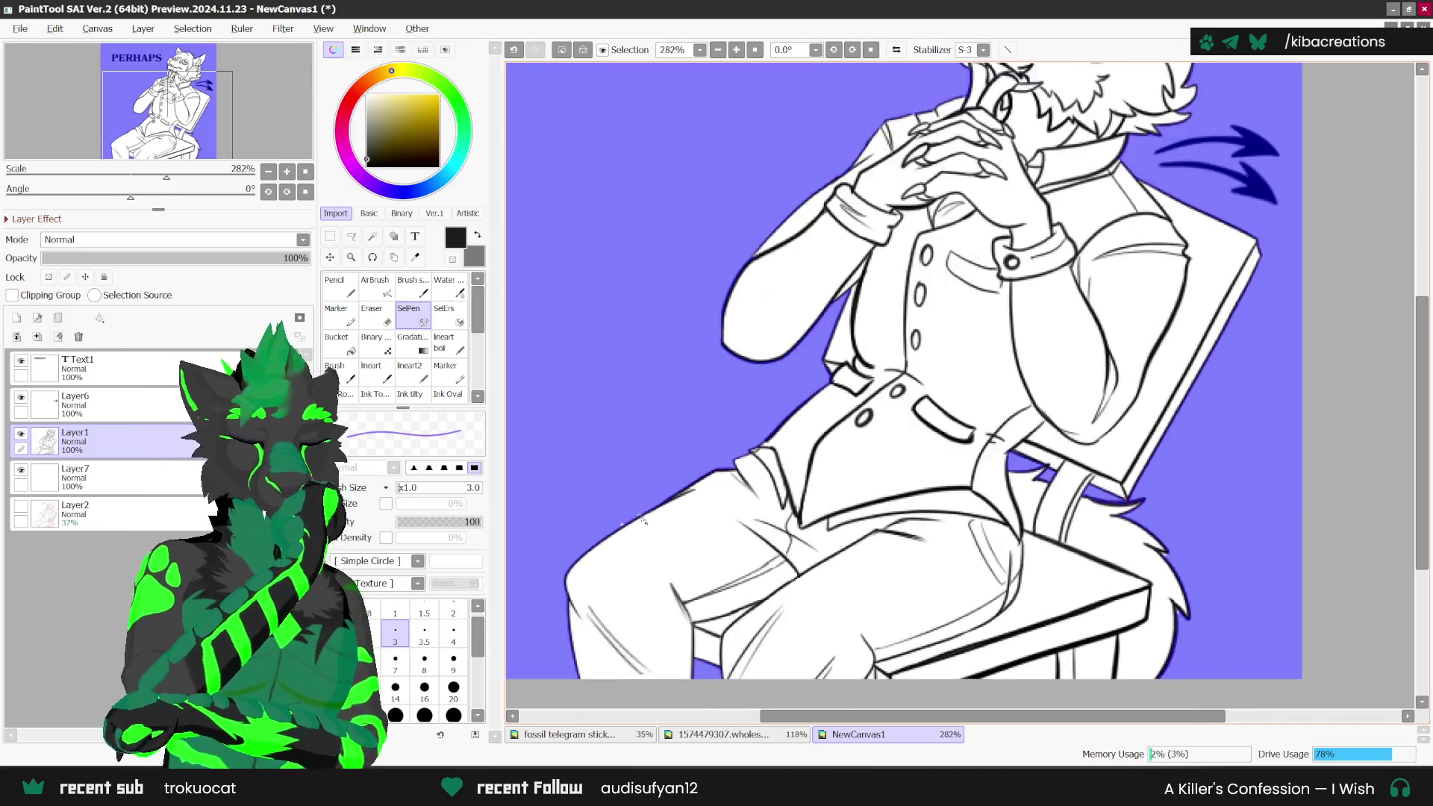
{"action": "scroll", "coordinate": [616, 529], "scroll_direction": "up", "scroll_amount": 1}
{"action": "scroll", "coordinate": [681, 445], "scroll_direction": "down", "scroll_amount": 3}
{"action": "scroll", "coordinate": [821, 429], "scroll_direction": "down", "scroll_amount": 1}
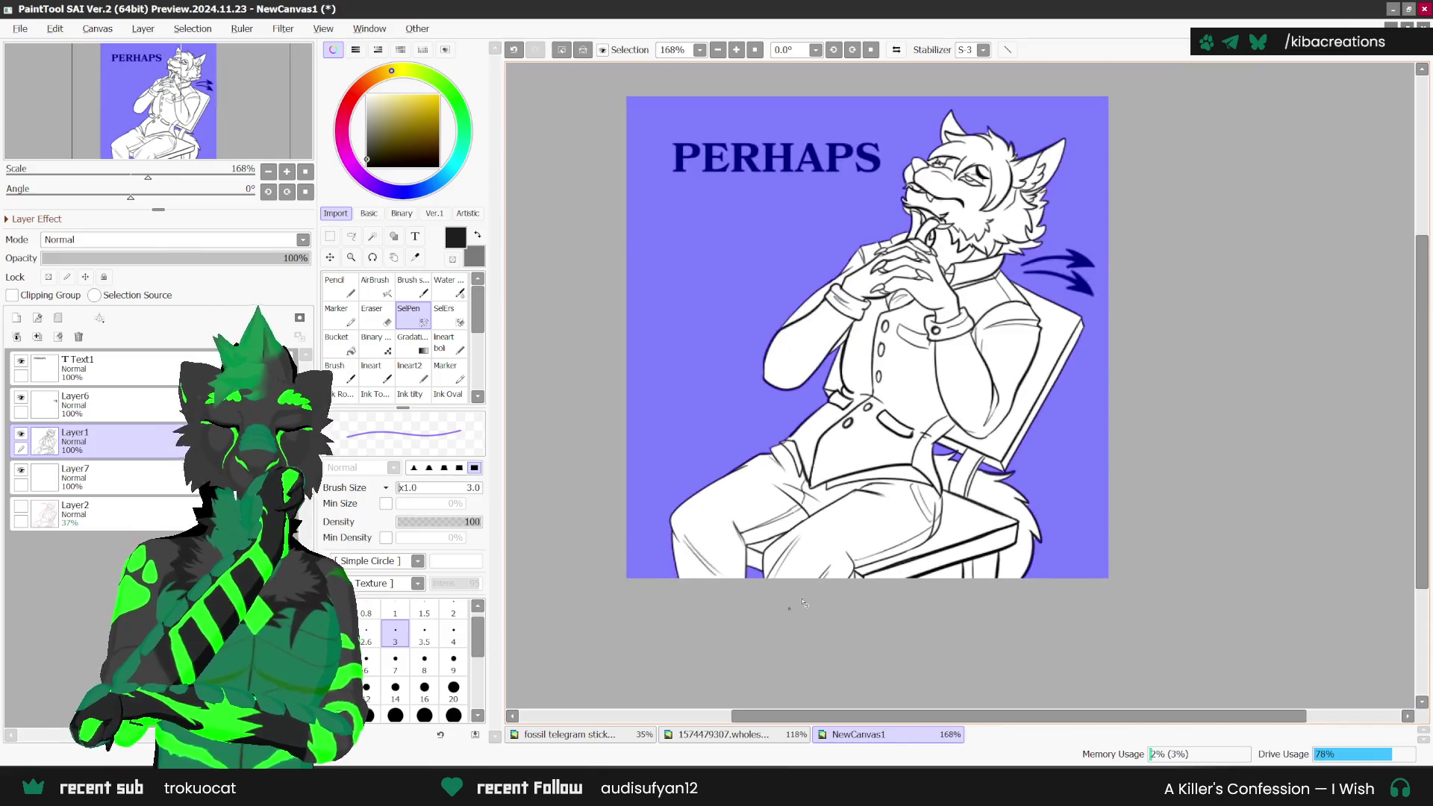
{"action": "scroll", "coordinate": [933, 414], "scroll_direction": "up", "scroll_amount": 1}
{"action": "scroll", "coordinate": [1045, 399], "scroll_direction": "up", "scroll_amount": 1}
{"action": "scroll", "coordinate": [1045, 385], "scroll_direction": "down", "scroll_amount": 1}
{"action": "scroll", "coordinate": [1043, 366], "scroll_direction": "down", "scroll_amount": 1}
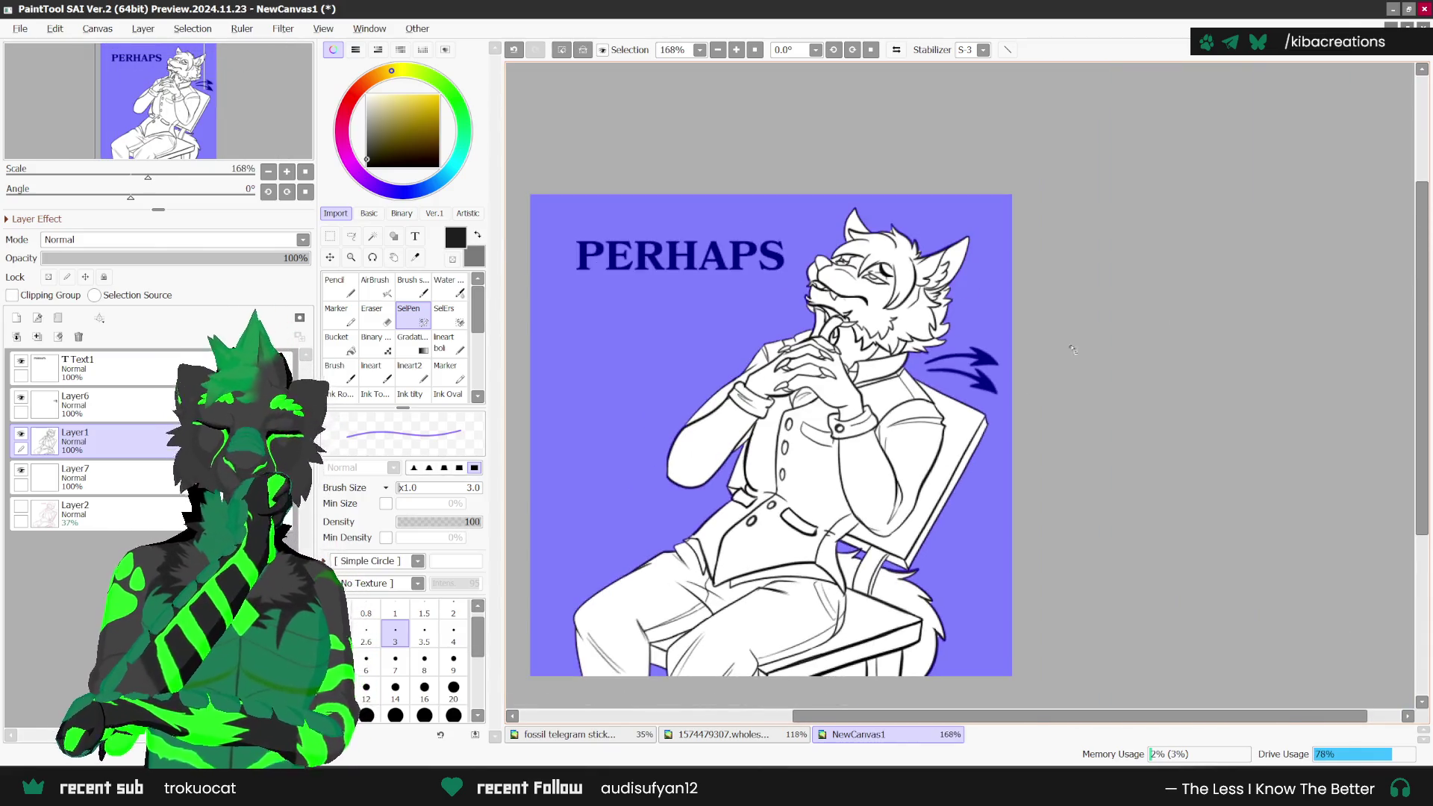
{"action": "scroll", "coordinate": [1042, 348], "scroll_direction": "up", "scroll_amount": 2}
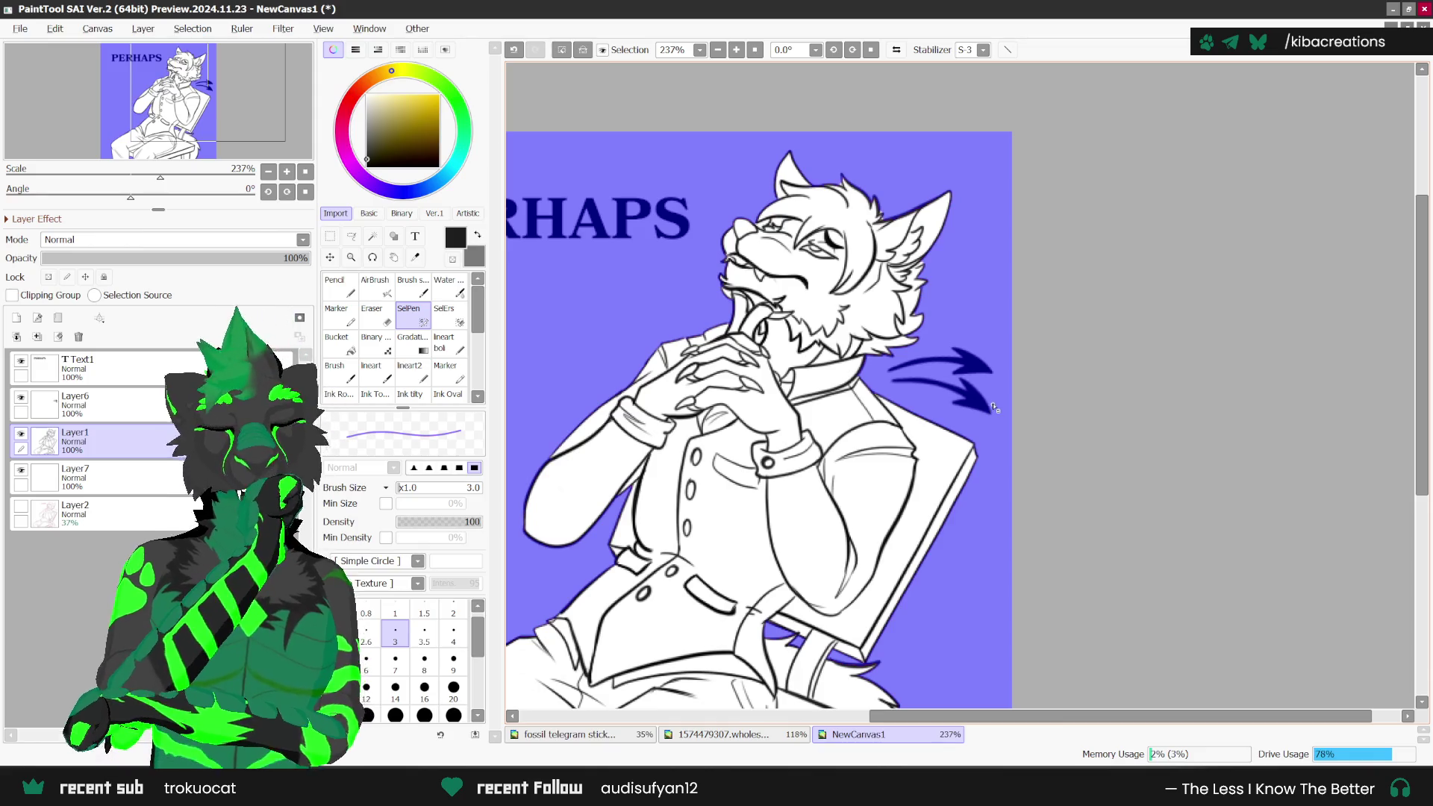
{"action": "scroll", "coordinate": [918, 298], "scroll_direction": "up", "scroll_amount": 2}
{"action": "scroll", "coordinate": [832, 179], "scroll_direction": "up", "scroll_amount": 1}
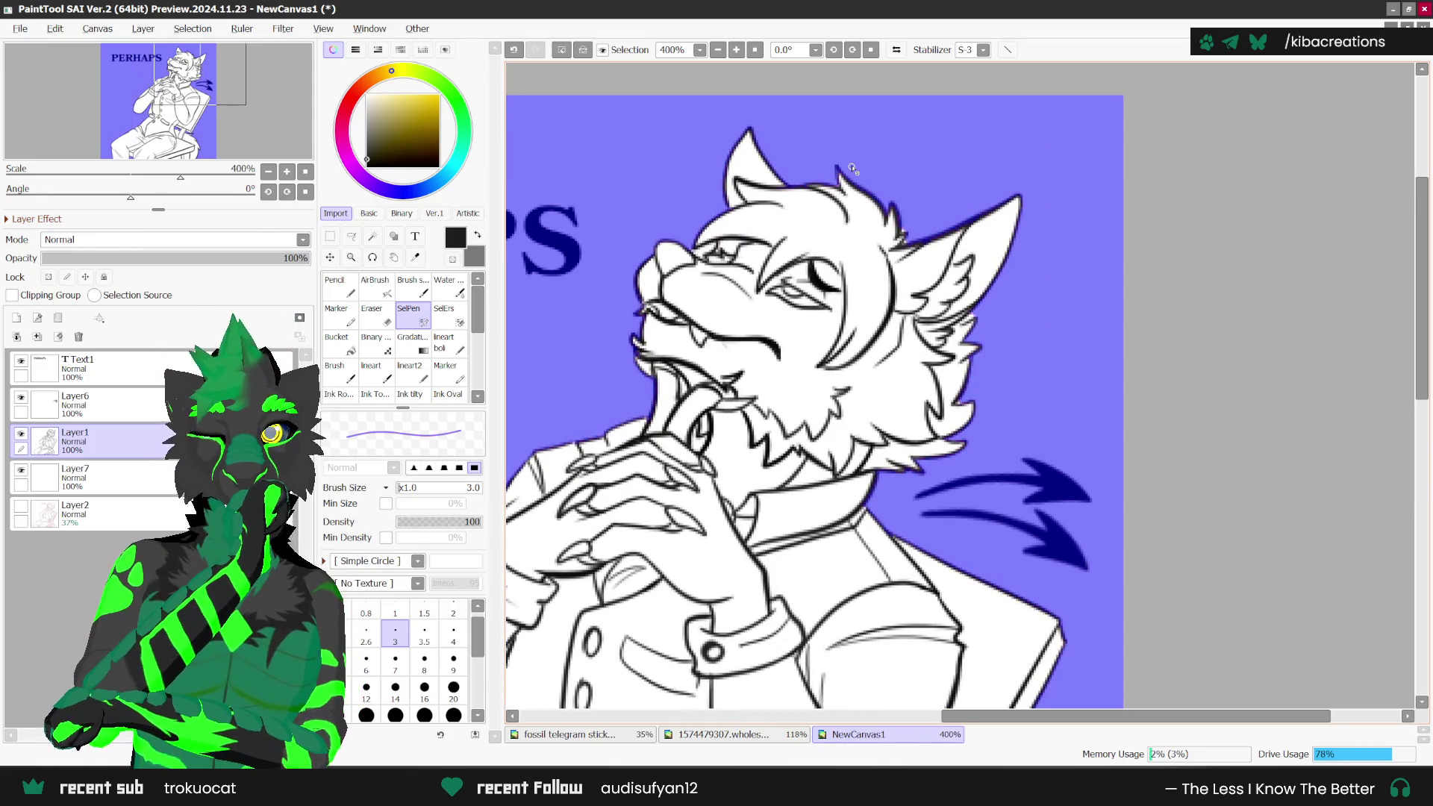
{"action": "scroll", "coordinate": [947, 181], "scroll_direction": "down", "scroll_amount": 2}
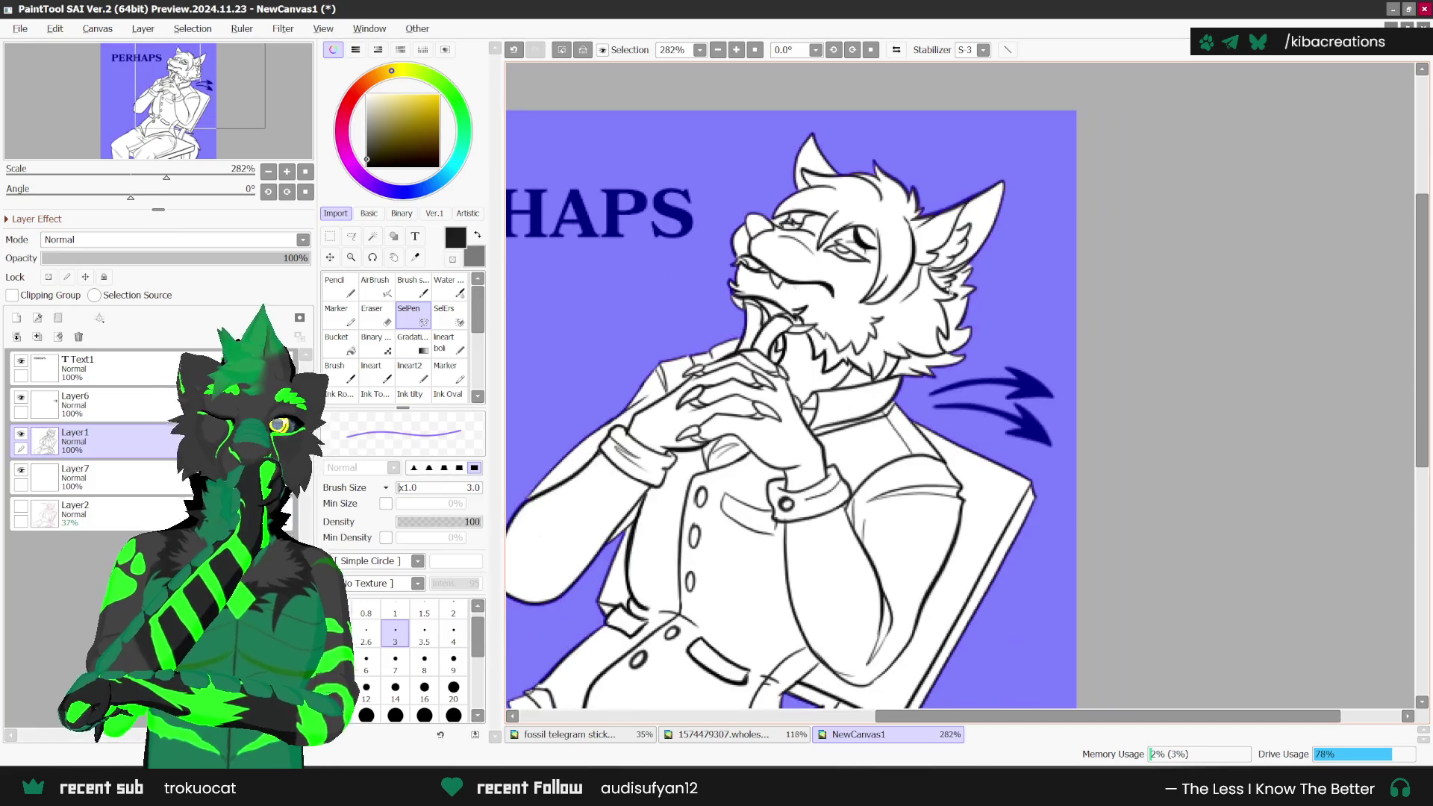
{"action": "scroll", "coordinate": [963, 239], "scroll_direction": "up", "scroll_amount": 1}
{"action": "scroll", "coordinate": [970, 268], "scroll_direction": "up", "scroll_amount": 2}
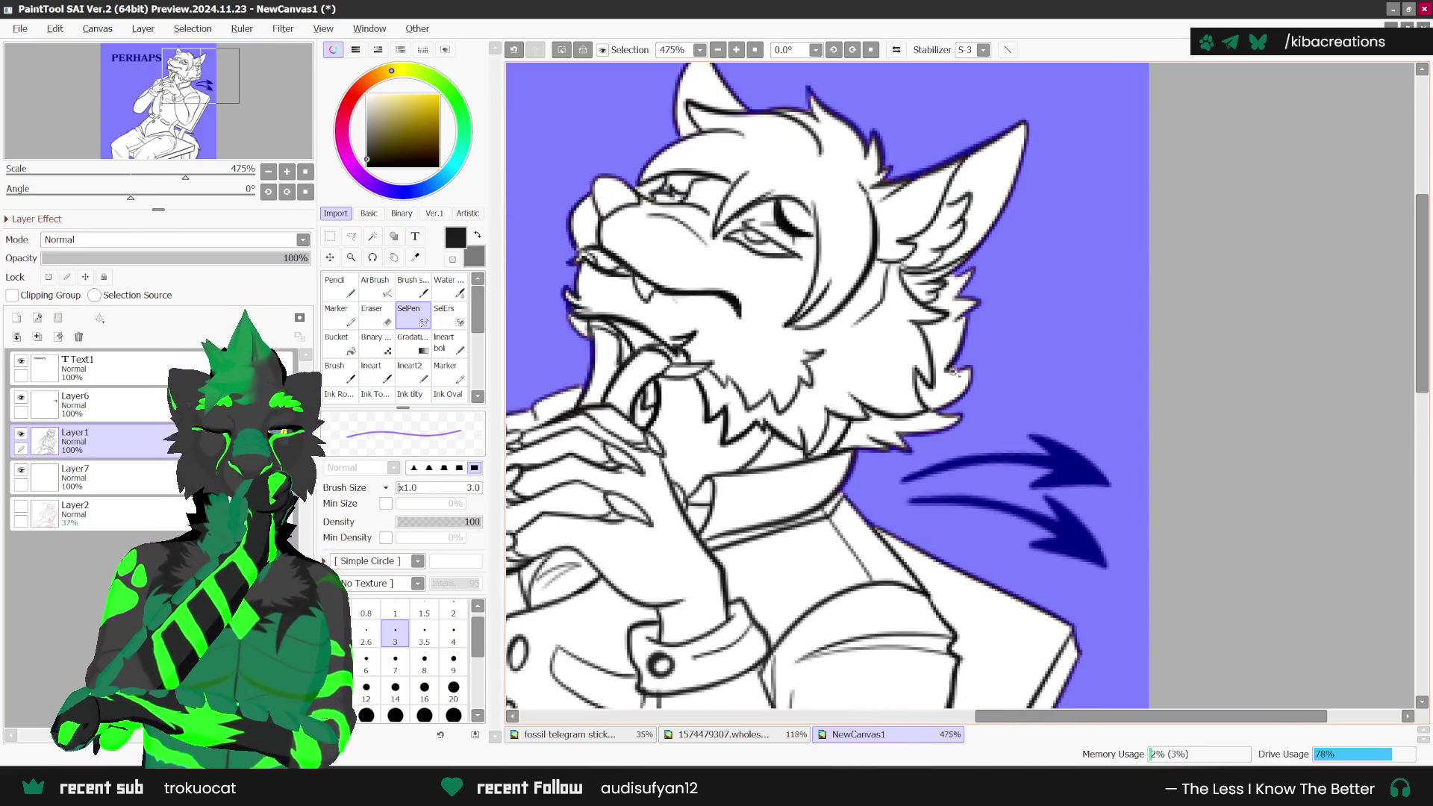
{"action": "scroll", "coordinate": [961, 373], "scroll_direction": "down", "scroll_amount": 1}
{"action": "scroll", "coordinate": [966, 433], "scroll_direction": "down", "scroll_amount": 2}
{"action": "scroll", "coordinate": [974, 523], "scroll_direction": "down", "scroll_amount": 2}
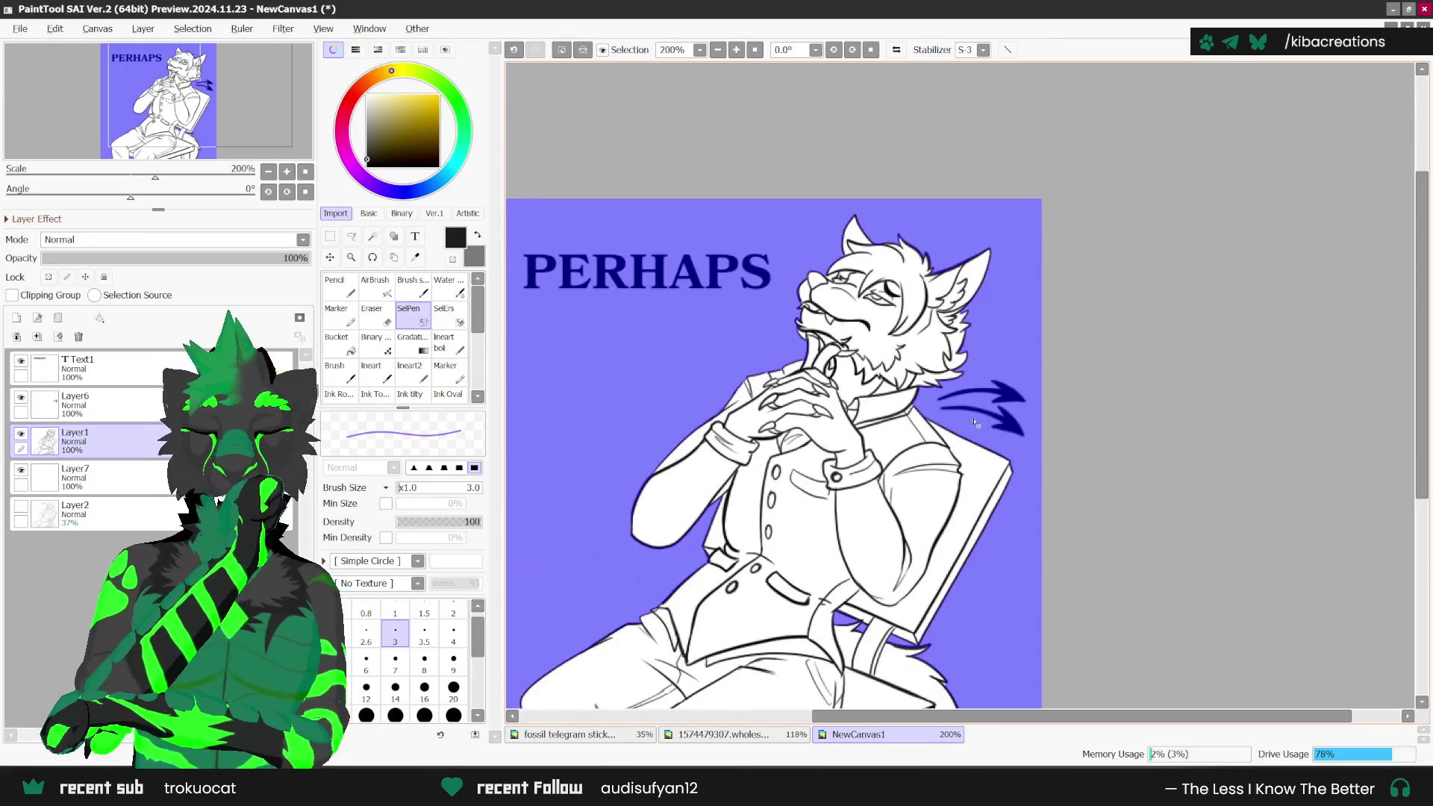
{"action": "scroll", "coordinate": [975, 573], "scroll_direction": "up", "scroll_amount": 2}
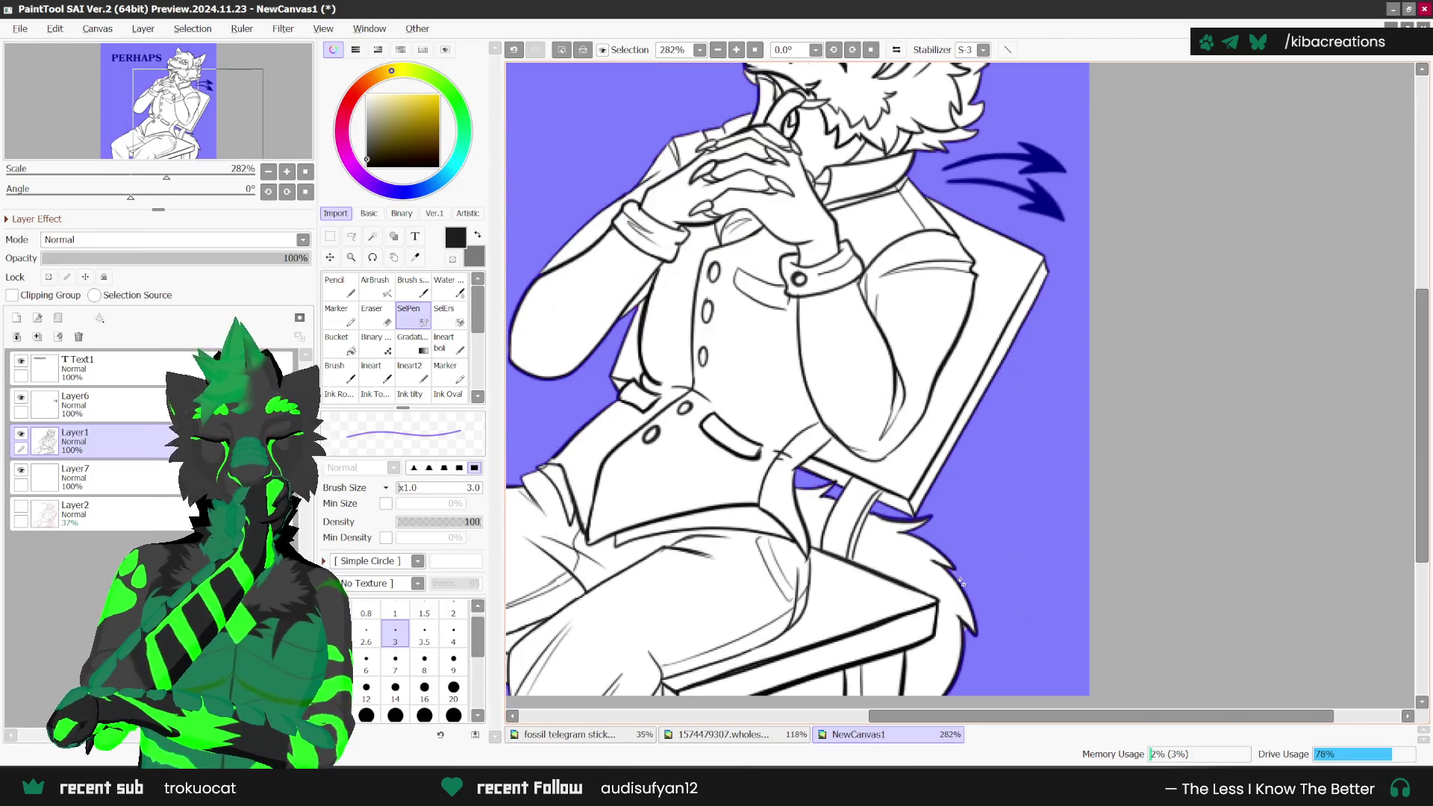
{"action": "scroll", "coordinate": [966, 598], "scroll_direction": "down", "scroll_amount": 2}
{"action": "scroll", "coordinate": [957, 491], "scroll_direction": "down", "scroll_amount": 1}
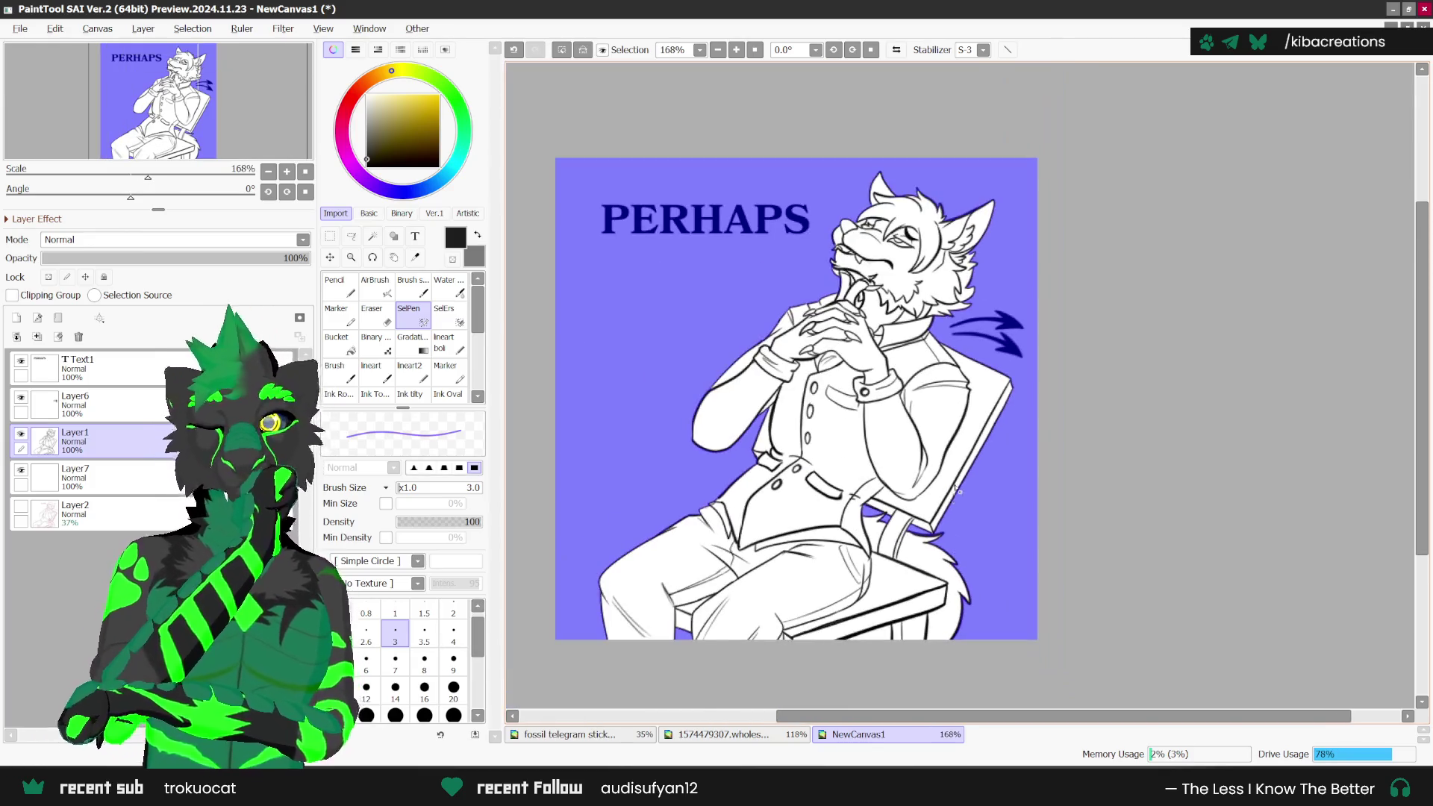
{"action": "scroll", "coordinate": [1069, 375], "scroll_direction": "up", "scroll_amount": 1}
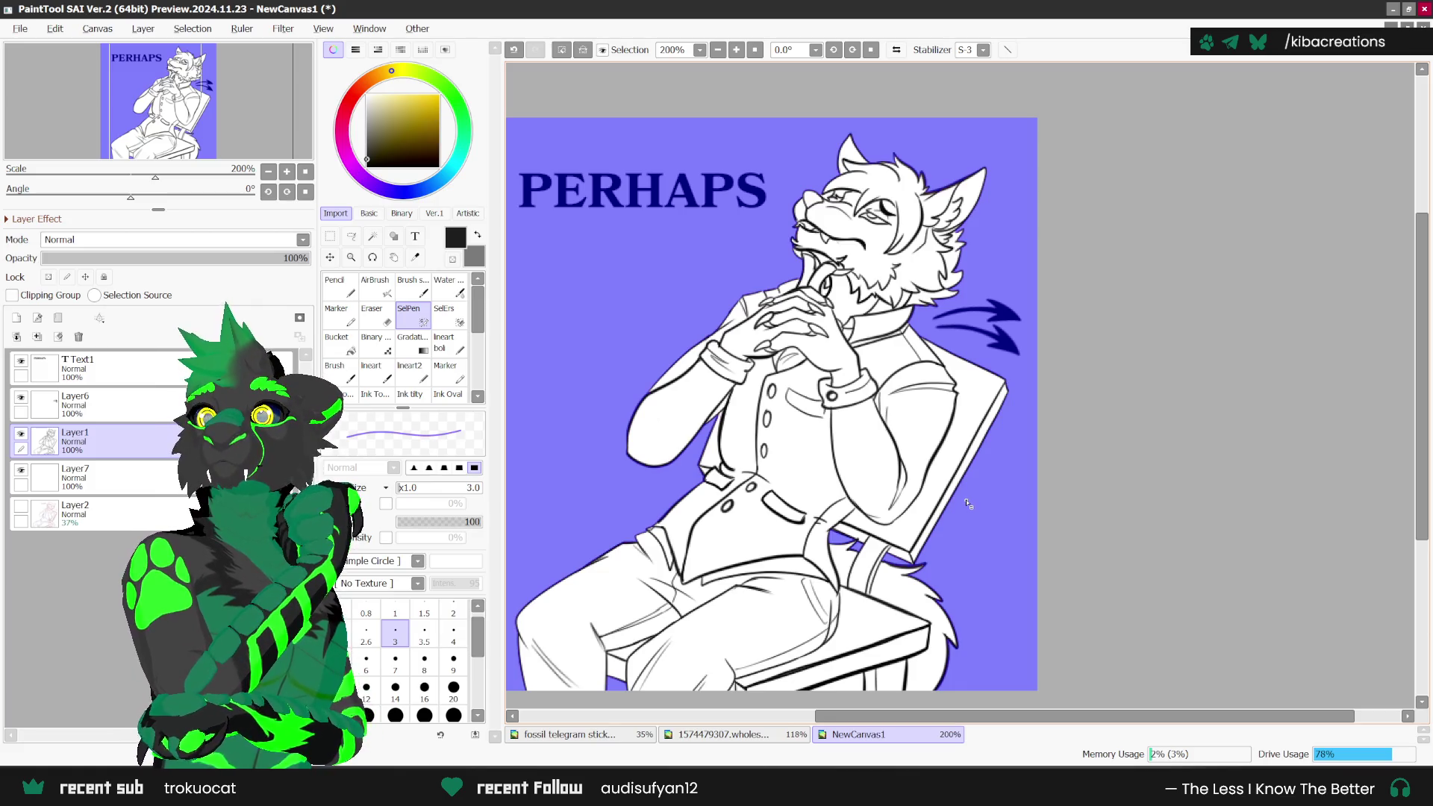
{"action": "scroll", "coordinate": [821, 507], "scroll_direction": "up", "scroll_amount": 1}
{"action": "scroll", "coordinate": [780, 523], "scroll_direction": "up", "scroll_amount": 1}
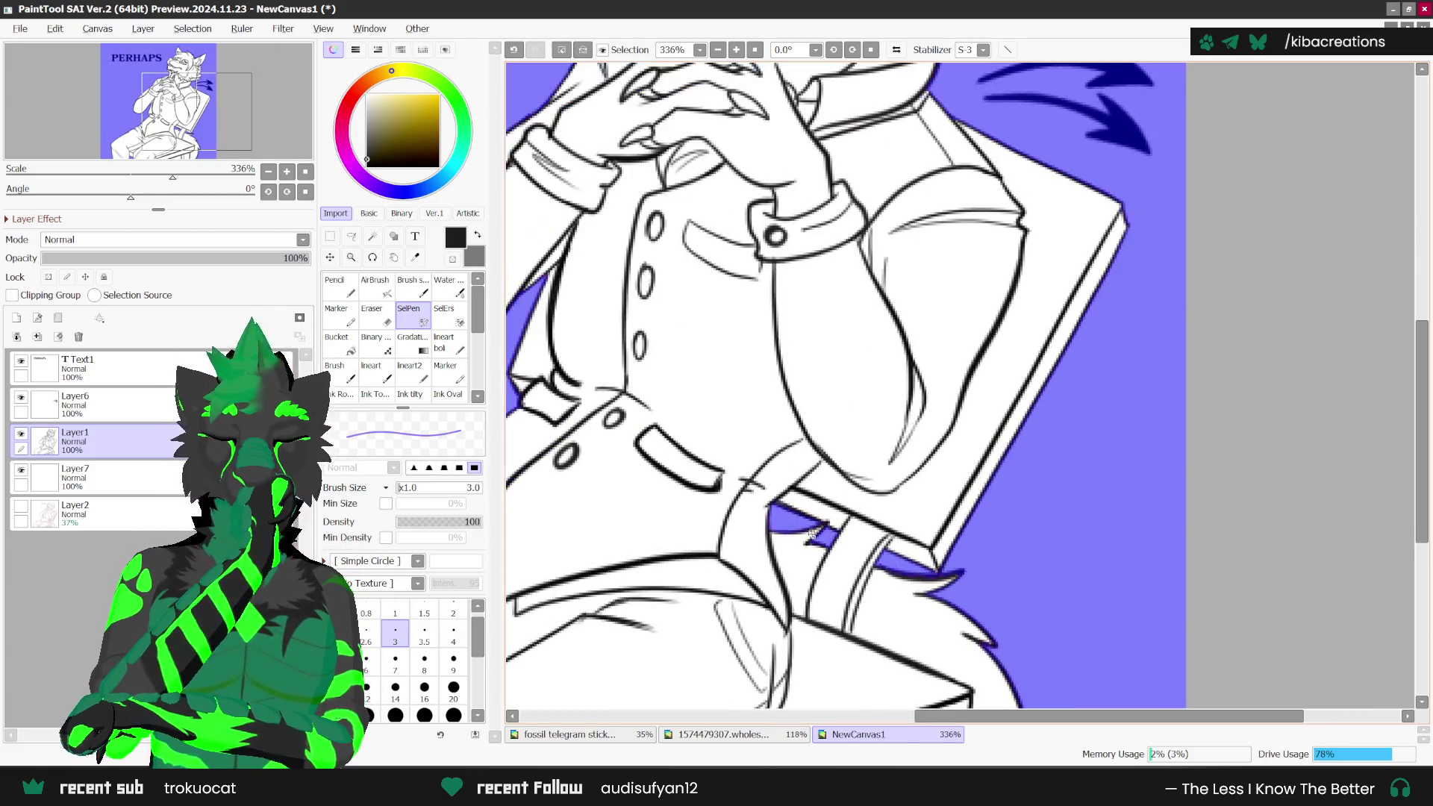
{"action": "scroll", "coordinate": [780, 523], "scroll_direction": "down", "scroll_amount": 1}
{"action": "scroll", "coordinate": [858, 477], "scroll_direction": "down", "scroll_amount": 2}
{"action": "scroll", "coordinate": [933, 425], "scroll_direction": "down", "scroll_amount": 1}
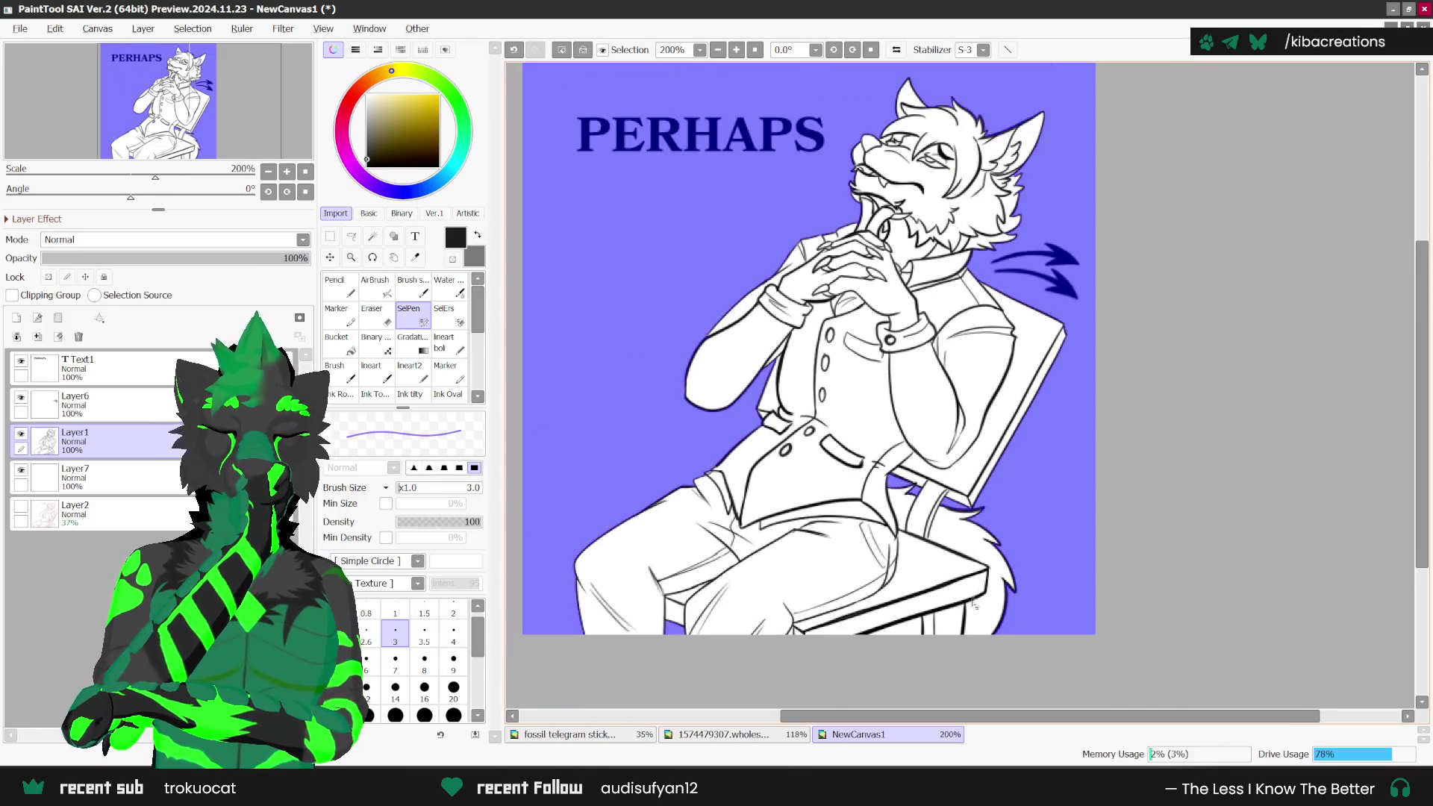
{"action": "scroll", "coordinate": [993, 386], "scroll_direction": "down", "scroll_amount": 1}
{"action": "scroll", "coordinate": [993, 385], "scroll_direction": "up", "scroll_amount": 1}
{"action": "scroll", "coordinate": [993, 386], "scroll_direction": "up", "scroll_amount": 1}
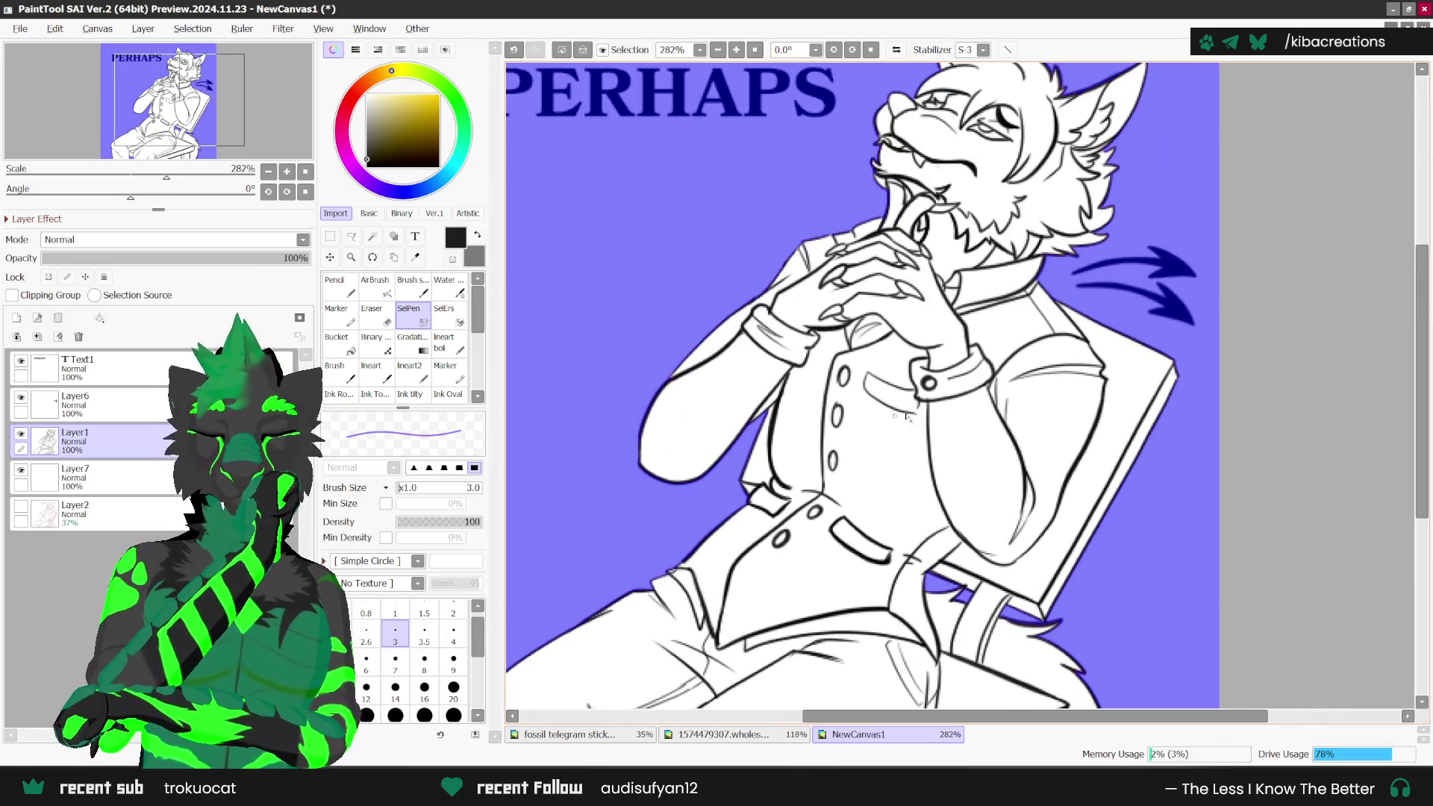
{"action": "scroll", "coordinate": [693, 664], "scroll_direction": "down", "scroll_amount": 2}
{"action": "scroll", "coordinate": [850, 296], "scroll_direction": "up", "scroll_amount": 2}
{"action": "scroll", "coordinate": [851, 297], "scroll_direction": "up", "scroll_amount": 2}
{"action": "scroll", "coordinate": [851, 297], "scroll_direction": "up", "scroll_amount": 2}
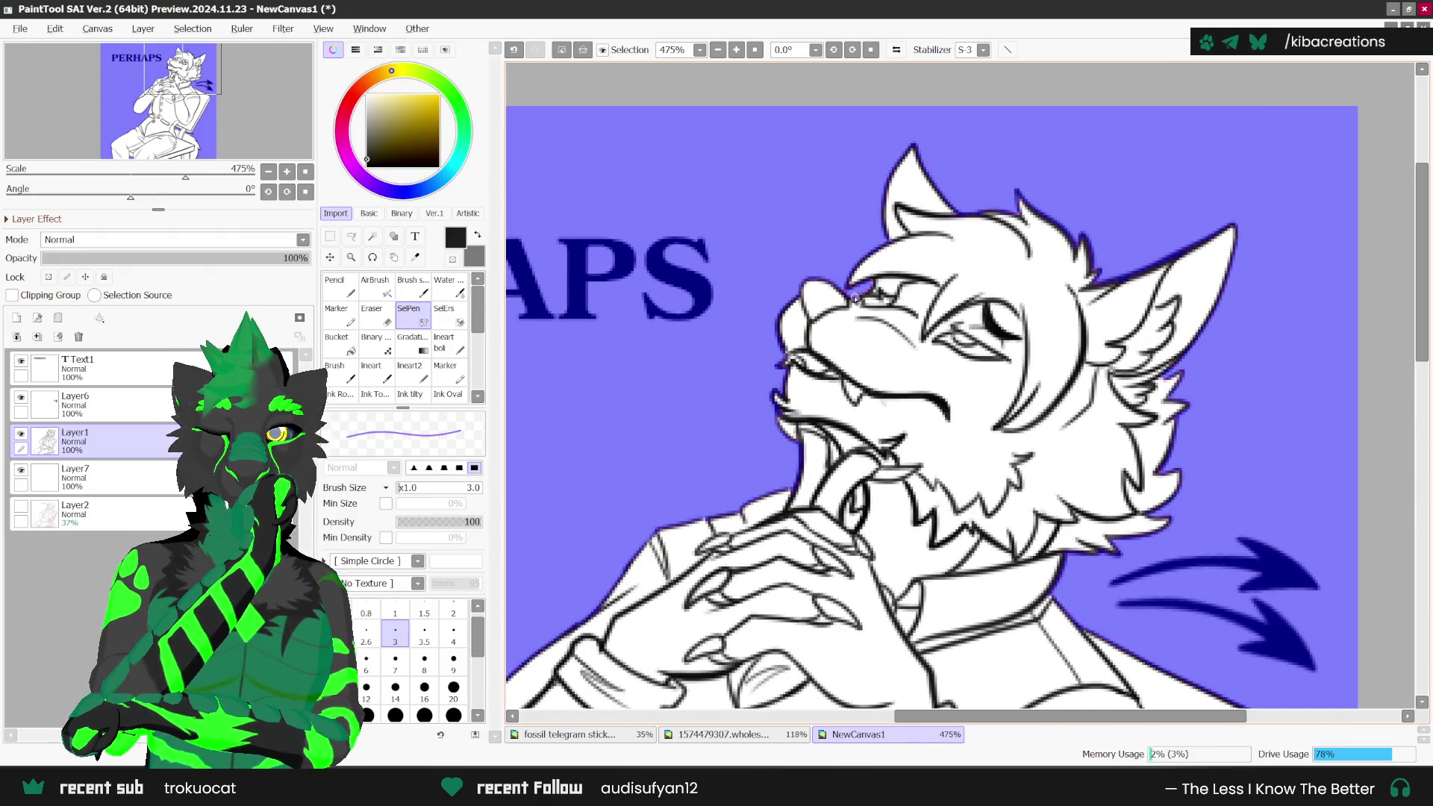
{"action": "scroll", "coordinate": [872, 283], "scroll_direction": "down", "scroll_amount": 1}
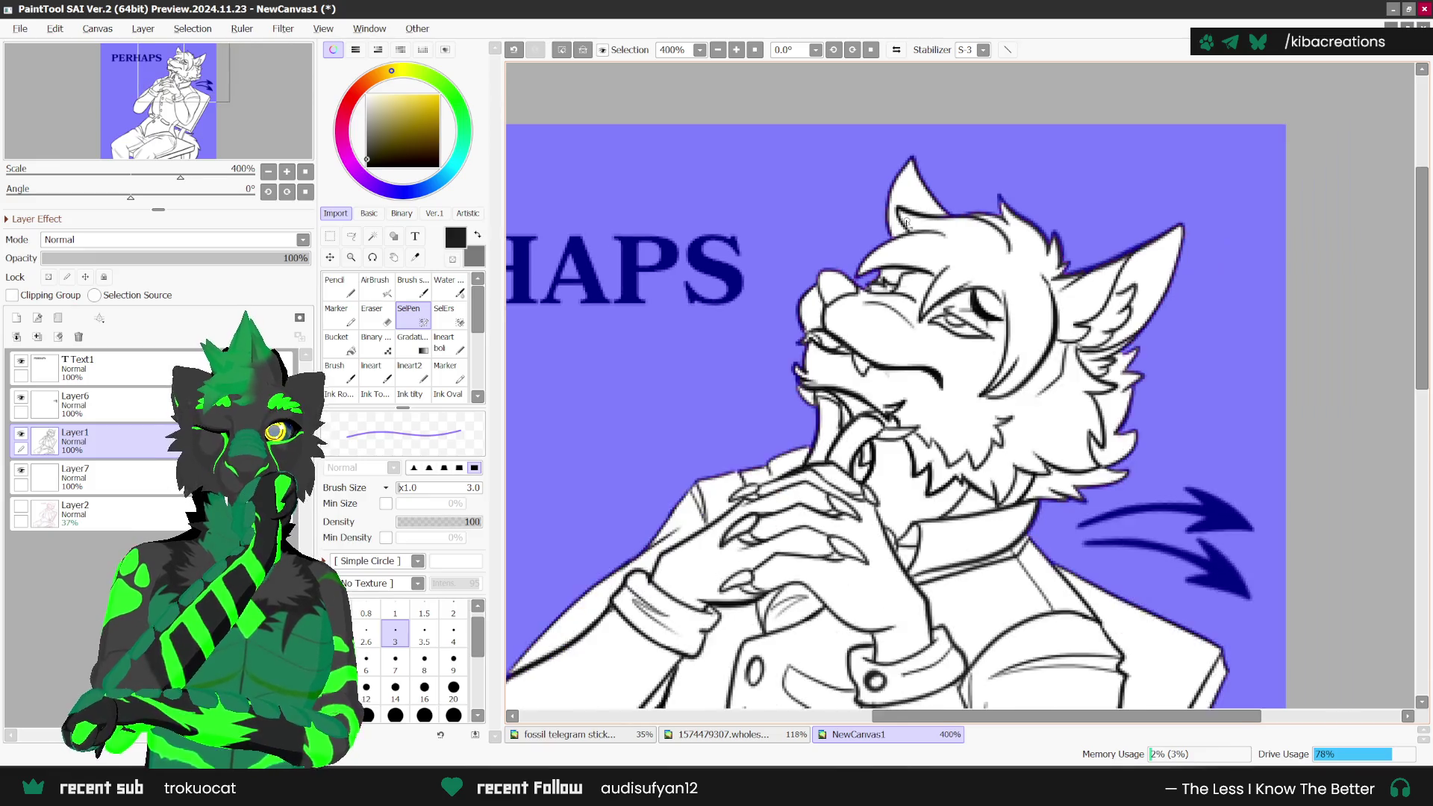
{"action": "scroll", "coordinate": [970, 389], "scroll_direction": "down", "scroll_amount": 2}
{"action": "scroll", "coordinate": [1059, 493], "scroll_direction": "down", "scroll_amount": 1}
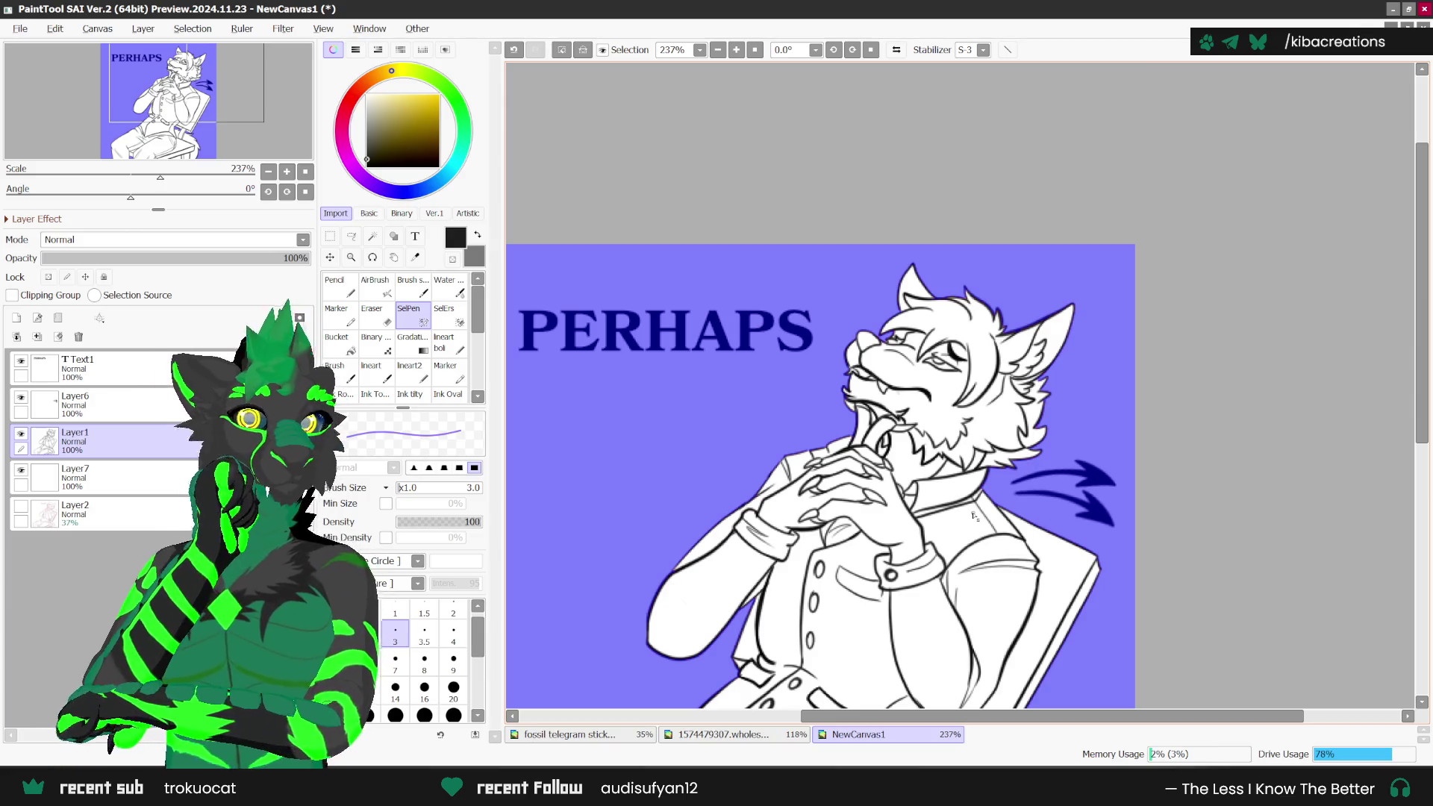
Step: Invert the selection and bucket-fill the wolf and chair dark grey on Layer7
{"action": "scroll", "coordinate": [1054, 581], "scroll_direction": "down", "scroll_amount": 2}
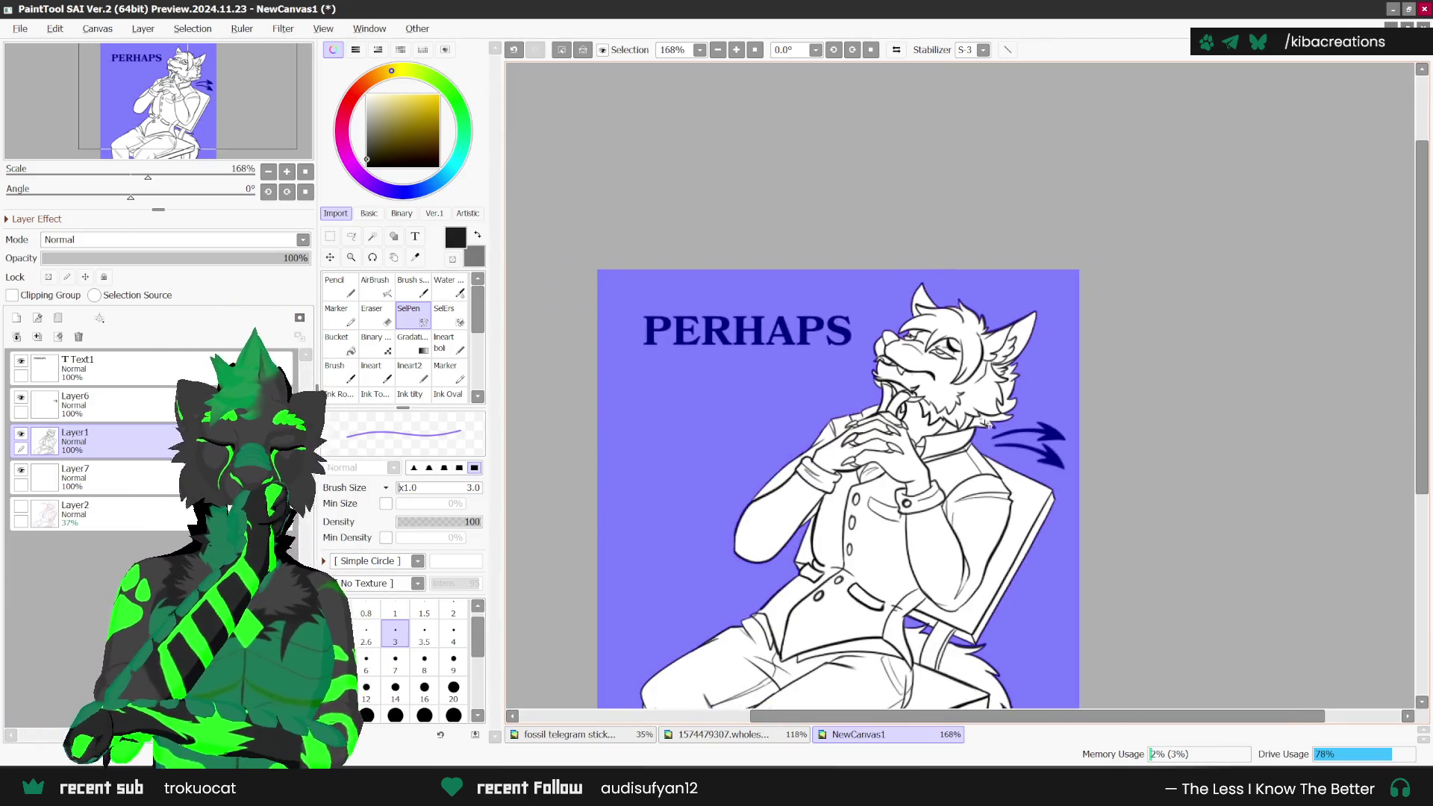
{"action": "scroll", "coordinate": [1054, 581], "scroll_direction": "down", "scroll_amount": 1}
{"action": "scroll", "coordinate": [1054, 581], "scroll_direction": "down", "scroll_amount": 1}
{"action": "scroll", "coordinate": [1054, 581], "scroll_direction": "up", "scroll_amount": 2}
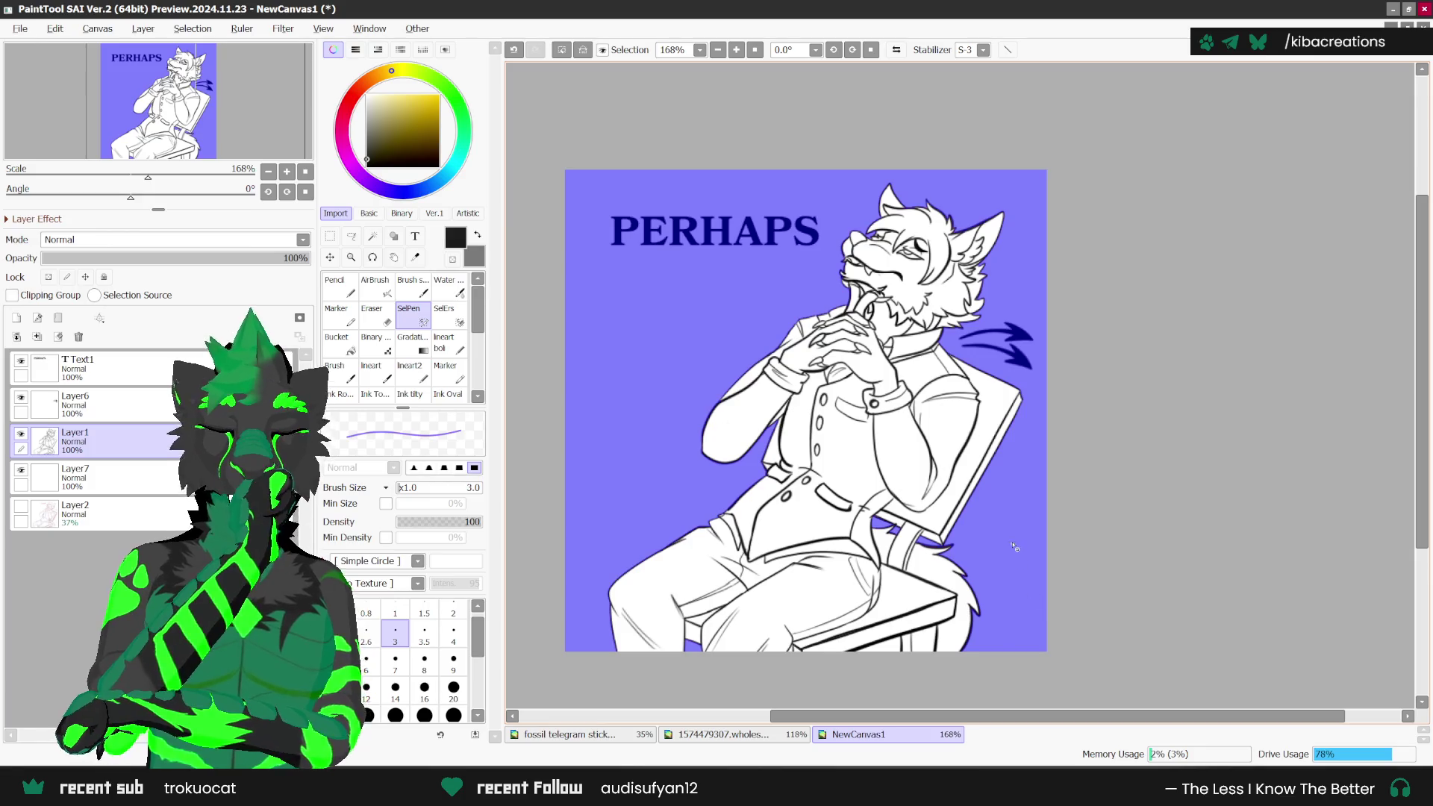
{"action": "scroll", "coordinate": [961, 445], "scroll_direction": "up", "scroll_amount": 1}
{"action": "scroll", "coordinate": [951, 425], "scroll_direction": "up", "scroll_amount": 1}
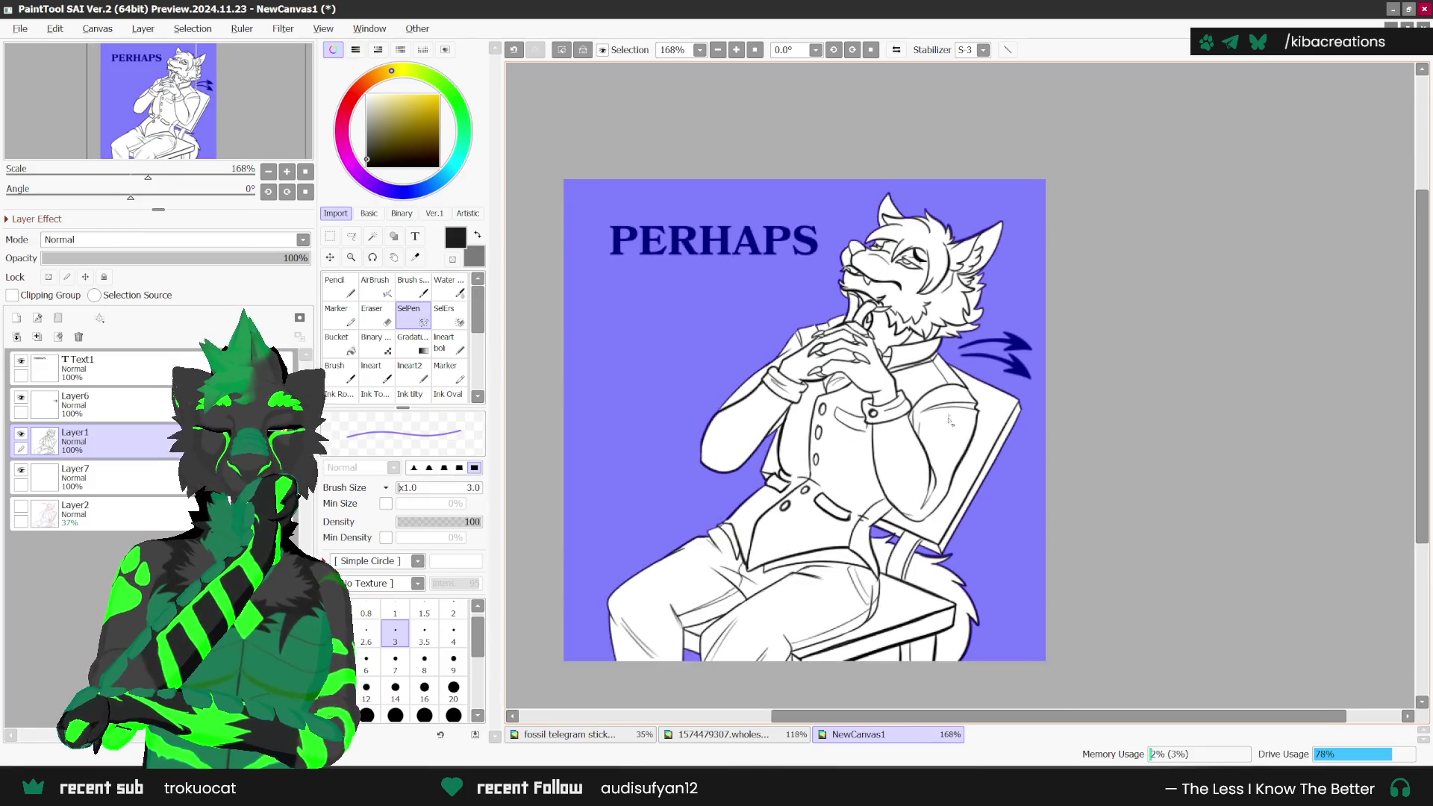
{"action": "scroll", "coordinate": [920, 323], "scroll_direction": "up", "scroll_amount": 1}
{"action": "scroll", "coordinate": [907, 265], "scroll_direction": "up", "scroll_amount": 2}
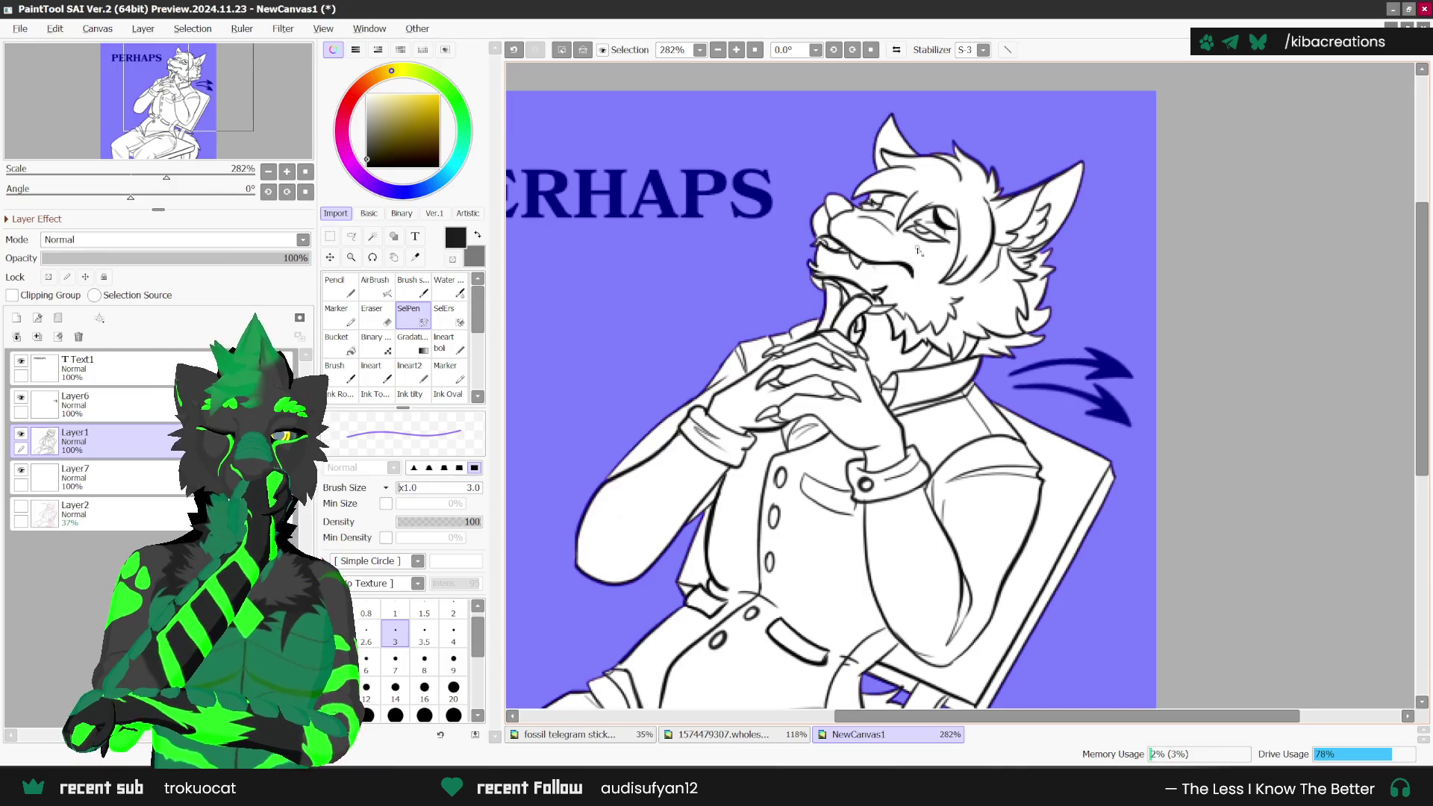
{"action": "scroll", "coordinate": [919, 252], "scroll_direction": "down", "scroll_amount": 1}
{"action": "left_click", "coordinate": [193, 29]}
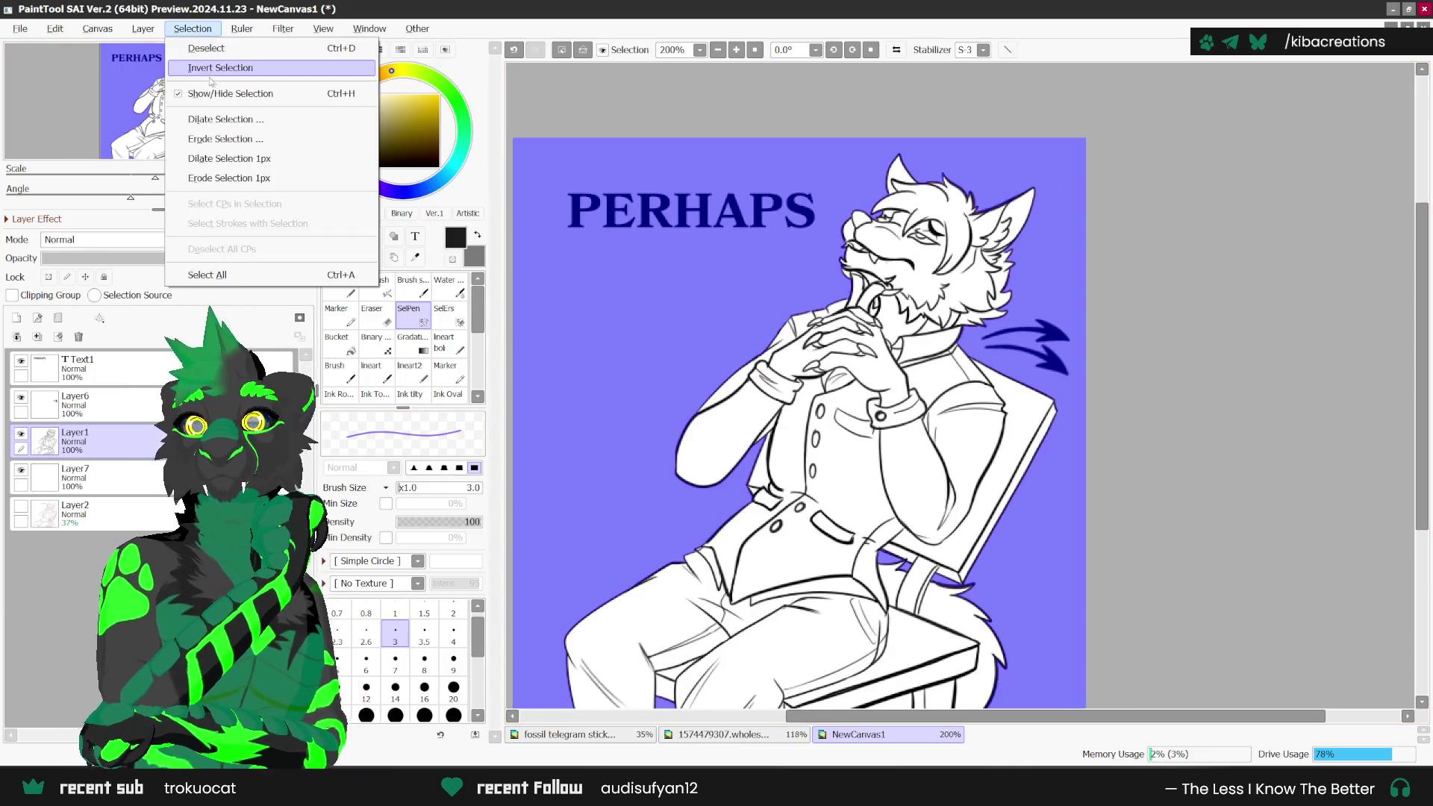
{"action": "left_click", "coordinate": [211, 75]}
{"action": "left_click", "coordinate": [75, 478]}
{"action": "left_click", "coordinate": [337, 344]}
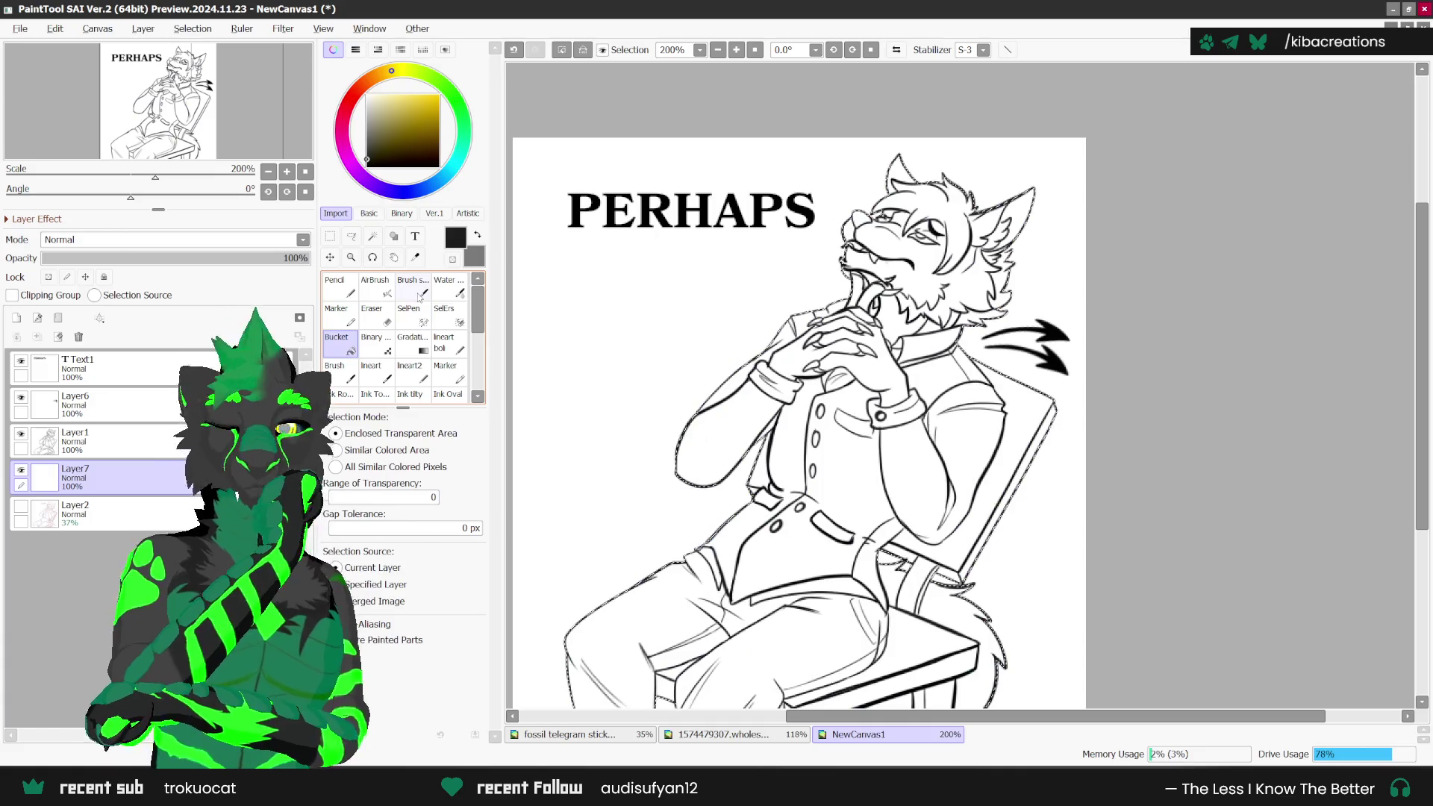
{"action": "left_click", "coordinate": [821, 447]}
Step: Add Layer8 above Layer7 and sample olive green from the reference sheet
{"action": "scroll", "coordinate": [1017, 431], "scroll_direction": "up", "scroll_amount": 1}
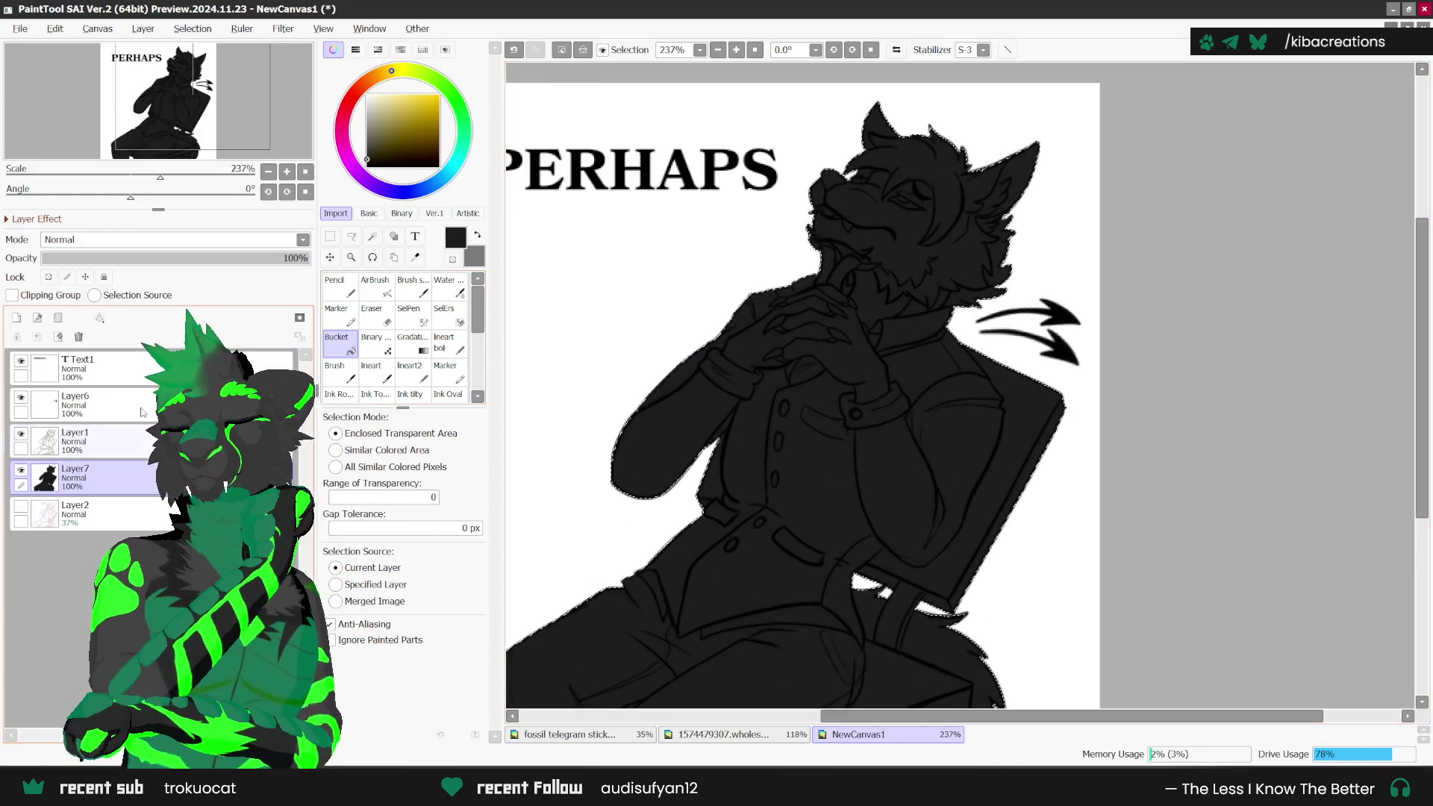
{"action": "left_click", "coordinate": [16, 318]}
{"action": "left_click", "coordinate": [415, 257]}
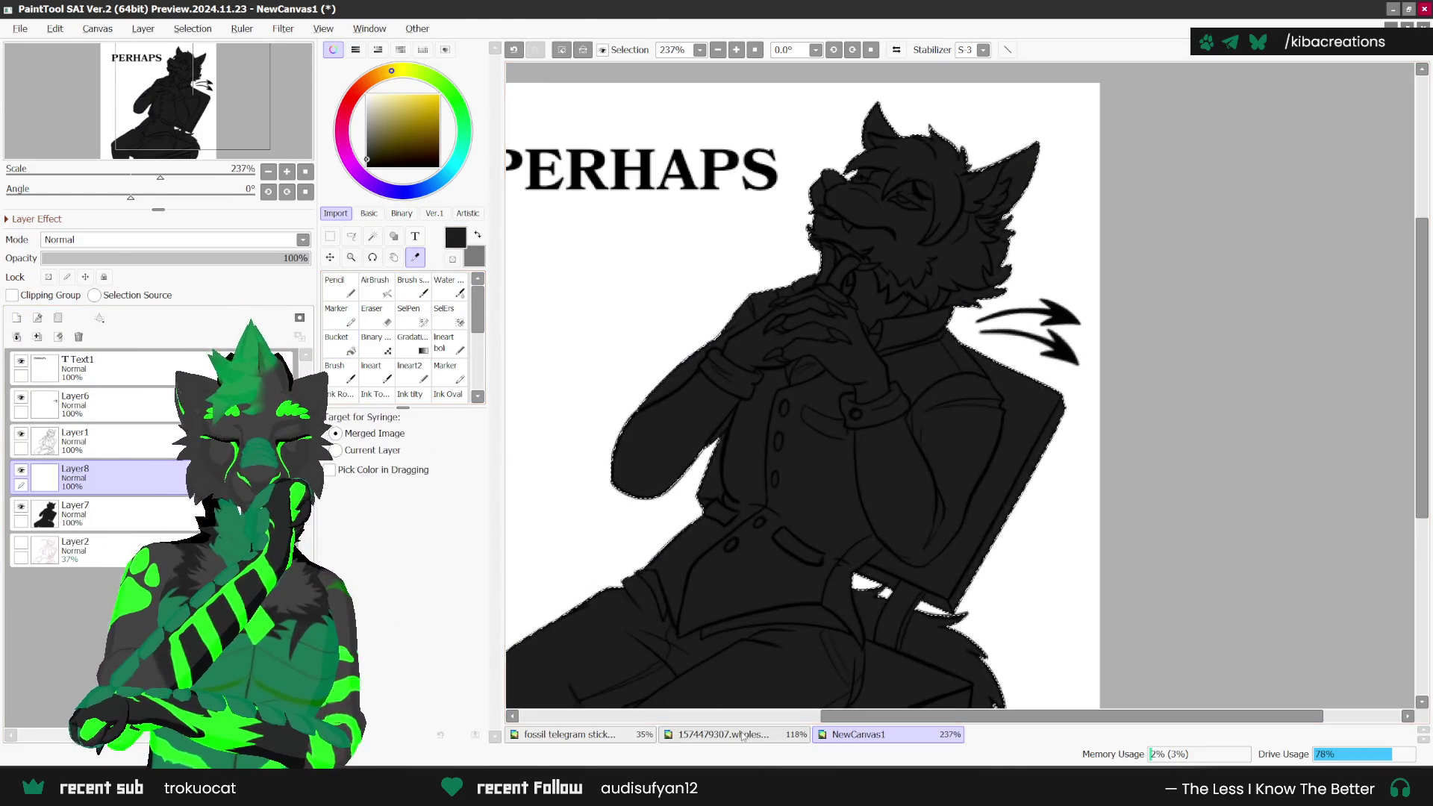
{"action": "left_click", "coordinate": [743, 735]}
{"action": "scroll", "coordinate": [963, 388], "scroll_direction": "up", "scroll_amount": 1}
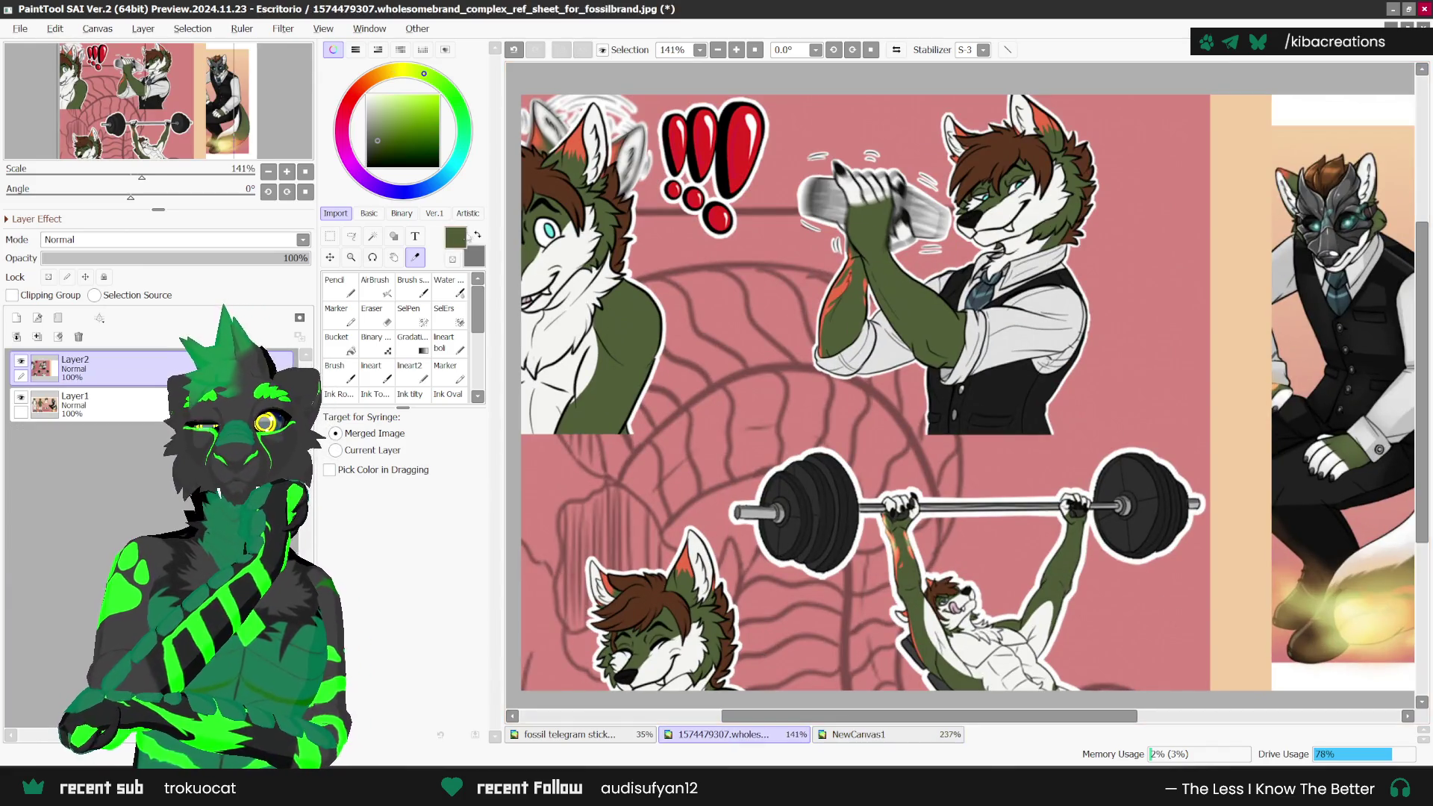
{"action": "key", "text": "x"}
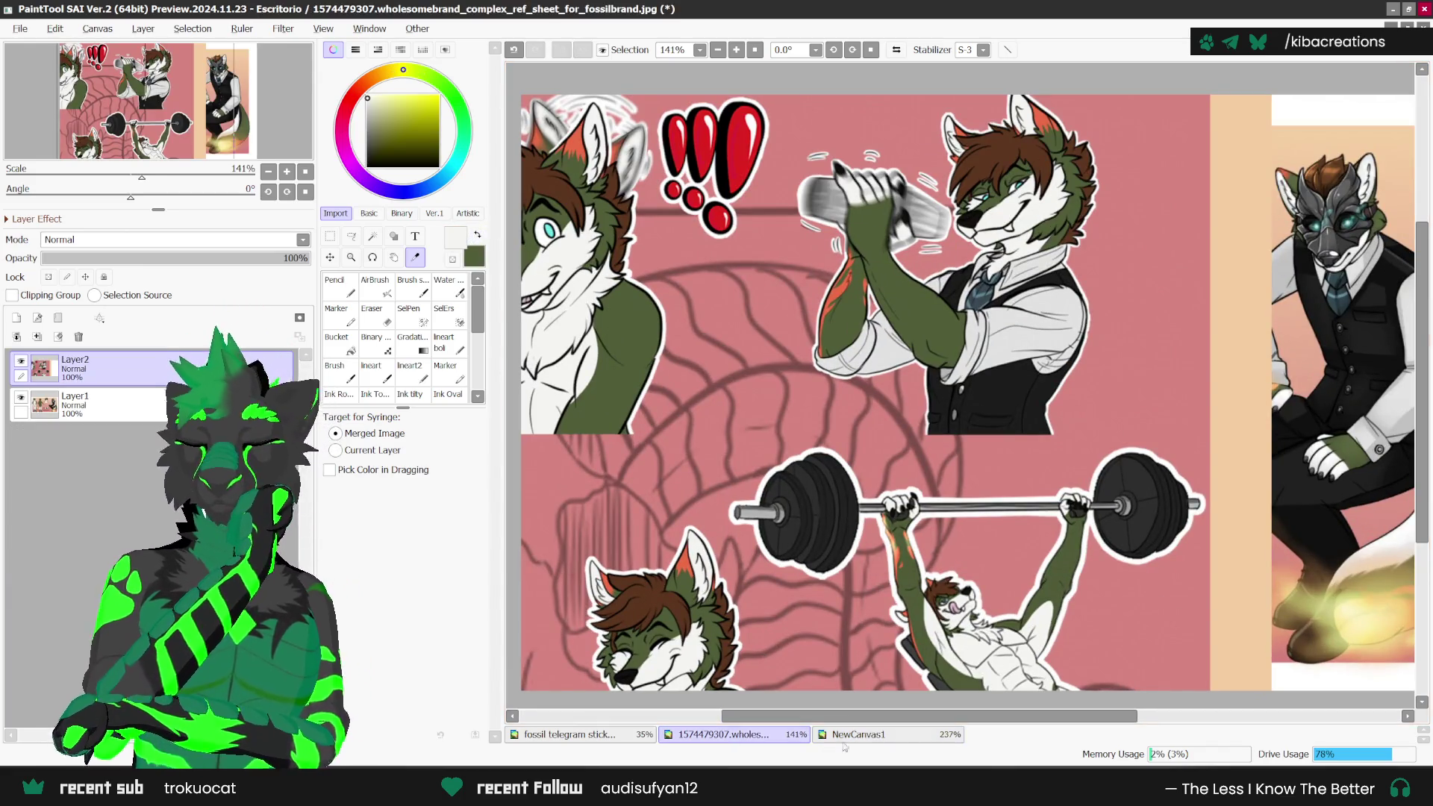
{"action": "left_click", "coordinate": [851, 735]}
{"action": "left_click", "coordinate": [336, 286]}
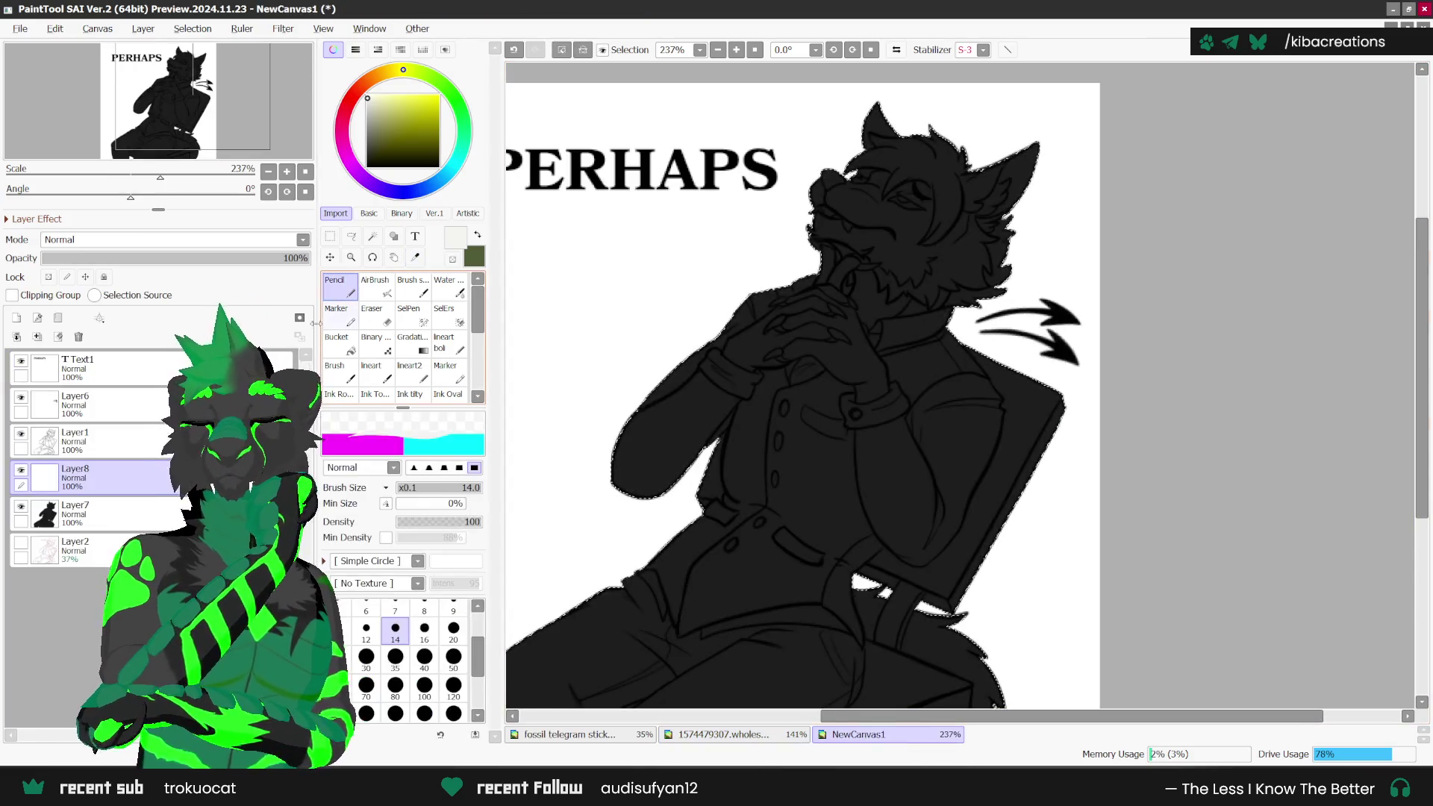
Step: Set Layer7 to 48% opacity, return to Layer8 with olive green active, and mirror the view
{"action": "left_click", "coordinate": [137, 518]}
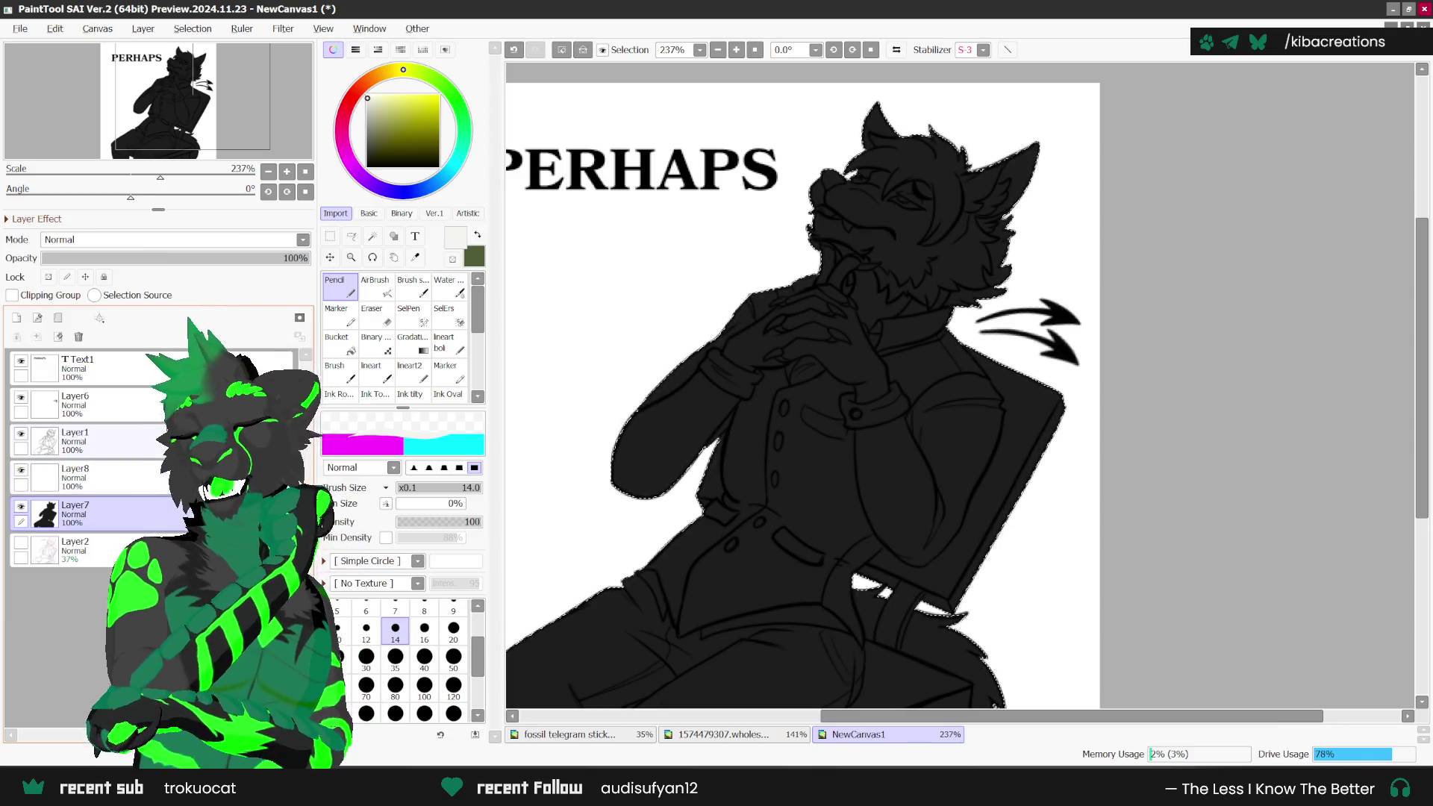
{"action": "left_click_drag", "start_coordinate": [295, 258], "coordinate": [171, 258]}
{"action": "left_click", "coordinate": [111, 478]}
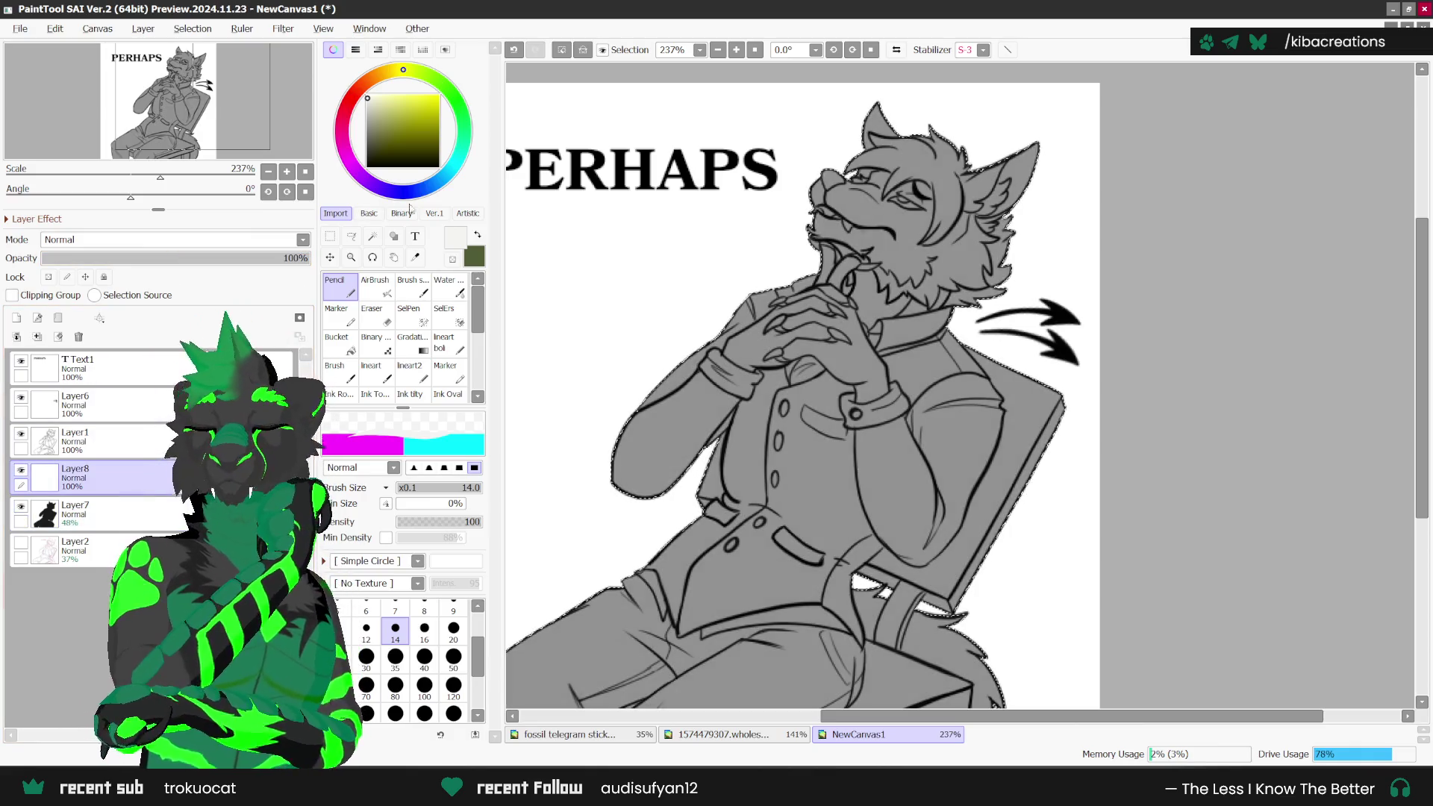
{"action": "key", "text": "x"}
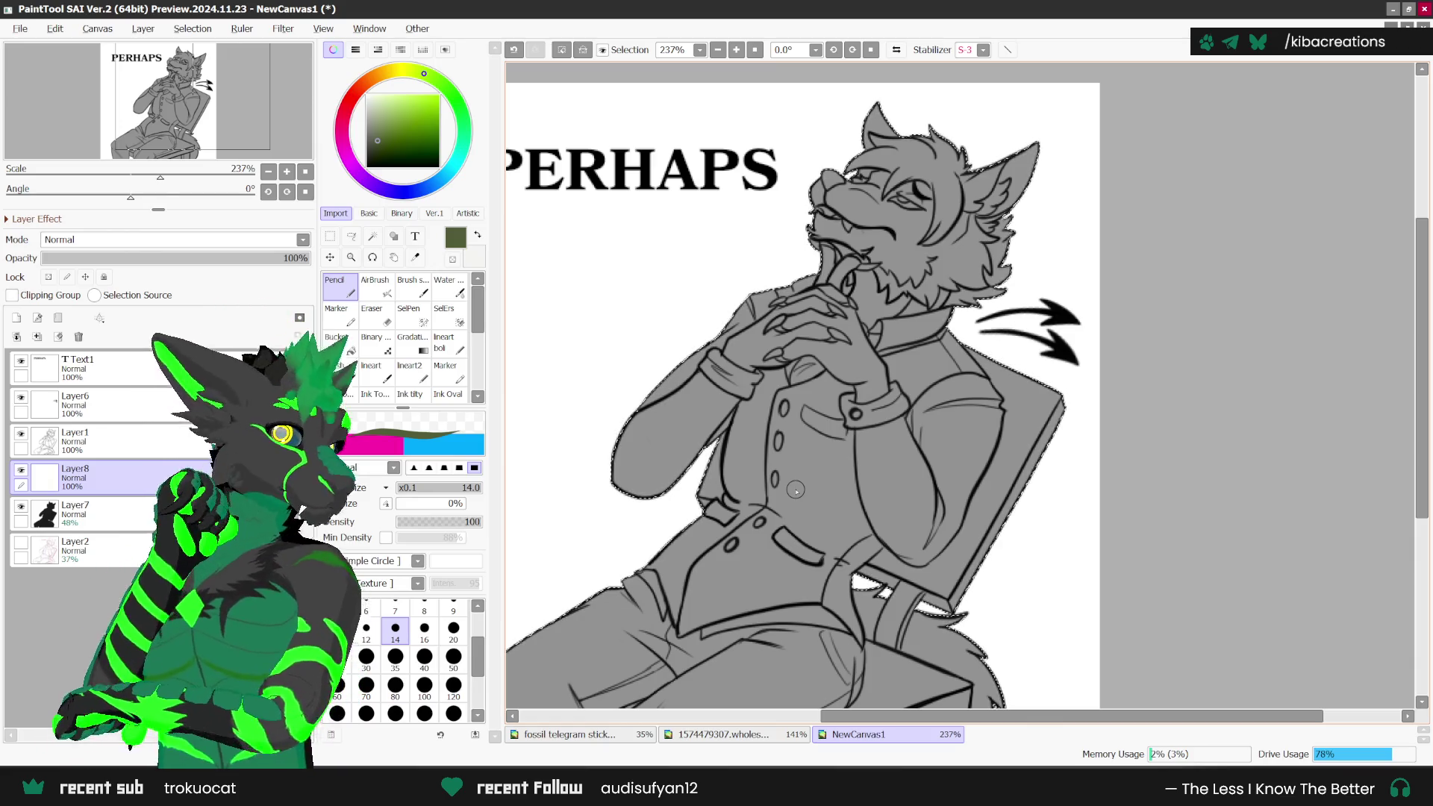
{"action": "key", "text": "h"}
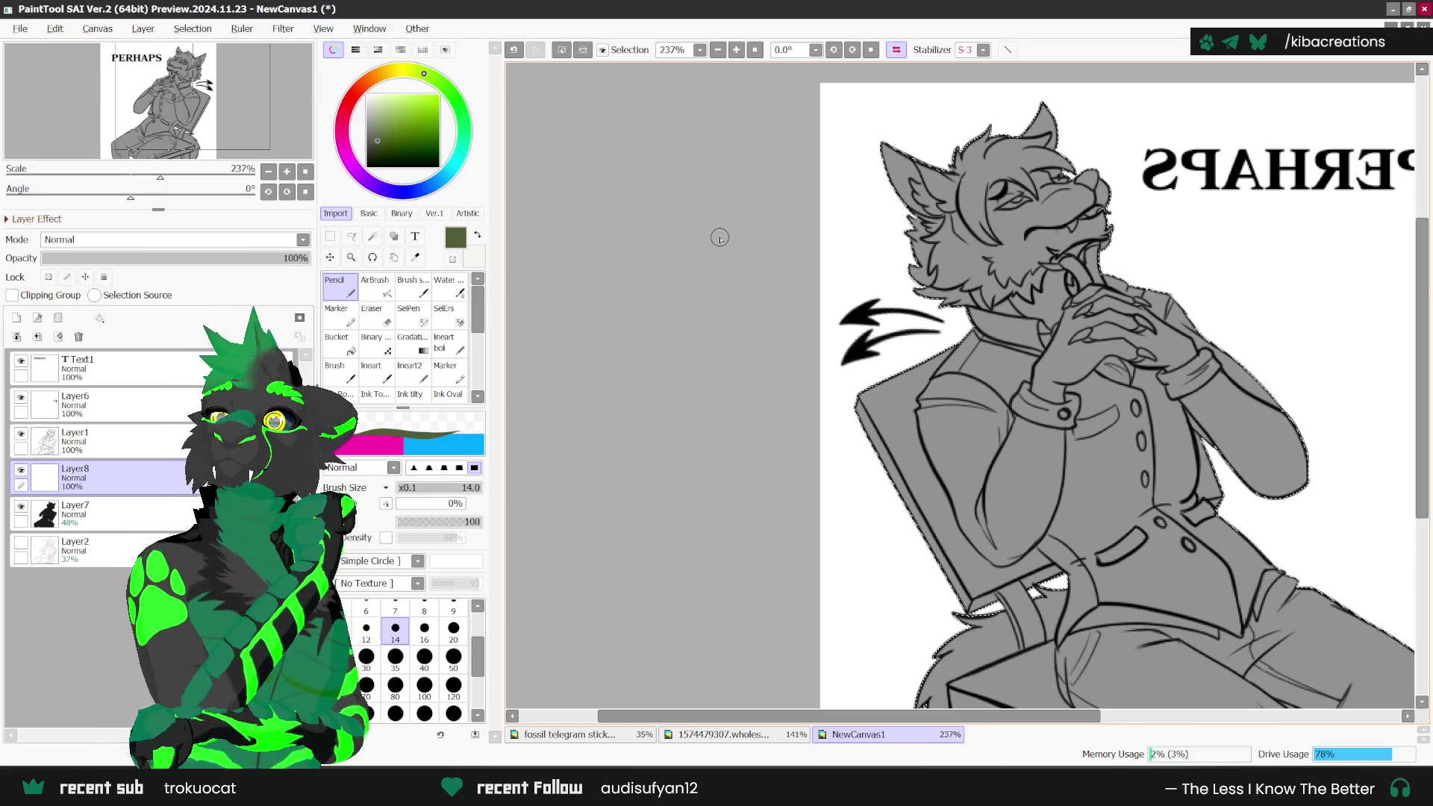
Step: Zoom in on the wolf's chest and hands, tilt the view 22.5°, and set the brush size to 7
{"action": "scroll", "coordinate": [721, 368], "scroll_direction": "up", "scroll_amount": 1}
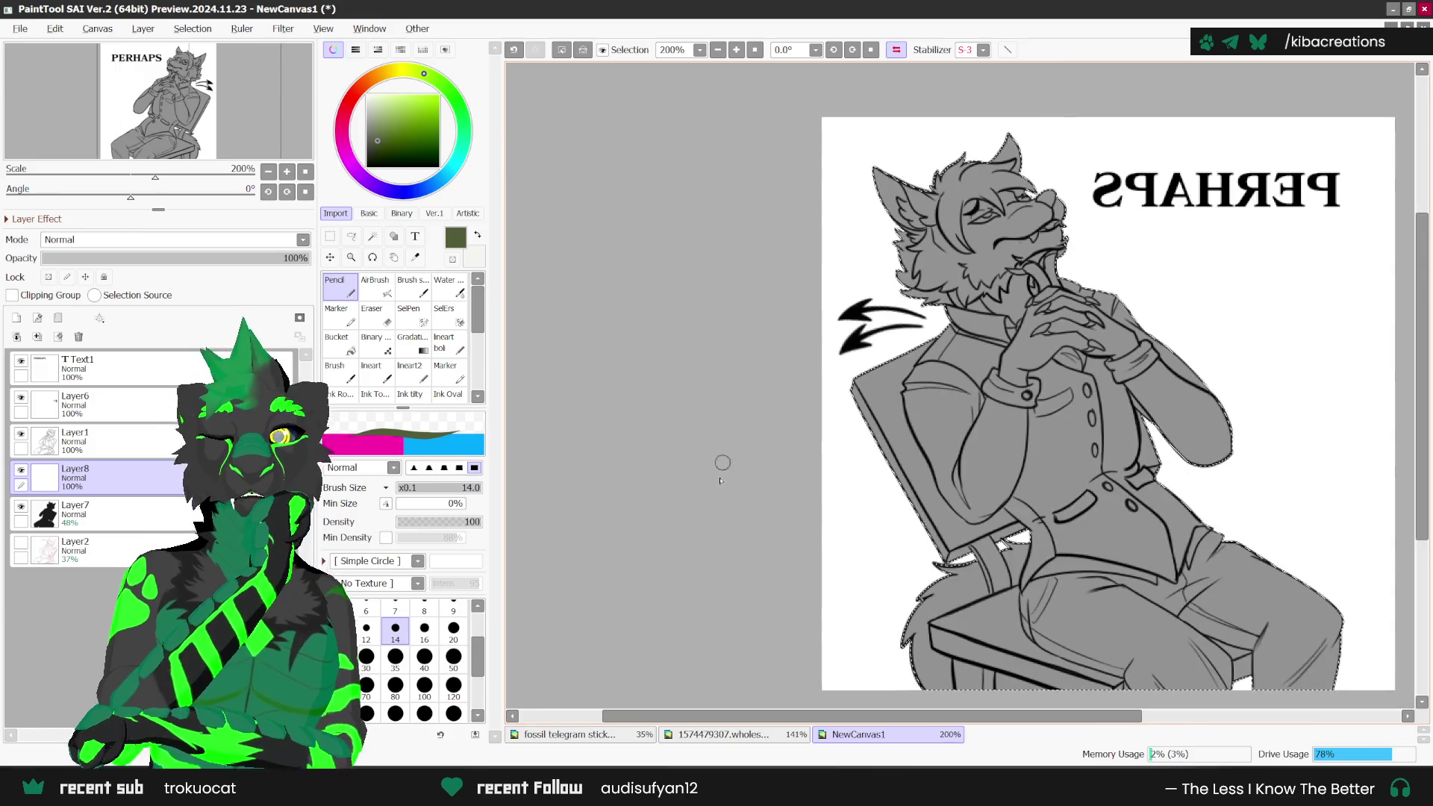
{"action": "scroll", "coordinate": [1169, 278], "scroll_direction": "up", "scroll_amount": 1}
{"action": "scroll", "coordinate": [867, 505], "scroll_direction": "up", "scroll_amount": 1}
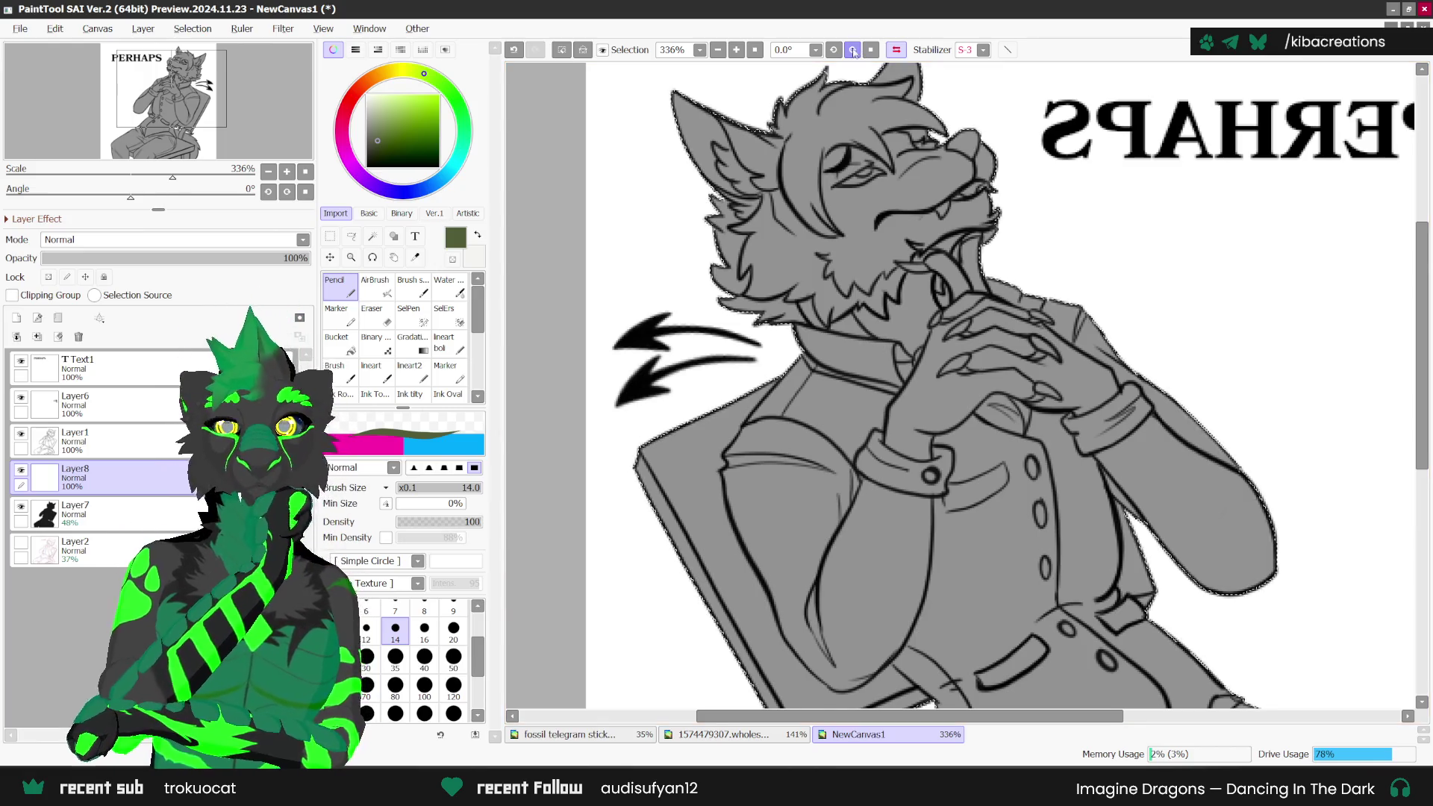
{"action": "left_click", "coordinate": [853, 50]}
{"action": "key", "text": "ctrl+plus"}
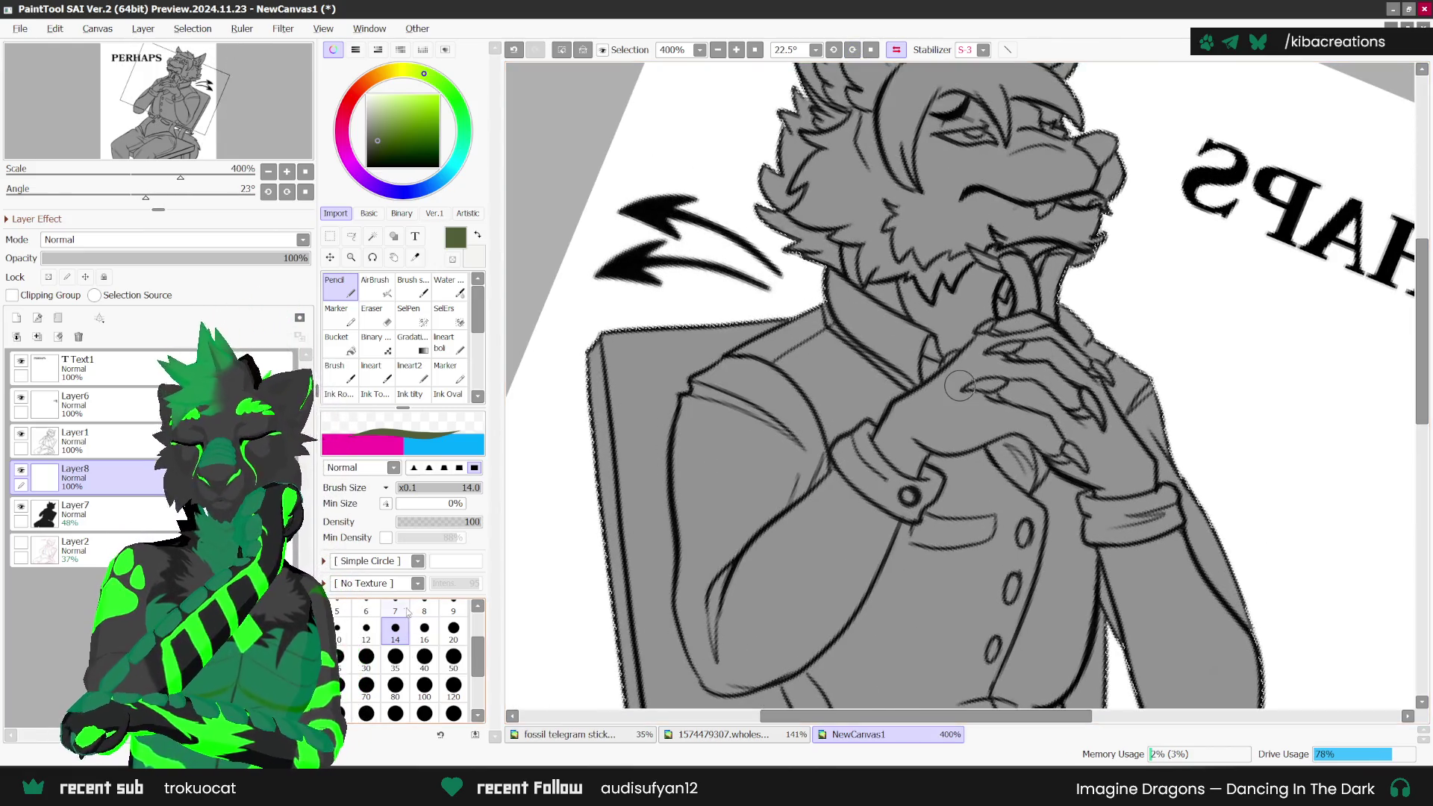
{"action": "left_click", "coordinate": [407, 612]}
{"action": "scroll", "coordinate": [843, 249], "scroll_direction": "up", "scroll_amount": 1}
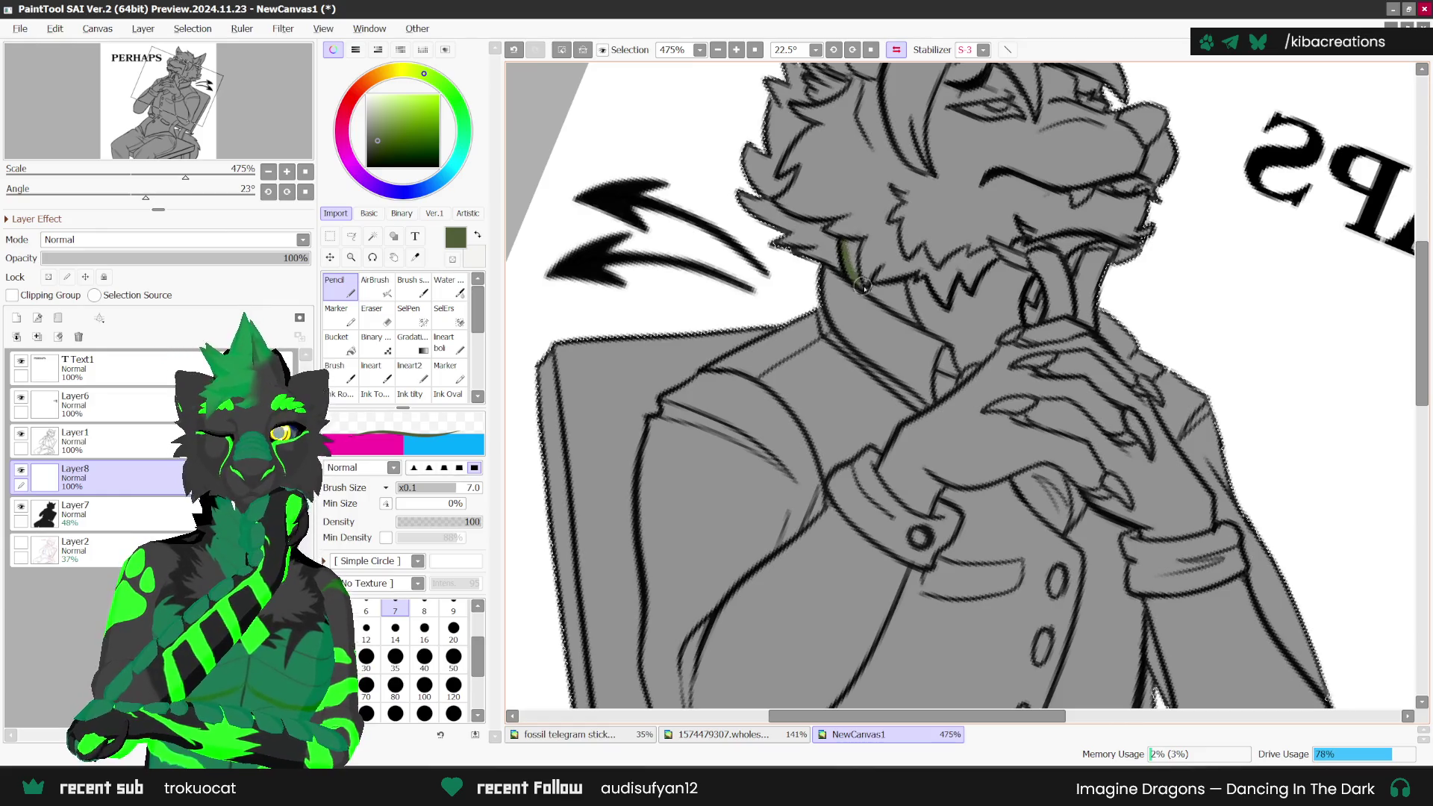
Step: Paint olive green along the neck, inside and over the ear, and down the cheek fur
{"action": "mouse_move", "coordinate": [862, 286]}
{"action": "left_mouse_down"}
{"action": "mouse_move", "coordinate": [963, 333]}
{"action": "mouse_move", "coordinate": [954, 344]}
{"action": "left_mouse_up"}
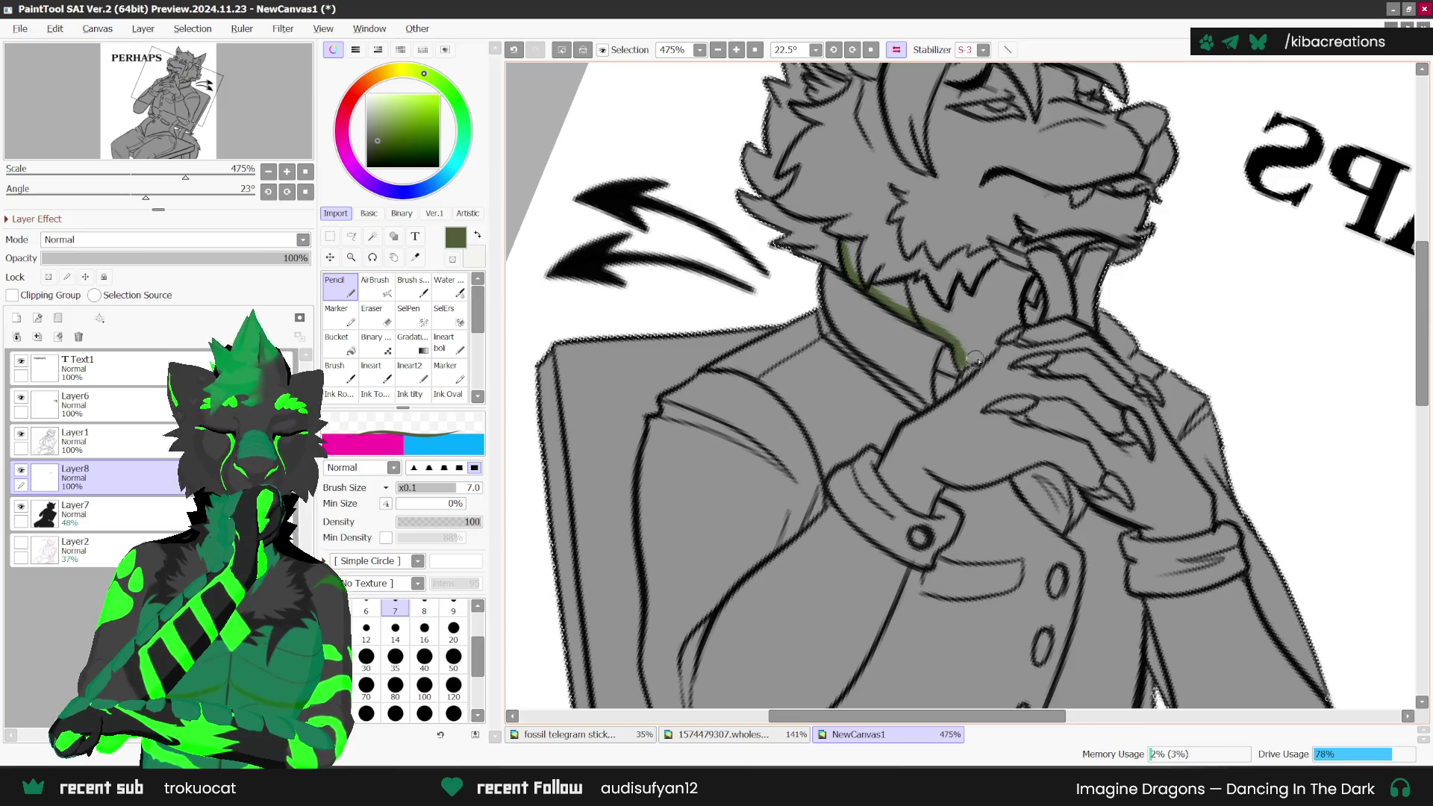
{"action": "left_click_drag", "start_coordinate": [991, 340], "coordinate": [1017, 321]}
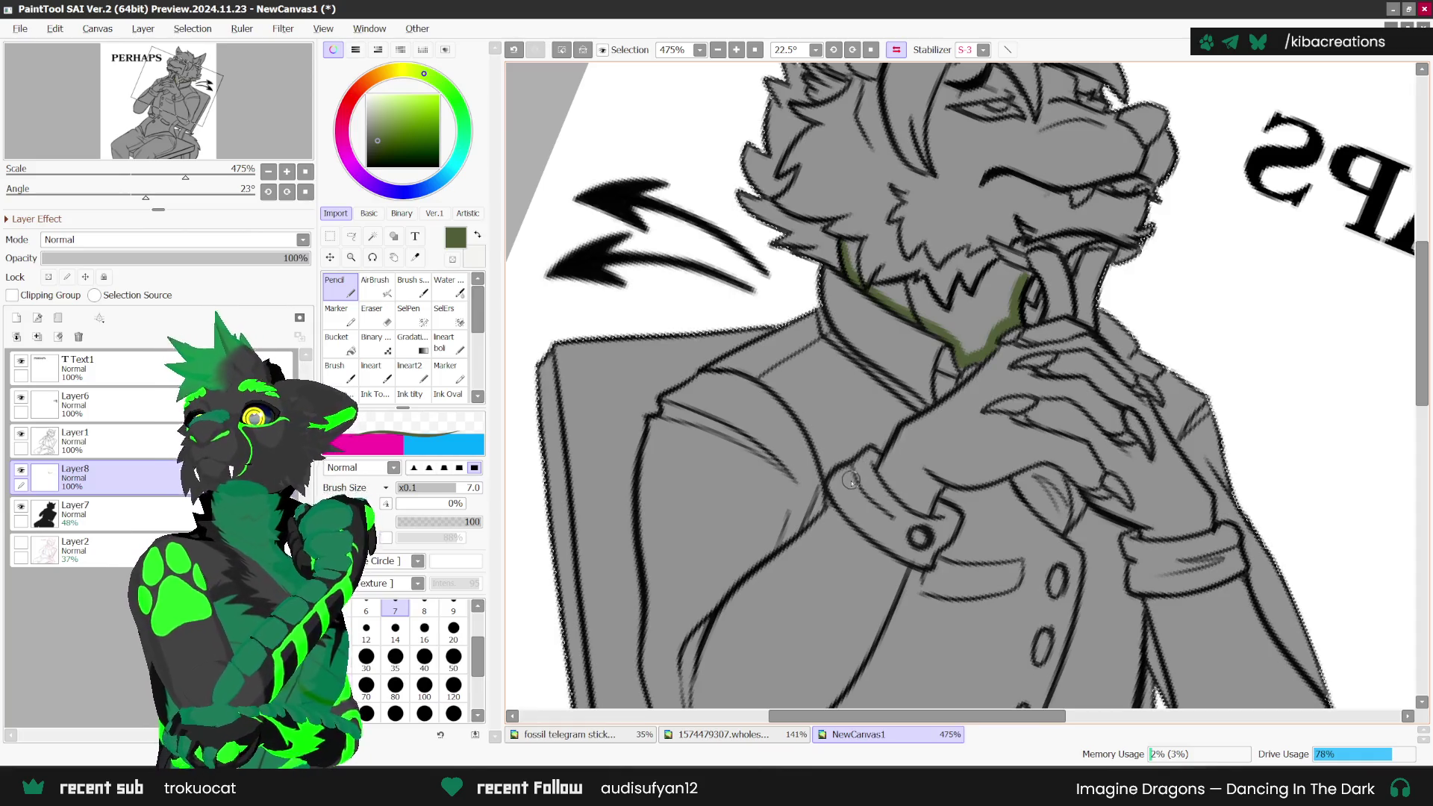
{"action": "scroll", "coordinate": [851, 237], "scroll_direction": "up", "scroll_amount": 1}
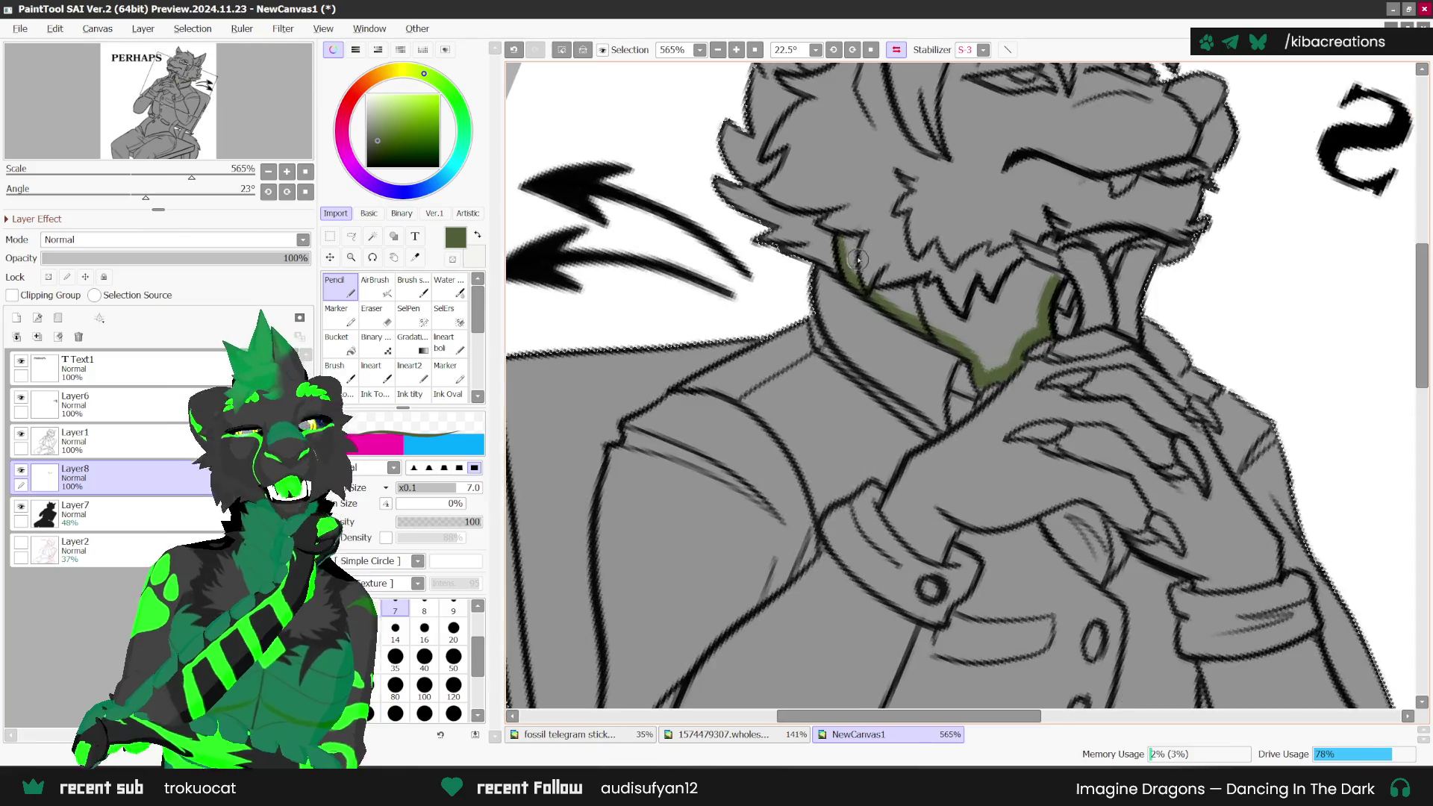
{"action": "scroll", "coordinate": [848, 256], "scroll_direction": "down", "scroll_amount": 5}
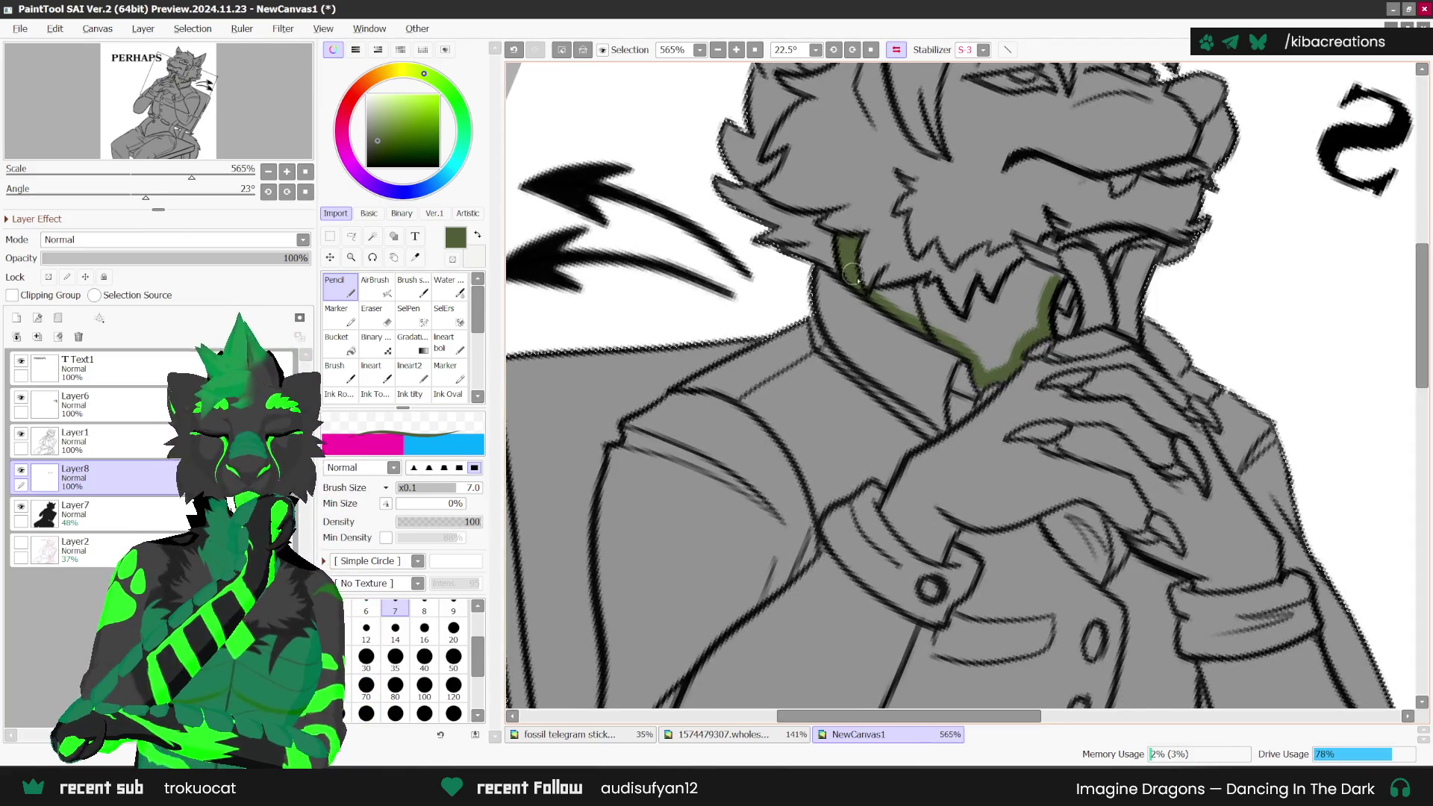
{"action": "scroll", "coordinate": [858, 188], "scroll_direction": "up", "scroll_amount": 1}
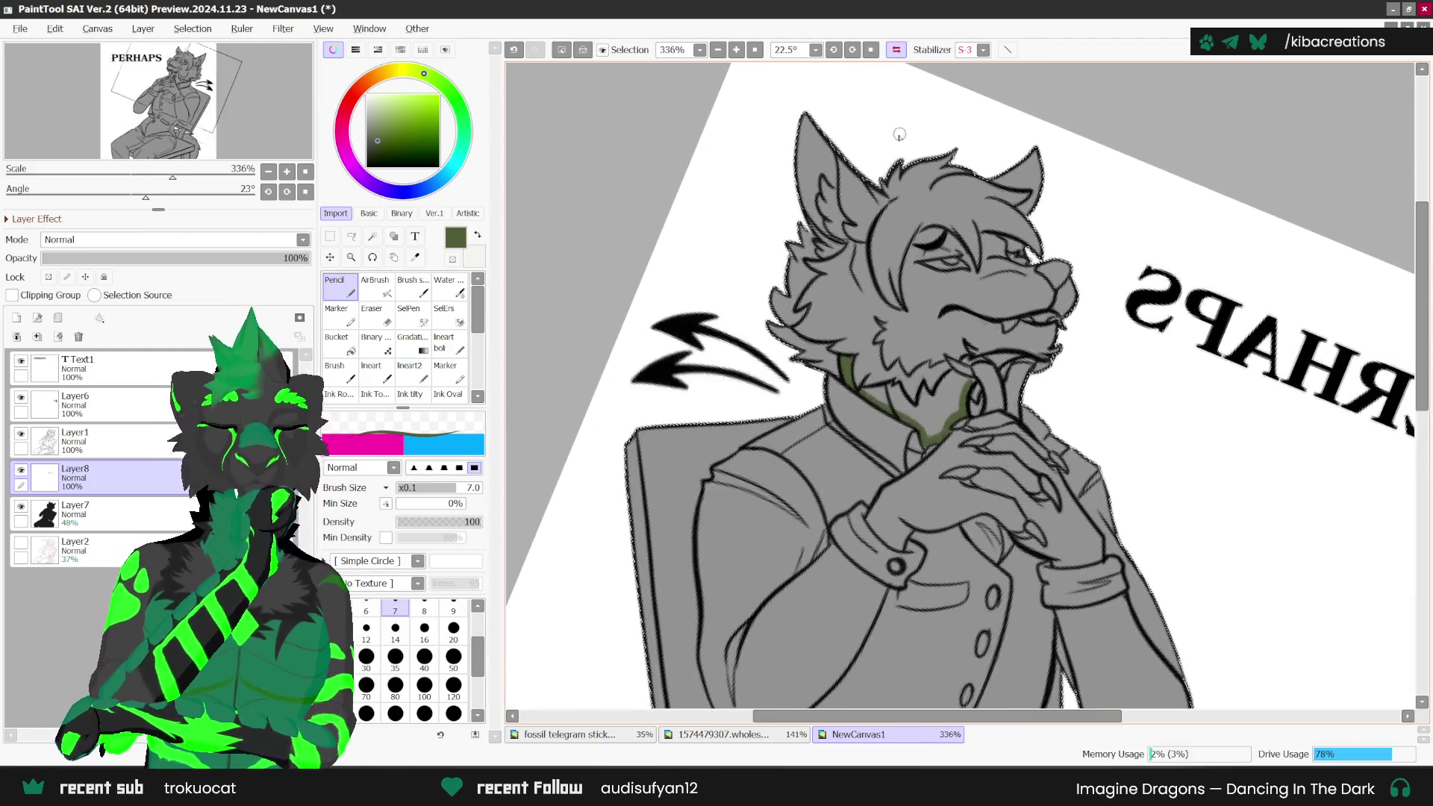
{"action": "scroll", "coordinate": [828, 185], "scroll_direction": "up", "scroll_amount": 3}
{"action": "scroll", "coordinate": [817, 183], "scroll_direction": "up", "scroll_amount": 1}
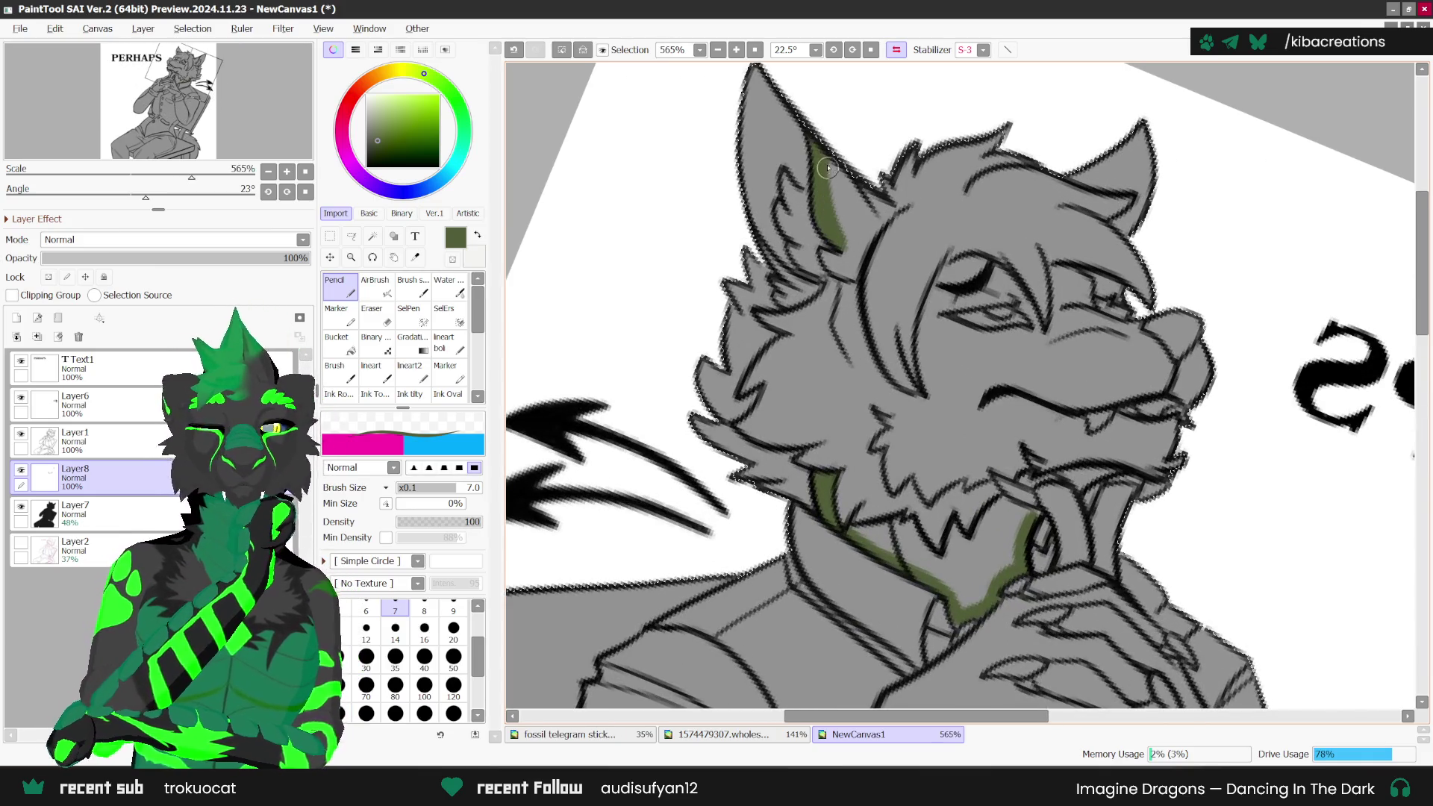
{"action": "left_click_drag", "start_coordinate": [890, 206], "coordinate": [870, 232]}
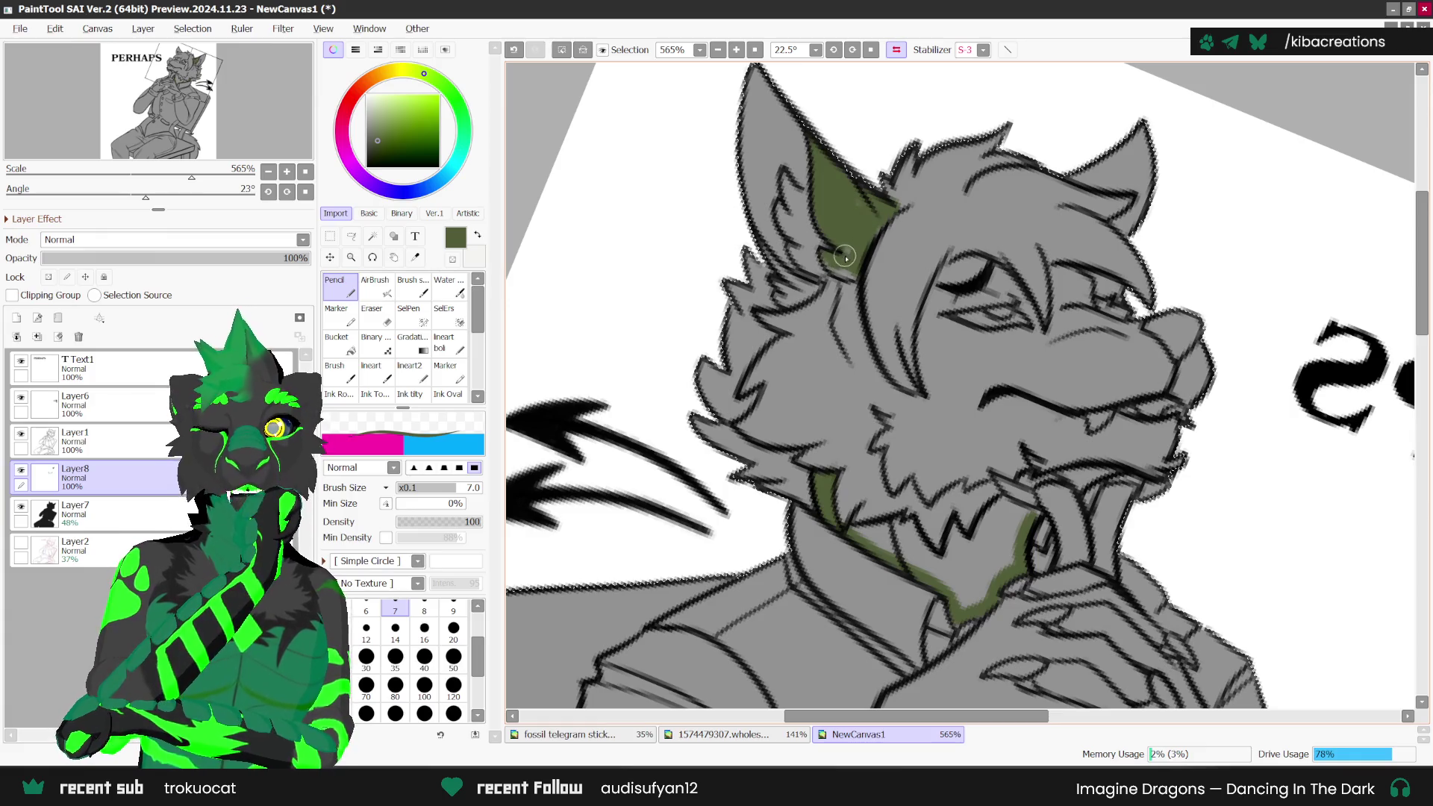
{"action": "mouse_move", "coordinate": [853, 254]}
{"action": "left_mouse_down"}
{"action": "mouse_move", "coordinate": [870, 235]}
{"action": "mouse_move", "coordinate": [860, 312]}
{"action": "left_mouse_up"}
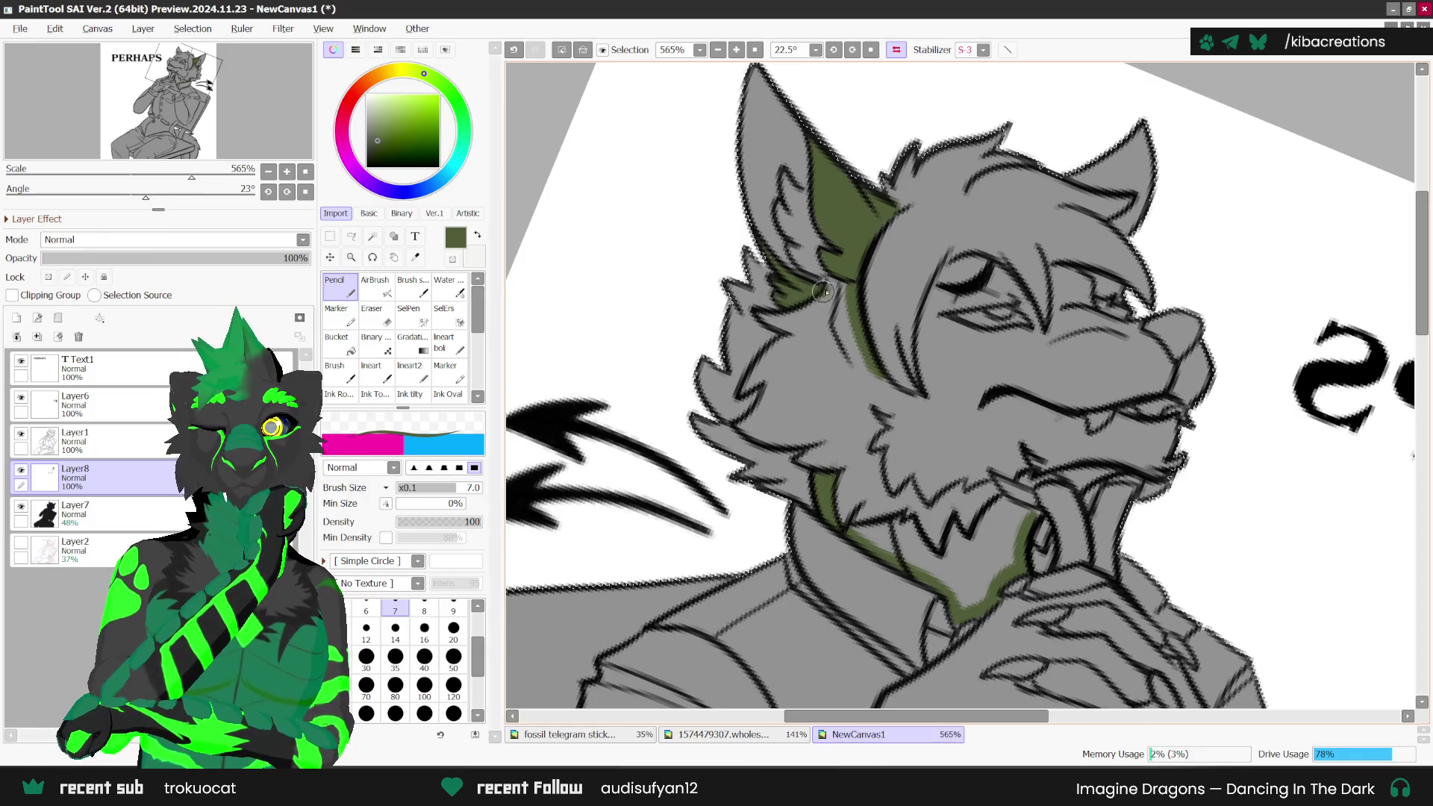
{"action": "mouse_move", "coordinate": [758, 310]}
{"action": "left_mouse_down"}
{"action": "mouse_move", "coordinate": [793, 330]}
{"action": "mouse_move", "coordinate": [750, 323]}
{"action": "mouse_move", "coordinate": [747, 388]}
{"action": "left_mouse_up"}
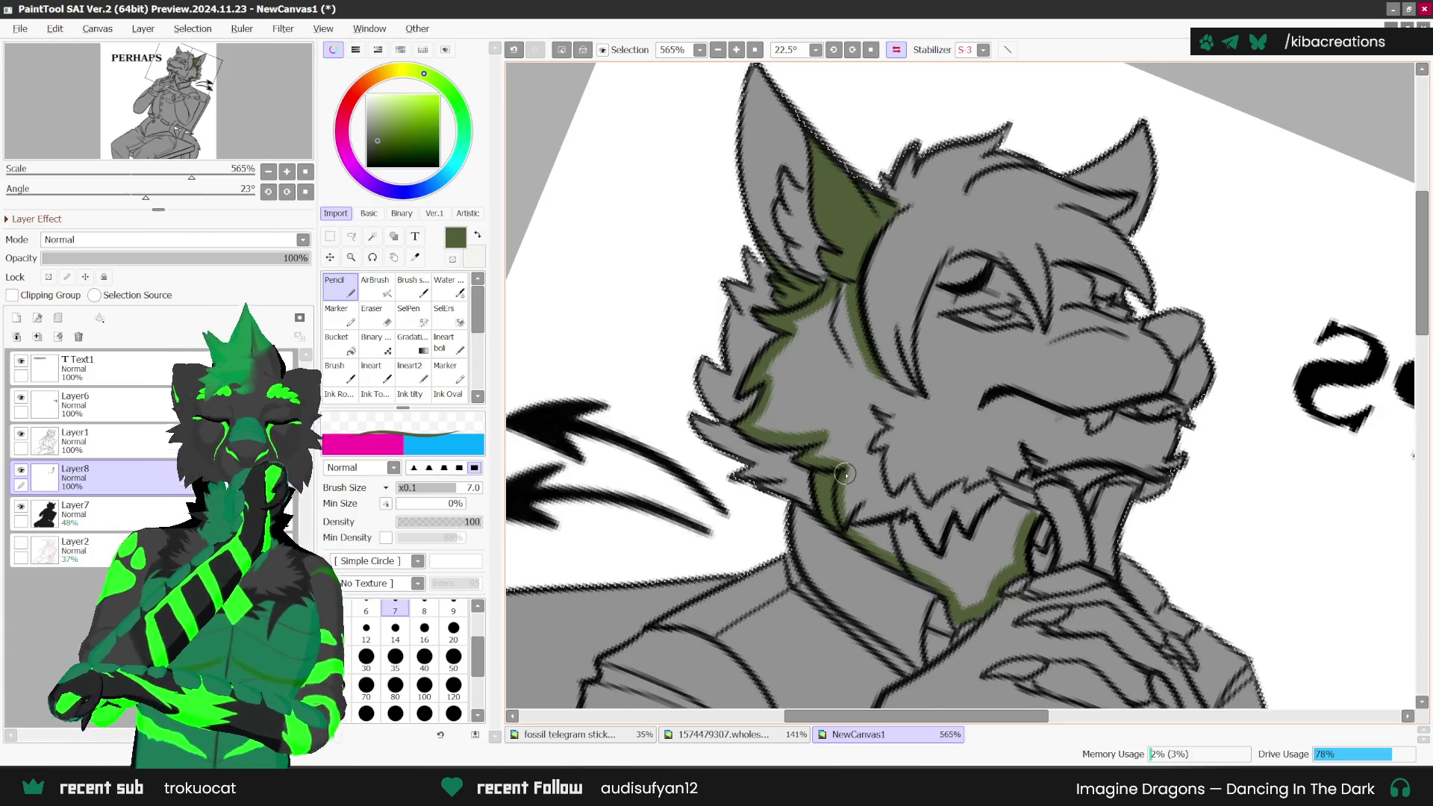
Step: Paint olive green under, above and inside the eye, darkening its outer corner and edge
{"action": "scroll", "coordinate": [845, 474], "scroll_direction": "down", "scroll_amount": 3}
{"action": "scroll", "coordinate": [883, 424], "scroll_direction": "up", "scroll_amount": 3}
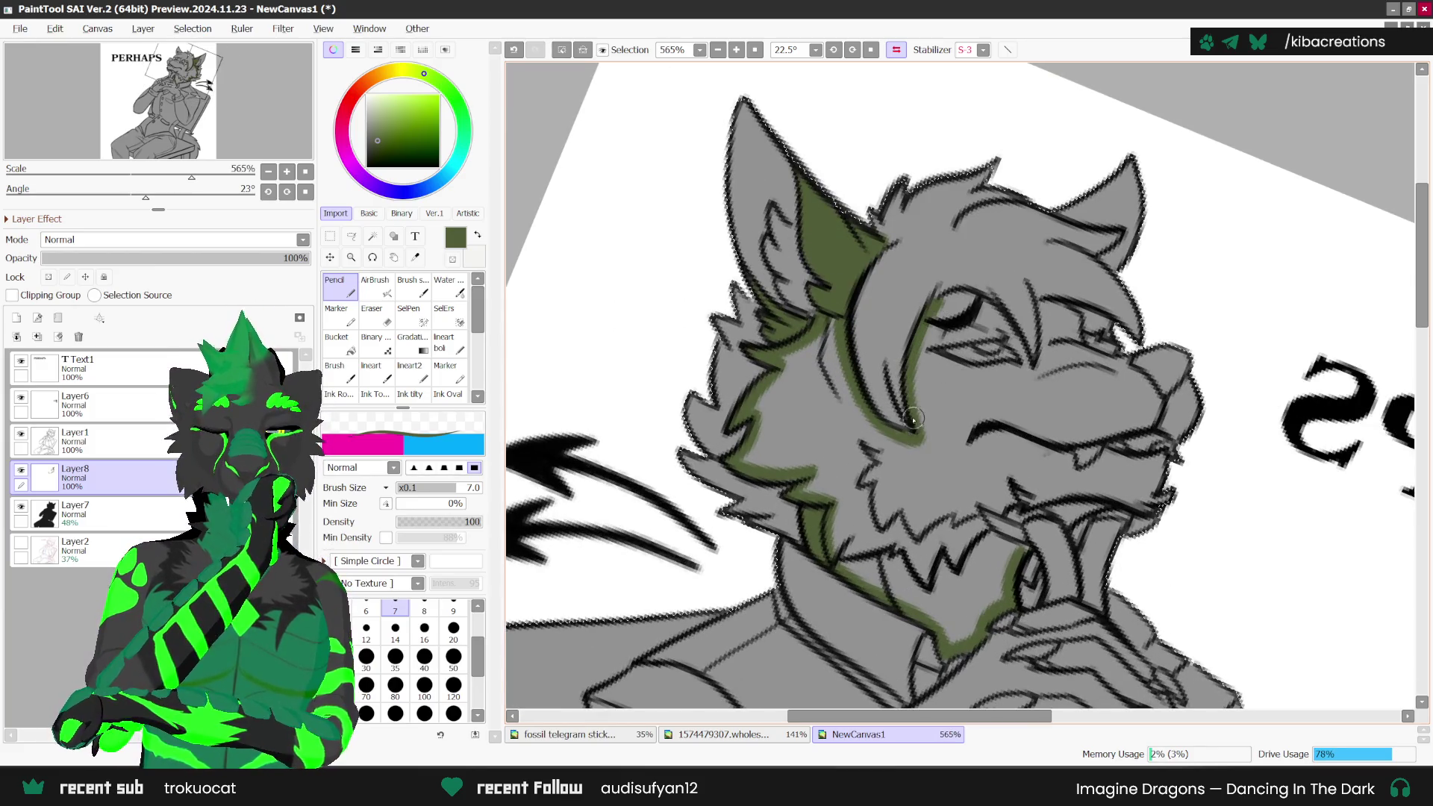
{"action": "scroll", "coordinate": [913, 419], "scroll_direction": "down", "scroll_amount": 3}
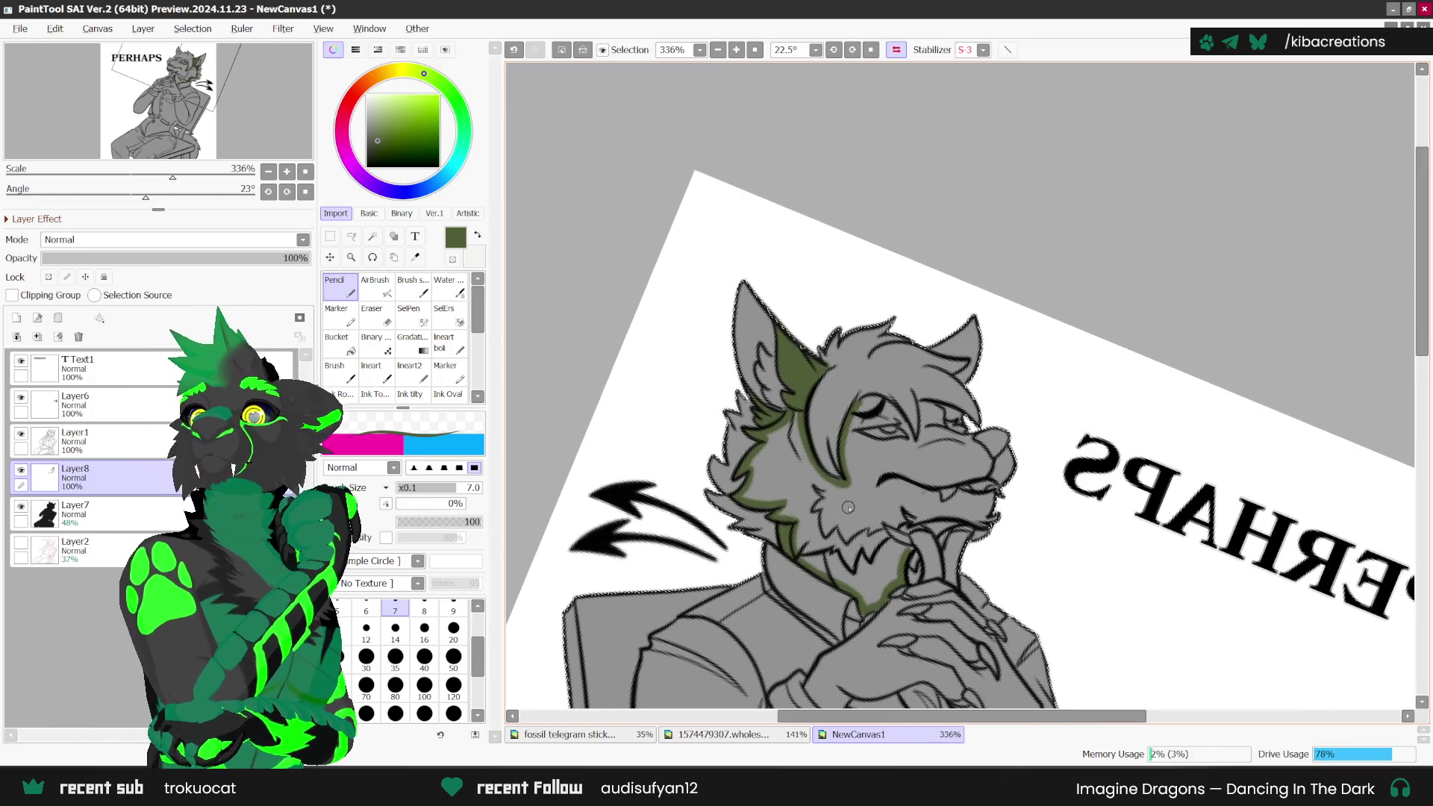
{"action": "scroll", "coordinate": [858, 437], "scroll_direction": "up", "scroll_amount": 3}
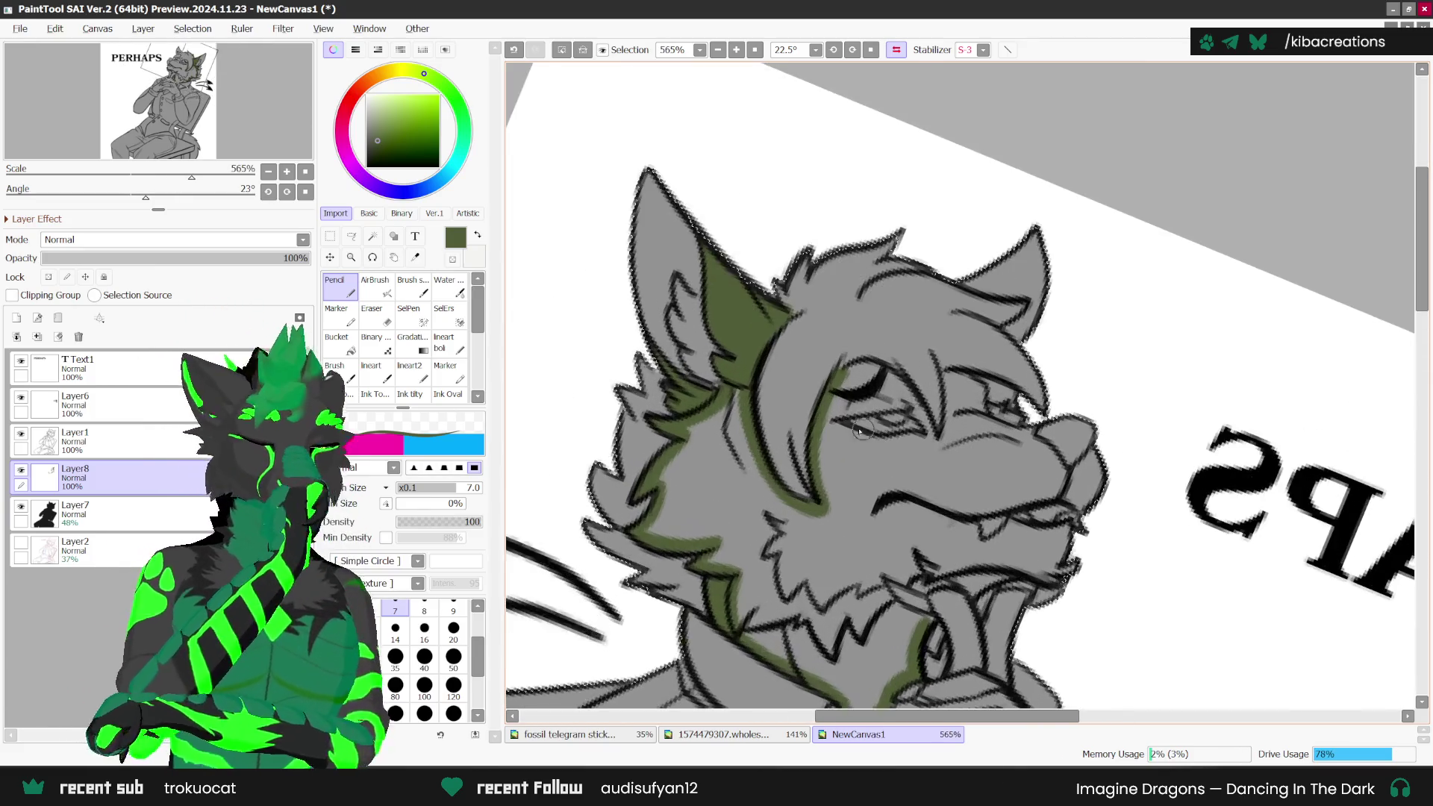
{"action": "scroll", "coordinate": [862, 431], "scroll_direction": "up", "scroll_amount": 1}
{"action": "mouse_move", "coordinate": [813, 418]}
{"action": "left_mouse_down"}
{"action": "mouse_move", "coordinate": [914, 395]}
{"action": "mouse_move", "coordinate": [853, 432]}
{"action": "left_mouse_up"}
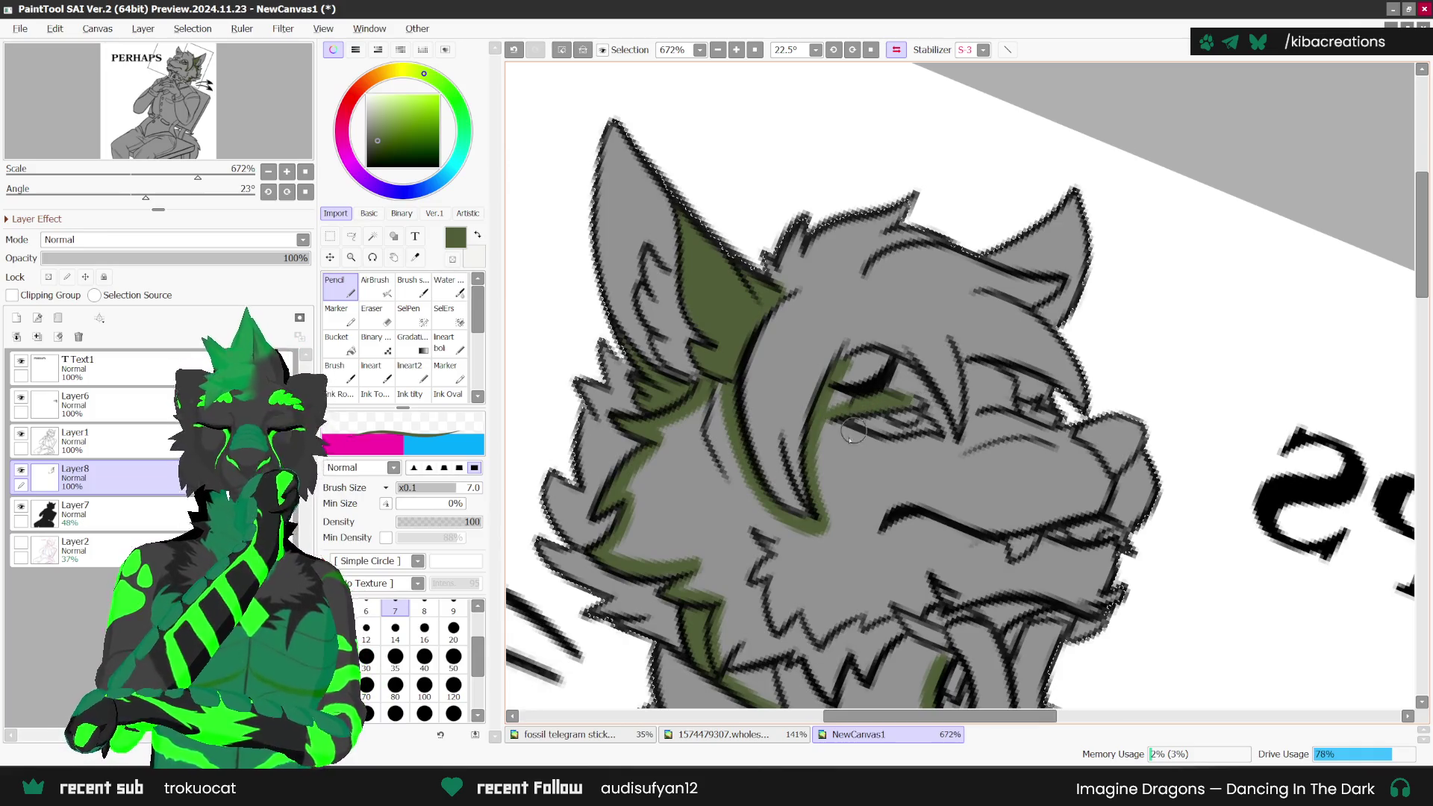
{"action": "left_click_drag", "start_coordinate": [870, 377], "coordinate": [839, 390]}
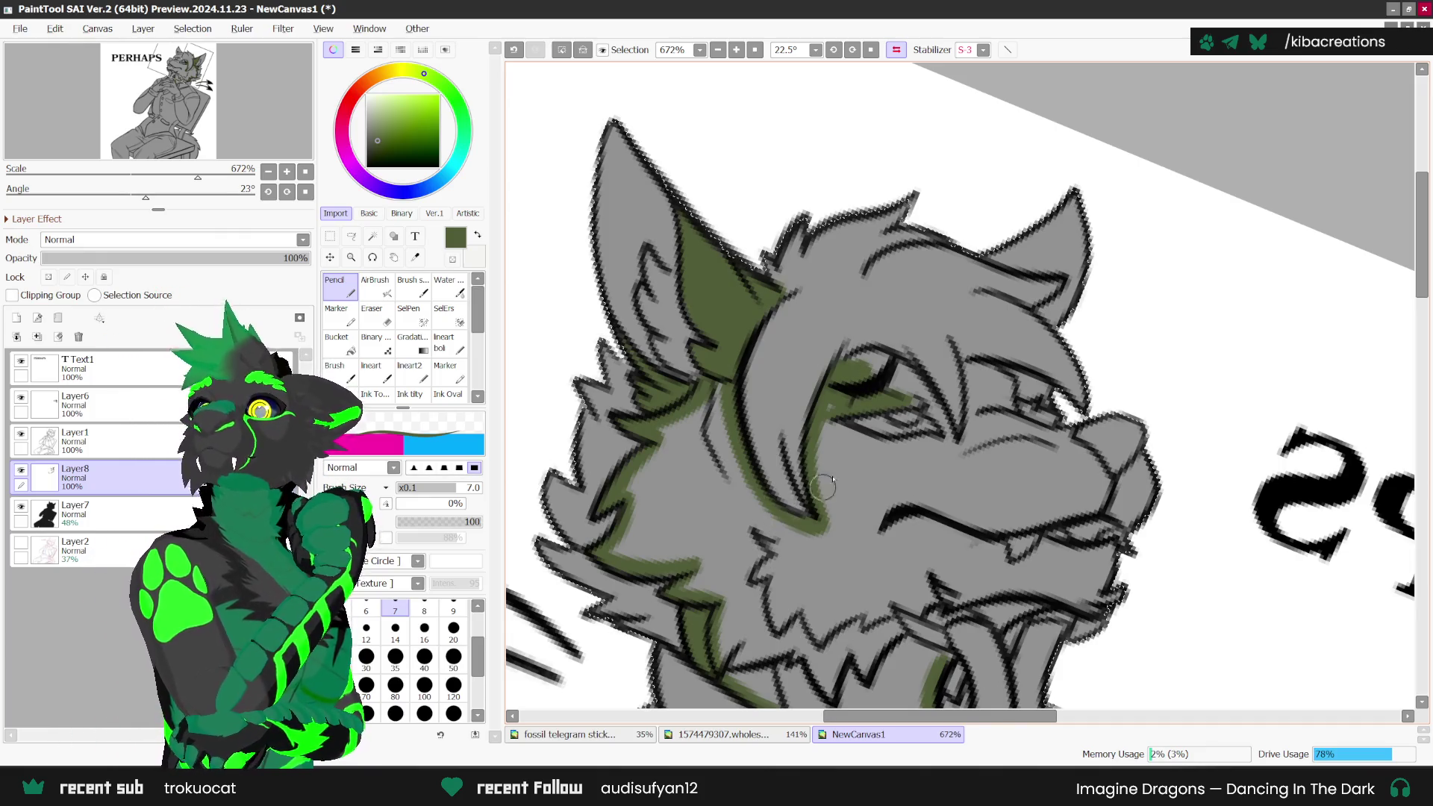
{"action": "scroll", "coordinate": [864, 400], "scroll_direction": "up", "scroll_amount": 1}
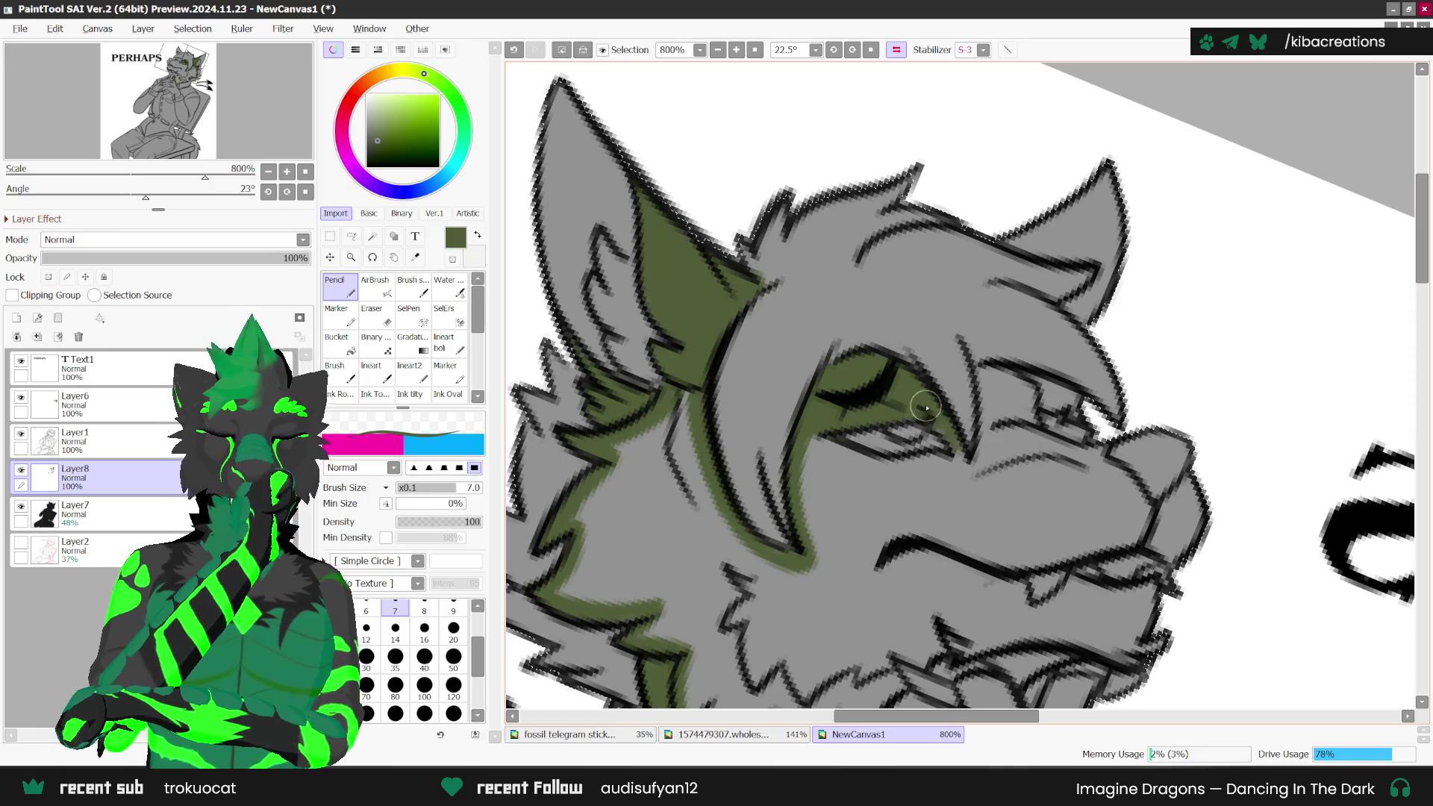
{"action": "left_click_drag", "start_coordinate": [957, 447], "coordinate": [976, 473]}
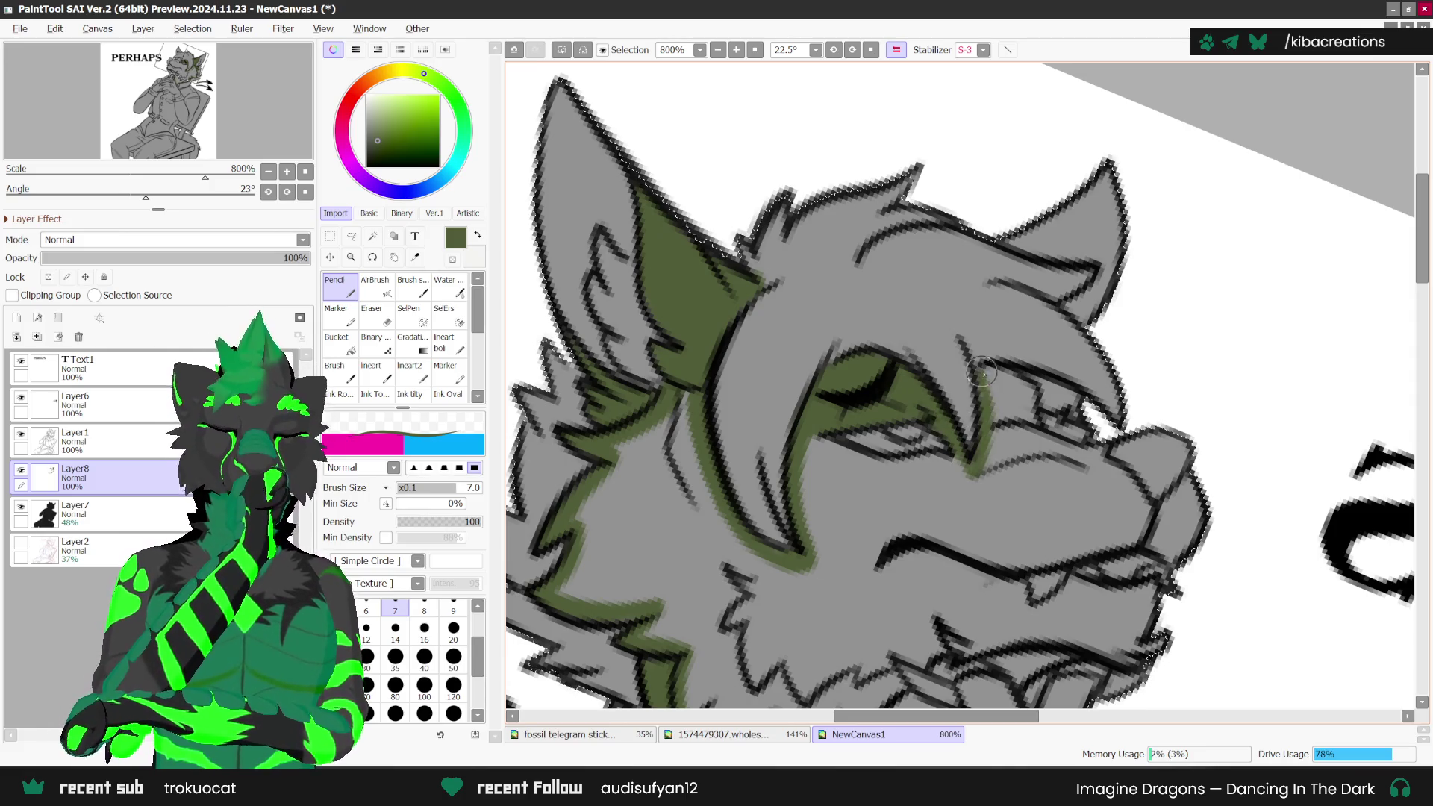
{"action": "left_click_drag", "start_coordinate": [982, 373], "coordinate": [984, 455]}
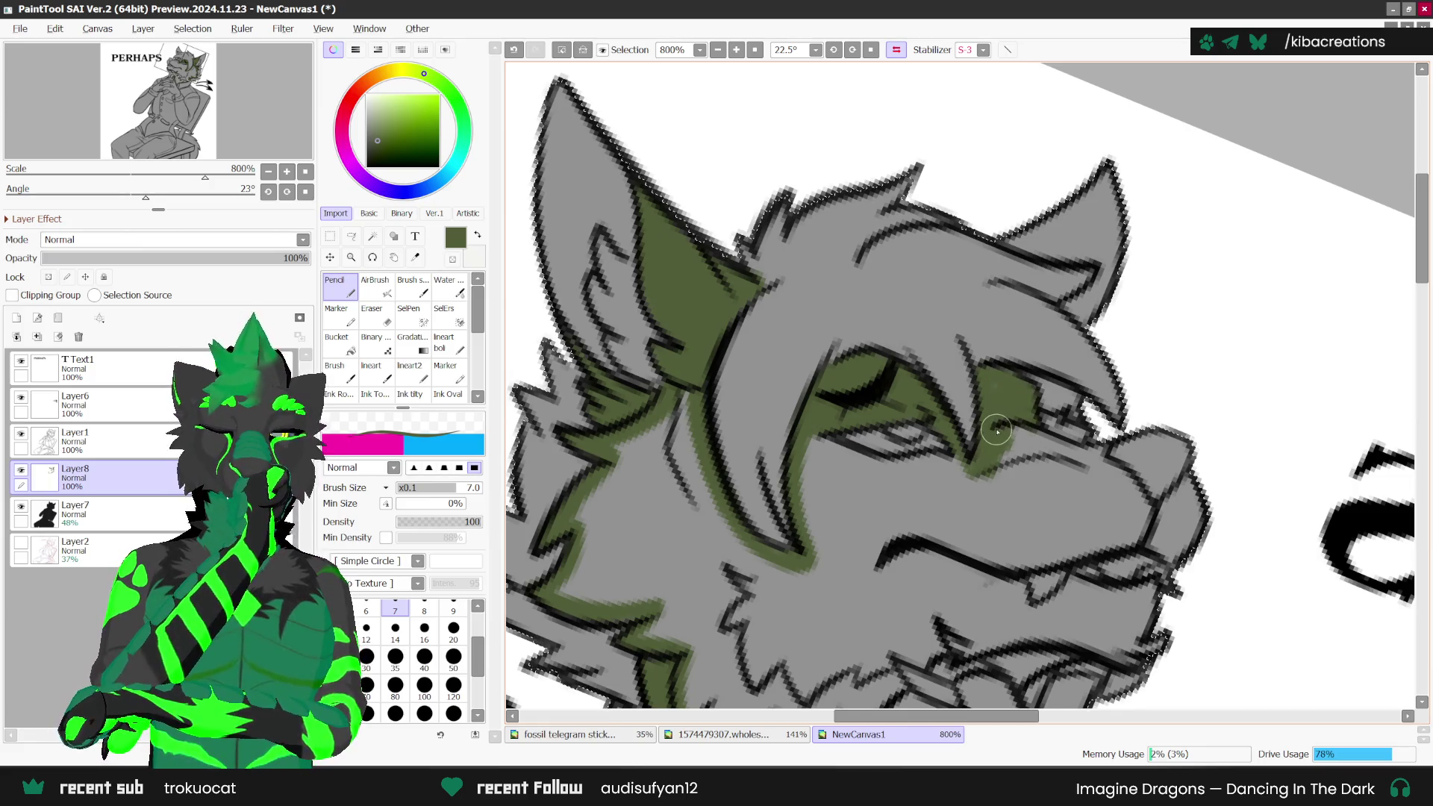
Step: Reset the view rotation to upright, then tilt it to a comfortable painting angle
{"action": "scroll", "coordinate": [970, 261], "scroll_direction": "down", "scroll_amount": 1}
{"action": "left_click", "coordinate": [834, 50]}
{"action": "left_click_drag", "start_coordinate": [895, 374], "coordinate": [883, 545]}
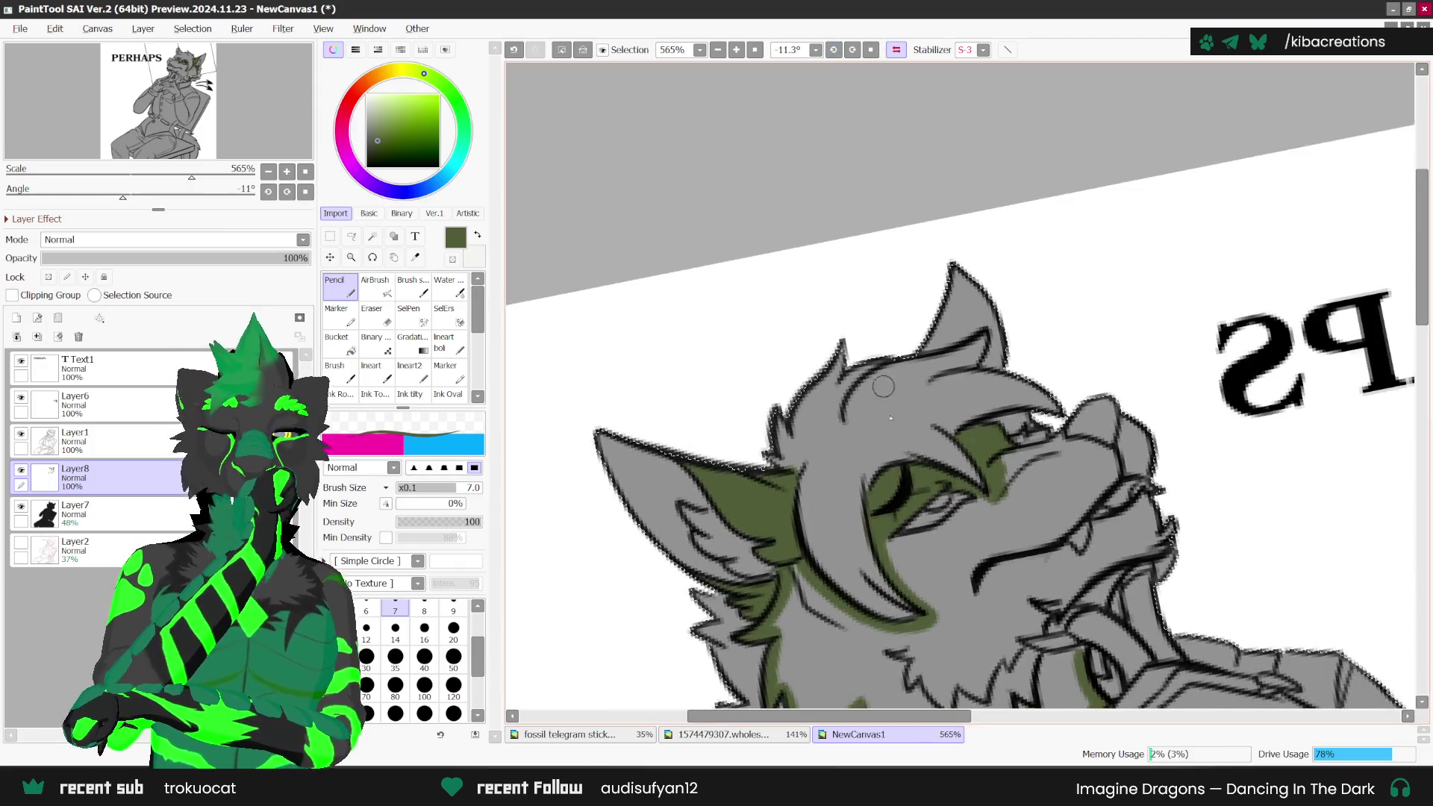
Step: Mirror and straighten the view, then paint green over the muzzle's left edge and upper area
{"action": "scroll", "coordinate": [883, 544], "scroll_direction": "up", "scroll_amount": 1}
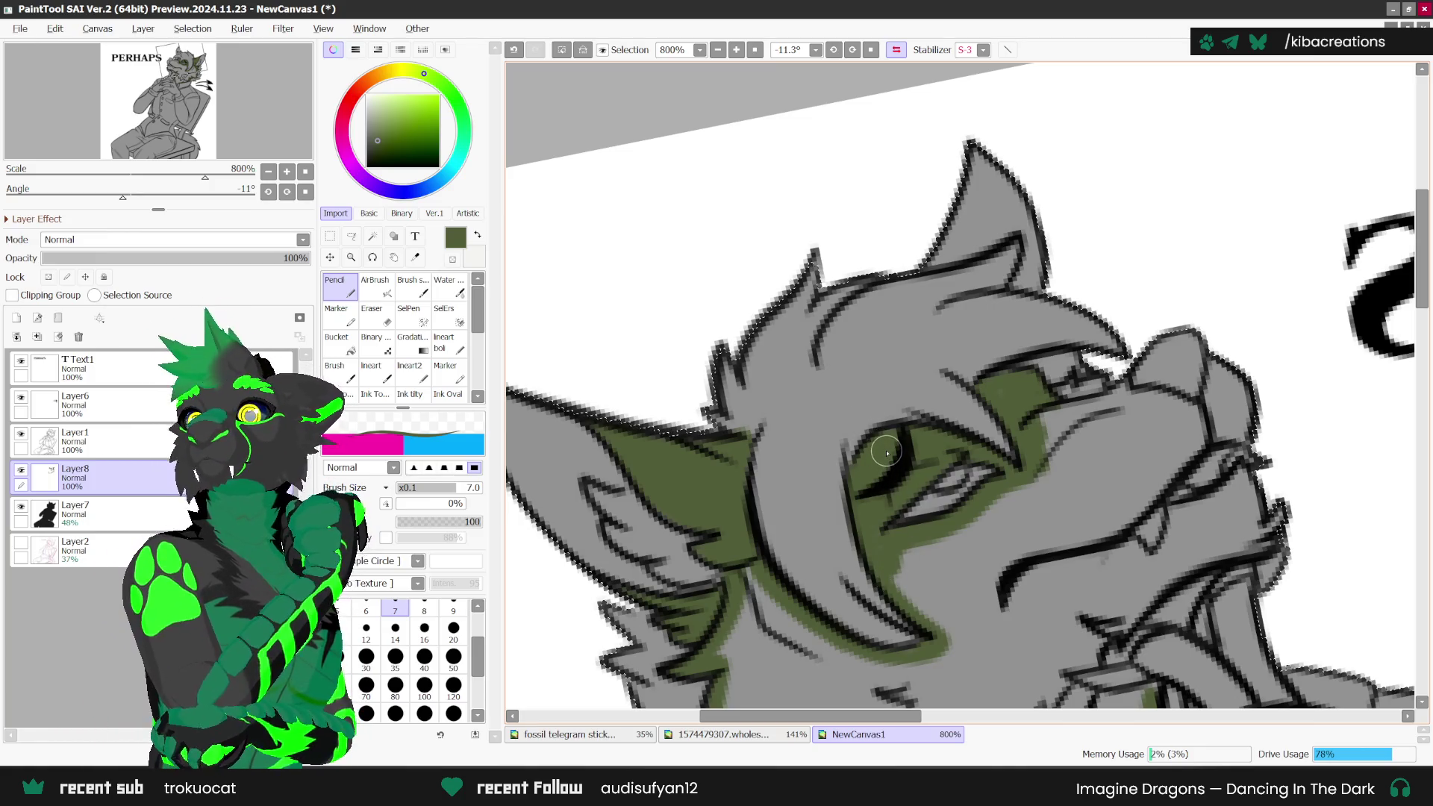
{"action": "key", "text": "h"}
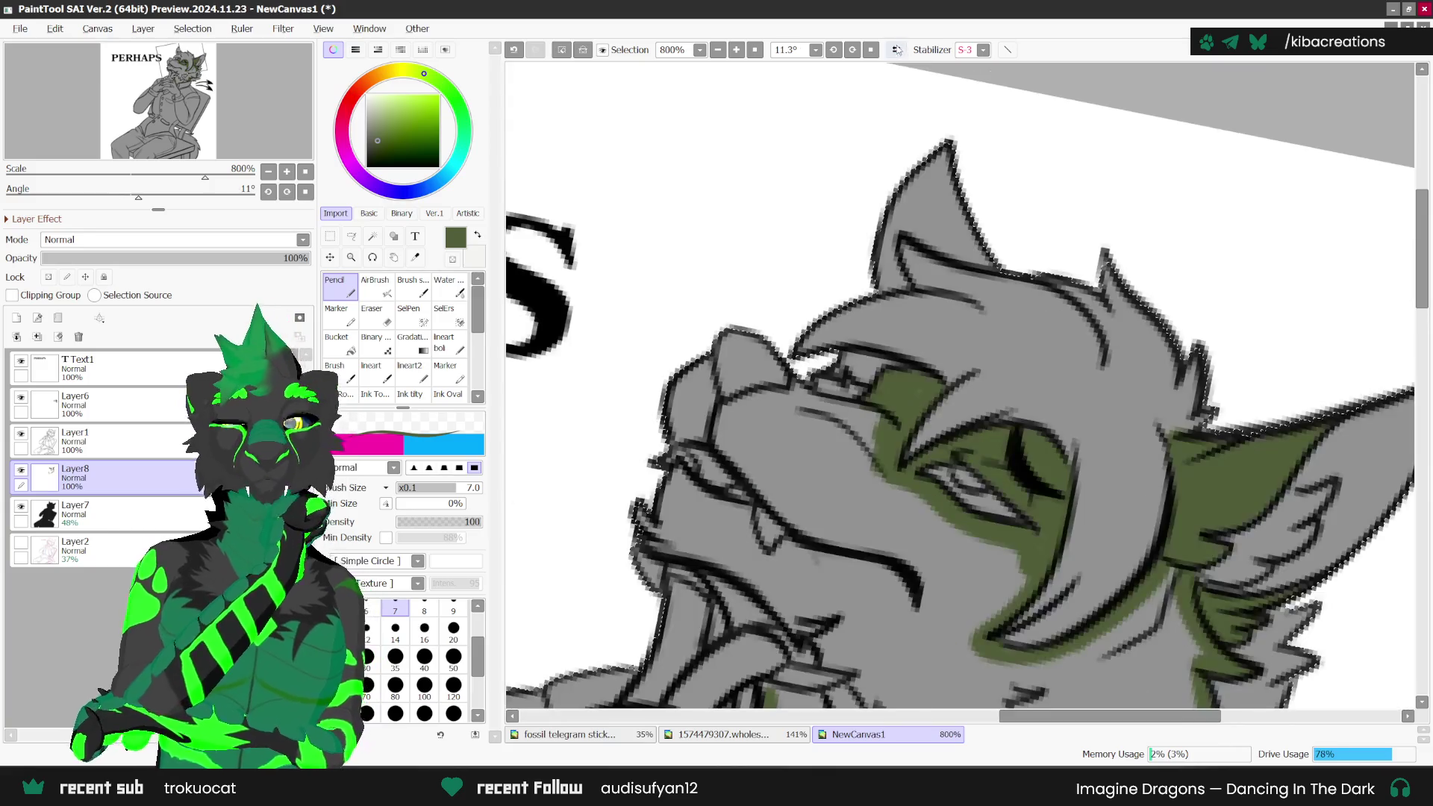
{"action": "key", "text": "Home"}
{"action": "scroll", "coordinate": [926, 409], "scroll_direction": "up", "scroll_amount": 2}
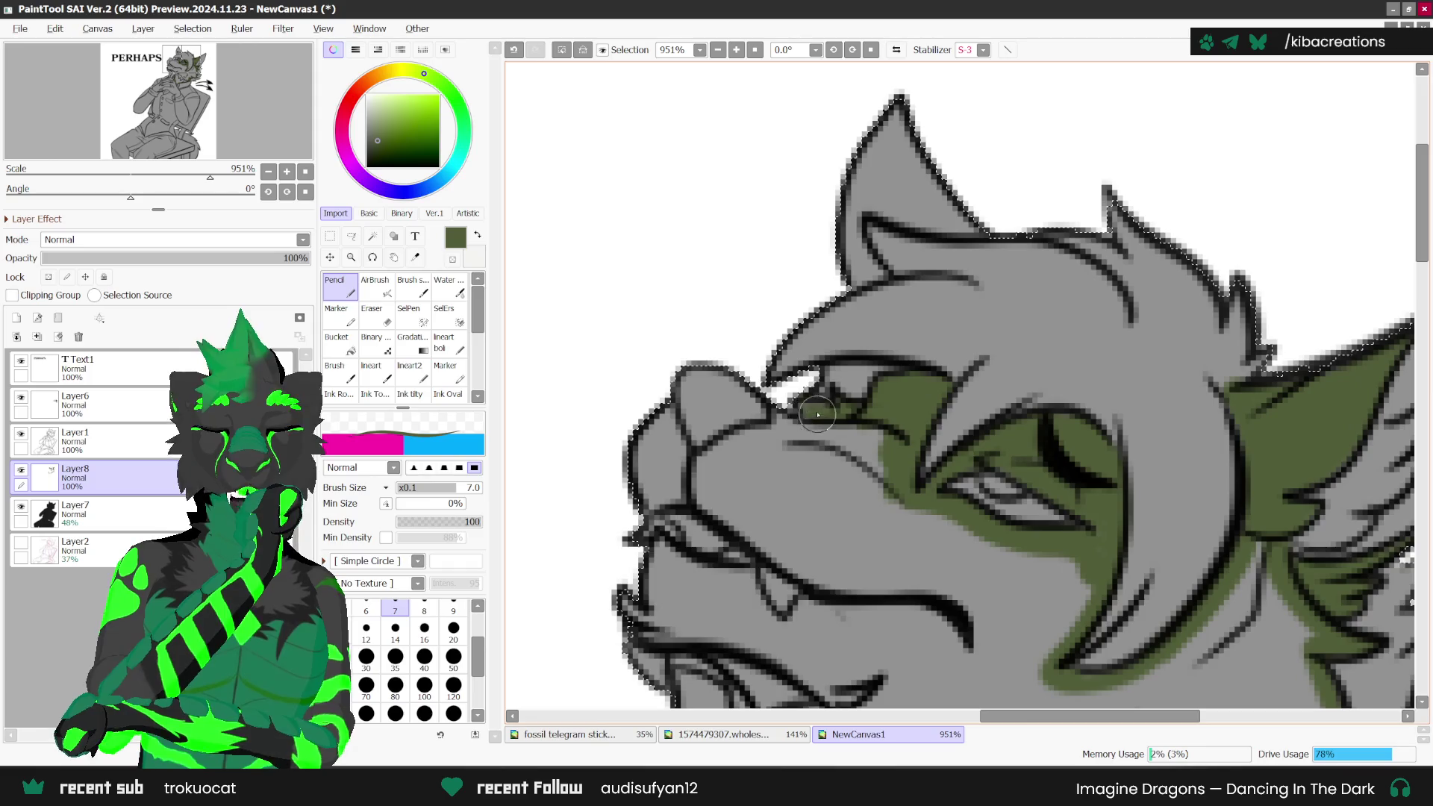
{"action": "mouse_move", "coordinate": [674, 407]}
{"action": "left_mouse_down"}
{"action": "mouse_move", "coordinate": [683, 449]}
{"action": "mouse_move", "coordinate": [754, 429]}
{"action": "mouse_move", "coordinate": [695, 473]}
{"action": "mouse_move", "coordinate": [642, 457]}
{"action": "left_mouse_up"}
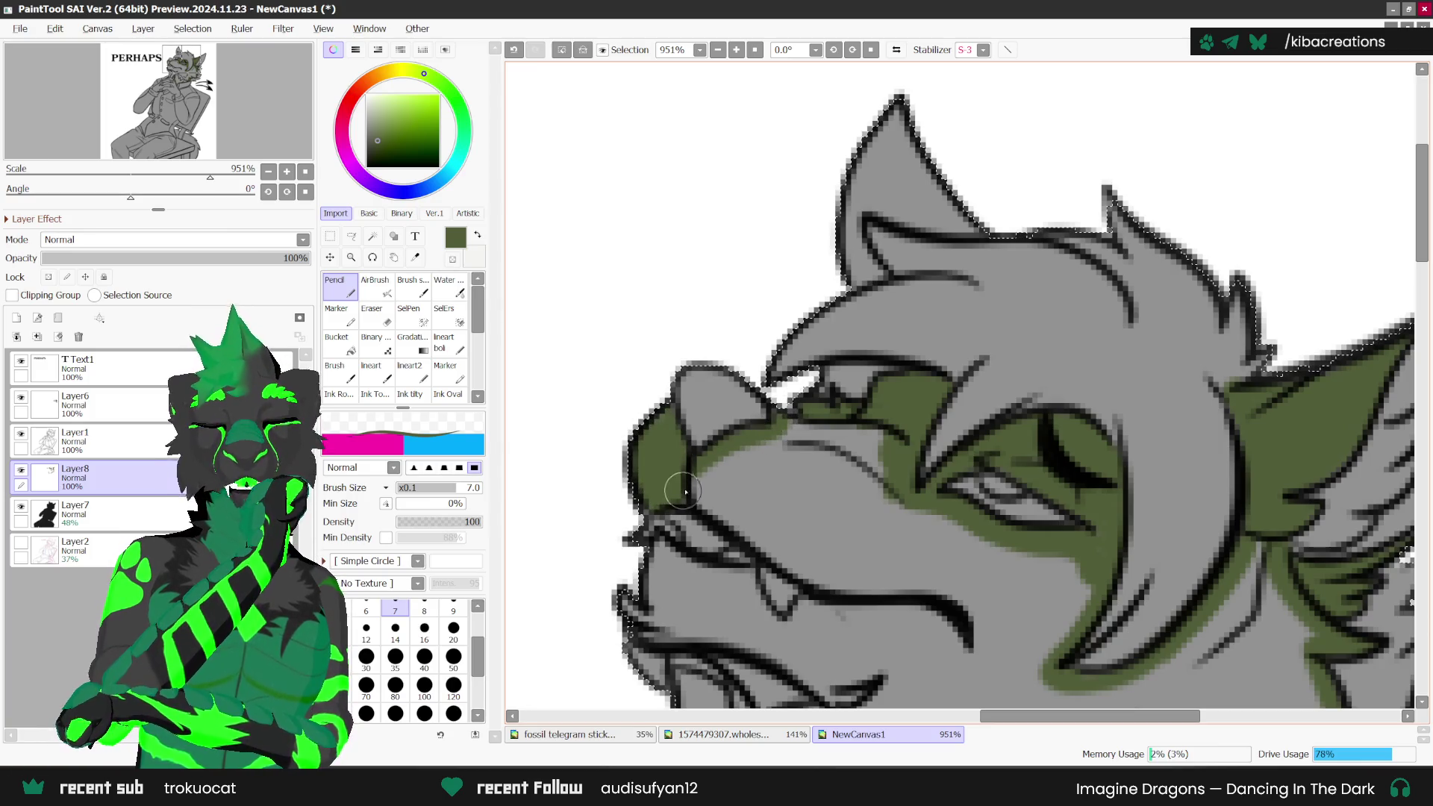
{"action": "left_click_drag", "start_coordinate": [744, 506], "coordinate": [705, 480]}
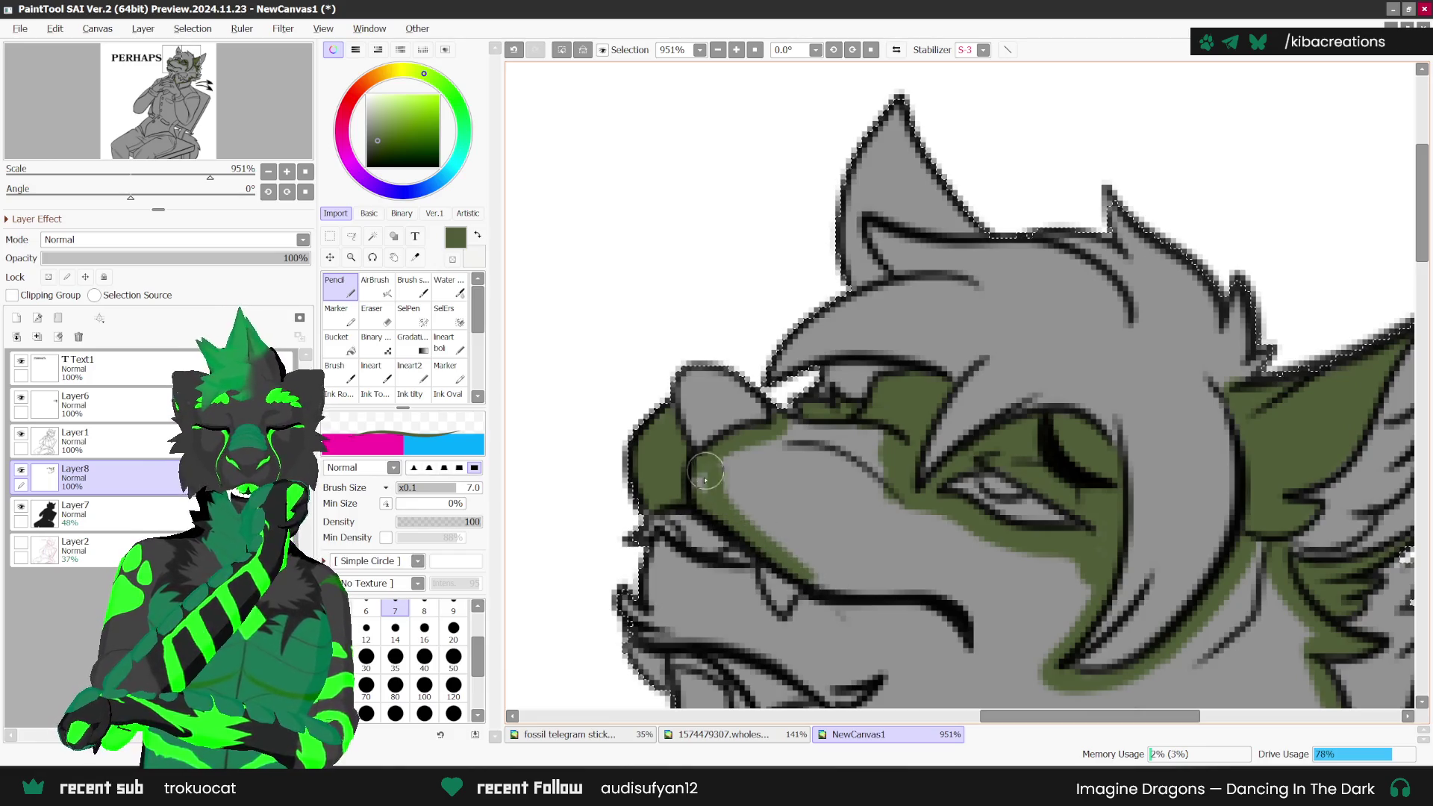
{"action": "mouse_move", "coordinate": [794, 567]}
{"action": "left_mouse_down"}
{"action": "mouse_move", "coordinate": [729, 464]}
{"action": "mouse_move", "coordinate": [778, 440]}
{"action": "left_mouse_up"}
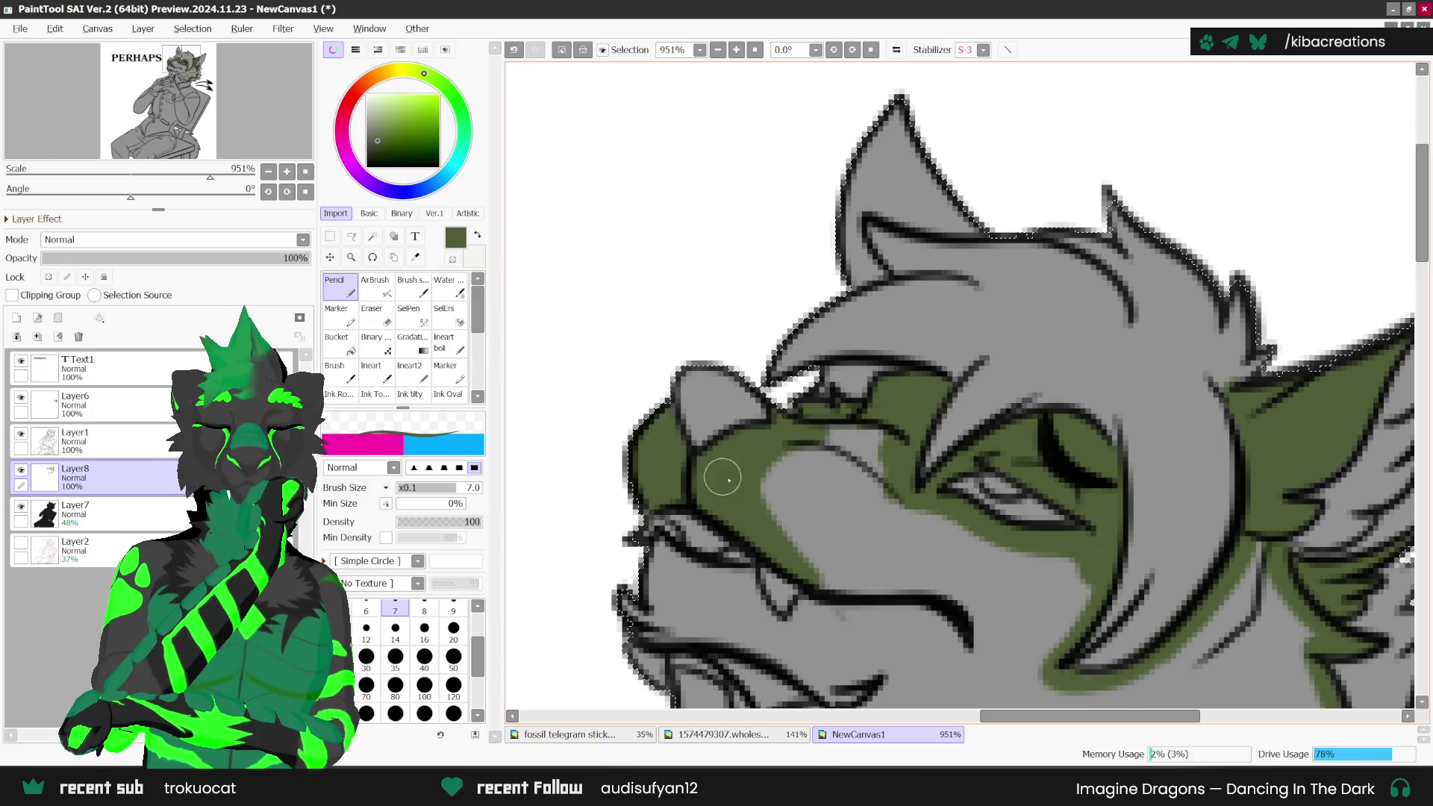
Step: Rotate the view steeply, line the muzzle's lower outline and paint green over its grey patch
{"action": "scroll", "coordinate": [784, 420], "scroll_direction": "down", "scroll_amount": 3}
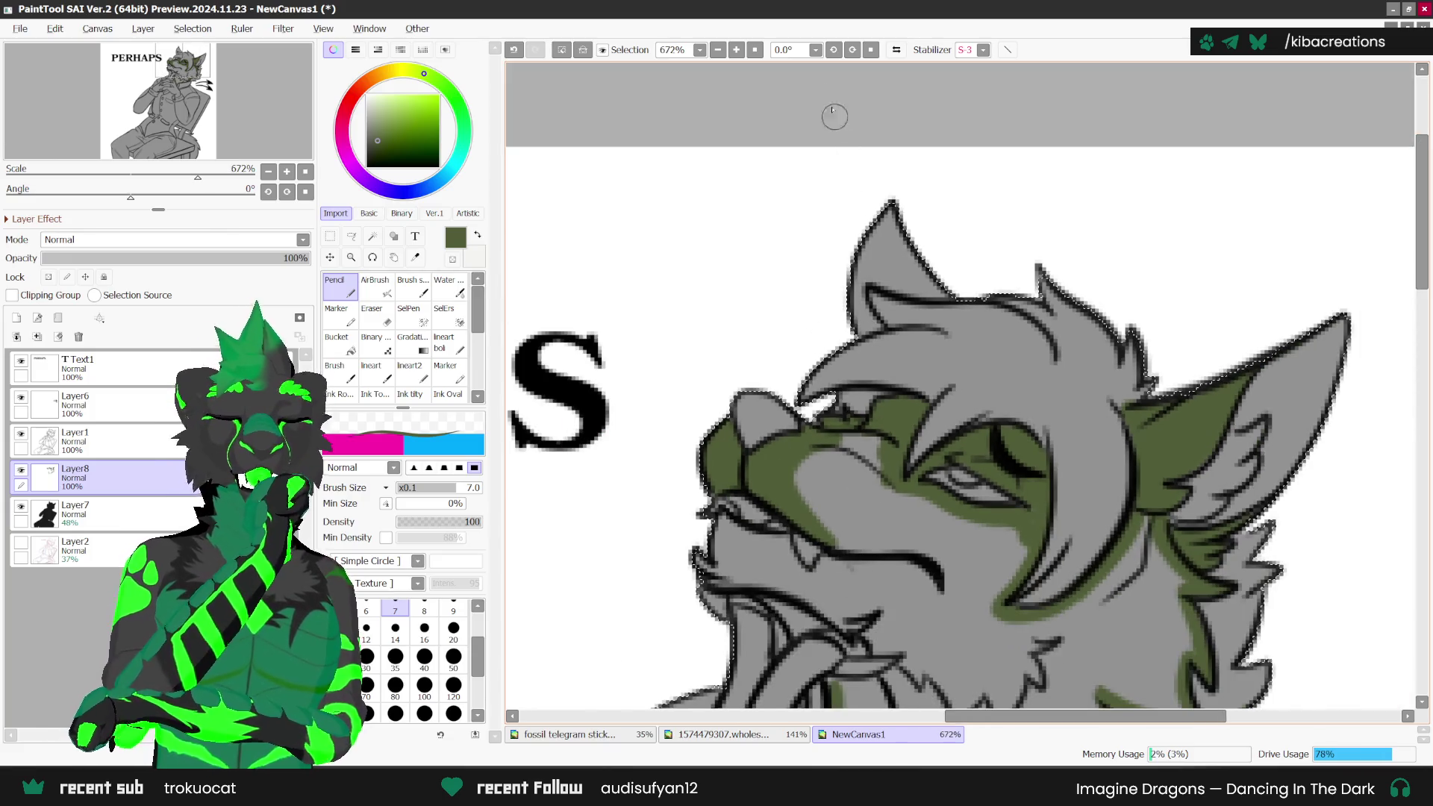
{"action": "left_click_drag", "start_coordinate": [832, 115], "coordinate": [835, 127]}
{"action": "scroll", "coordinate": [1021, 527], "scroll_direction": "down", "scroll_amount": 2}
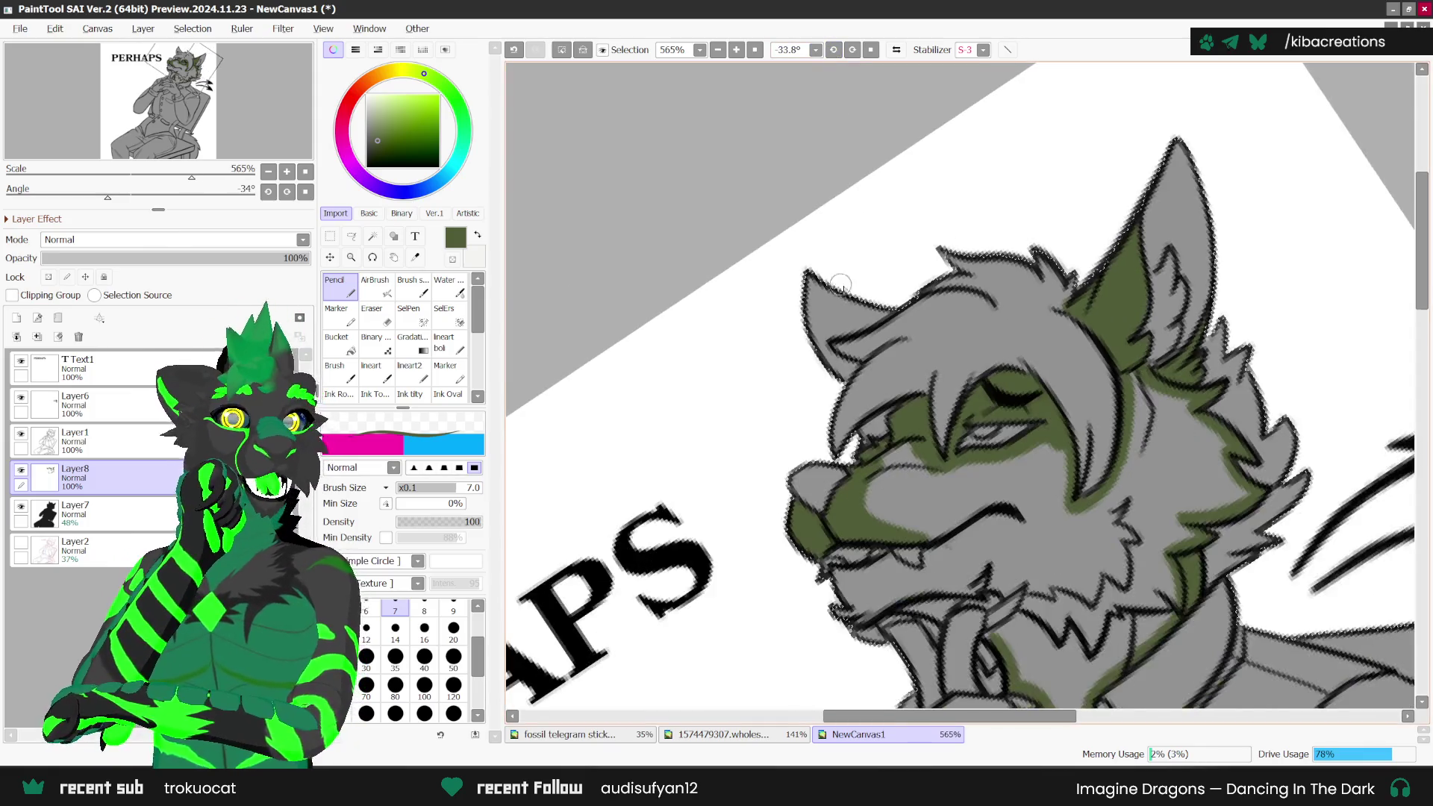
{"action": "scroll", "coordinate": [1020, 526], "scroll_direction": "up", "scroll_amount": 2}
{"action": "scroll", "coordinate": [803, 515], "scroll_direction": "up", "scroll_amount": 1}
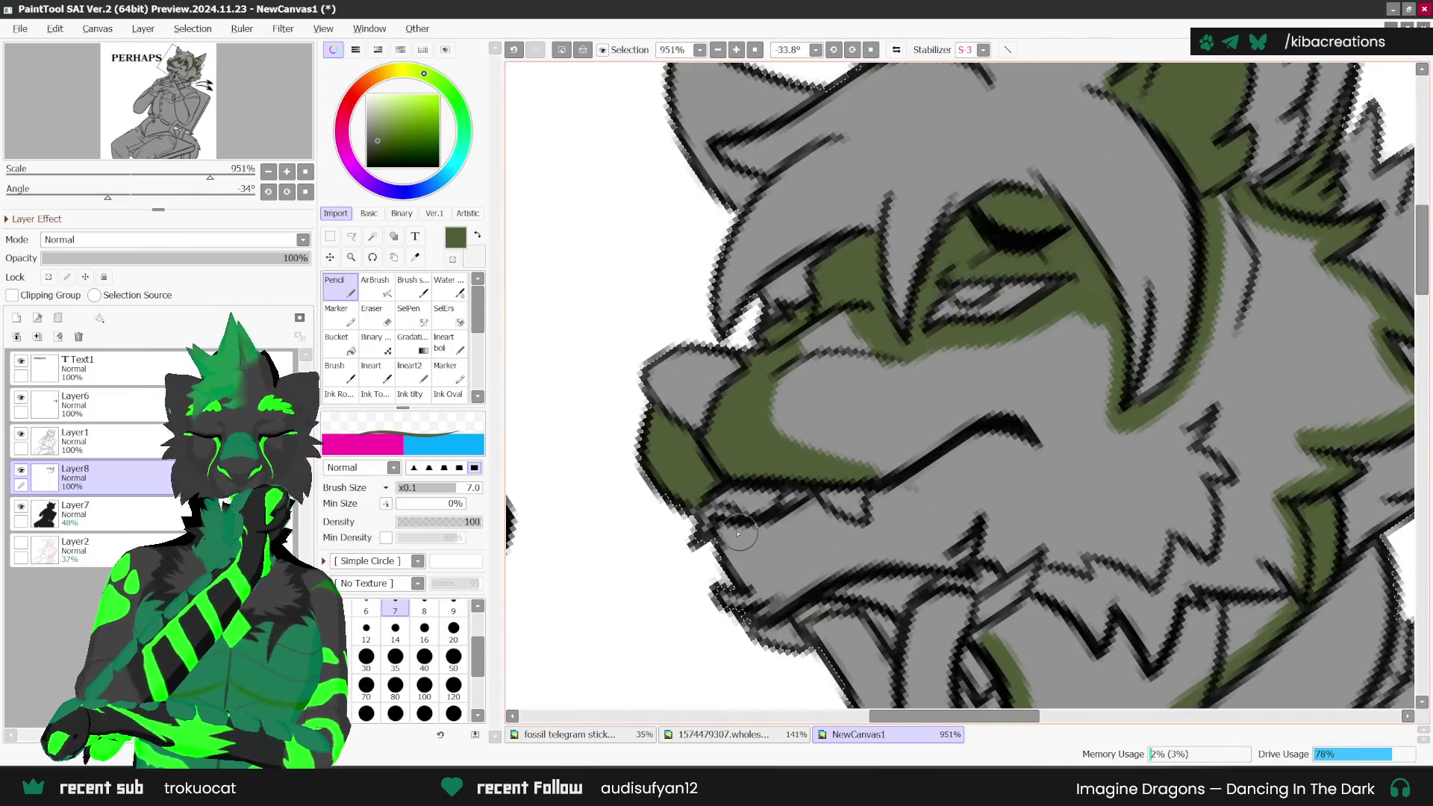
{"action": "left_click_drag", "start_coordinate": [825, 481], "coordinate": [883, 514]}
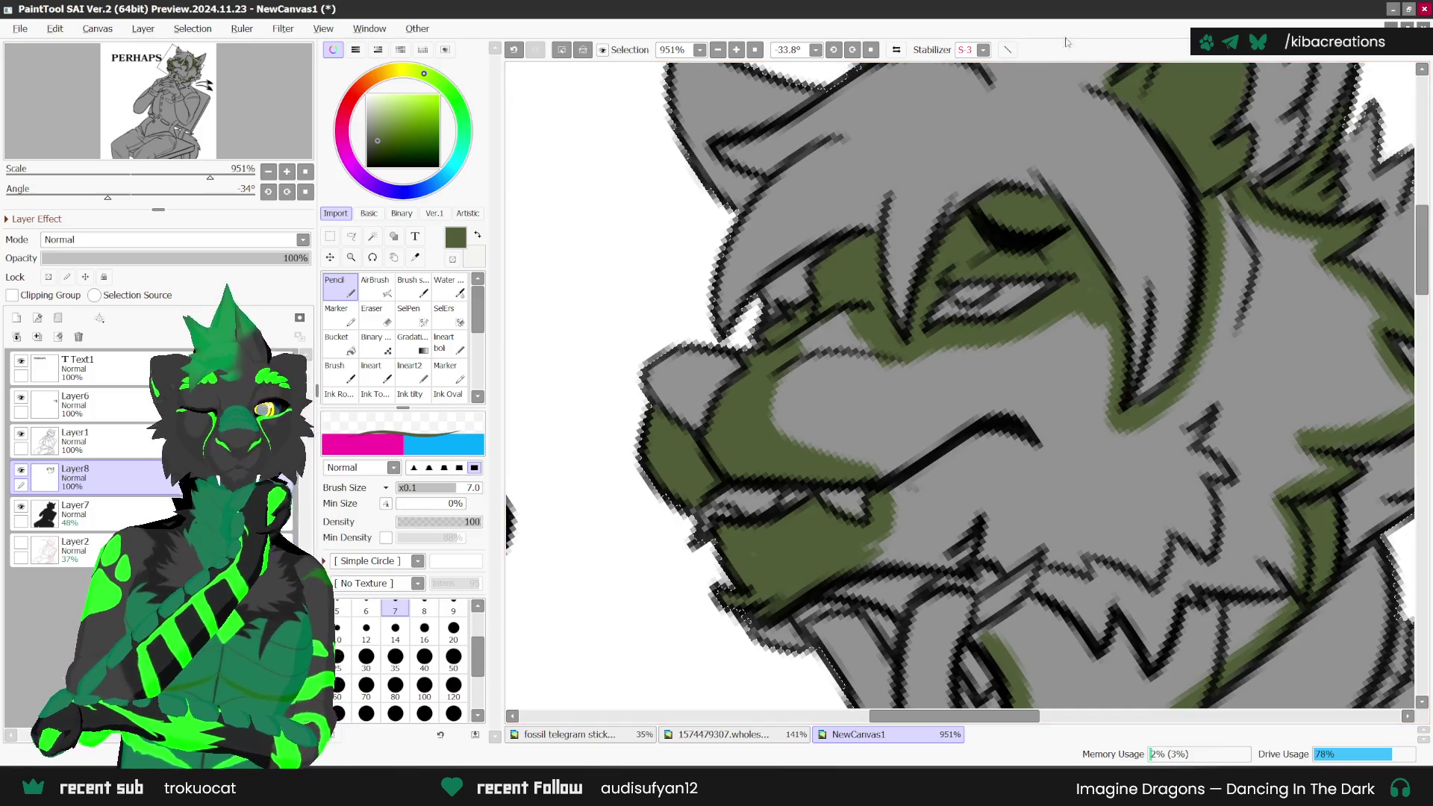
{"action": "mouse_move", "coordinate": [887, 531]}
{"action": "left_mouse_down"}
{"action": "mouse_move", "coordinate": [810, 429]}
{"action": "mouse_move", "coordinate": [840, 331]}
{"action": "left_mouse_up"}
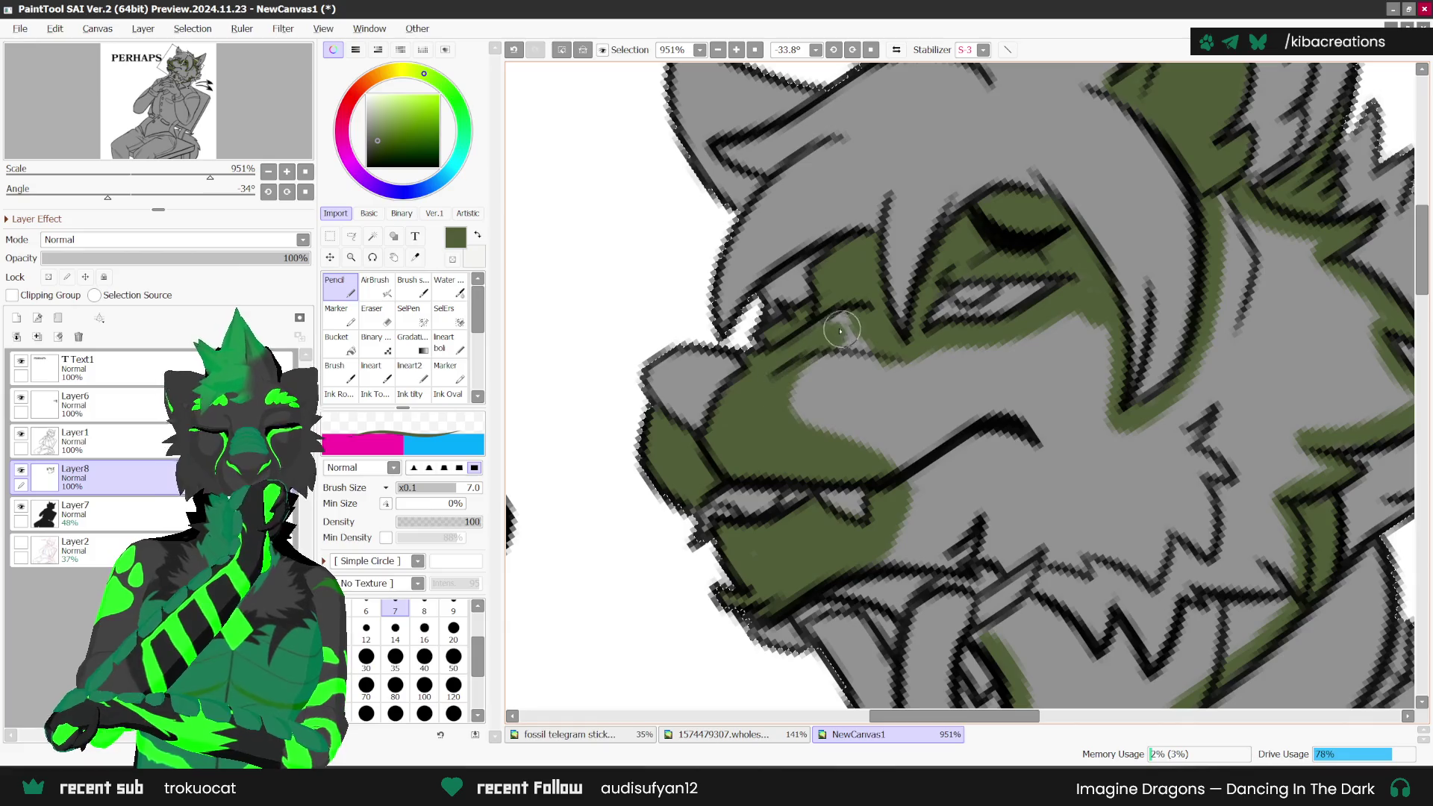
{"action": "left_click_drag", "start_coordinate": [797, 385], "coordinate": [809, 402]}
{"action": "mouse_move", "coordinate": [866, 355]}
{"action": "left_mouse_down"}
{"action": "mouse_move", "coordinate": [816, 407]}
{"action": "mouse_move", "coordinate": [881, 403]}
{"action": "left_mouse_up"}
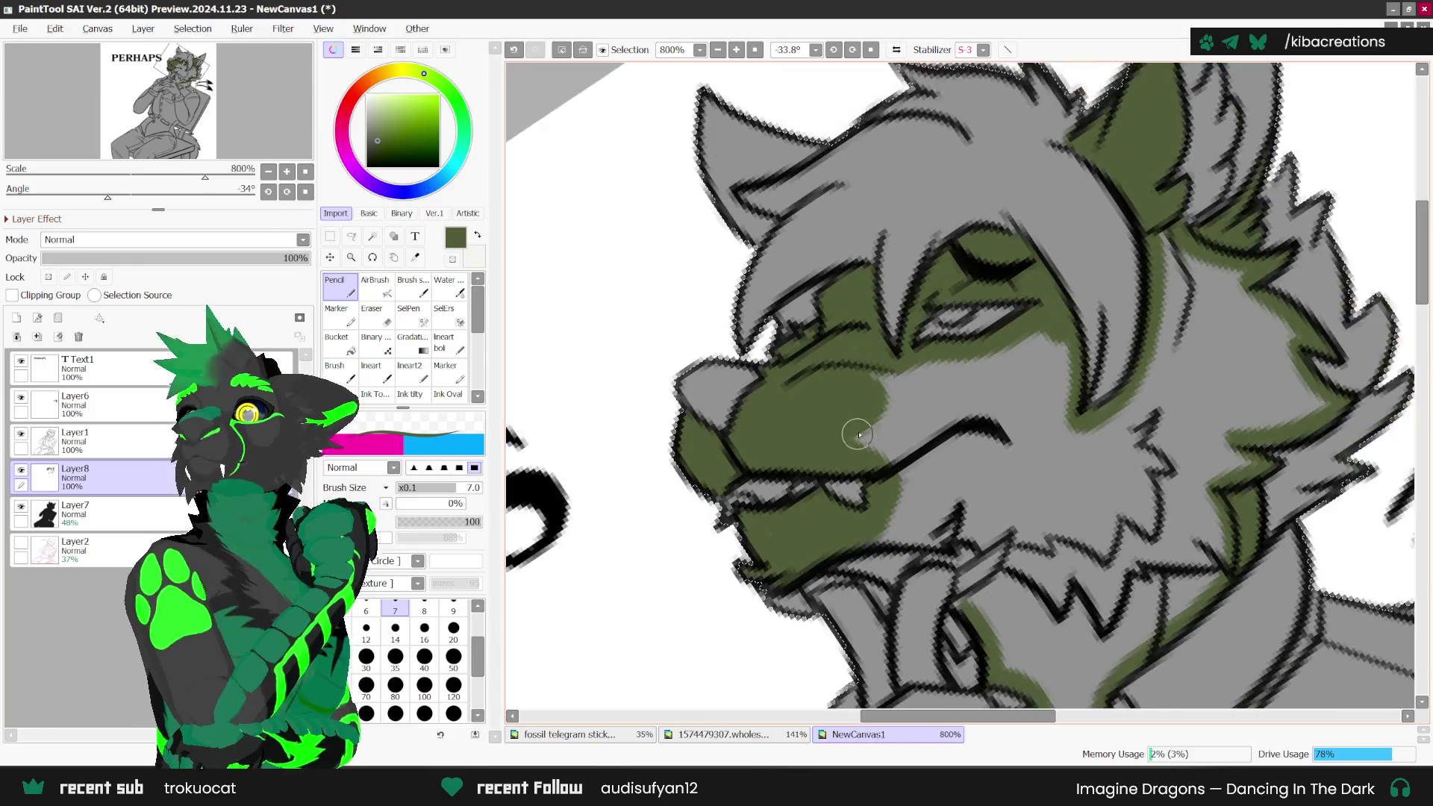
Step: Cover more of the grey muzzle with dark green and straighten the view to check it
{"action": "scroll", "coordinate": [834, 376], "scroll_direction": "down", "scroll_amount": 1}
{"action": "scroll", "coordinate": [896, 426], "scroll_direction": "down", "scroll_amount": 1}
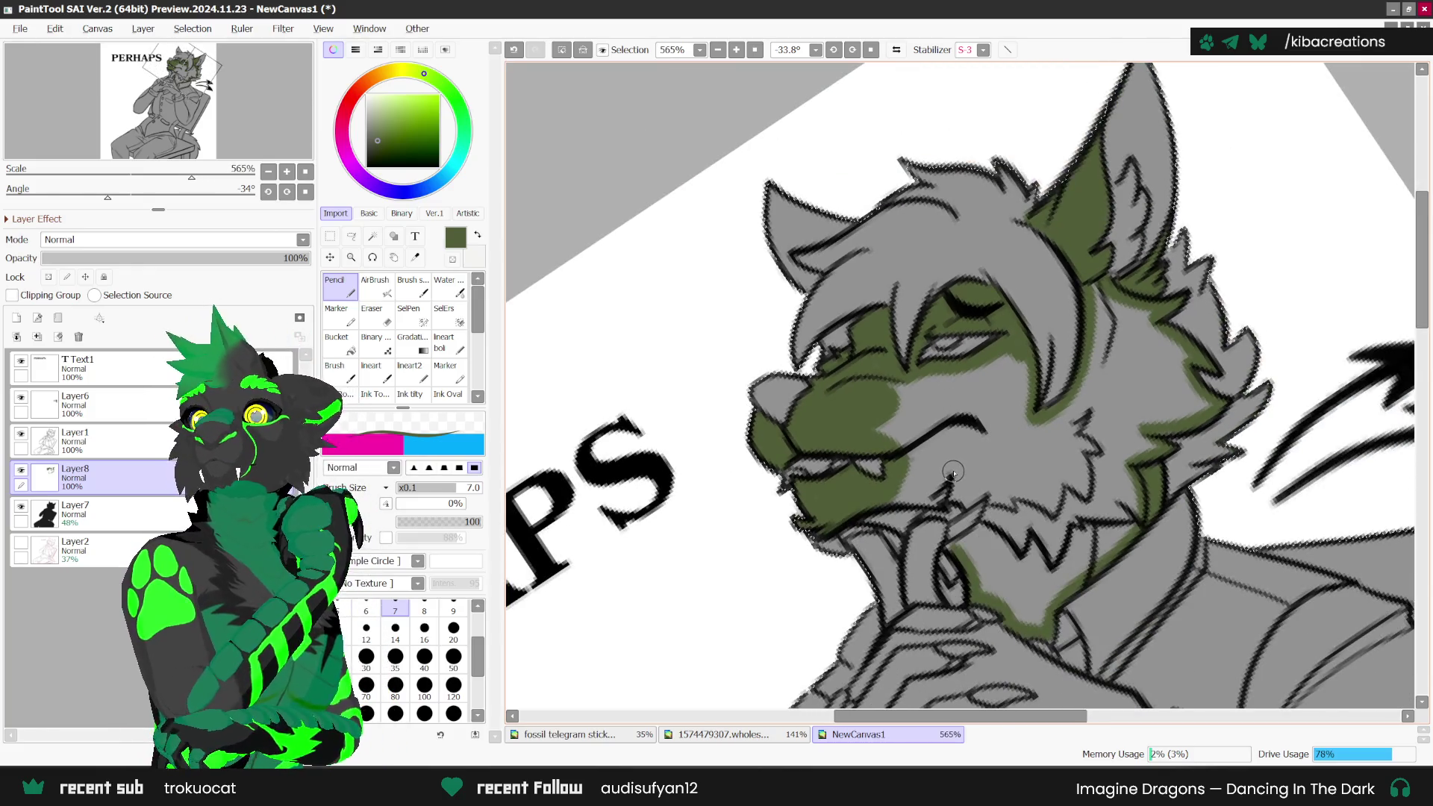
{"action": "scroll", "coordinate": [951, 458], "scroll_direction": "up", "scroll_amount": 2}
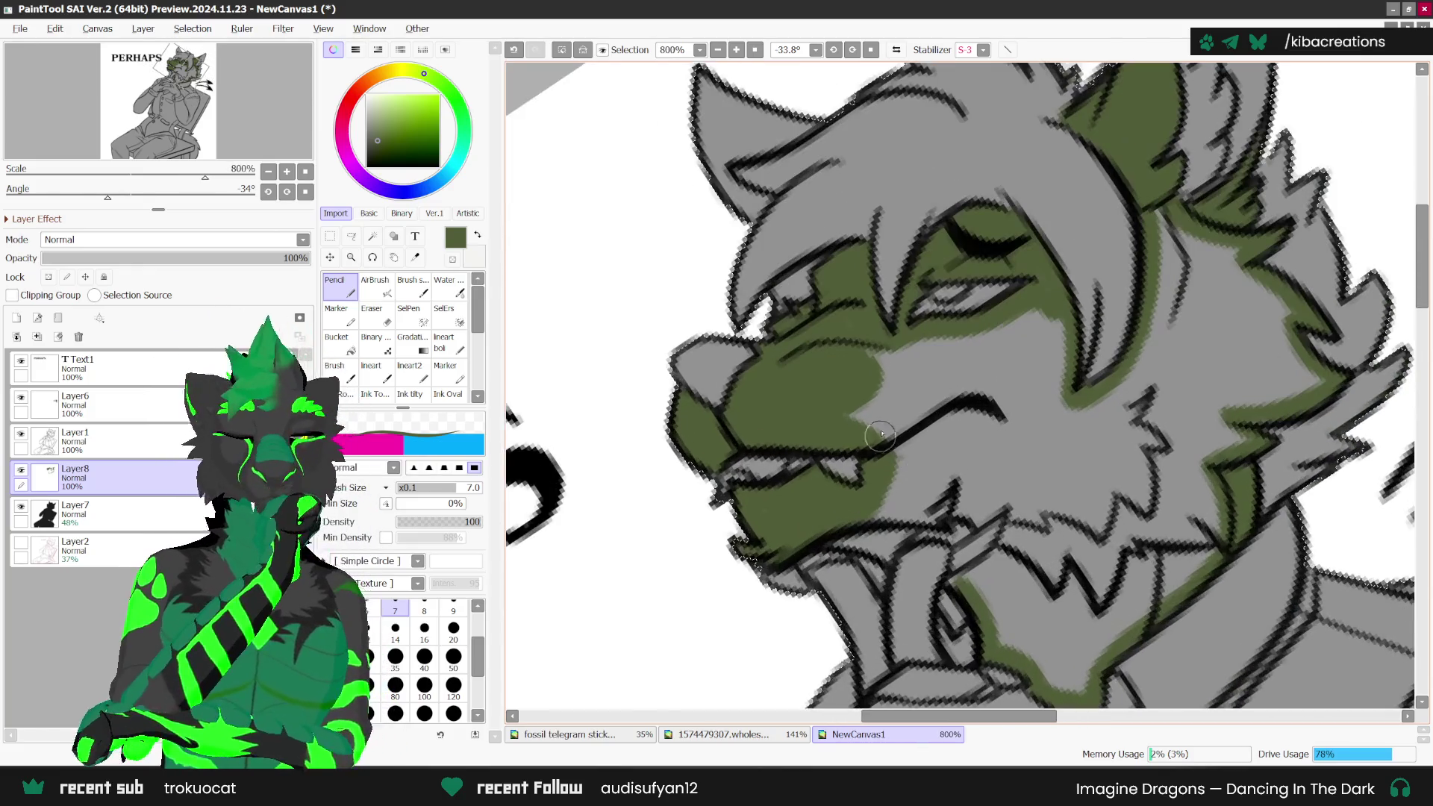
{"action": "left_click_drag", "start_coordinate": [872, 437], "coordinate": [936, 372]}
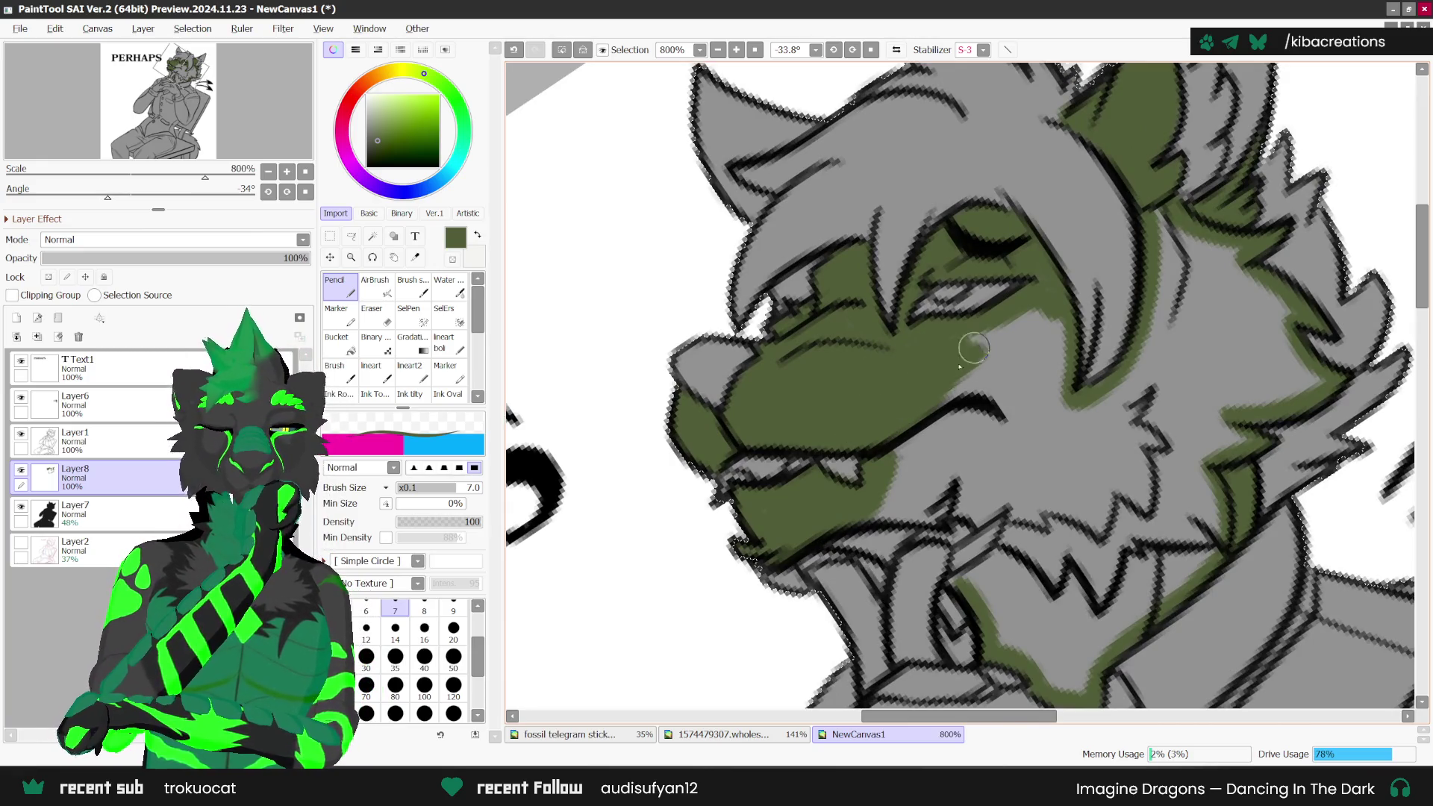
{"action": "left_click_drag", "start_coordinate": [974, 348], "coordinate": [993, 338]}
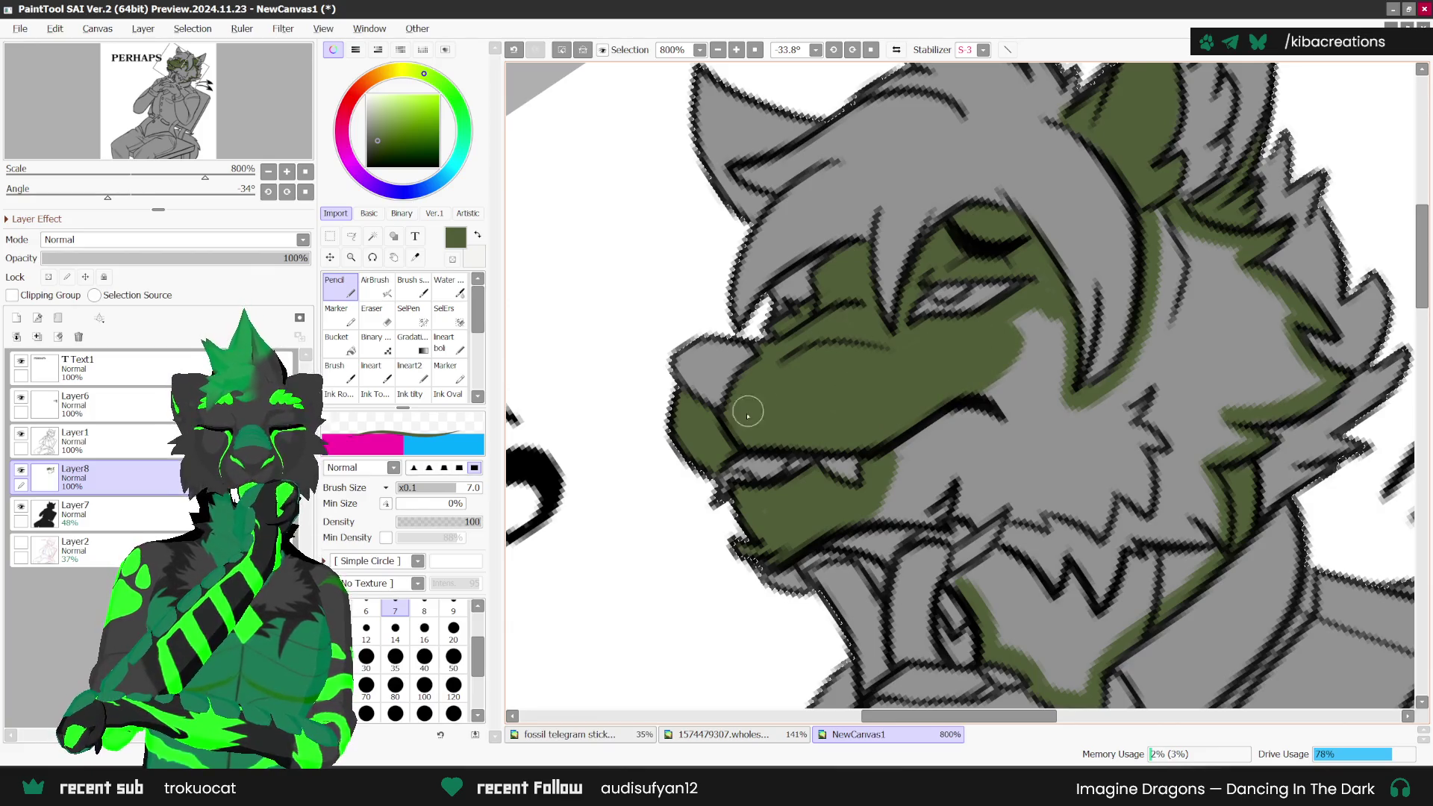
{"action": "key", "text": "Home"}
{"action": "scroll", "coordinate": [748, 415], "scroll_direction": "down", "scroll_amount": 1}
Step: Bucket-fill the grey neck and chin area olive green, then return to the Pencil and unmirror the view
{"action": "key", "text": "h"}
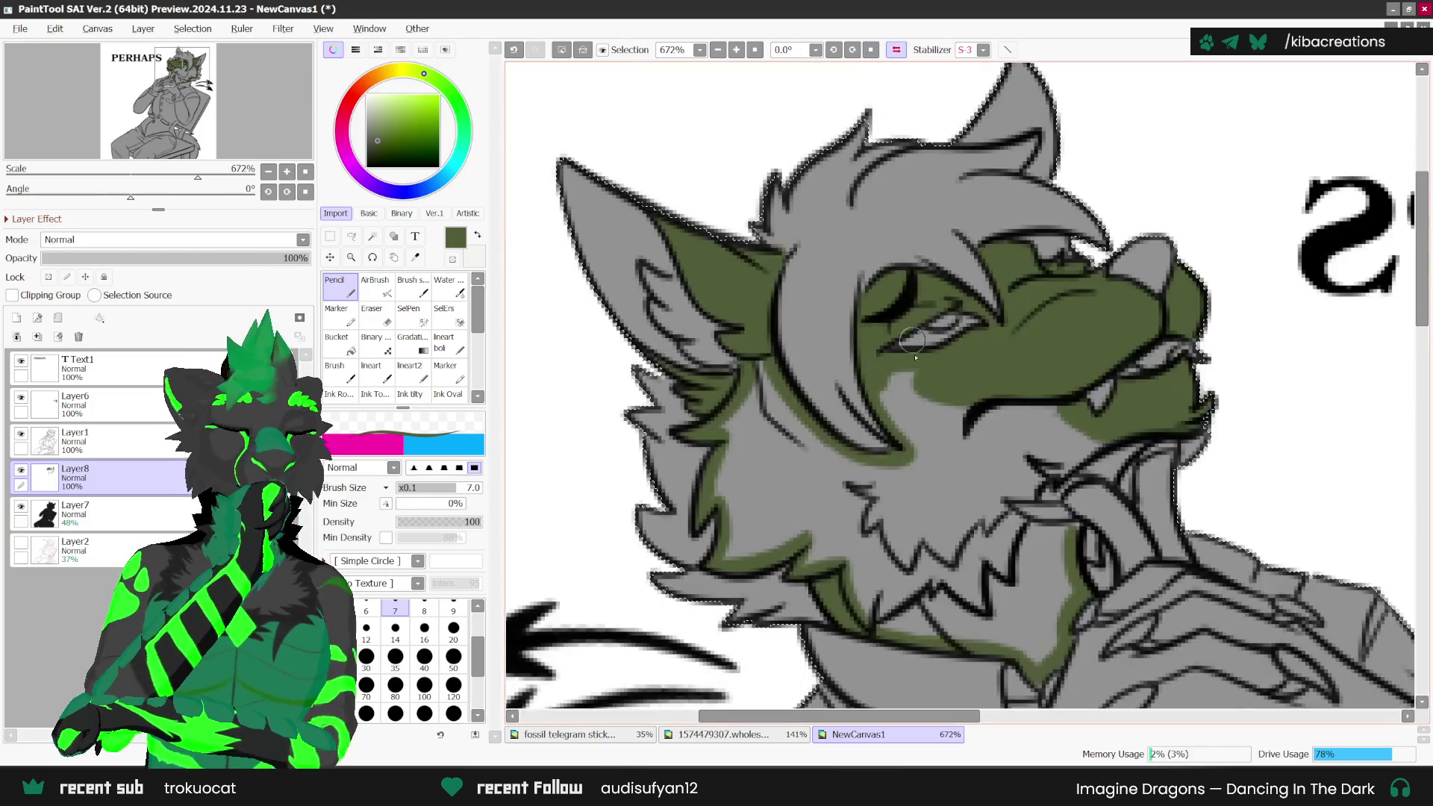
{"action": "scroll", "coordinate": [1045, 418], "scroll_direction": "up", "scroll_amount": 1}
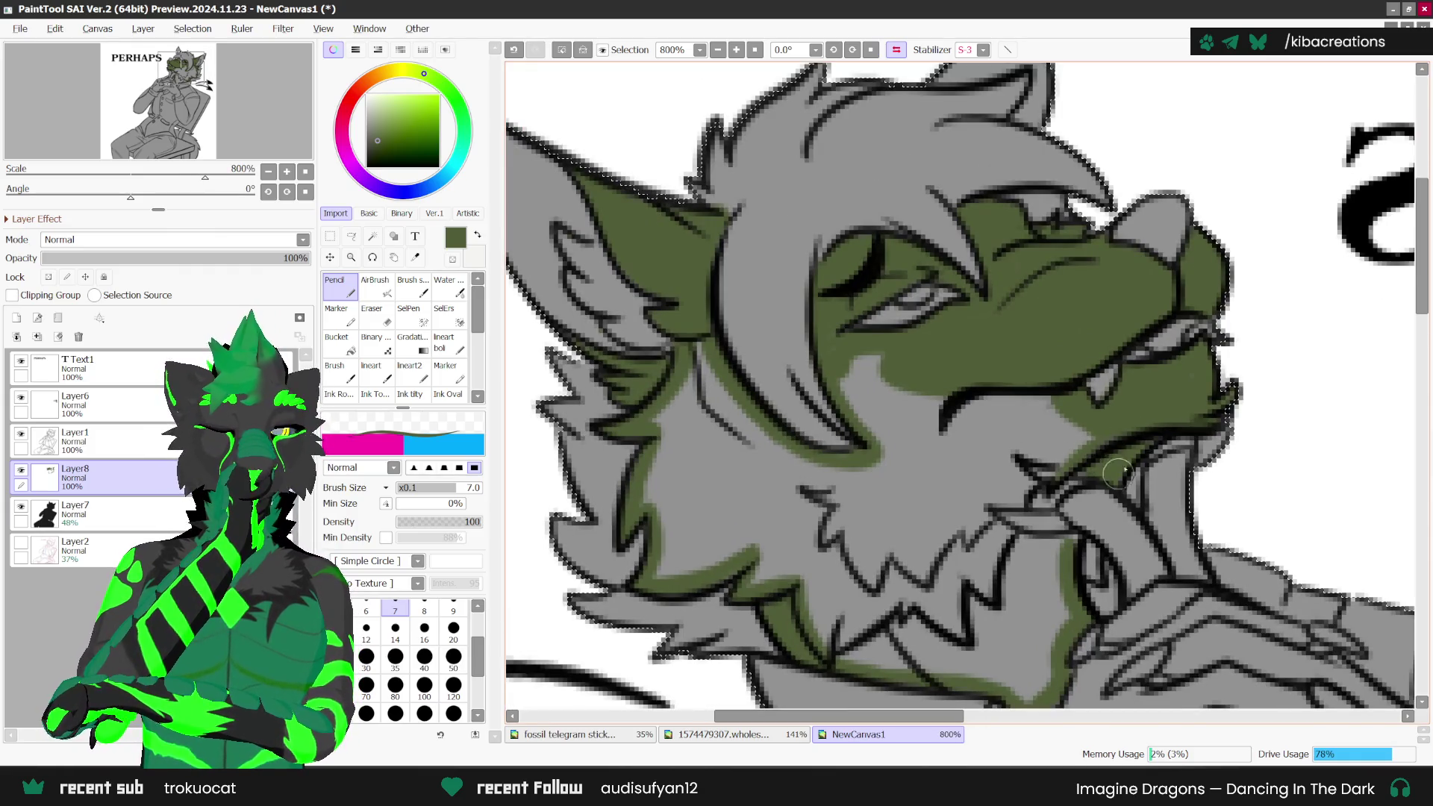
{"action": "scroll", "coordinate": [1112, 485], "scroll_direction": "down", "scroll_amount": 1}
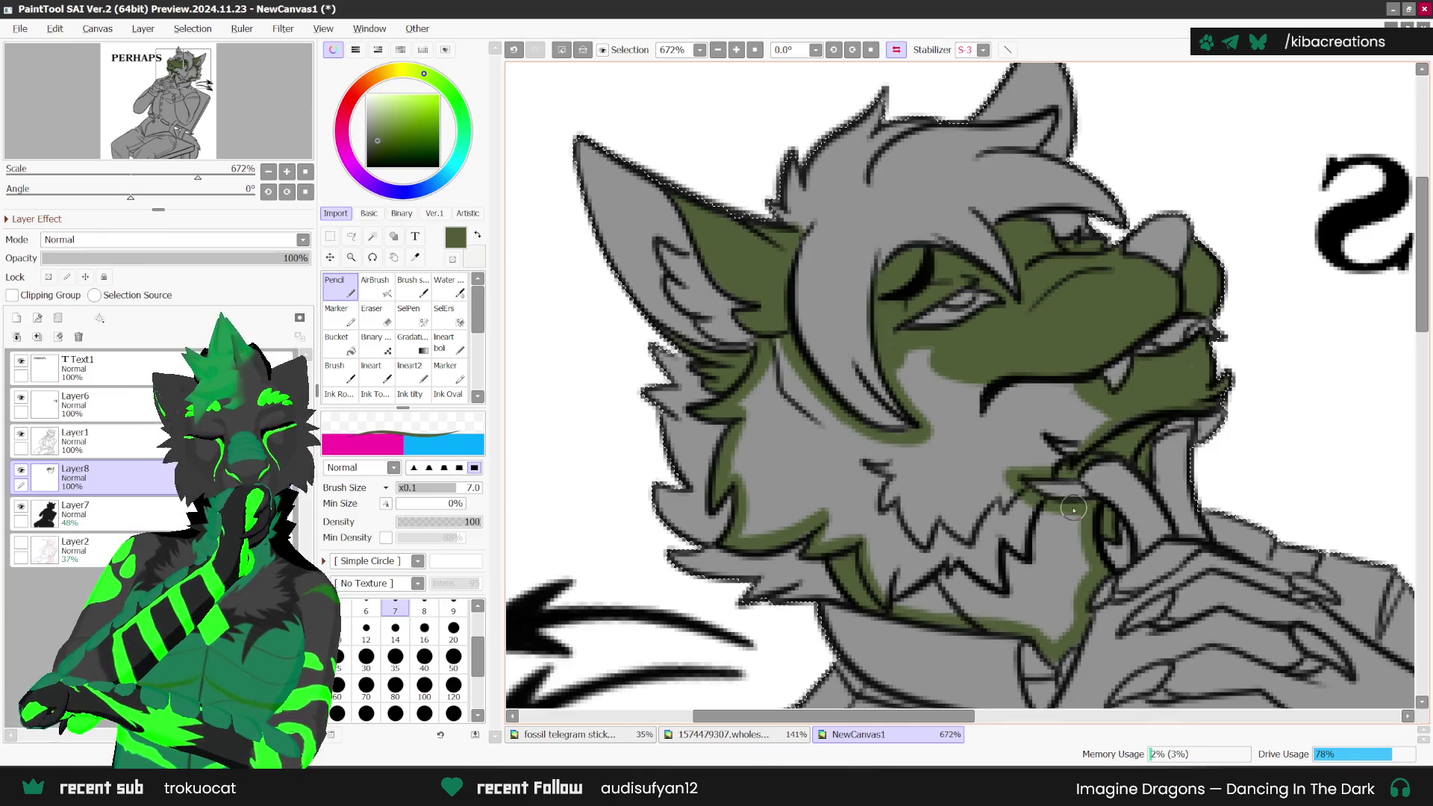
{"action": "scroll", "coordinate": [1033, 499], "scroll_direction": "down", "scroll_amount": 2}
{"action": "scroll", "coordinate": [970, 496], "scroll_direction": "up", "scroll_amount": 1}
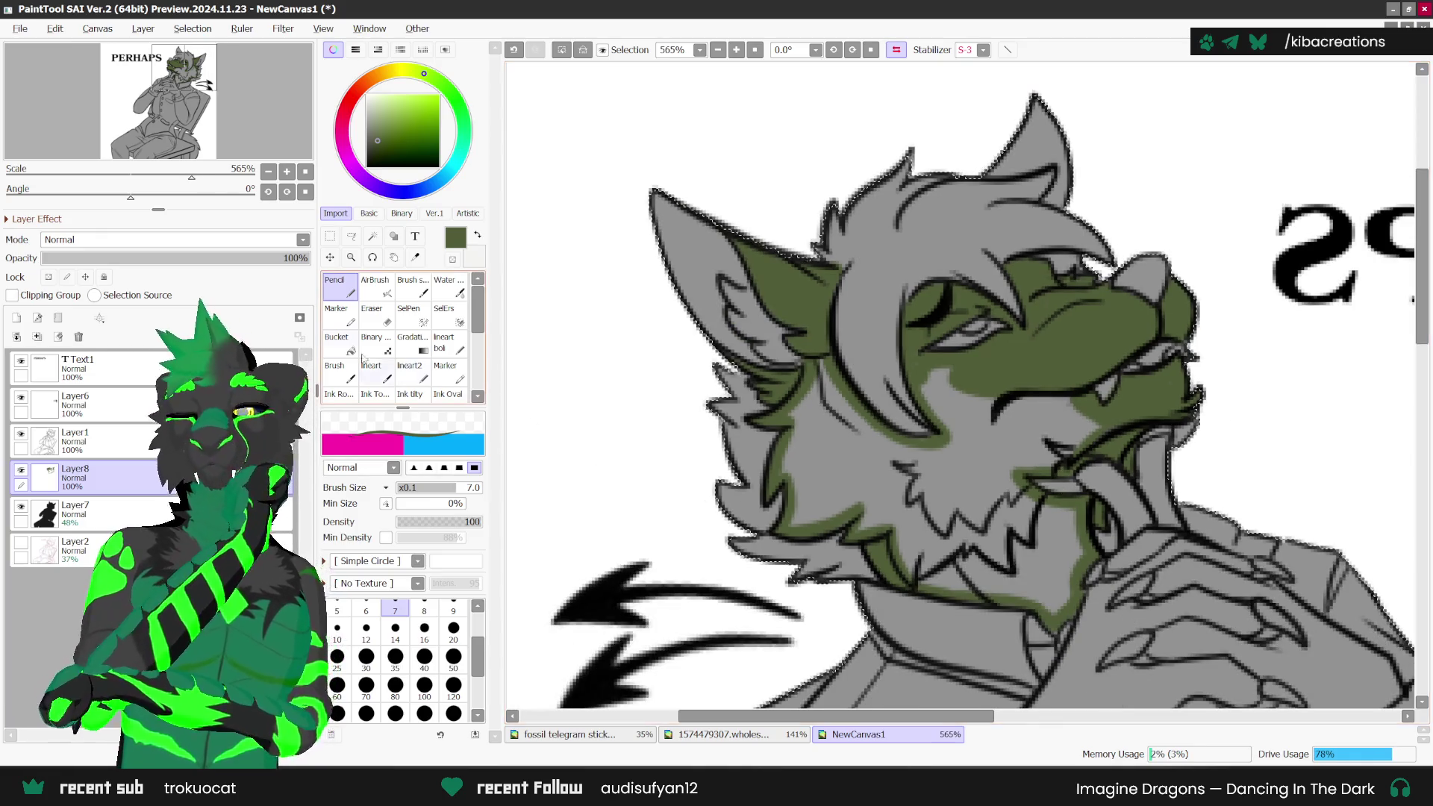
{"action": "key", "text": "g"}
{"action": "left_click", "coordinate": [966, 495]}
{"action": "key", "text": "n"}
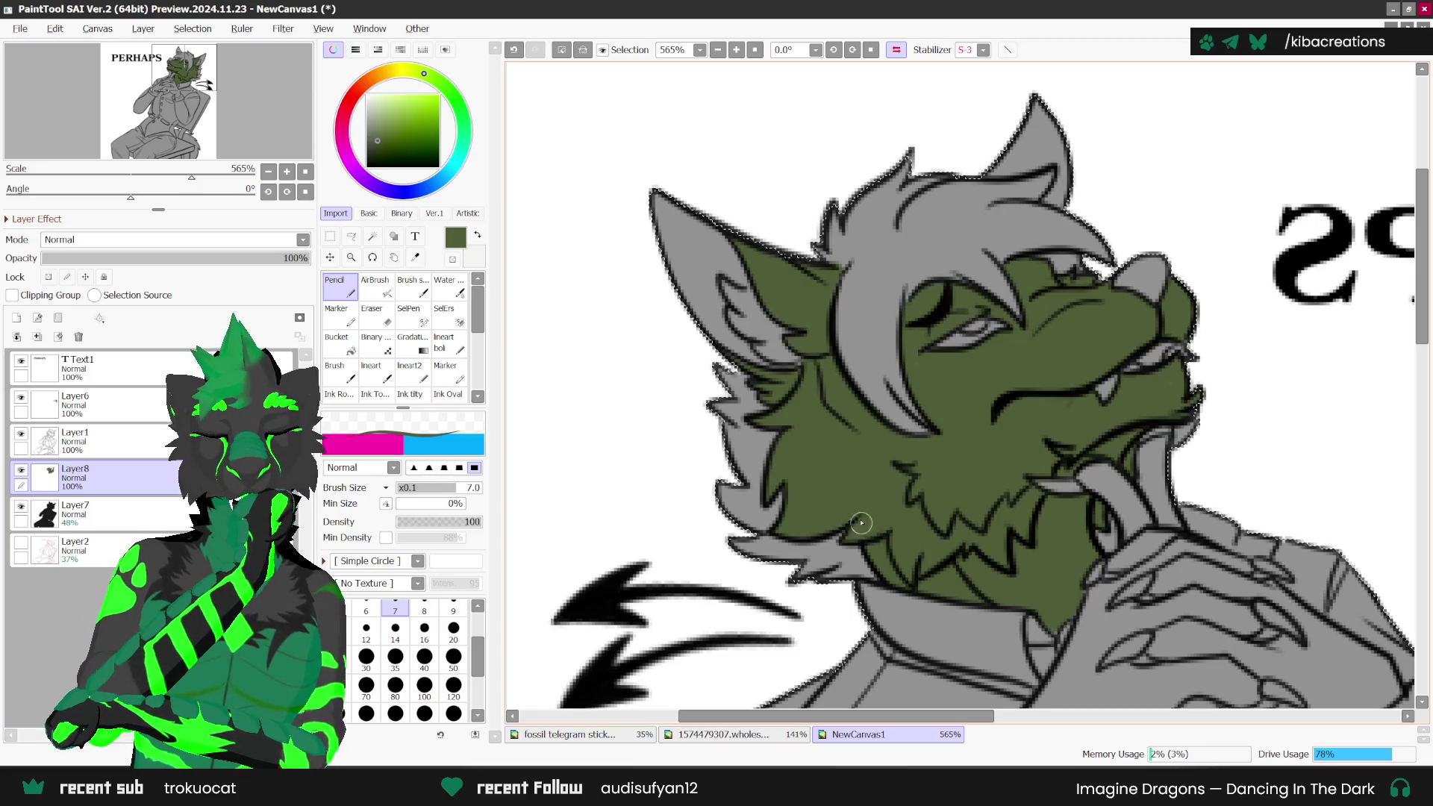
{"action": "scroll", "coordinate": [1037, 403], "scroll_direction": "down", "scroll_amount": 1}
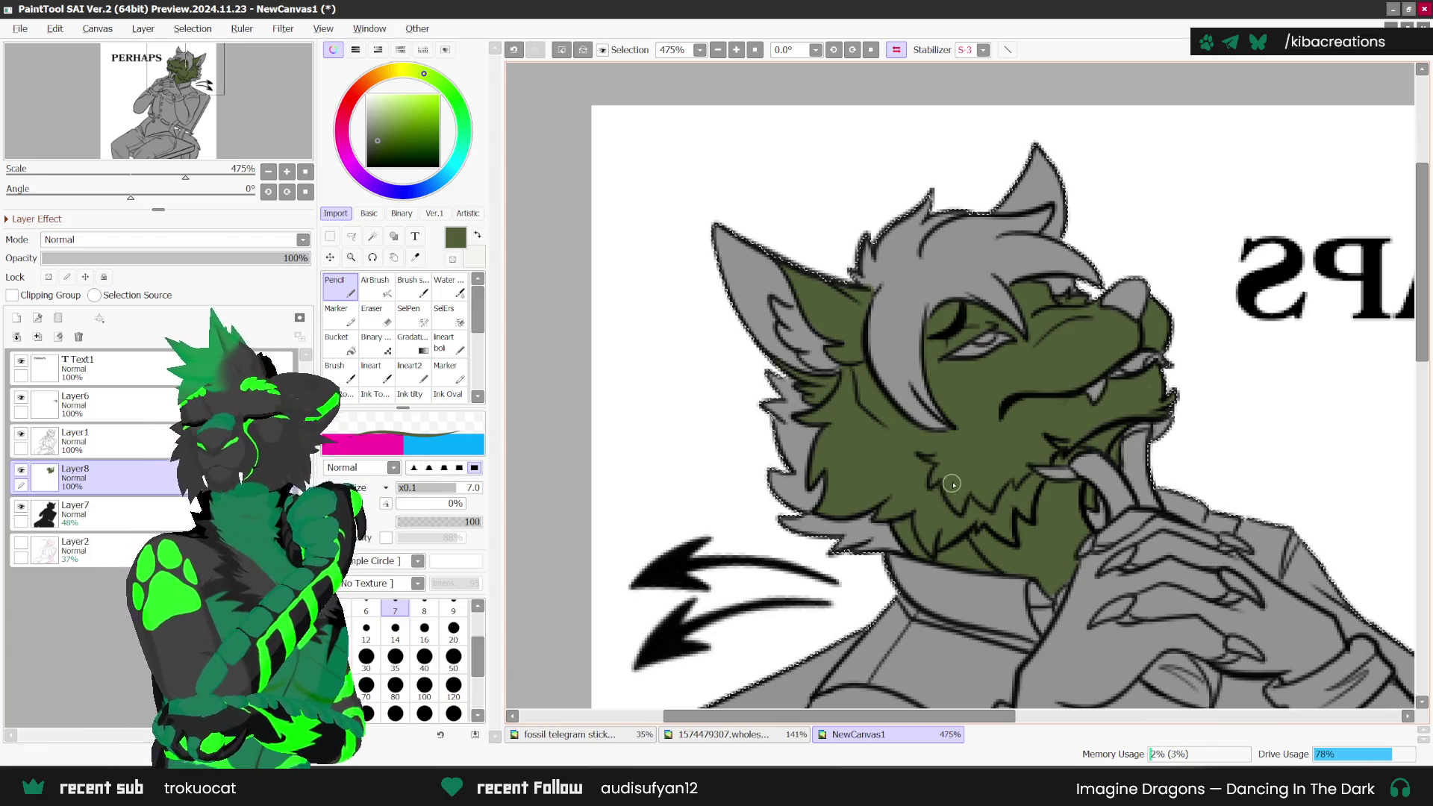
{"action": "left_click", "coordinate": [896, 49]}
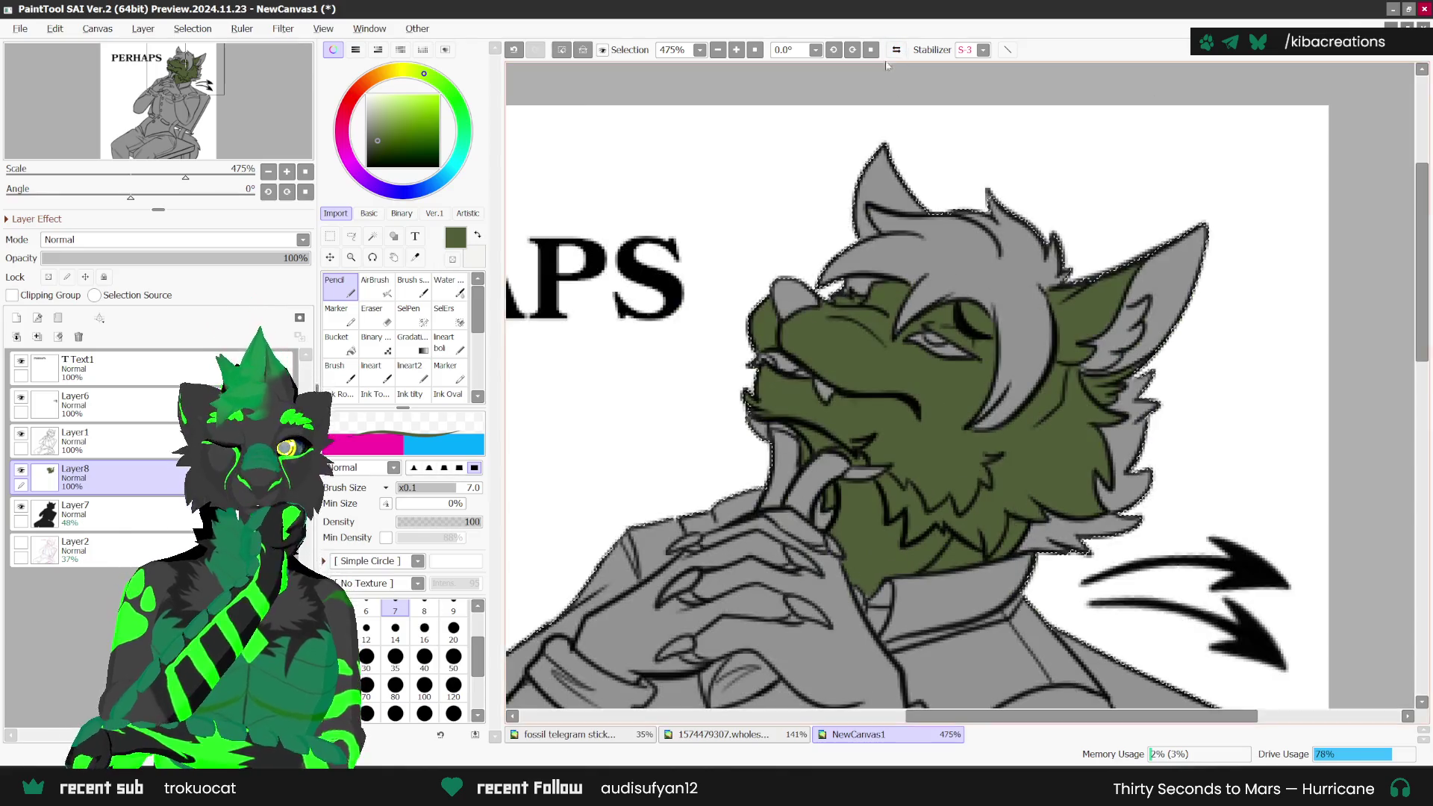
Step: Tilt the view 22.5° and zoom around the wolf's head to review the green fill
{"action": "key", "text": "Delete"}
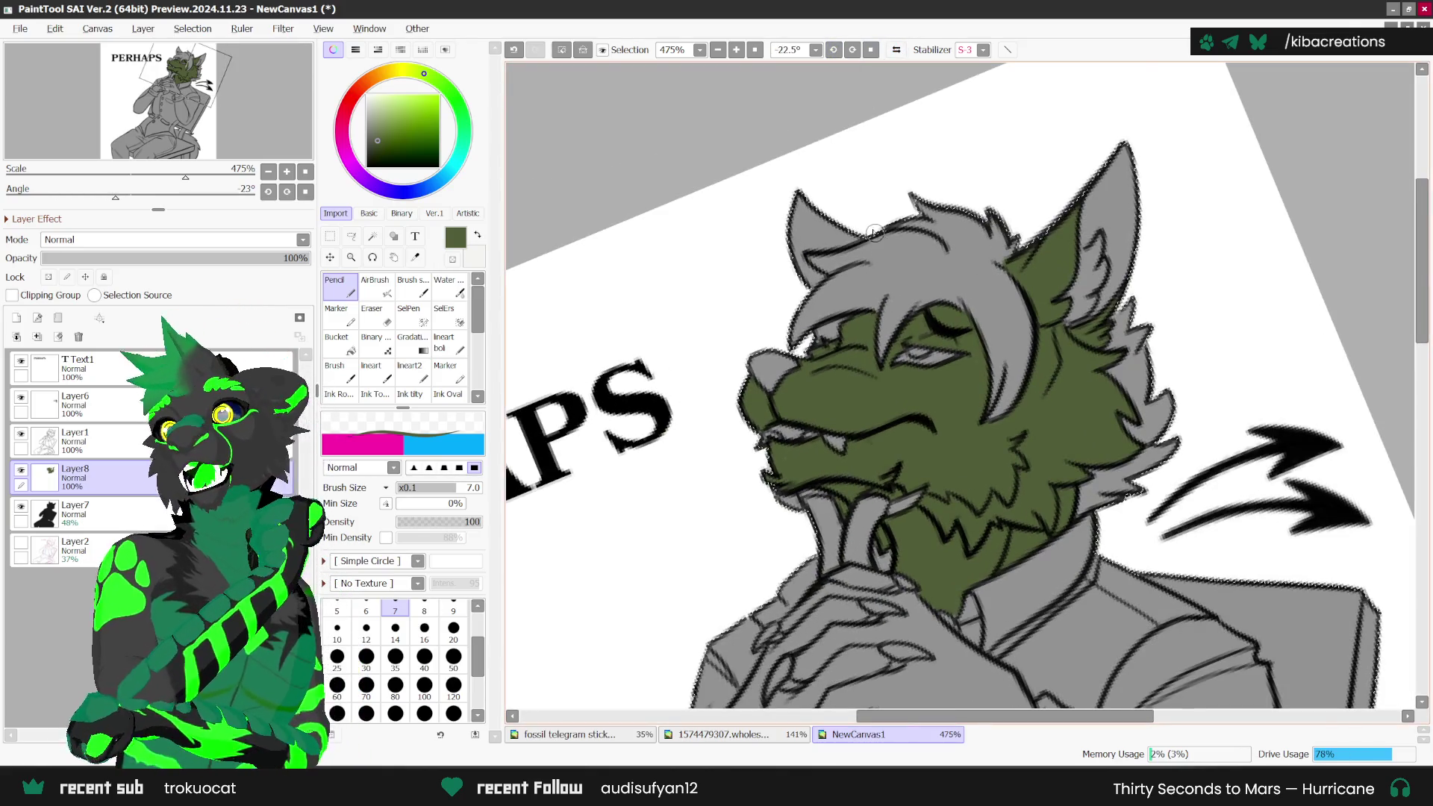
{"action": "scroll", "coordinate": [746, 388], "scroll_direction": "up", "scroll_amount": 1}
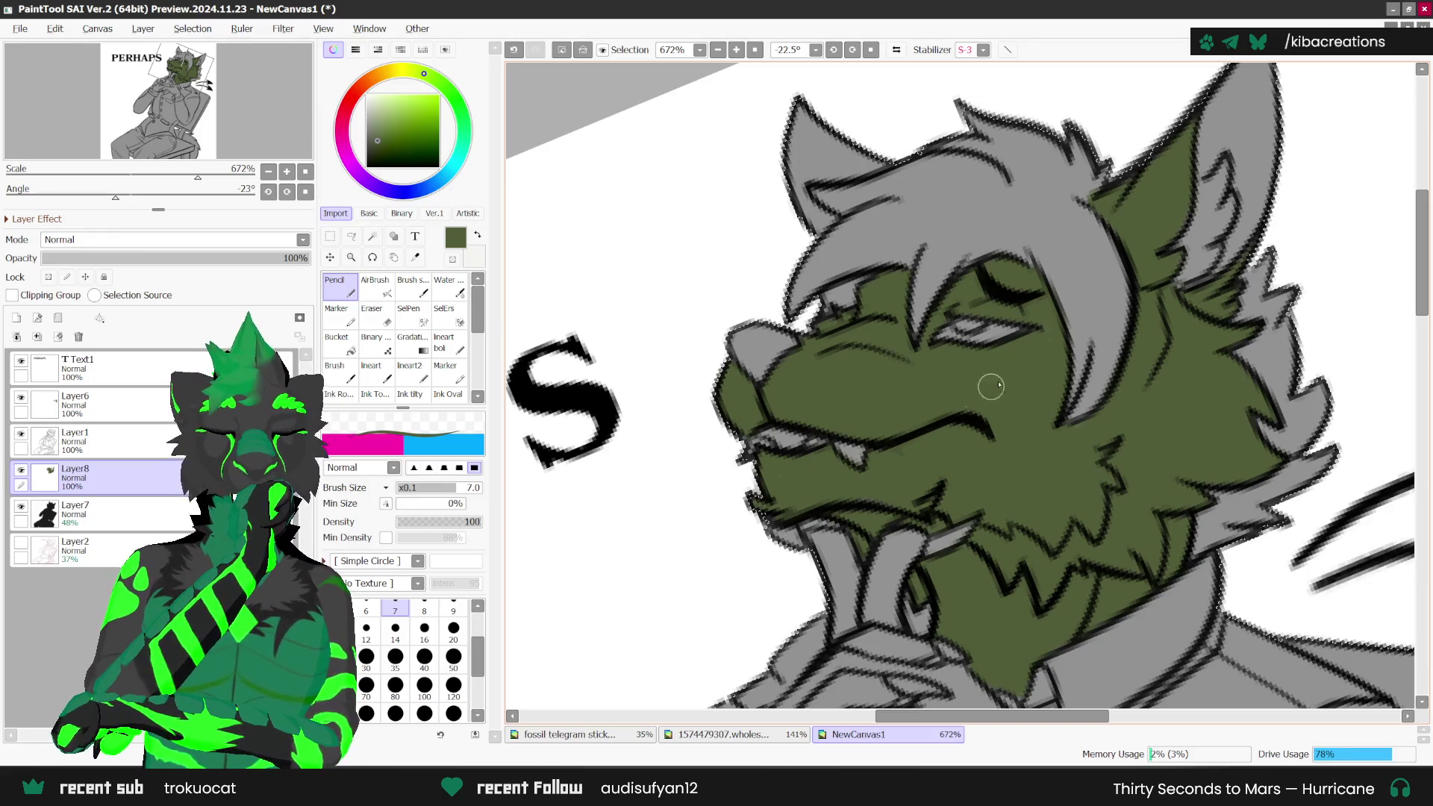
{"action": "scroll", "coordinate": [746, 582], "scroll_direction": "down", "scroll_amount": 2}
{"action": "scroll", "coordinate": [1081, 470], "scroll_direction": "up", "scroll_amount": 1}
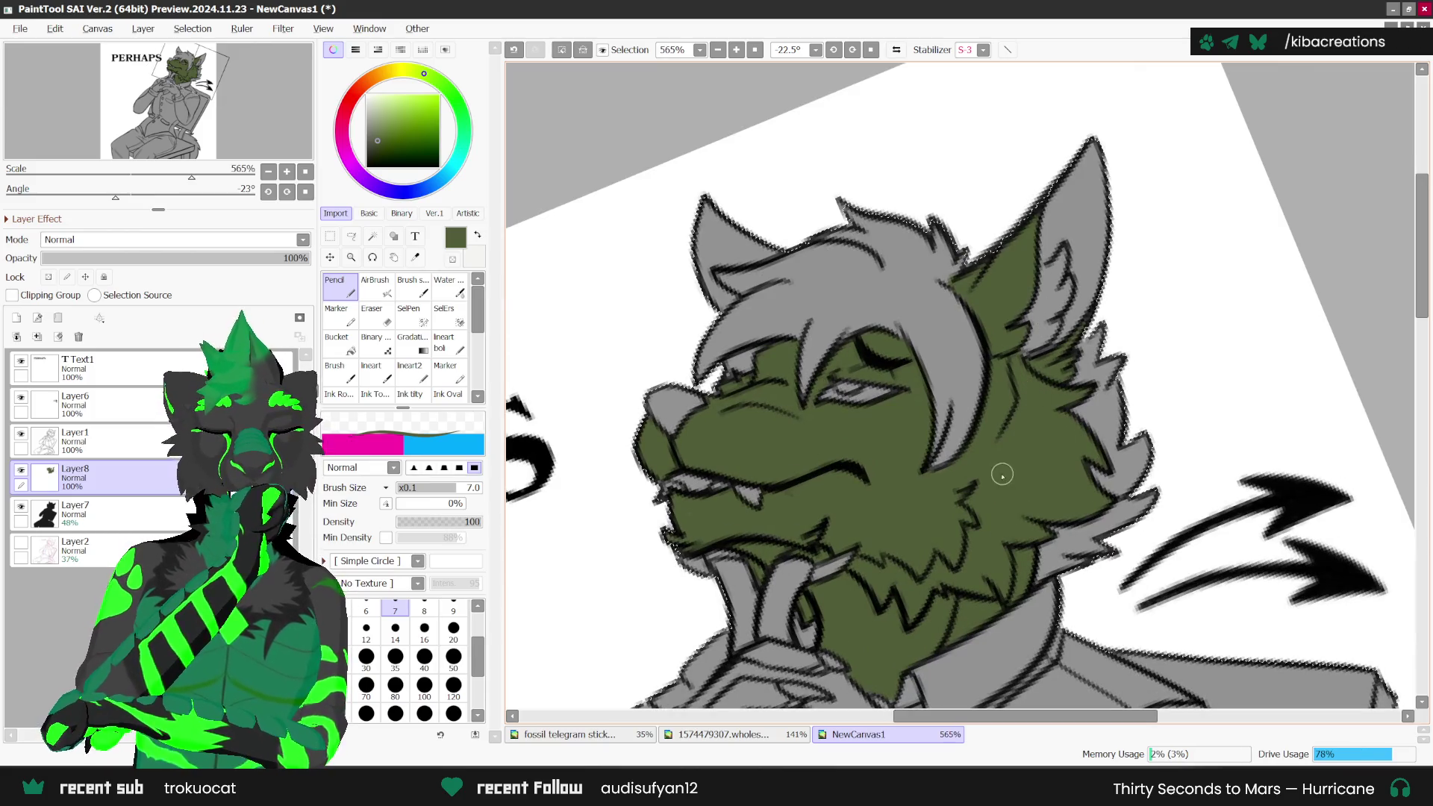
{"action": "scroll", "coordinate": [731, 371], "scroll_direction": "up", "scroll_amount": 1}
{"action": "scroll", "coordinate": [731, 371], "scroll_direction": "up", "scroll_amount": 1}
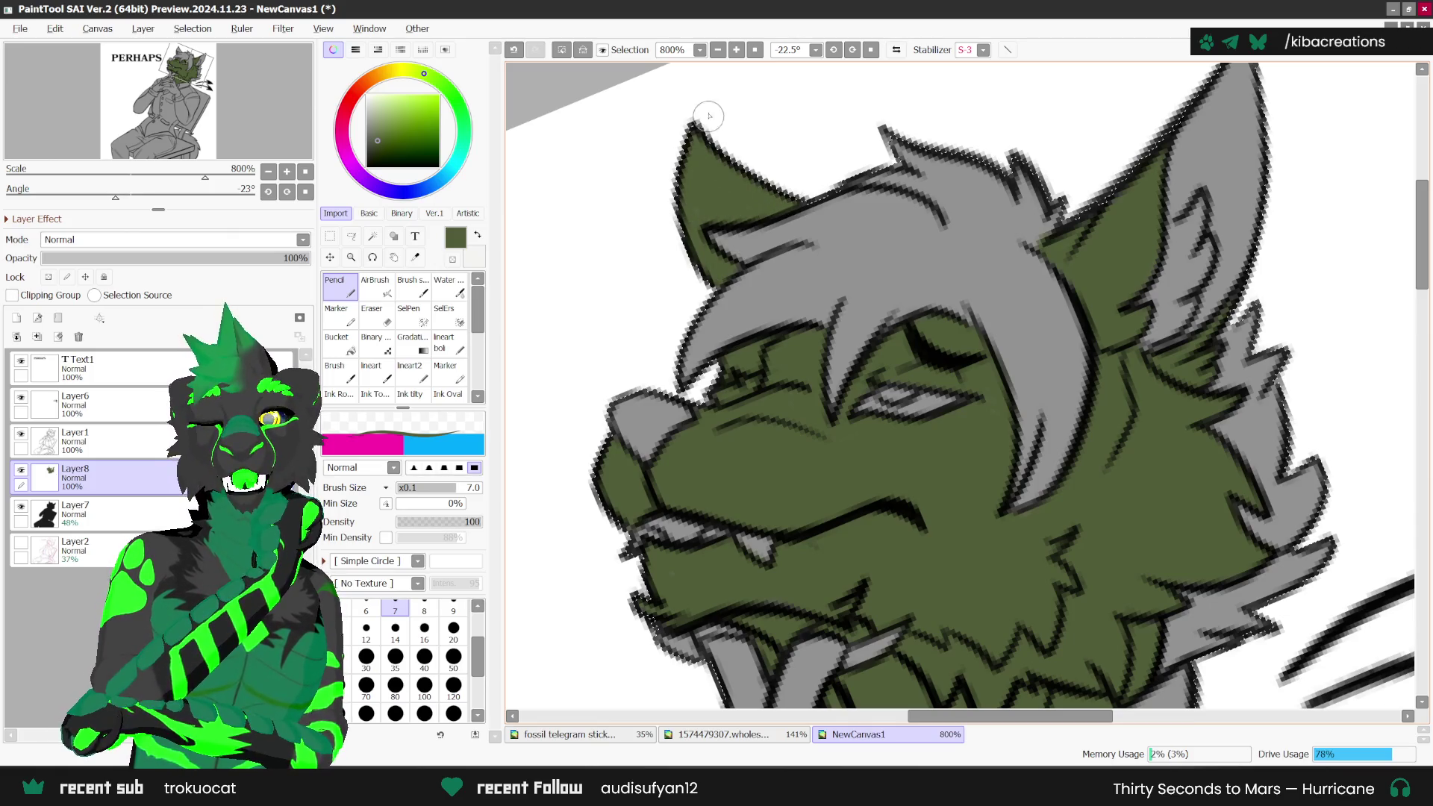
{"action": "scroll", "coordinate": [709, 116], "scroll_direction": "down", "scroll_amount": 1}
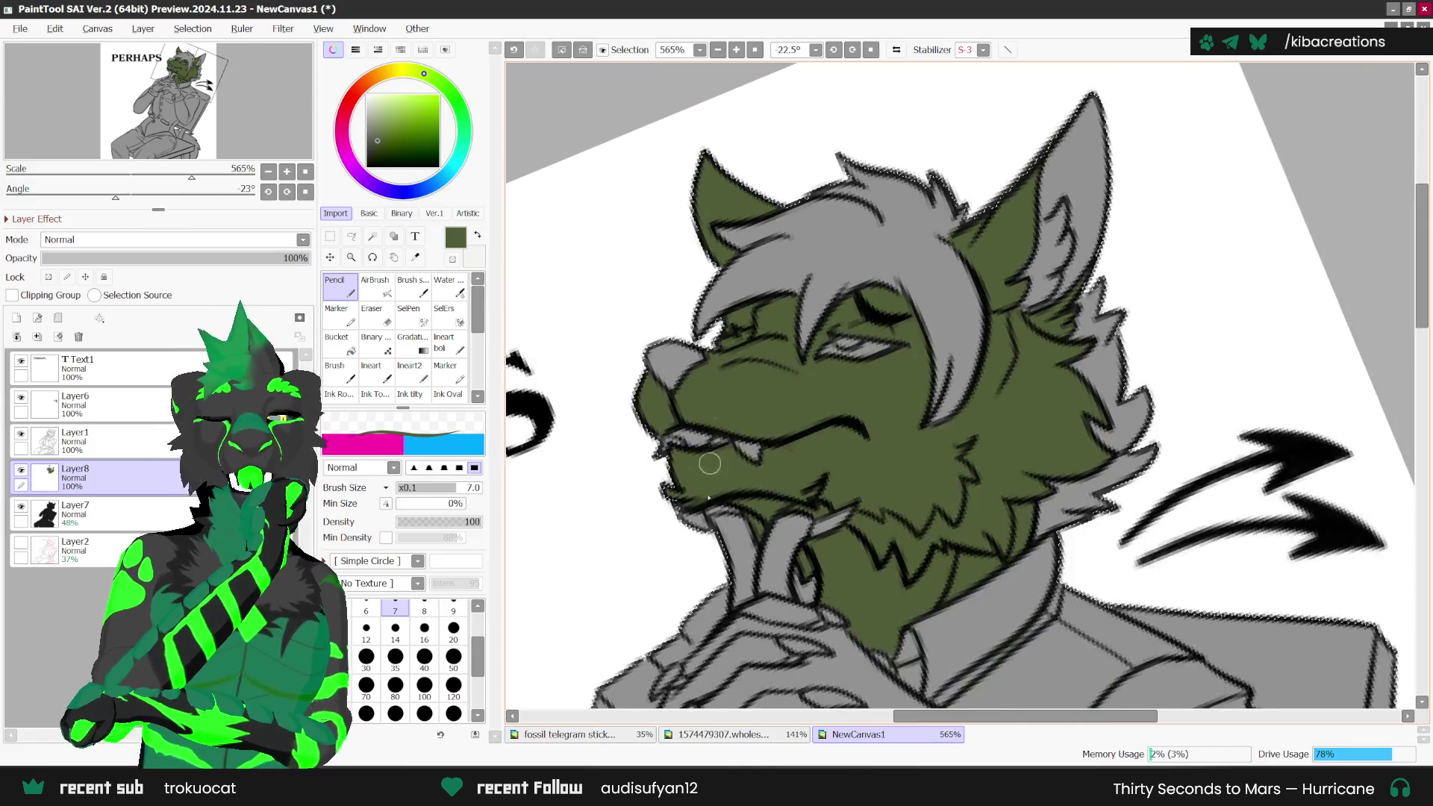
{"action": "scroll", "coordinate": [709, 463], "scroll_direction": "down", "scroll_amount": 1}
{"action": "scroll", "coordinate": [947, 338], "scroll_direction": "up", "scroll_amount": 2}
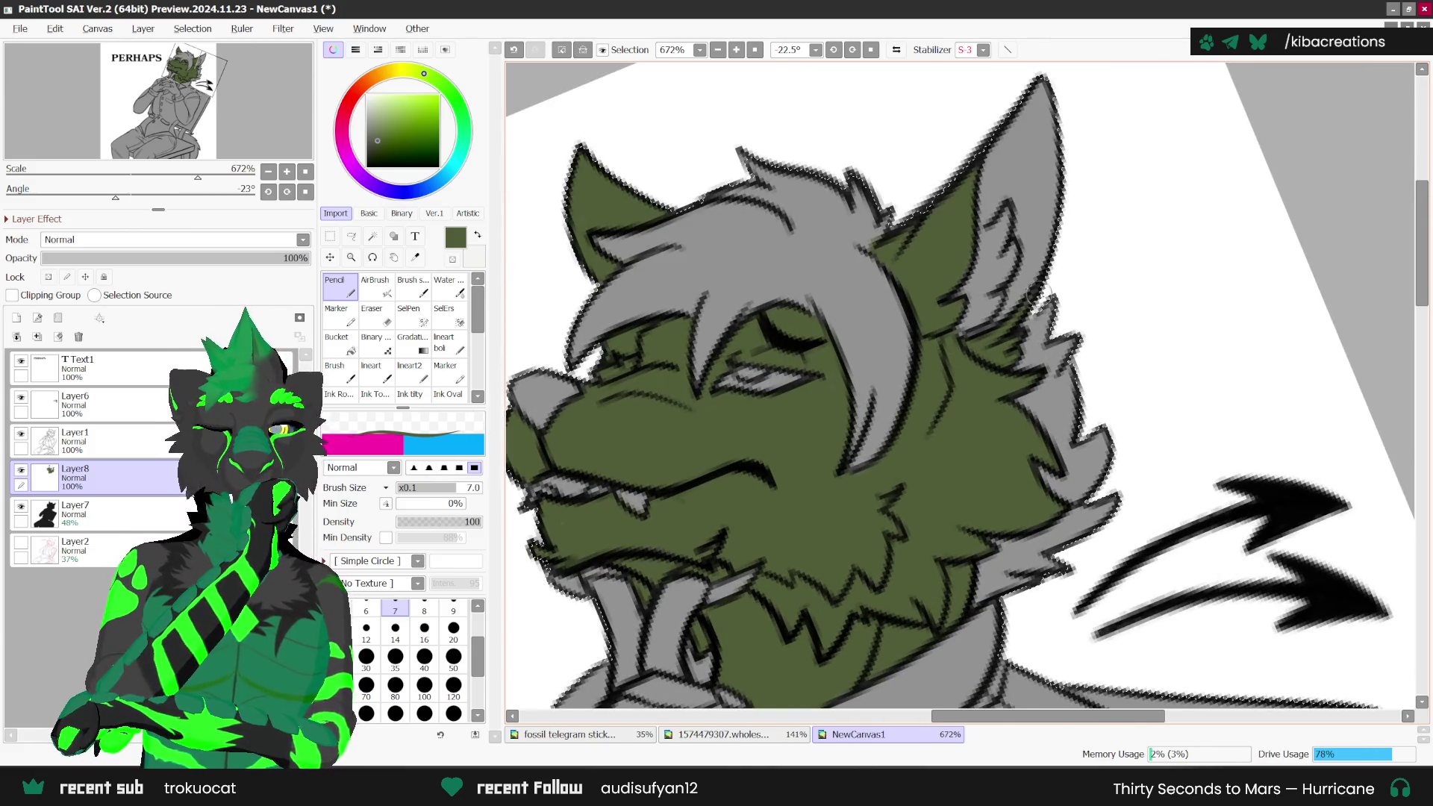
{"action": "scroll", "coordinate": [1022, 290], "scroll_direction": "down", "scroll_amount": 1}
{"action": "scroll", "coordinate": [1000, 284], "scroll_direction": "down", "scroll_amount": 1}
{"action": "scroll", "coordinate": [971, 275], "scroll_direction": "down", "scroll_amount": 2}
{"action": "scroll", "coordinate": [946, 266], "scroll_direction": "down", "scroll_amount": 2}
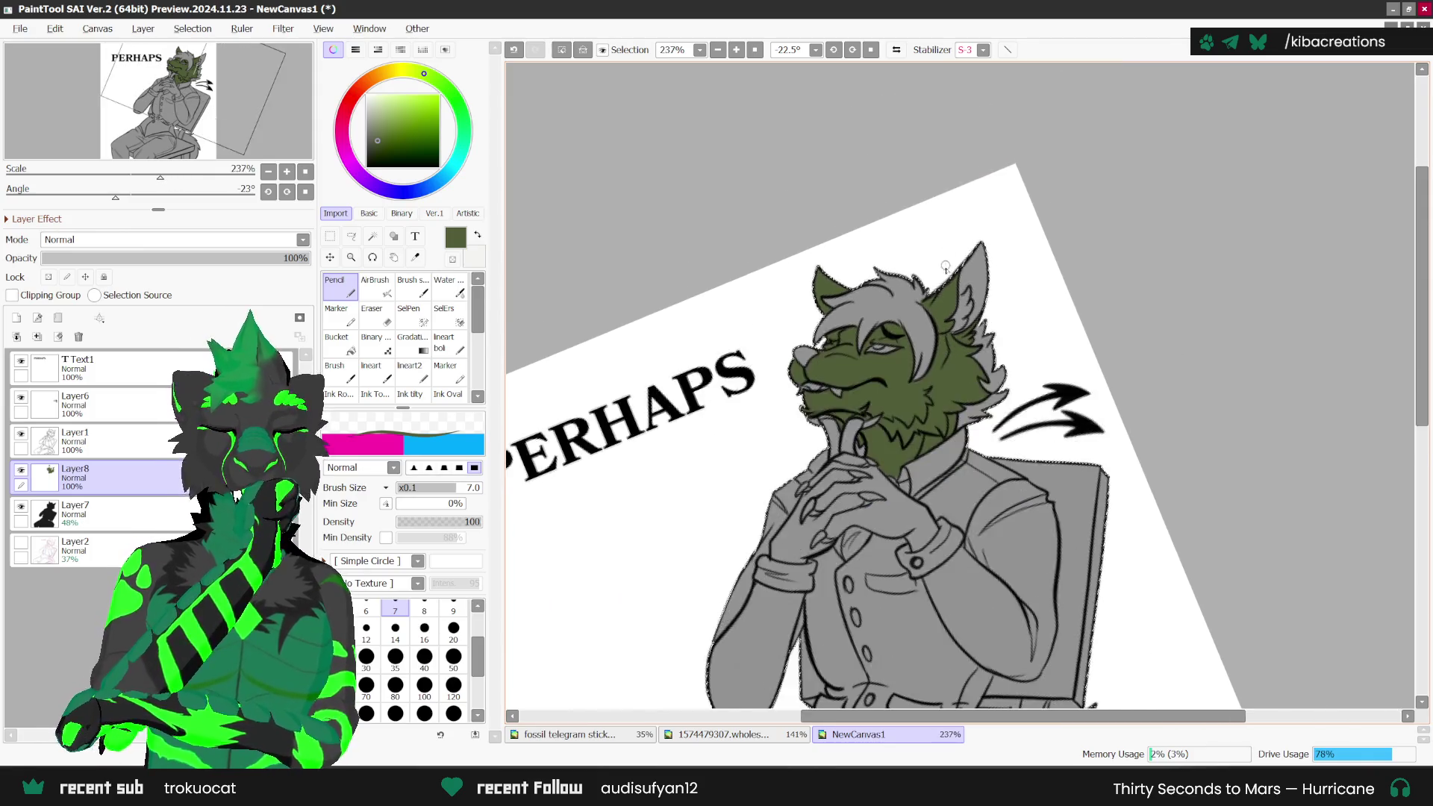
{"action": "scroll", "coordinate": [933, 276], "scroll_direction": "up", "scroll_amount": 1}
{"action": "scroll", "coordinate": [889, 306], "scroll_direction": "up", "scroll_amount": 1}
{"action": "scroll", "coordinate": [828, 351], "scroll_direction": "up", "scroll_amount": 2}
{"action": "scroll", "coordinate": [778, 390], "scroll_direction": "up", "scroll_amount": 1}
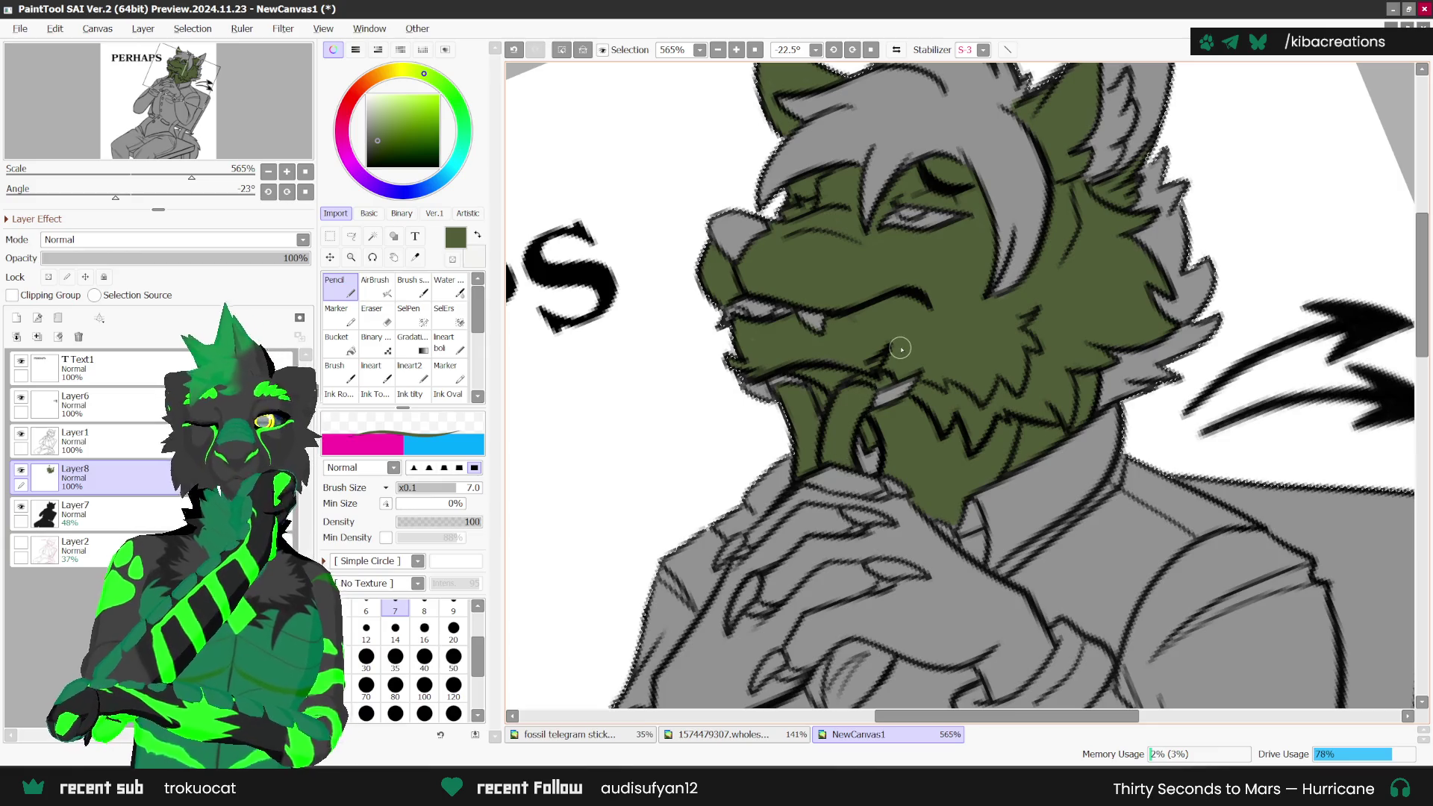
Step: Reduce the pencil brush size to 3
{"action": "key", "text": "bracketleft"}
{"action": "key", "text": "bracketleft"}
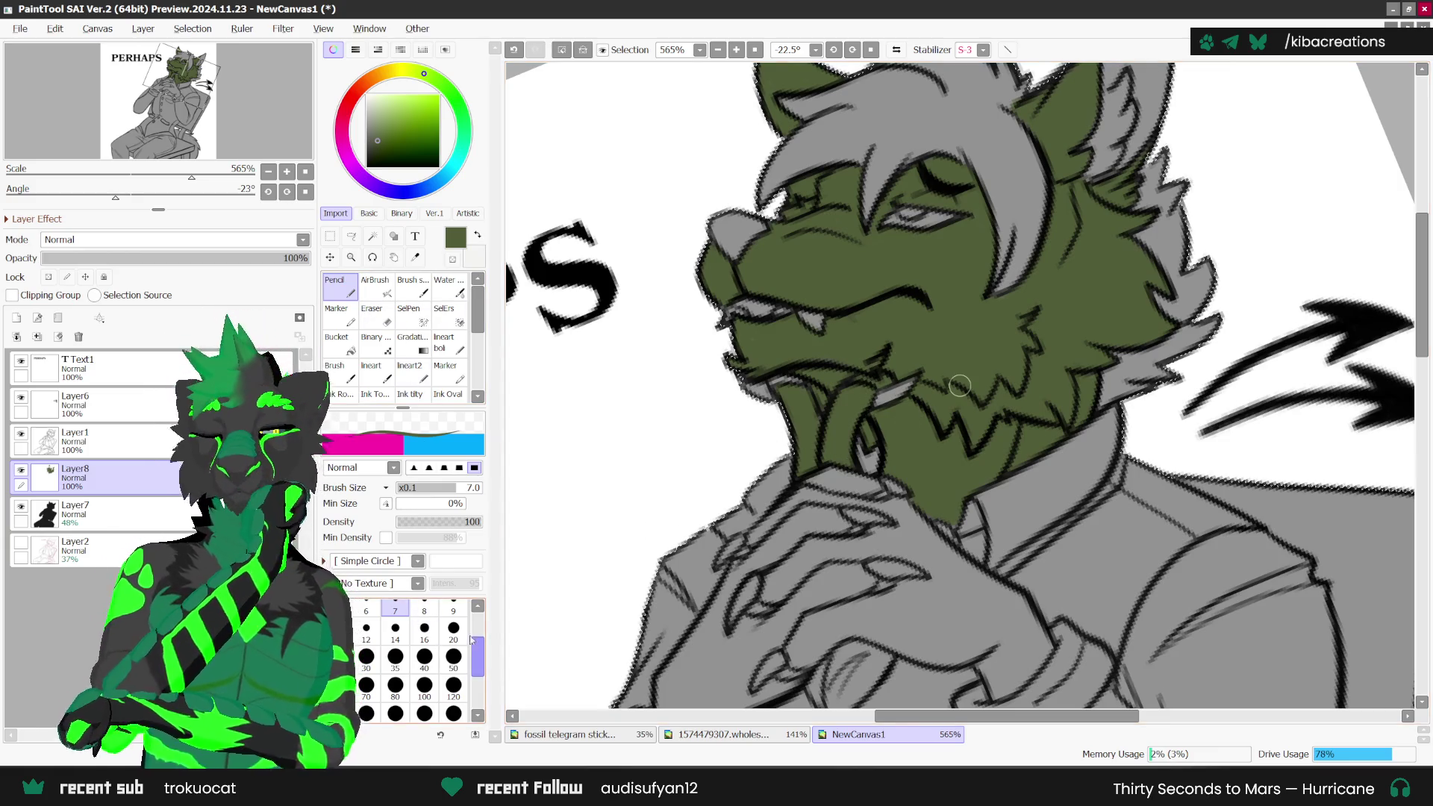
{"action": "key", "text": "bracketleft"}
{"action": "key", "text": "bracketleft"}
{"action": "key", "text": "bracketleft"}
{"action": "scroll", "coordinate": [857, 376], "scroll_direction": "up", "scroll_amount": 1}
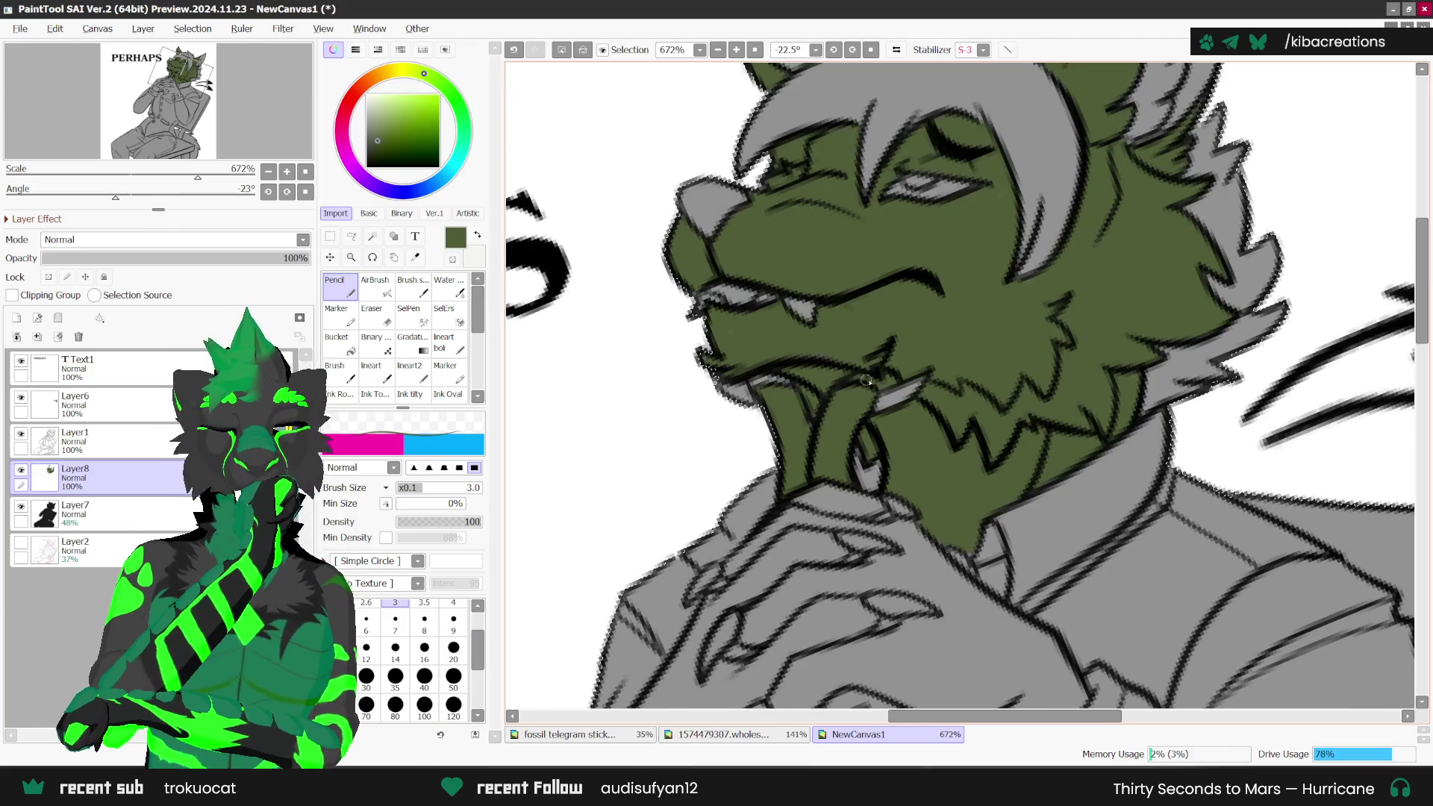
Step: Erase stray green along the chin and hand with a size-3 Eraser, then zoom out to 672%
{"action": "key", "text": "e"}
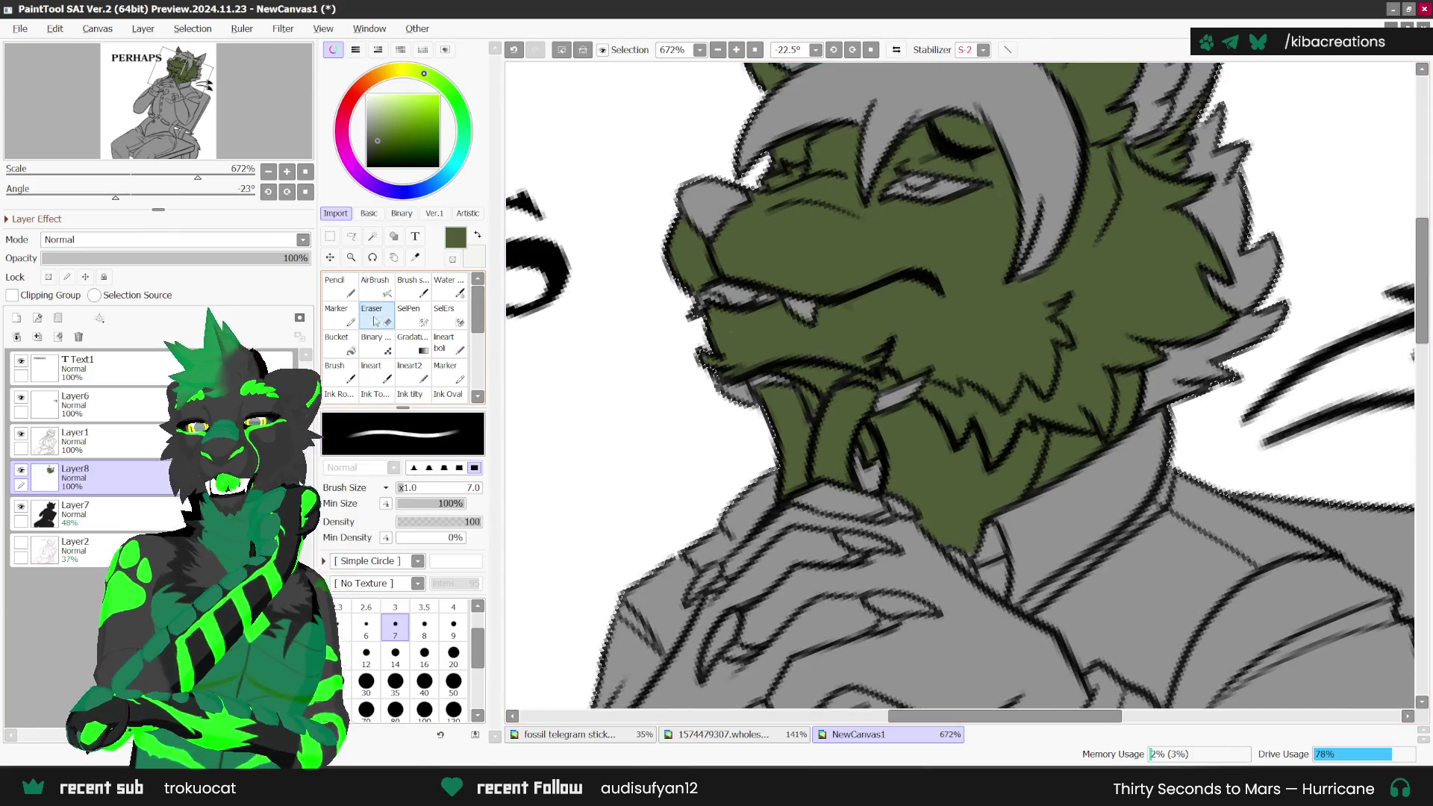
{"action": "key", "text": "bracketleft"}
{"action": "key", "text": "bracketleft"}
{"action": "key", "text": "bracketleft"}
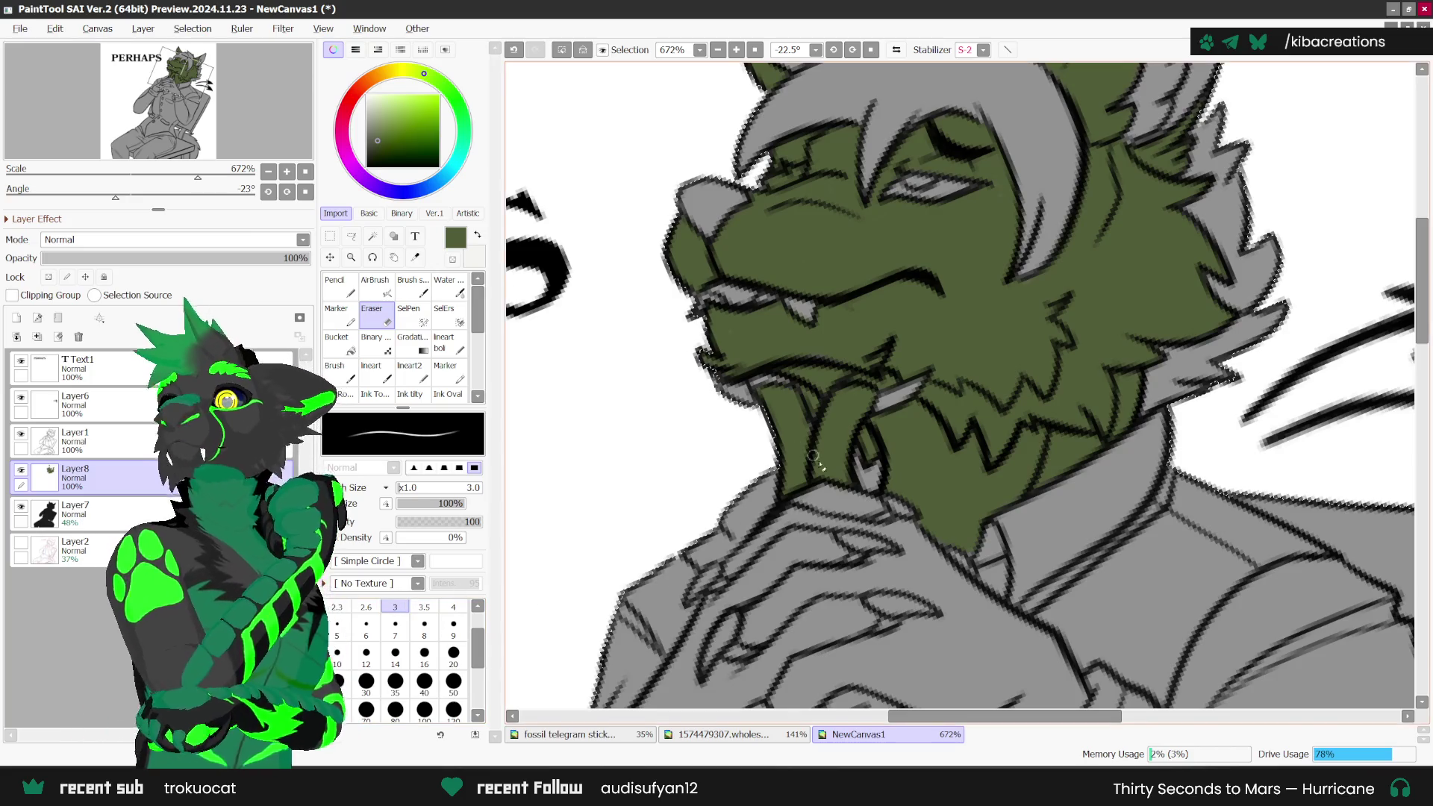
{"action": "scroll", "coordinate": [844, 479], "scroll_direction": "up", "scroll_amount": 1}
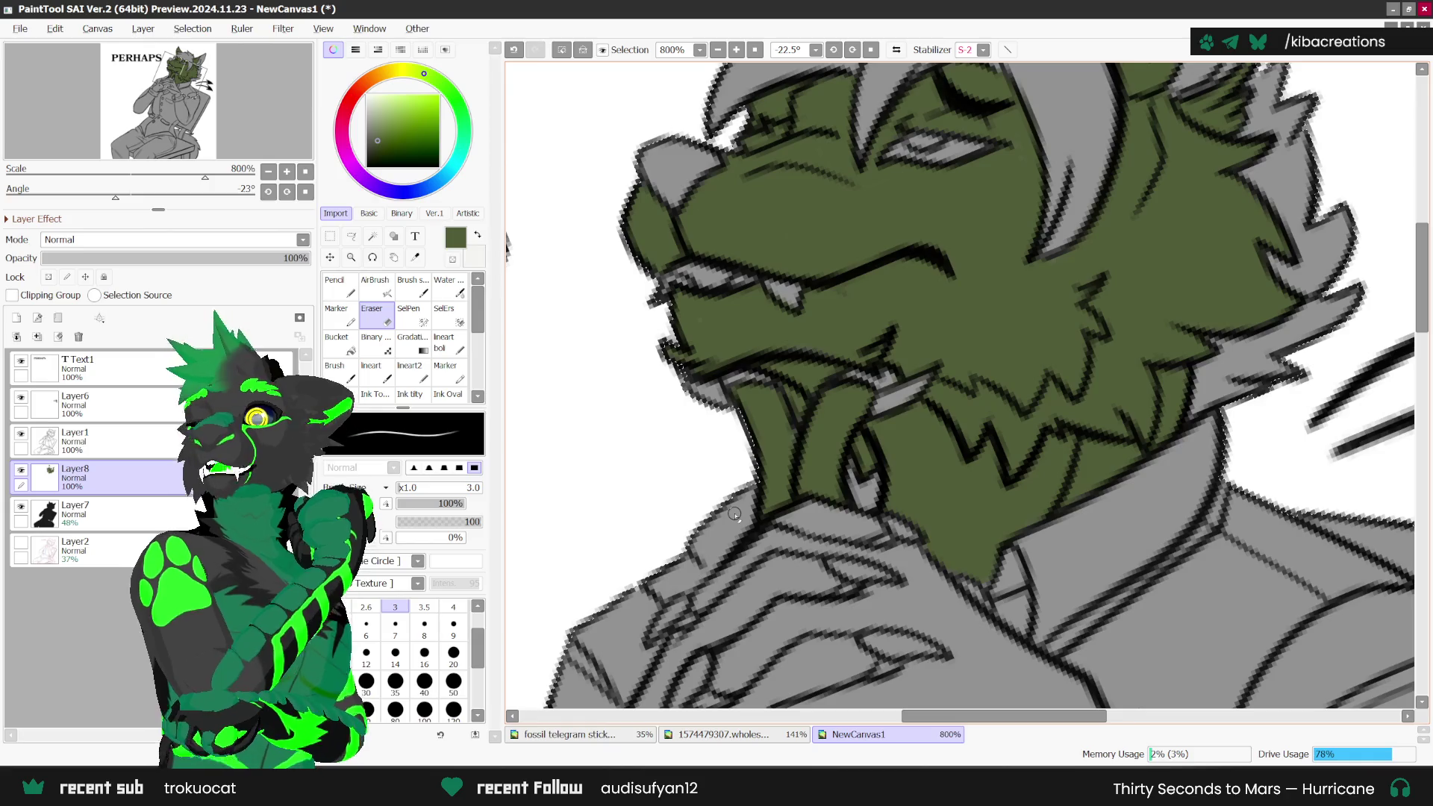
{"action": "key", "text": "minus"}
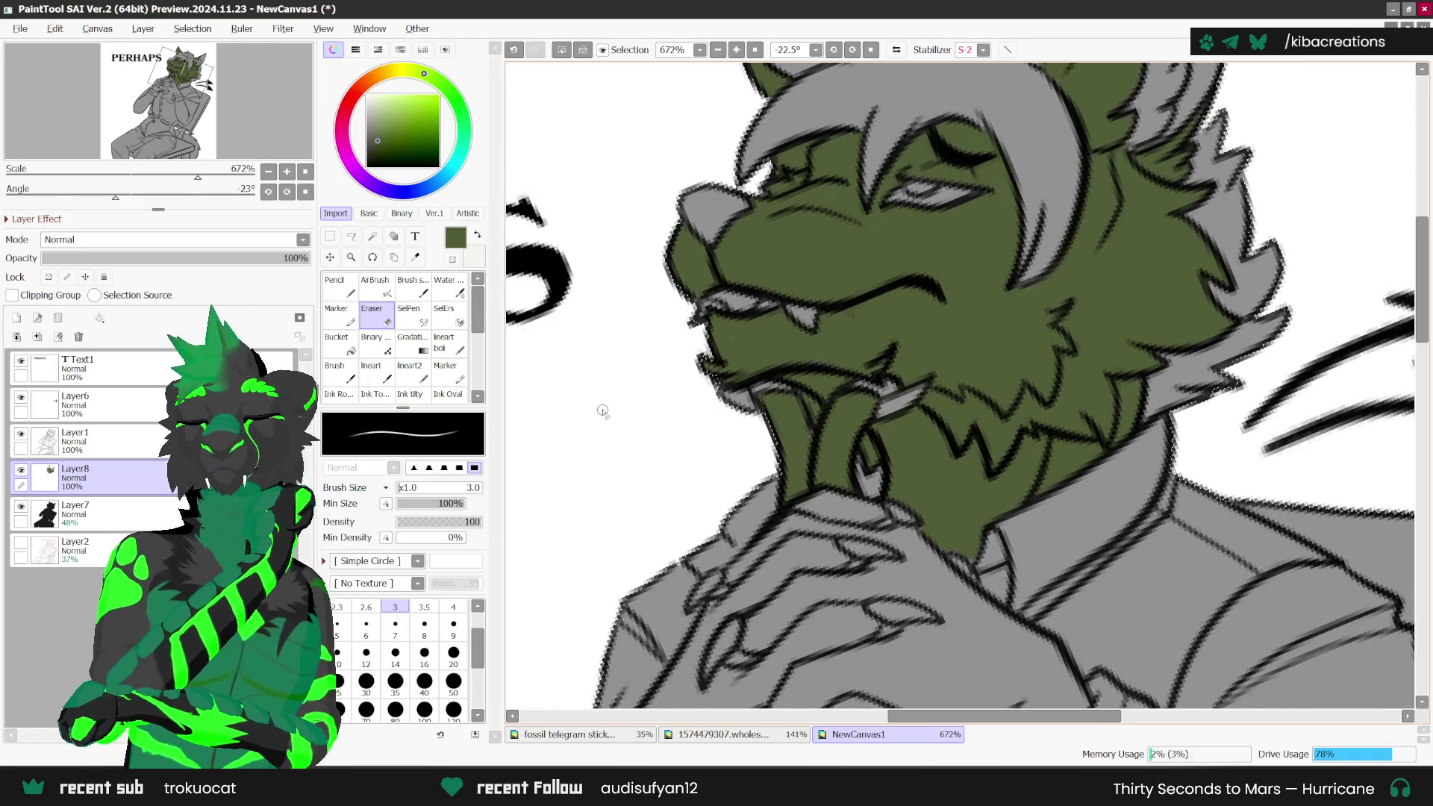
Step: Switch back to the Pencil and reposition the view to resume painting
{"action": "key", "text": "n"}
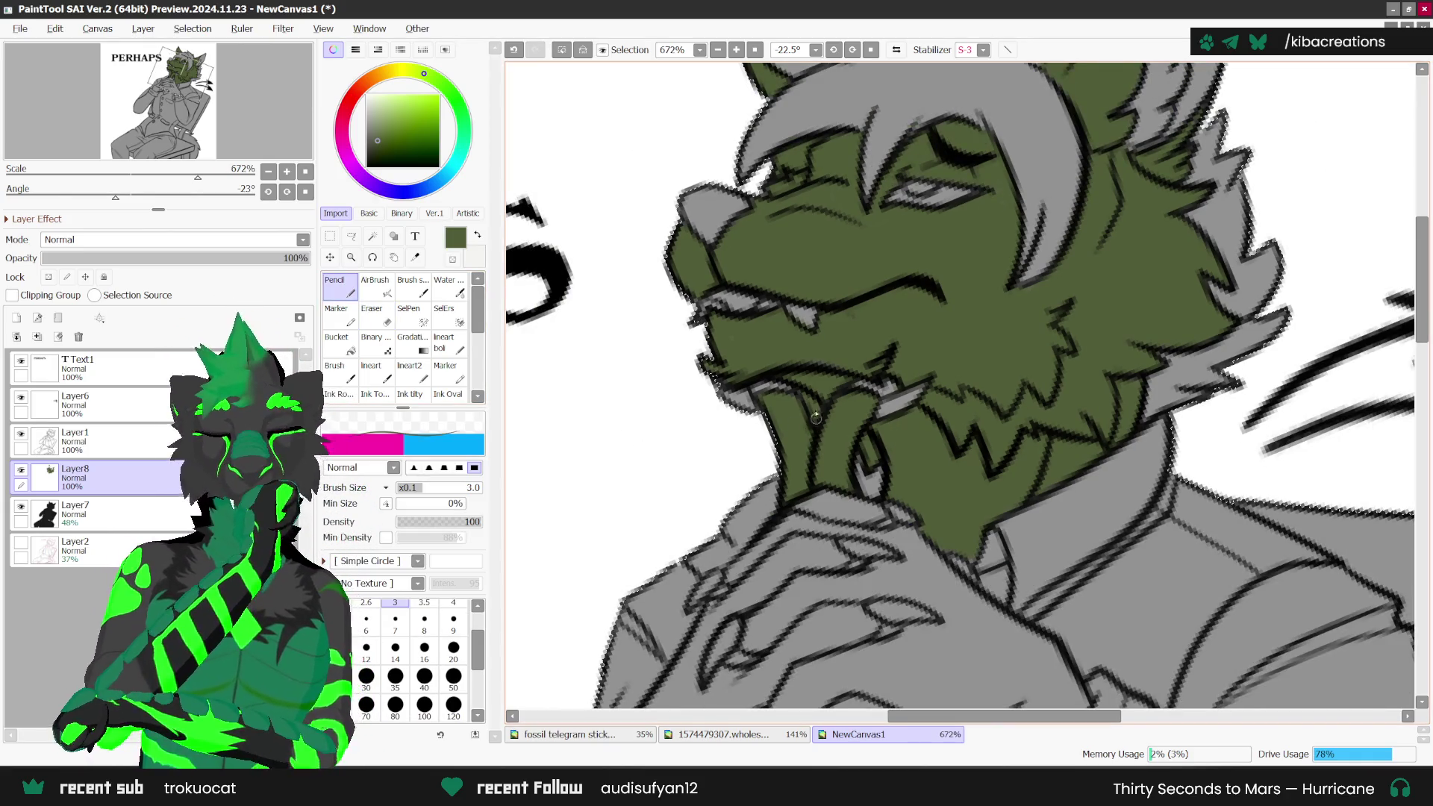
{"action": "scroll", "coordinate": [815, 418], "scroll_direction": "down", "scroll_amount": 1}
{"action": "scroll", "coordinate": [816, 418], "scroll_direction": "down", "scroll_amount": 1}
{"action": "scroll", "coordinate": [1048, 324], "scroll_direction": "down", "scroll_amount": 1}
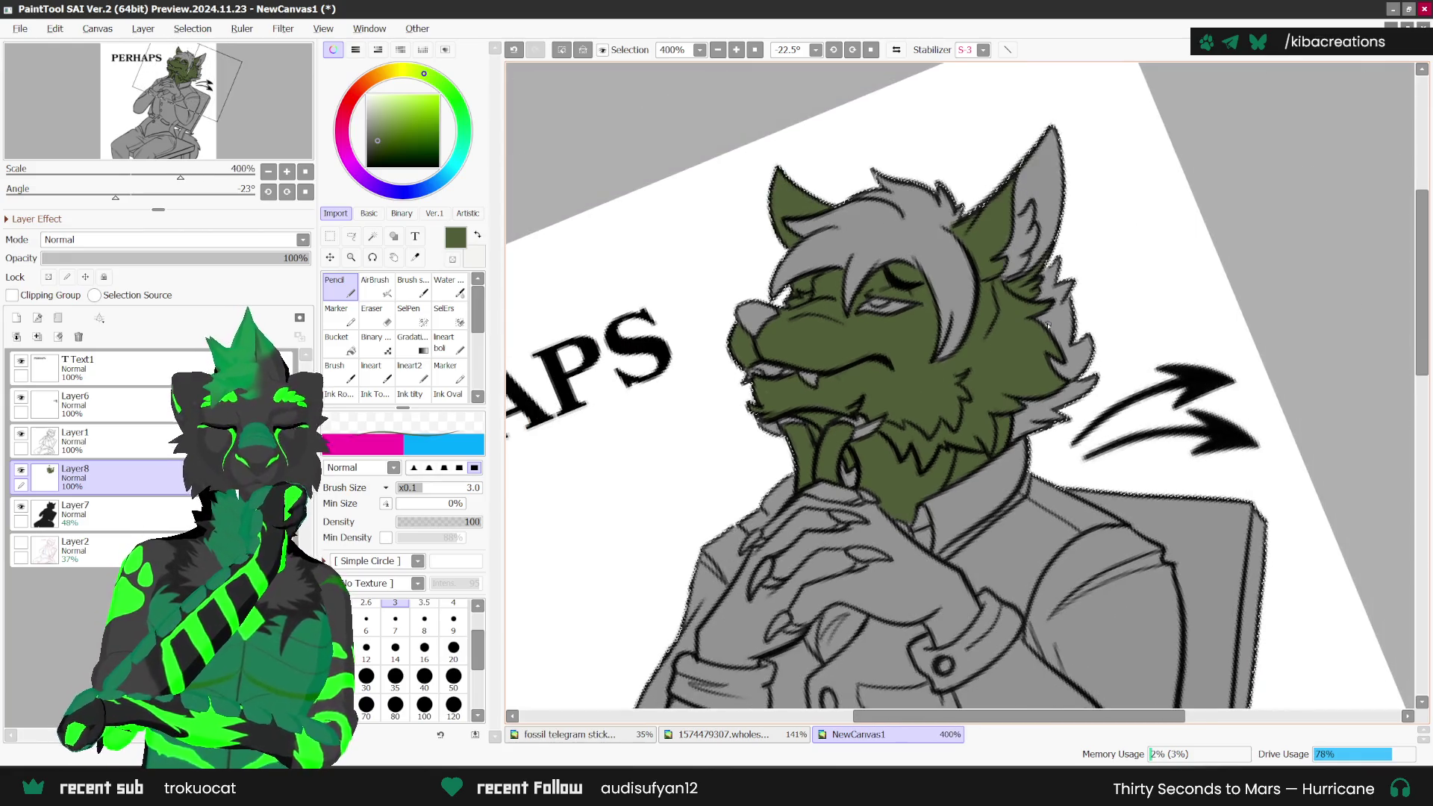
{"action": "scroll", "coordinate": [1048, 324], "scroll_direction": "up", "scroll_amount": 1}
{"action": "scroll", "coordinate": [863, 532], "scroll_direction": "down", "scroll_amount": 1}
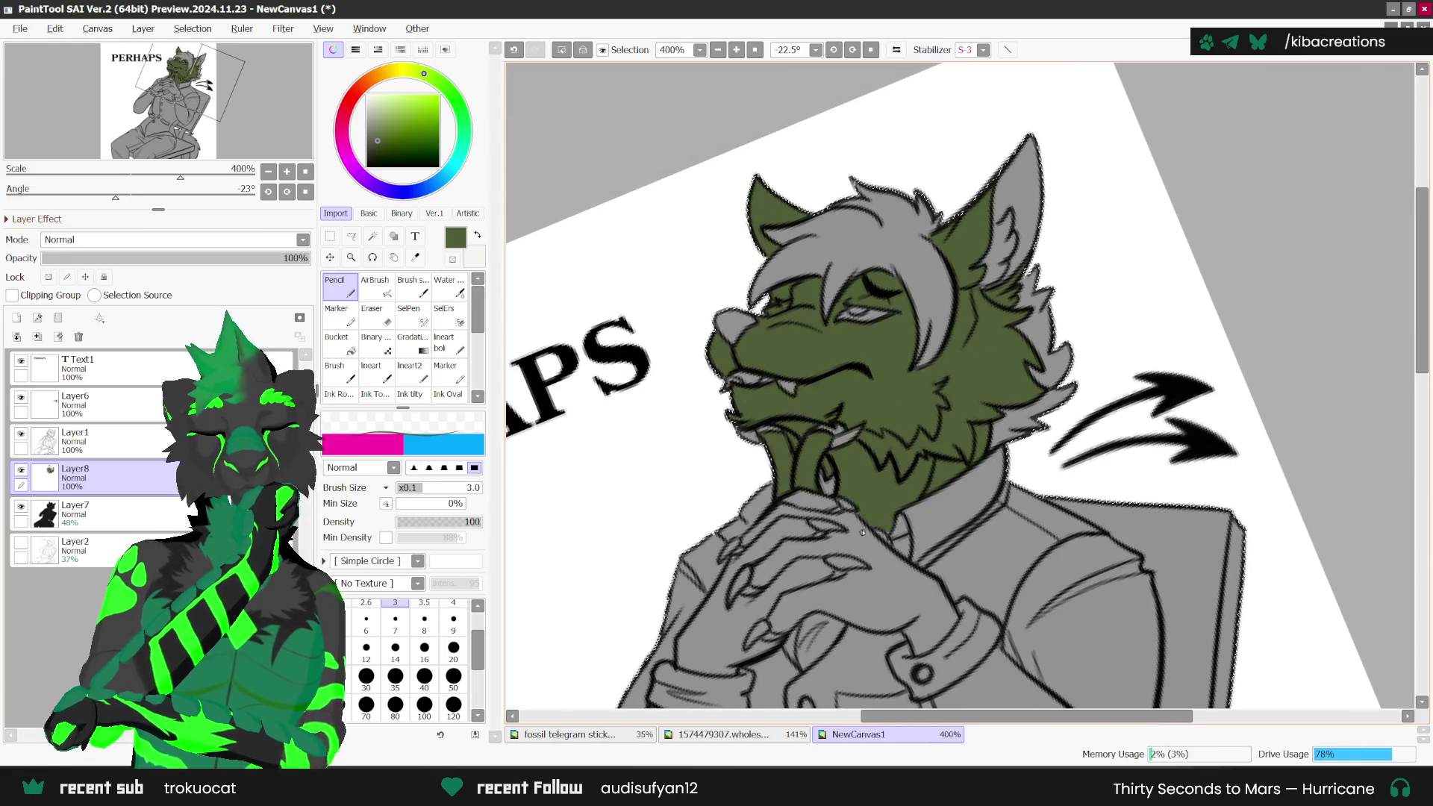
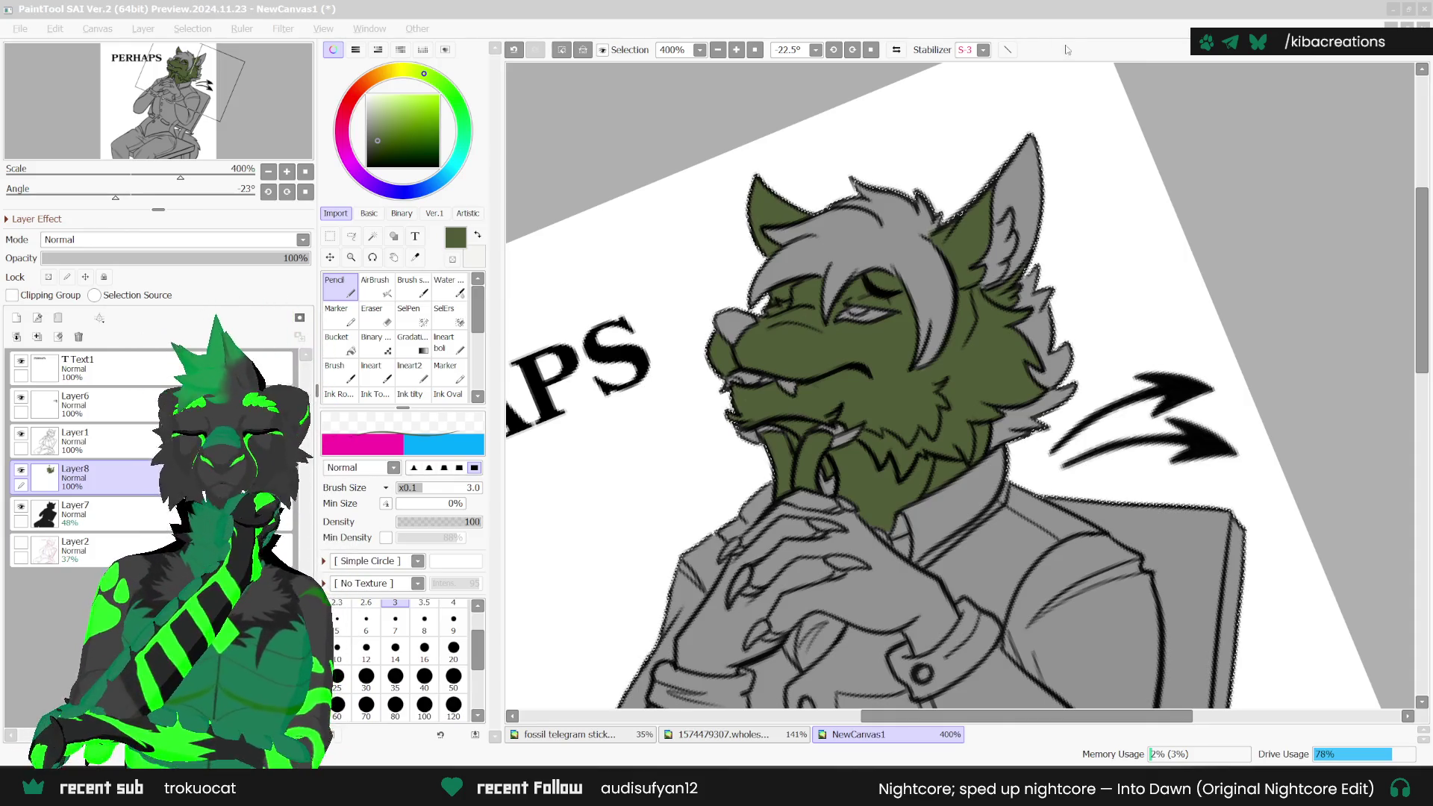
Step: Paint olive green down the edge of the wolf's hand
{"action": "left_click", "coordinate": [1042, 70]}
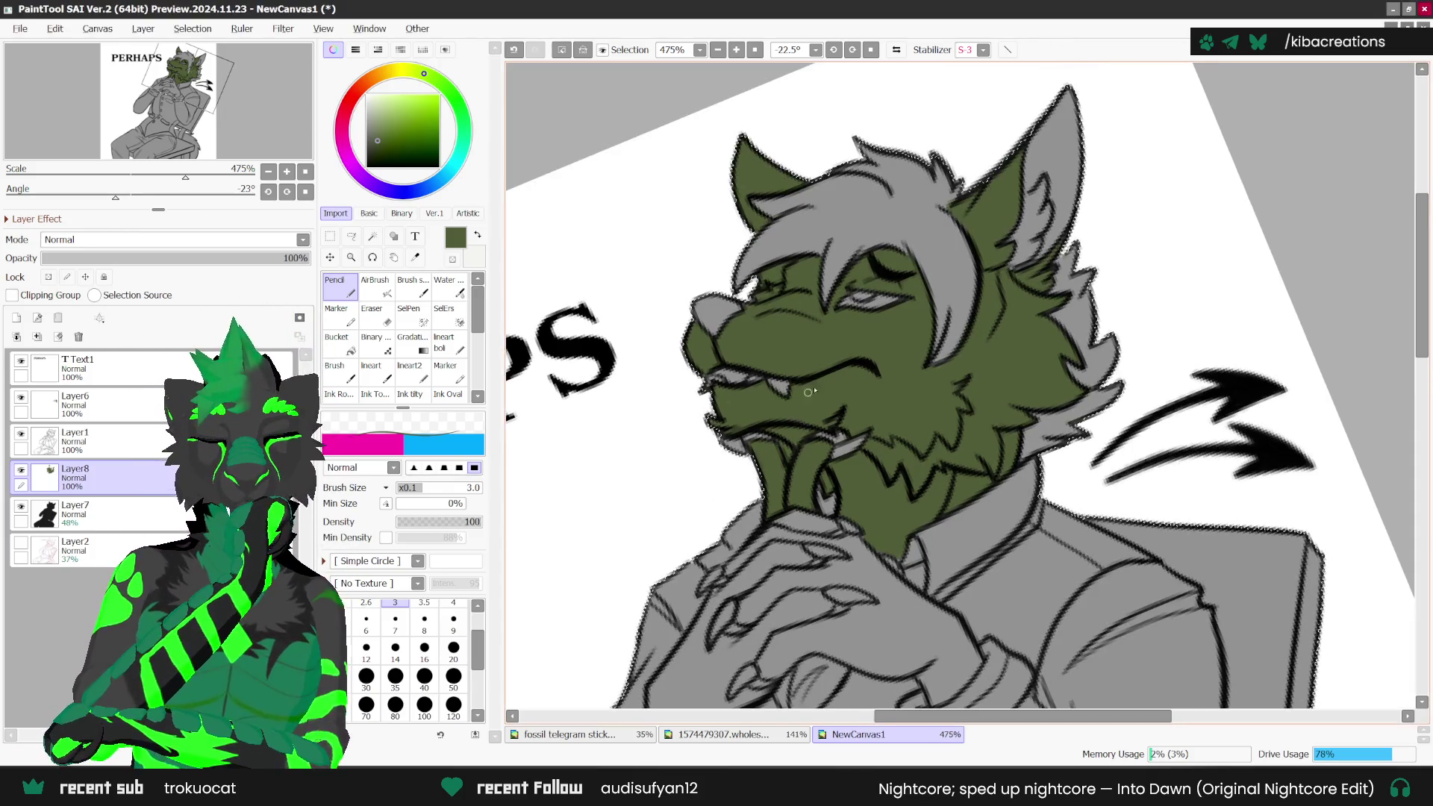
{"action": "scroll", "coordinate": [1072, 340], "scroll_direction": "down", "scroll_amount": 1}
{"action": "scroll", "coordinate": [1072, 340], "scroll_direction": "down", "scroll_amount": 1}
{"action": "scroll", "coordinate": [819, 439], "scroll_direction": "up", "scroll_amount": 1}
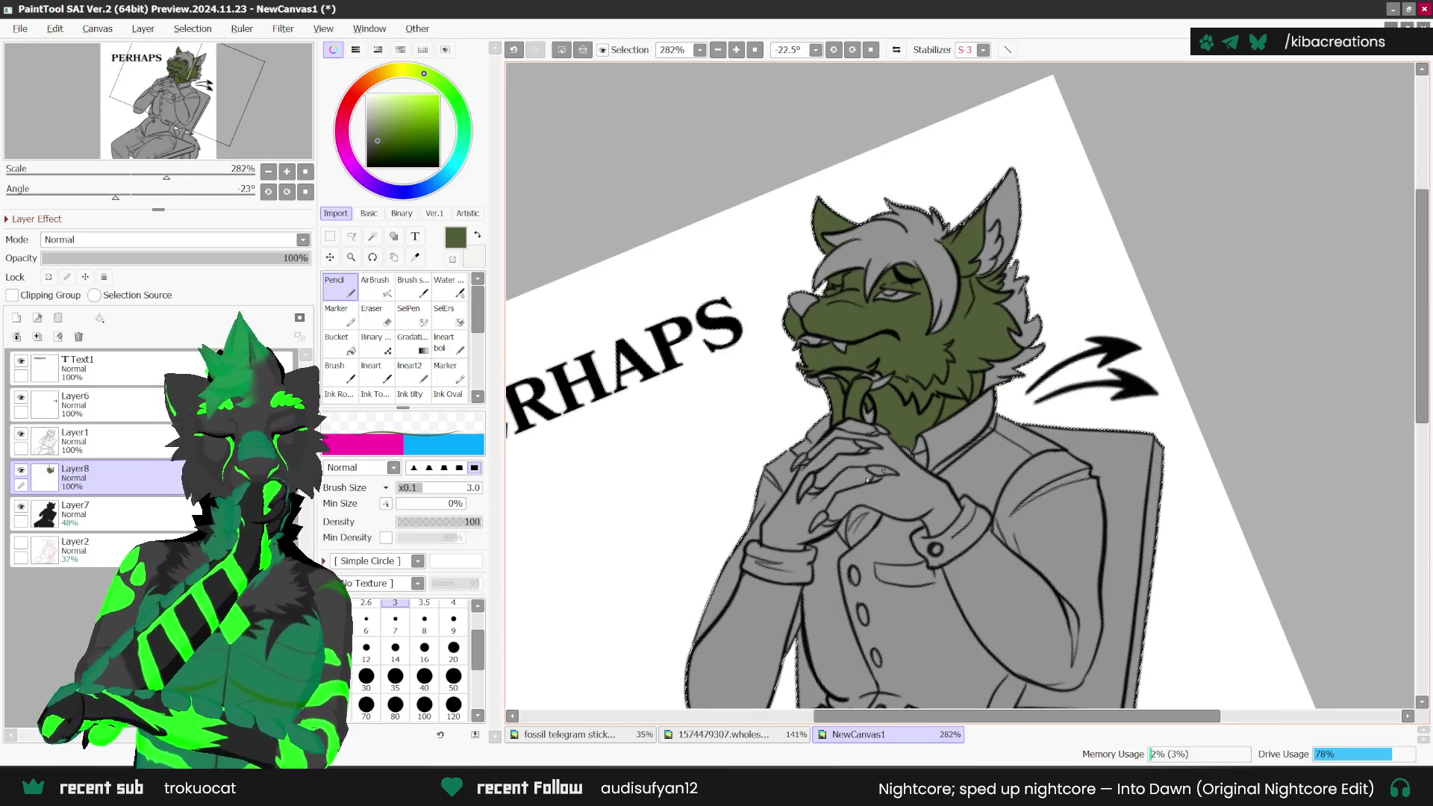
{"action": "scroll", "coordinate": [819, 438], "scroll_direction": "up", "scroll_amount": 2}
{"action": "scroll", "coordinate": [819, 439], "scroll_direction": "up", "scroll_amount": 1}
{"action": "scroll", "coordinate": [776, 474], "scroll_direction": "up", "scroll_amount": 1}
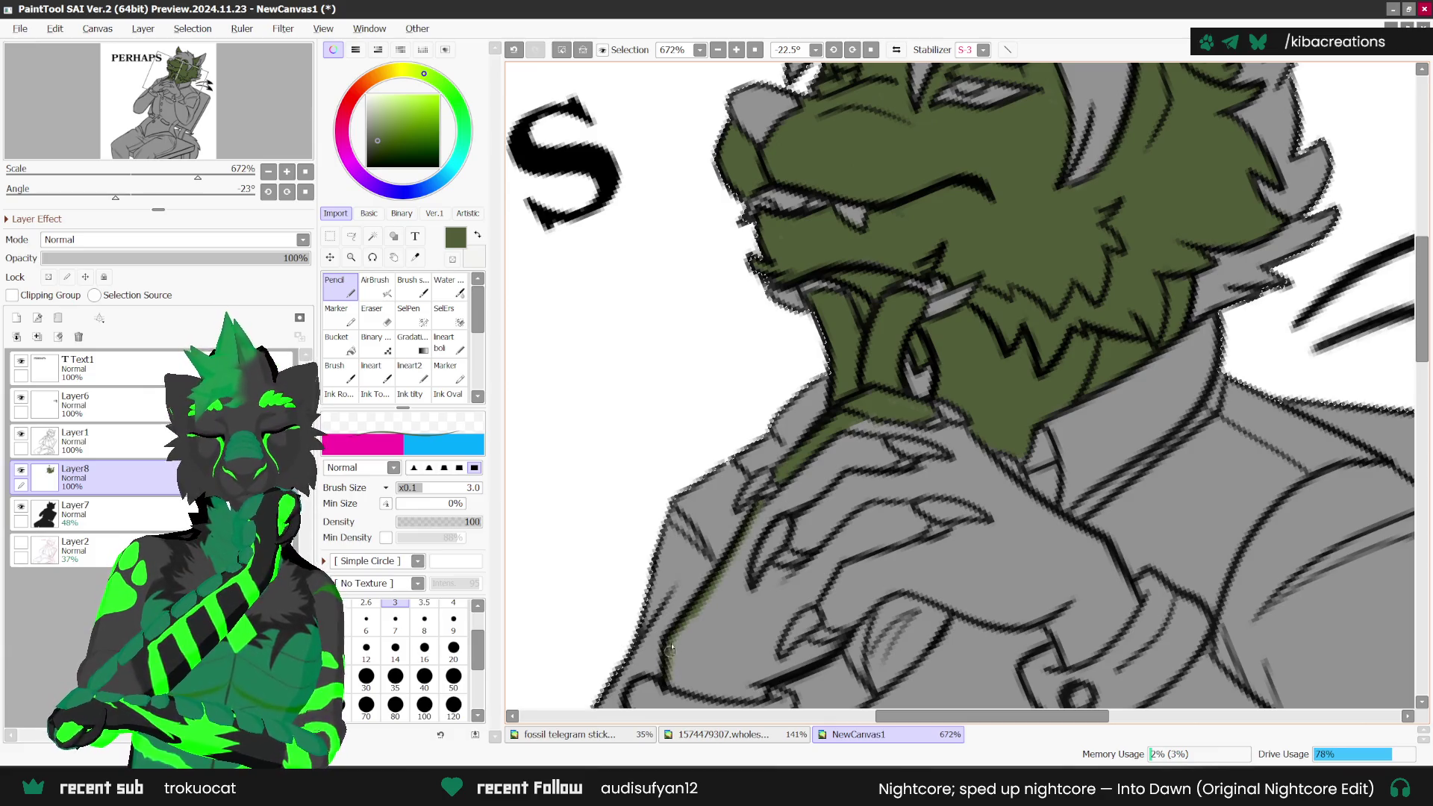
{"action": "scroll", "coordinate": [670, 649], "scroll_direction": "down", "scroll_amount": 2}
{"action": "left_click_drag", "start_coordinate": [670, 649], "coordinate": [792, 185]}
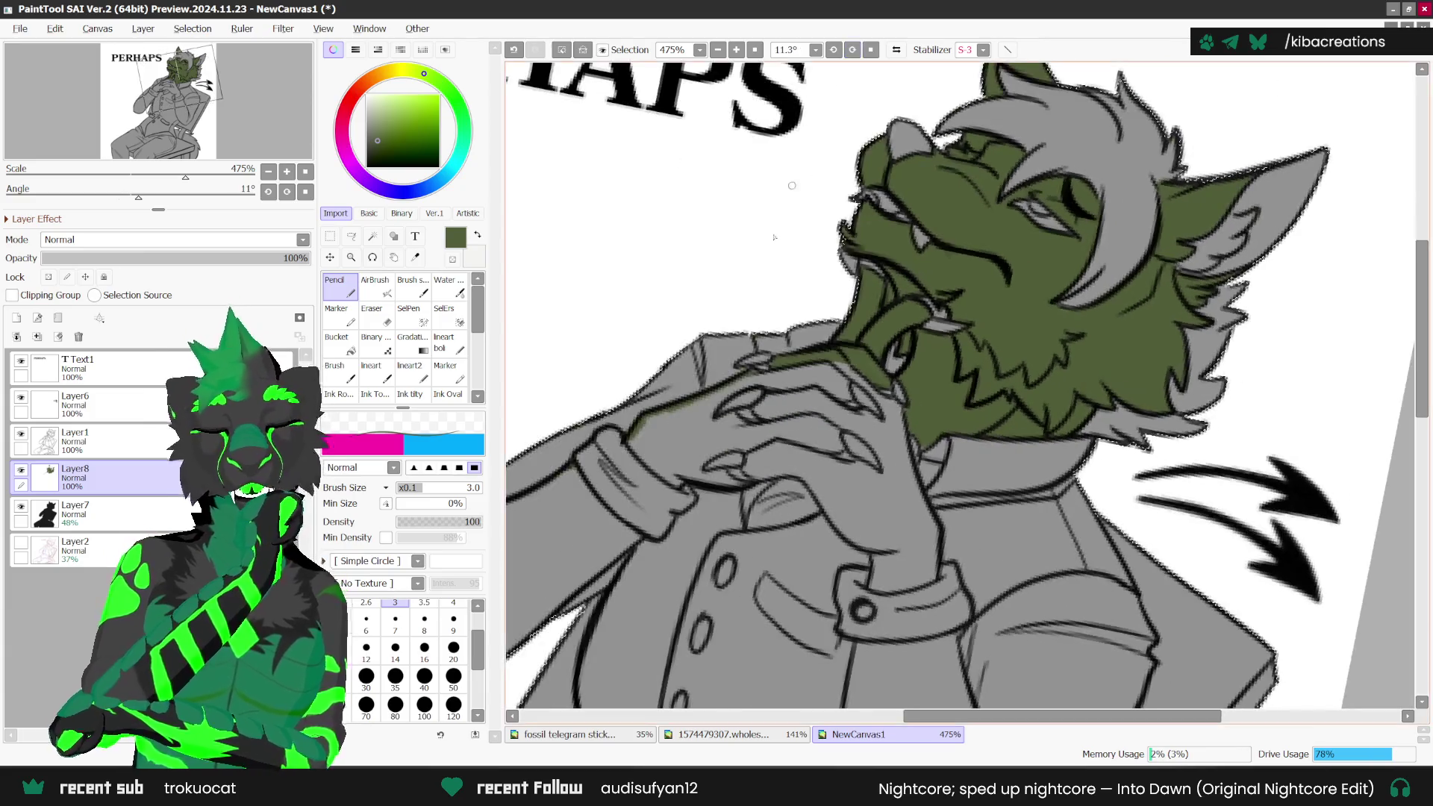
{"action": "scroll", "coordinate": [644, 445], "scroll_direction": "up", "scroll_amount": 1}
{"action": "left_click_drag", "start_coordinate": [648, 407], "coordinate": [657, 472]}
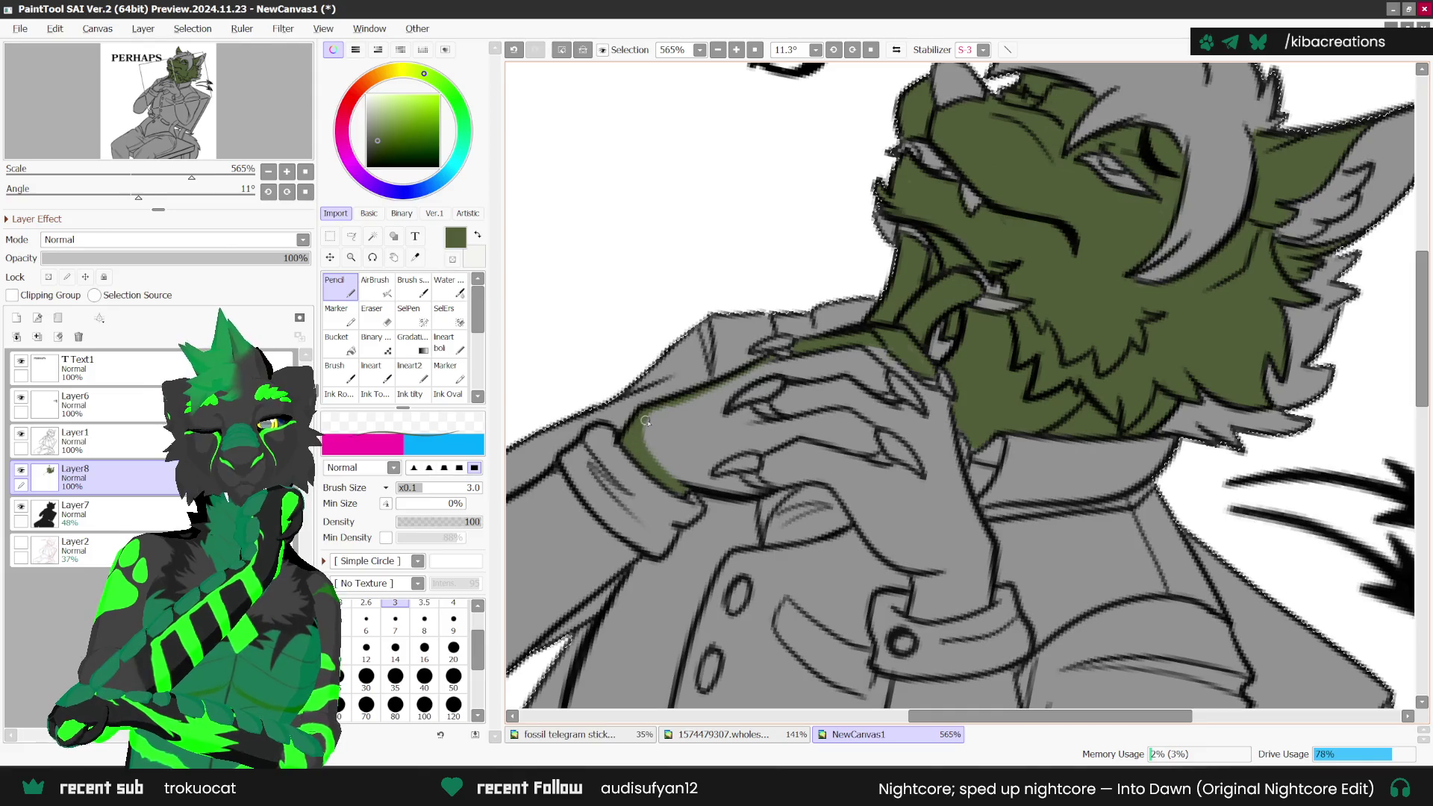
{"action": "left_click_drag", "start_coordinate": [646, 420], "coordinate": [650, 444]}
Step: Paint olive green along the thumb edge, then reset the canvas rotation to zero
{"action": "scroll", "coordinate": [940, 282], "scroll_direction": "down", "scroll_amount": 3}
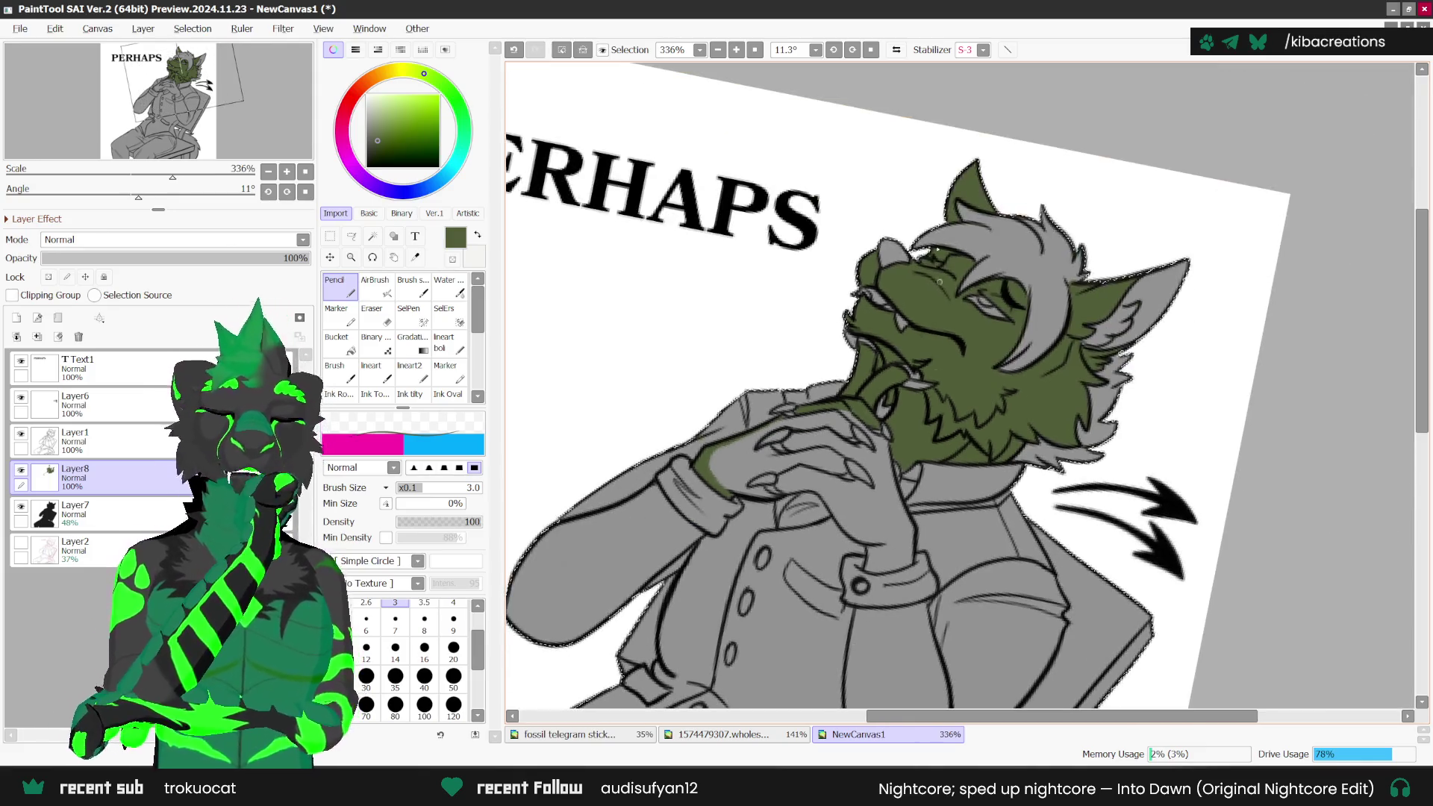
{"action": "left_click_drag", "start_coordinate": [939, 281], "coordinate": [870, 621]}
{"action": "scroll", "coordinate": [870, 621], "scroll_direction": "up", "scroll_amount": 2}
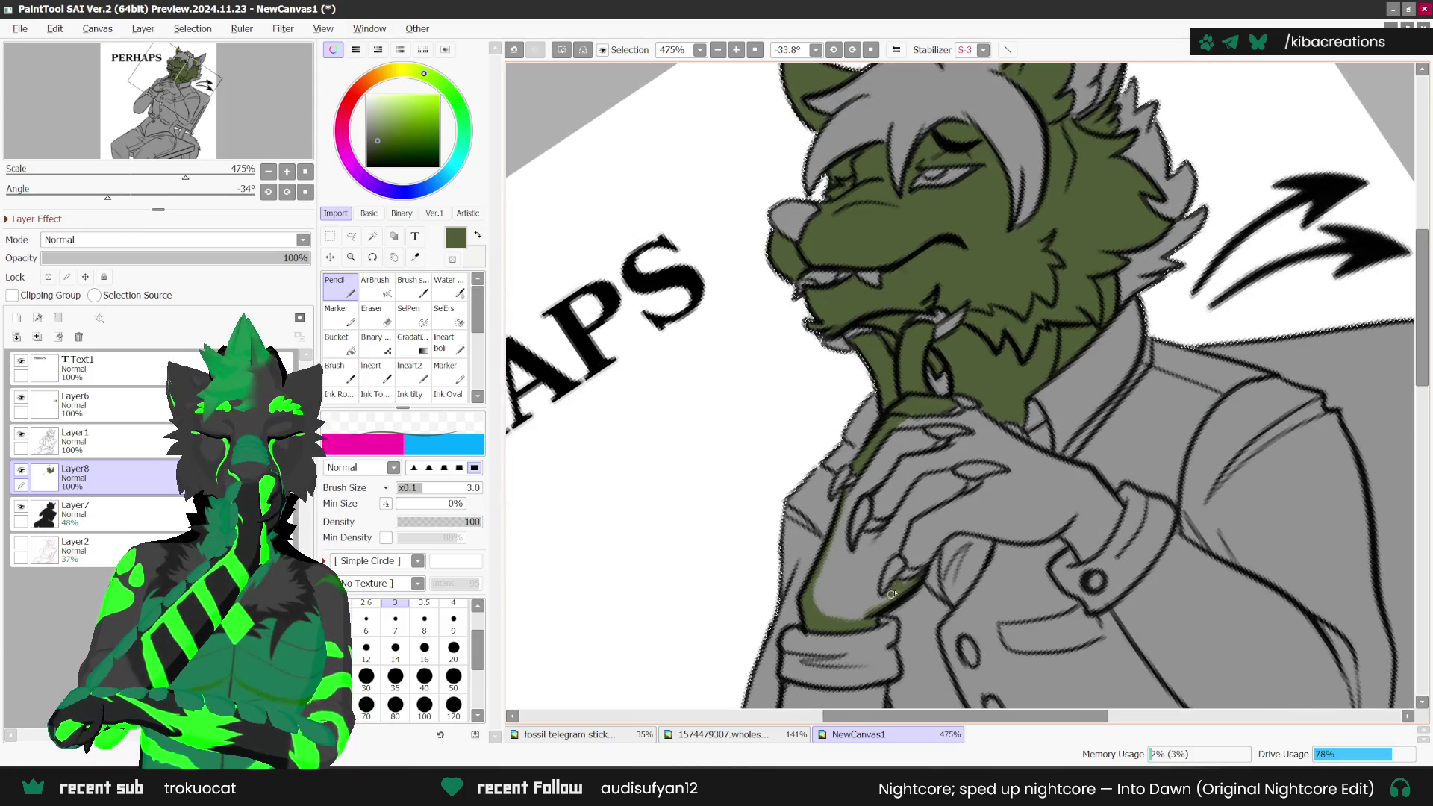
{"action": "left_click_drag", "start_coordinate": [884, 567], "coordinate": [877, 601]}
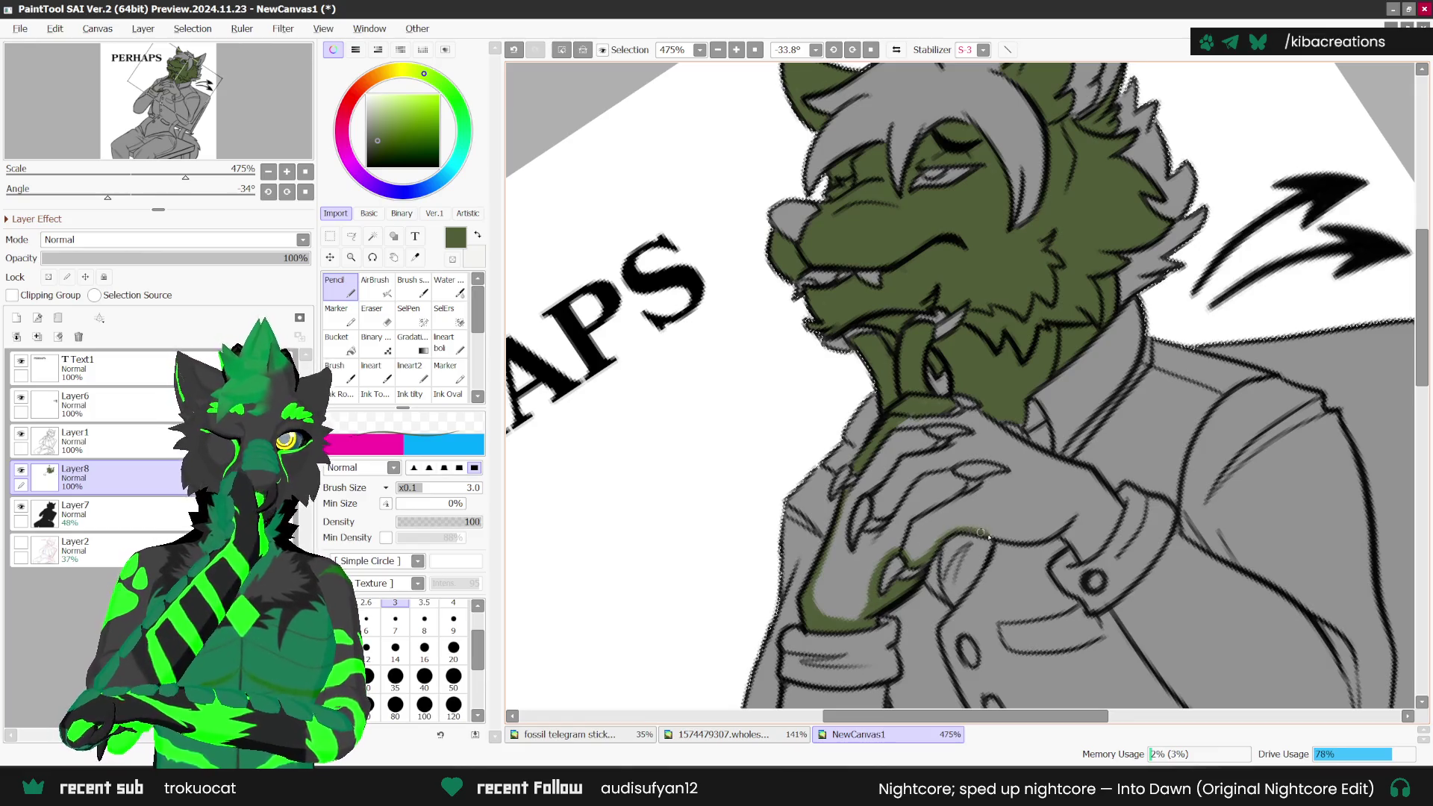
{"action": "left_click_drag", "start_coordinate": [980, 533], "coordinate": [948, 558]}
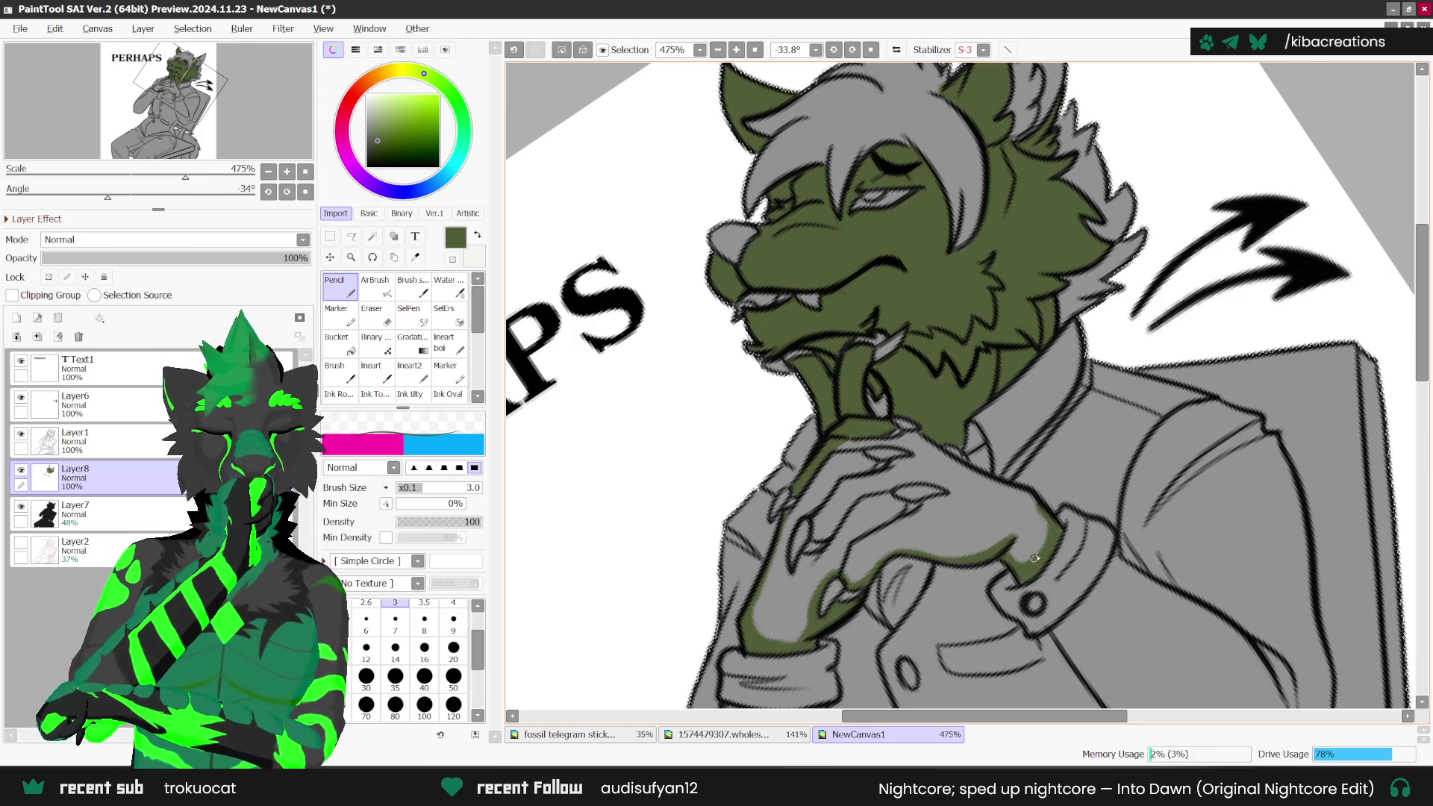
{"action": "scroll", "coordinate": [1052, 524], "scroll_direction": "down", "scroll_amount": 1}
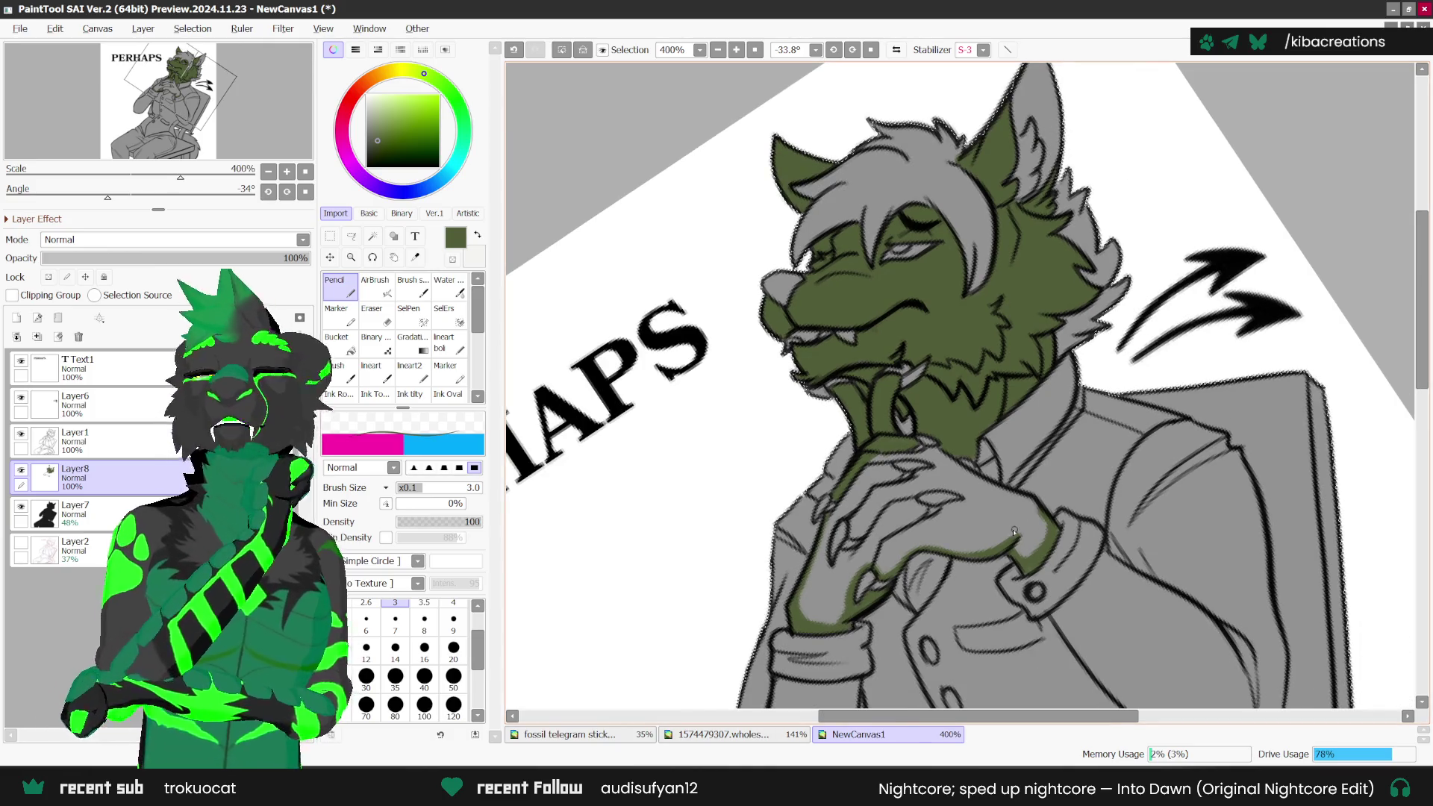
{"action": "right_click", "coordinate": [930, 573]}
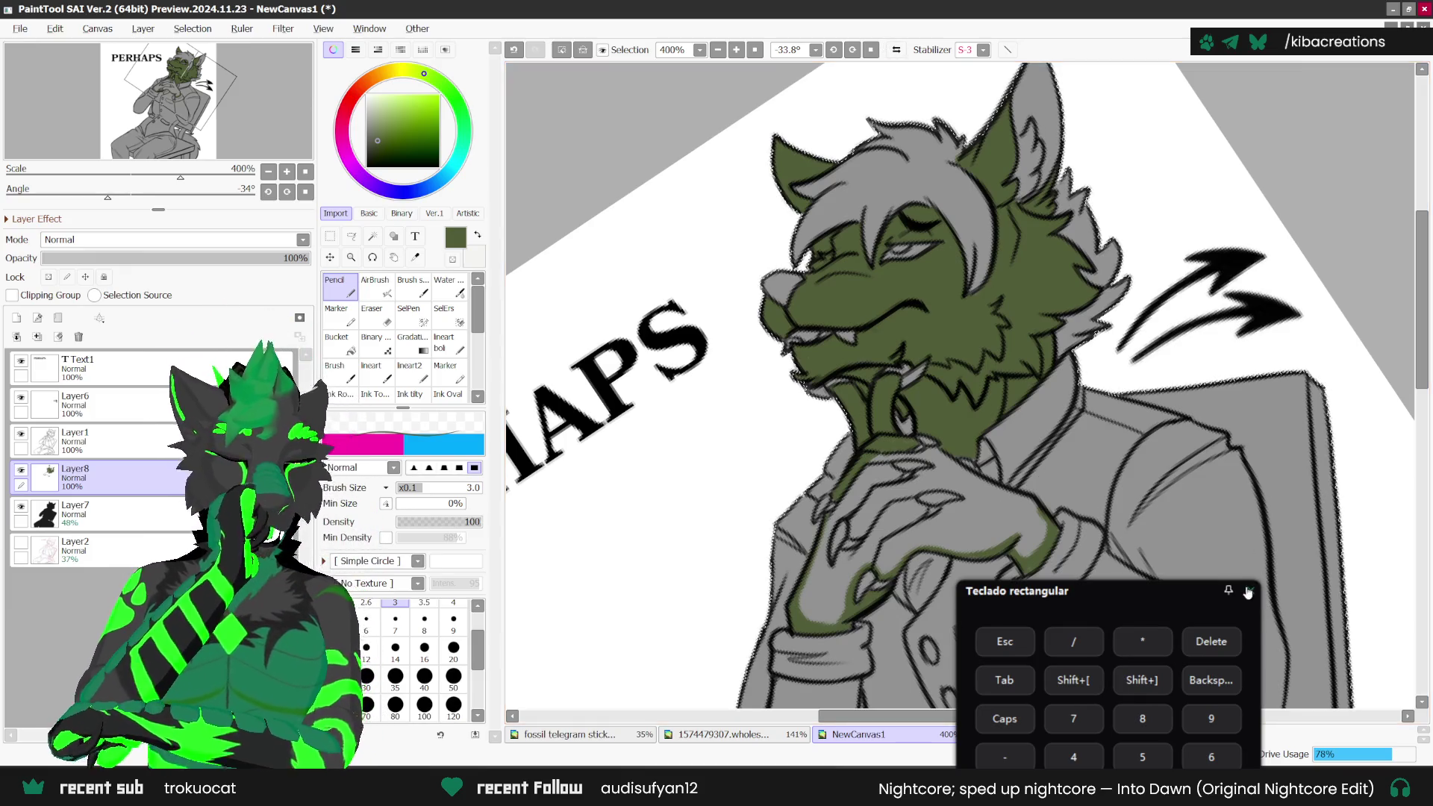
{"action": "key", "text": "End"}
{"action": "scroll", "coordinate": [883, 413], "scroll_direction": "up", "scroll_amount": 1}
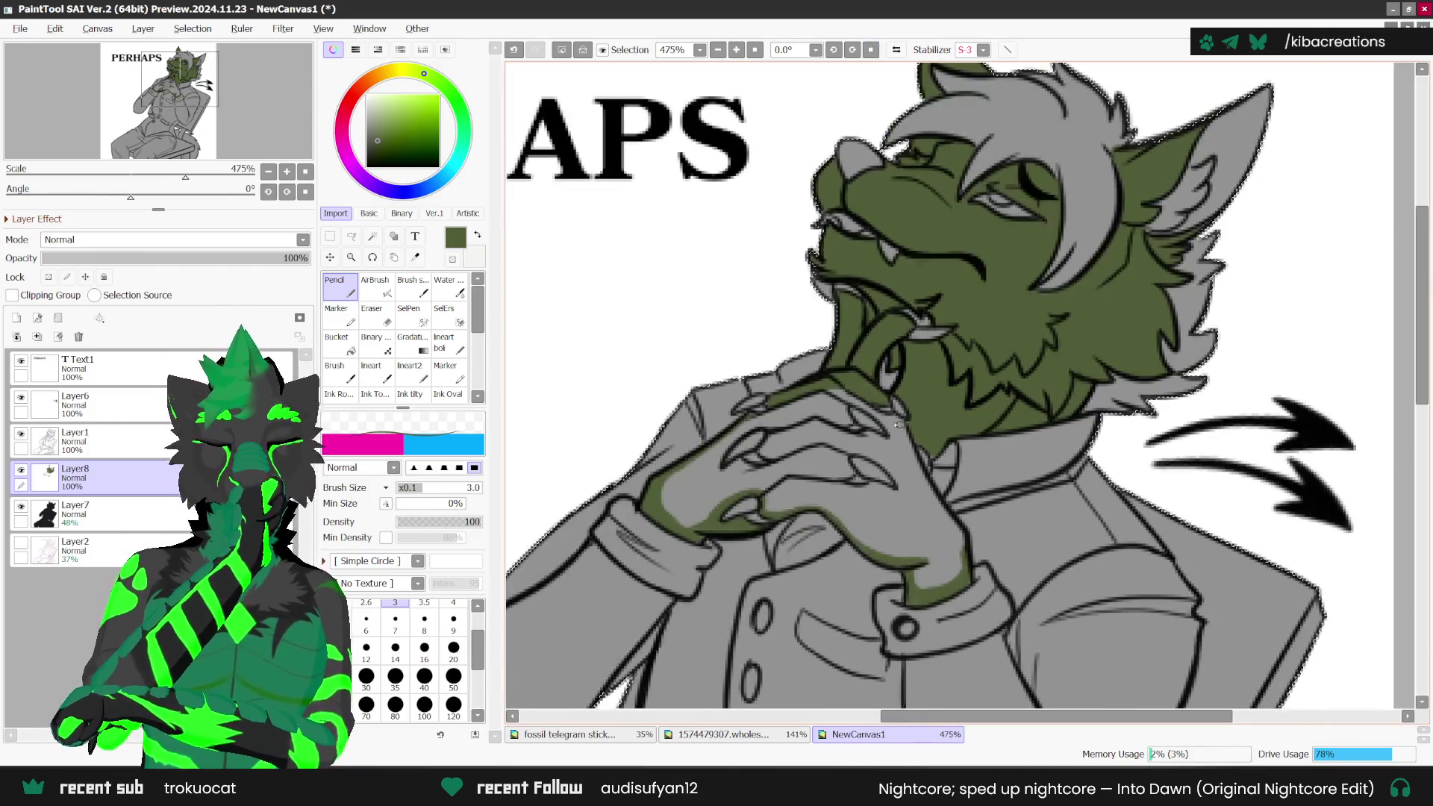
Step: Extend the olive green along the wolf's neck line
{"action": "left_click_drag", "start_coordinate": [923, 475], "coordinate": [927, 488]}
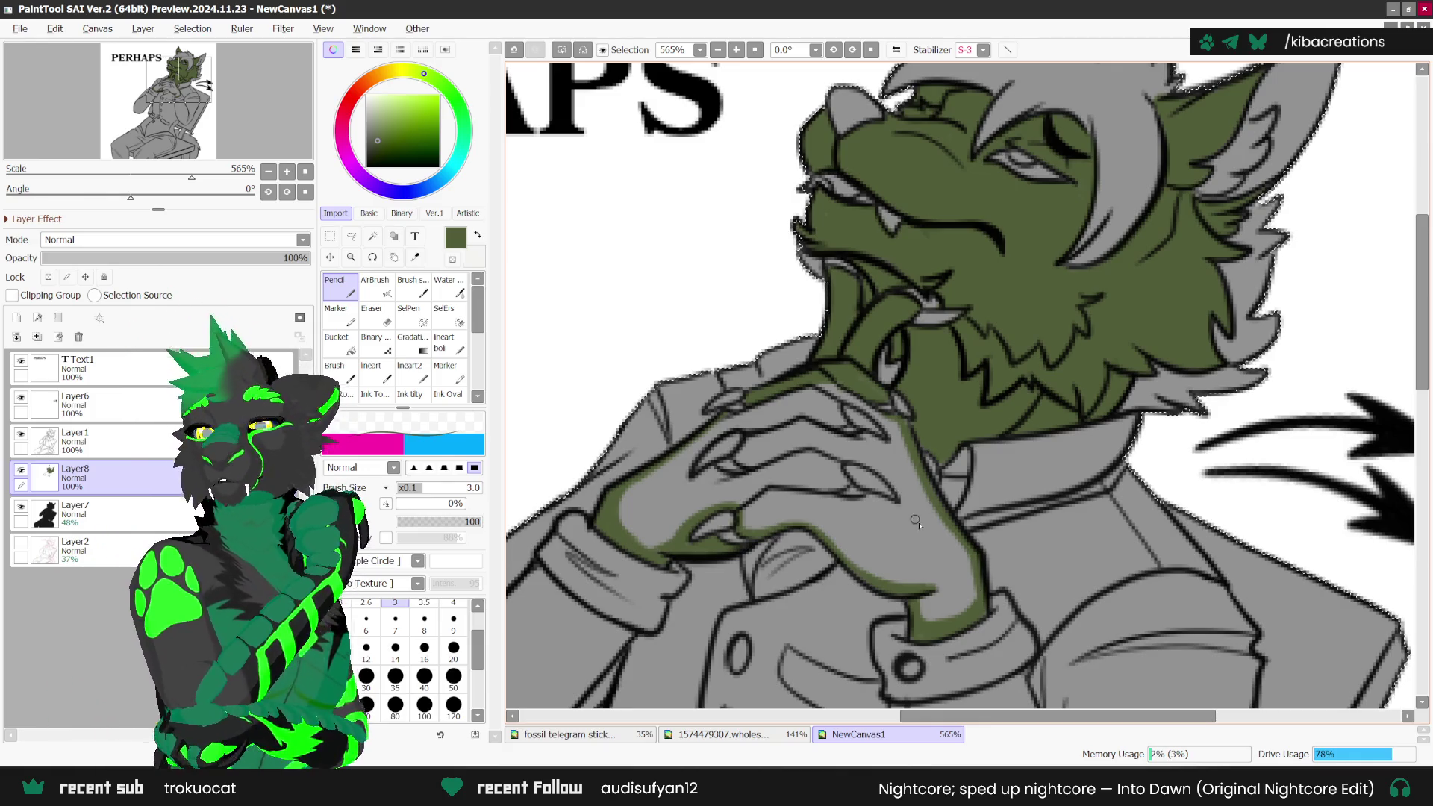
{"action": "scroll", "coordinate": [977, 559], "scroll_direction": "up", "scroll_amount": 1}
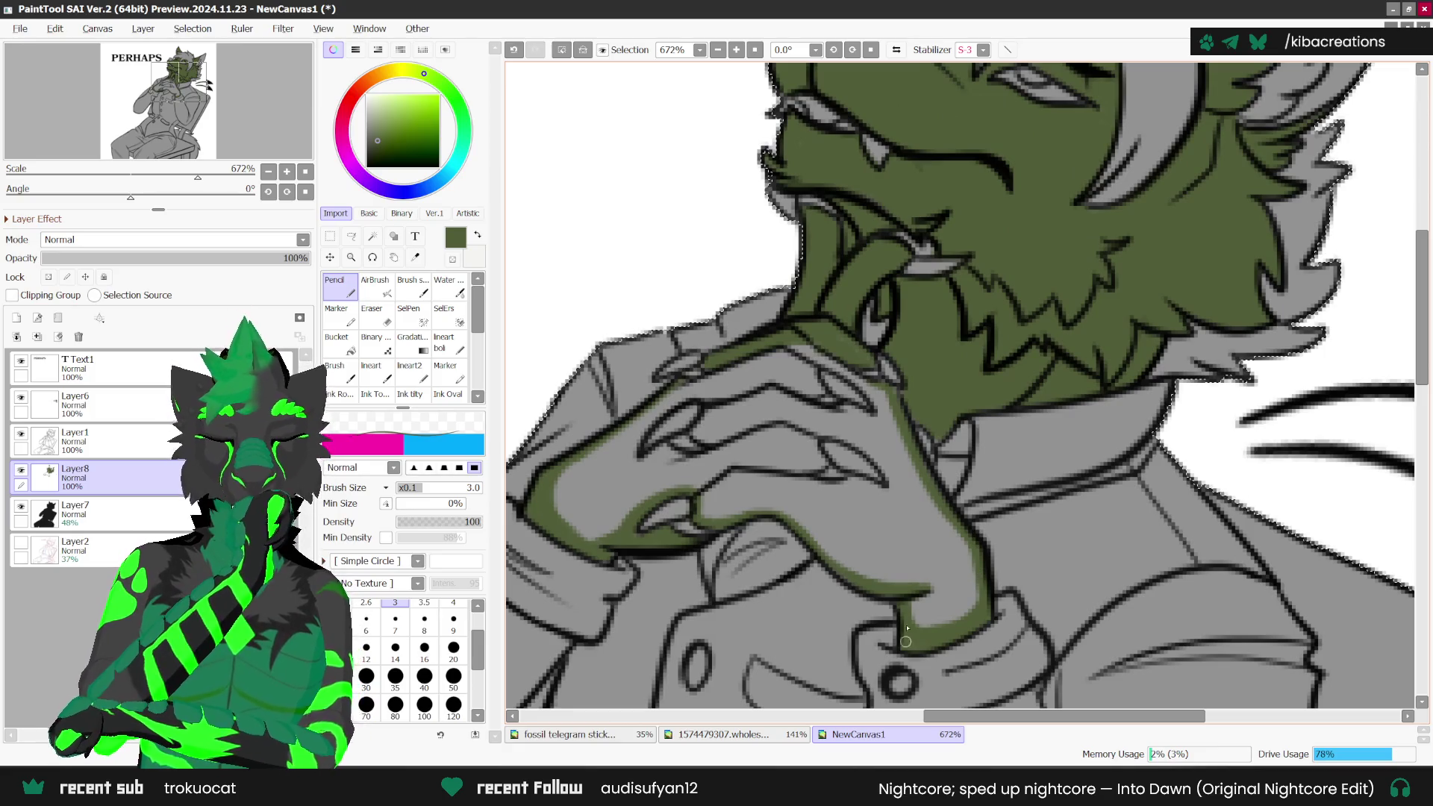
{"action": "scroll", "coordinate": [921, 536], "scroll_direction": "down", "scroll_amount": 2}
{"action": "key", "text": "Delete"}
{"action": "key", "text": "Delete"}
{"action": "key", "text": "Delete"}
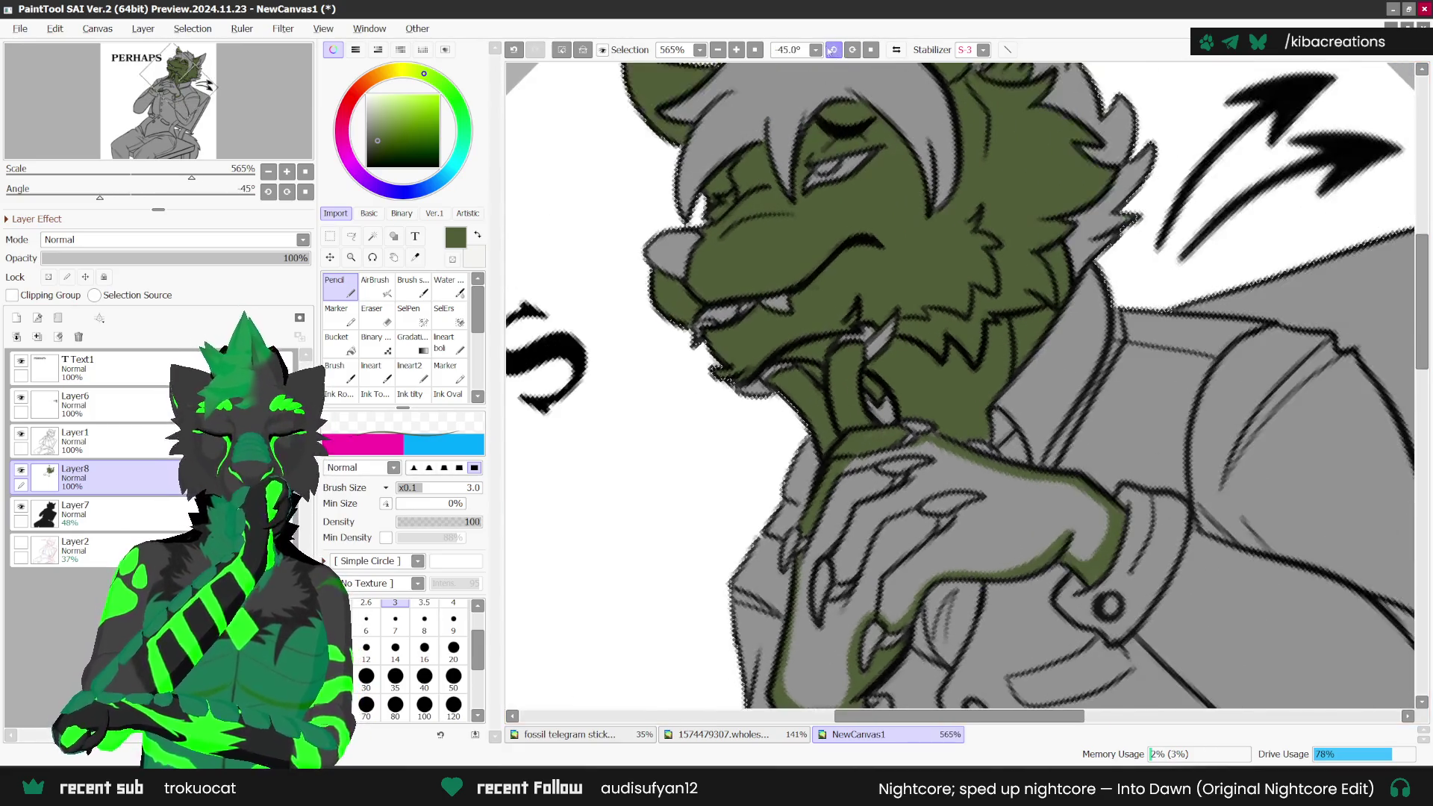
{"action": "scroll", "coordinate": [835, 547], "scroll_direction": "up", "scroll_amount": 1}
{"action": "scroll", "coordinate": [835, 548], "scroll_direction": "up", "scroll_amount": 2}
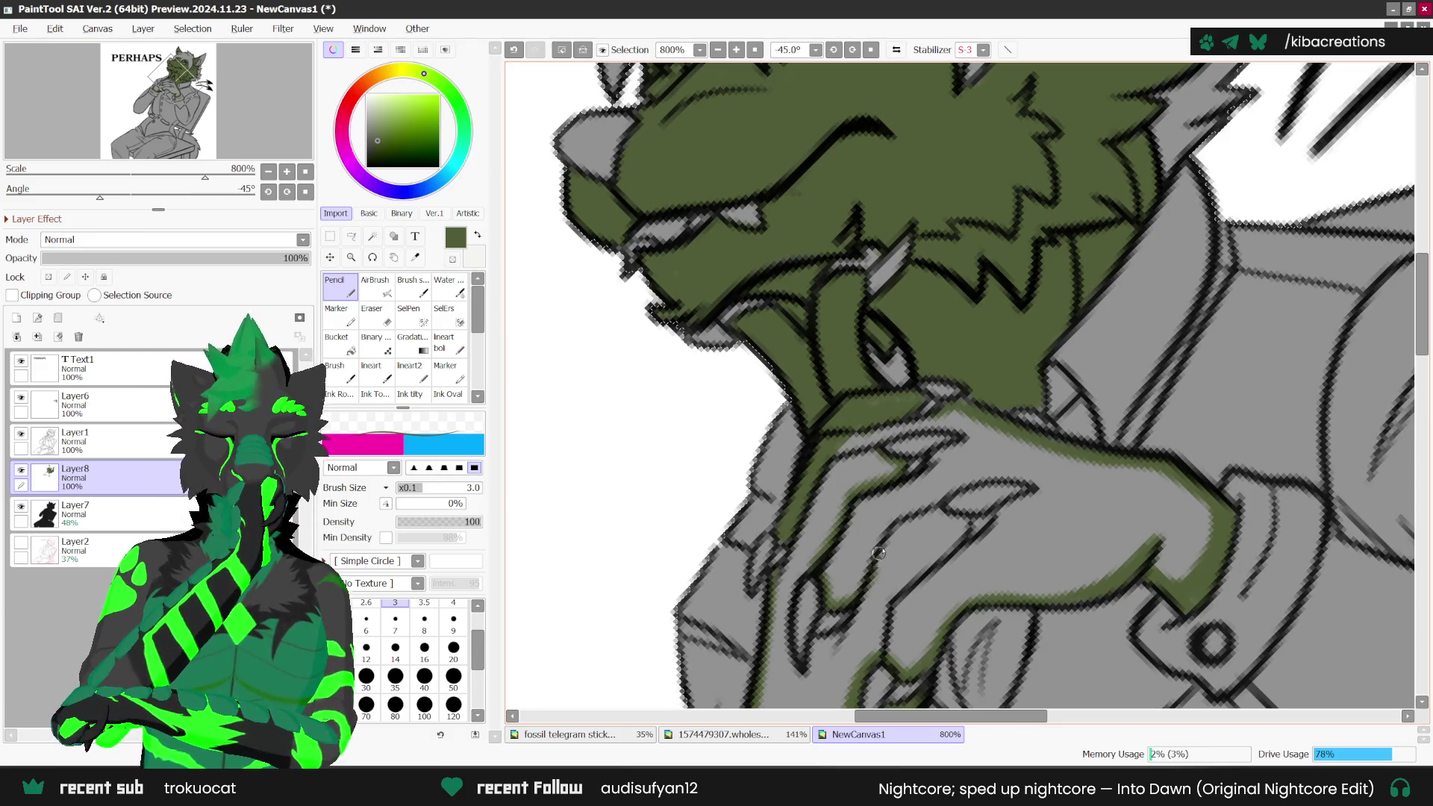
{"action": "scroll", "coordinate": [959, 543], "scroll_direction": "down", "scroll_amount": 1}
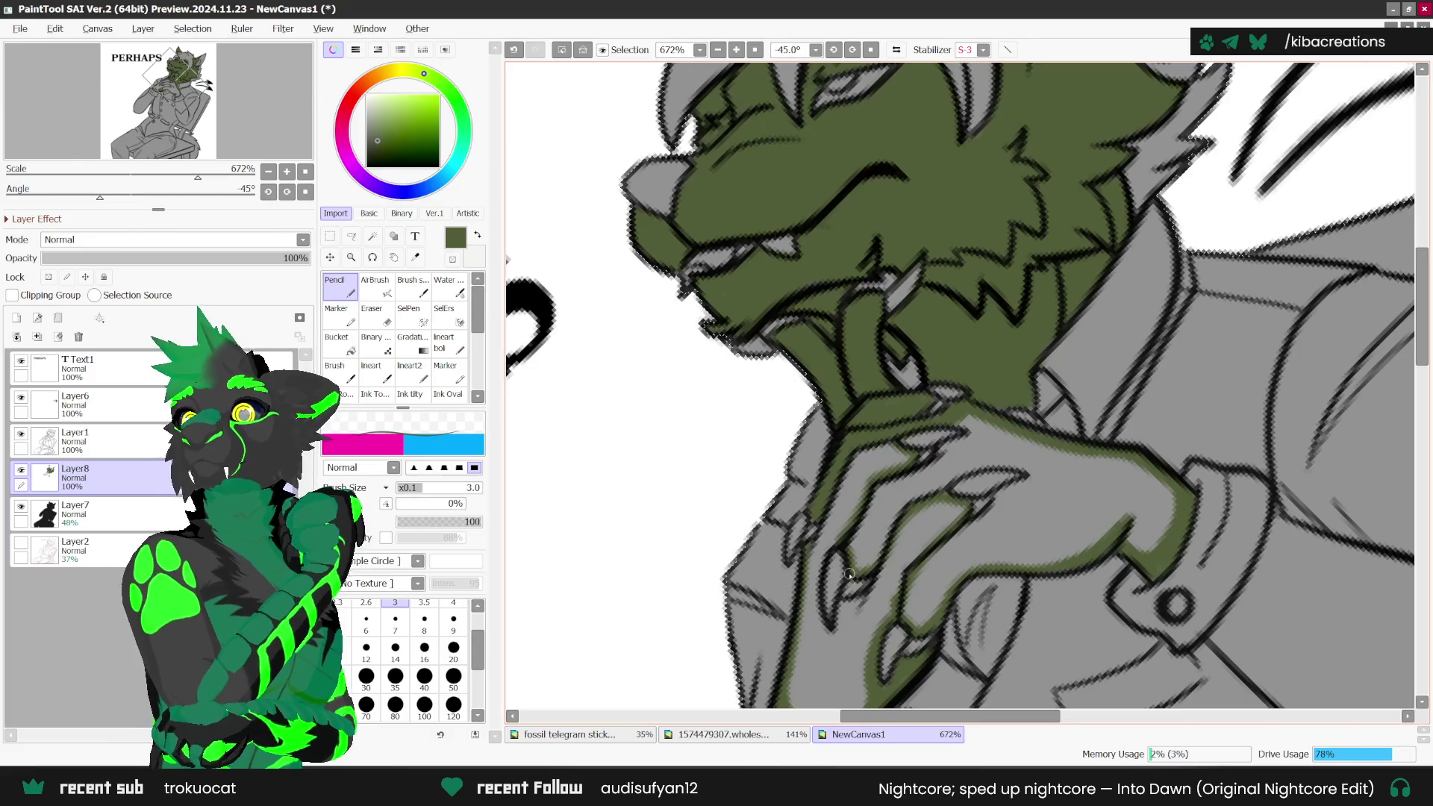
{"action": "left_click", "coordinate": [870, 50]}
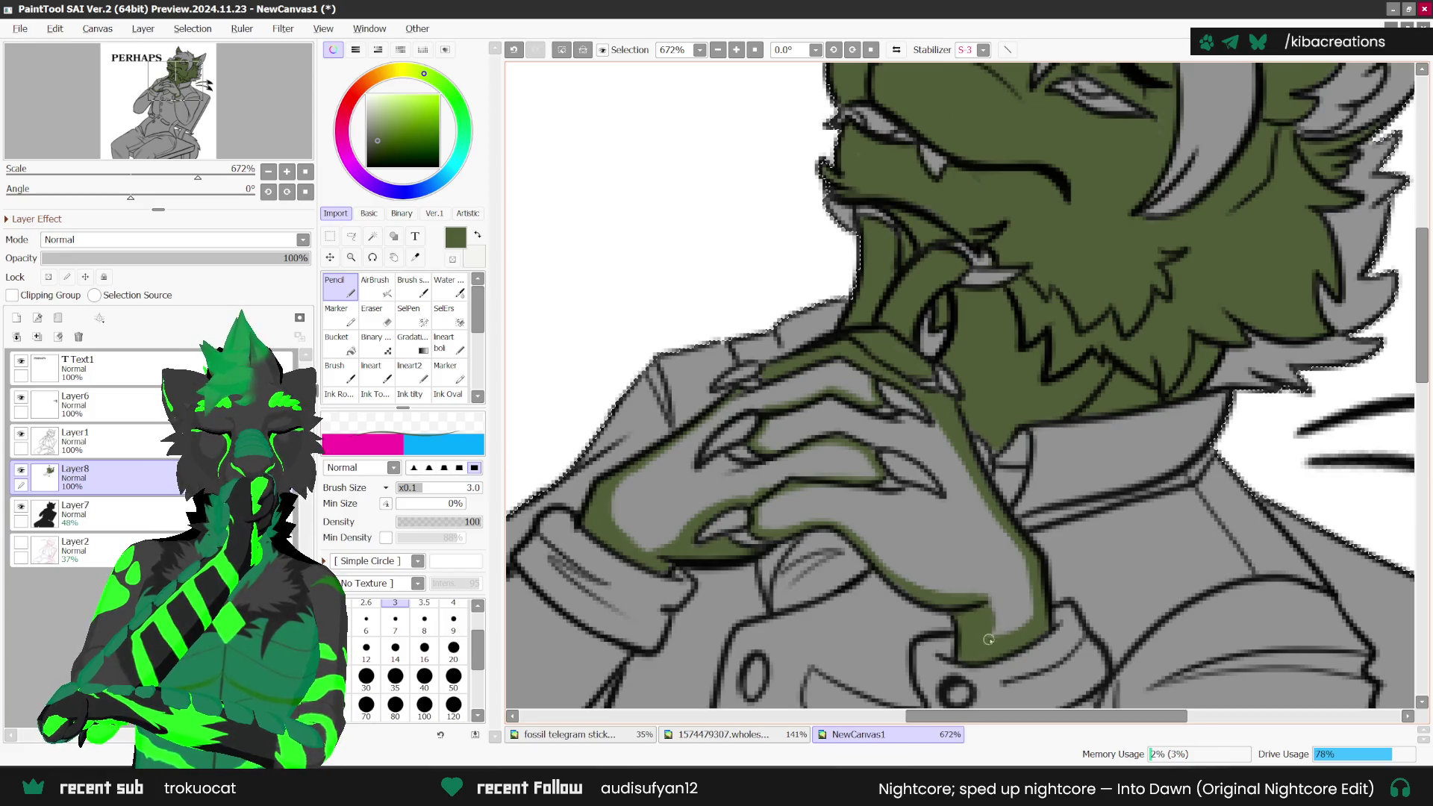
Step: Colour the tongue's right edge and the finger and claw edge olive green
{"action": "left_click_drag", "start_coordinate": [1005, 637], "coordinate": [1034, 578]}
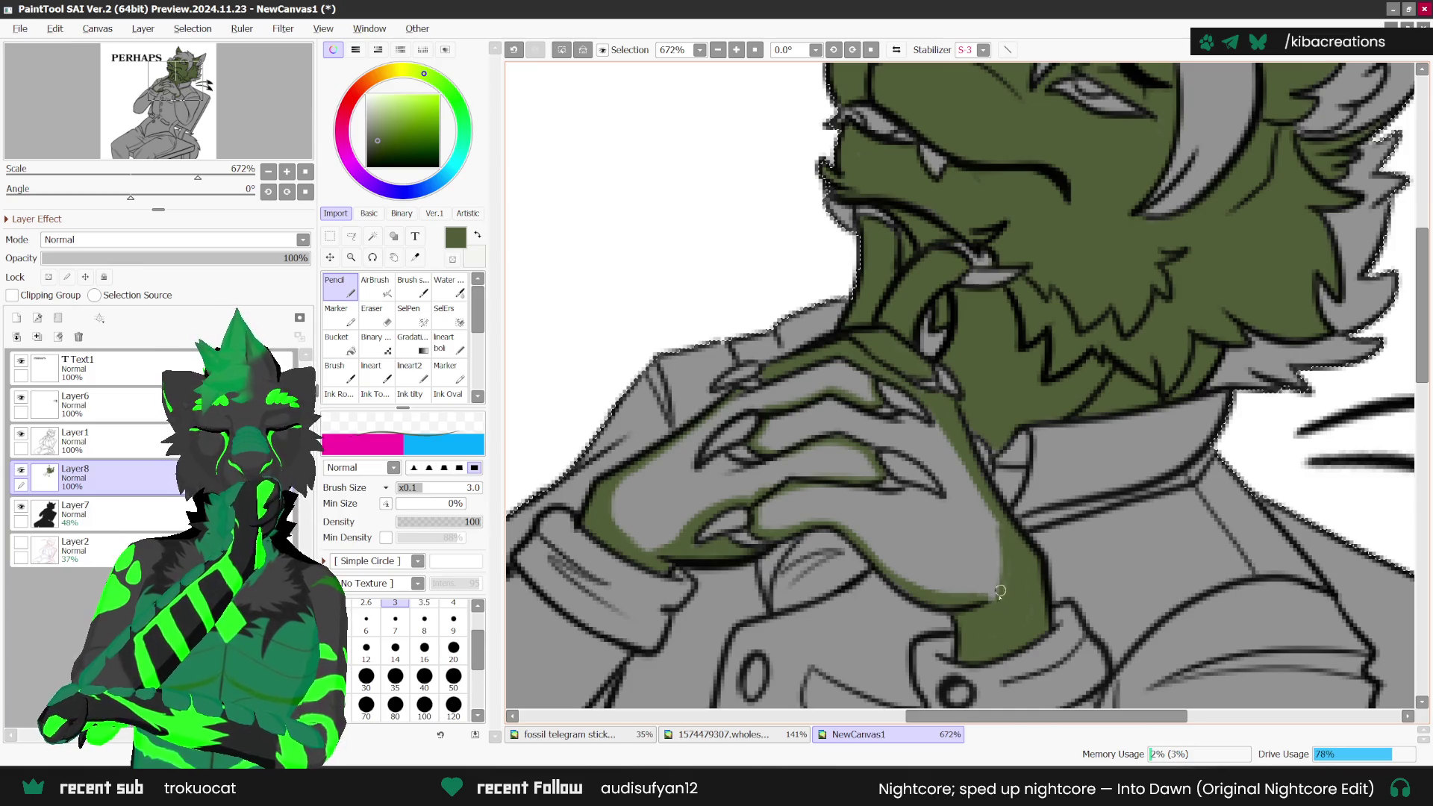
{"action": "scroll", "coordinate": [992, 609], "scroll_direction": "down", "scroll_amount": 3}
{"action": "scroll", "coordinate": [933, 522], "scroll_direction": "up", "scroll_amount": 2}
{"action": "scroll", "coordinate": [887, 449], "scroll_direction": "up", "scroll_amount": 2}
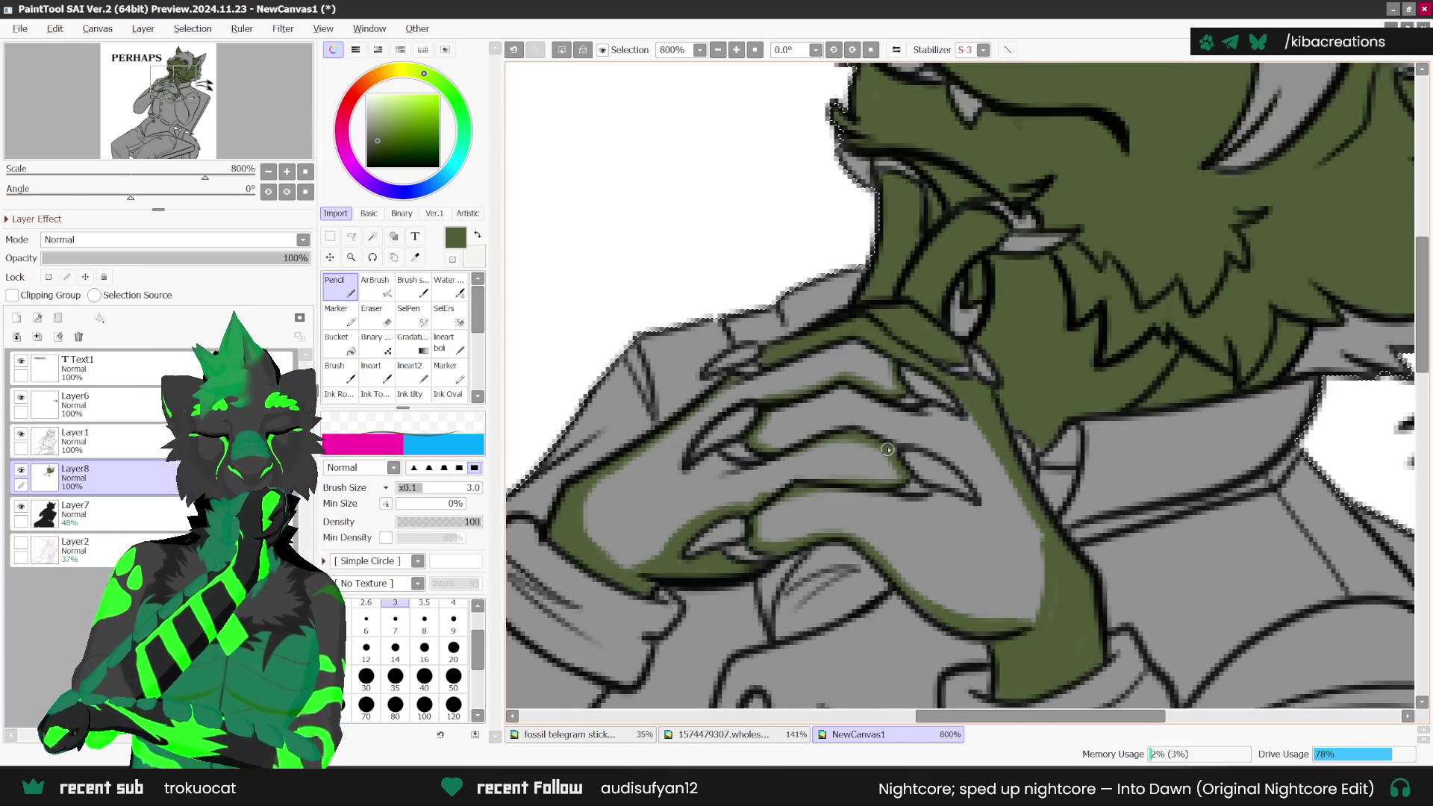
{"action": "left_click_drag", "start_coordinate": [926, 440], "coordinate": [975, 481]}
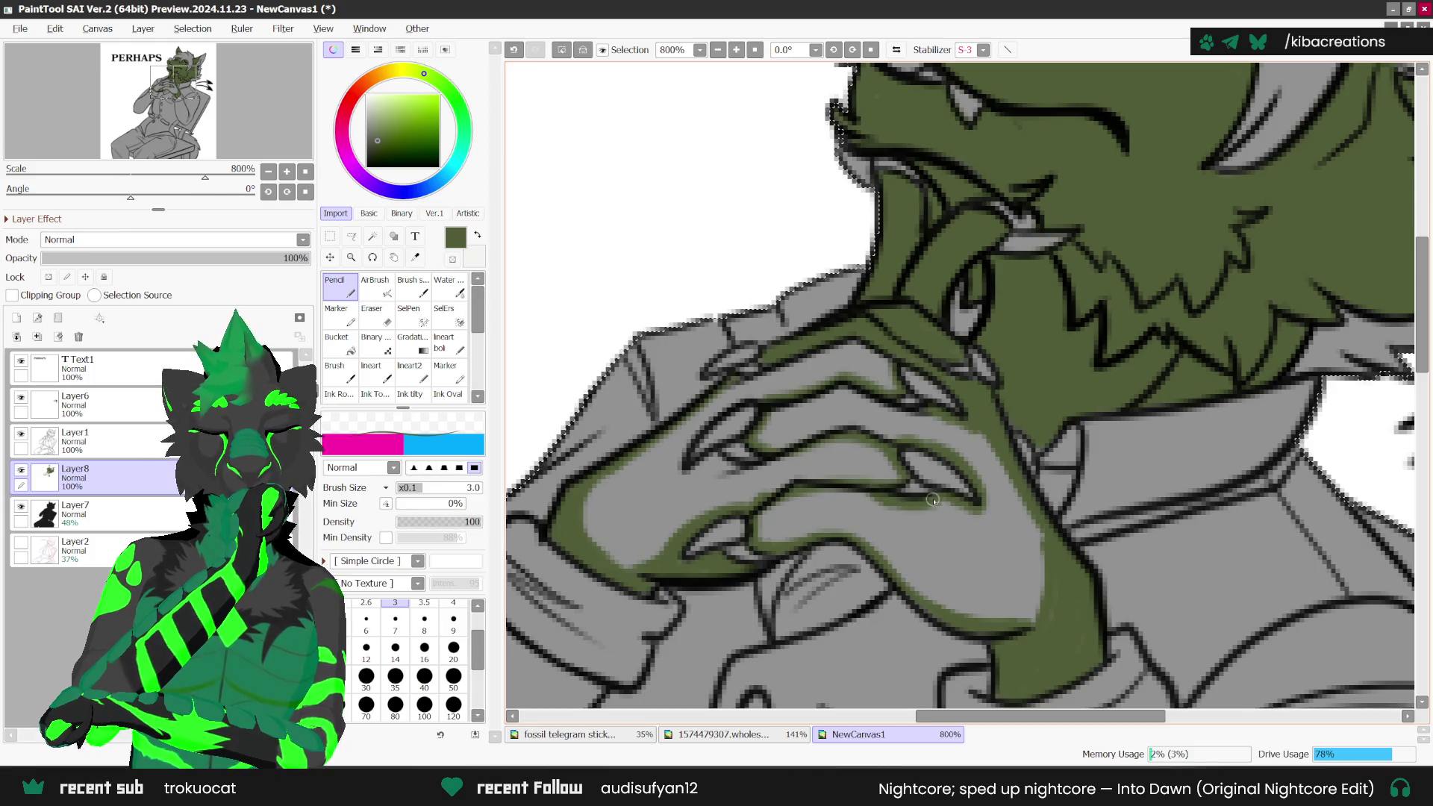
{"action": "scroll", "coordinate": [913, 419], "scroll_direction": "down", "scroll_amount": 1}
{"action": "scroll", "coordinate": [913, 419], "scroll_direction": "down", "scroll_amount": 2}
Step: Undo a stray green bucket fill and erase a leftover green spot on the hand
{"action": "key", "text": "g"}
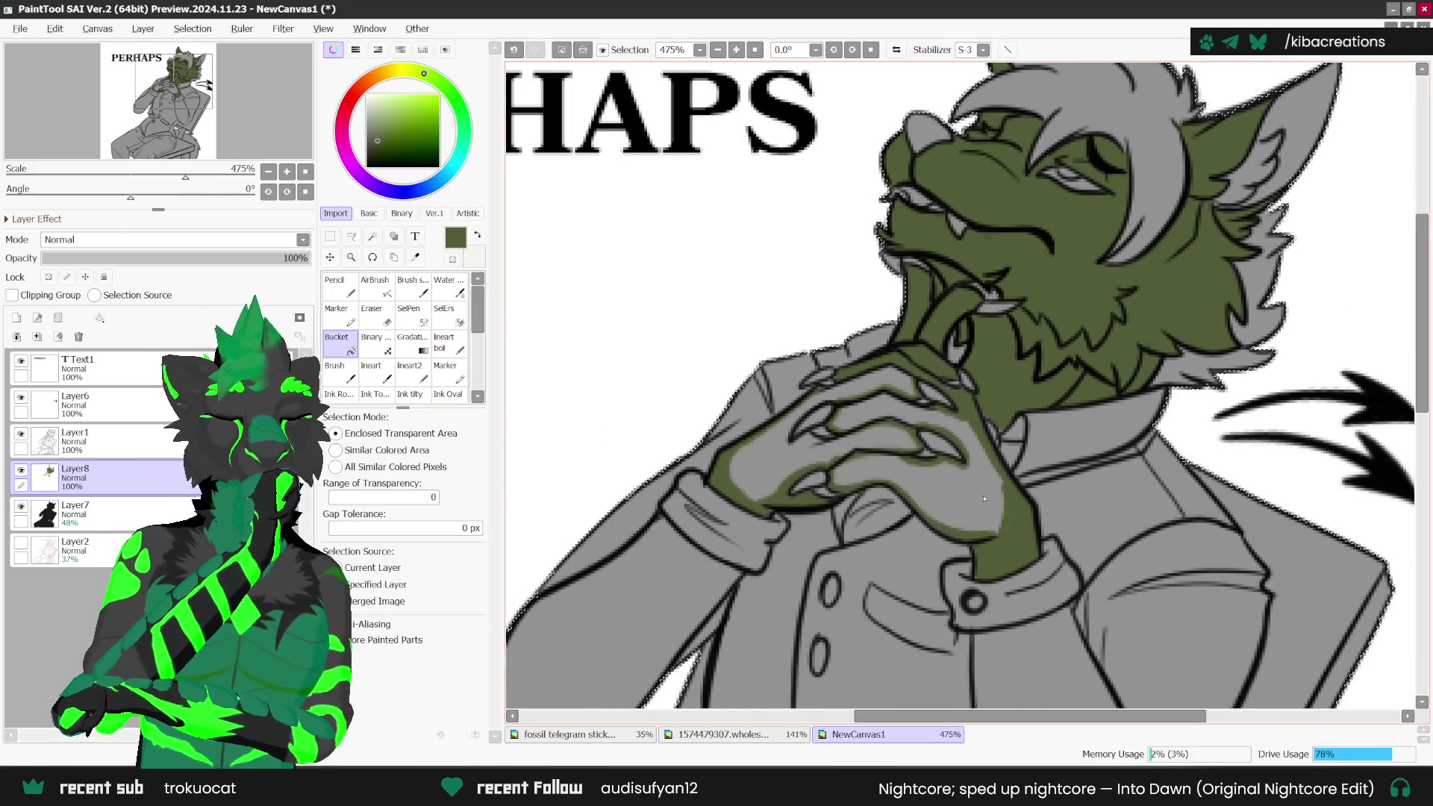
{"action": "left_click", "coordinate": [782, 473]}
{"action": "key", "text": "ctrl+z"}
{"action": "key", "text": "n"}
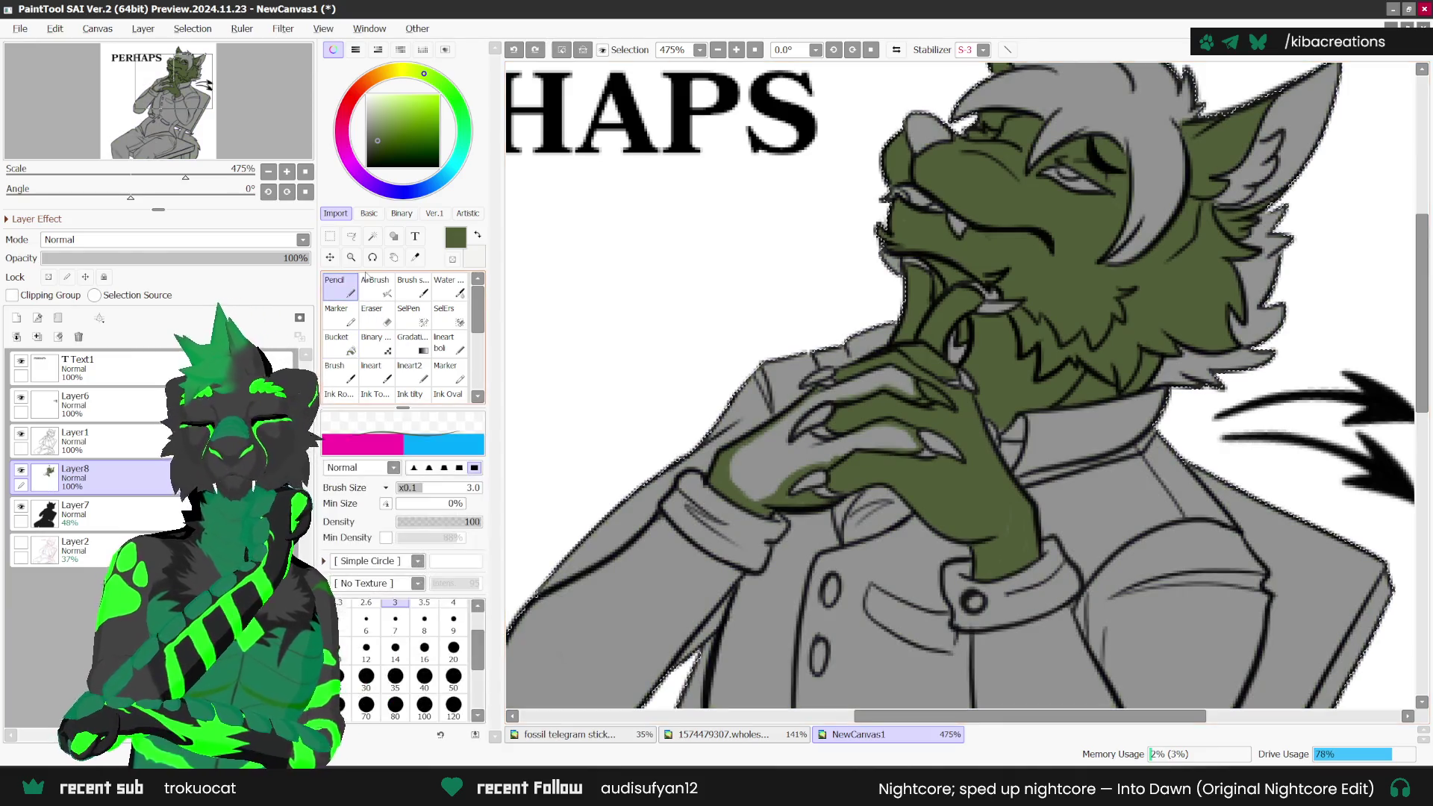
{"action": "scroll", "coordinate": [862, 396], "scroll_direction": "up", "scroll_amount": 1}
{"action": "scroll", "coordinate": [862, 396], "scroll_direction": "up", "scroll_amount": 1}
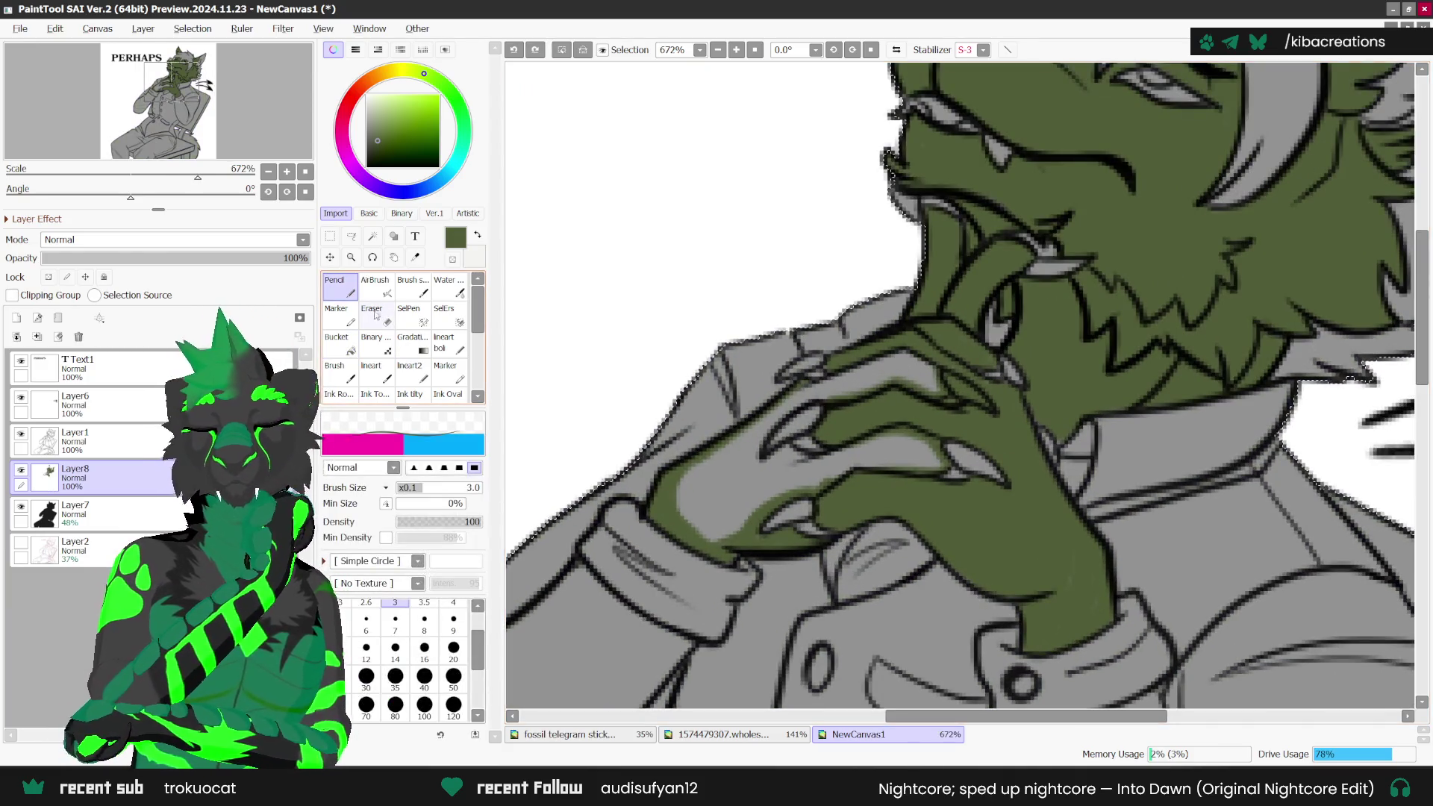
{"action": "left_click", "coordinate": [415, 345]}
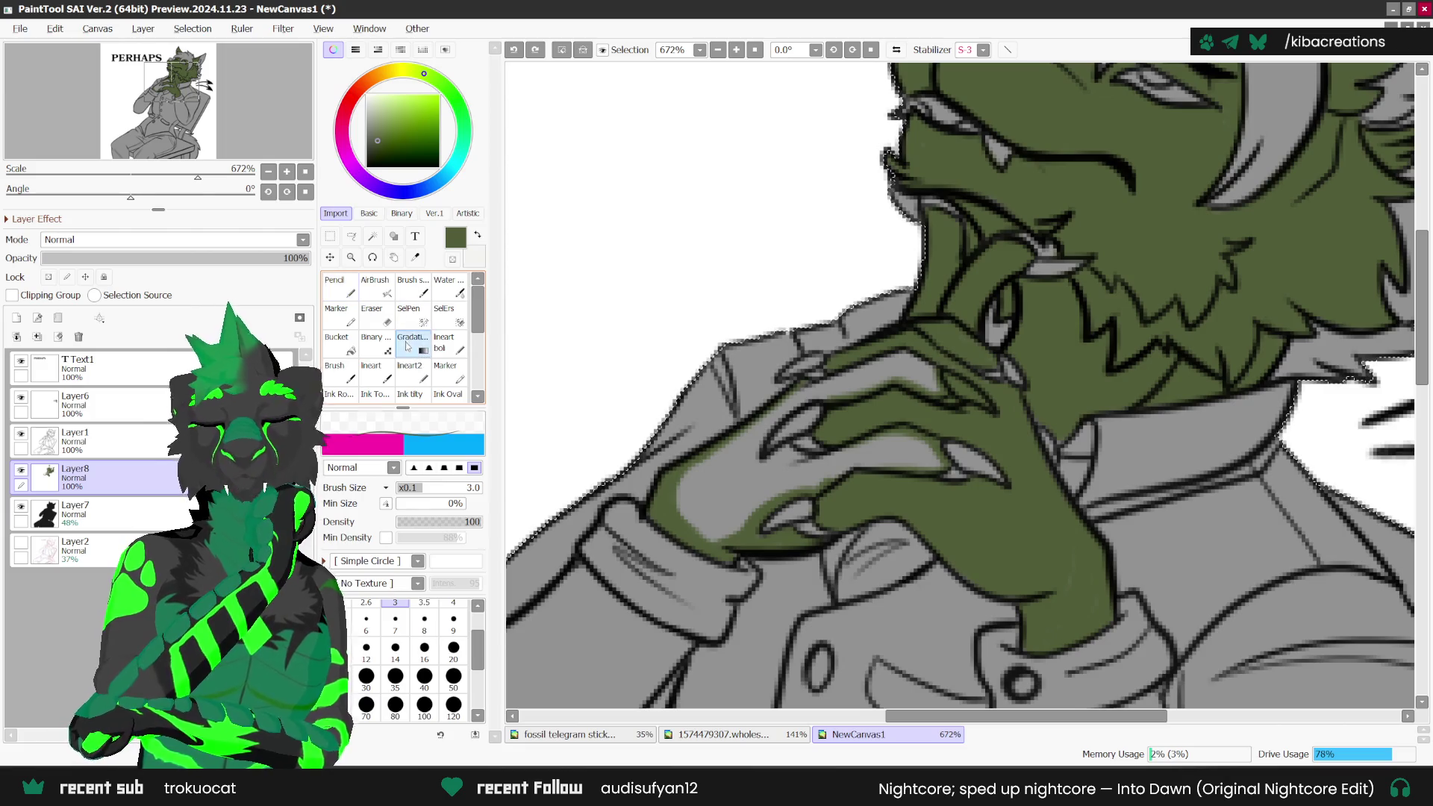
{"action": "key", "text": "e"}
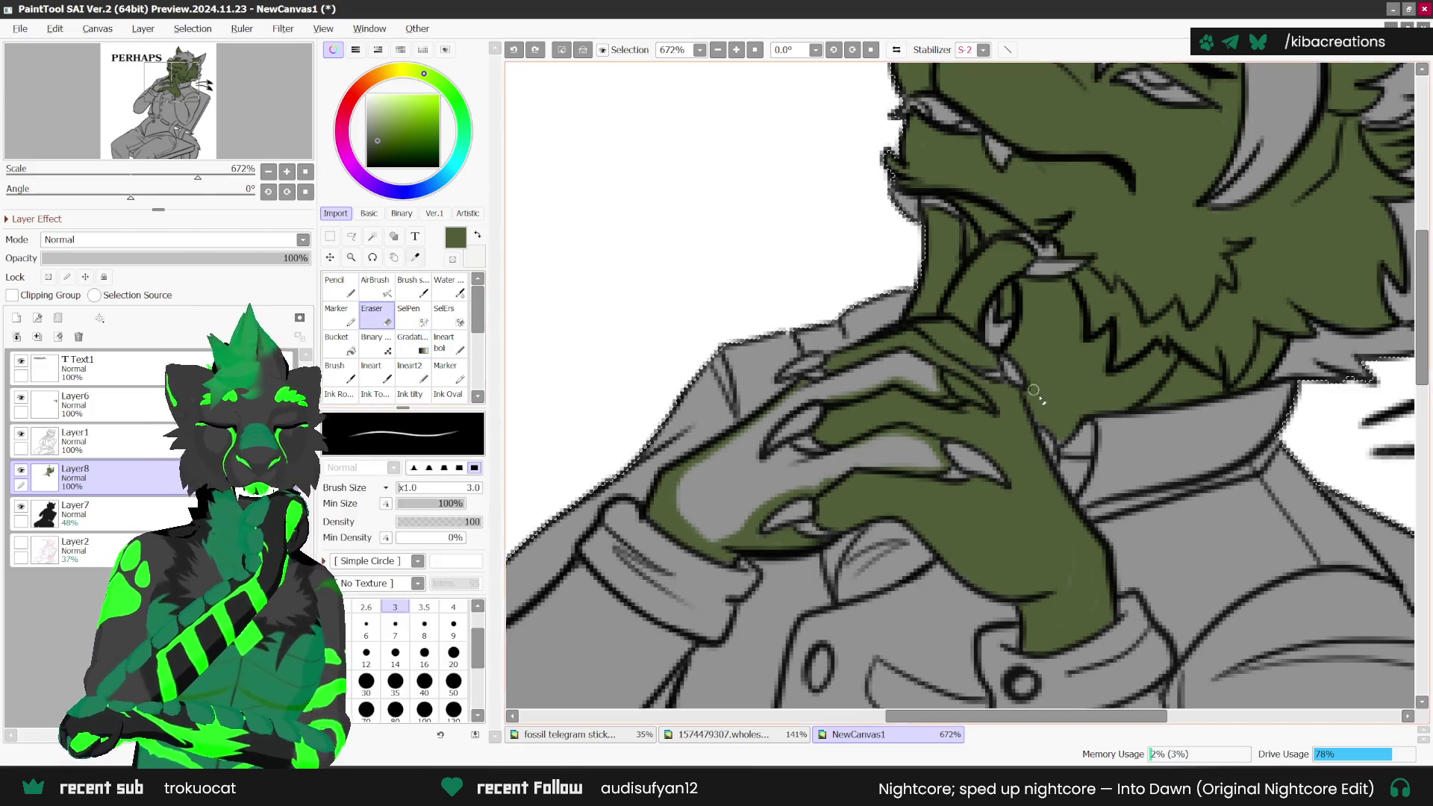
{"action": "left_click", "coordinate": [946, 379]}
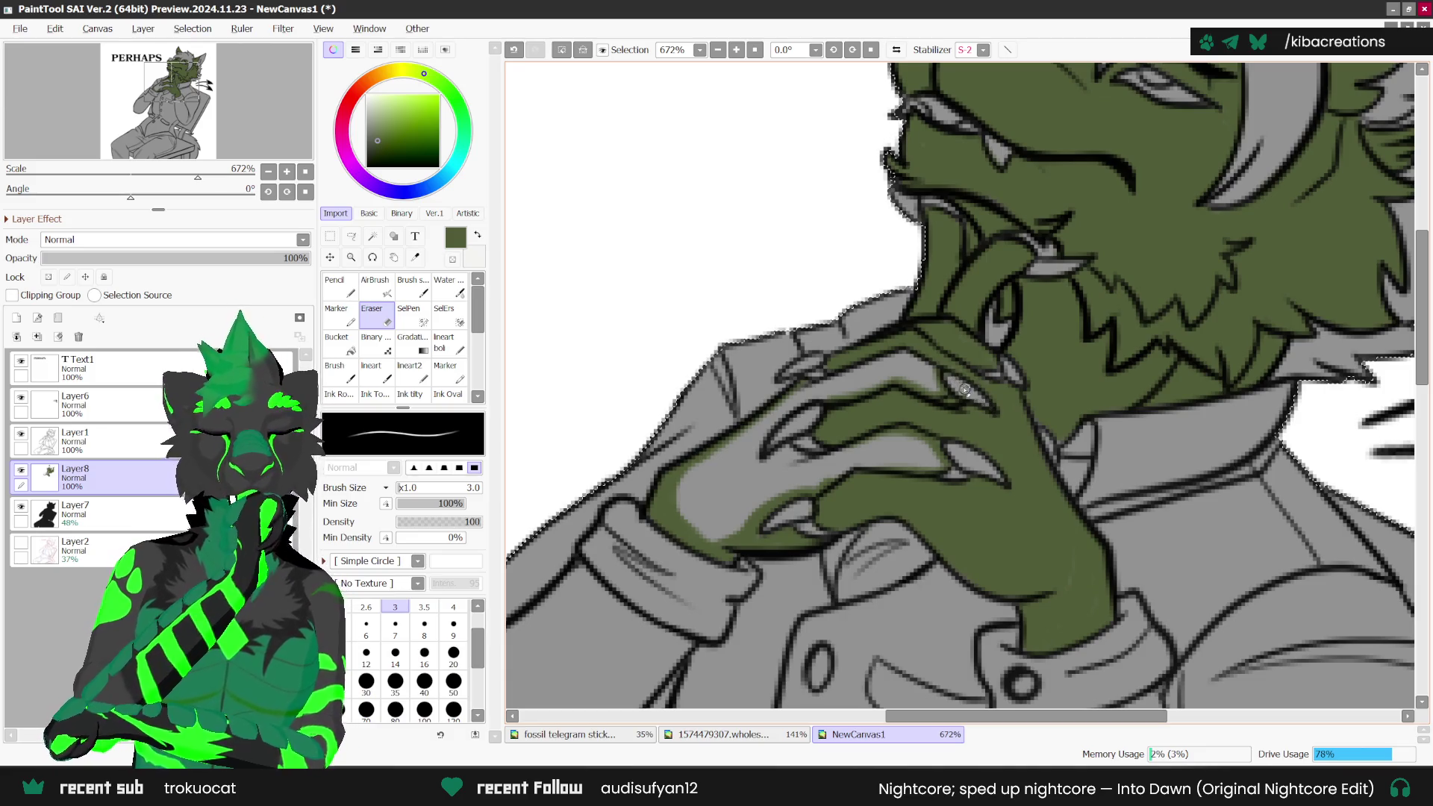
{"action": "scroll", "coordinate": [982, 401], "scroll_direction": "down", "scroll_amount": 1}
{"action": "key", "text": "n"}
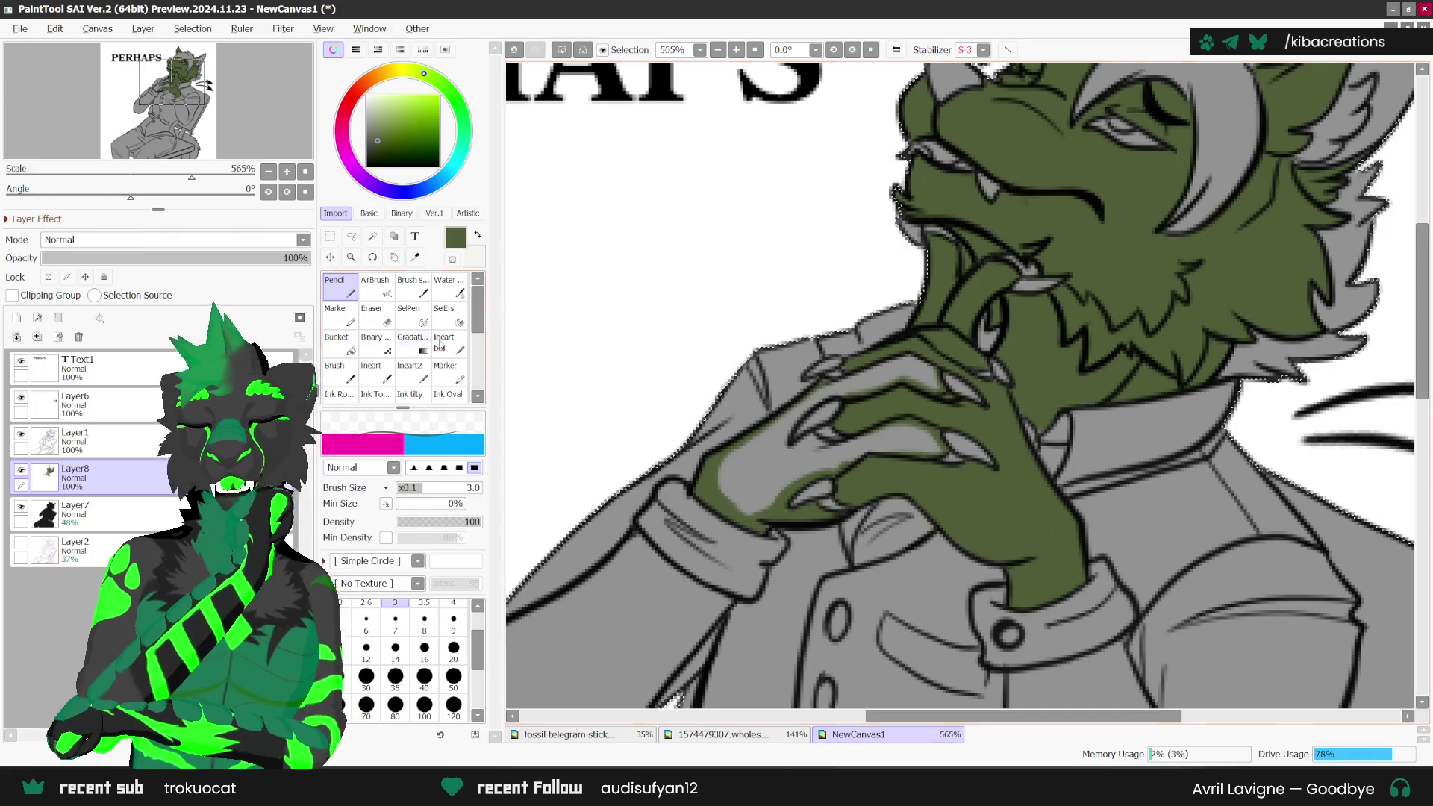
Step: Undo a fill that spilled onto the clothes and close the gap in the hand's outline
{"action": "key", "text": "g"}
{"action": "left_click", "coordinate": [908, 406]}
{"action": "key", "text": "ctrl+z"}
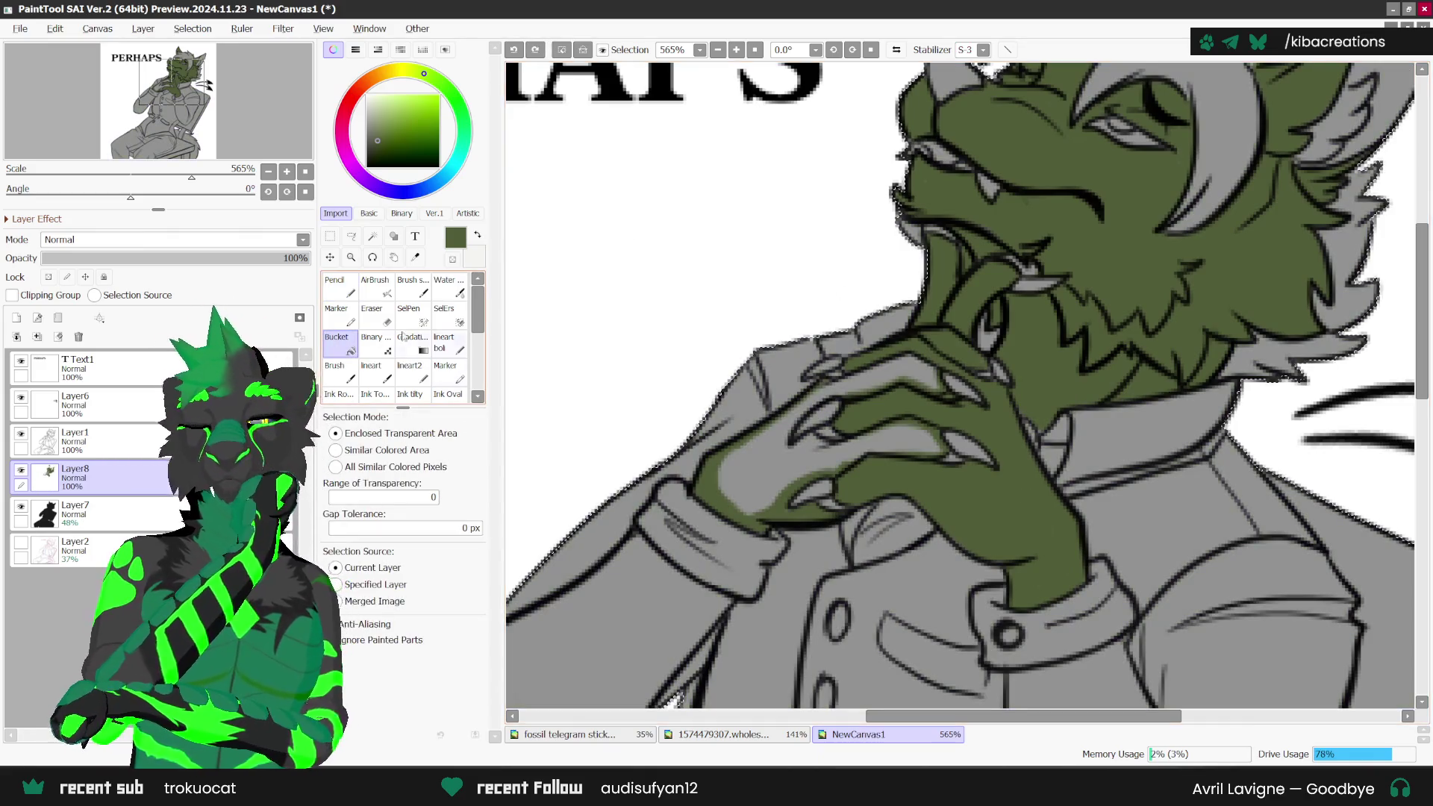
{"action": "key", "text": "n"}
{"action": "scroll", "coordinate": [835, 379], "scroll_direction": "up", "scroll_amount": 1}
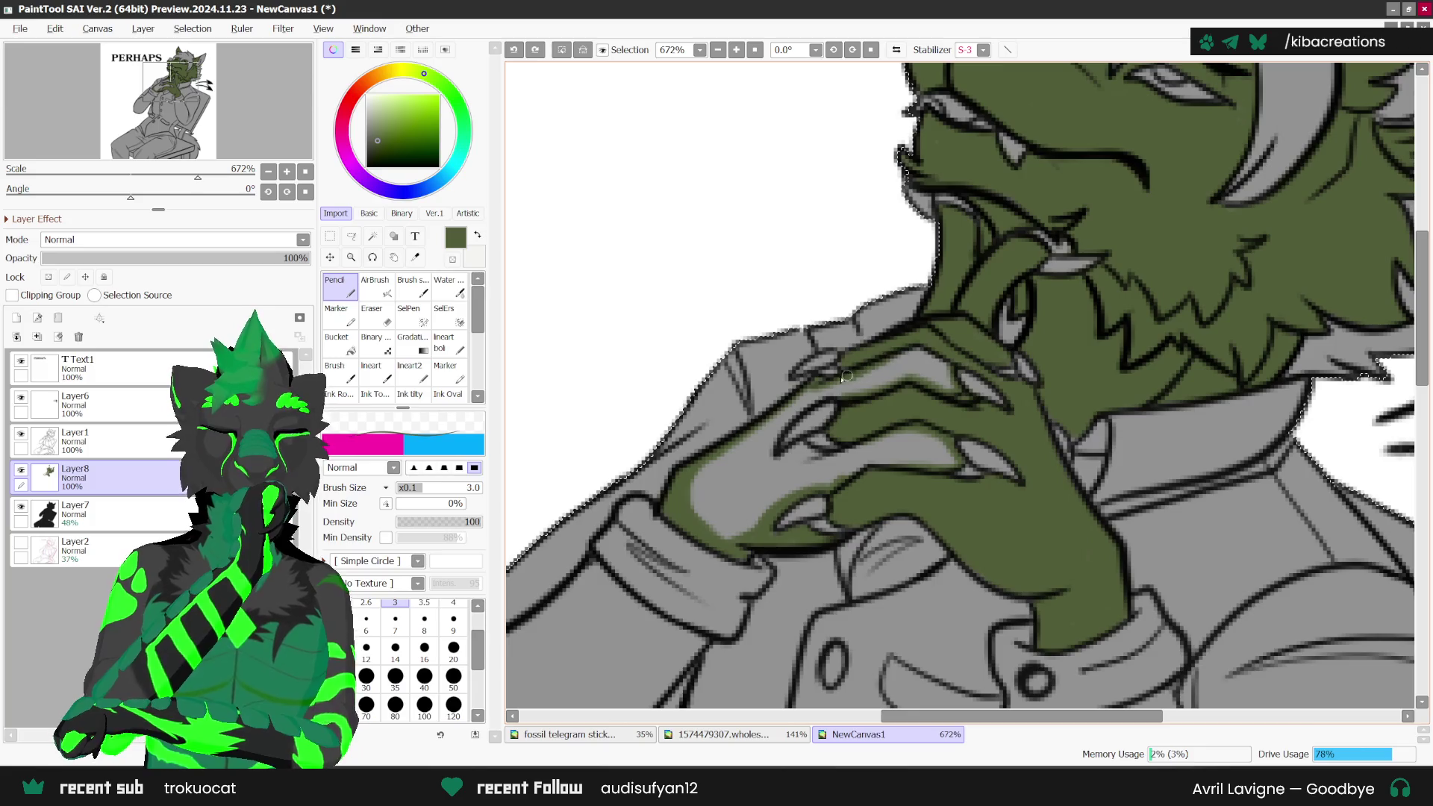
{"action": "left_click_drag", "start_coordinate": [846, 376], "coordinate": [793, 403]}
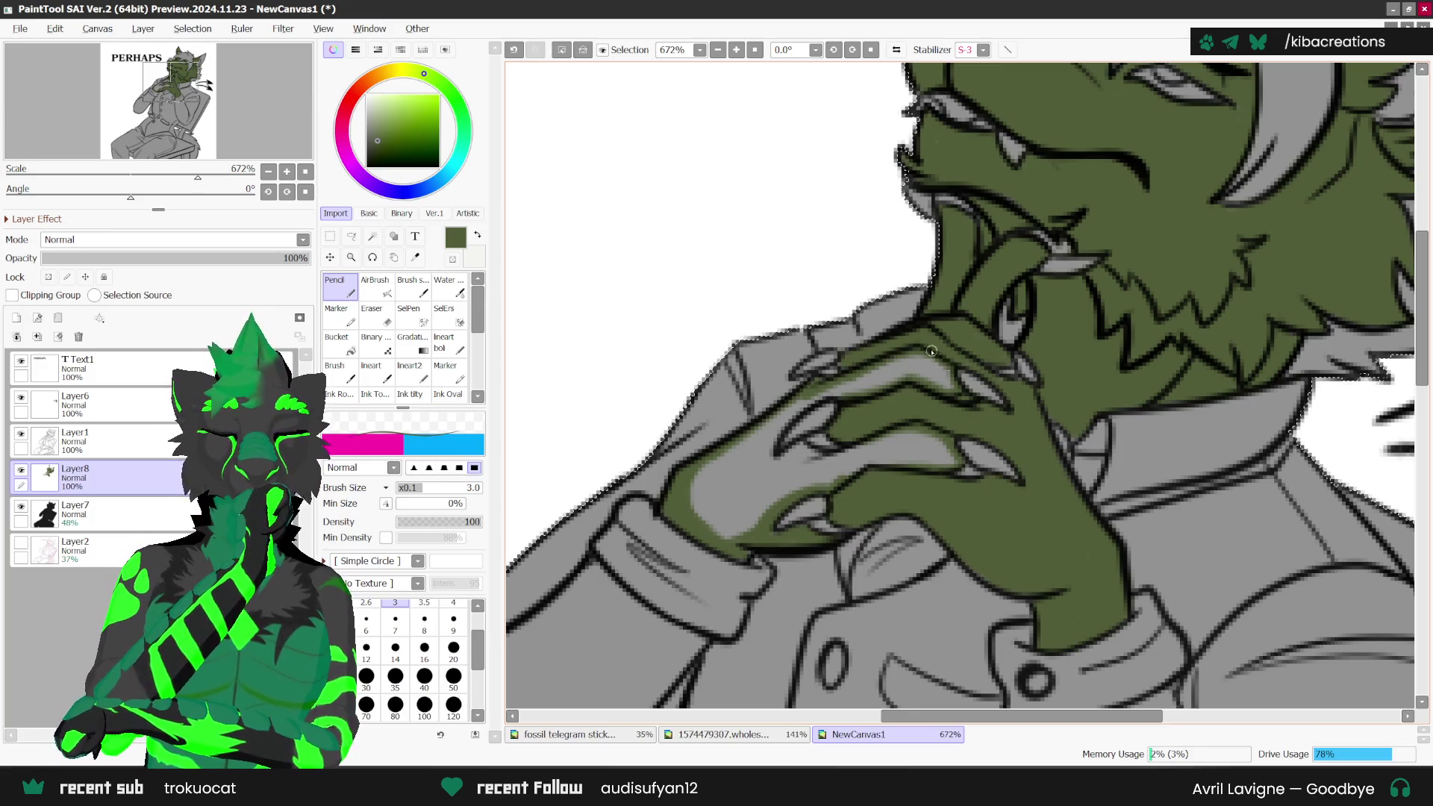
Step: Bucket-fill the remaining light patches on the hand dark green
{"action": "key", "text": "g"}
{"action": "left_click", "coordinate": [887, 382]}
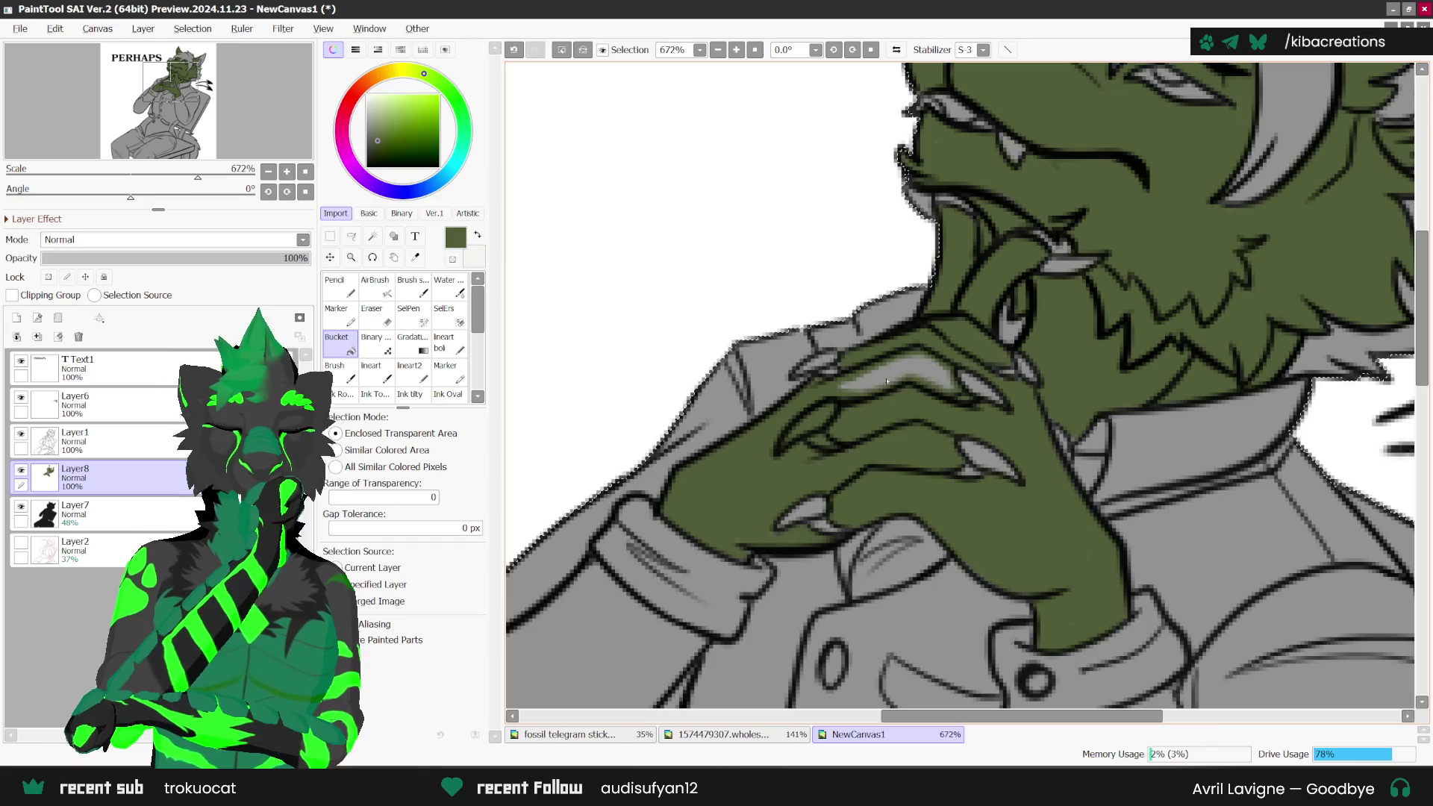
{"action": "left_click", "coordinate": [887, 381]}
{"action": "key", "text": "e"}
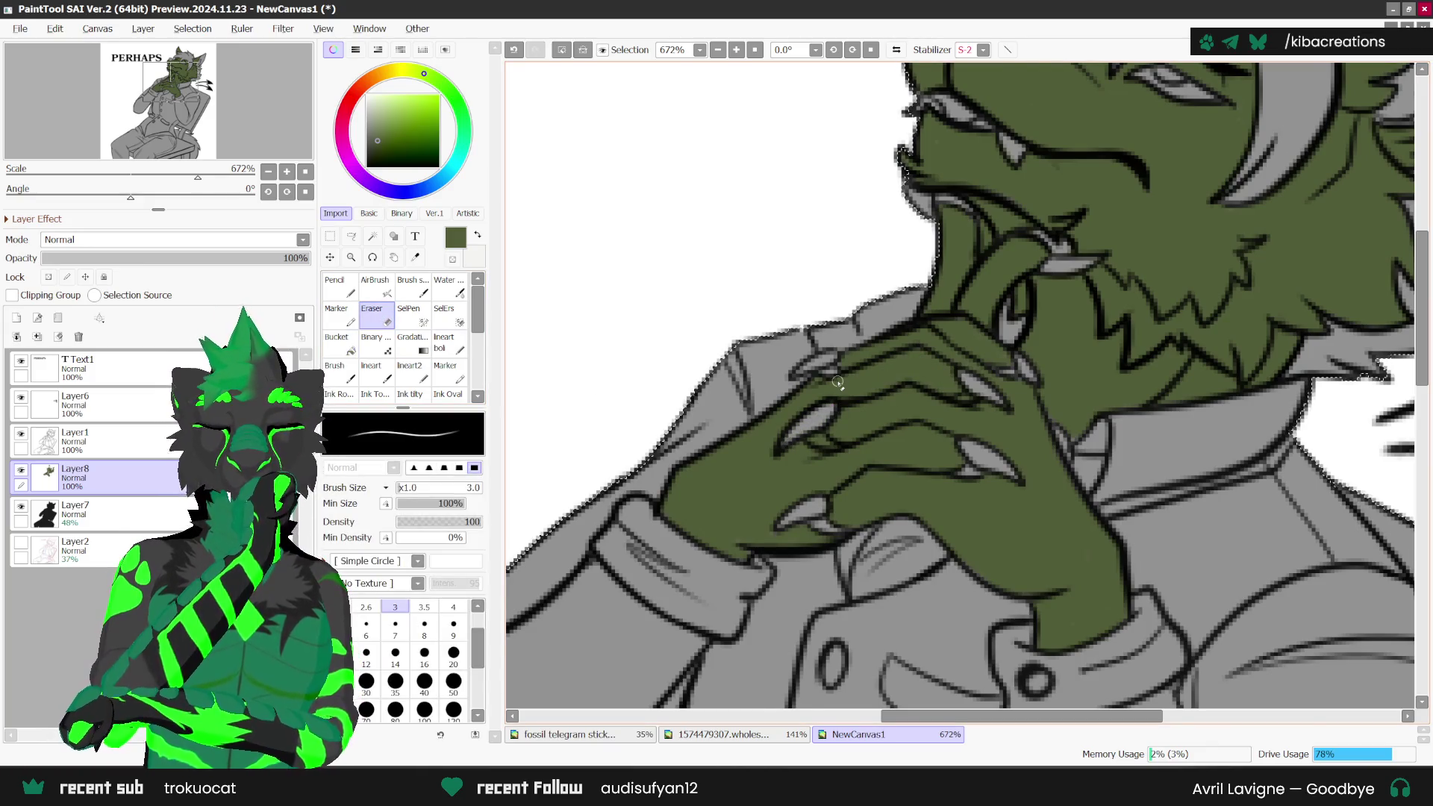
{"action": "scroll", "coordinate": [837, 382], "scroll_direction": "down", "scroll_amount": 2}
{"action": "scroll", "coordinate": [838, 382], "scroll_direction": "down", "scroll_amount": 1}
{"action": "scroll", "coordinate": [838, 382], "scroll_direction": "down", "scroll_amount": 1}
{"action": "scroll", "coordinate": [837, 383], "scroll_direction": "down", "scroll_amount": 1}
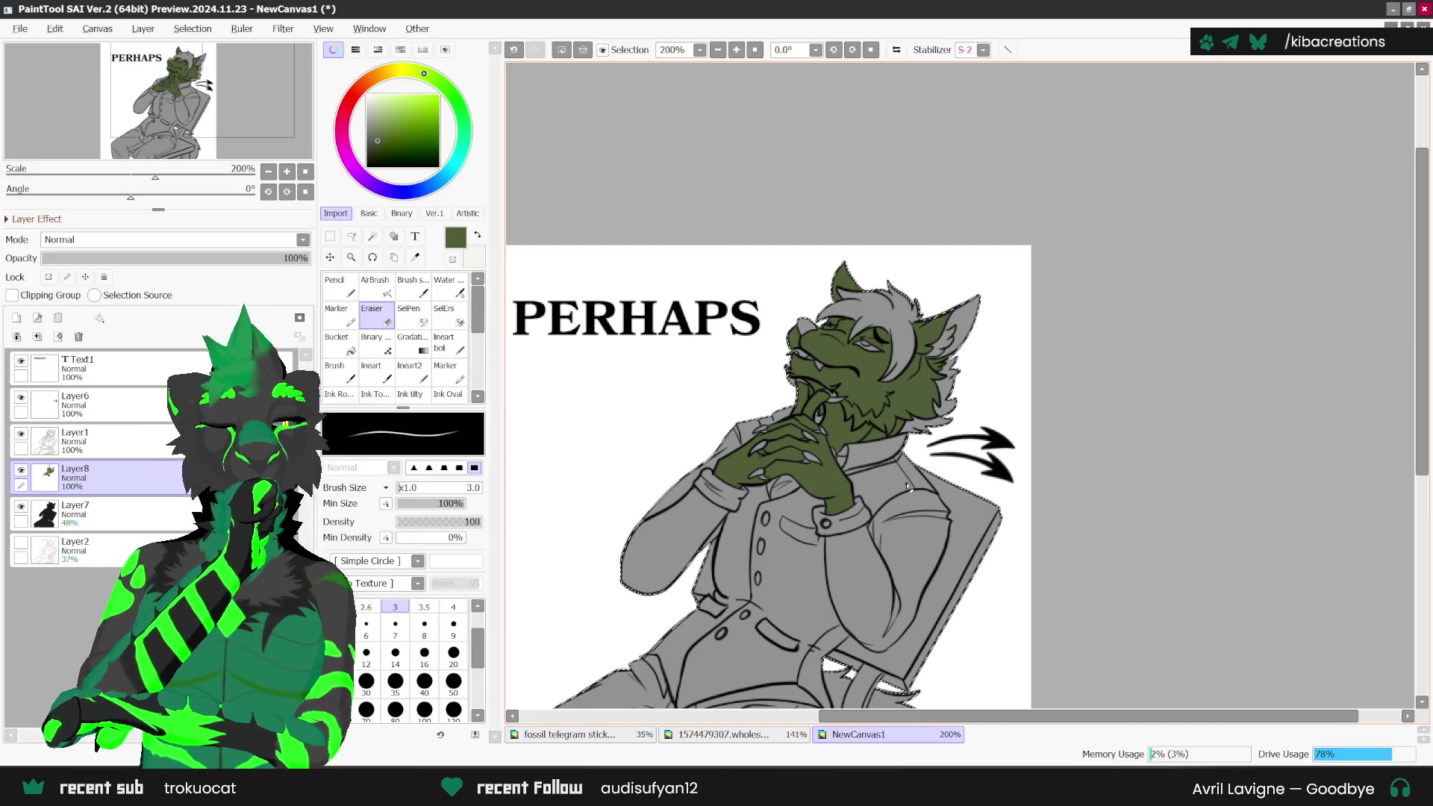
Step: Mirror the view and colour the tail gap beside the chair green
{"action": "key", "text": "h"}
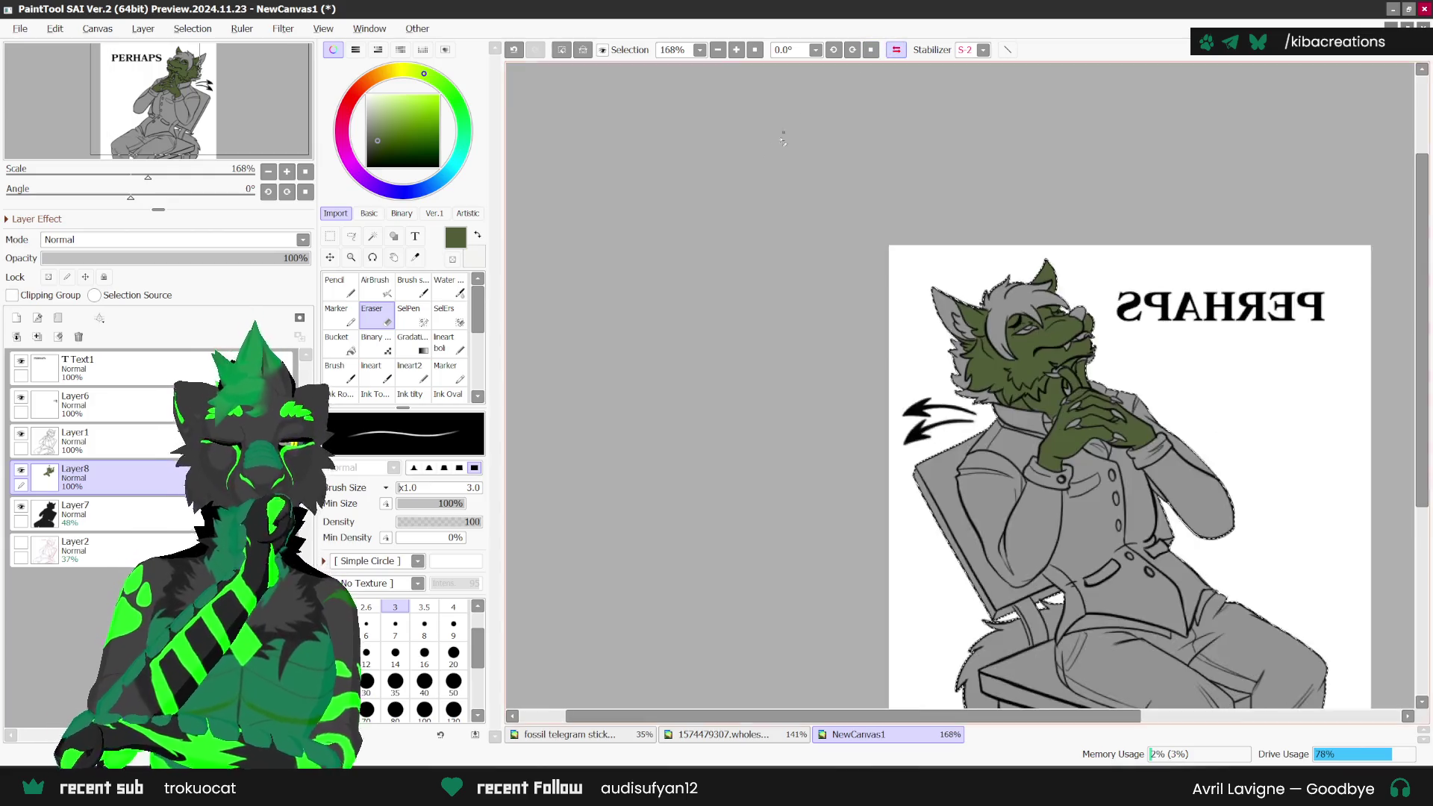
{"action": "scroll", "coordinate": [971, 507], "scroll_direction": "down", "scroll_amount": 1}
{"action": "scroll", "coordinate": [1053, 521], "scroll_direction": "up", "scroll_amount": 2}
{"action": "scroll", "coordinate": [1053, 520], "scroll_direction": "up", "scroll_amount": 2}
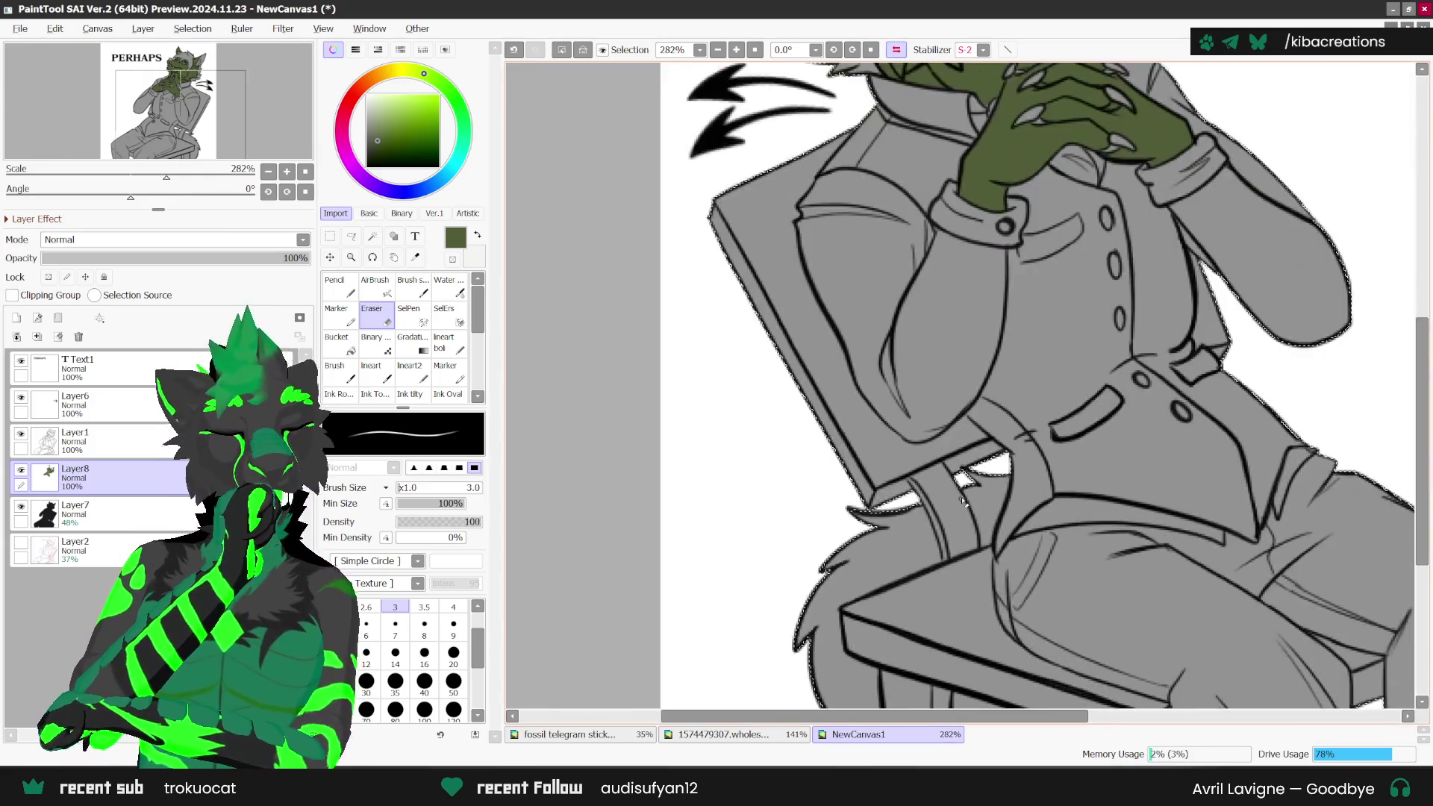
{"action": "scroll", "coordinate": [1053, 521], "scroll_direction": "up", "scroll_amount": 2}
{"action": "left_click", "coordinate": [334, 285]}
{"action": "scroll", "coordinate": [970, 508], "scroll_direction": "up", "scroll_amount": 1}
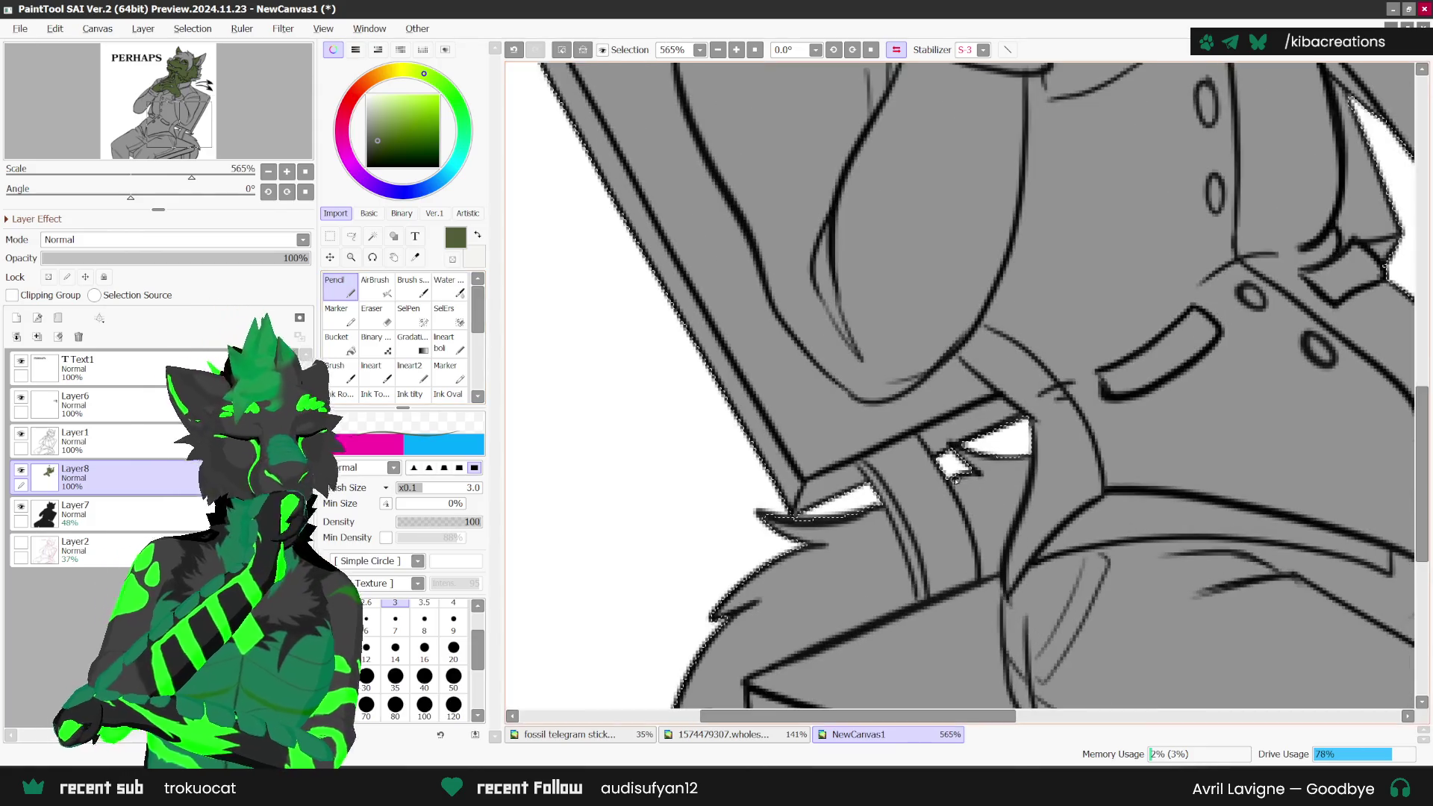
{"action": "left_click_drag", "start_coordinate": [952, 481], "coordinate": [981, 562]}
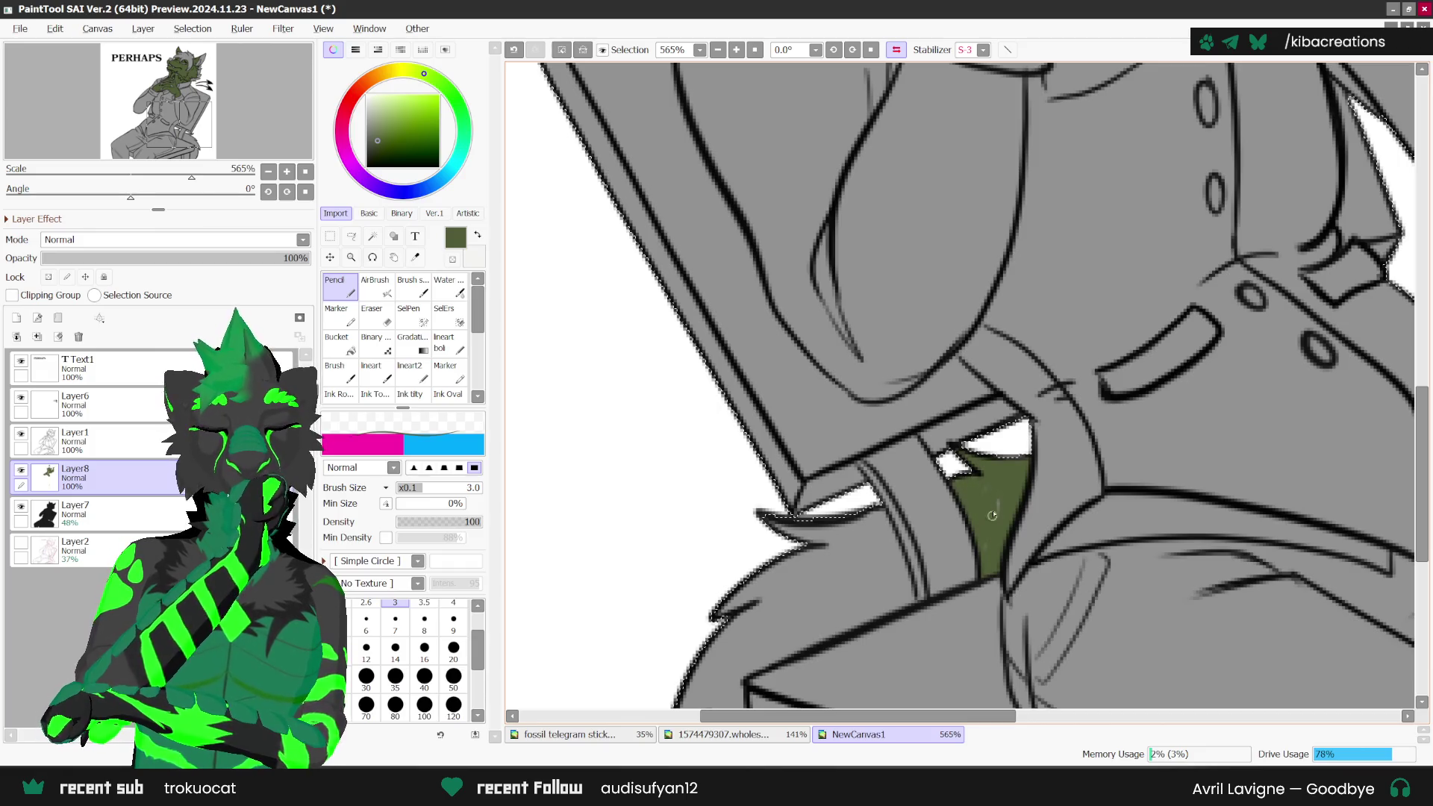
Step: Trace the tail's outline in green, using pencil size 7 for the left fur edge
{"action": "left_click_drag", "start_coordinate": [877, 511], "coordinate": [896, 488]}
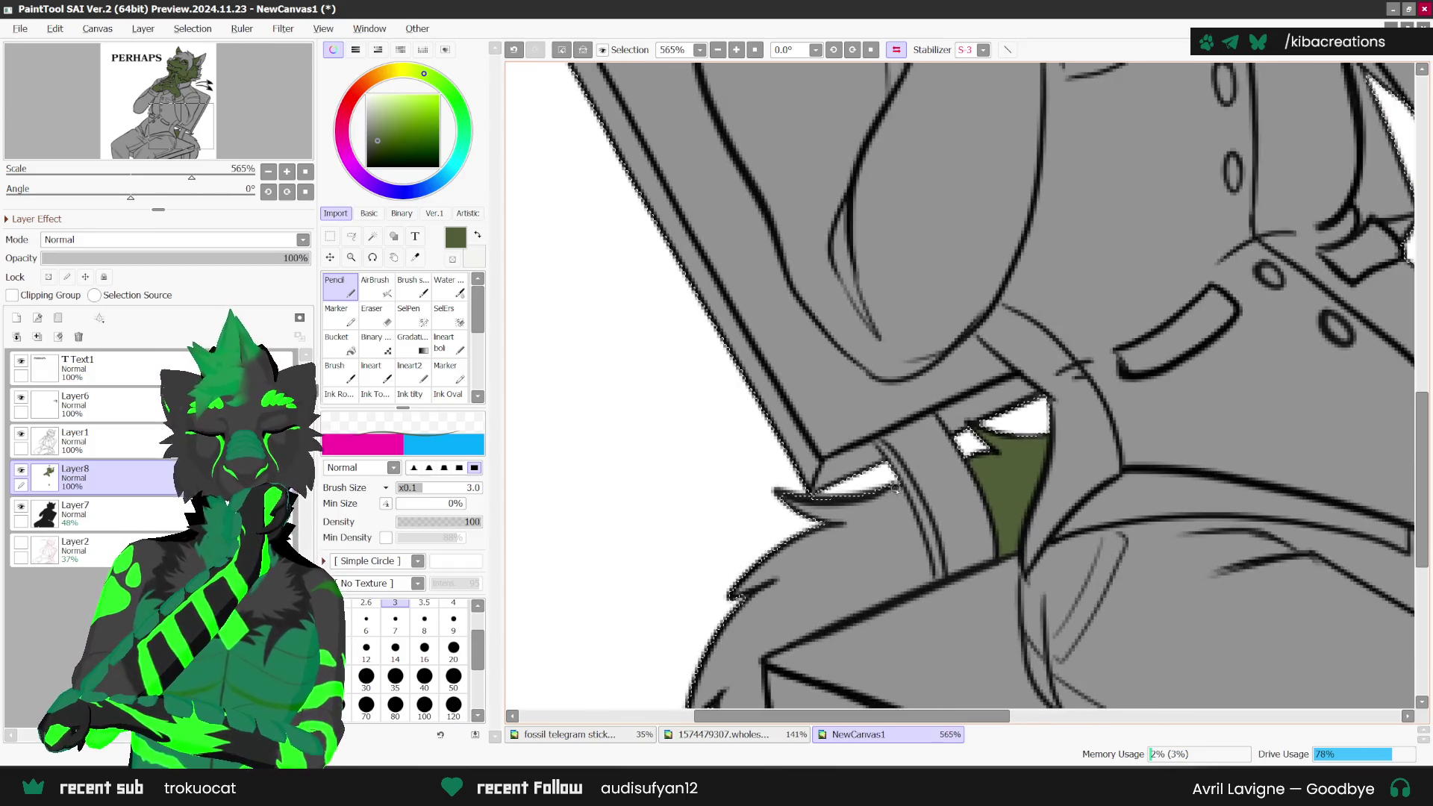
{"action": "left_click_drag", "start_coordinate": [928, 584], "coordinate": [900, 496]}
{"action": "scroll", "coordinate": [896, 586], "scroll_direction": "down", "scroll_amount": 5}
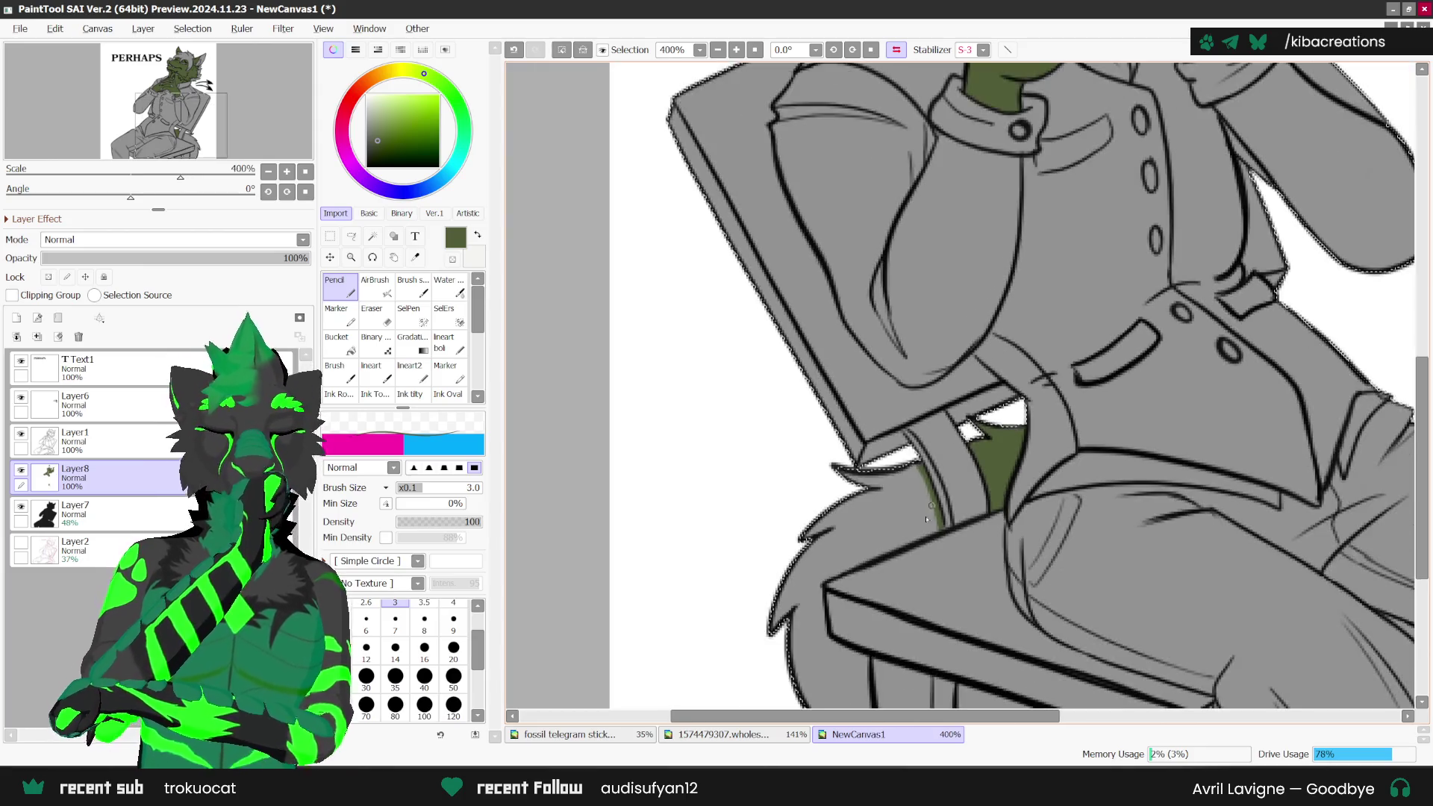
{"action": "scroll", "coordinate": [820, 590], "scroll_direction": "up", "scroll_amount": 4}
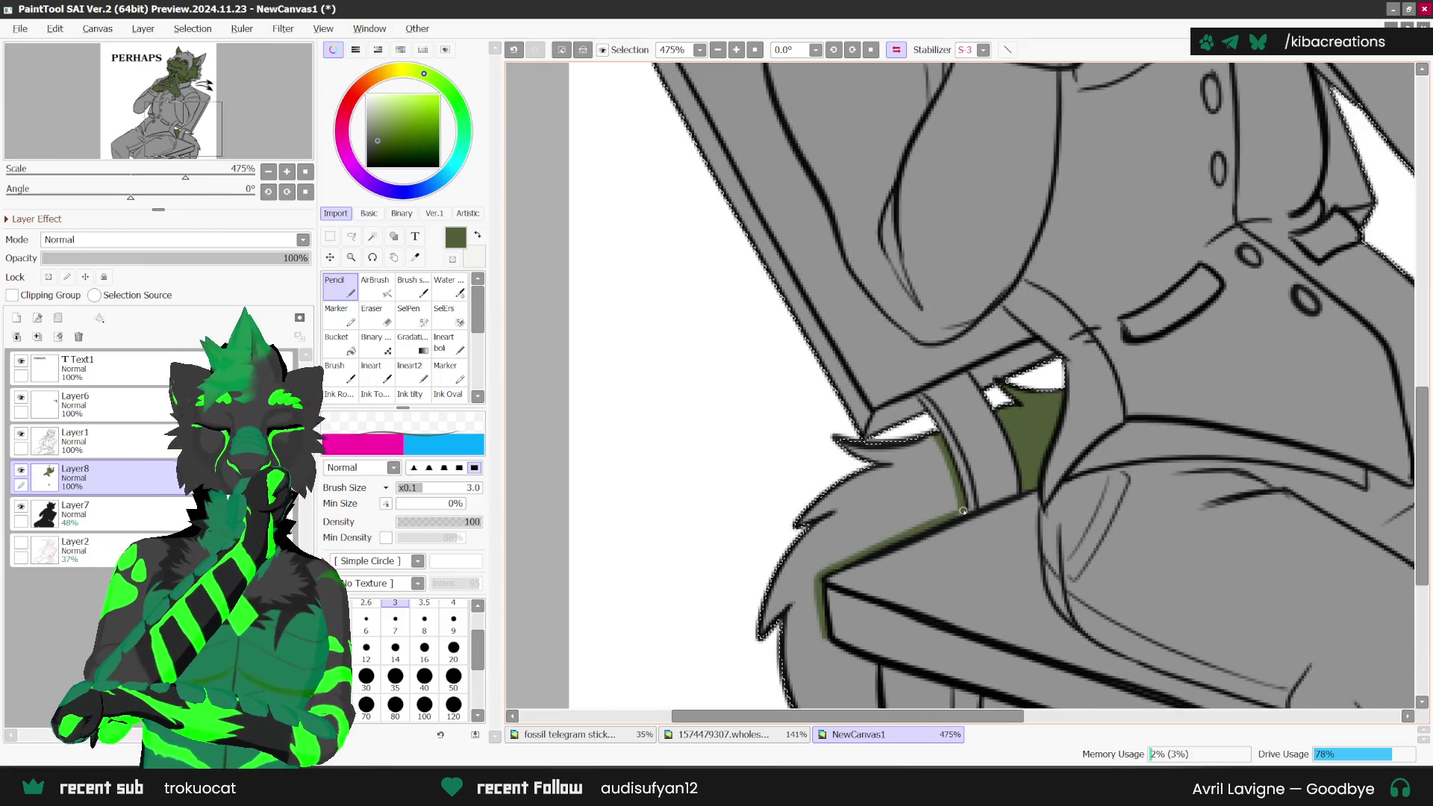
{"action": "left_click_drag", "start_coordinate": [867, 656], "coordinate": [840, 654]}
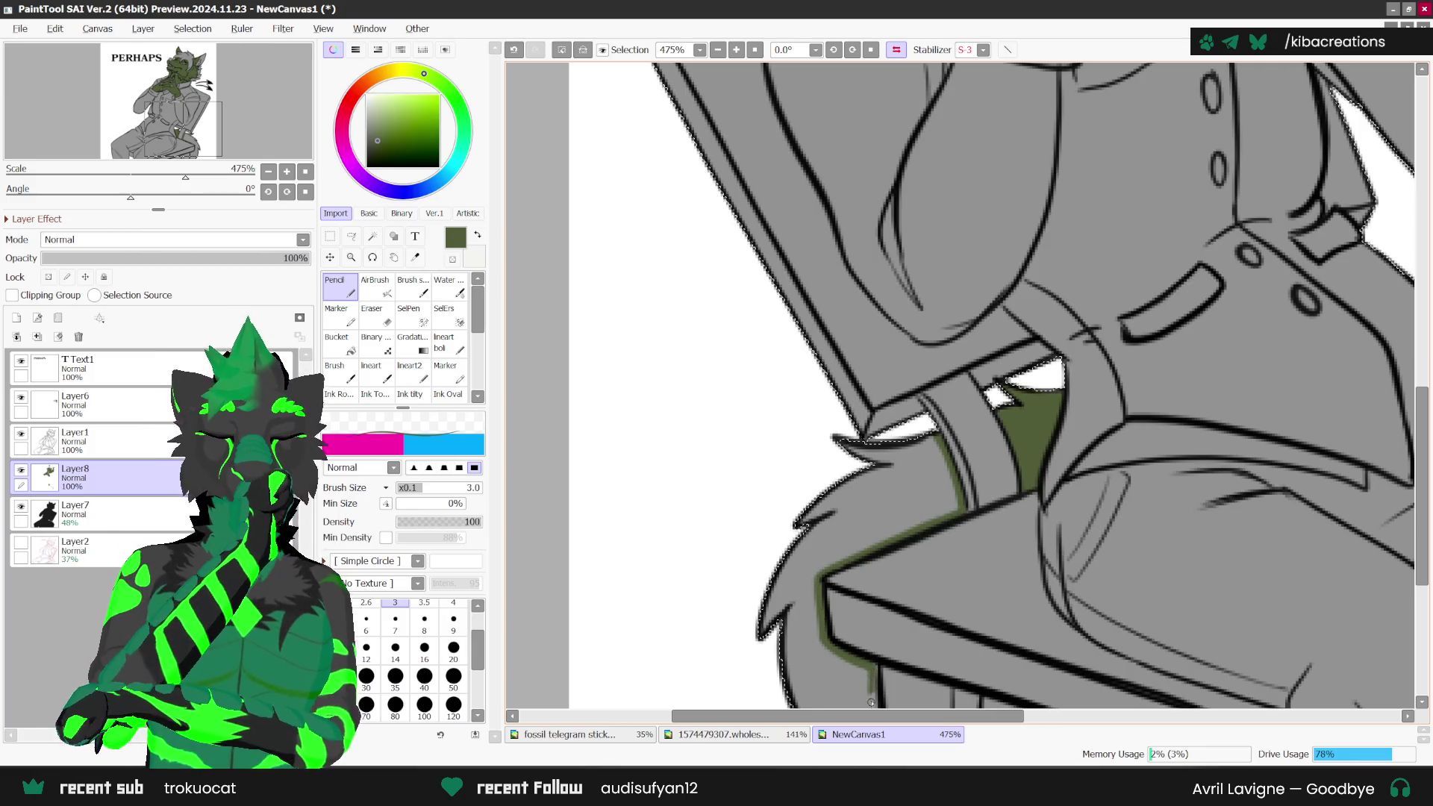
{"action": "scroll", "coordinate": [871, 703], "scroll_direction": "down", "scroll_amount": 4}
{"action": "scroll", "coordinate": [875, 633], "scroll_direction": "up", "scroll_amount": 3}
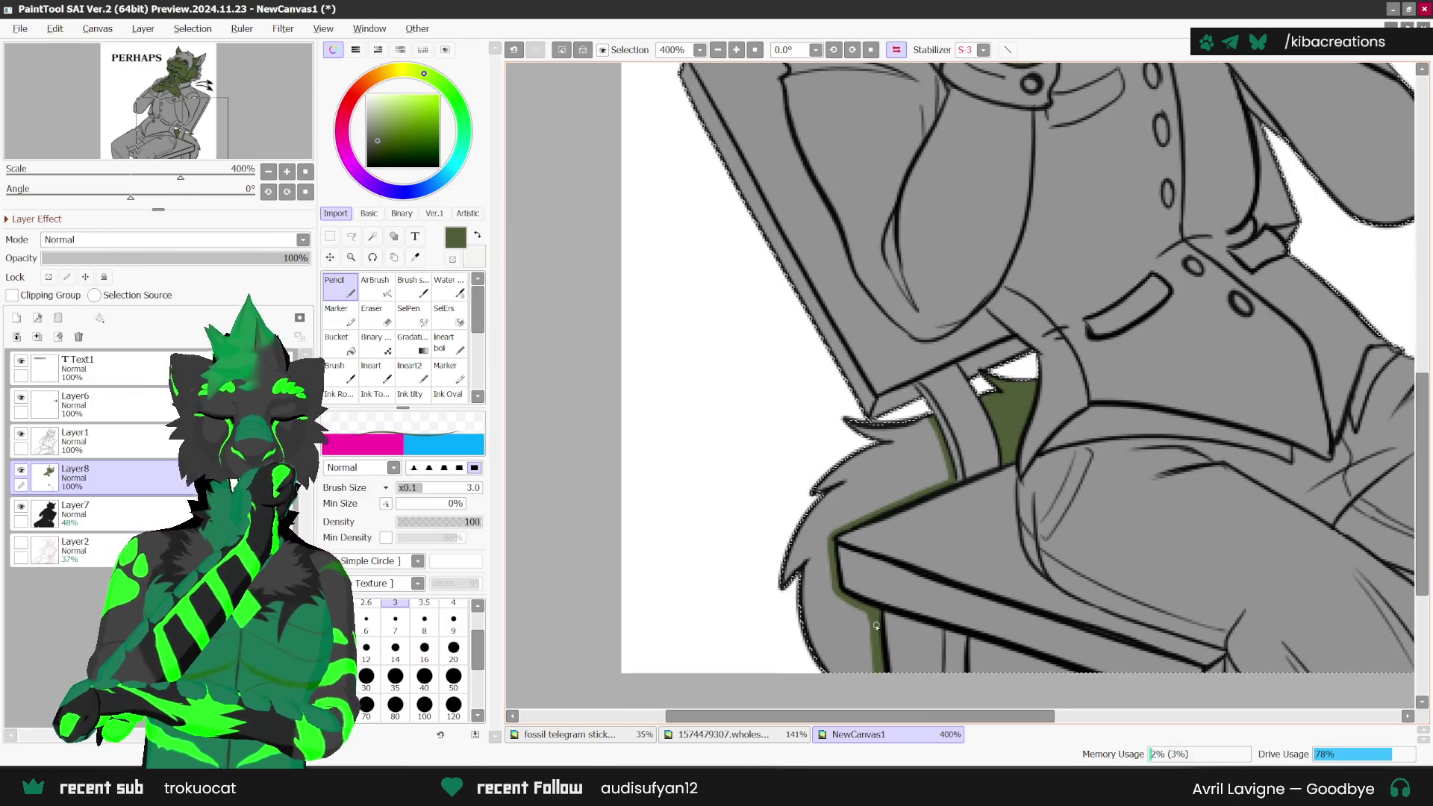
{"action": "key", "text": "]"}
{"action": "key", "text": "]"}
{"action": "key", "text": "]"}
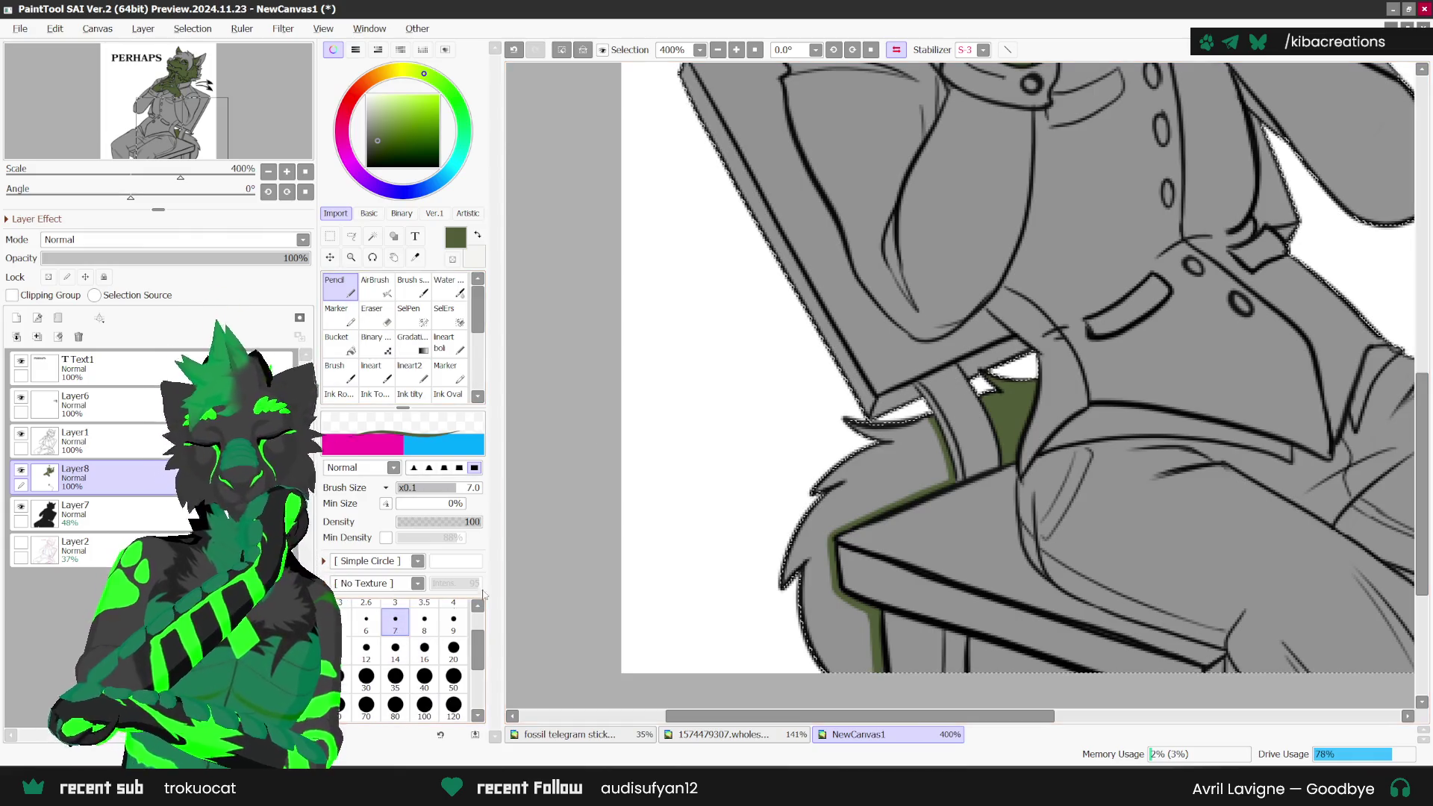
{"action": "scroll", "coordinate": [853, 424], "scroll_direction": "up", "scroll_amount": 1}
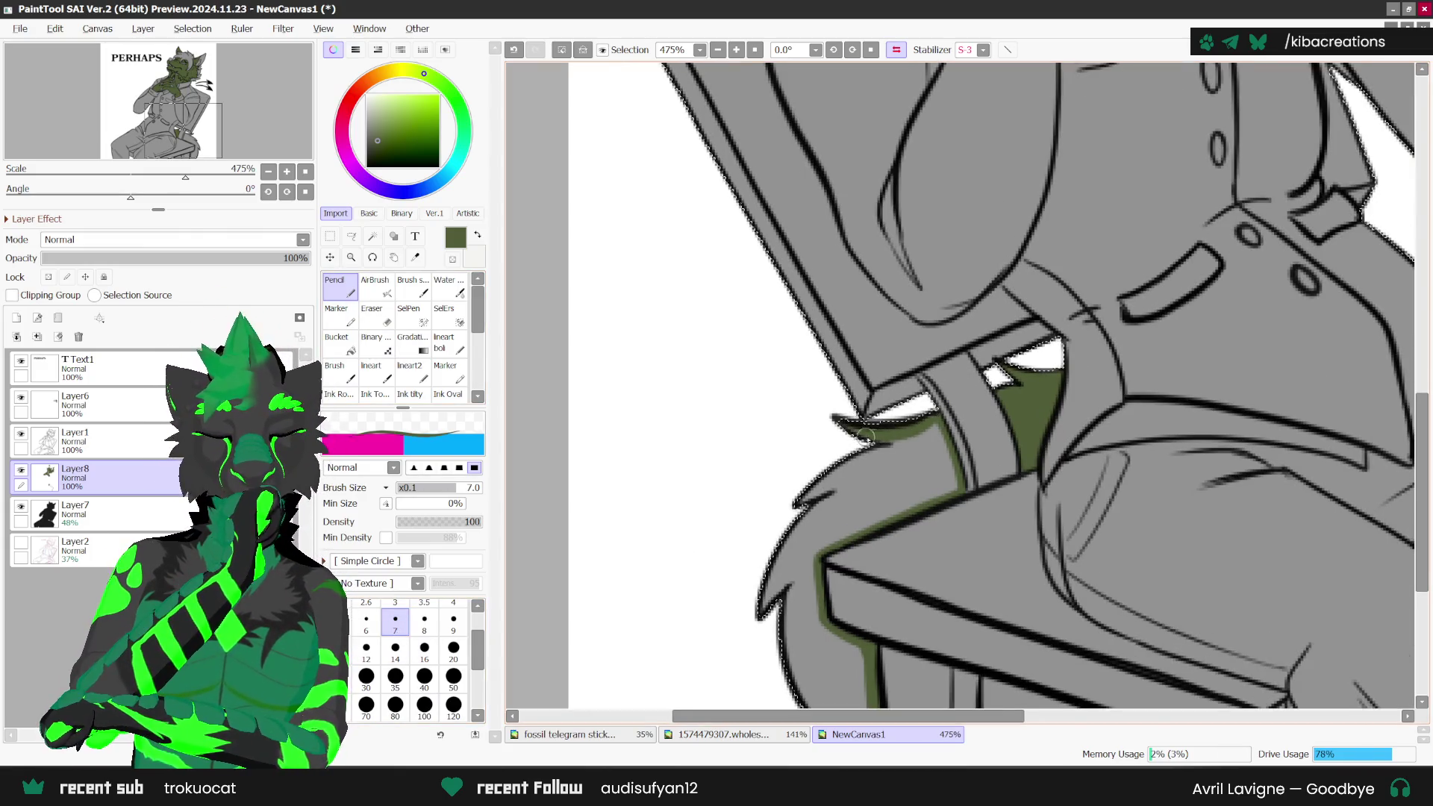
{"action": "left_click_drag", "start_coordinate": [834, 490], "coordinate": [799, 706]}
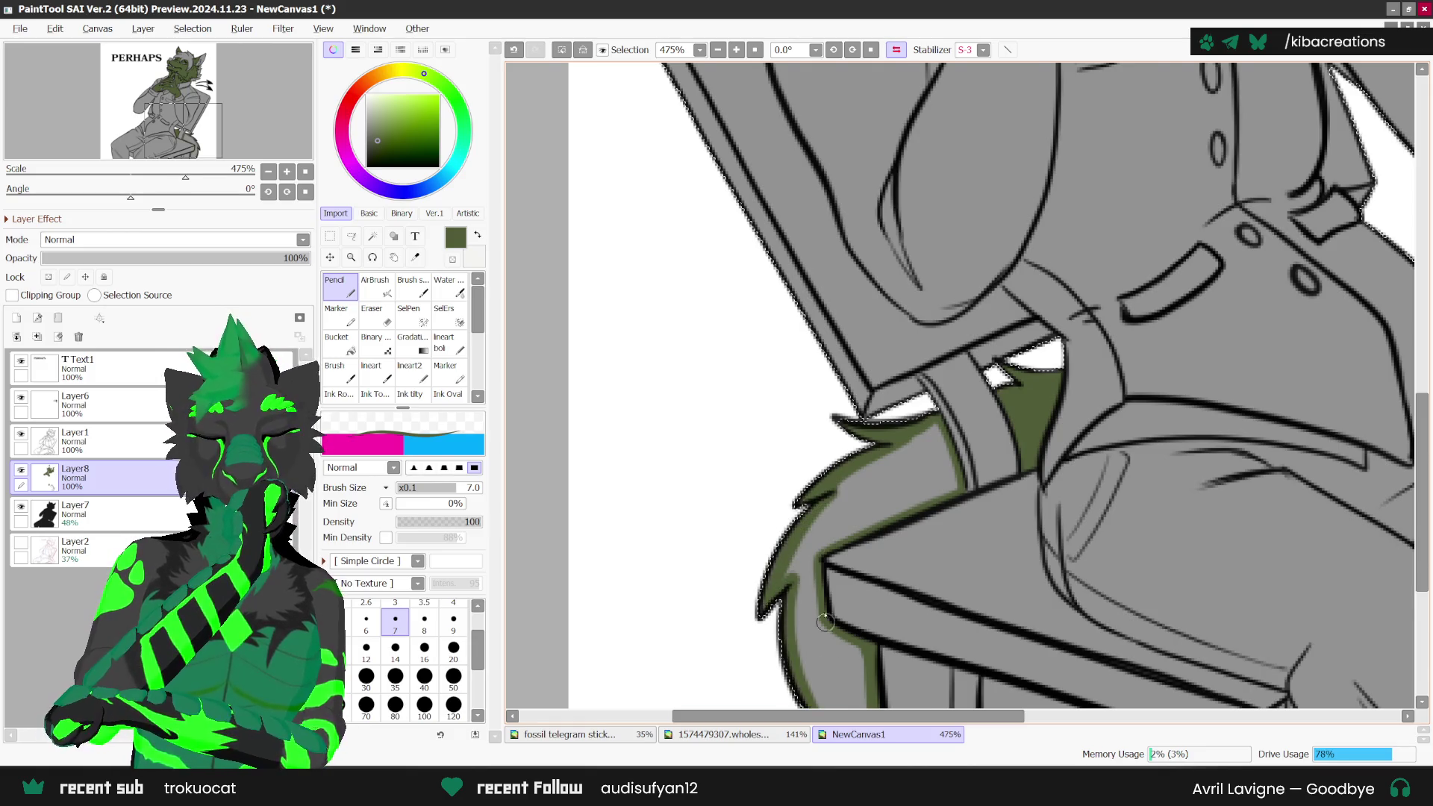
{"action": "scroll", "coordinate": [871, 562], "scroll_direction": "down", "scroll_amount": 2}
{"action": "scroll", "coordinate": [933, 645], "scroll_direction": "up", "scroll_amount": 1}
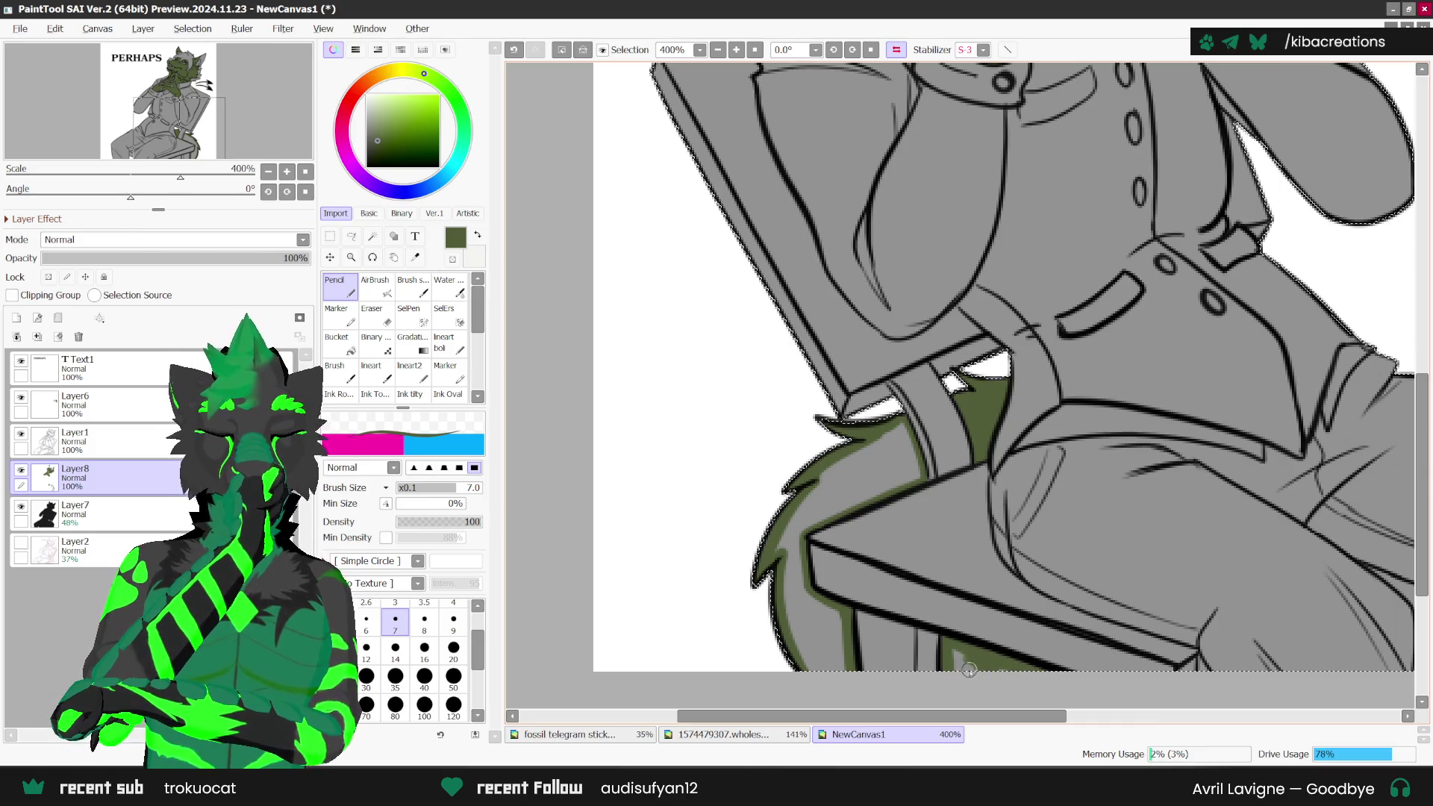
Step: Bucket-fill the outlined tail dark green
{"action": "key", "text": "g"}
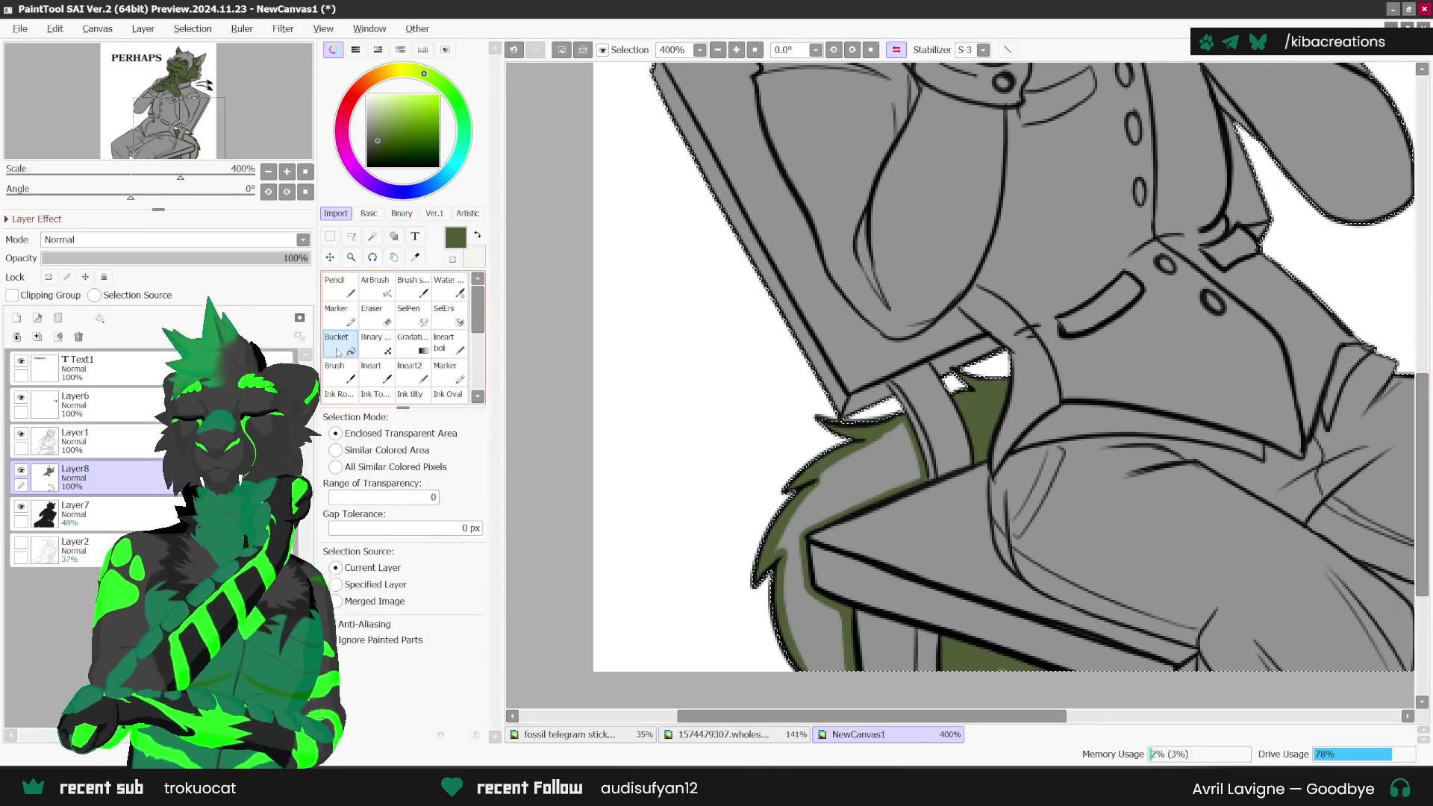
{"action": "left_click", "coordinate": [870, 483]}
{"action": "key", "text": "n"}
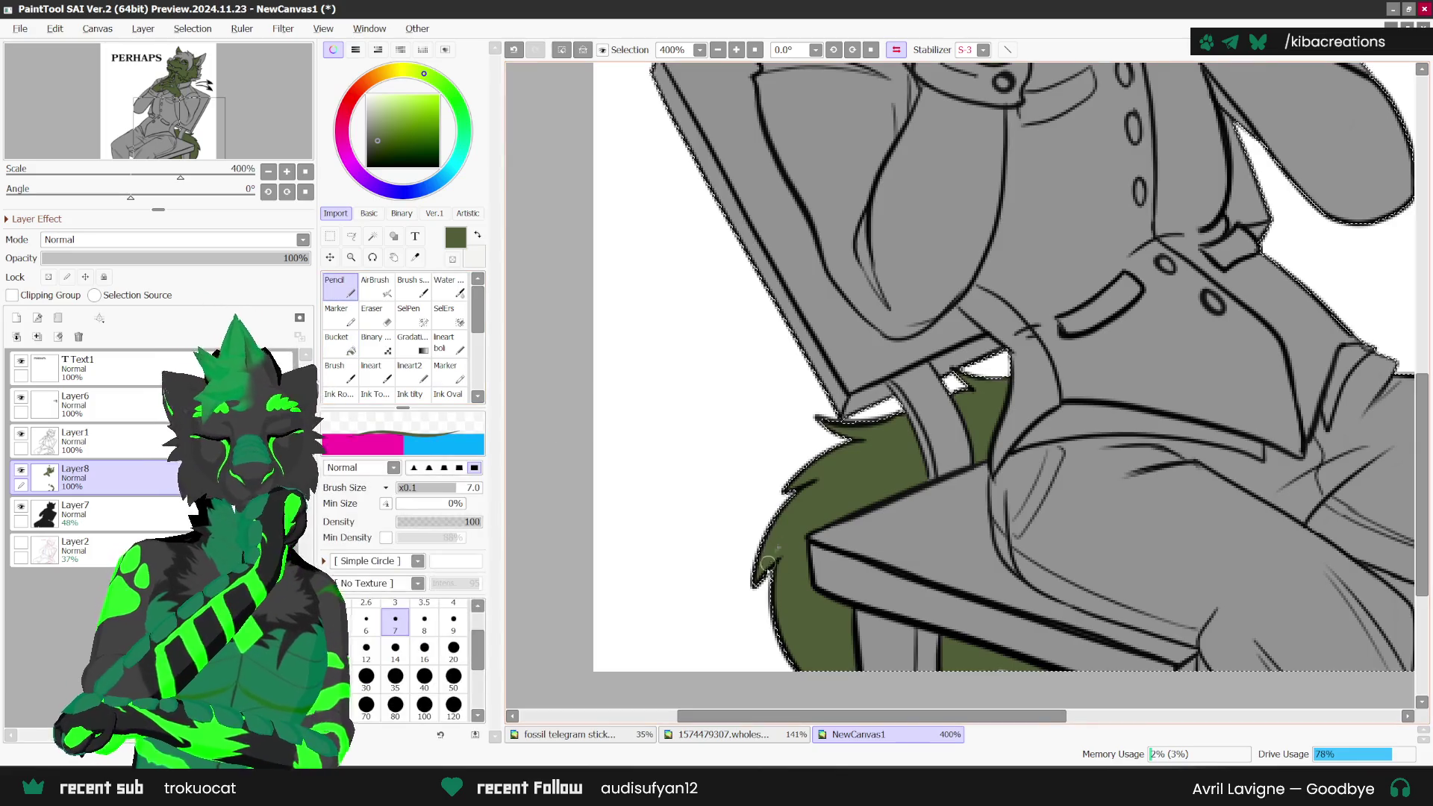
{"action": "scroll", "coordinate": [871, 434], "scroll_direction": "down", "scroll_amount": 3}
{"action": "scroll", "coordinate": [871, 434], "scroll_direction": "down", "scroll_amount": 2}
Step: Un-mirror the canvas, zoom out onto the wolf, and add a new layer above the colours
{"action": "key", "text": "h"}
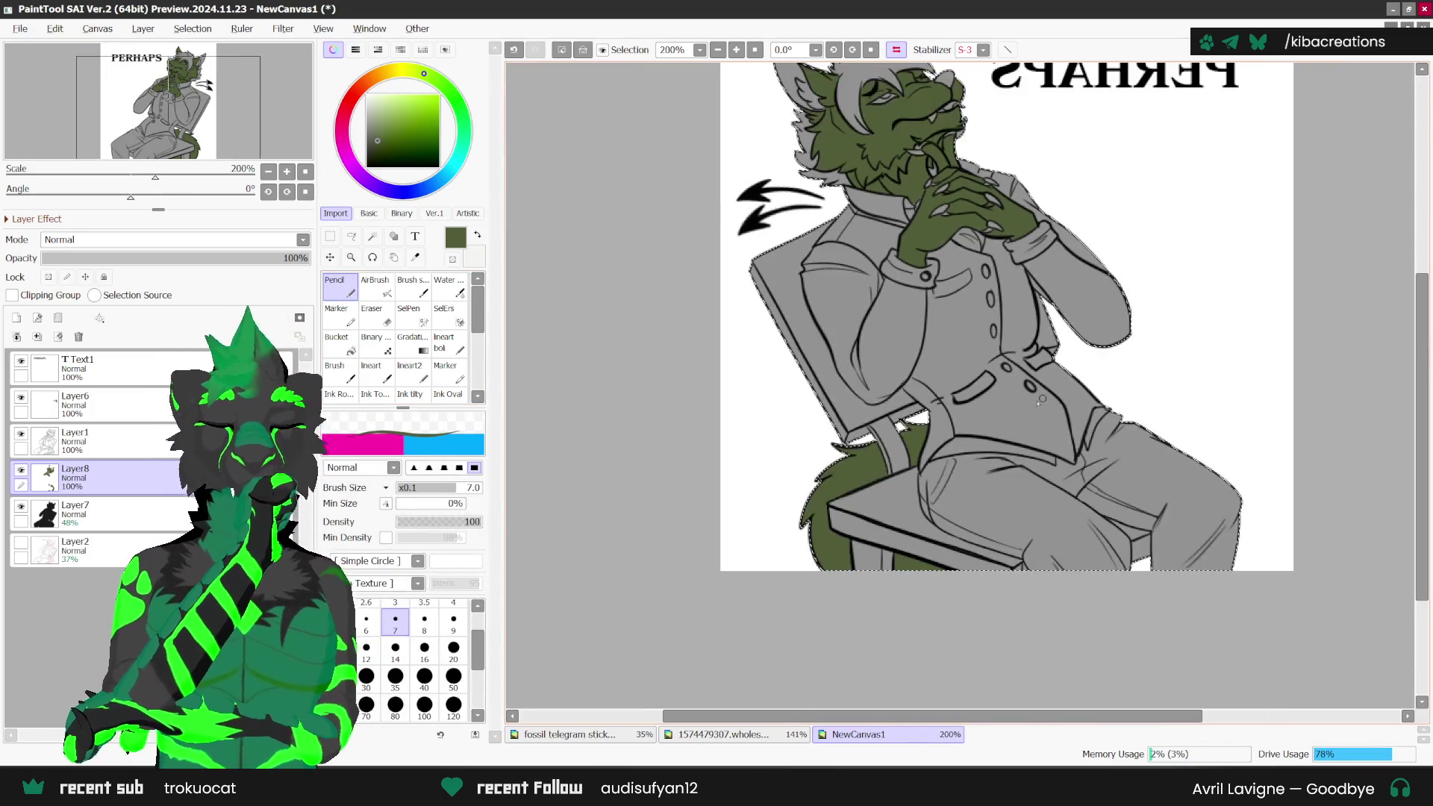
{"action": "scroll", "coordinate": [1097, 305], "scroll_direction": "up", "scroll_amount": 1}
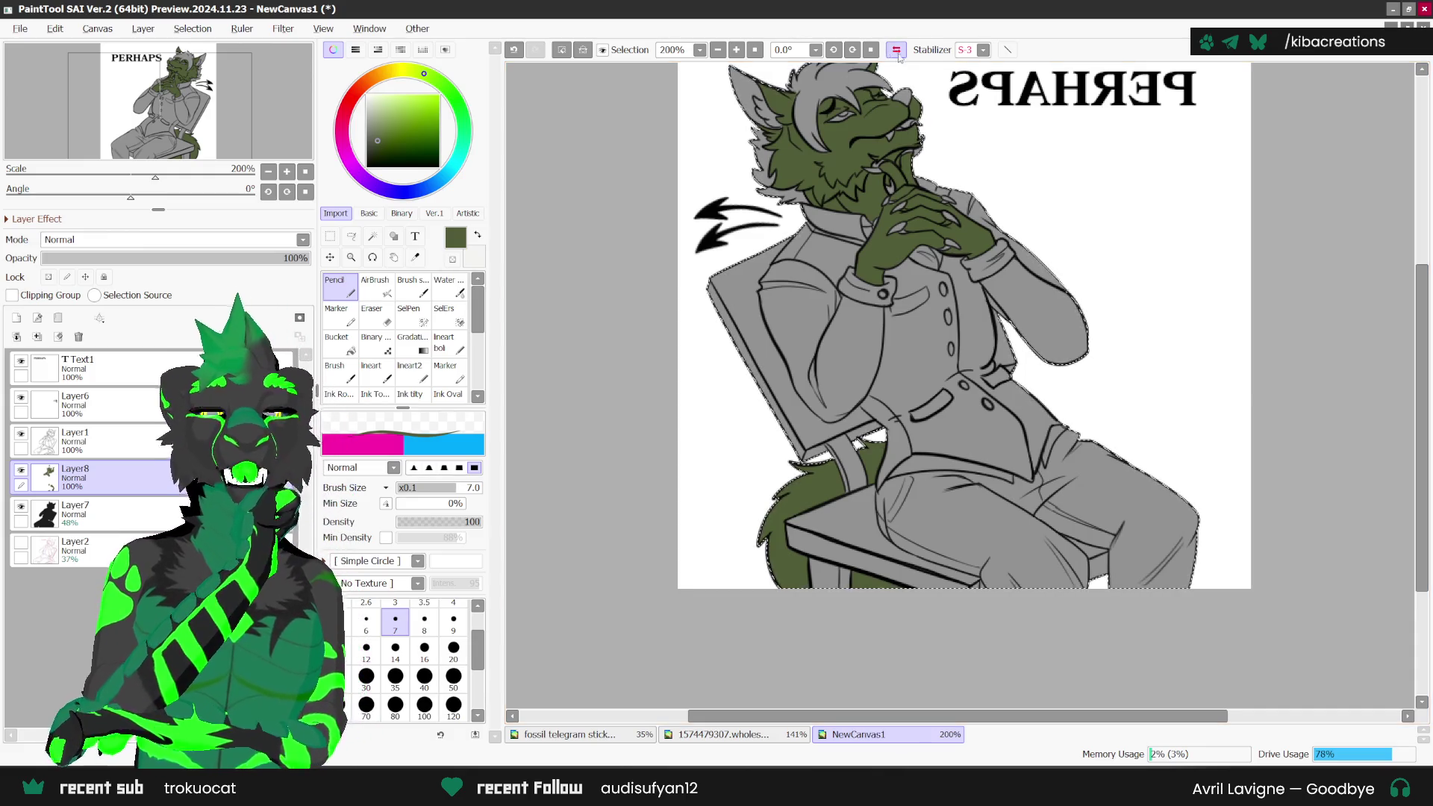
{"action": "key", "text": "h"}
{"action": "key", "text": "minus"}
{"action": "scroll", "coordinate": [1211, 289], "scroll_direction": "up", "scroll_amount": 1}
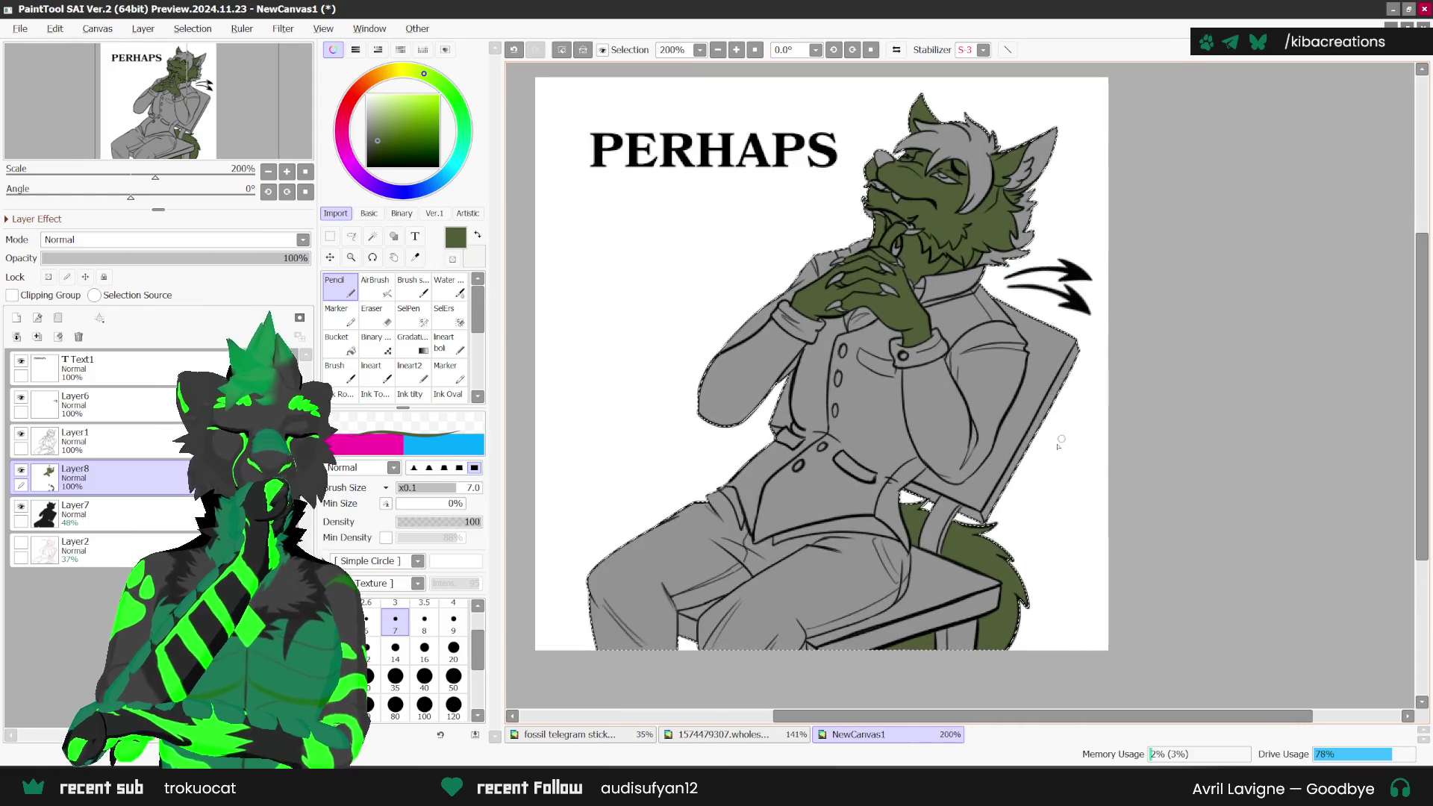
{"action": "left_click_drag", "start_coordinate": [1210, 289], "coordinate": [1025, 440]}
{"action": "scroll", "coordinate": [1026, 440], "scroll_direction": "up", "scroll_amount": 1}
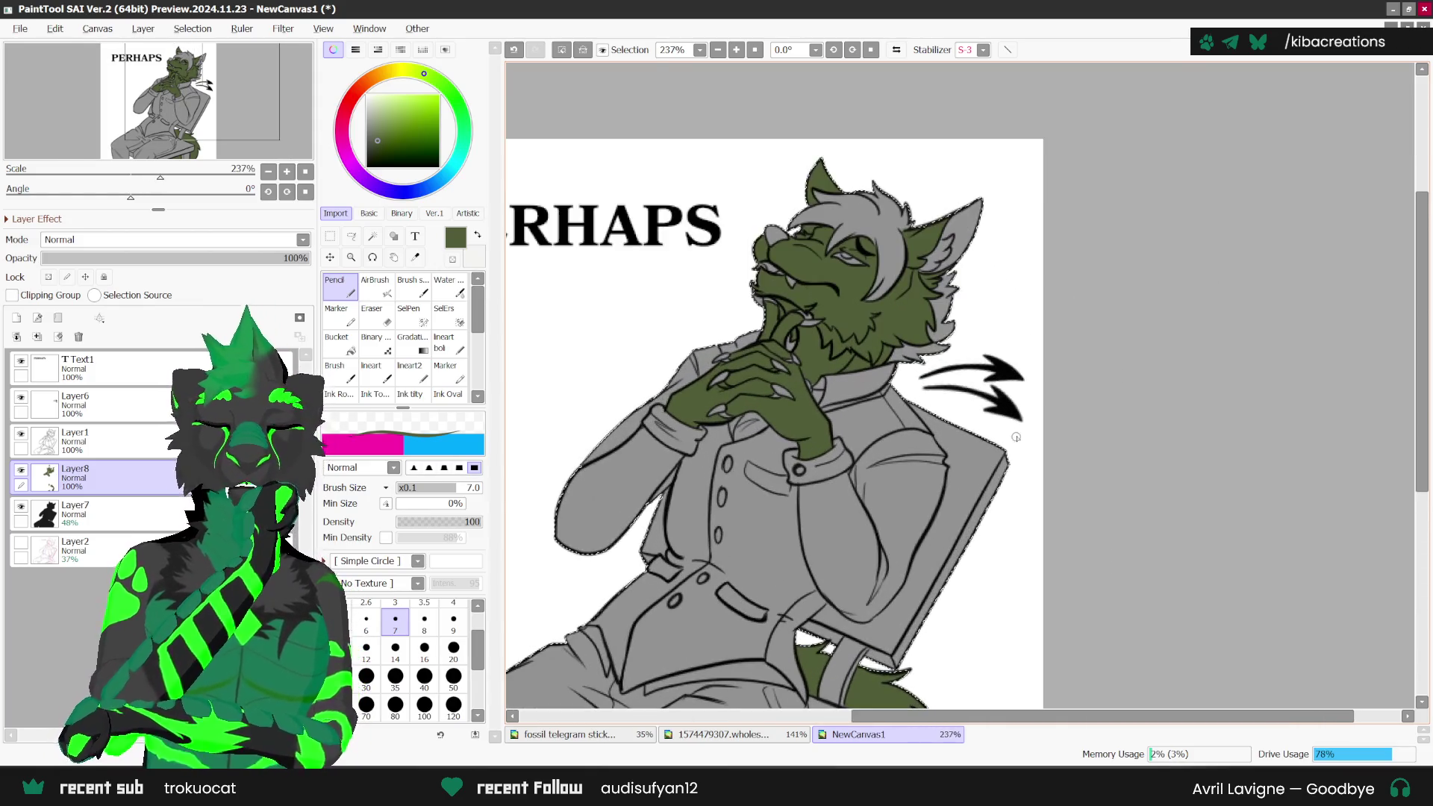
{"action": "left_click", "coordinate": [37, 337]}
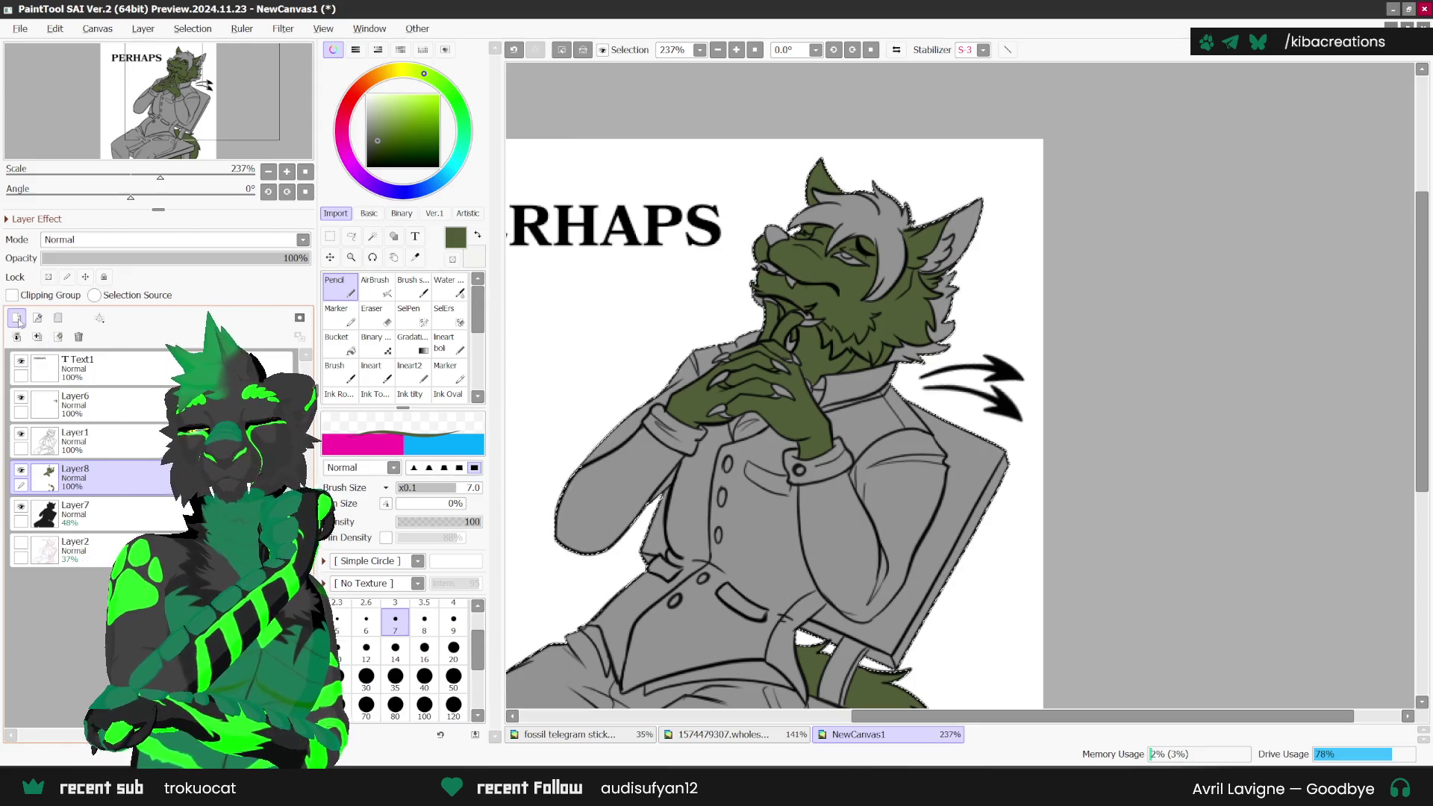
Step: Switch to white and paint a stroke from the eye down the muzzle
{"action": "key", "text": "x"}
{"action": "scroll", "coordinate": [850, 244], "scroll_direction": "up", "scroll_amount": 1}
{"action": "scroll", "coordinate": [850, 244], "scroll_direction": "up", "scroll_amount": 2}
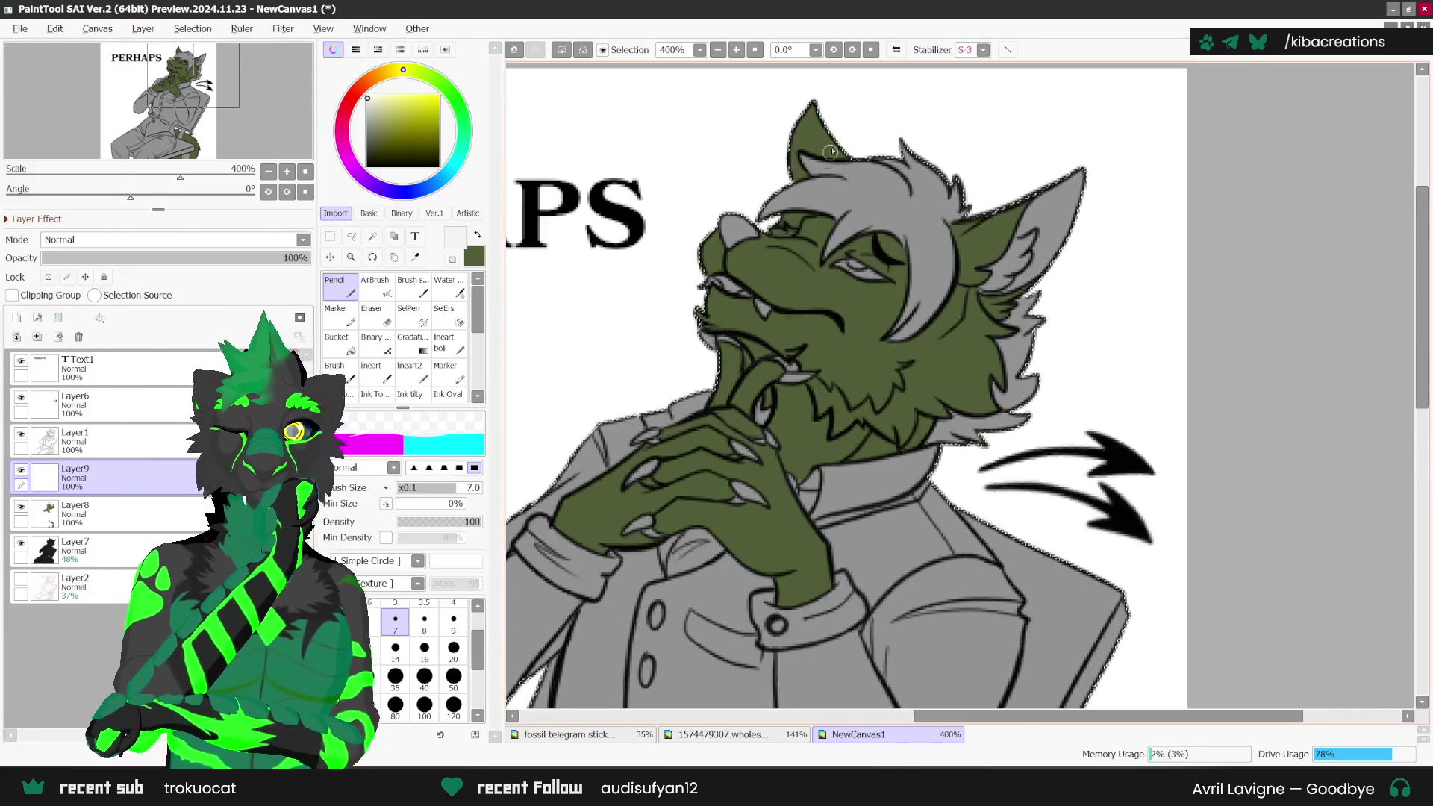
{"action": "scroll", "coordinate": [849, 245], "scroll_direction": "up", "scroll_amount": 1}
{"action": "left_click_drag", "start_coordinate": [850, 245], "coordinate": [817, 66]}
{"action": "scroll", "coordinate": [702, 532], "scroll_direction": "up", "scroll_amount": 1}
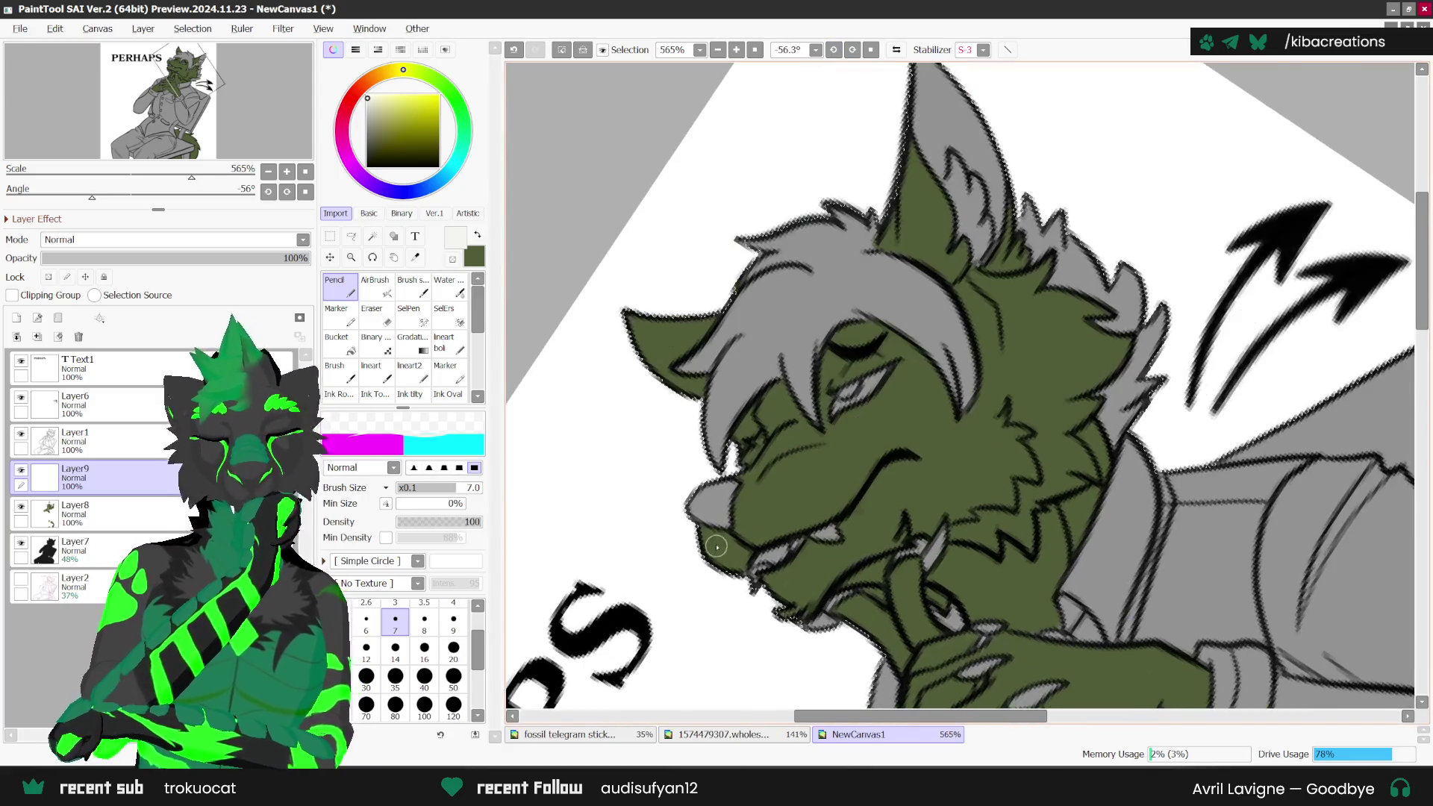
{"action": "scroll", "coordinate": [702, 532], "scroll_direction": "up", "scroll_amount": 1}
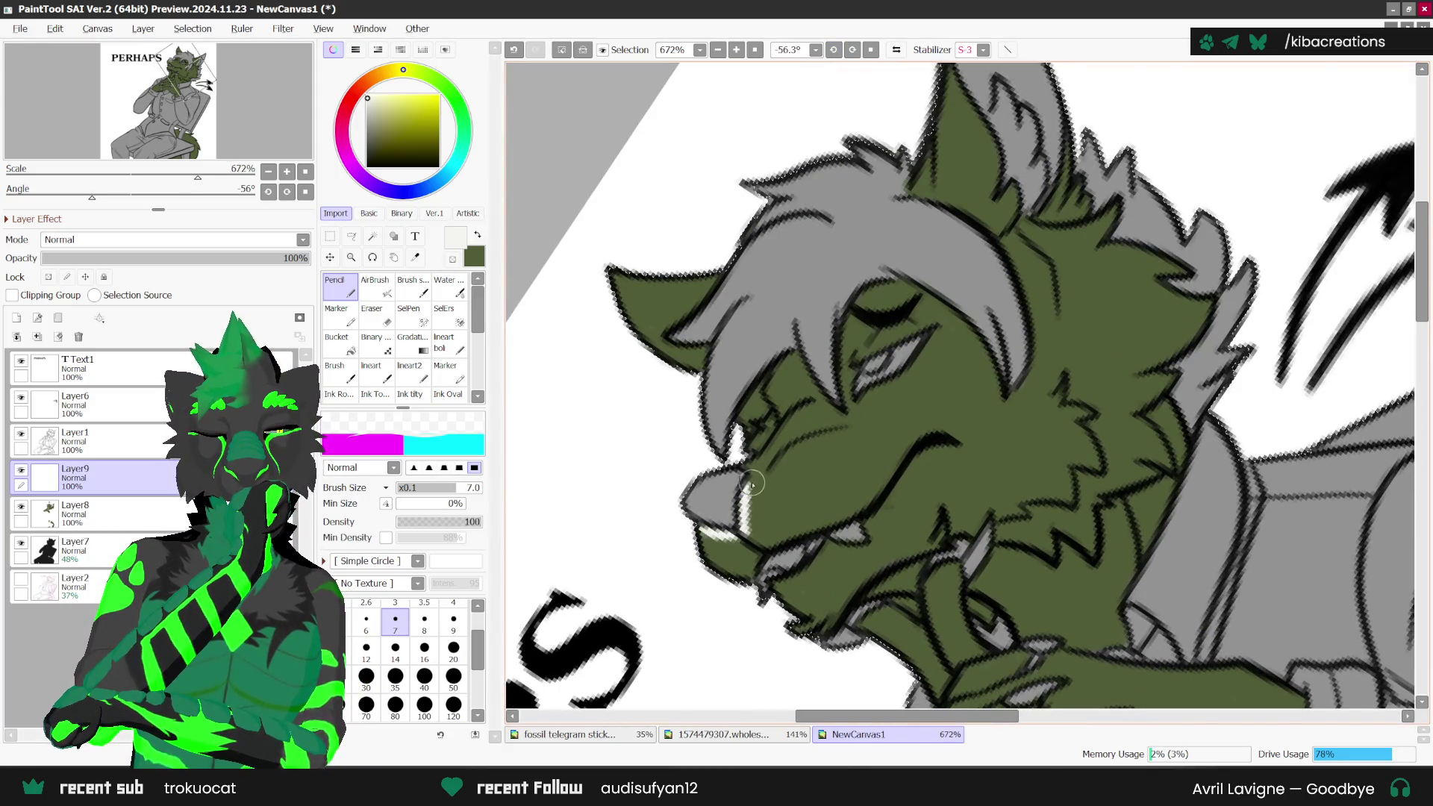
{"action": "left_click_drag", "start_coordinate": [753, 485], "coordinate": [853, 414]}
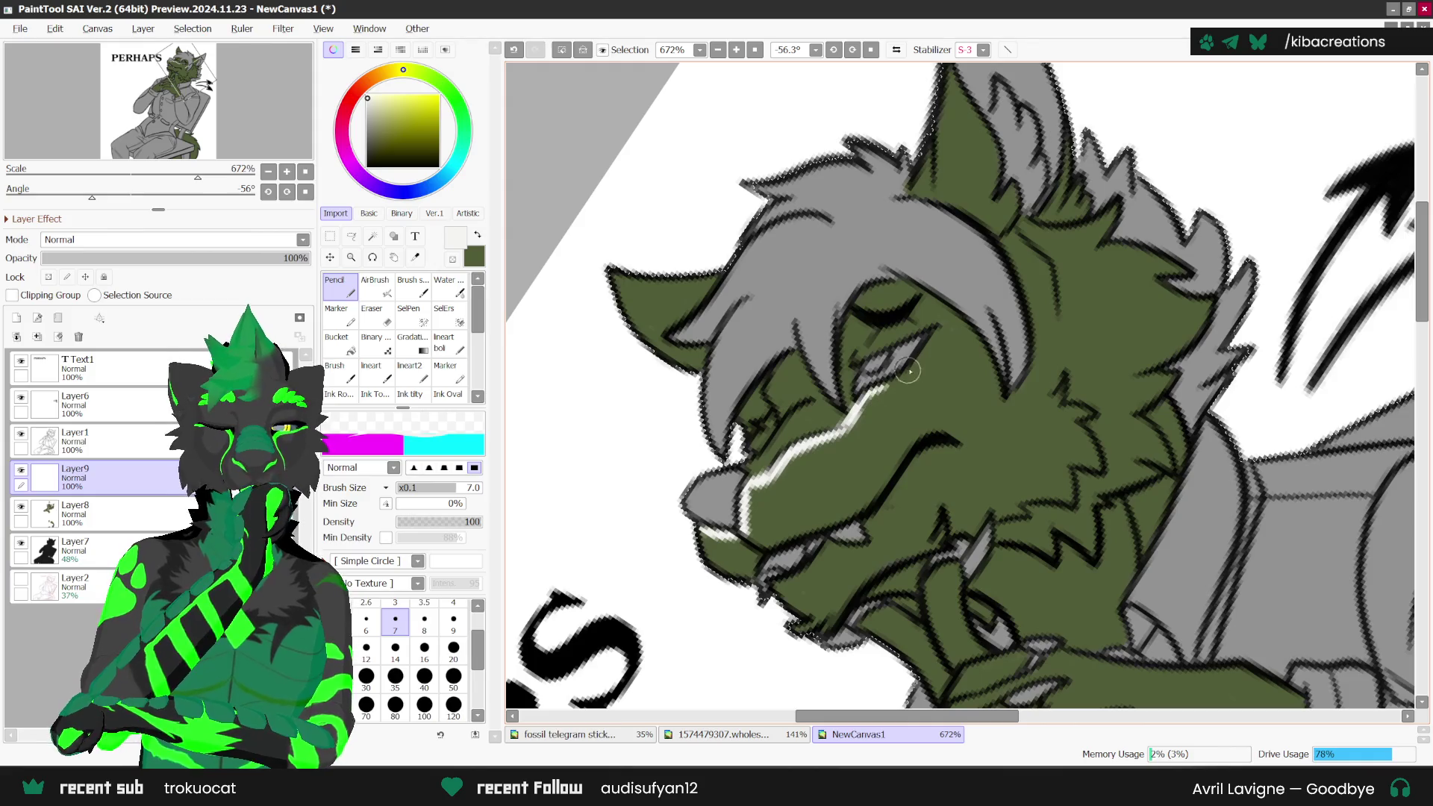
{"action": "mouse_move", "coordinate": [909, 371]}
{"action": "left_mouse_down"}
{"action": "mouse_move", "coordinate": [937, 339]}
{"action": "mouse_move", "coordinate": [761, 493]}
{"action": "left_mouse_up"}
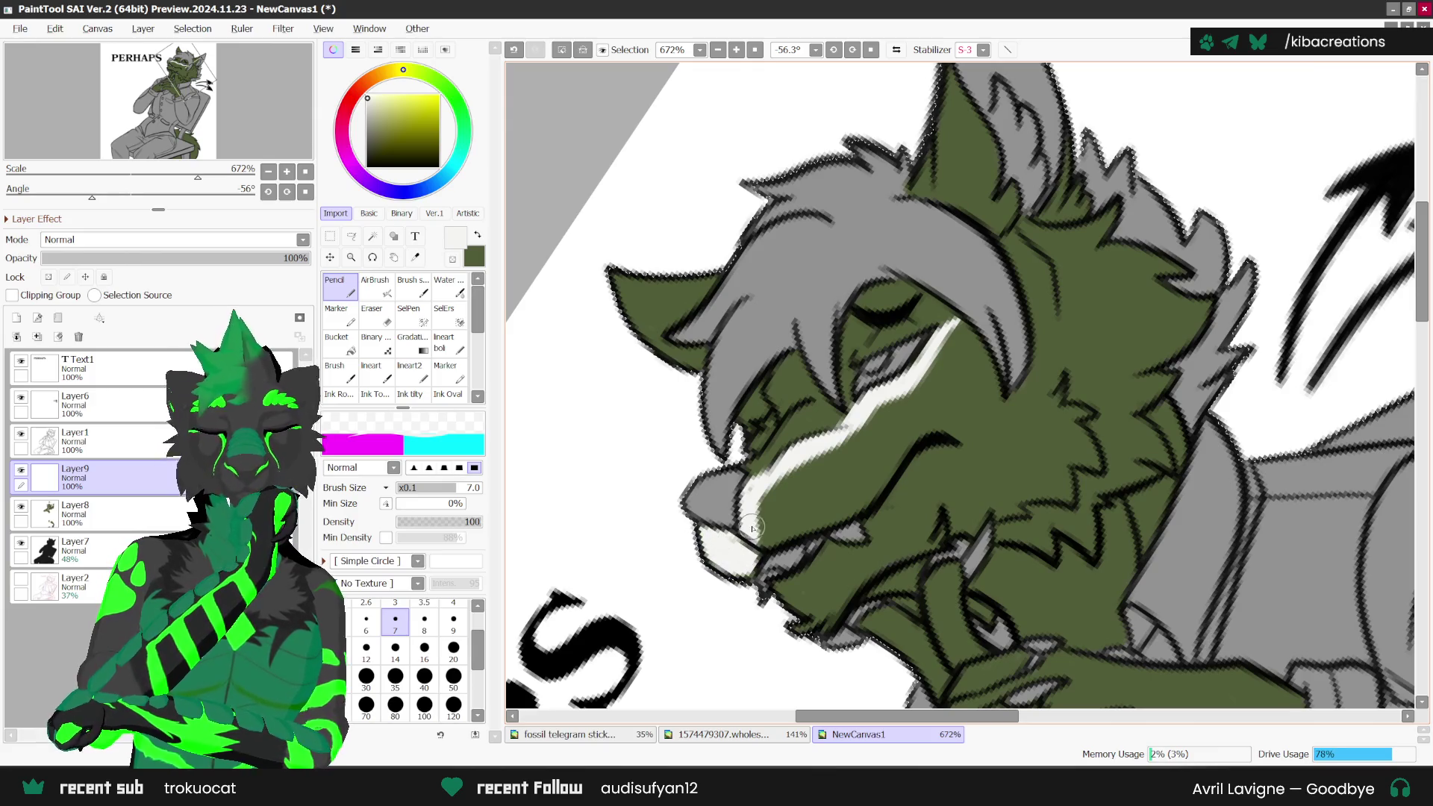
Step: Paint green over the grey lower muzzle, add white cheek and muzzle fur, reset rotation to 0°
{"action": "left_click_drag", "start_coordinate": [743, 536], "coordinate": [922, 430]}
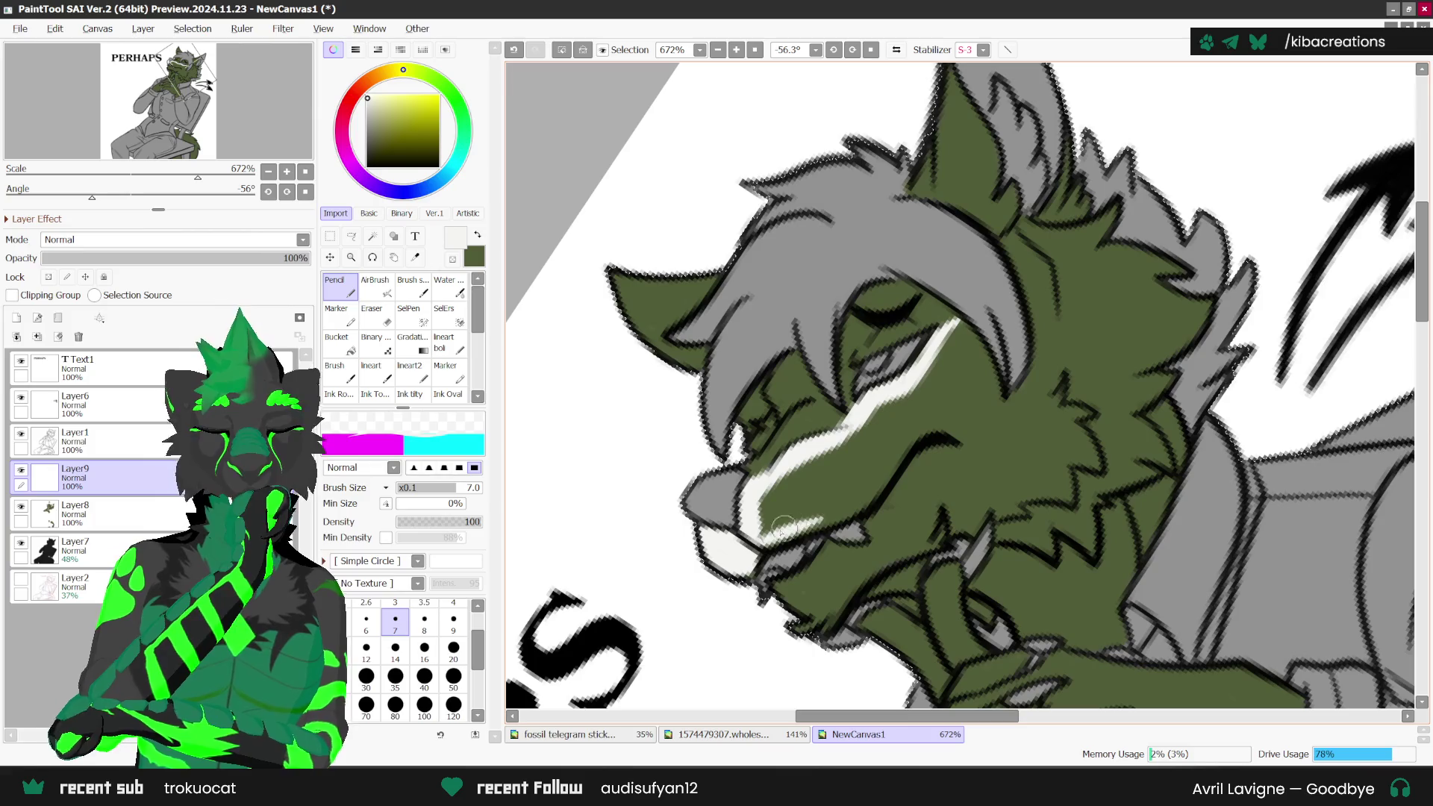
{"action": "scroll", "coordinate": [922, 431], "scroll_direction": "down", "scroll_amount": 1}
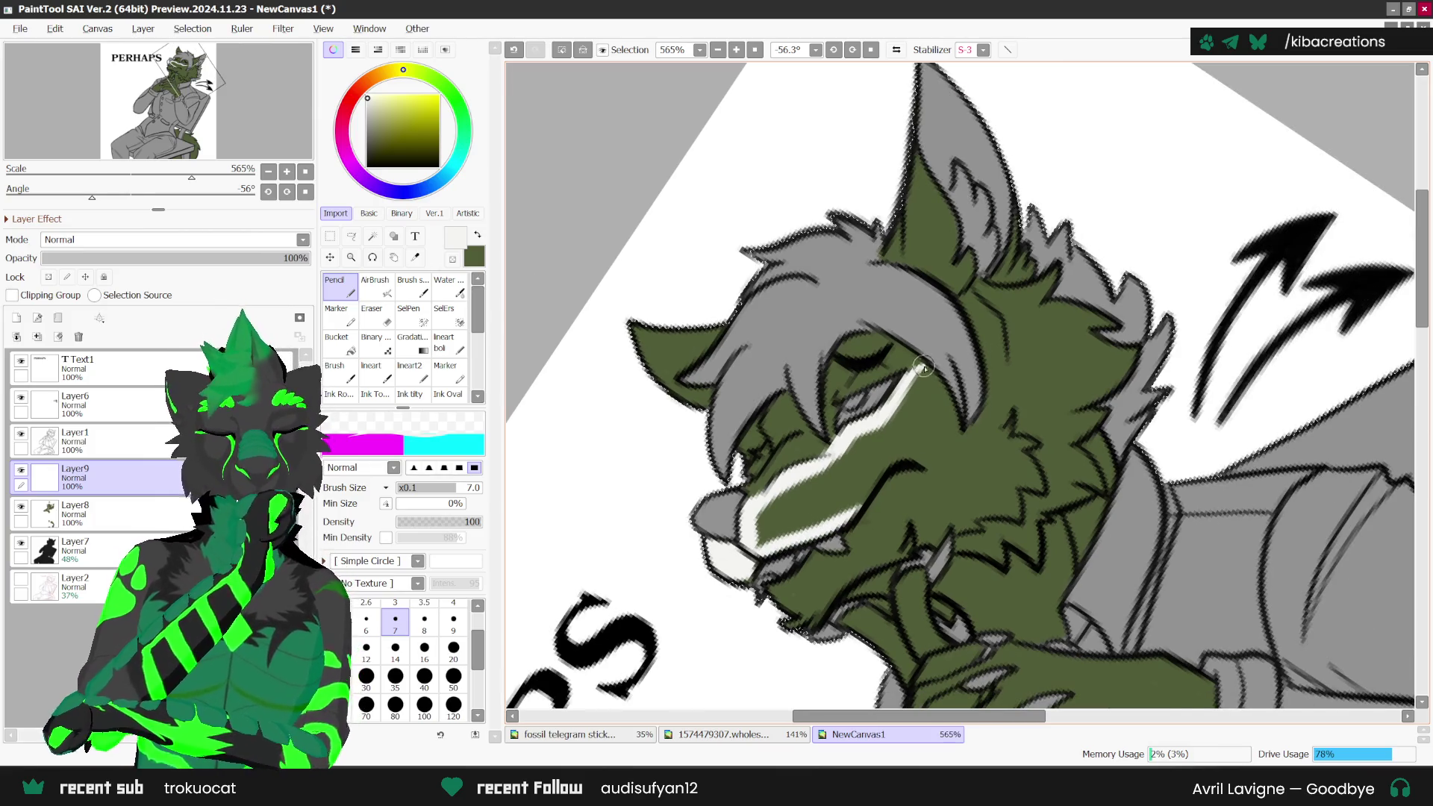
{"action": "left_click_drag", "start_coordinate": [997, 324], "coordinate": [1007, 426]}
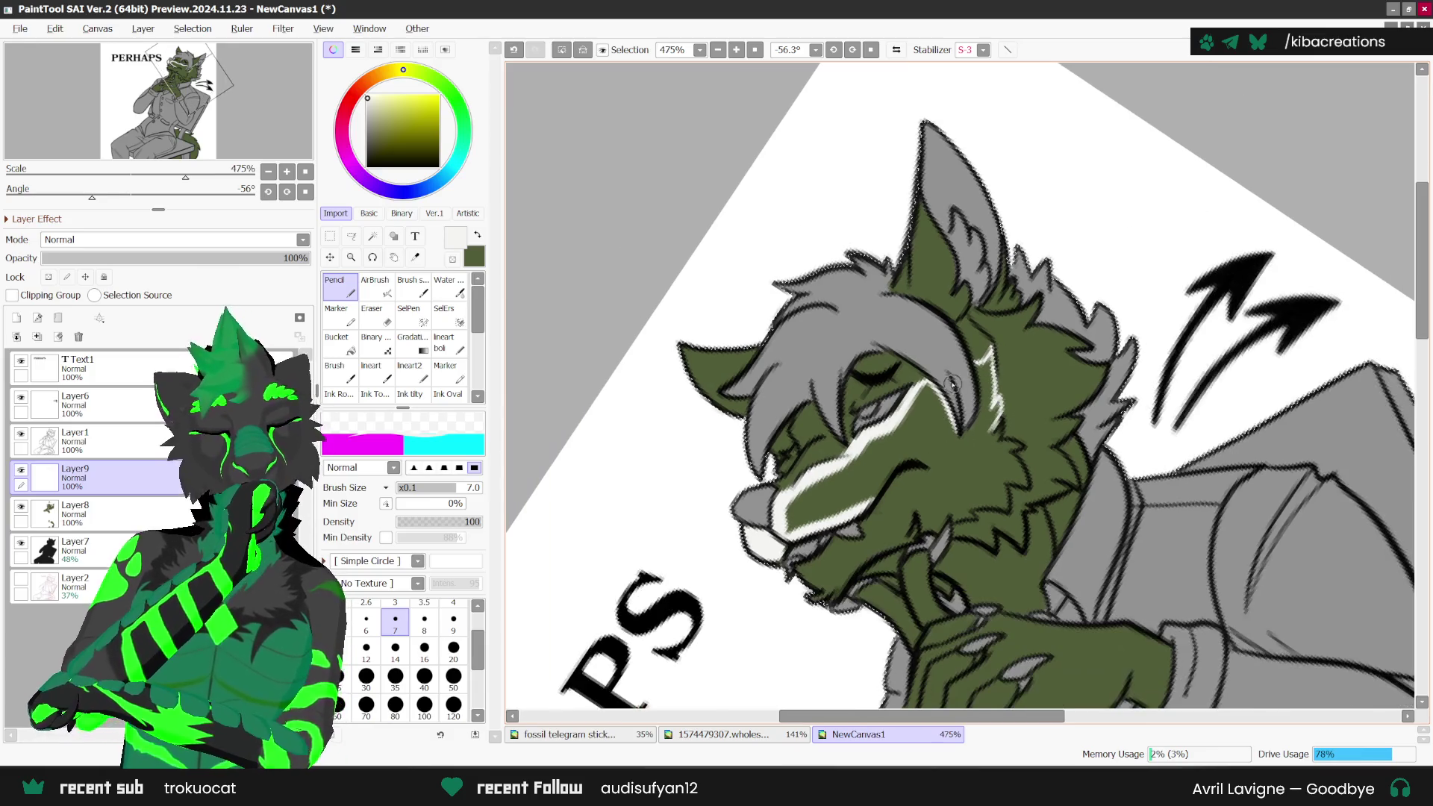
{"action": "scroll", "coordinate": [771, 470], "scroll_direction": "up", "scroll_amount": 1}
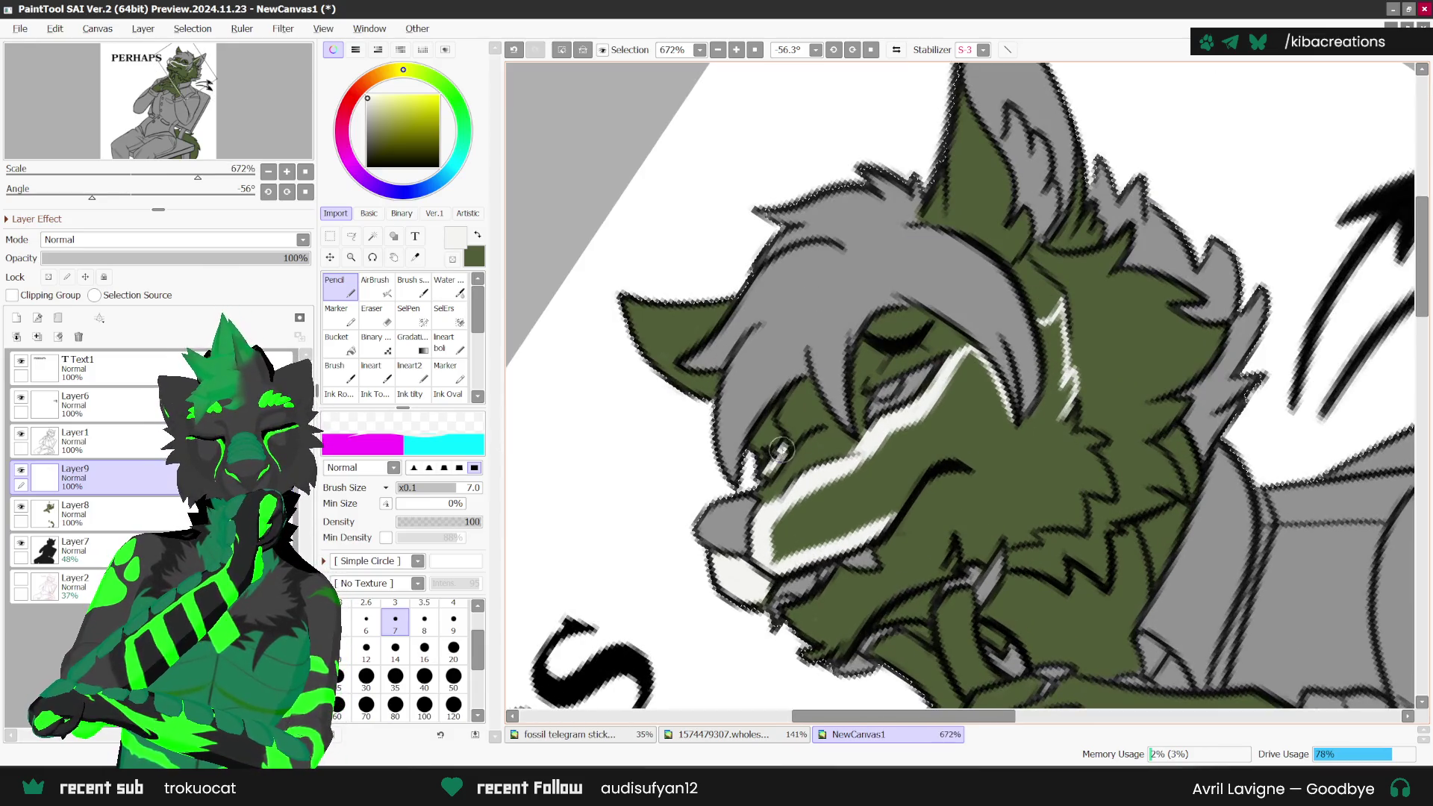
{"action": "scroll", "coordinate": [781, 449], "scroll_direction": "down", "scroll_amount": 2}
{"action": "scroll", "coordinate": [837, 524], "scroll_direction": "up", "scroll_amount": 1}
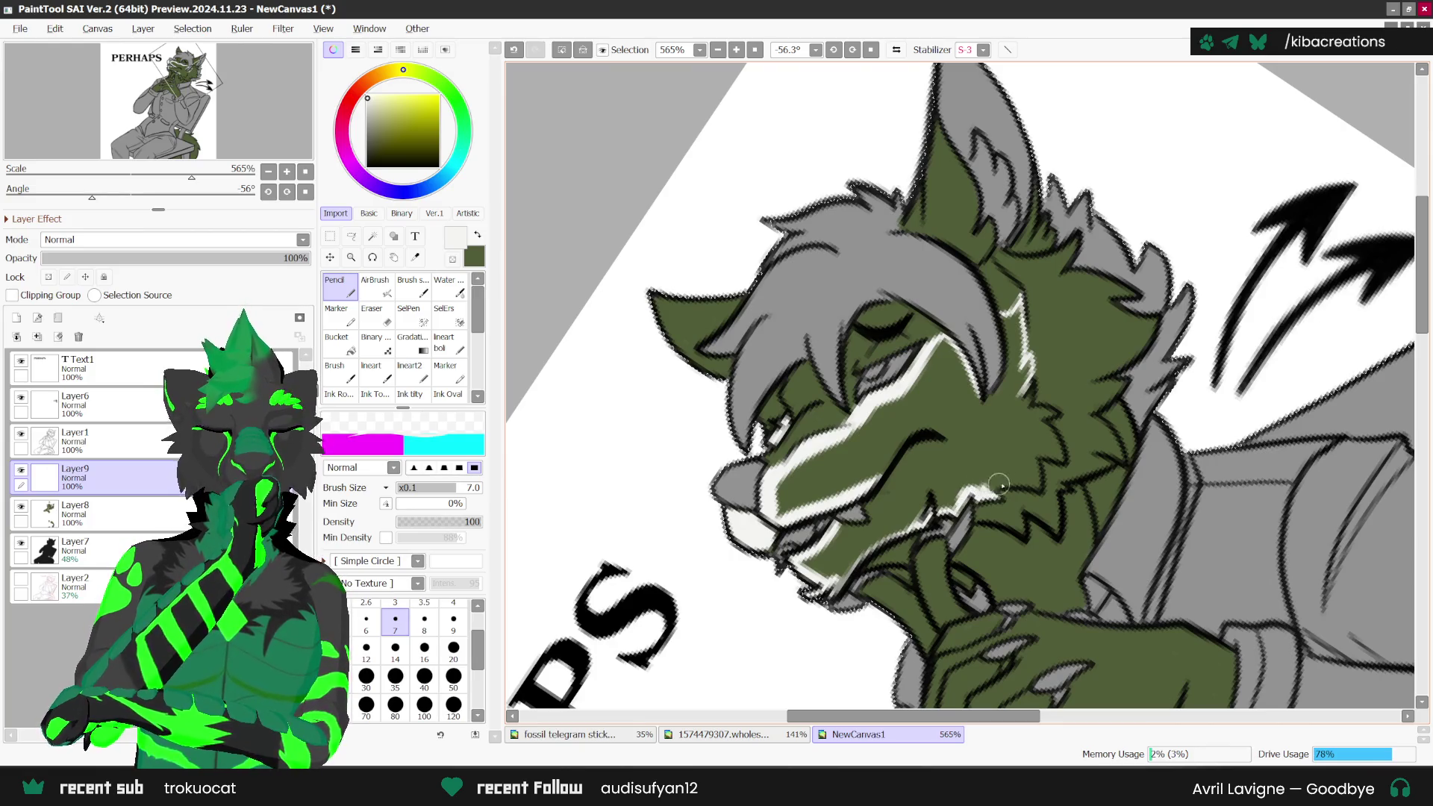
{"action": "left_click_drag", "start_coordinate": [1040, 453], "coordinate": [1058, 444]}
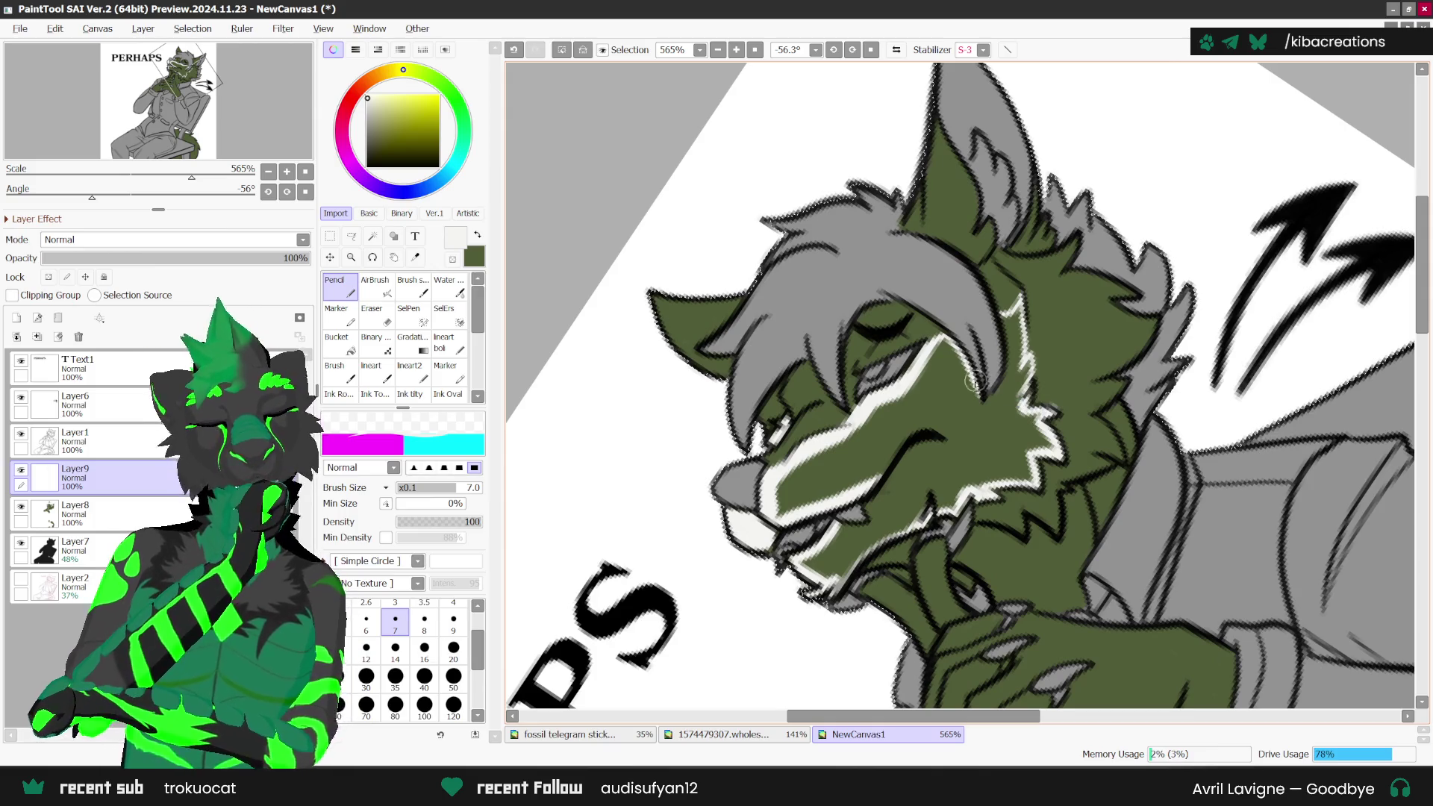
{"action": "scroll", "coordinate": [995, 397], "scroll_direction": "down", "scroll_amount": 1}
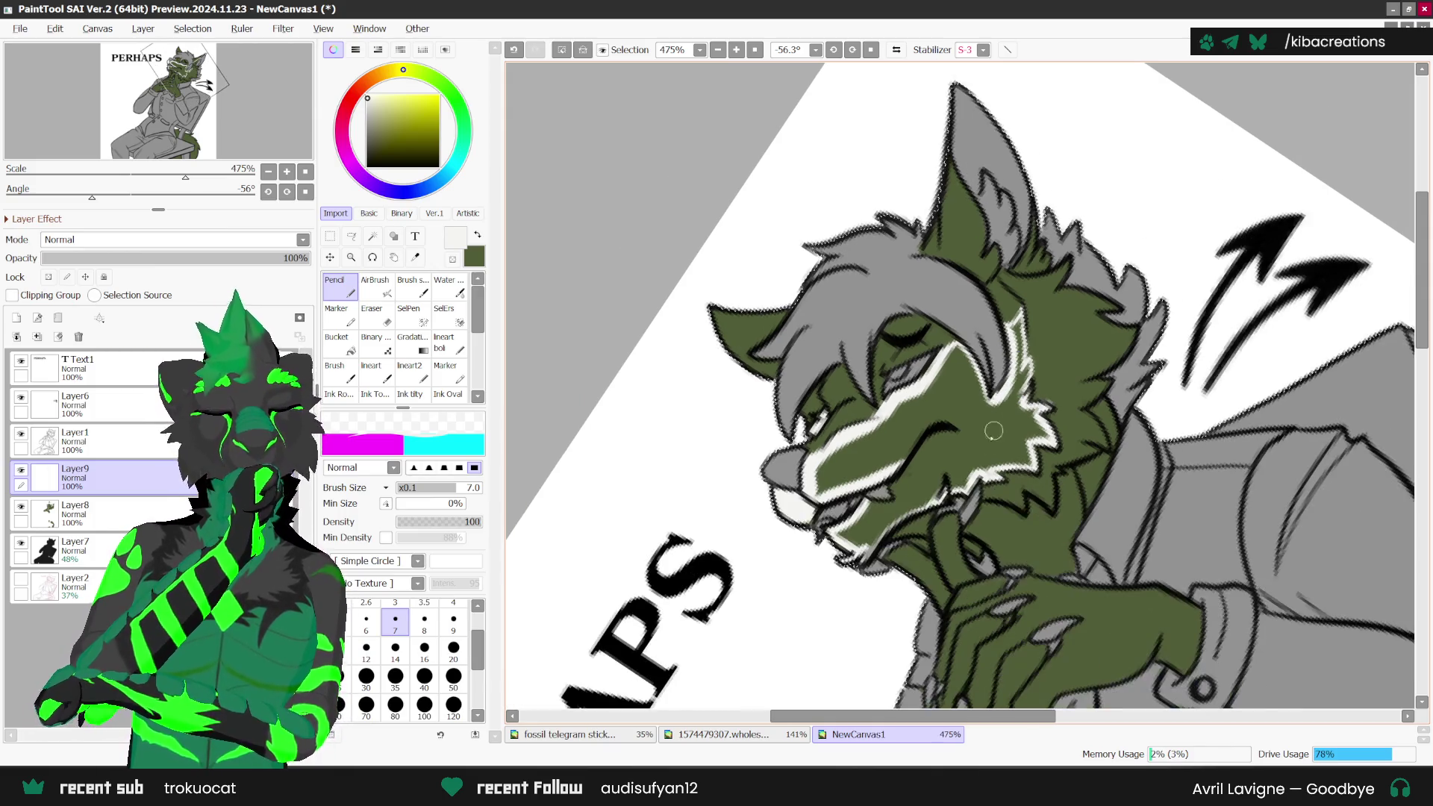
{"action": "left_click", "coordinate": [870, 50]}
Step: Bucket-fill the outlined muzzle and cheek marking solid white
{"action": "left_click", "coordinate": [338, 341]}
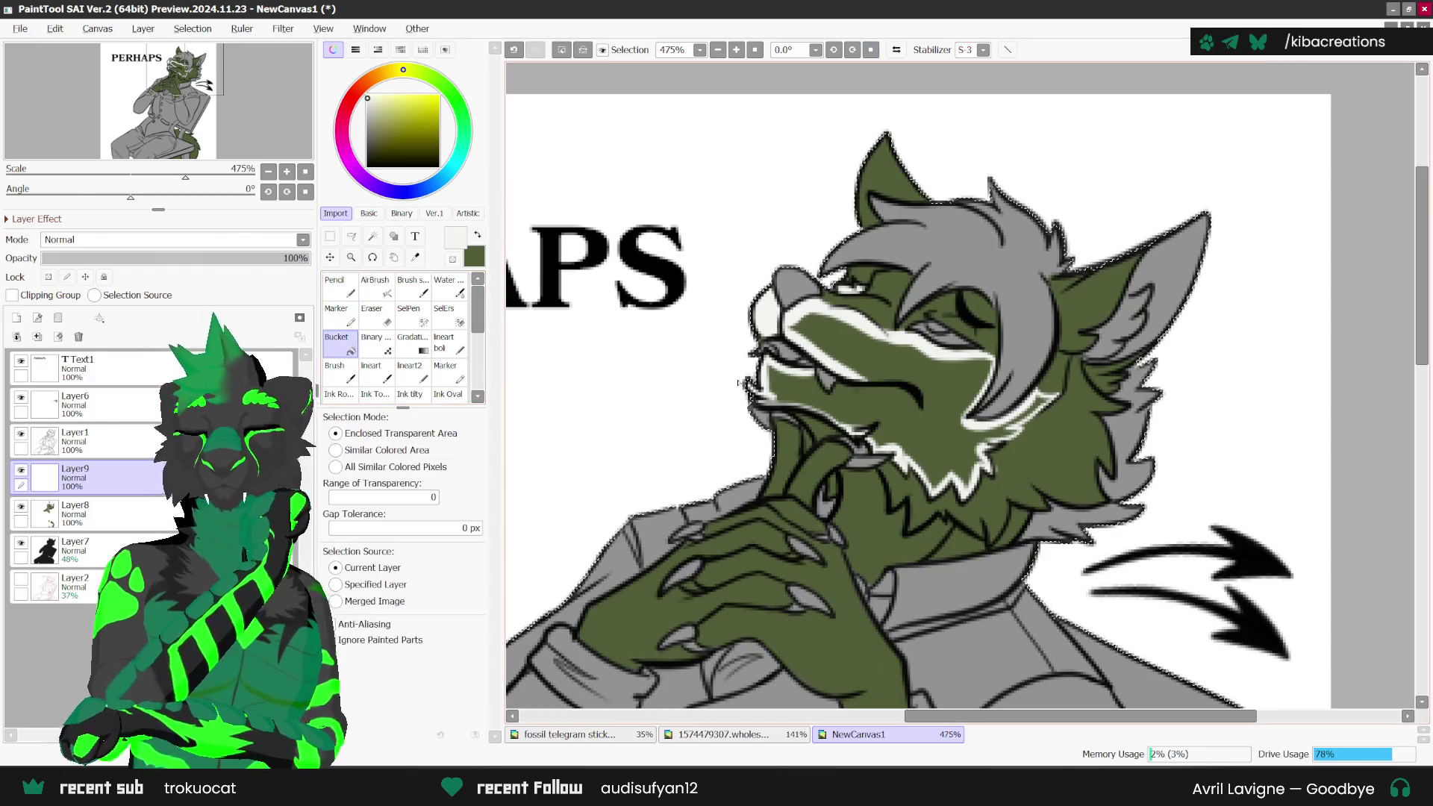
{"action": "left_click", "coordinate": [334, 283]}
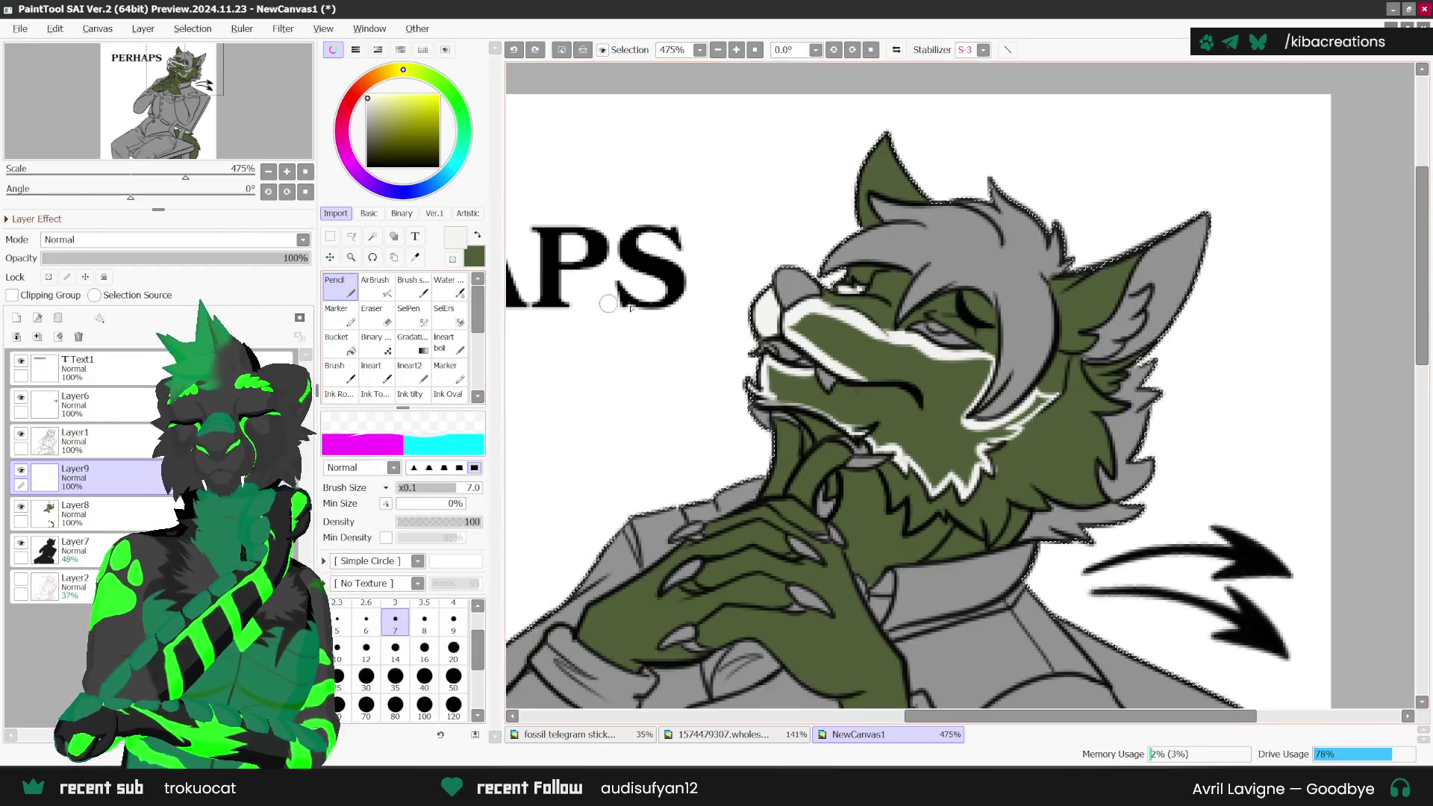
{"action": "scroll", "coordinate": [890, 303], "scroll_direction": "up", "scroll_amount": 1}
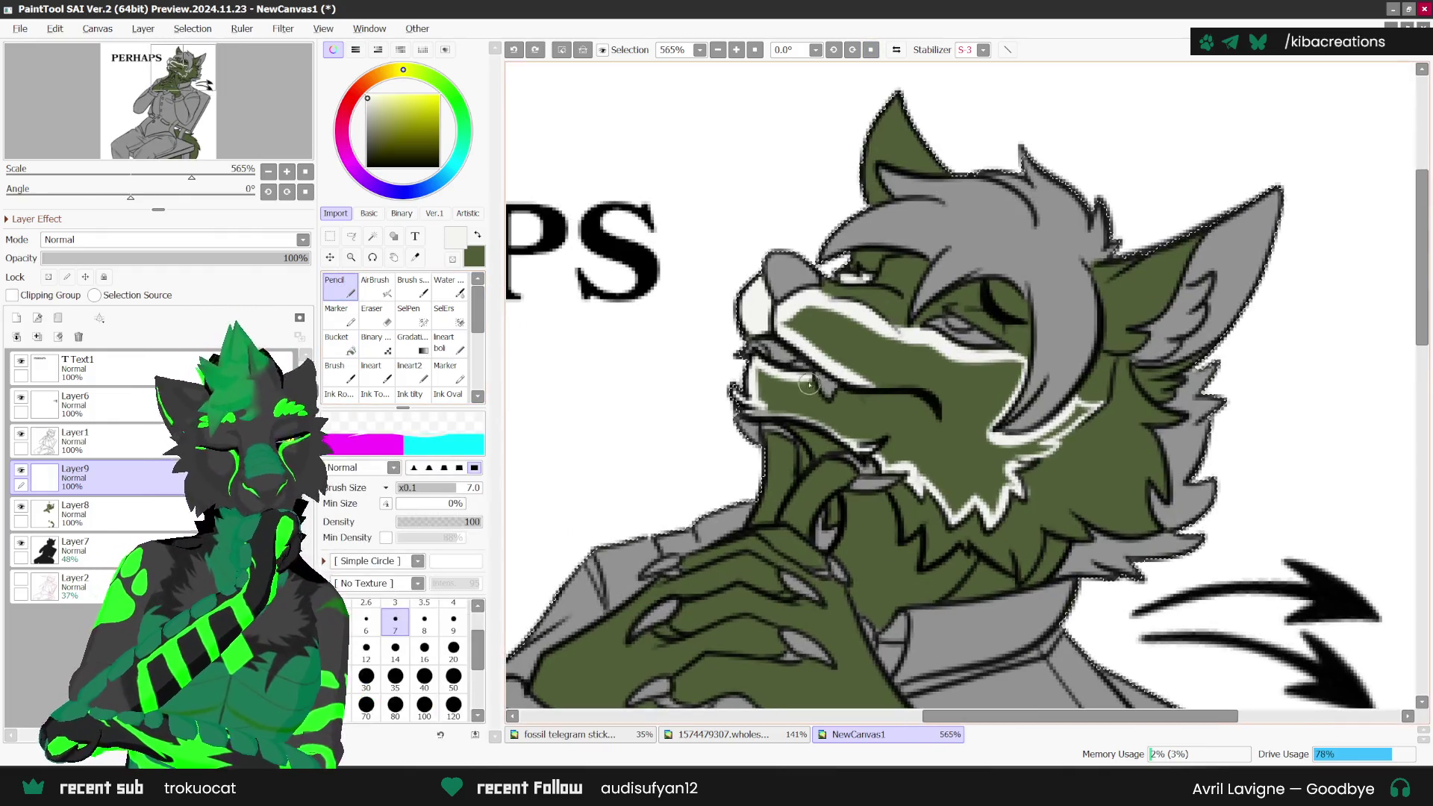
{"action": "left_click", "coordinate": [338, 342]}
{"action": "left_click", "coordinate": [859, 388]}
{"action": "left_click", "coordinate": [335, 284]}
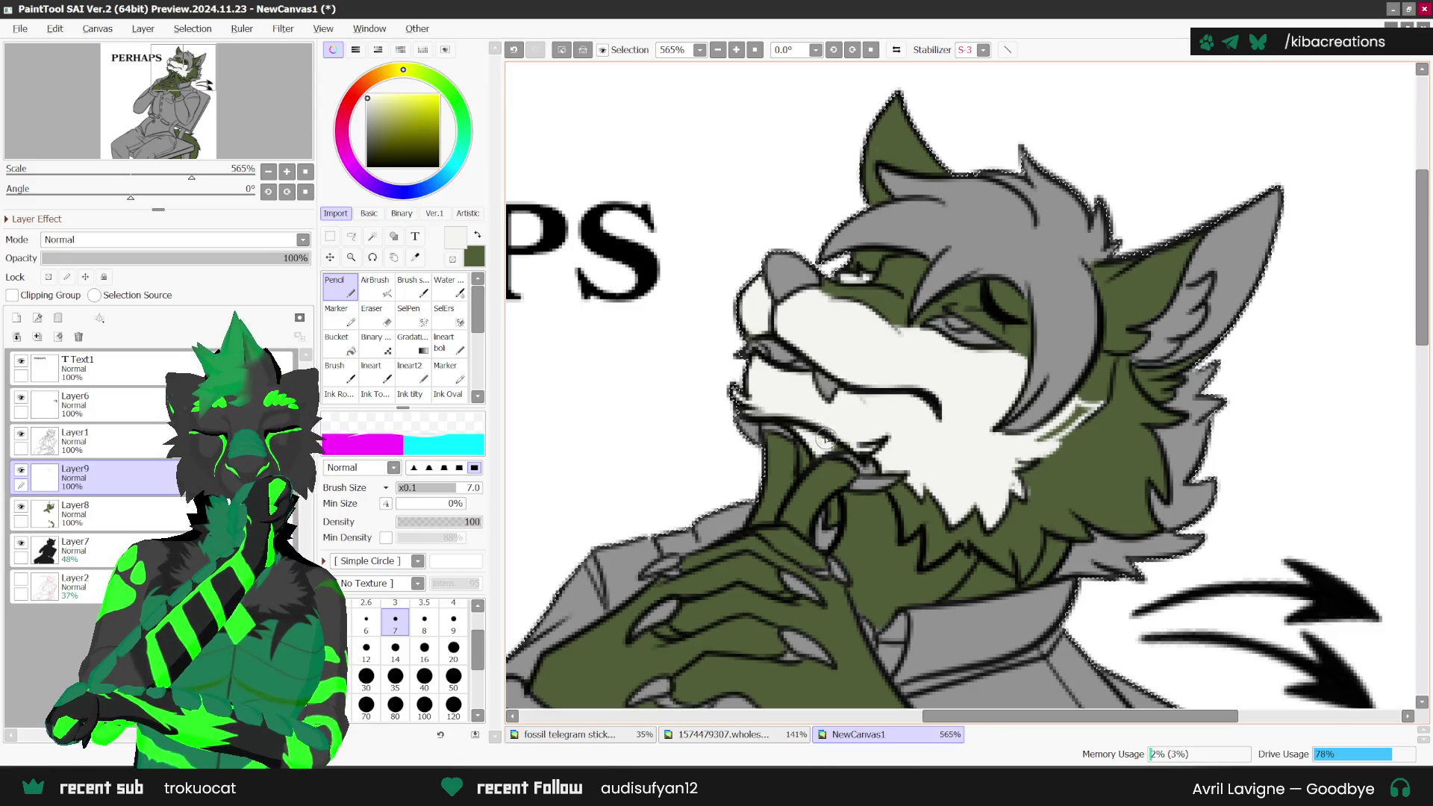
{"action": "scroll", "coordinate": [836, 440], "scroll_direction": "down", "scroll_amount": 1}
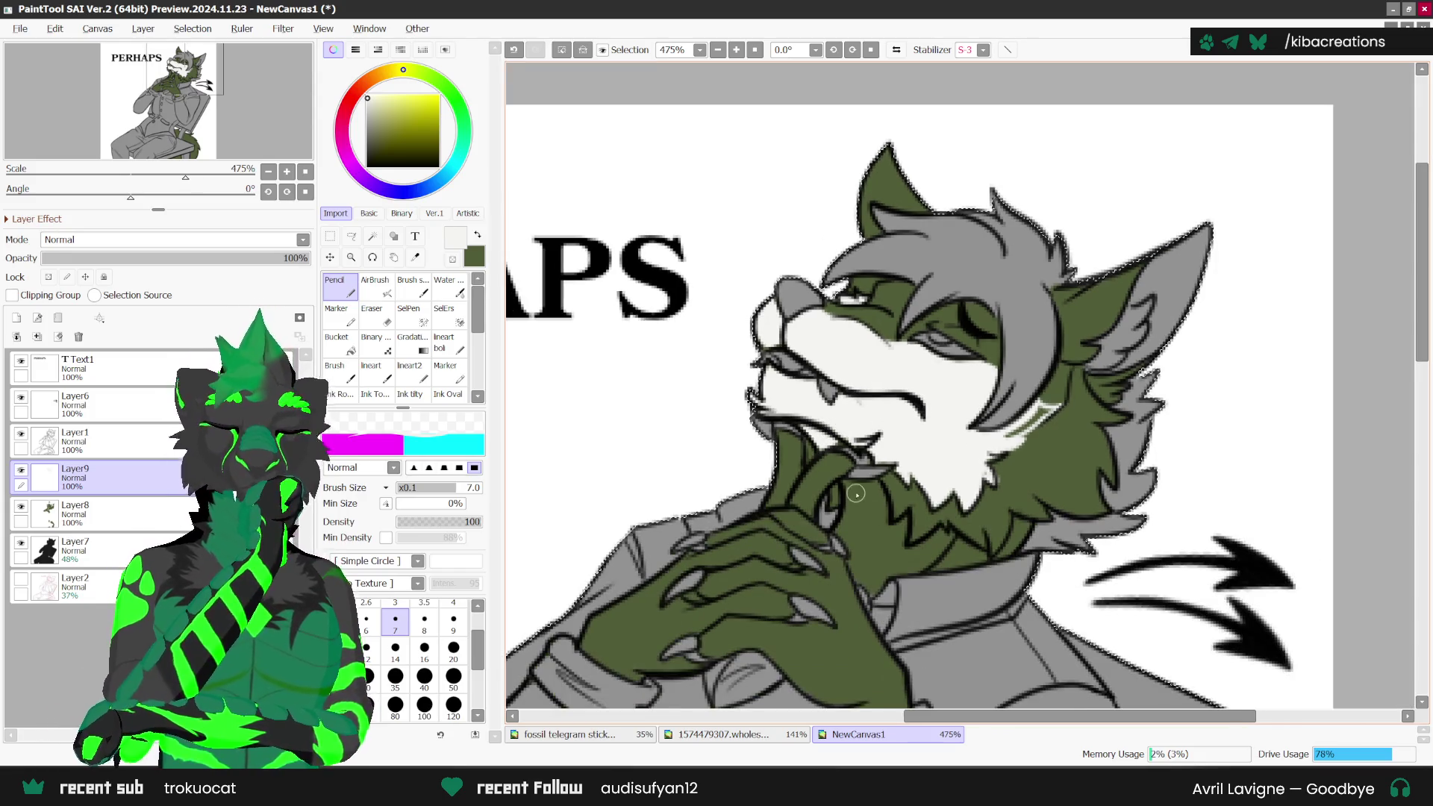
{"action": "scroll", "coordinate": [916, 475], "scroll_direction": "down", "scroll_amount": 1}
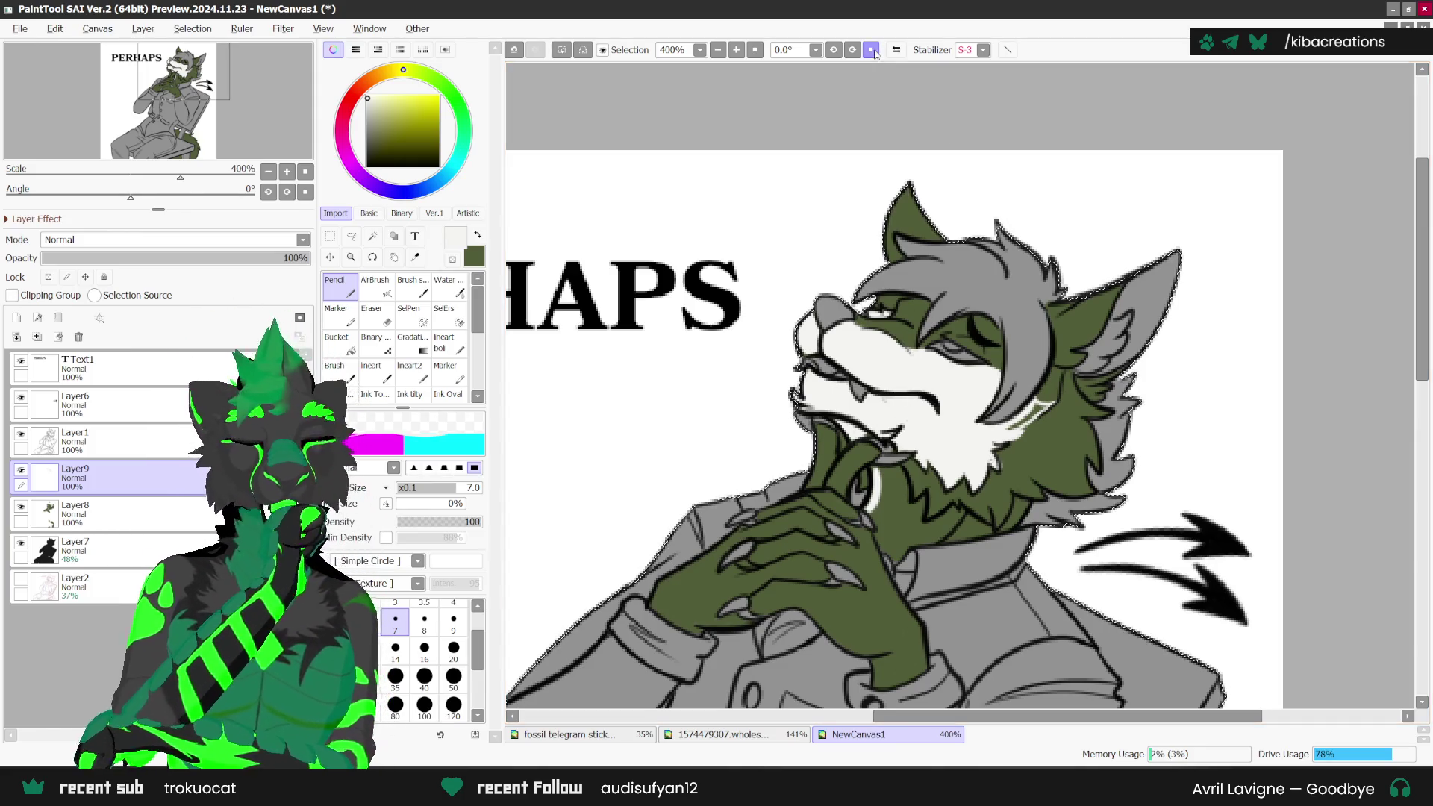
Step: Mirror the view and paint white fur below the muzzle and down the neck, covering the green throat patch
{"action": "key", "text": "h"}
{"action": "scroll", "coordinate": [901, 441], "scroll_direction": "up", "scroll_amount": 1}
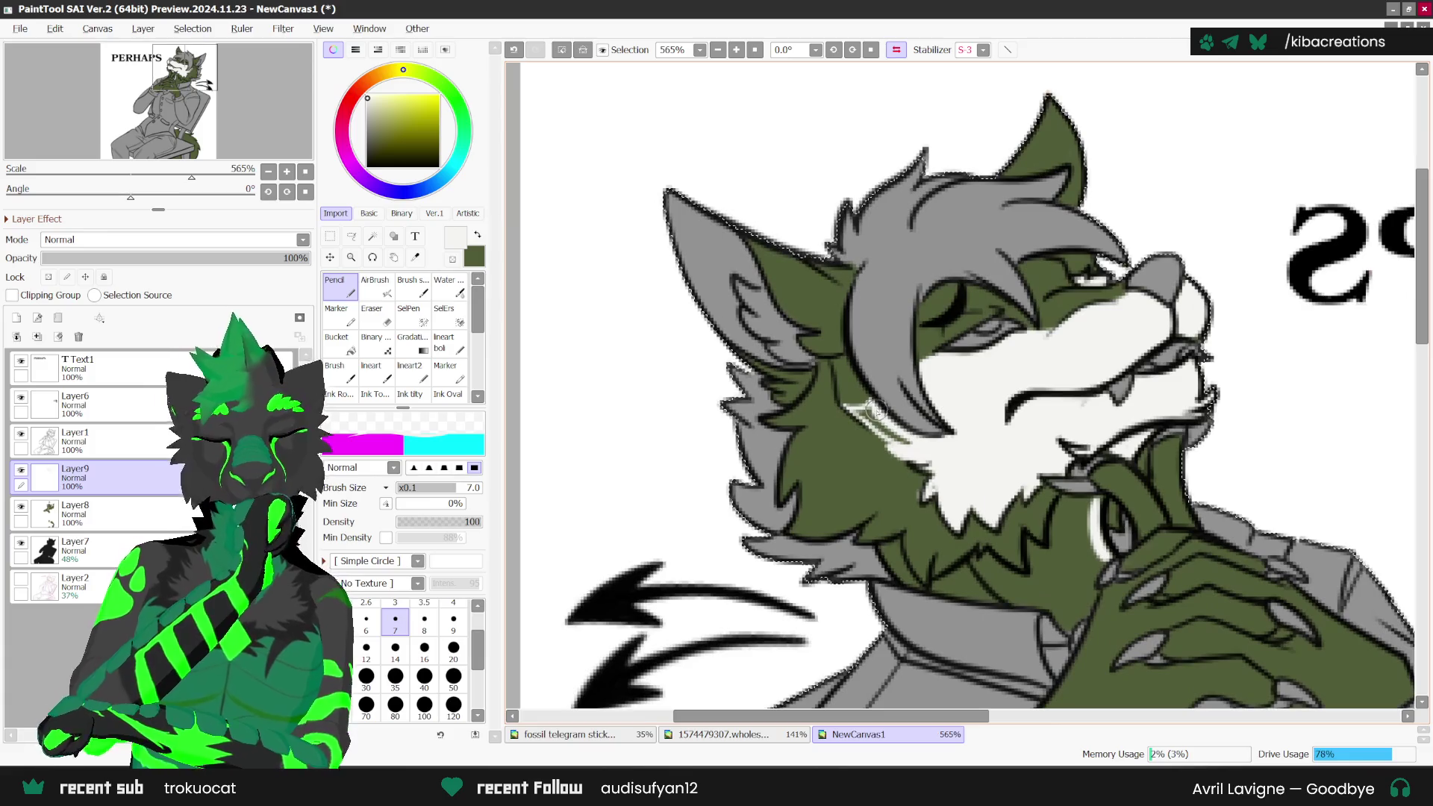
{"action": "left_click_drag", "start_coordinate": [873, 442], "coordinate": [930, 488]}
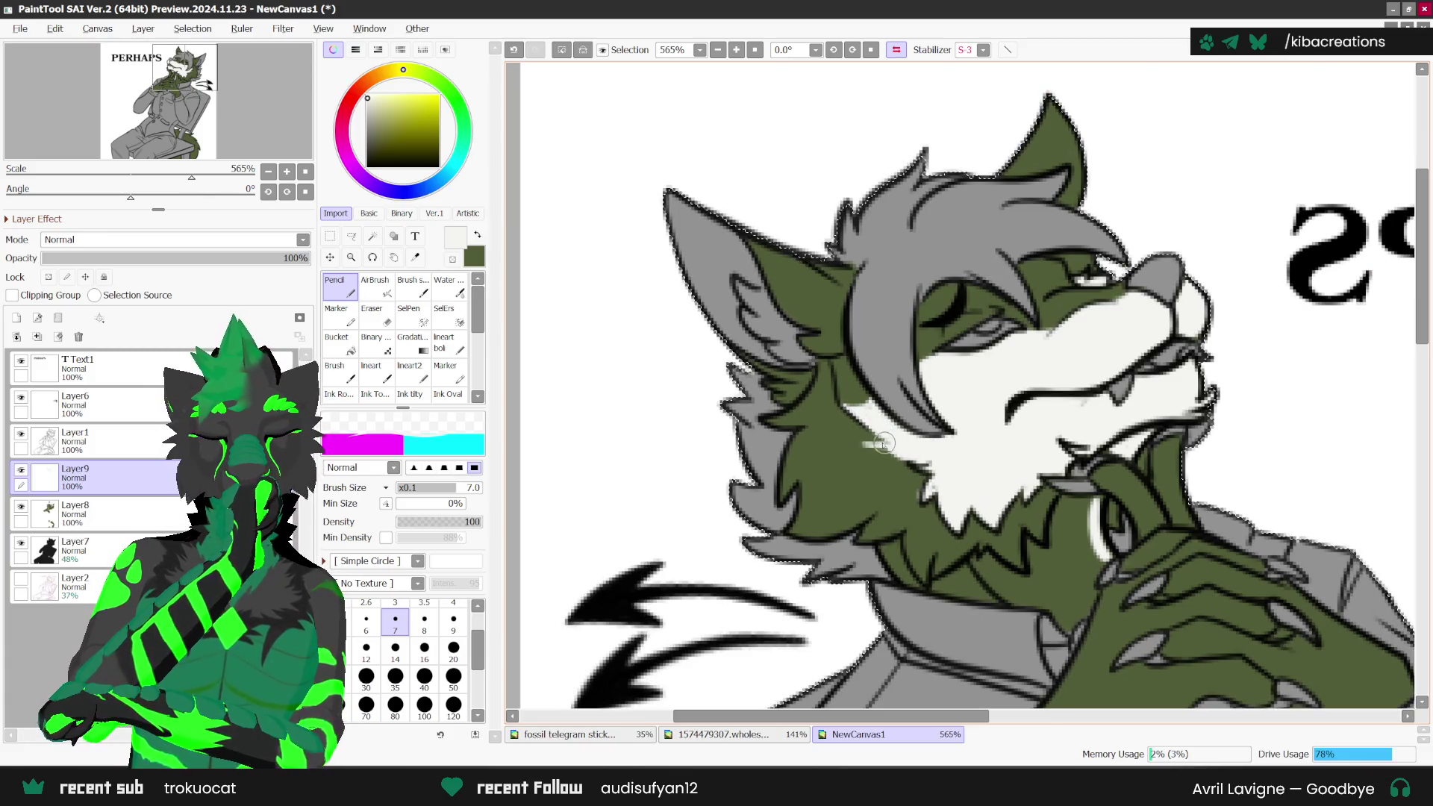
{"action": "scroll", "coordinate": [930, 488], "scroll_direction": "down", "scroll_amount": 3}
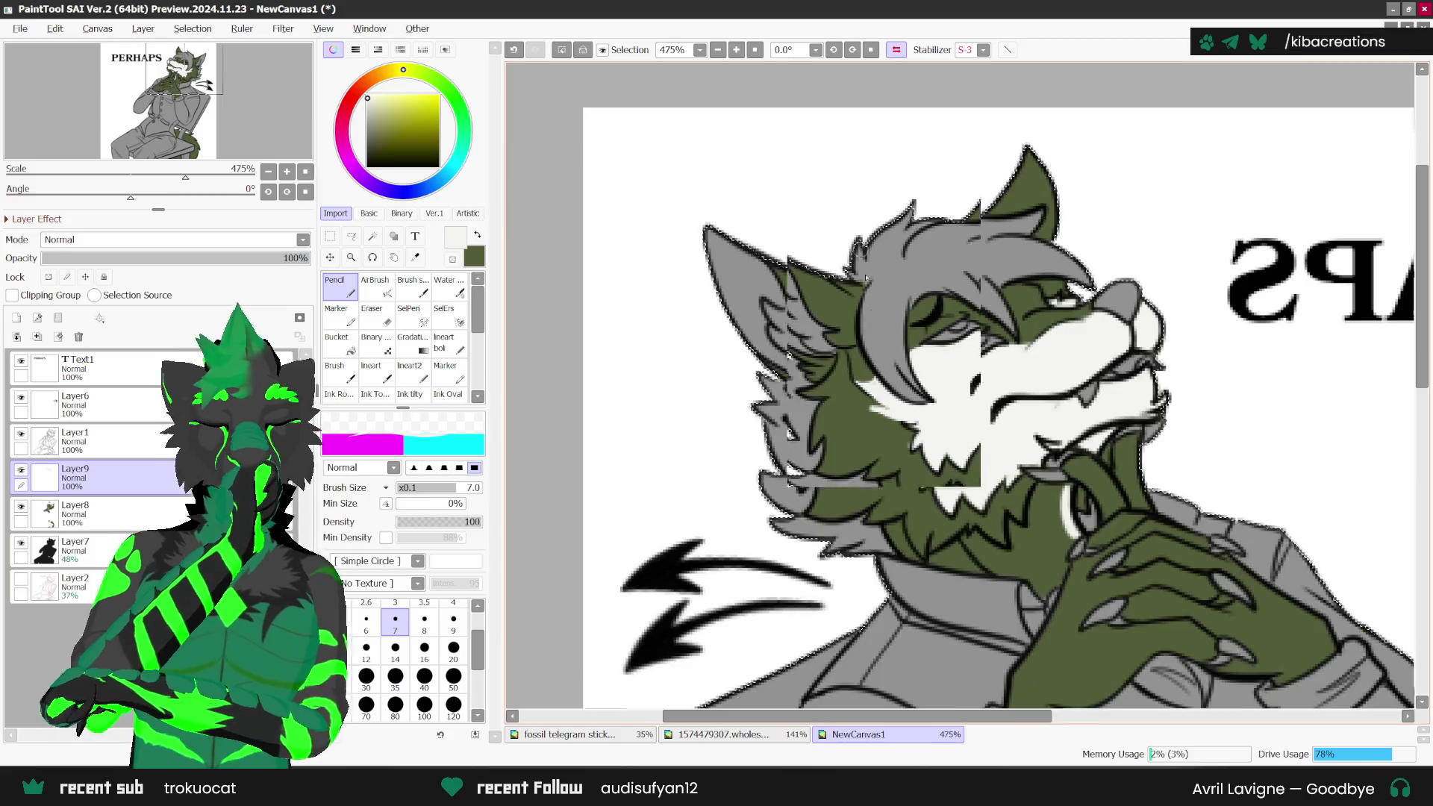
{"action": "left_click_drag", "start_coordinate": [971, 499], "coordinate": [1025, 438]}
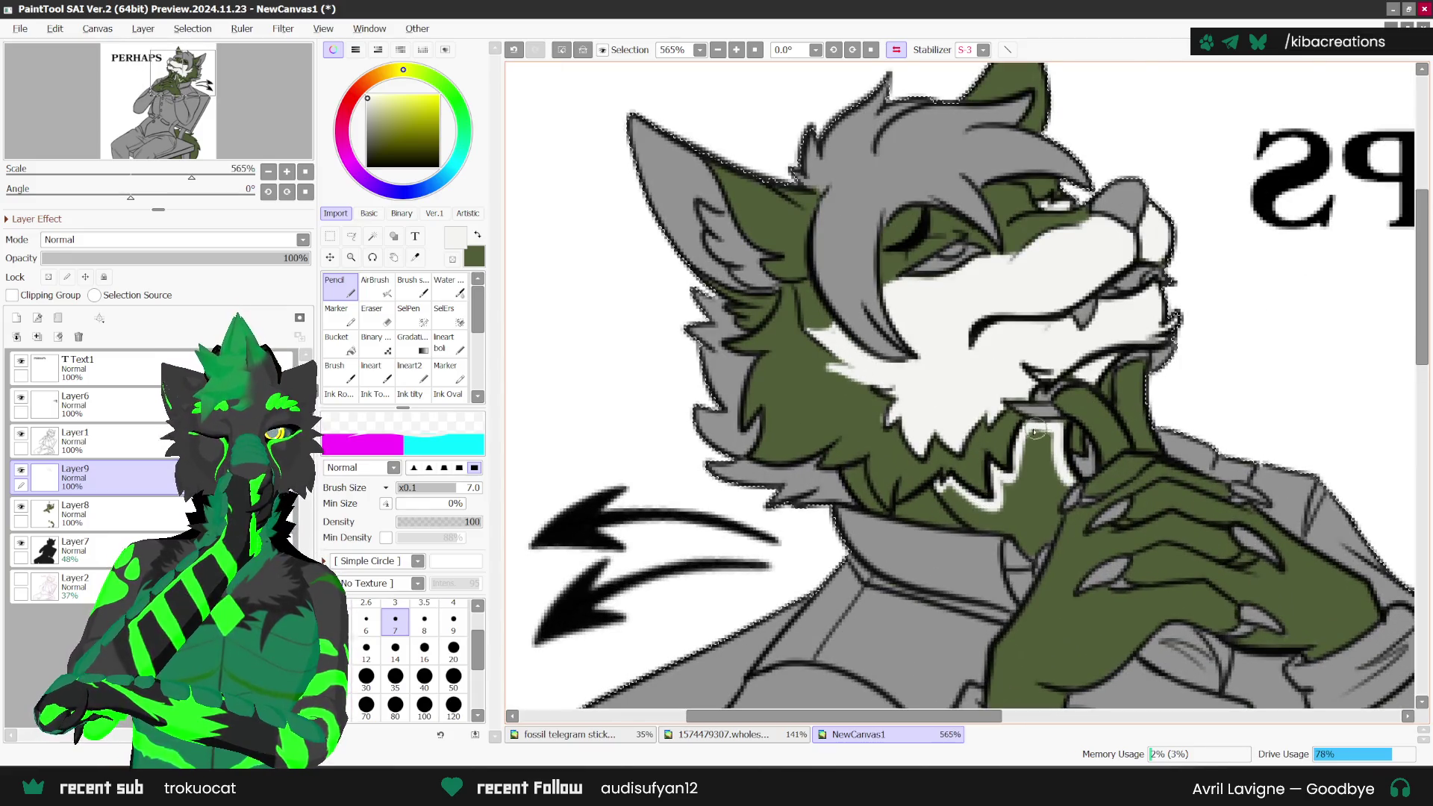
{"action": "left_click_drag", "start_coordinate": [979, 529], "coordinate": [1051, 533]}
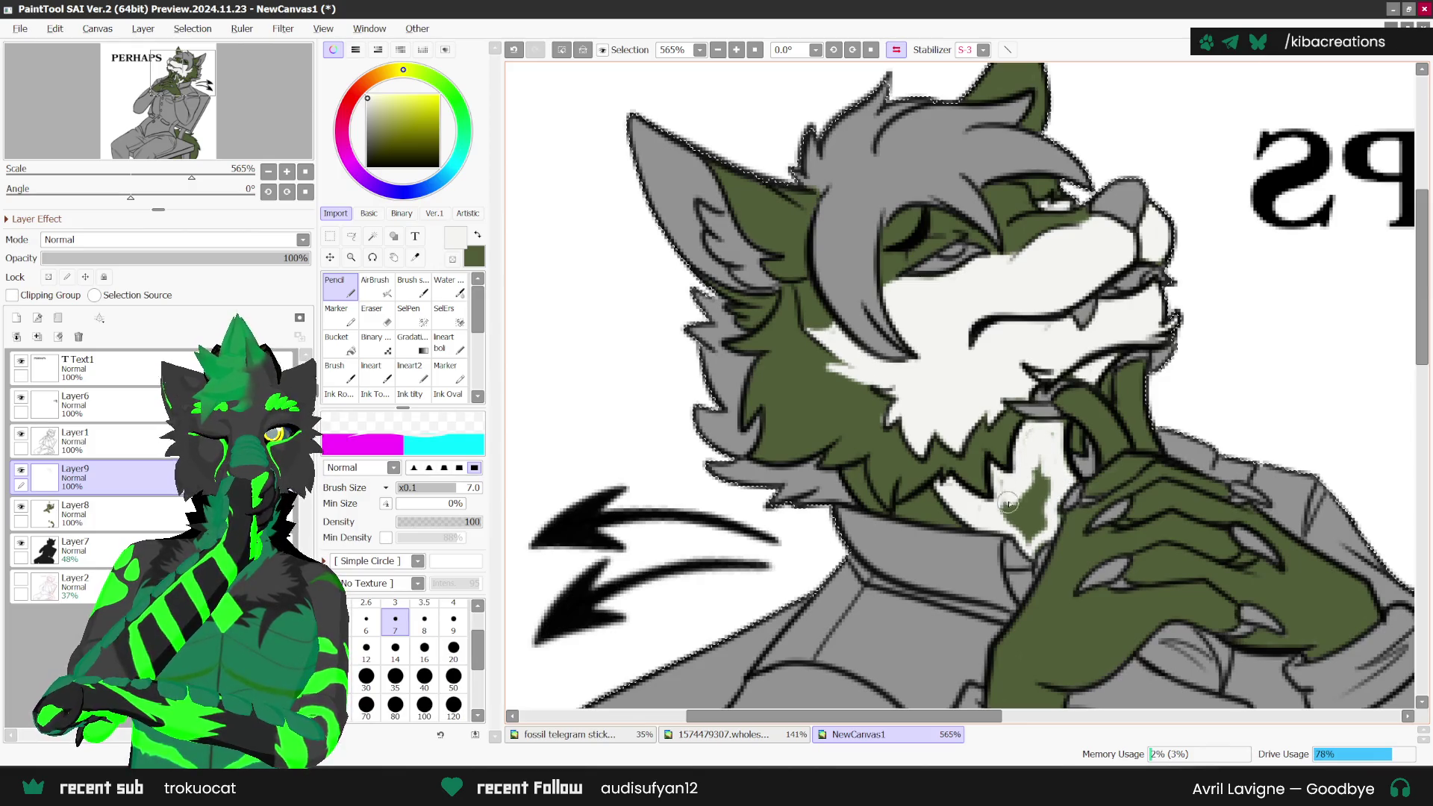
{"action": "mouse_move", "coordinate": [1030, 532]}
{"action": "left_mouse_down"}
{"action": "mouse_move", "coordinate": [1039, 515]}
{"action": "mouse_move", "coordinate": [1002, 489]}
{"action": "left_mouse_up"}
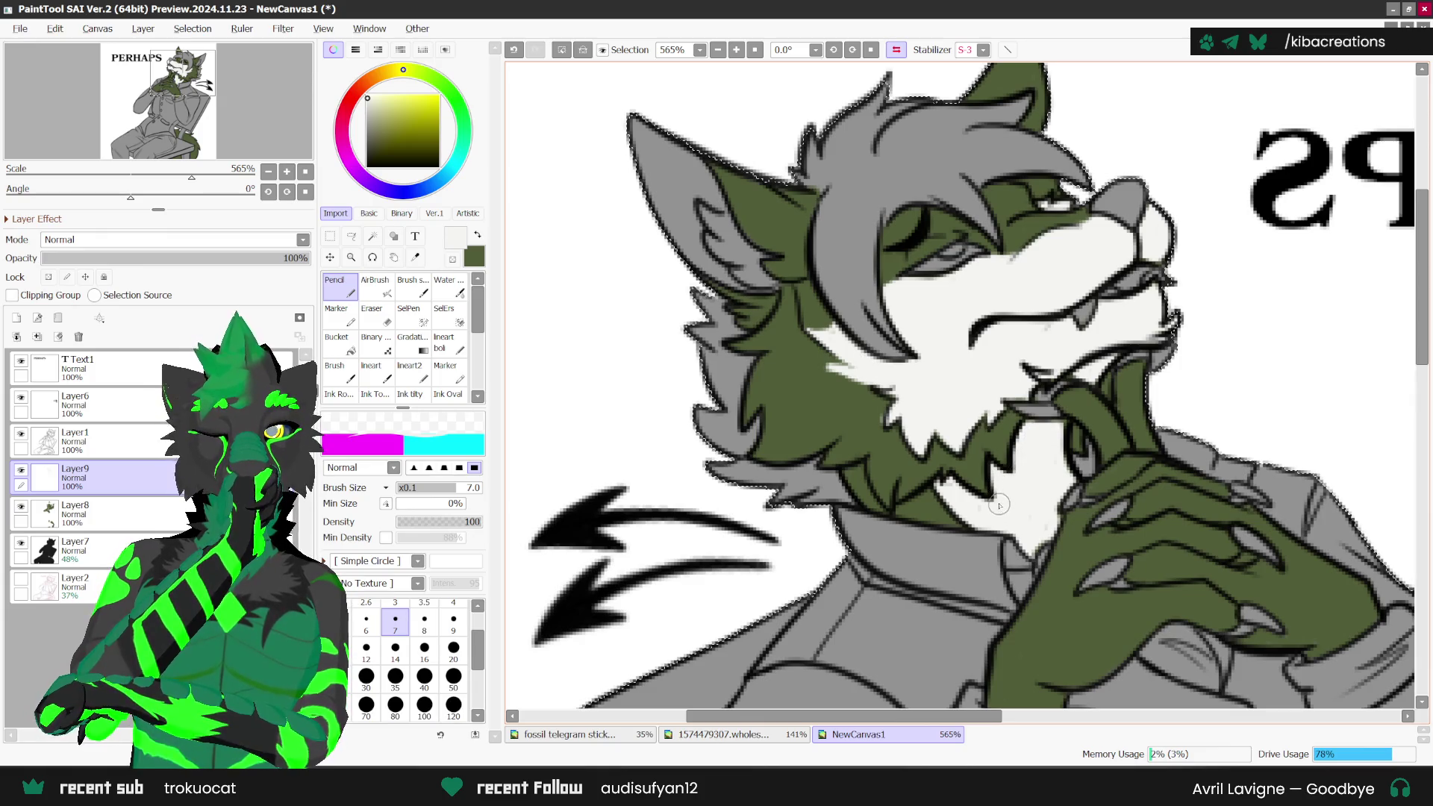
{"action": "scroll", "coordinate": [955, 489], "scroll_direction": "down", "scroll_amount": 3}
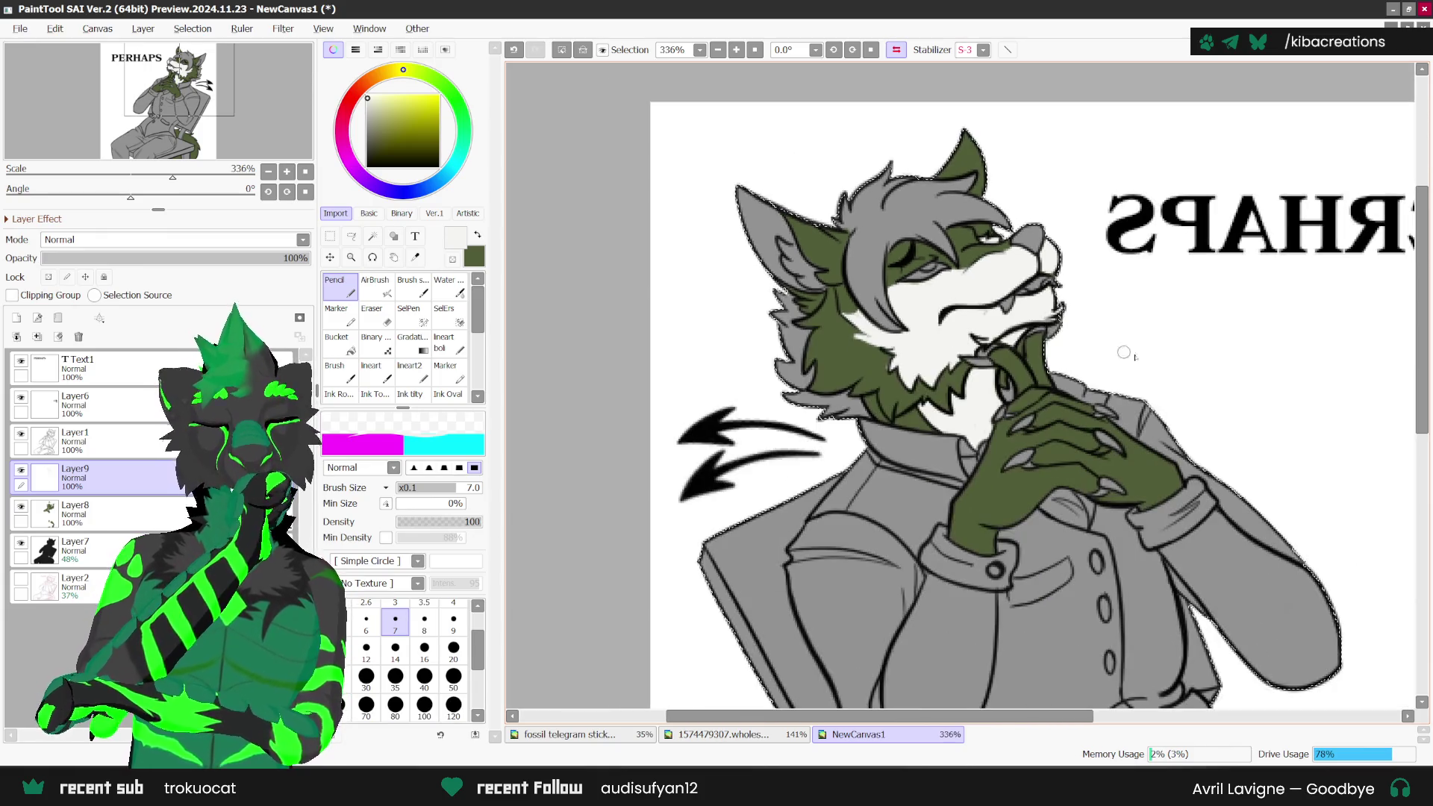
{"action": "scroll", "coordinate": [1138, 419], "scroll_direction": "up", "scroll_amount": 2}
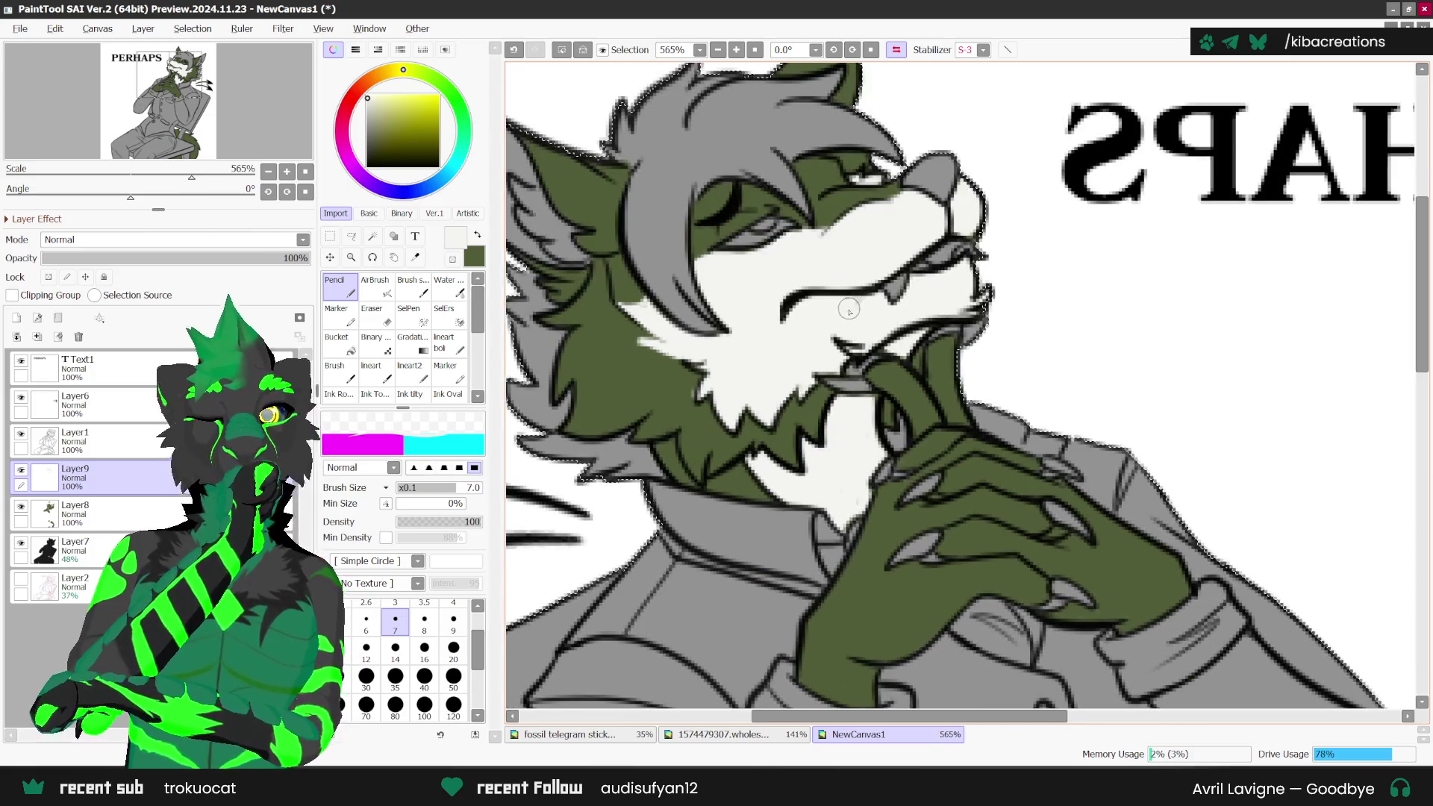
{"action": "scroll", "coordinate": [971, 446], "scroll_direction": "down", "scroll_amount": 1}
{"action": "scroll", "coordinate": [971, 447], "scroll_direction": "up", "scroll_amount": 1}
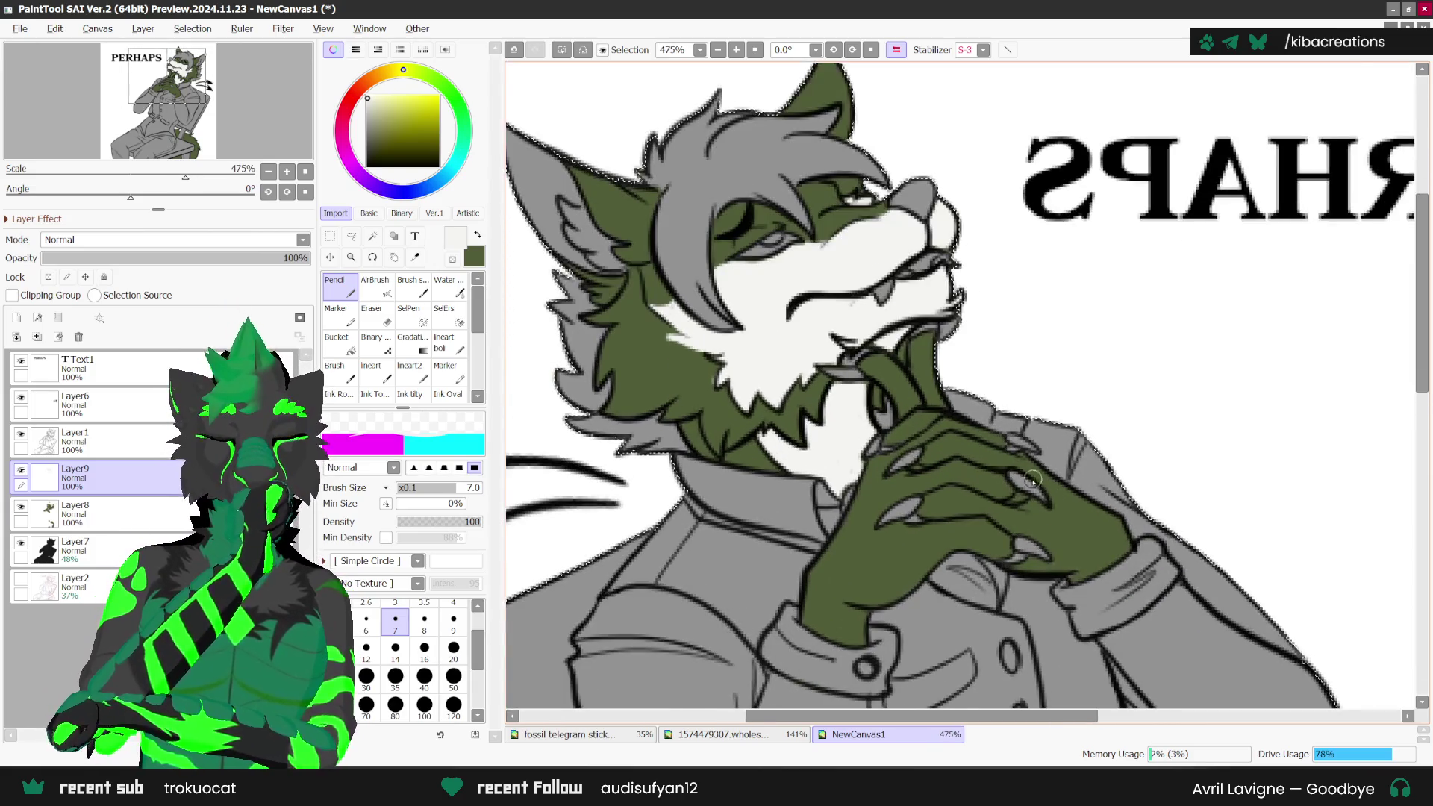
{"action": "scroll", "coordinate": [977, 455], "scroll_direction": "up", "scroll_amount": 2}
{"action": "left_click_drag", "start_coordinate": [1006, 532], "coordinate": [1019, 498]}
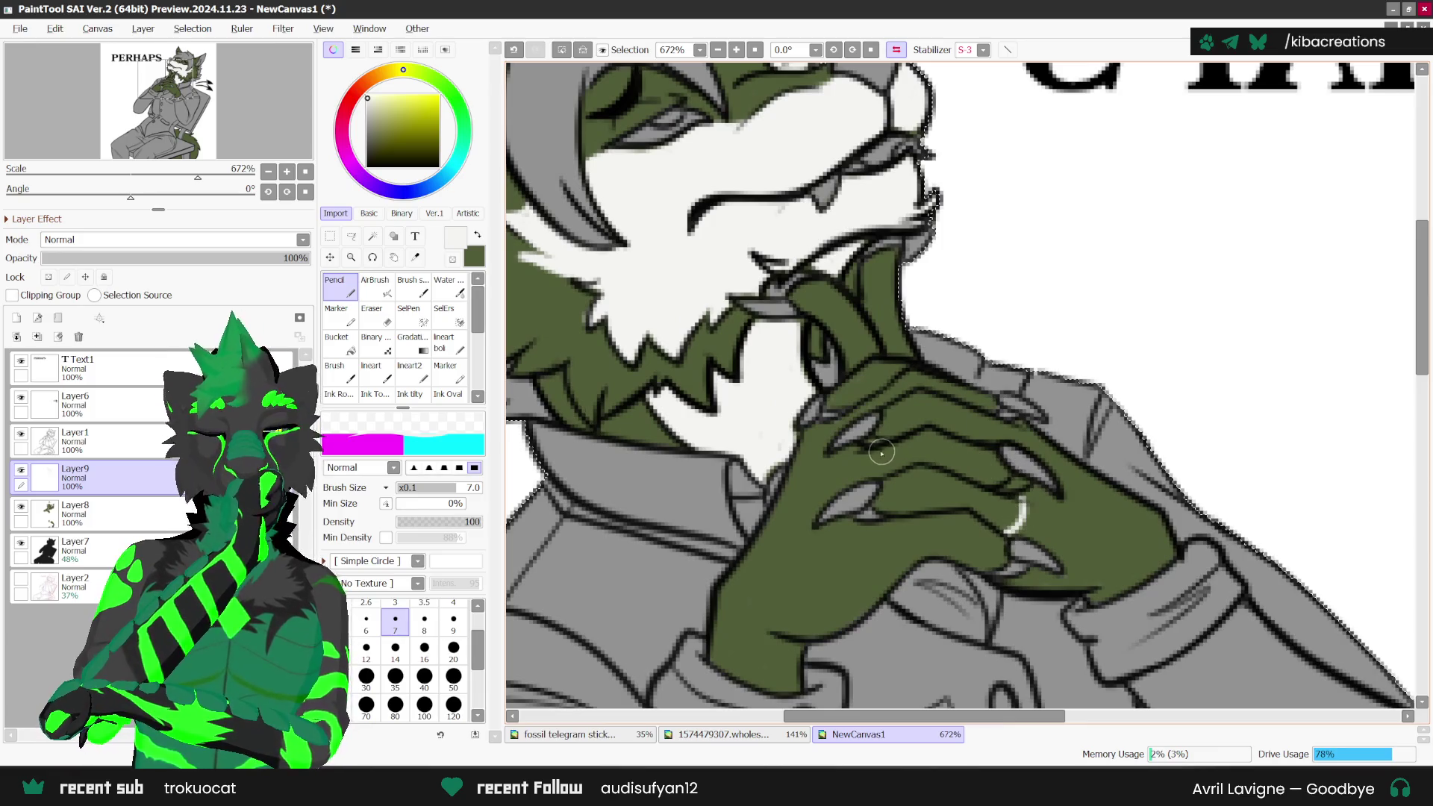
Step: Add white highlight strokes along the ring finger and the fingers near the mouth
{"action": "left_click_drag", "start_coordinate": [879, 451], "coordinate": [875, 474]}
{"action": "left_click_drag", "start_coordinate": [1010, 427], "coordinate": [1012, 437]}
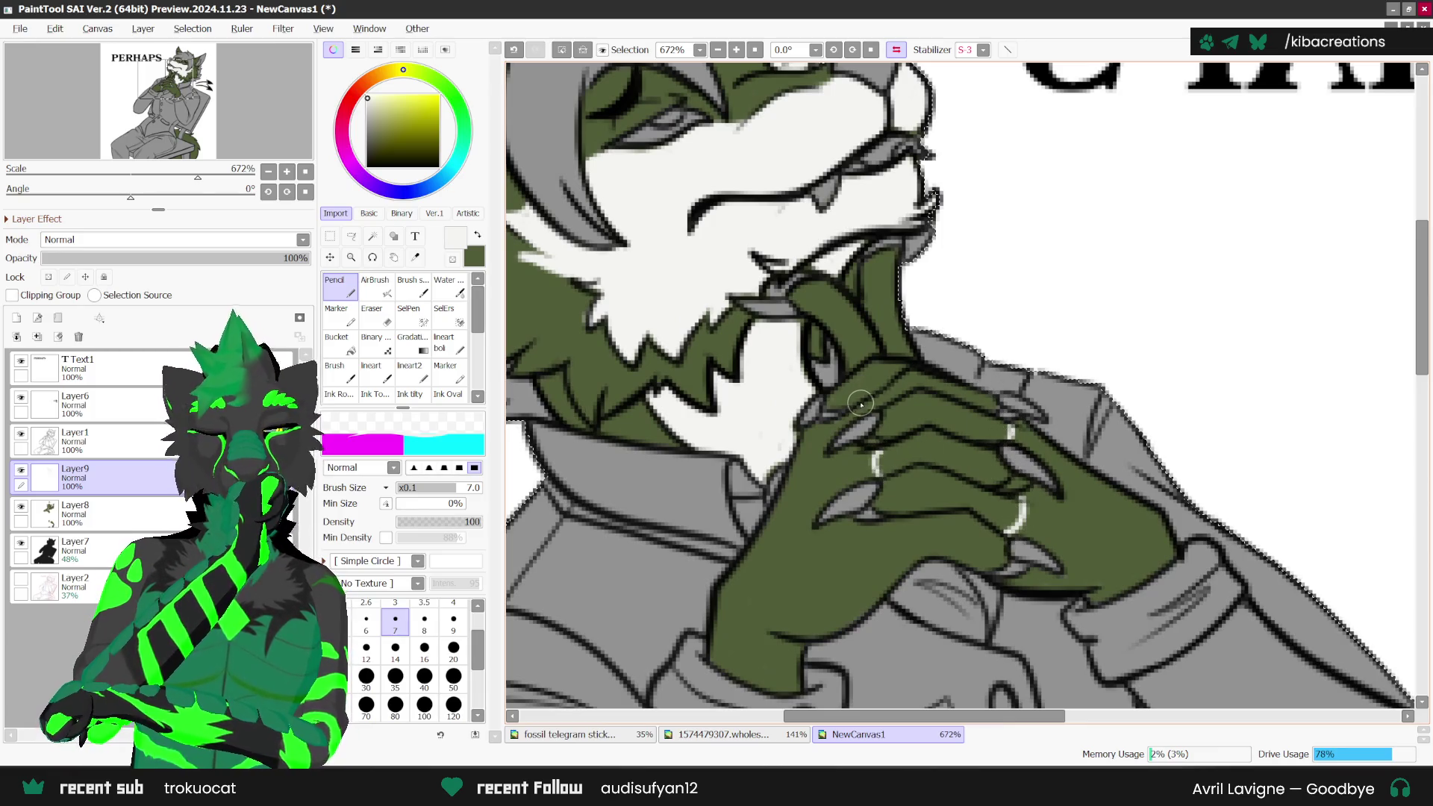
{"action": "left_click_drag", "start_coordinate": [827, 404], "coordinate": [886, 368]}
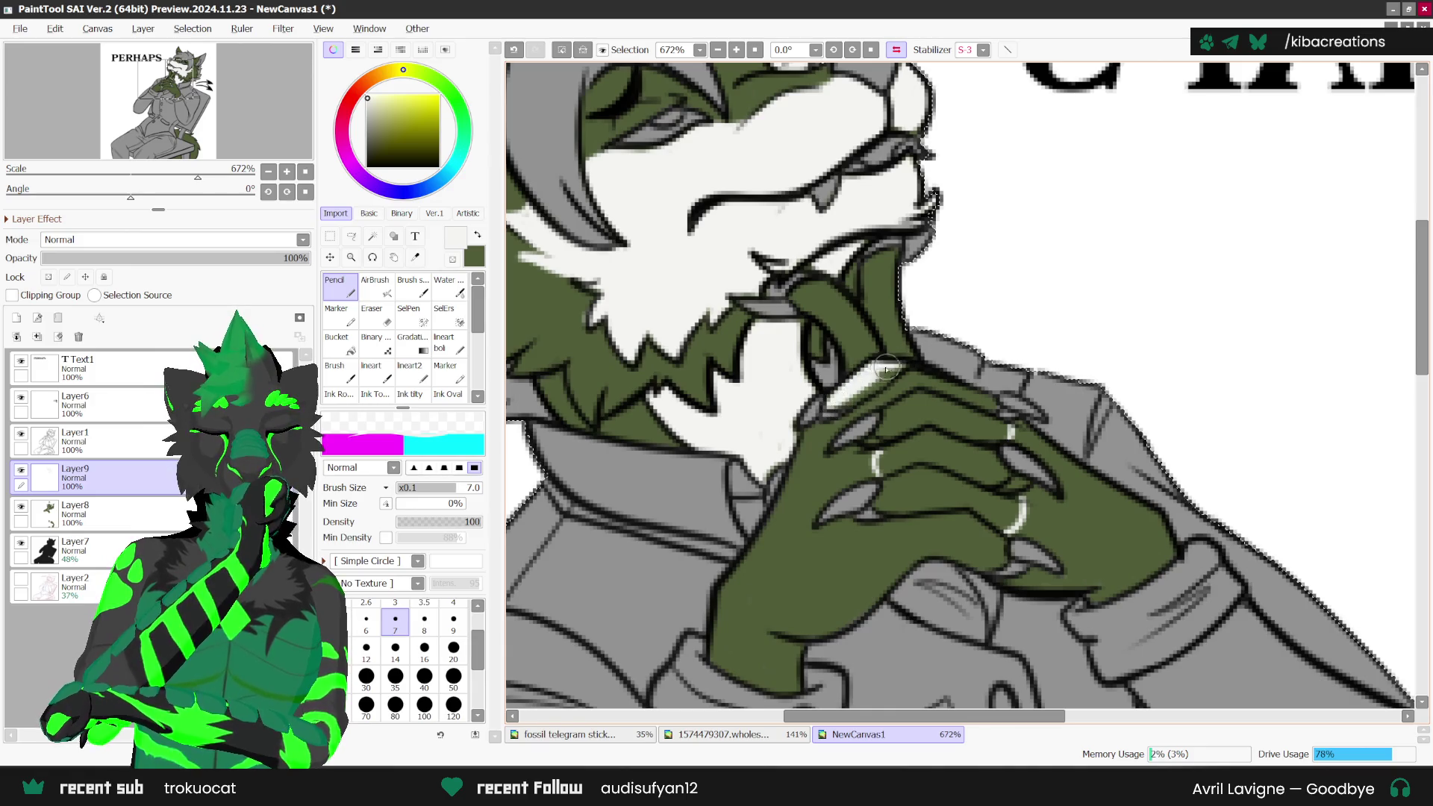
{"action": "left_click_drag", "start_coordinate": [833, 412], "coordinate": [889, 366]}
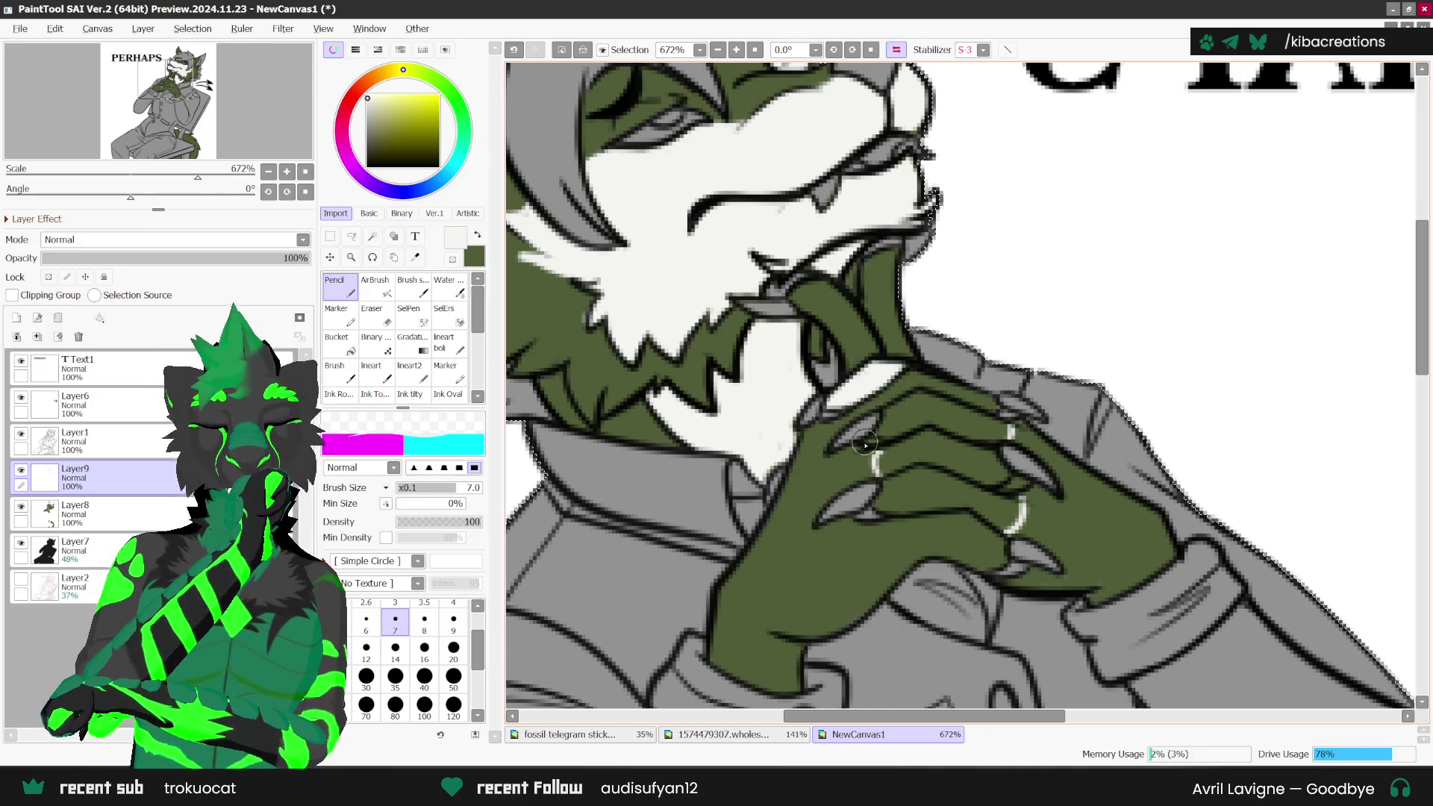
{"action": "left_click_drag", "start_coordinate": [841, 420], "coordinate": [847, 404]}
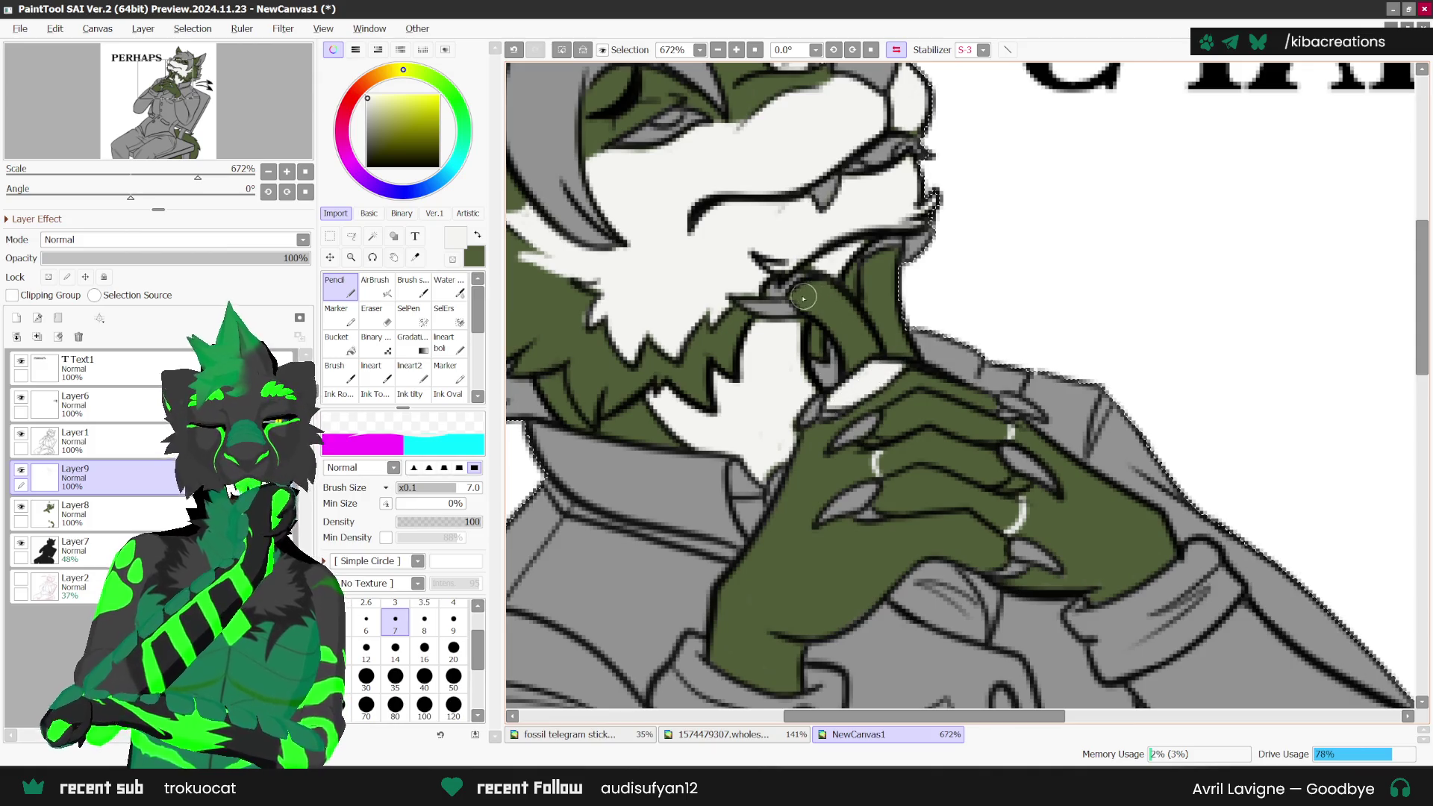
{"action": "mouse_move", "coordinate": [819, 287]}
{"action": "left_mouse_down"}
{"action": "mouse_move", "coordinate": [870, 340]}
{"action": "mouse_move", "coordinate": [826, 301]}
{"action": "mouse_move", "coordinate": [851, 351]}
{"action": "mouse_move", "coordinate": [813, 291]}
{"action": "mouse_move", "coordinate": [849, 369]}
{"action": "left_mouse_up"}
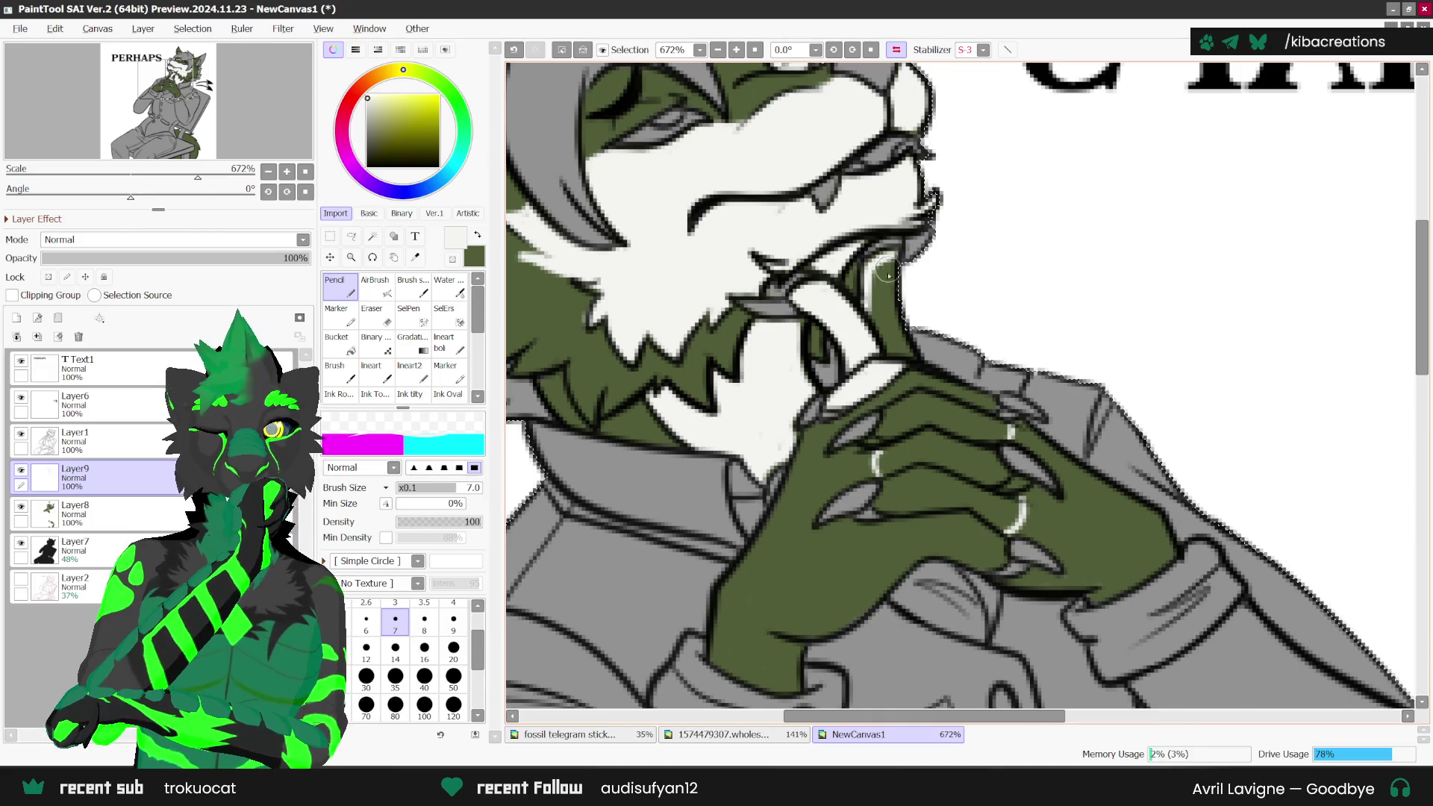
{"action": "mouse_move", "coordinate": [879, 258]}
{"action": "left_mouse_down"}
{"action": "mouse_move", "coordinate": [898, 342]}
{"action": "mouse_move", "coordinate": [880, 270]}
{"action": "left_mouse_up"}
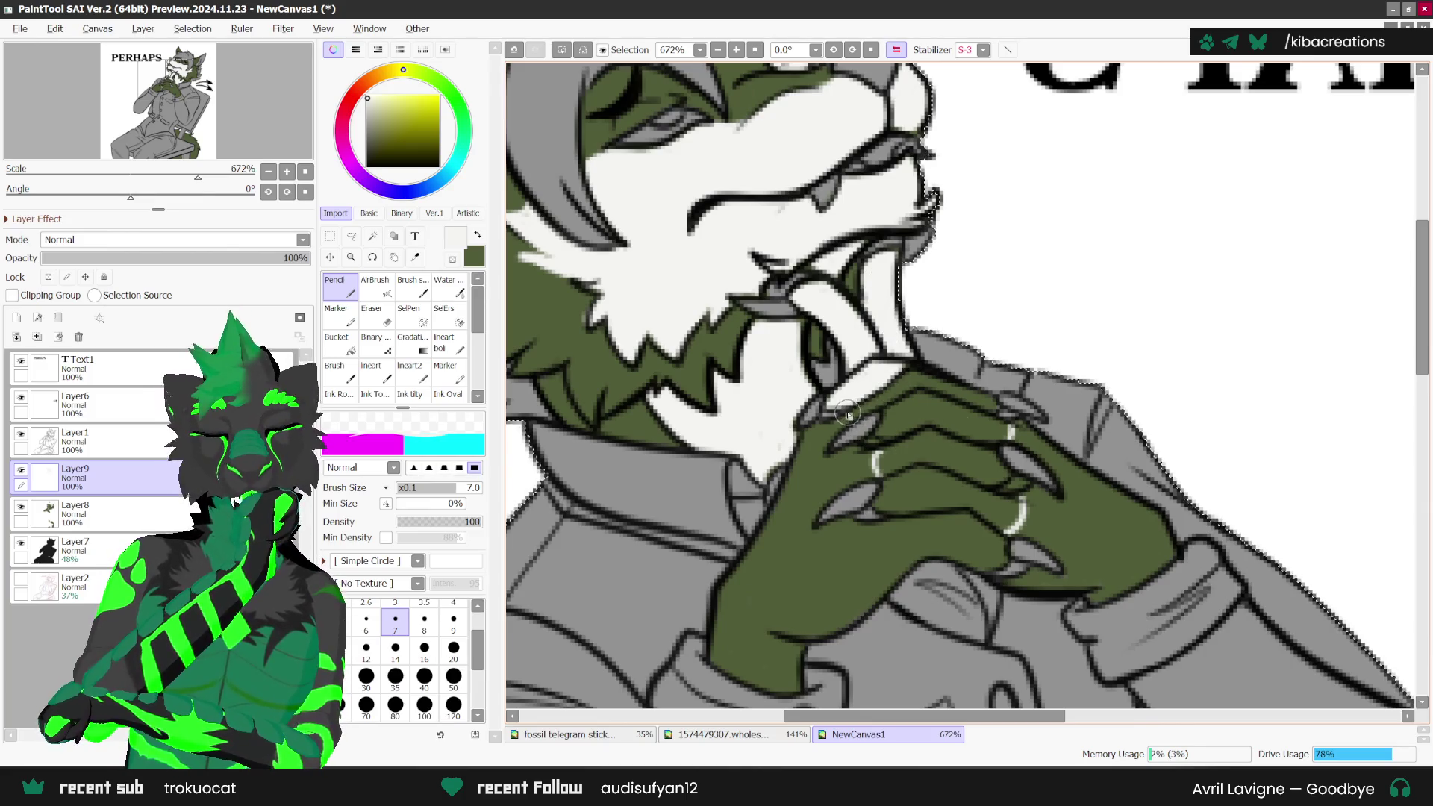
Step: Paint white along the hand's cuff edge and lower edge, filling the lower fingers
{"action": "mouse_move", "coordinate": [847, 413]}
{"action": "left_mouse_down"}
{"action": "mouse_move", "coordinate": [928, 386]}
{"action": "mouse_move", "coordinate": [953, 423]}
{"action": "left_mouse_up"}
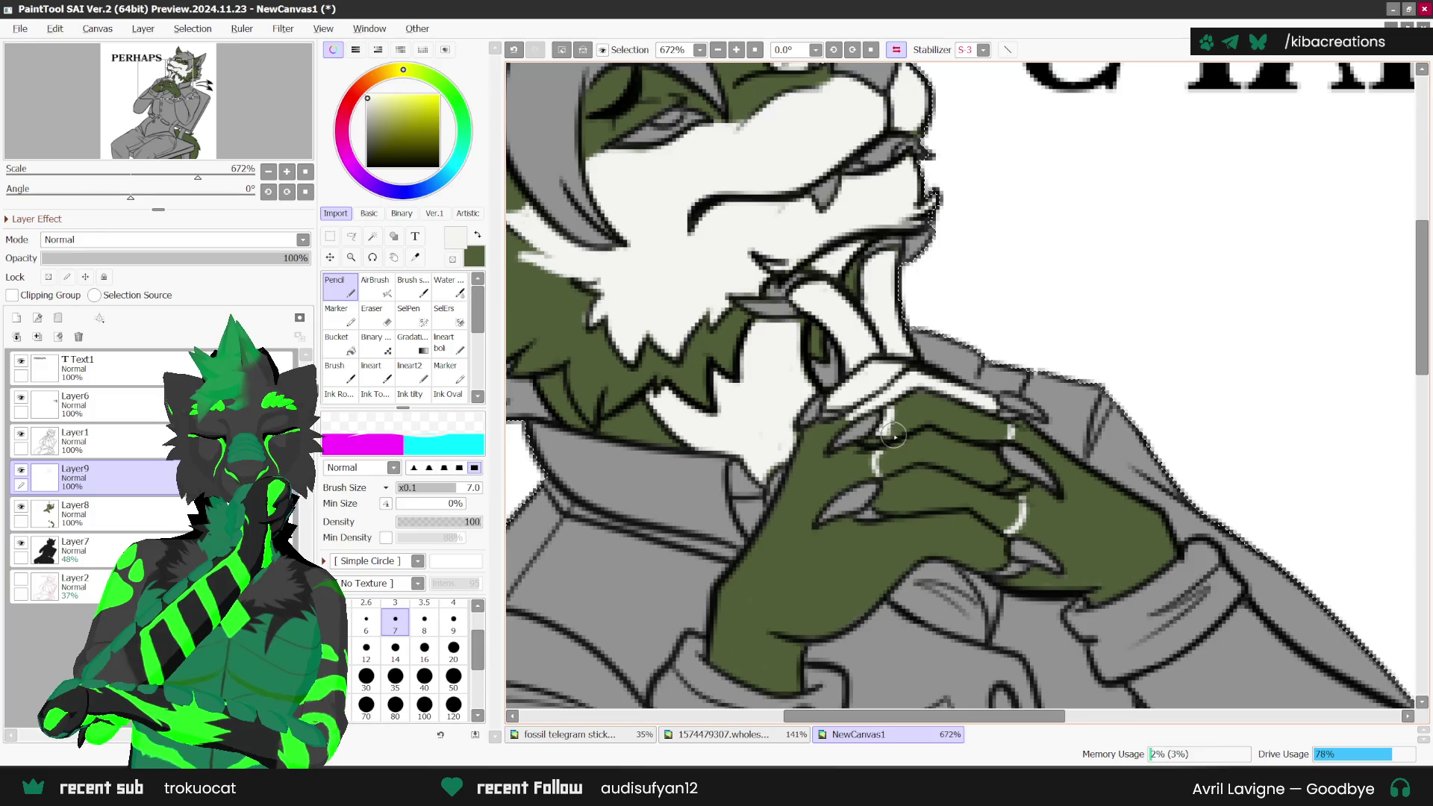
{"action": "left_click_drag", "start_coordinate": [898, 428], "coordinate": [1014, 431]}
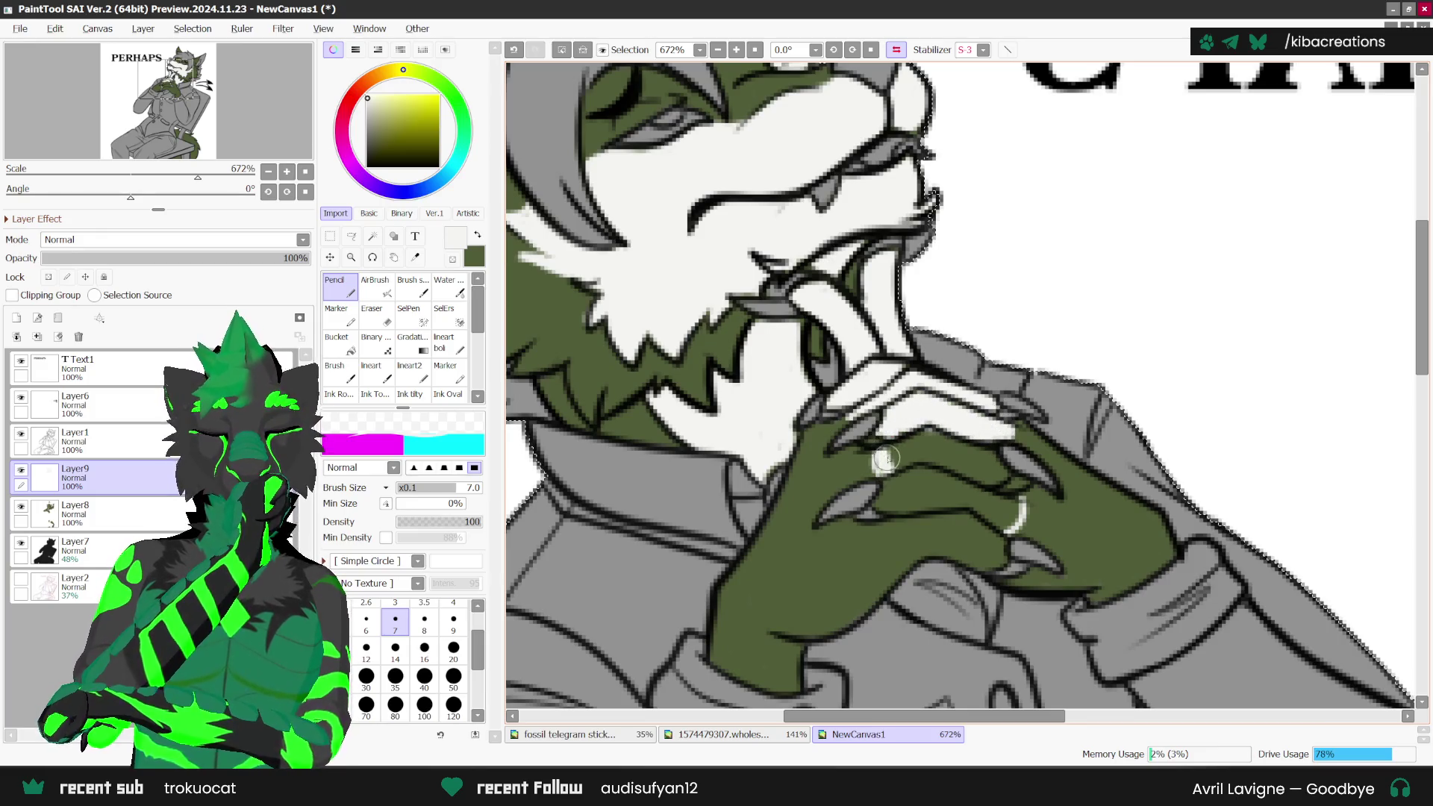
{"action": "left_click_drag", "start_coordinate": [918, 439], "coordinate": [973, 456]}
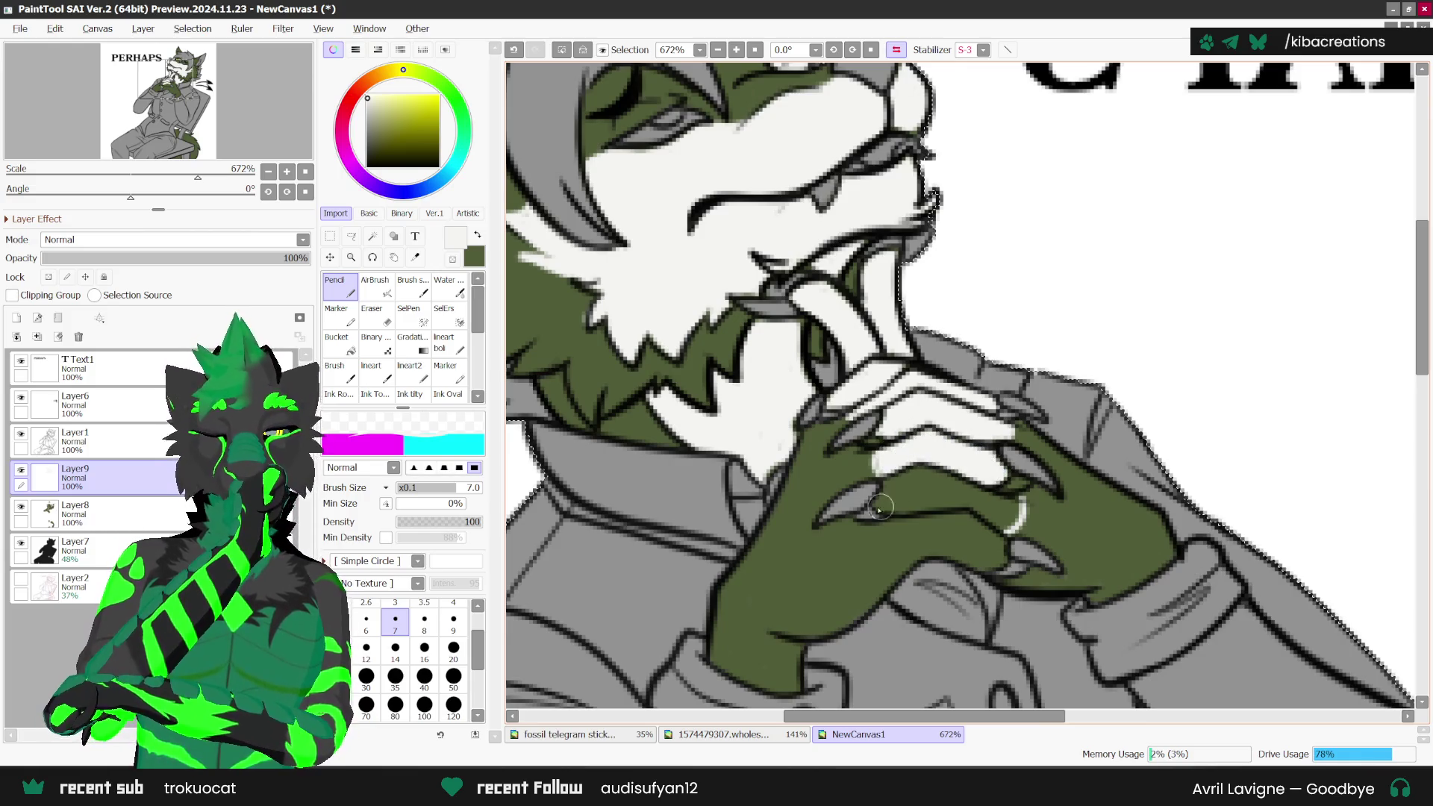
{"action": "left_click_drag", "start_coordinate": [881, 460], "coordinate": [937, 494]}
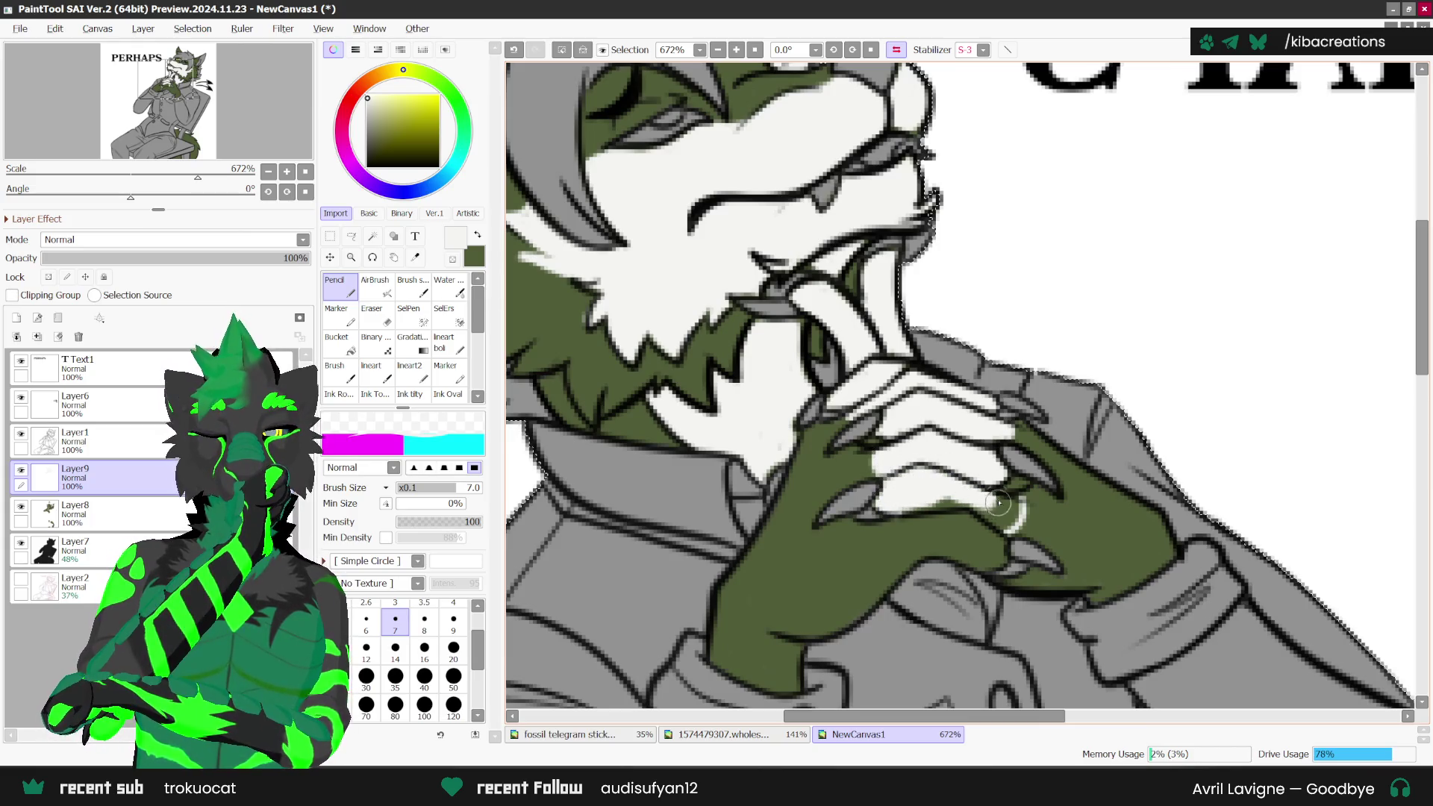
{"action": "left_click_drag", "start_coordinate": [1011, 507], "coordinate": [982, 508]}
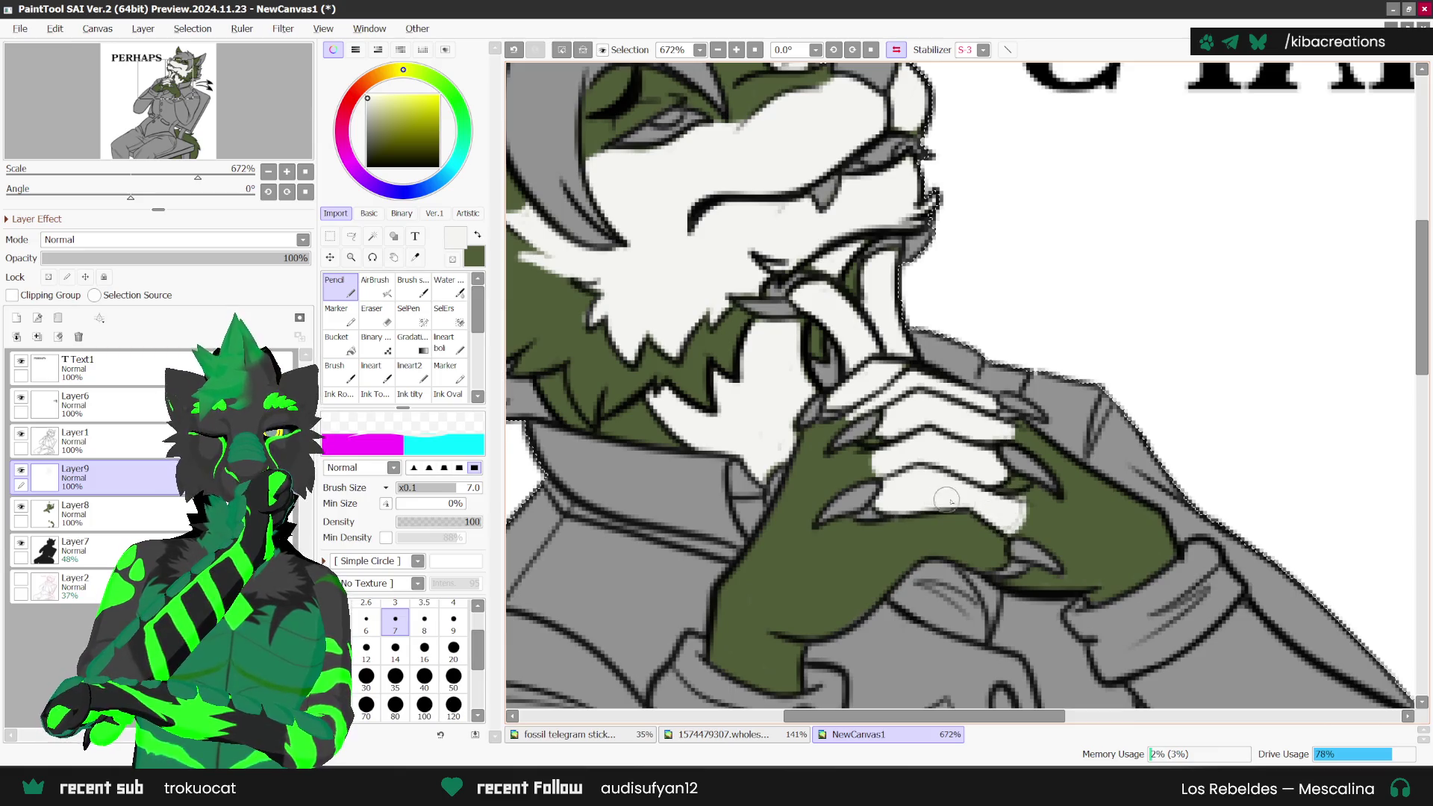
Step: Paint a white curved stroke on the lower part of the hand
{"action": "key", "text": "h"}
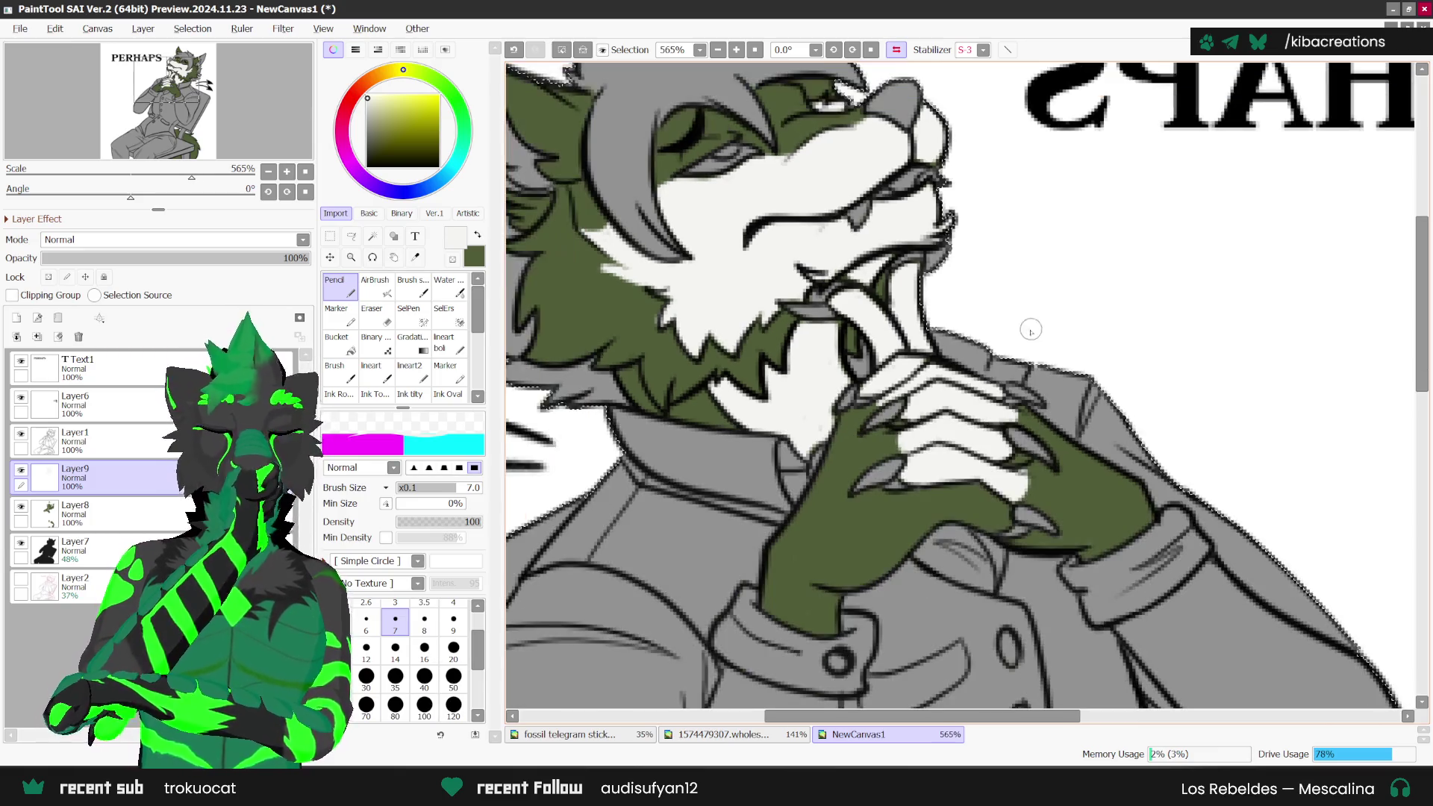
{"action": "key", "text": "h"}
{"action": "left_click_drag", "start_coordinate": [905, 491], "coordinate": [929, 531]}
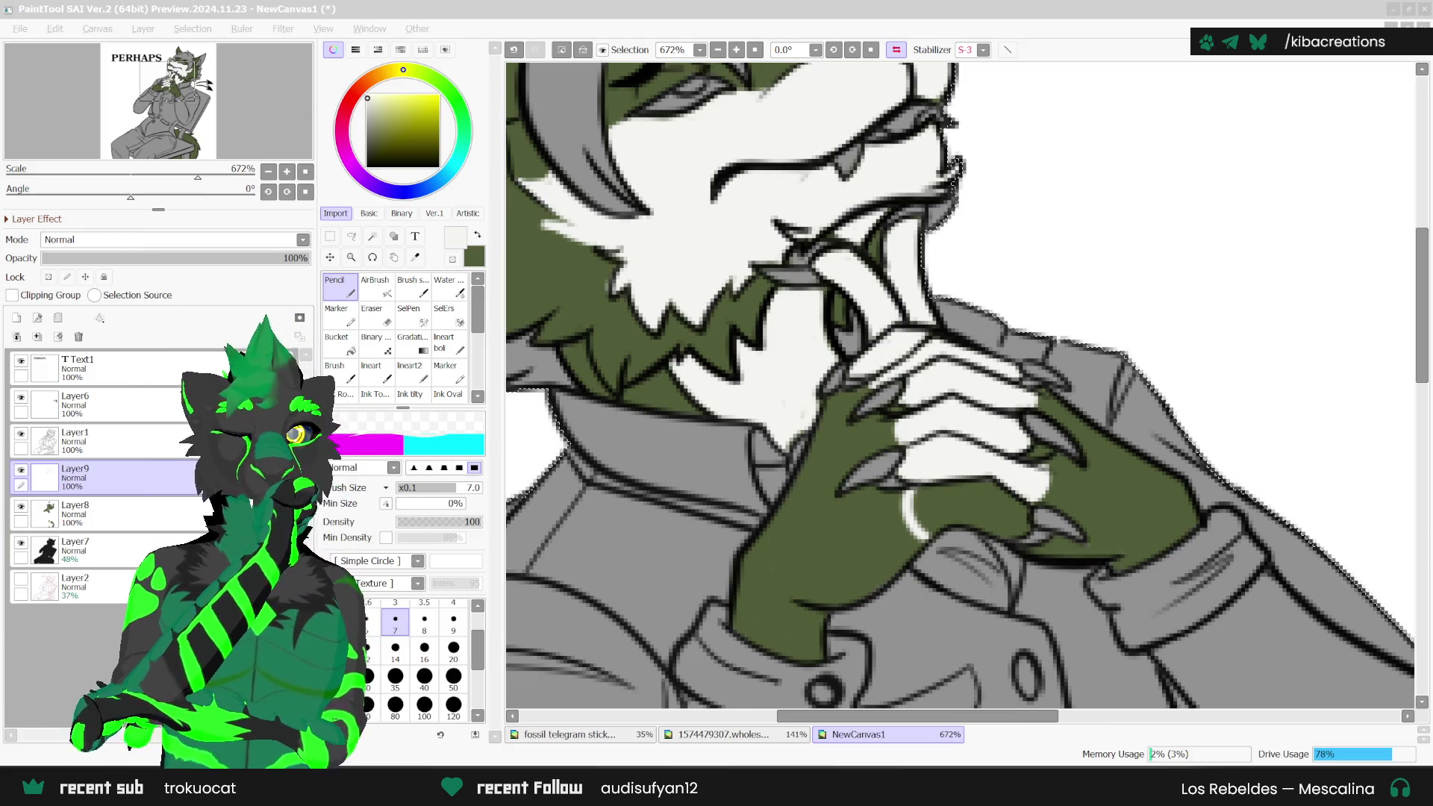
Step: Zoom in and draw a white line along the lowest finger, flipping the canvas to check
{"action": "key", "text": "alt+Tab"}
{"action": "scroll", "coordinate": [929, 508], "scroll_direction": "up", "scroll_amount": 1}
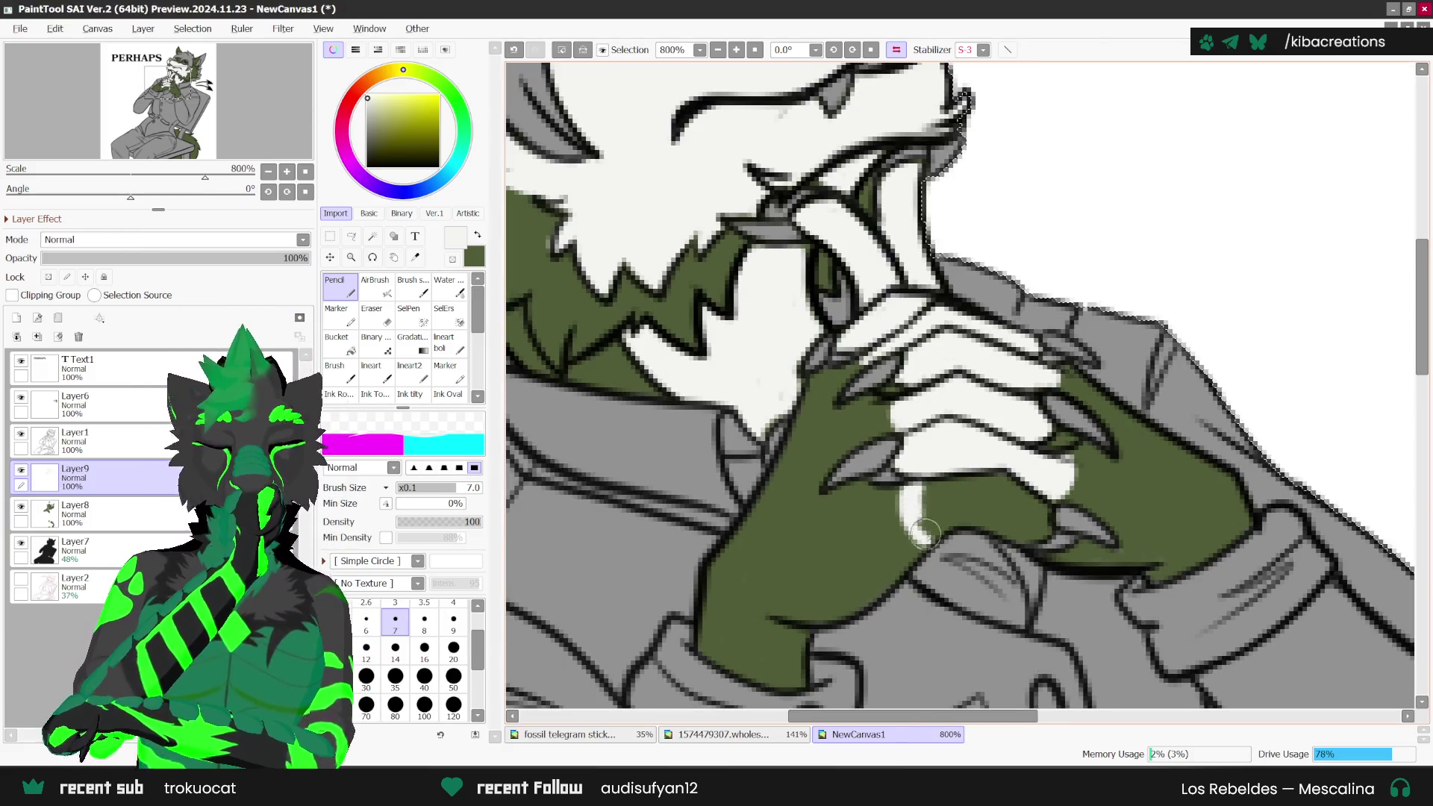
{"action": "mouse_move", "coordinate": [929, 508]}
{"action": "left_mouse_down"}
{"action": "mouse_move", "coordinate": [1036, 530]}
{"action": "mouse_move", "coordinate": [939, 513]}
{"action": "left_mouse_up"}
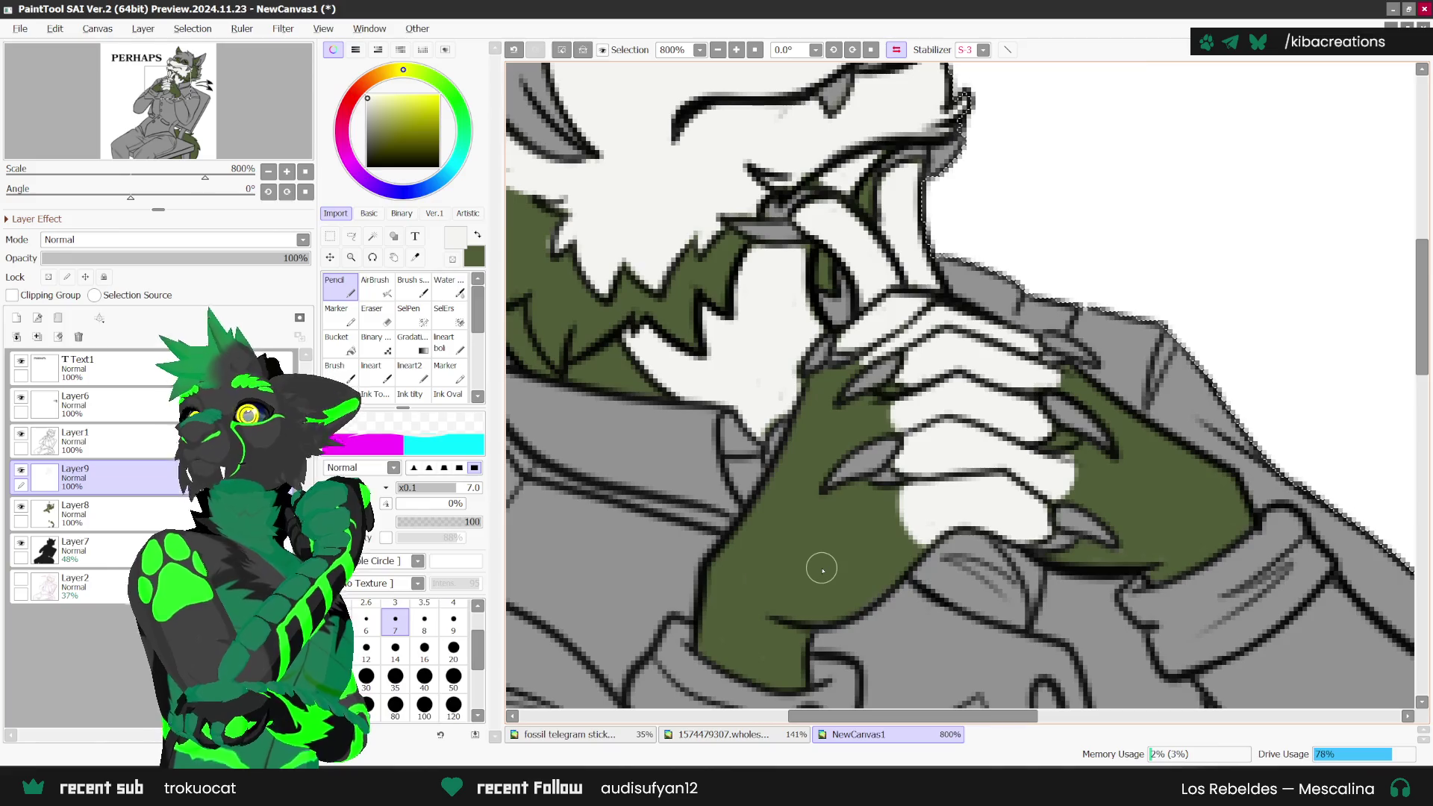
{"action": "scroll", "coordinate": [822, 569], "scroll_direction": "down", "scroll_amount": 1}
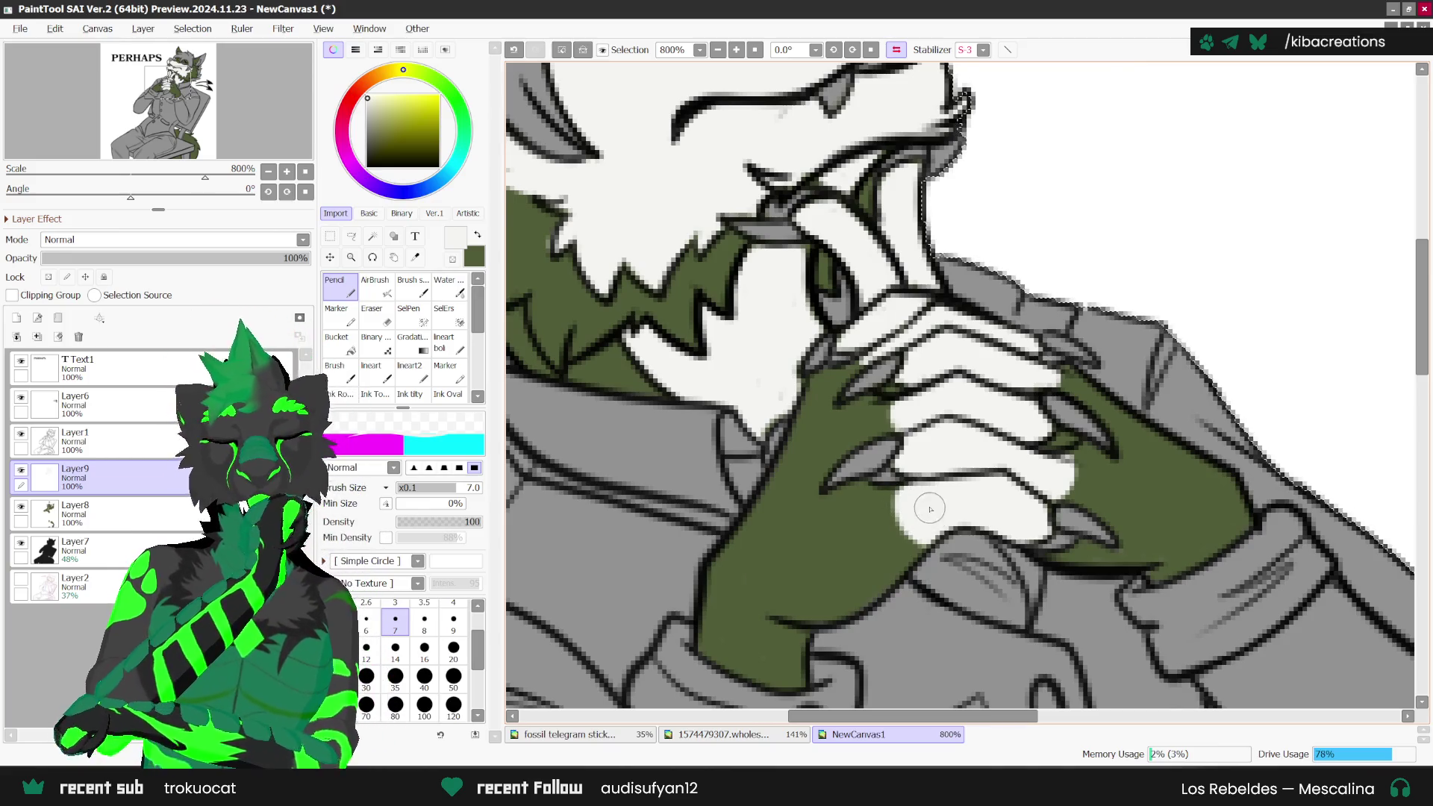
{"action": "scroll", "coordinate": [879, 464], "scroll_direction": "up", "scroll_amount": 1}
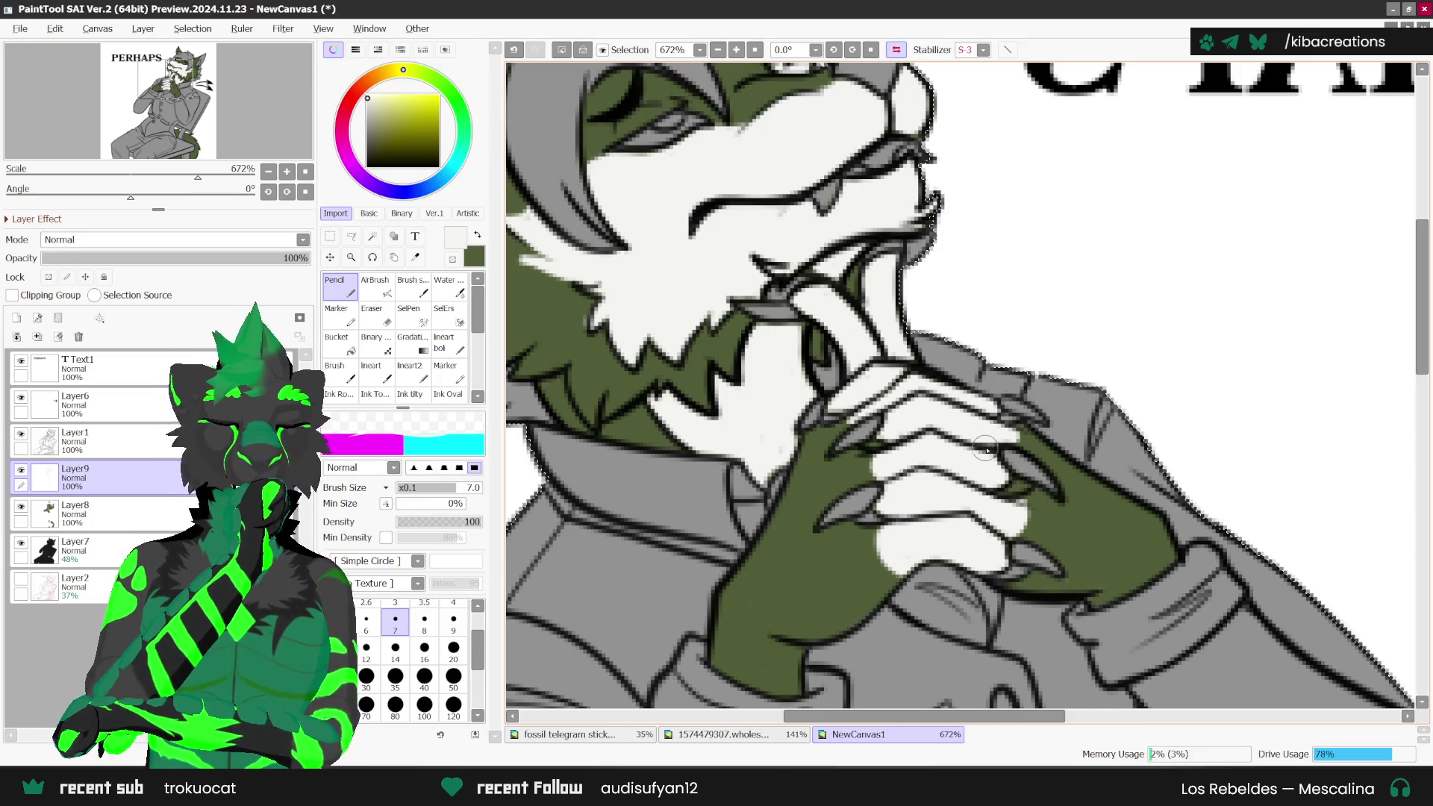
{"action": "key", "text": "h"}
{"action": "scroll", "coordinate": [993, 418], "scroll_direction": "down", "scroll_amount": 1}
{"action": "scroll", "coordinate": [994, 418], "scroll_direction": "up", "scroll_amount": 1}
{"action": "key", "text": "h"}
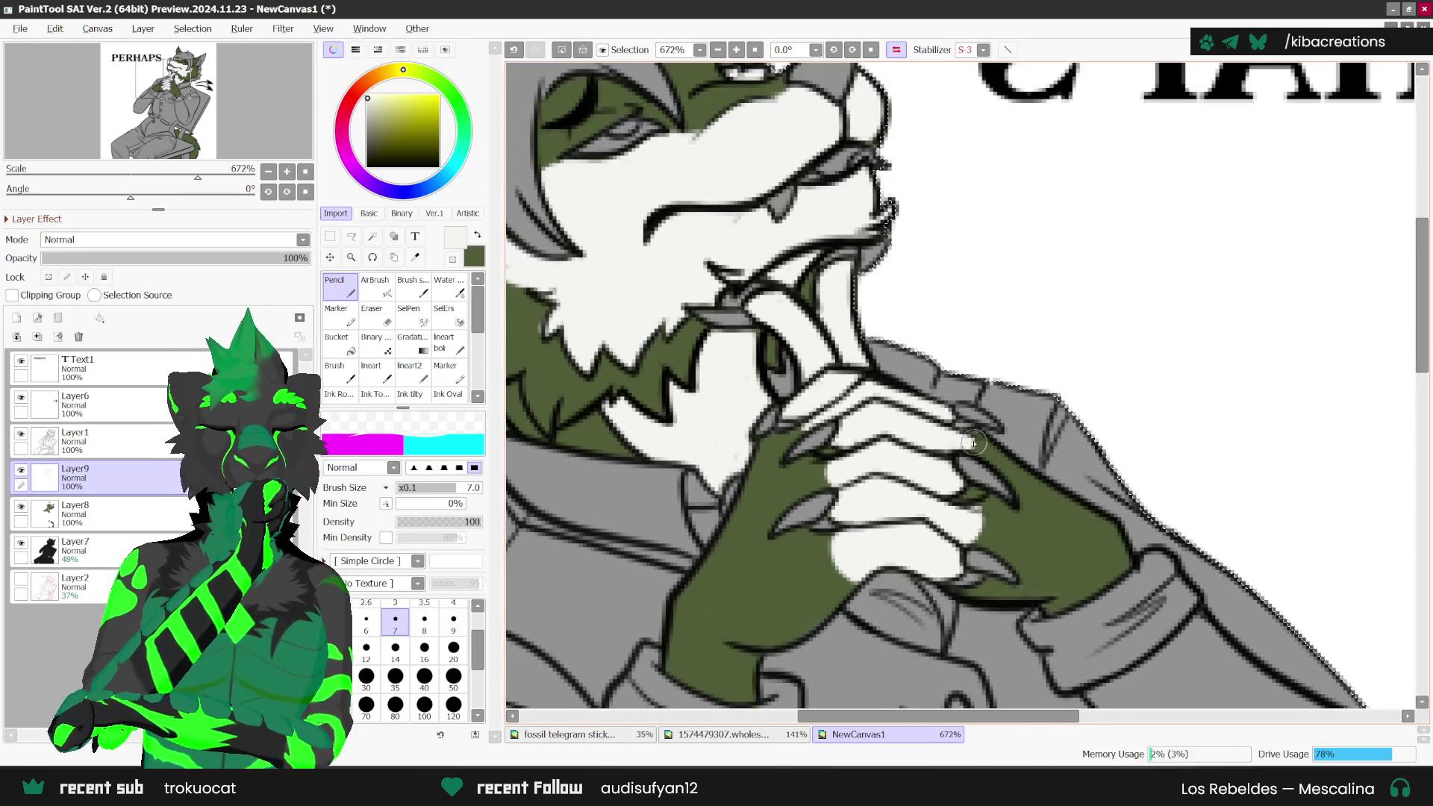
{"action": "scroll", "coordinate": [971, 442], "scroll_direction": "down", "scroll_amount": 2}
Step: Undo the stray erase made with the Eraser on Layer1
{"action": "key", "text": "h"}
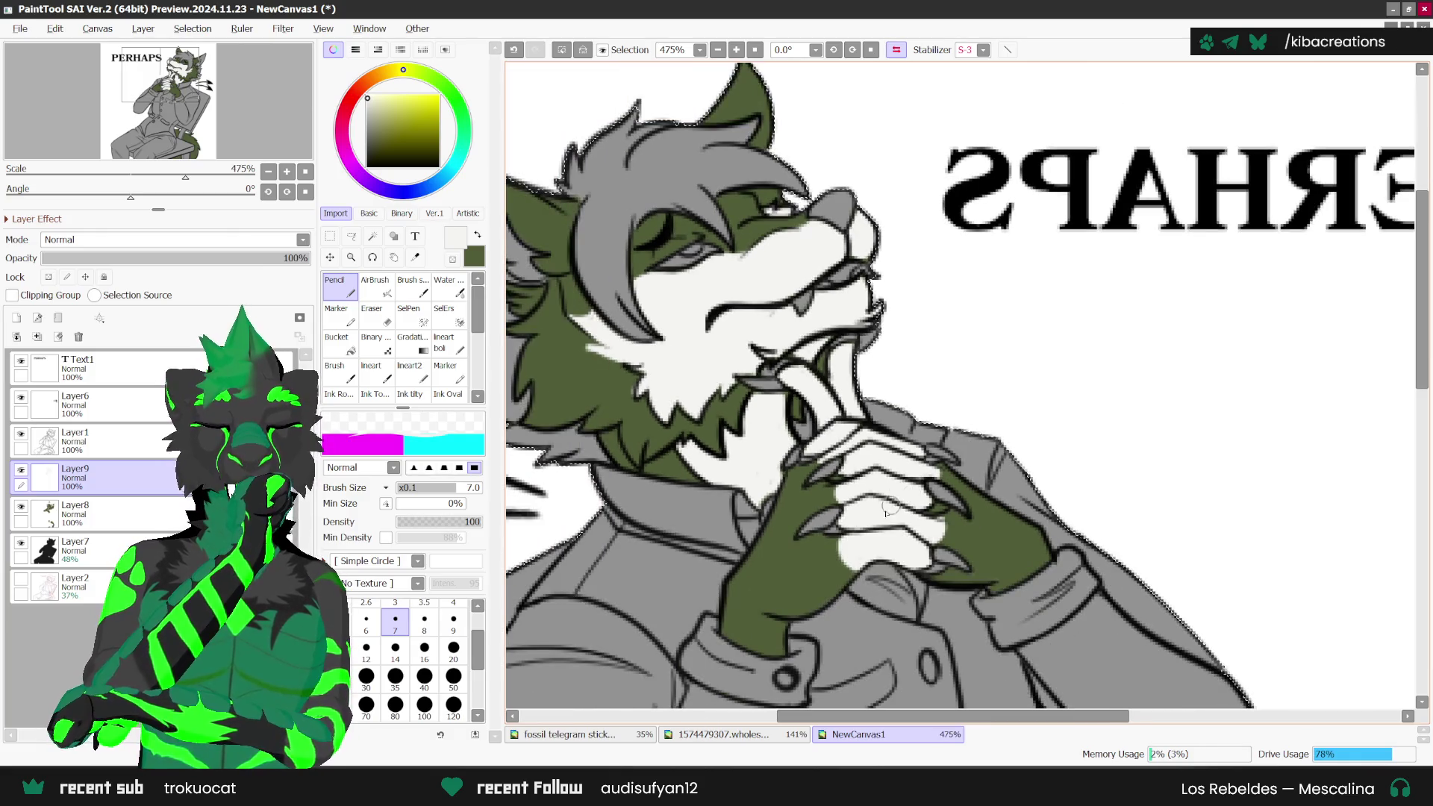
{"action": "left_click", "coordinate": [373, 314]}
{"action": "left_click", "coordinate": [74, 440]}
{"action": "scroll", "coordinate": [837, 484], "scroll_direction": "up", "scroll_amount": 3}
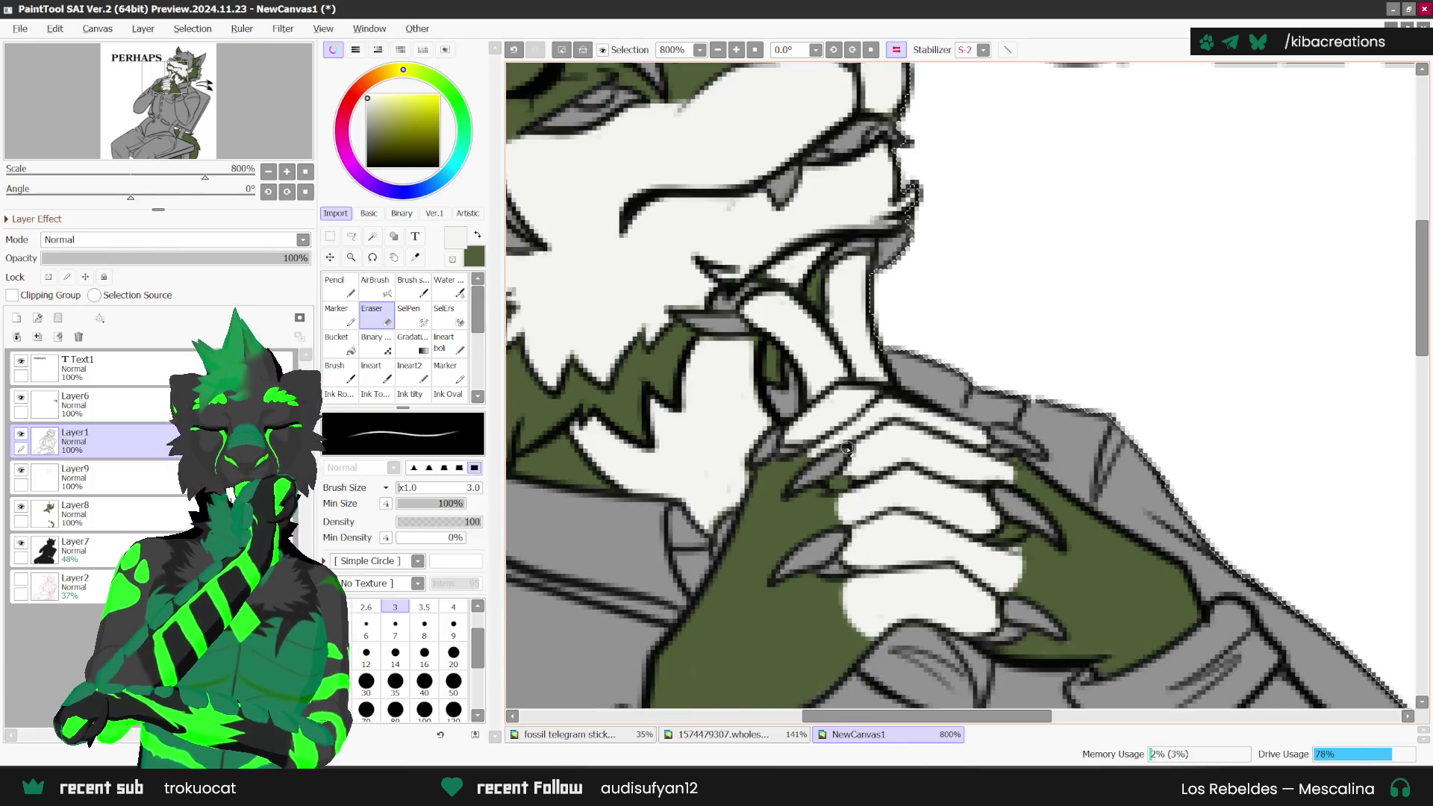
{"action": "key", "text": "ctrl+z"}
Step: Return to the Pencil and make Layer9 the active painting layer
{"action": "left_click", "coordinate": [839, 482], "text": "ctrl+shift"}
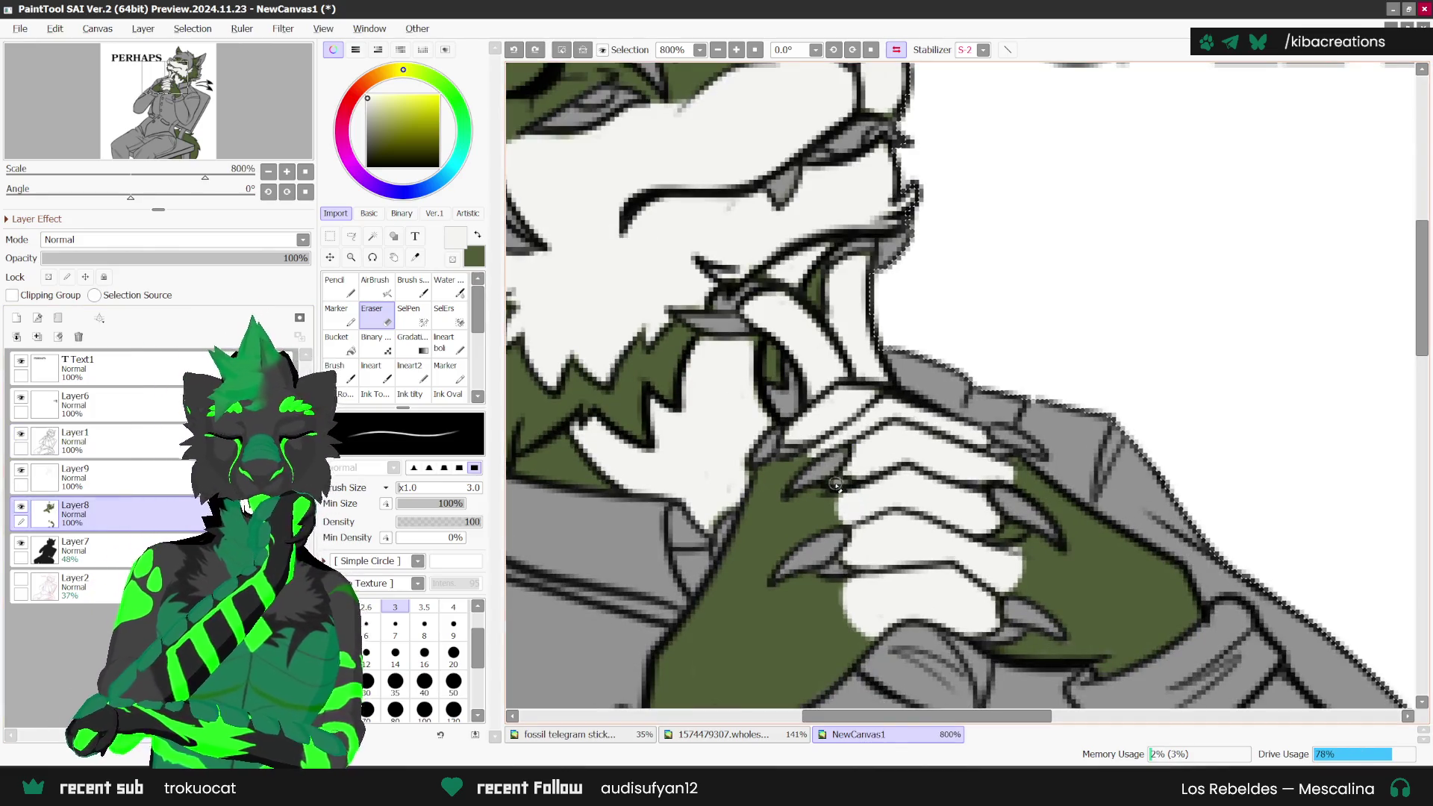
{"action": "scroll", "coordinate": [852, 458], "scroll_direction": "down", "scroll_amount": 2}
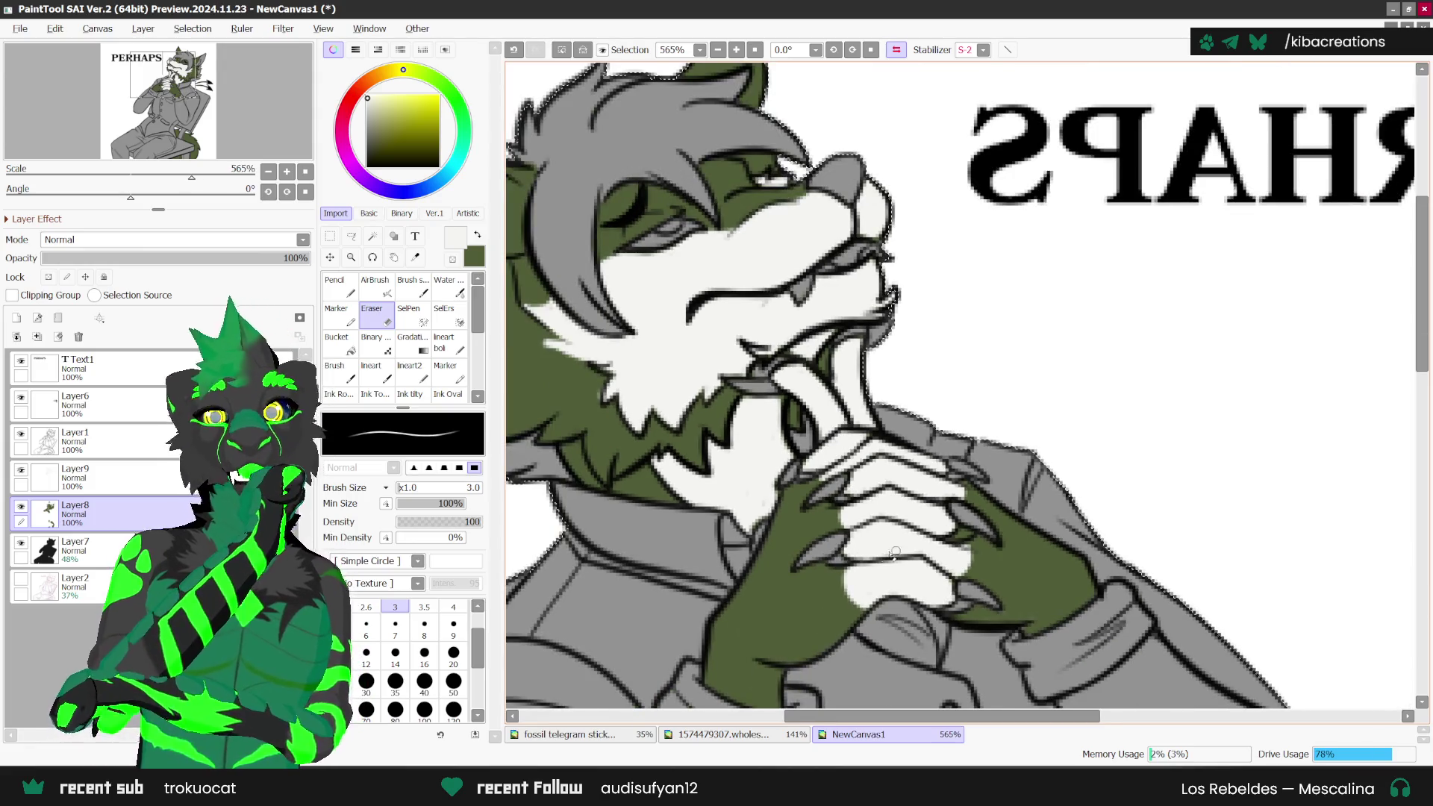
{"action": "left_click", "coordinate": [335, 282]}
{"action": "scroll", "coordinate": [958, 482], "scroll_direction": "up", "scroll_amount": 1}
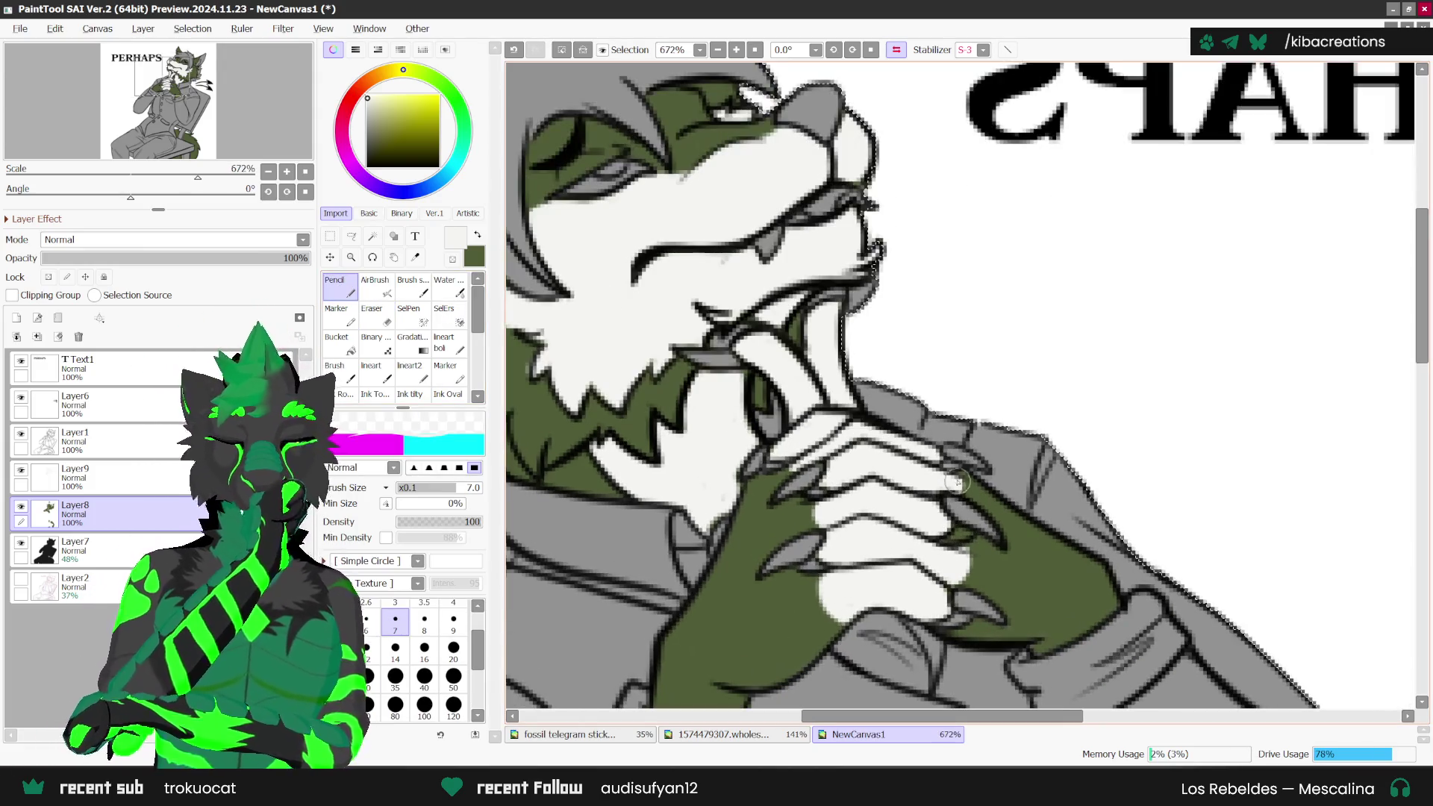
{"action": "scroll", "coordinate": [984, 453], "scroll_direction": "down", "scroll_amount": 1}
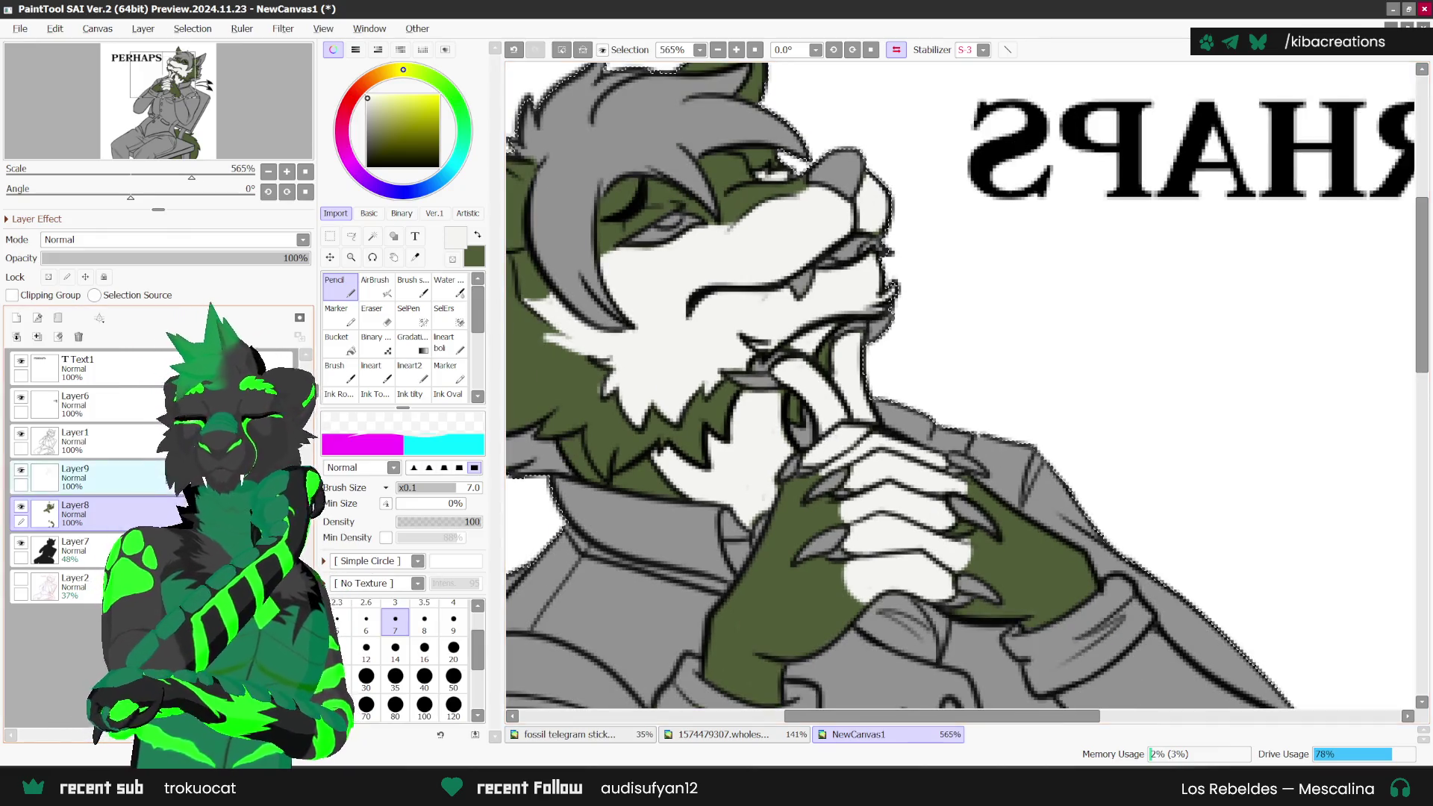
{"action": "left_click", "coordinate": [75, 477]}
{"action": "scroll", "coordinate": [962, 544], "scroll_direction": "up", "scroll_amount": 1}
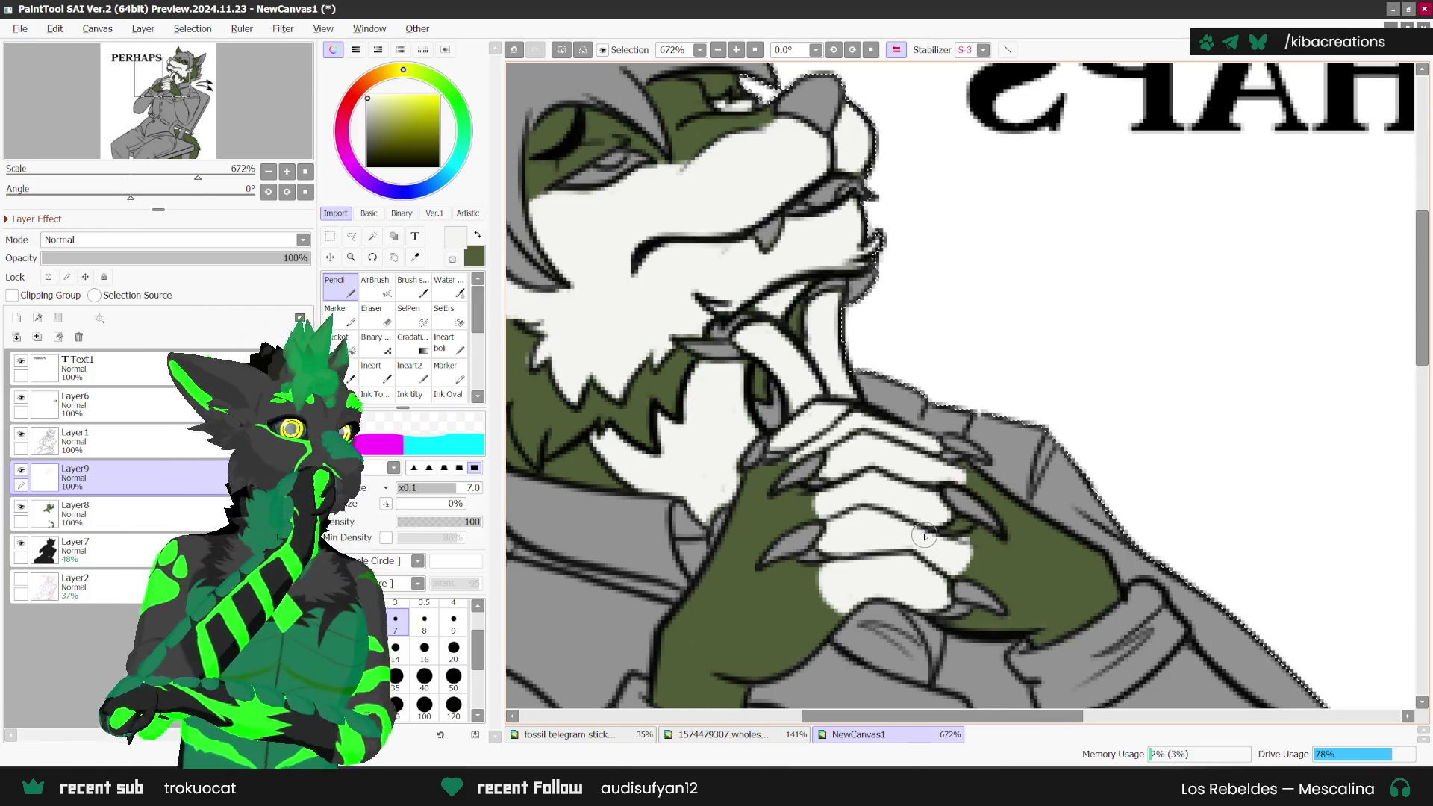
Step: Flip the canvas horizontally and zoom out from 672% to 141% to see the whole wolf
{"action": "key", "text": "h"}
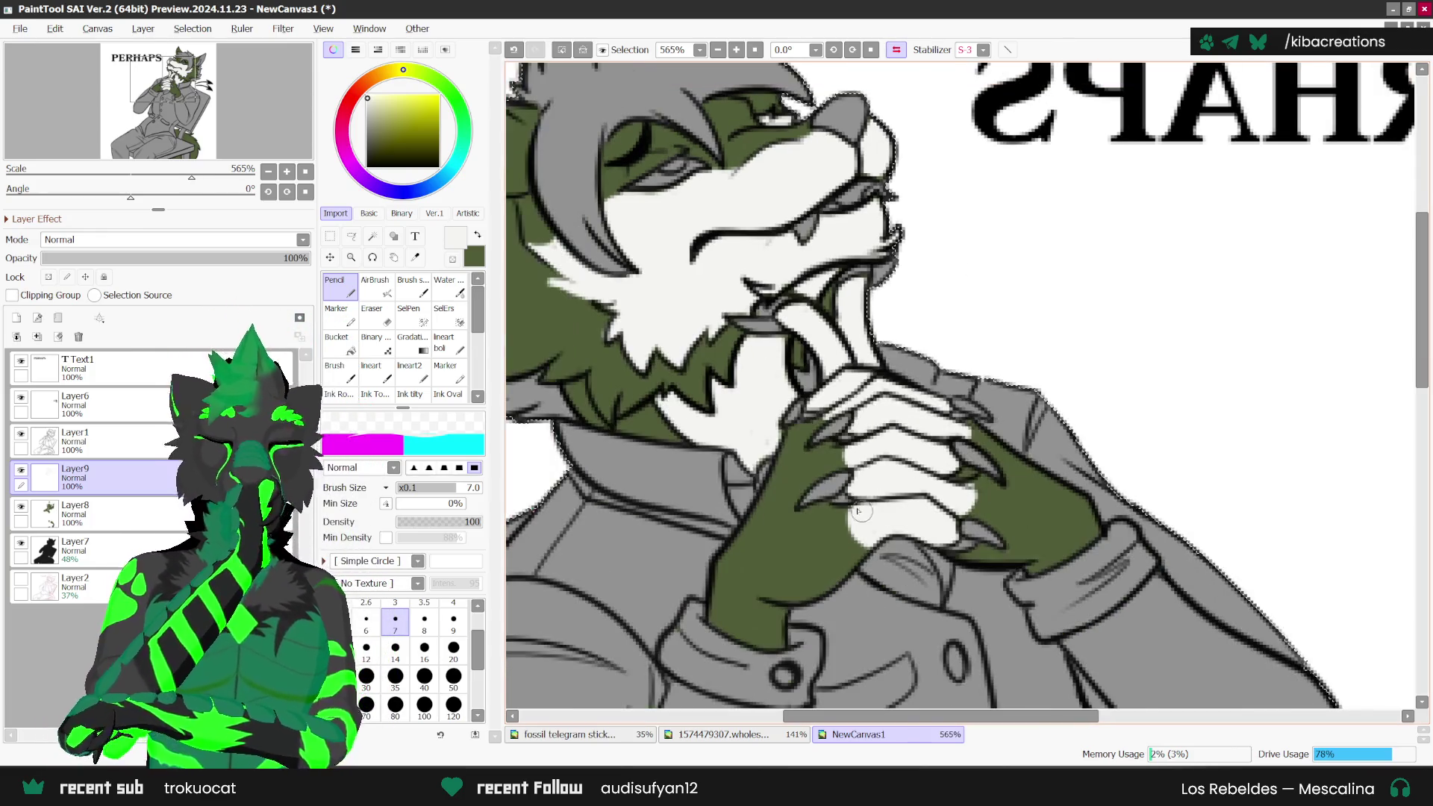
{"action": "key", "text": "h"}
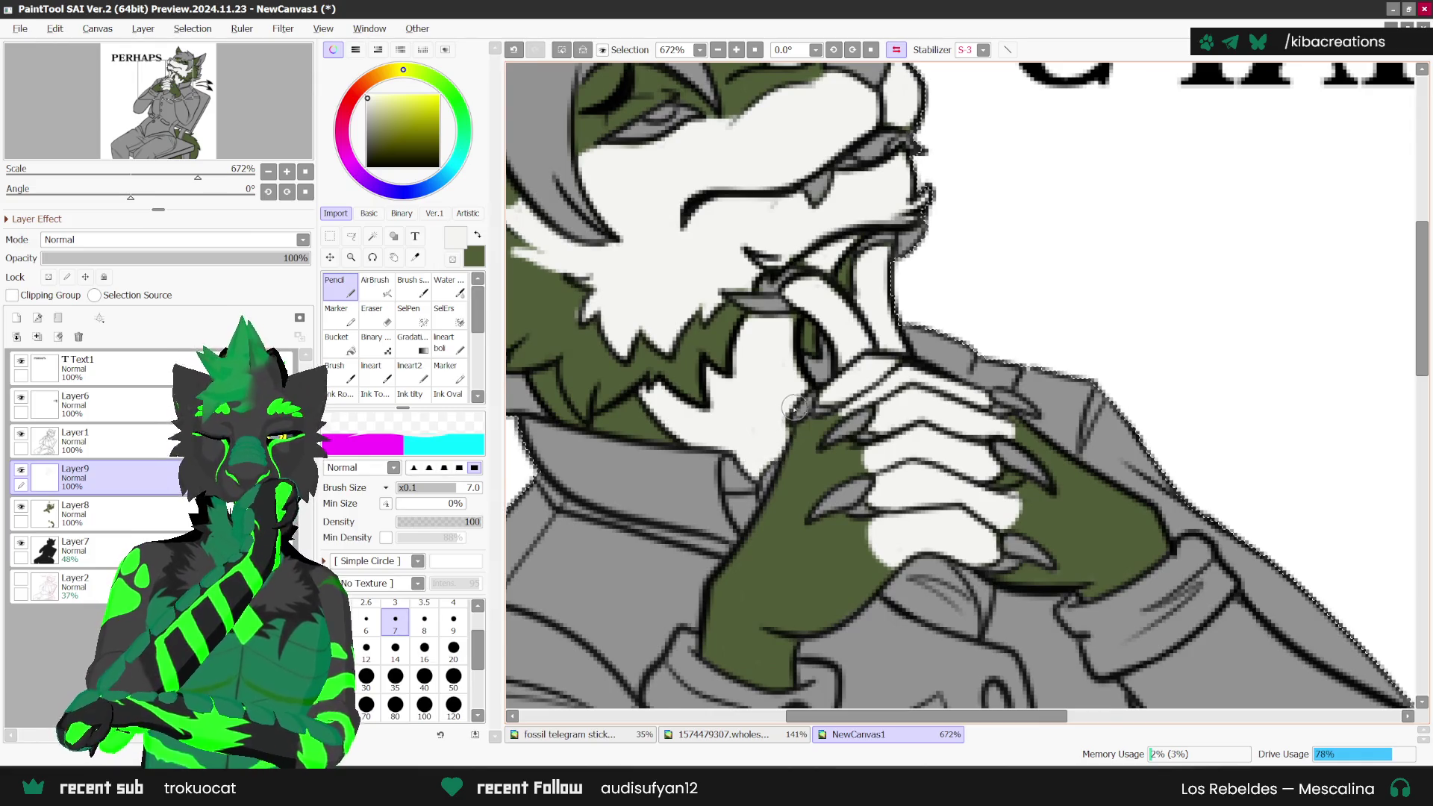
{"action": "scroll", "coordinate": [1005, 428], "scroll_direction": "down", "scroll_amount": 2}
{"action": "scroll", "coordinate": [1005, 428], "scroll_direction": "down", "scroll_amount": 2}
{"action": "scroll", "coordinate": [1004, 428], "scroll_direction": "down", "scroll_amount": 2}
{"action": "scroll", "coordinate": [1004, 429], "scroll_direction": "down", "scroll_amount": 2}
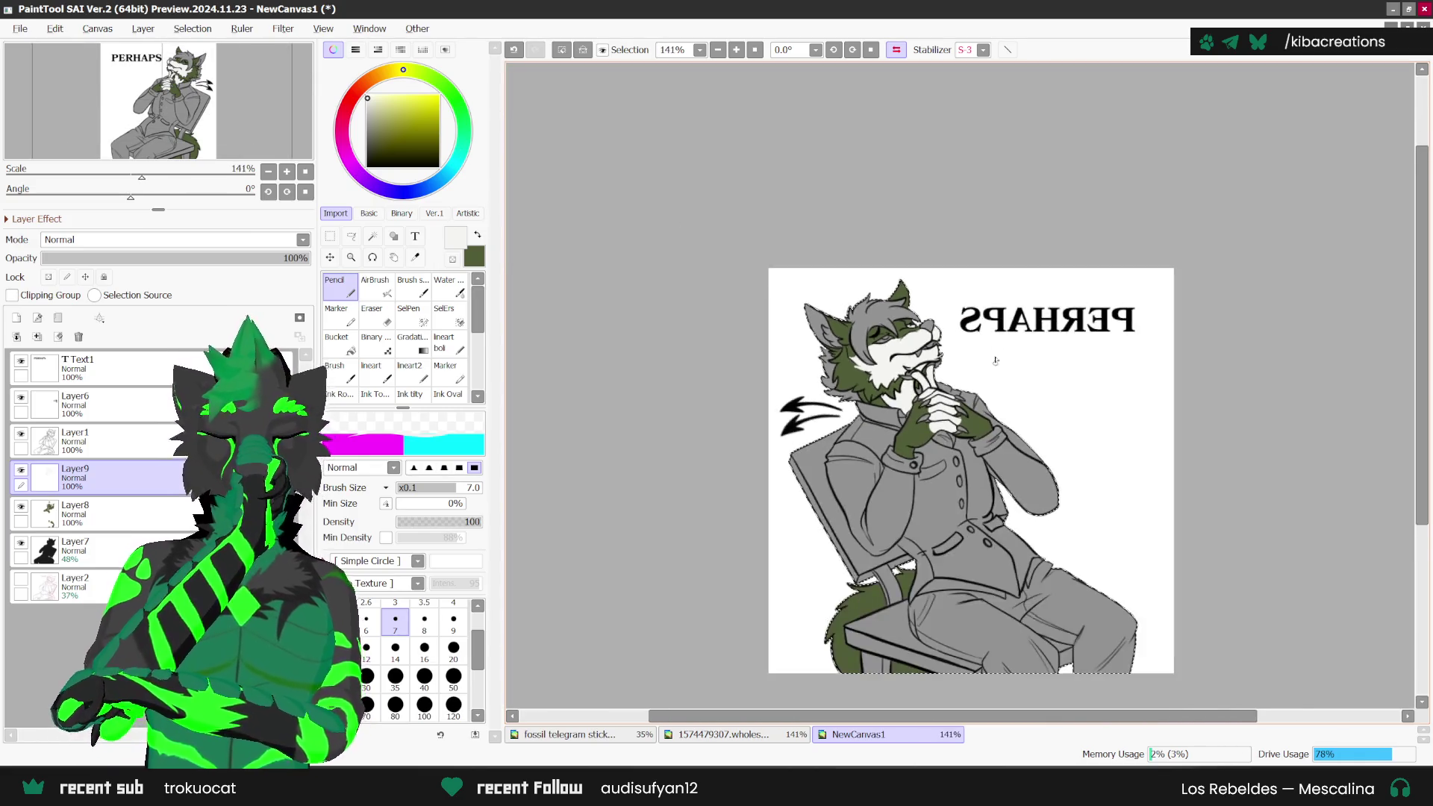
{"action": "scroll", "coordinate": [1005, 428], "scroll_direction": "down", "scroll_amount": 1}
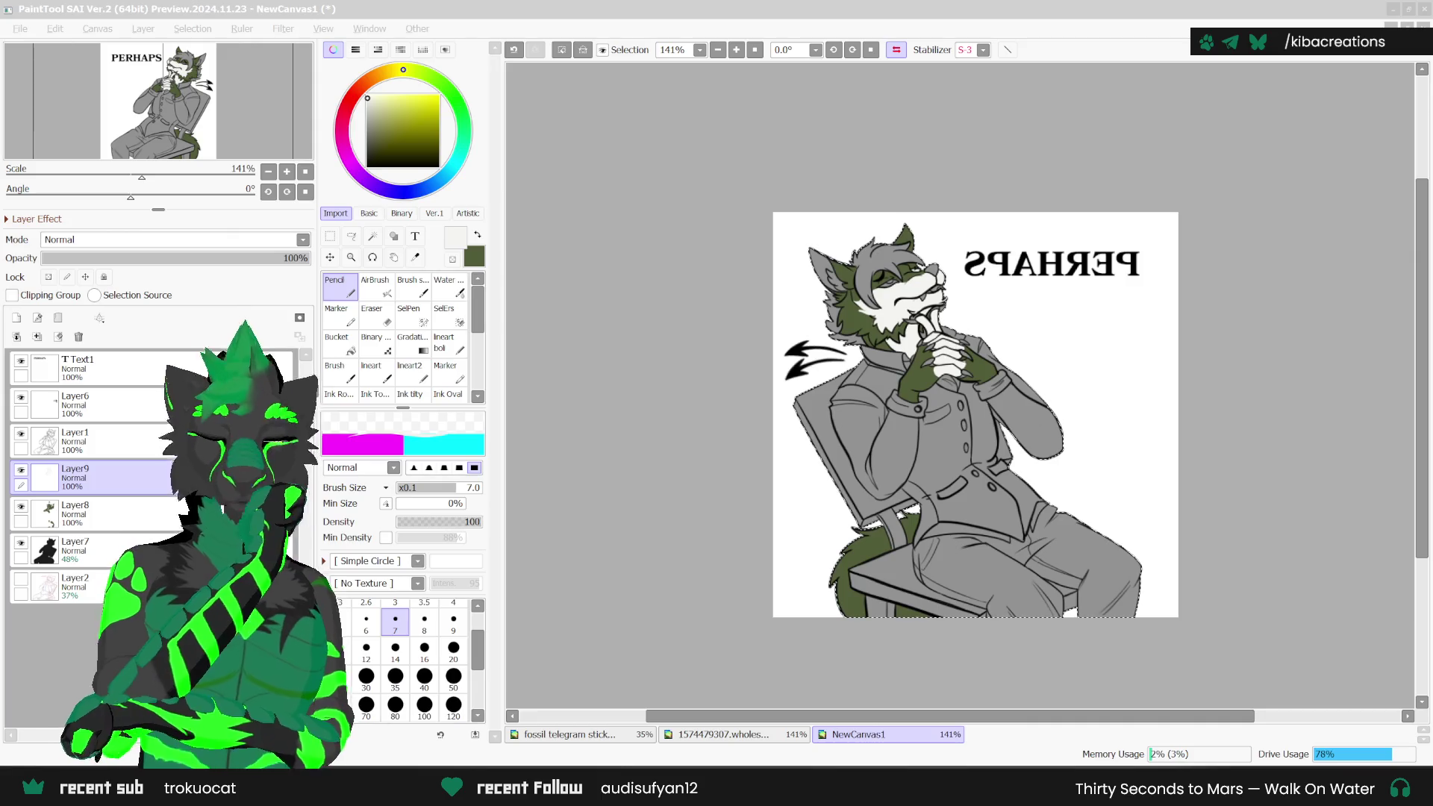
{"action": "left_click_drag", "start_coordinate": [944, 516], "coordinate": [942, 487]}
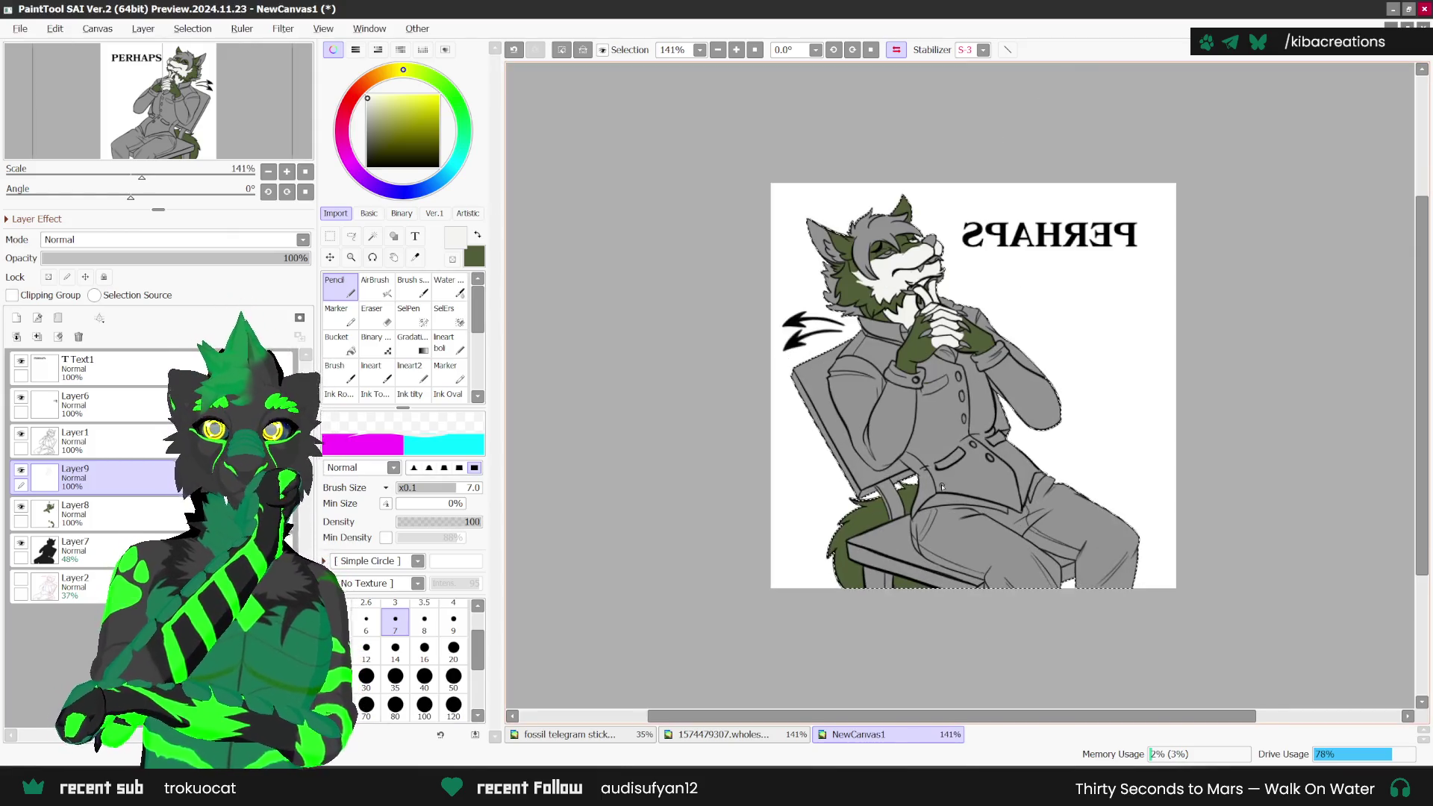
Step: Turn off canvas mirroring so PERHAPS reads normally and zoom in on the wolf's ear
{"action": "left_click", "coordinate": [896, 49]}
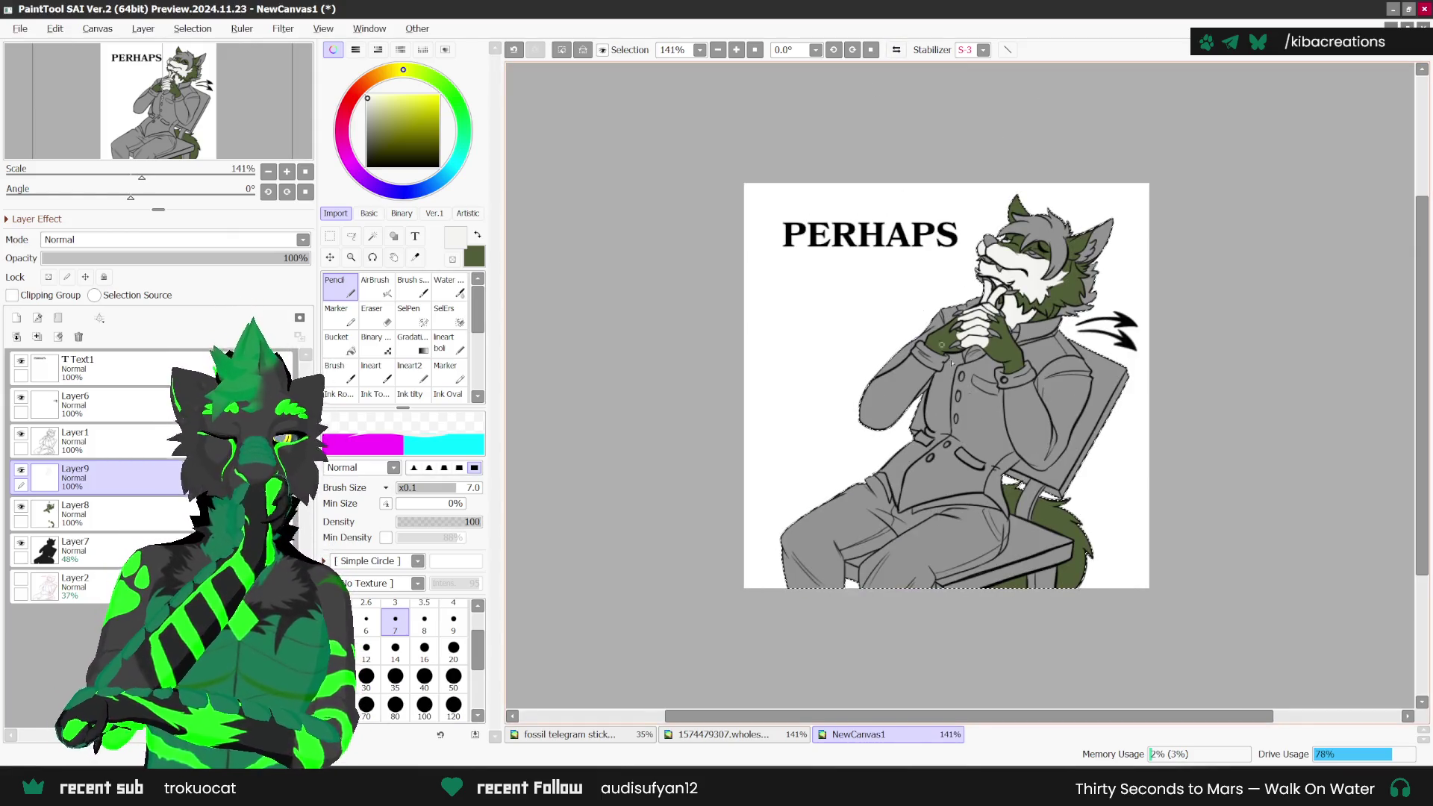
{"action": "scroll", "coordinate": [1019, 603], "scroll_direction": "up", "scroll_amount": 1}
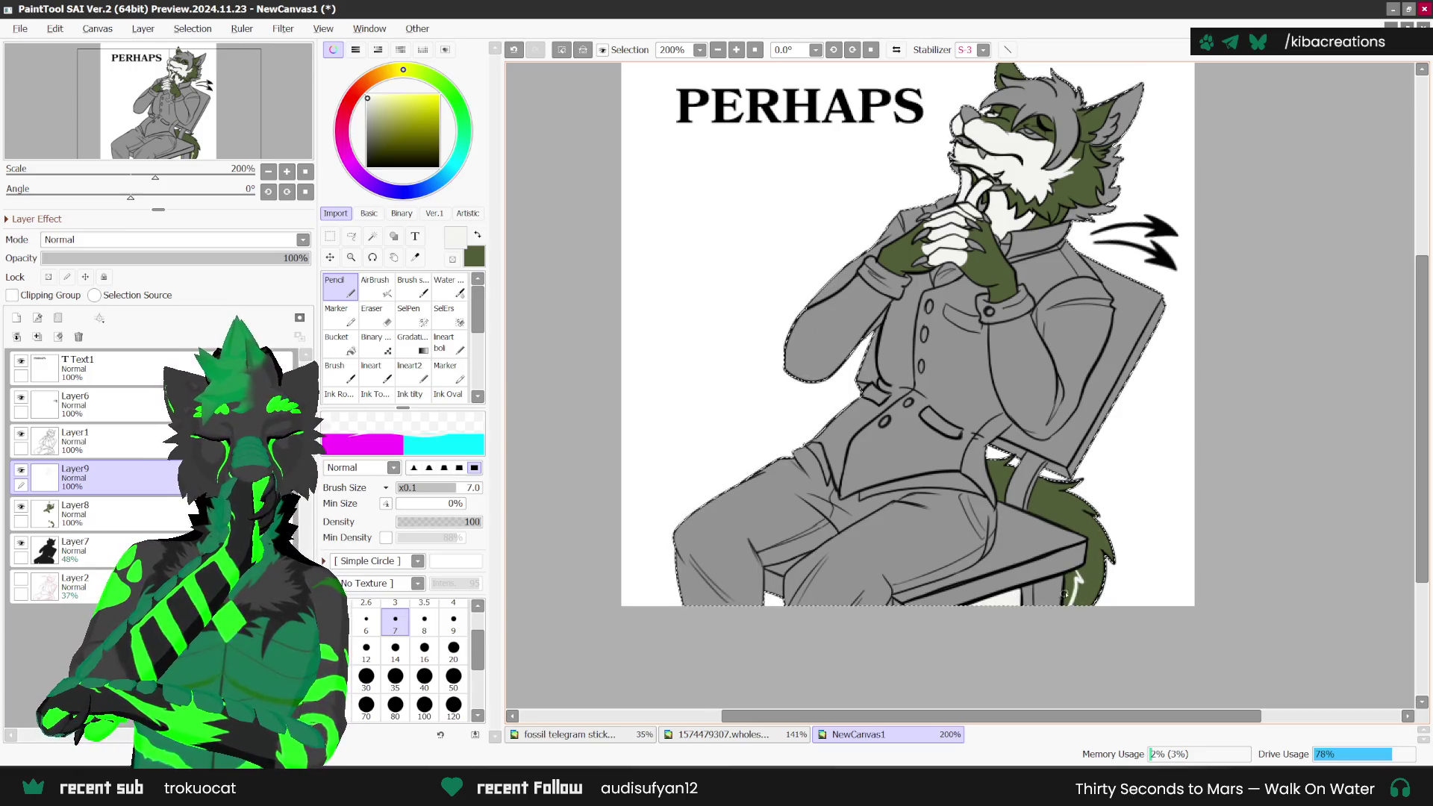
{"action": "scroll", "coordinate": [1067, 581], "scroll_direction": "up", "scroll_amount": 2}
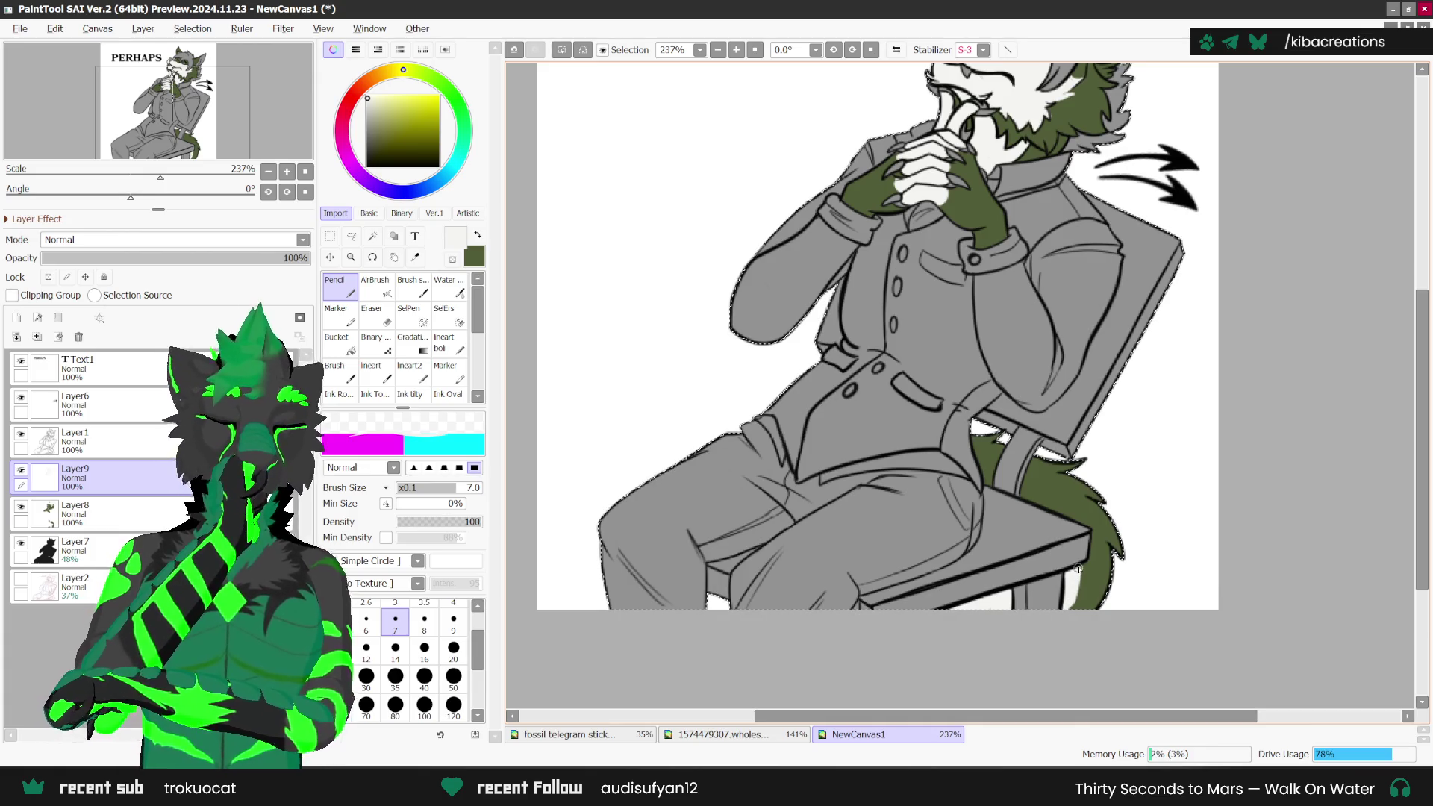
{"action": "scroll", "coordinate": [1105, 508], "scroll_direction": "down", "scroll_amount": 4}
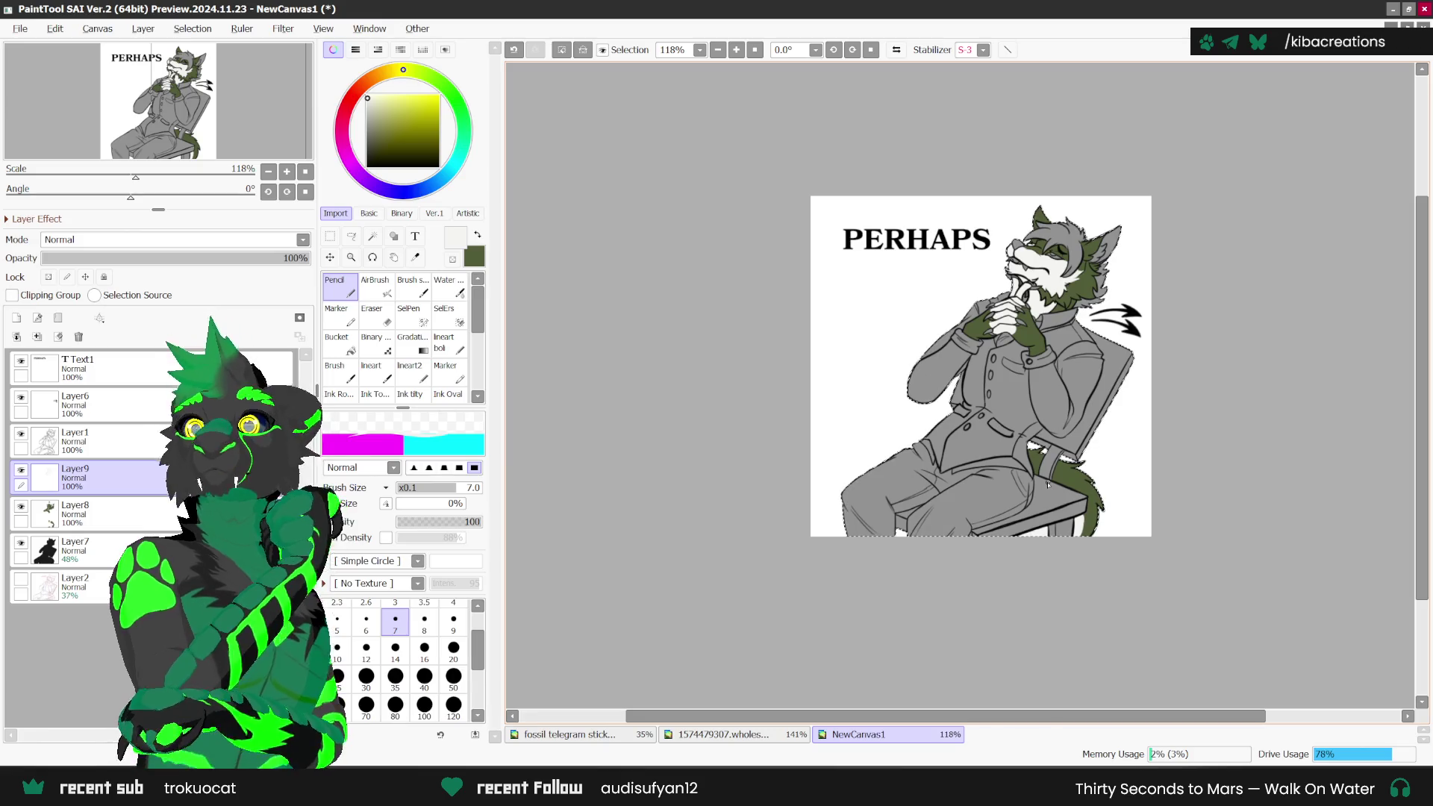
{"action": "scroll", "coordinate": [1086, 484], "scroll_direction": "up", "scroll_amount": 3}
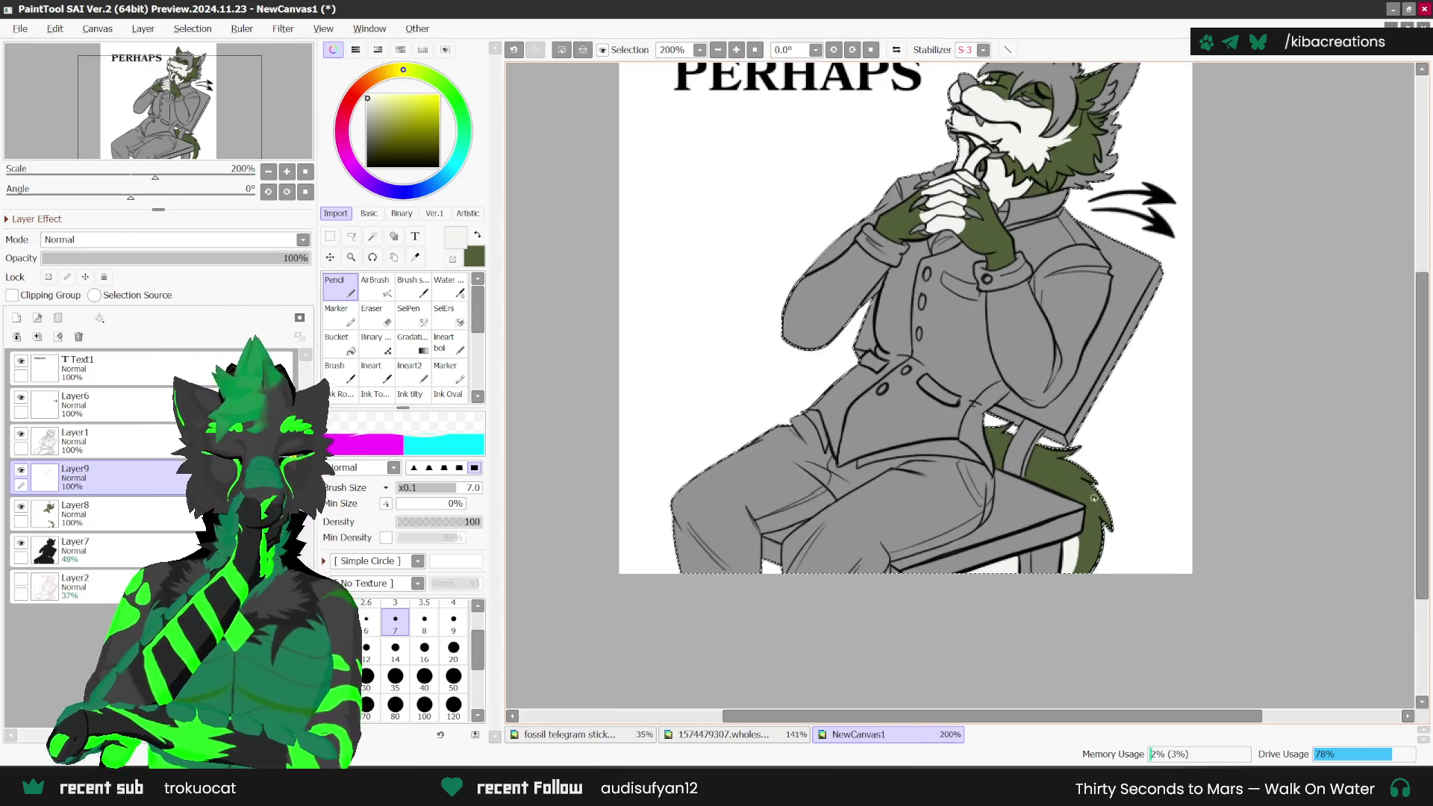
{"action": "scroll", "coordinate": [971, 447], "scroll_direction": "down", "scroll_amount": 3}
{"action": "scroll", "coordinate": [931, 434], "scroll_direction": "up", "scroll_amount": 5}
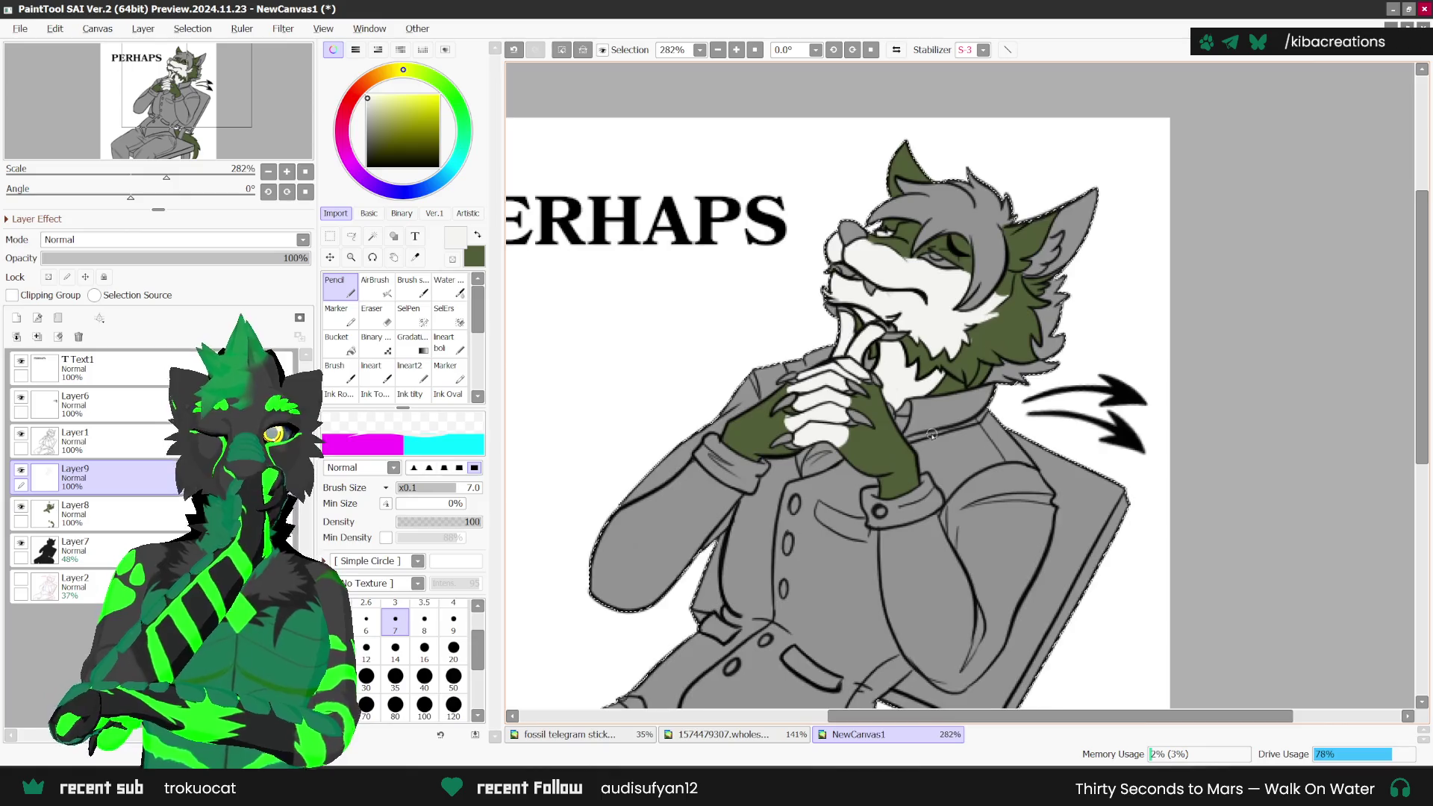
{"action": "scroll", "coordinate": [932, 435], "scroll_direction": "up", "scroll_amount": 1}
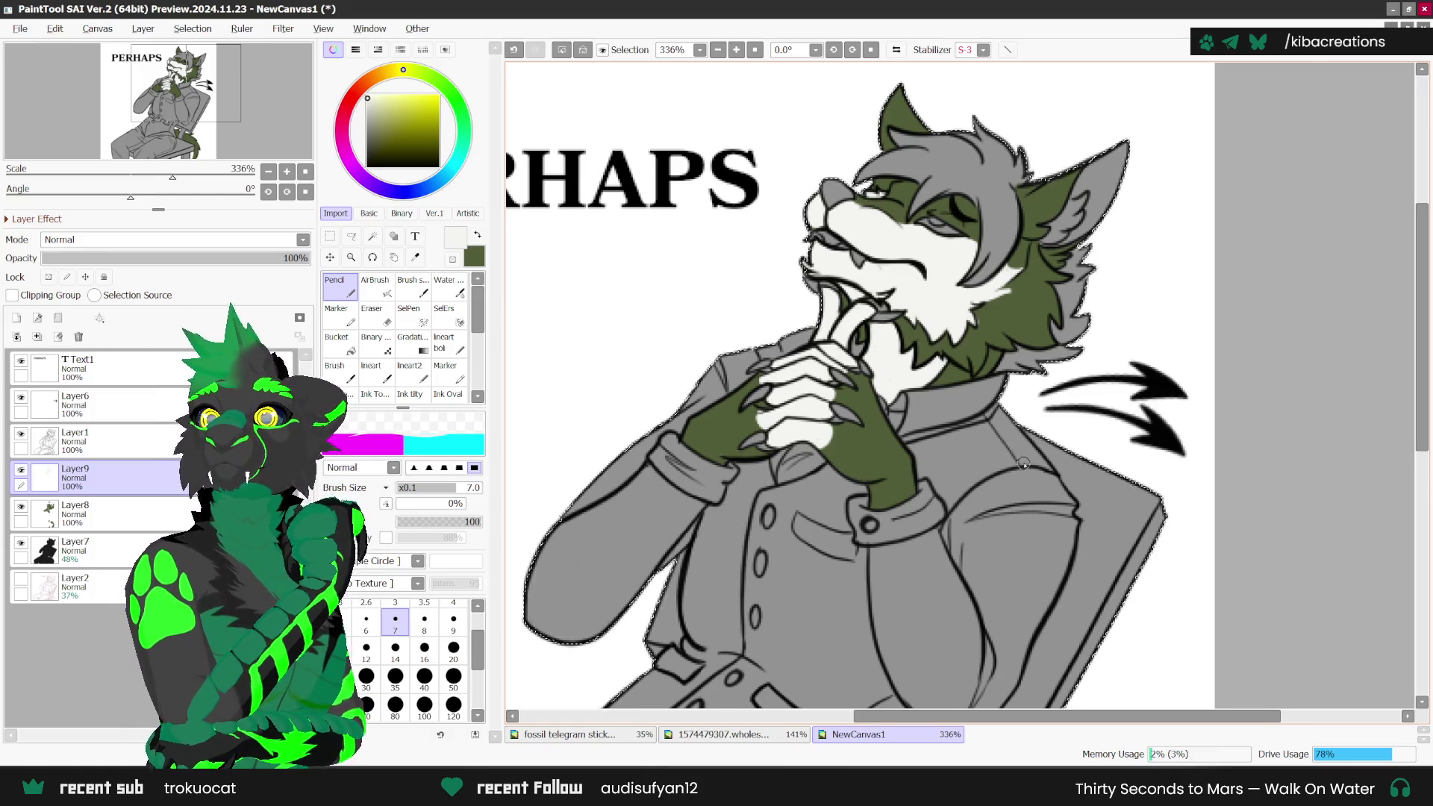
{"action": "scroll", "coordinate": [971, 477], "scroll_direction": "down", "scroll_amount": 2}
{"action": "scroll", "coordinate": [895, 481], "scroll_direction": "up", "scroll_amount": 2}
{"action": "scroll", "coordinate": [865, 484], "scroll_direction": "up", "scroll_amount": 2}
{"action": "scroll", "coordinate": [864, 484], "scroll_direction": "up", "scroll_amount": 1}
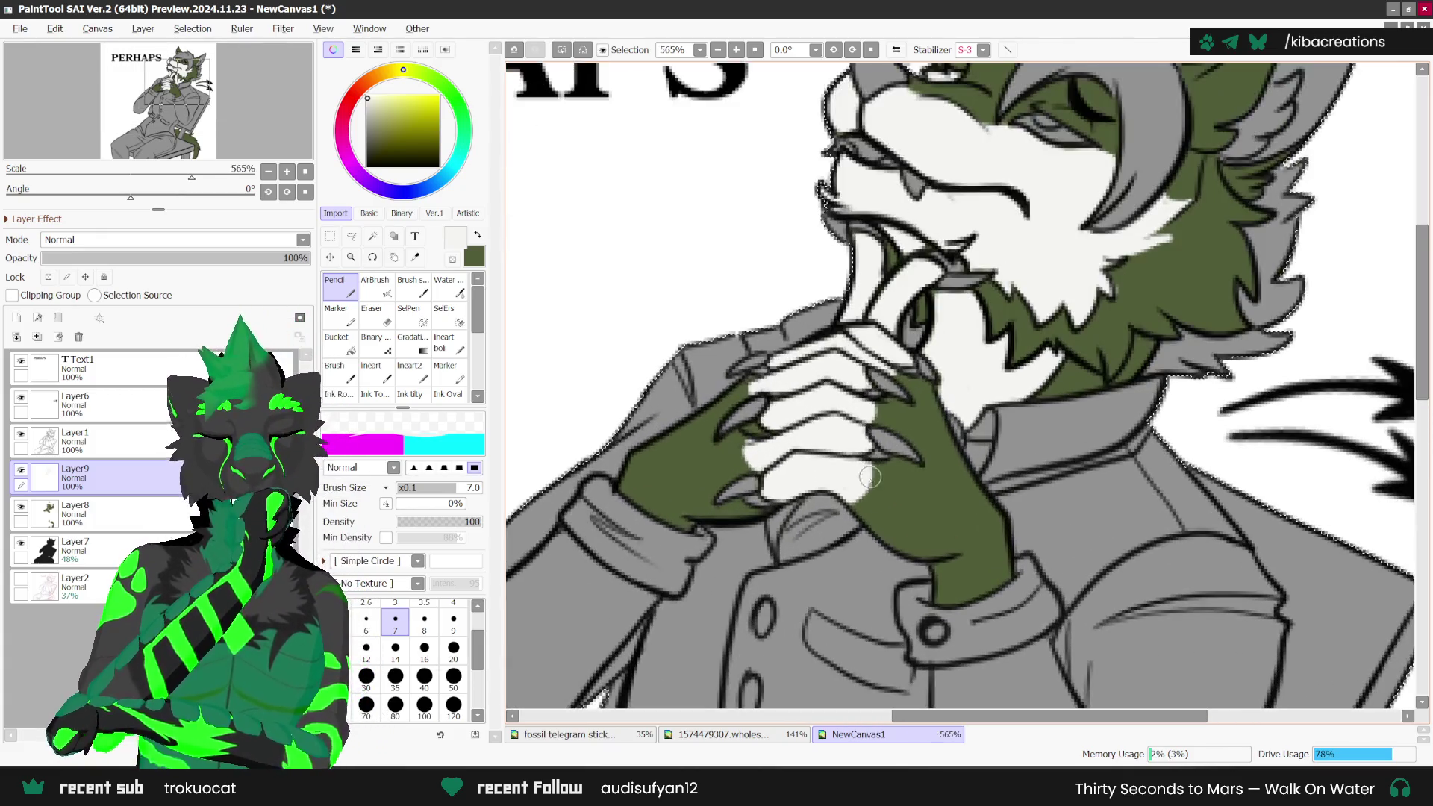
{"action": "scroll", "coordinate": [756, 468], "scroll_direction": "down", "scroll_amount": 1}
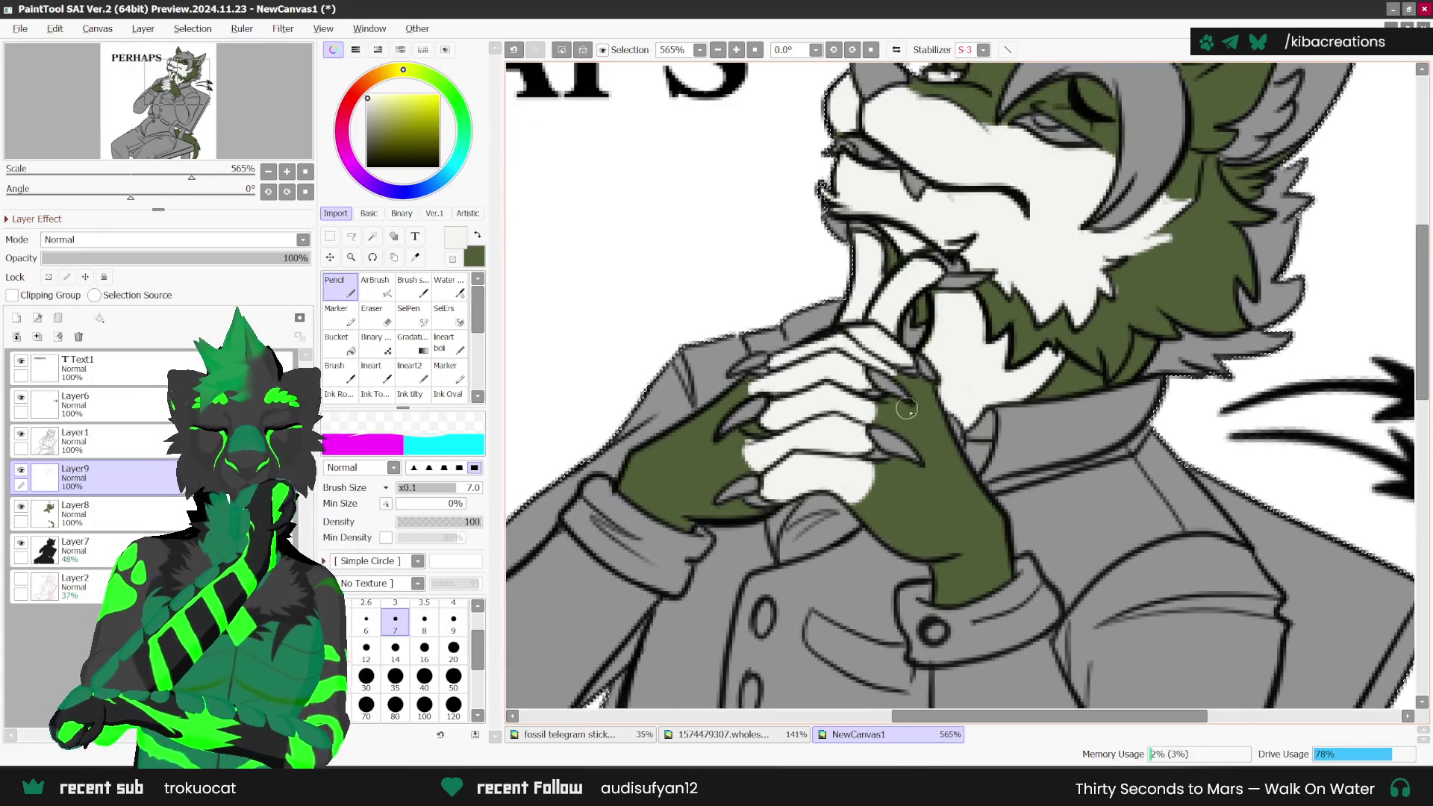
{"action": "scroll", "coordinate": [859, 463], "scroll_direction": "down", "scroll_amount": 3}
{"action": "scroll", "coordinate": [970, 459], "scroll_direction": "down", "scroll_amount": 1}
{"action": "scroll", "coordinate": [1036, 457], "scroll_direction": "up", "scroll_amount": 1}
{"action": "scroll", "coordinate": [933, 455], "scroll_direction": "up", "scroll_amount": 2}
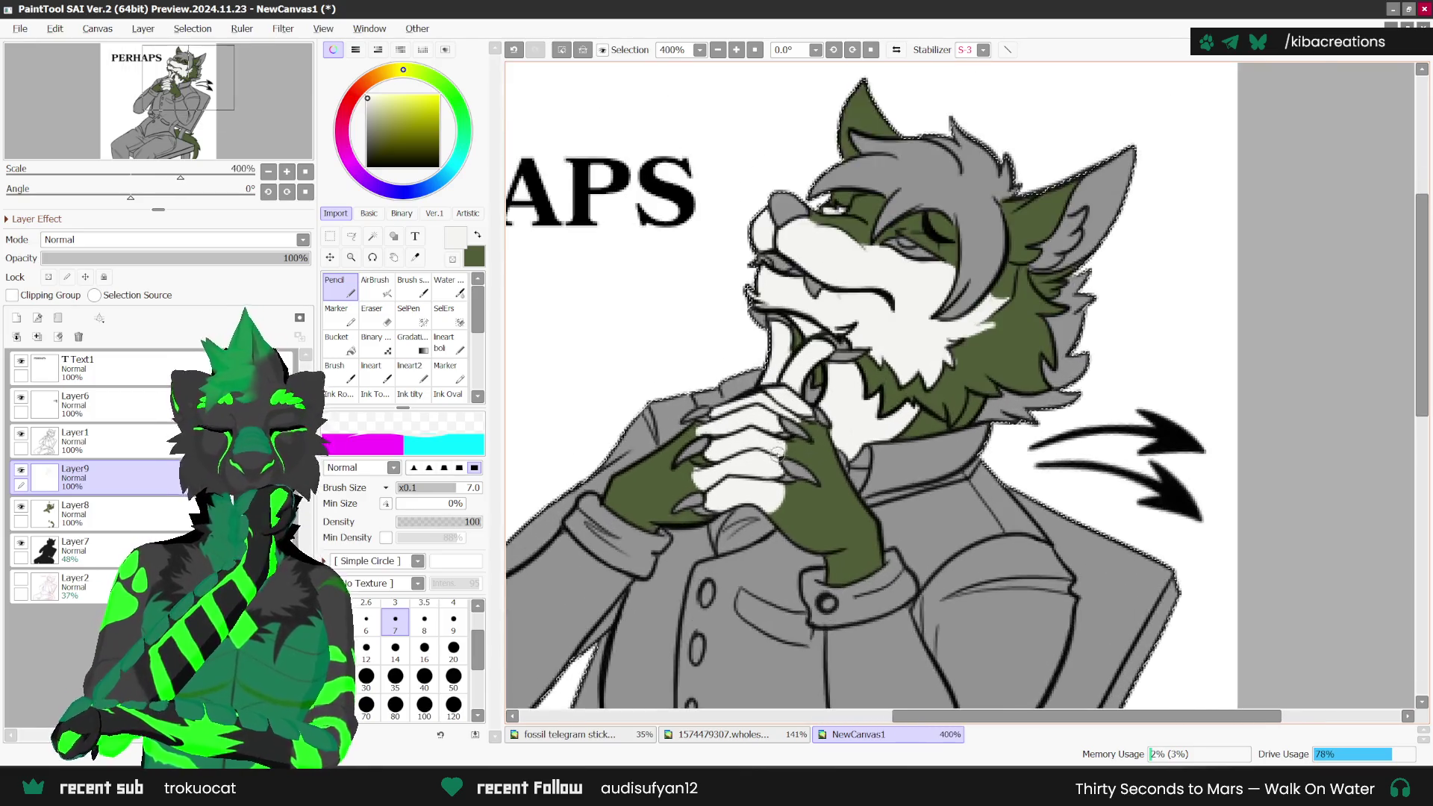
{"action": "scroll", "coordinate": [790, 448], "scroll_direction": "up", "scroll_amount": 2}
{"action": "scroll", "coordinate": [790, 446], "scroll_direction": "down", "scroll_amount": 2}
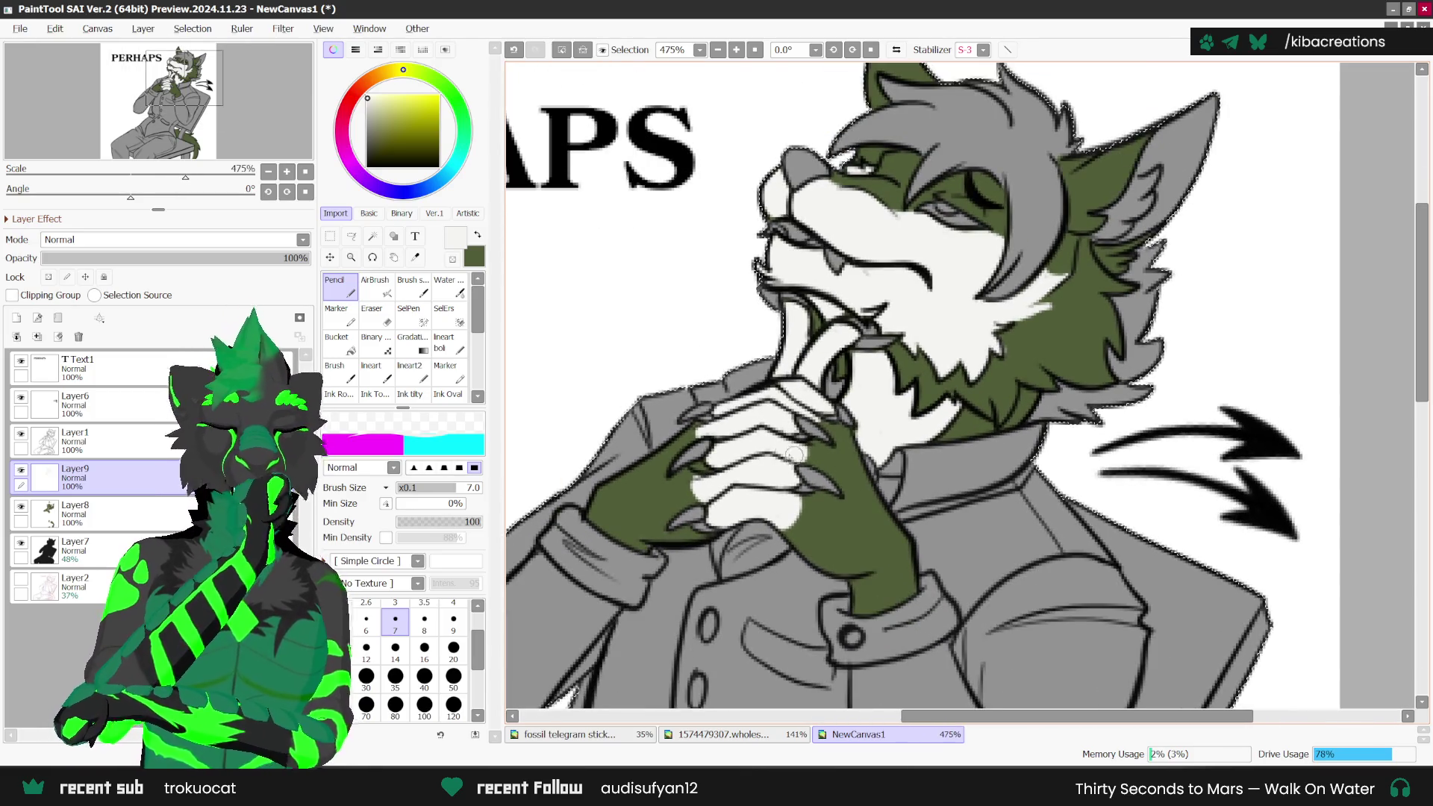
{"action": "scroll", "coordinate": [703, 426], "scroll_direction": "up", "scroll_amount": 2}
{"action": "scroll", "coordinate": [704, 433], "scroll_direction": "down", "scroll_amount": 1}
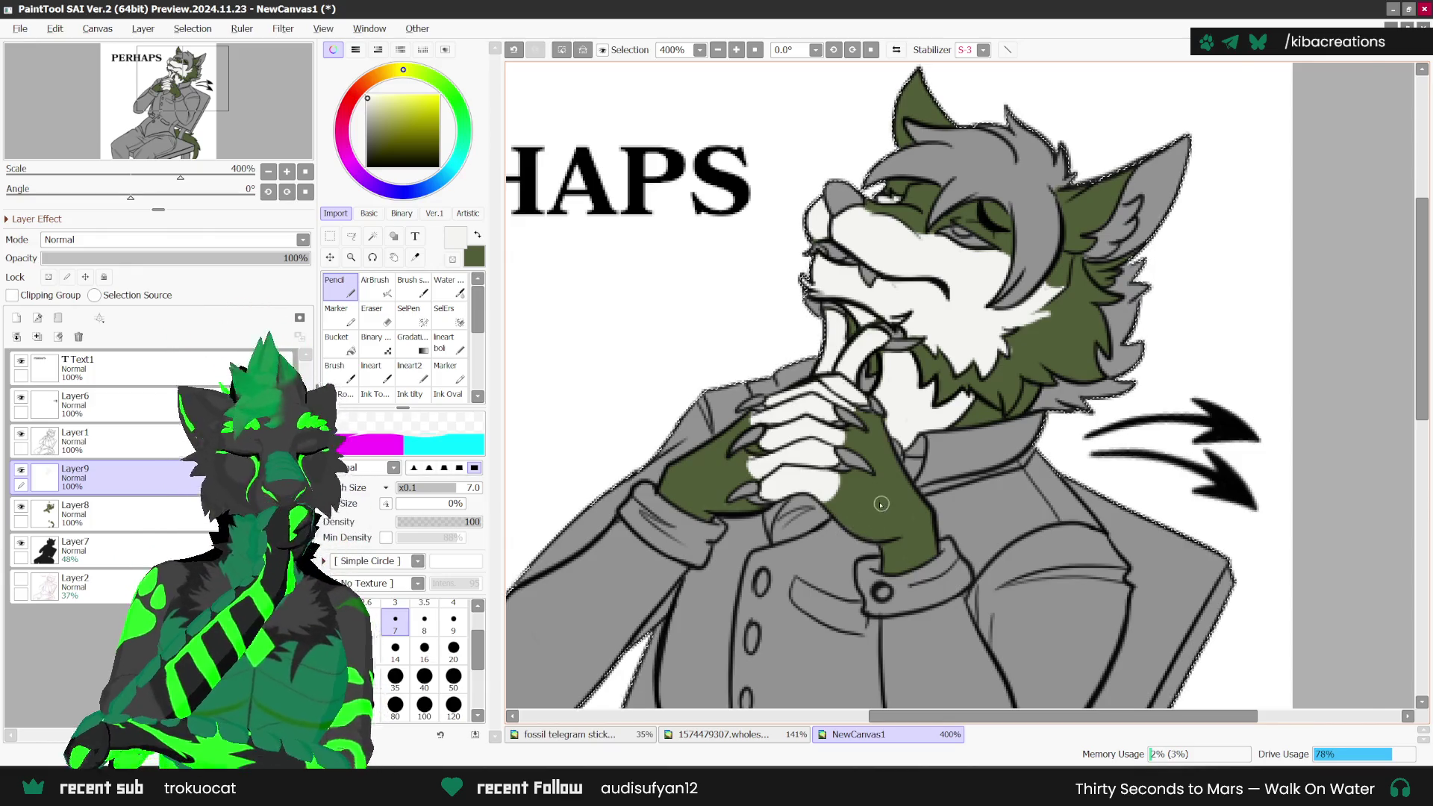
{"action": "scroll", "coordinate": [844, 508], "scroll_direction": "up", "scroll_amount": 1}
{"action": "scroll", "coordinate": [808, 498], "scroll_direction": "down", "scroll_amount": 1}
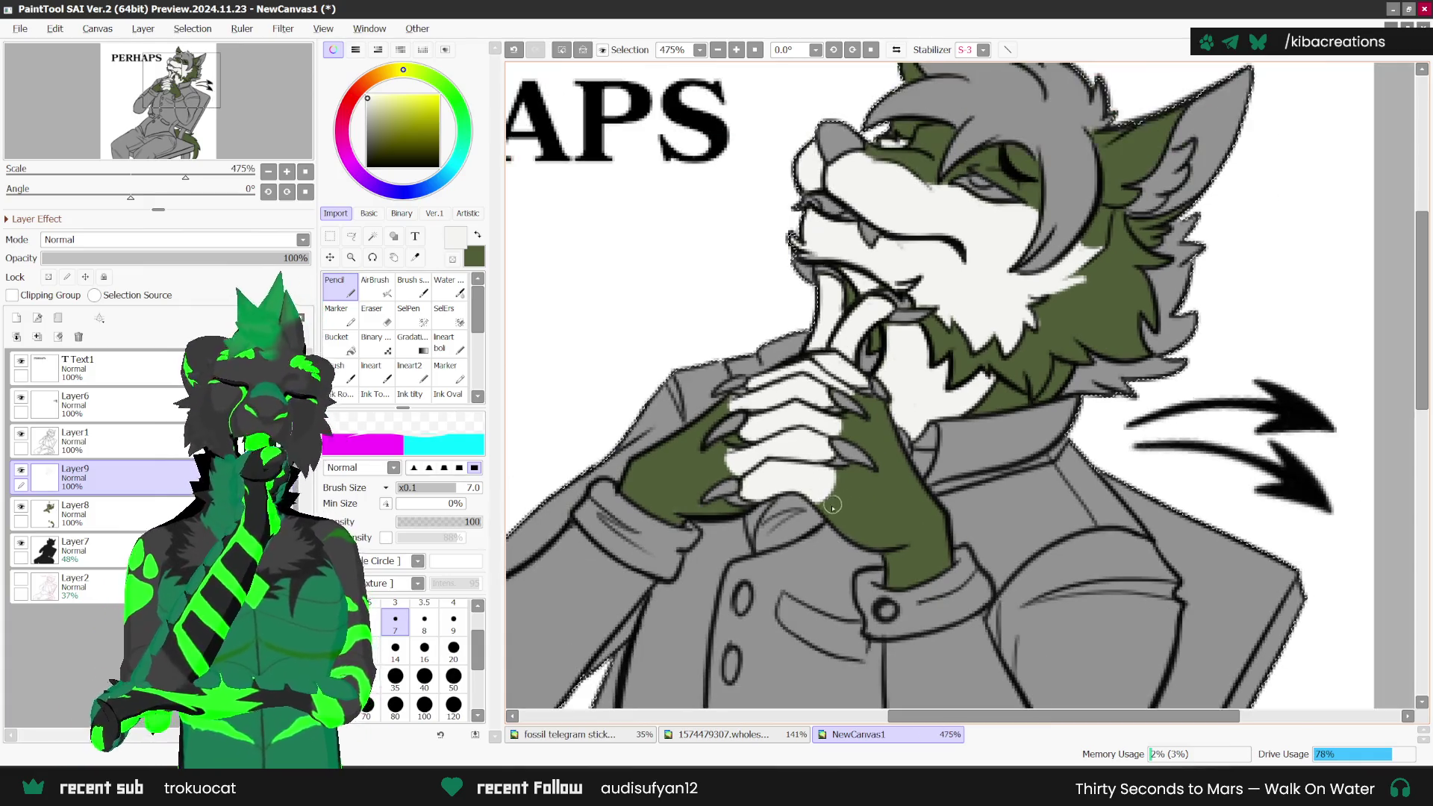
Step: Paint the inside of the wolf's right ear white with the Pencil, then select Layer7
{"action": "key", "text": "e"}
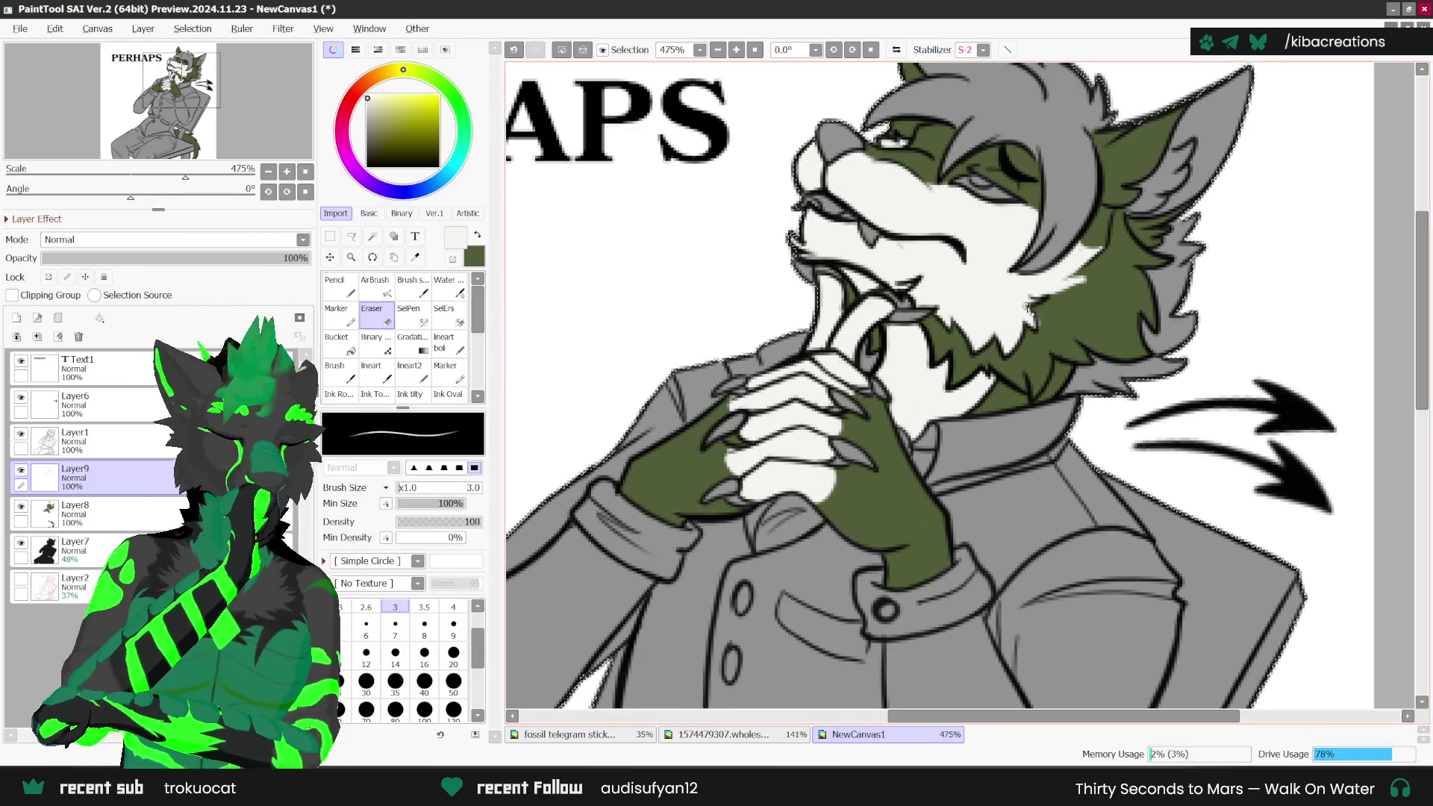
{"action": "scroll", "coordinate": [962, 408], "scroll_direction": "down", "scroll_amount": 1}
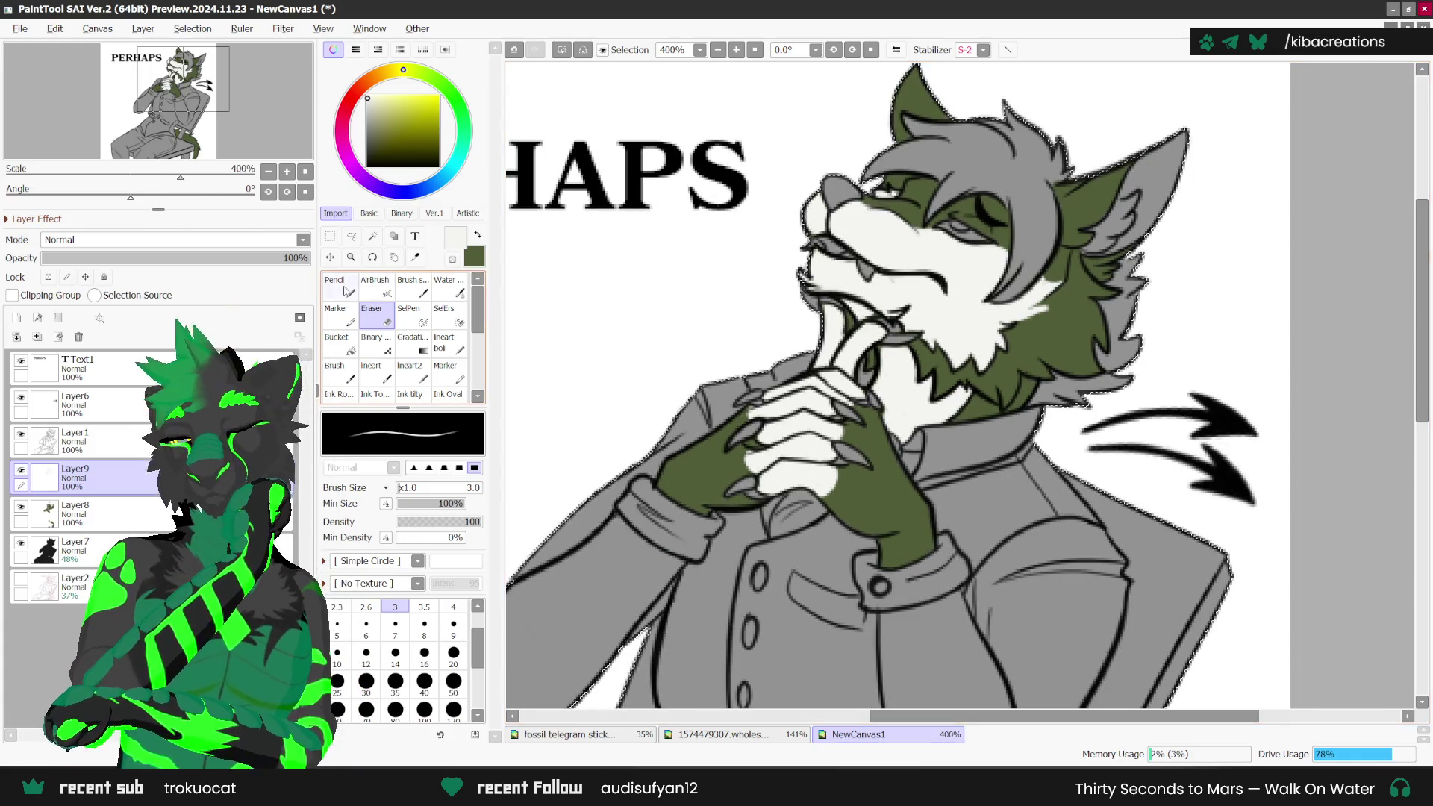
{"action": "key", "text": "n"}
{"action": "scroll", "coordinate": [895, 281], "scroll_direction": "down", "scroll_amount": 1}
{"action": "scroll", "coordinate": [940, 358], "scroll_direction": "down", "scroll_amount": 2}
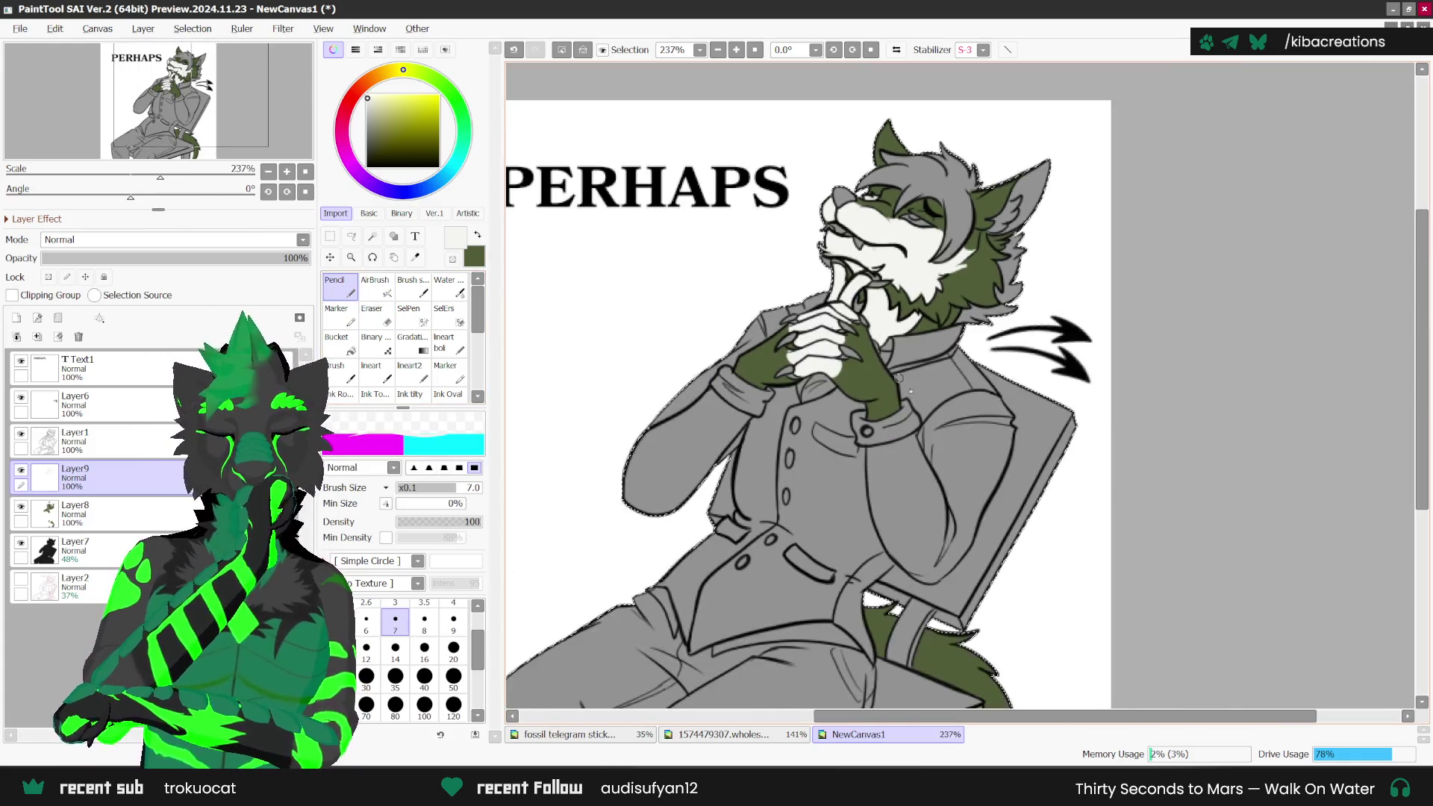
{"action": "scroll", "coordinate": [1000, 447], "scroll_direction": "up", "scroll_amount": 1}
{"action": "scroll", "coordinate": [1000, 447], "scroll_direction": "down", "scroll_amount": 1}
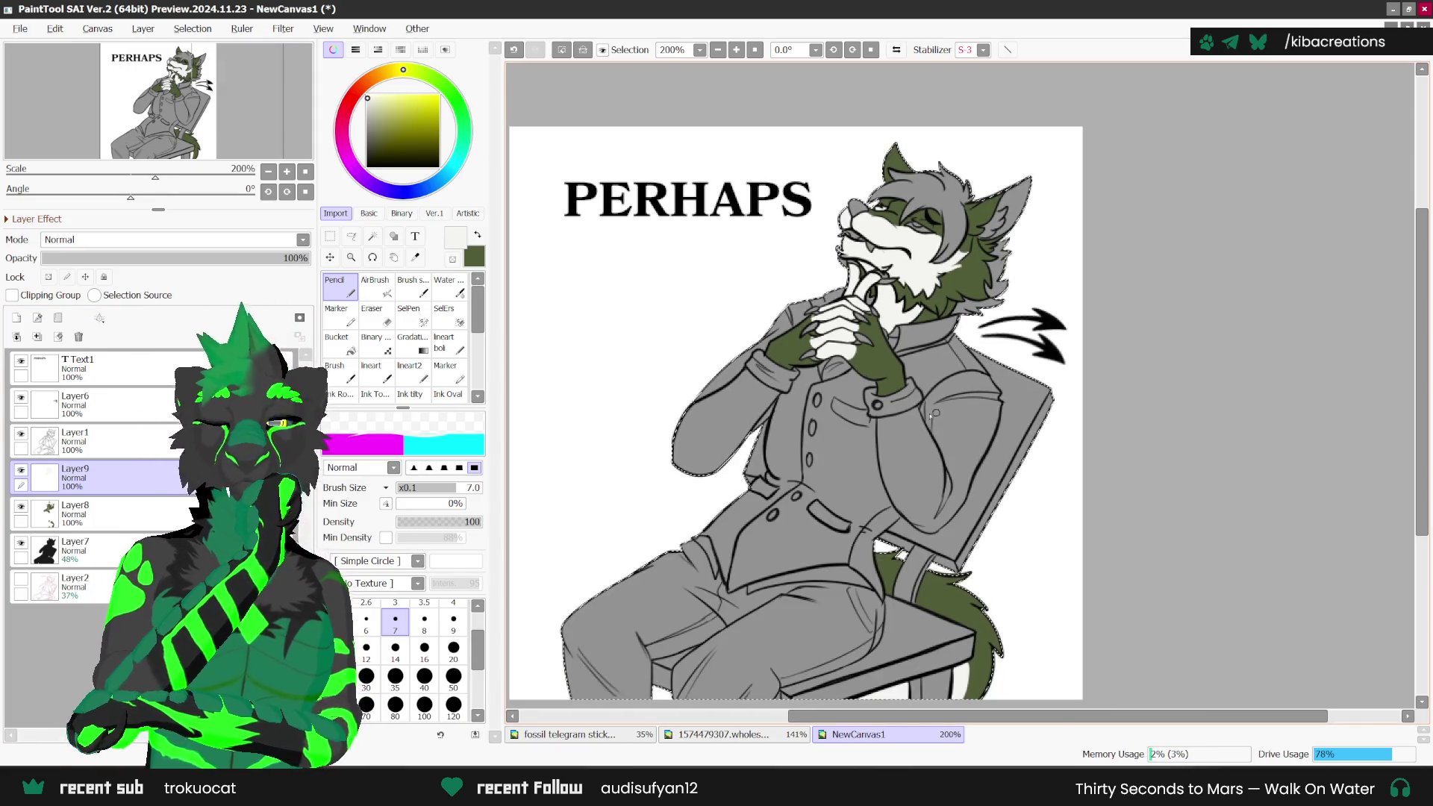
{"action": "scroll", "coordinate": [967, 387], "scroll_direction": "up", "scroll_amount": 1}
{"action": "scroll", "coordinate": [997, 231], "scroll_direction": "up", "scroll_amount": 2}
{"action": "scroll", "coordinate": [989, 235], "scroll_direction": "up", "scroll_amount": 2}
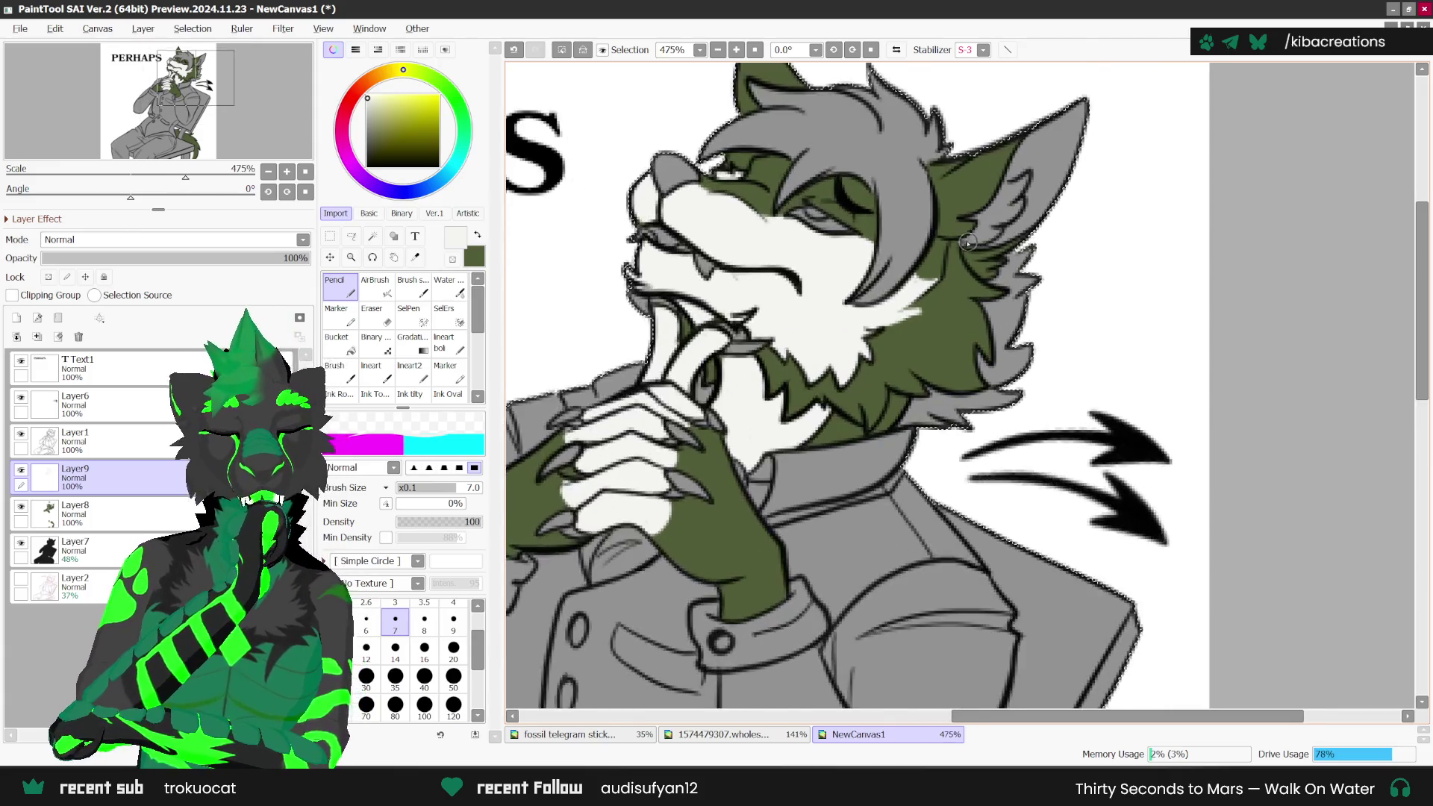
{"action": "scroll", "coordinate": [984, 239], "scroll_direction": "up", "scroll_amount": 1}
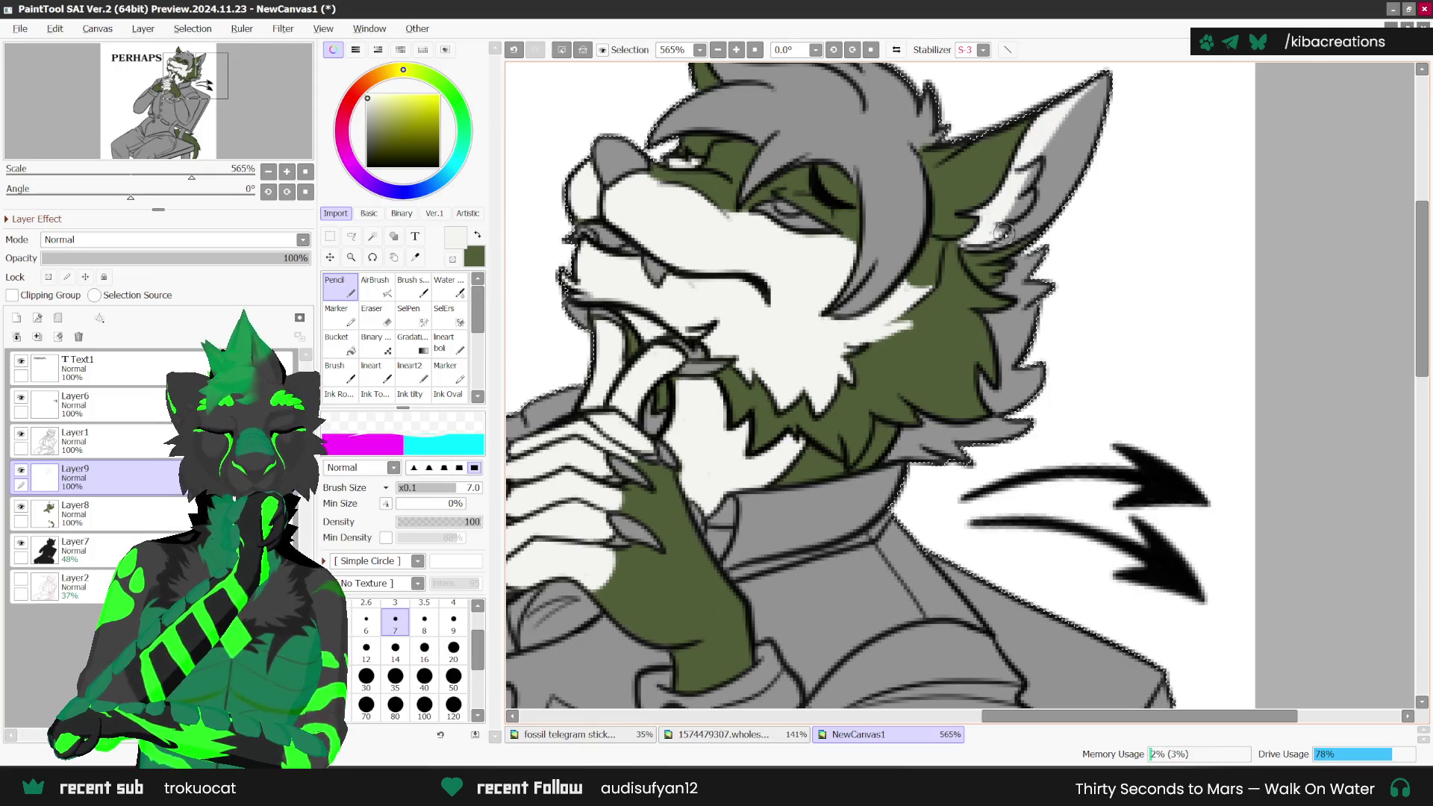
{"action": "mouse_move", "coordinate": [1082, 172]}
{"action": "left_mouse_down"}
{"action": "mouse_move", "coordinate": [1104, 82]}
{"action": "mouse_move", "coordinate": [1053, 165]}
{"action": "left_mouse_up"}
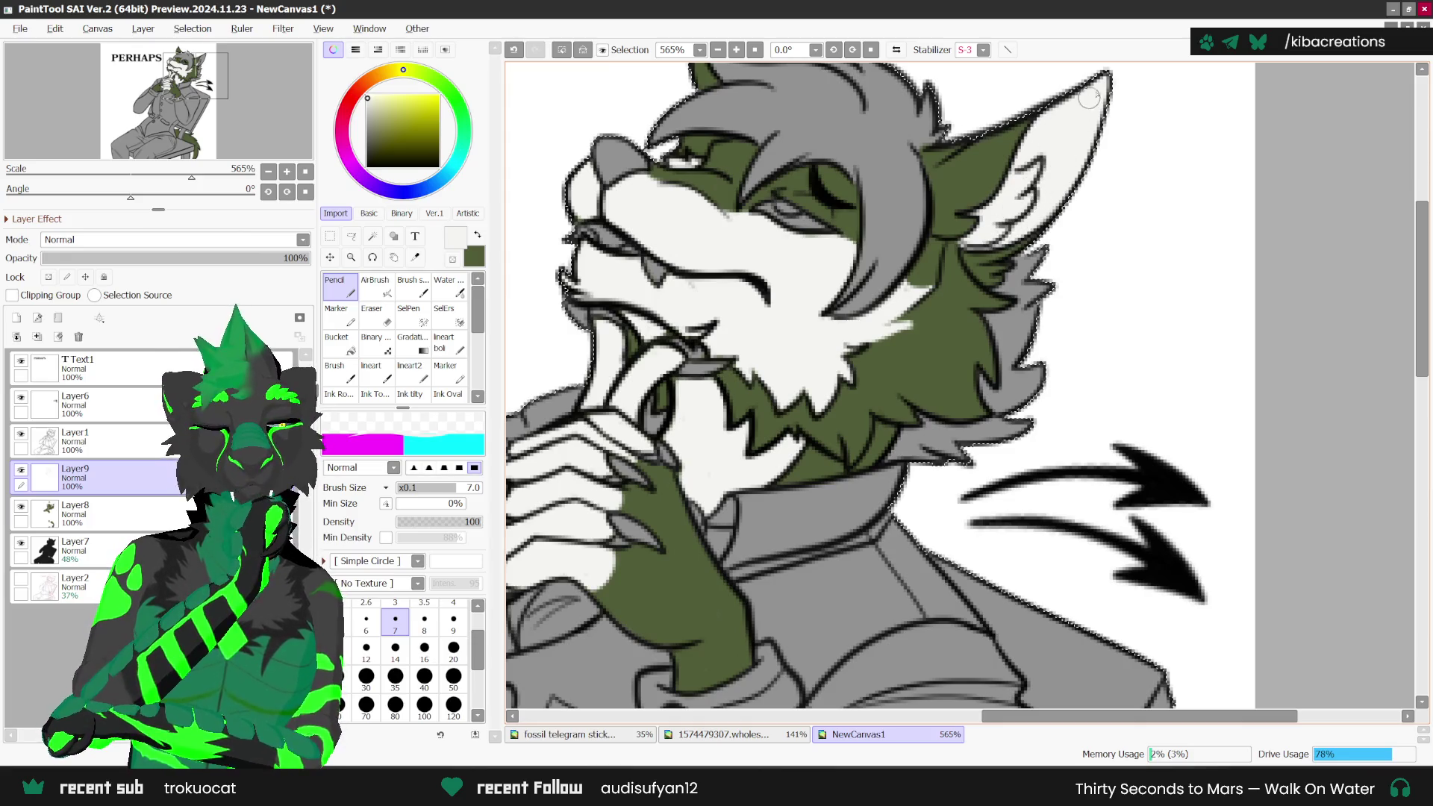
{"action": "scroll", "coordinate": [1007, 216], "scroll_direction": "down", "scroll_amount": 2}
{"action": "scroll", "coordinate": [1007, 215], "scroll_direction": "down", "scroll_amount": 2}
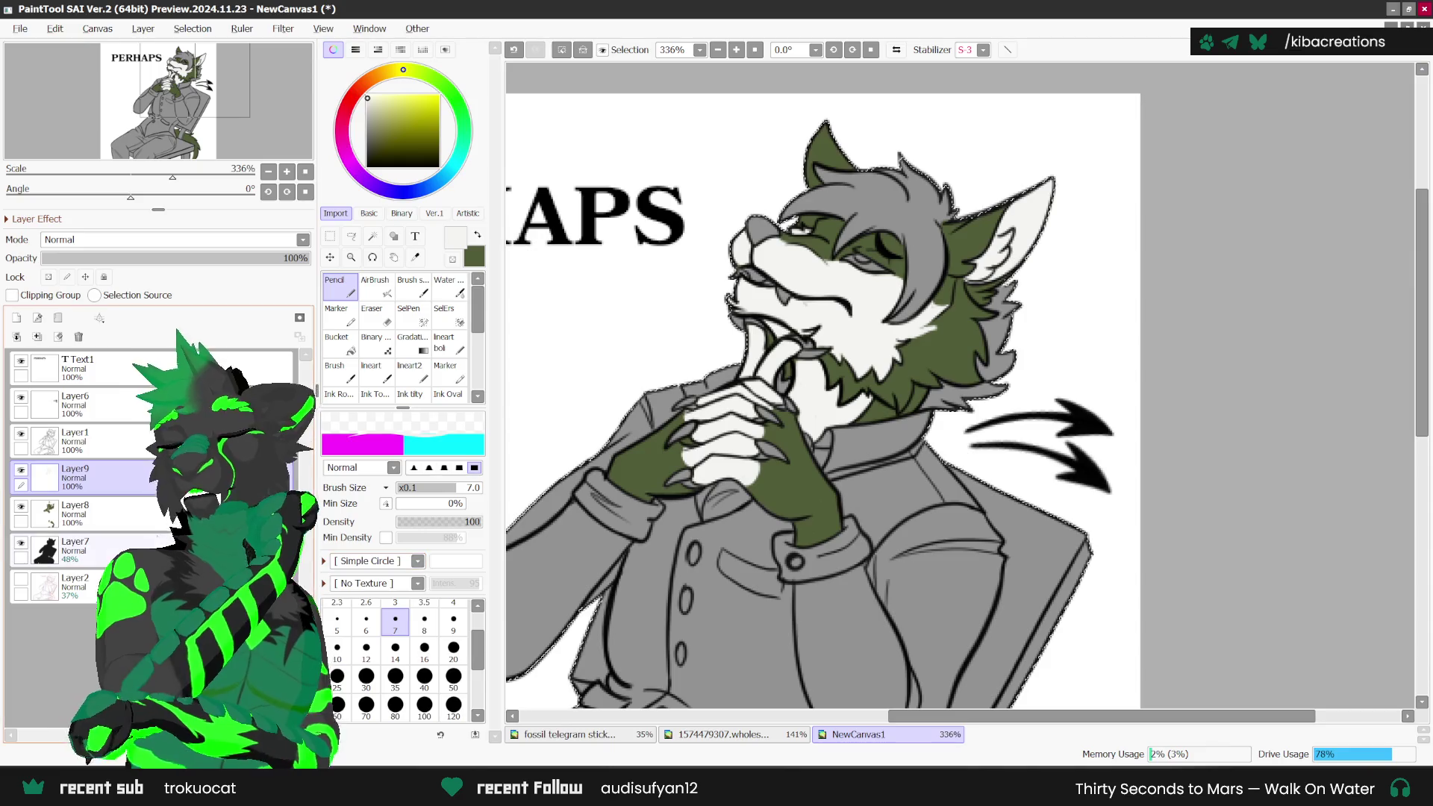
{"action": "left_click", "coordinate": [105, 551]}
Step: Create Layer10 above Layer7, pick the Syringe tool and zoom out slightly
{"action": "left_click", "coordinate": [16, 318]}
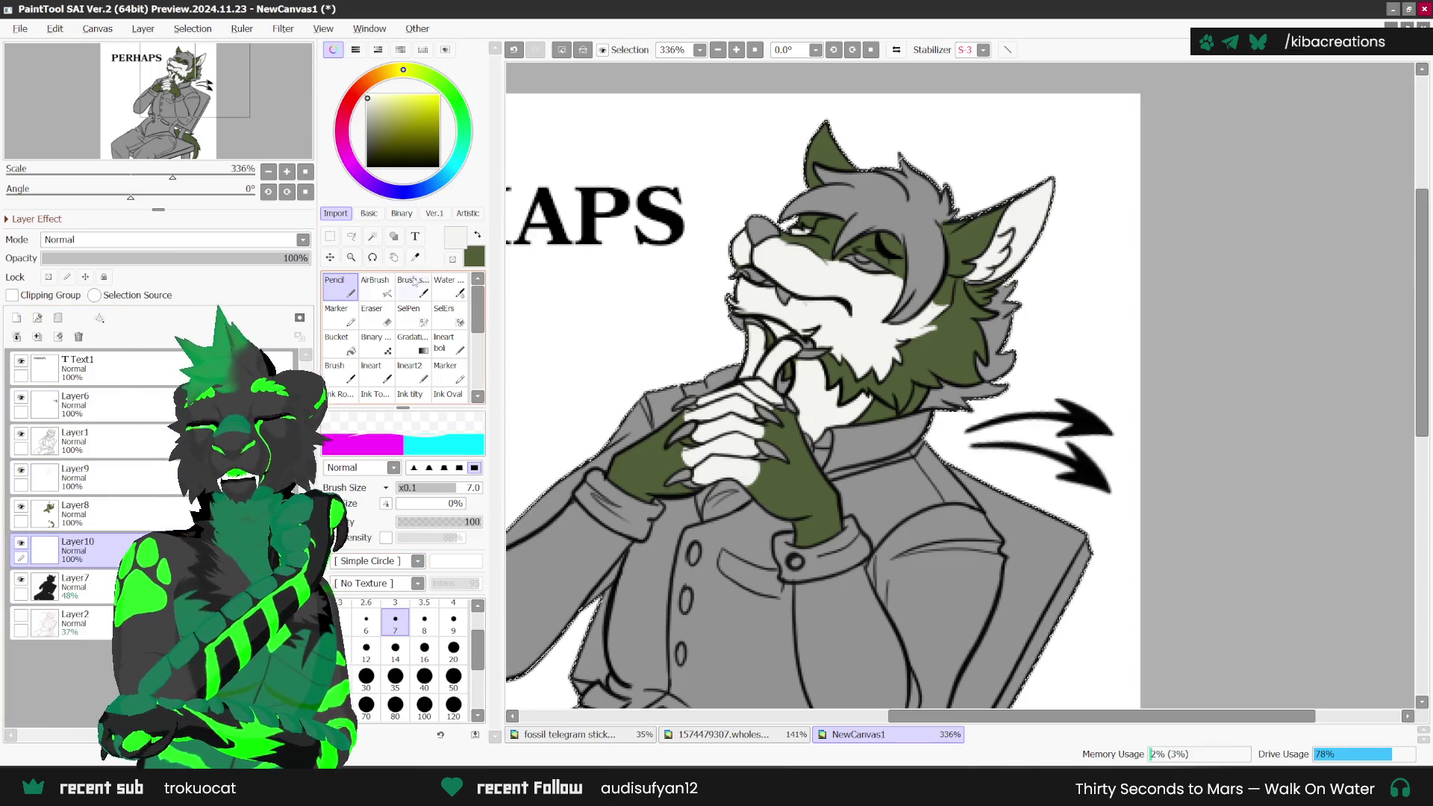
{"action": "left_click", "coordinate": [415, 258]}
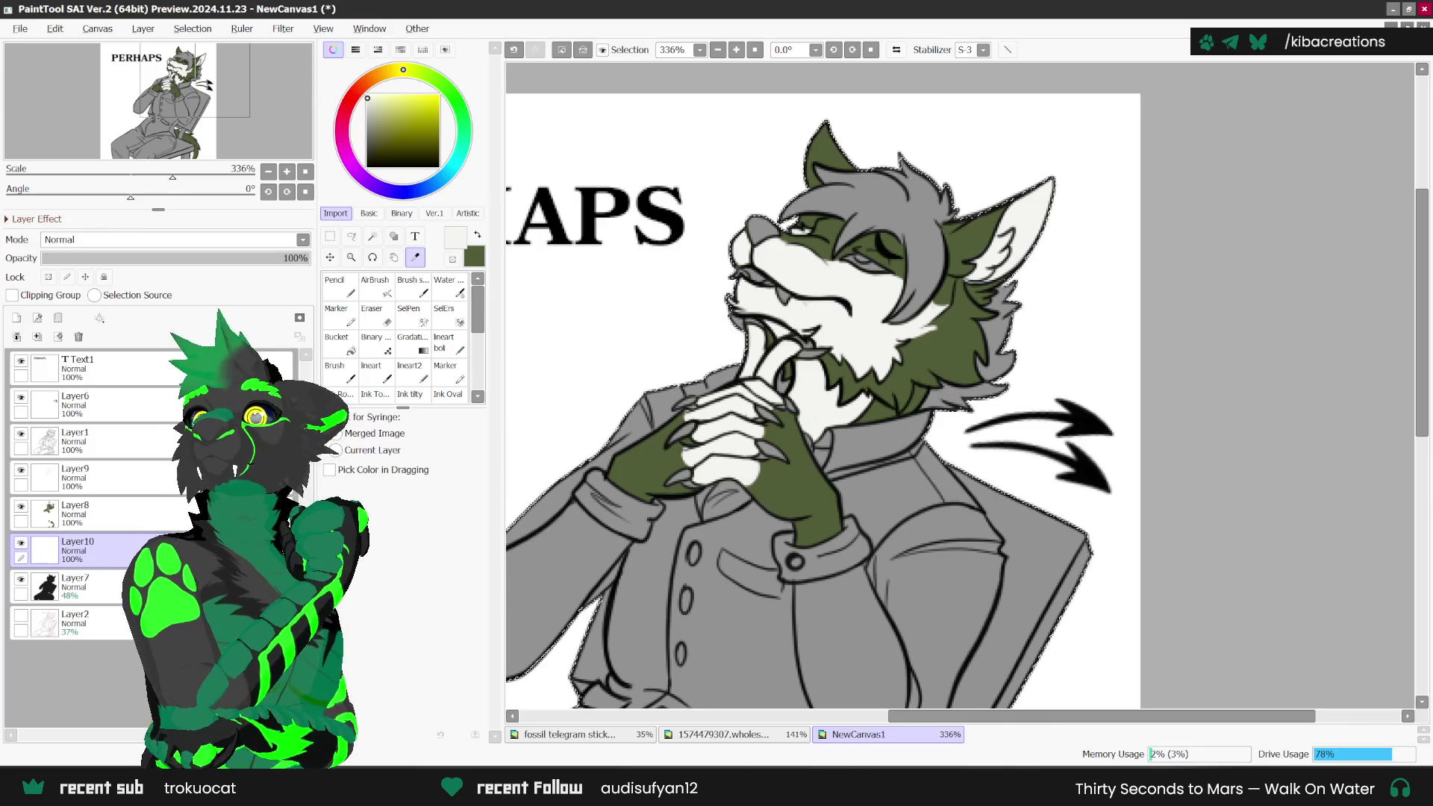
{"action": "key", "text": "ctrl+minus"}
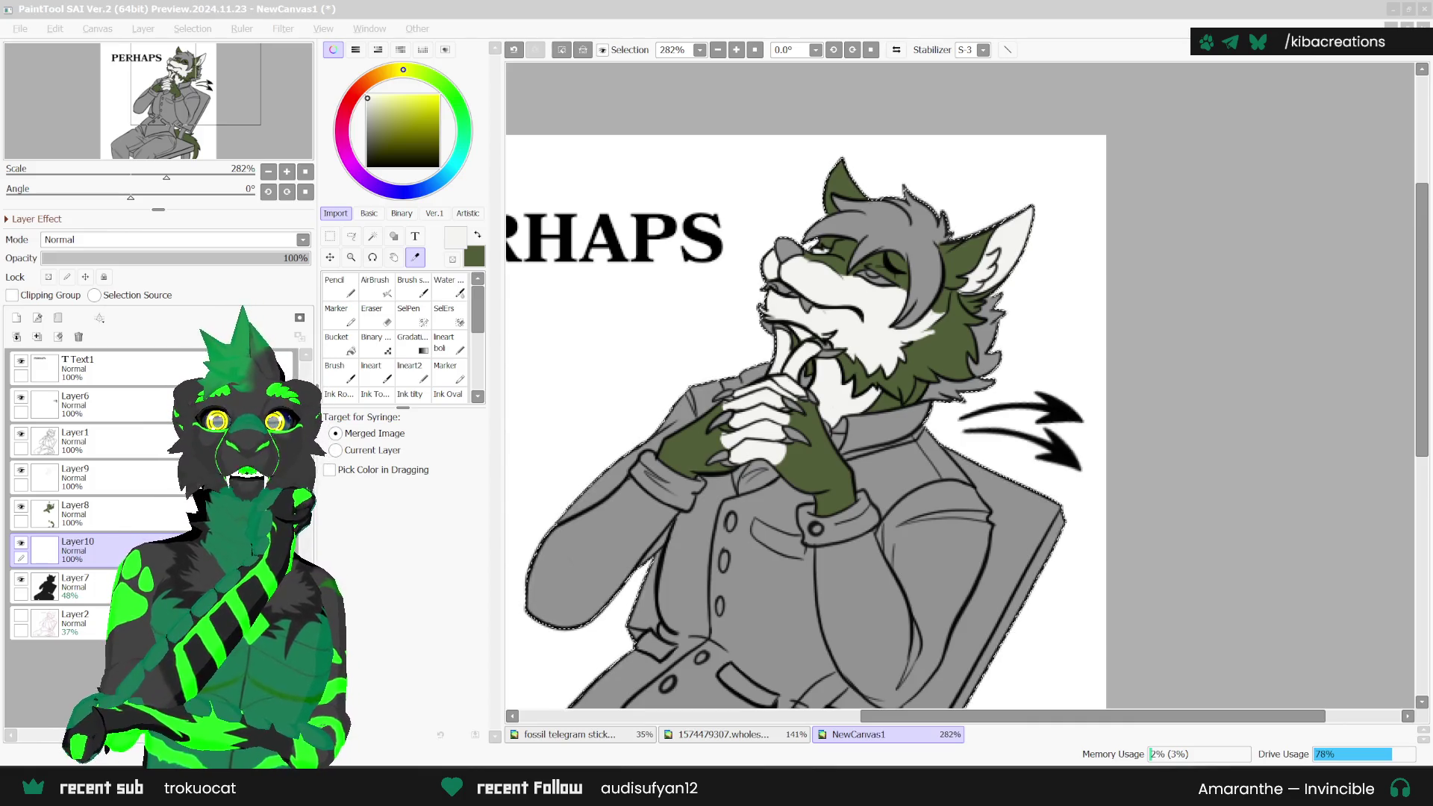
Step: Paste the dinosaur image into the reference document, then shrink it and move it up and left
{"action": "left_click", "coordinate": [595, 733]}
{"action": "left_click", "coordinate": [690, 733]}
{"action": "scroll", "coordinate": [839, 283], "scroll_direction": "down", "scroll_amount": 3}
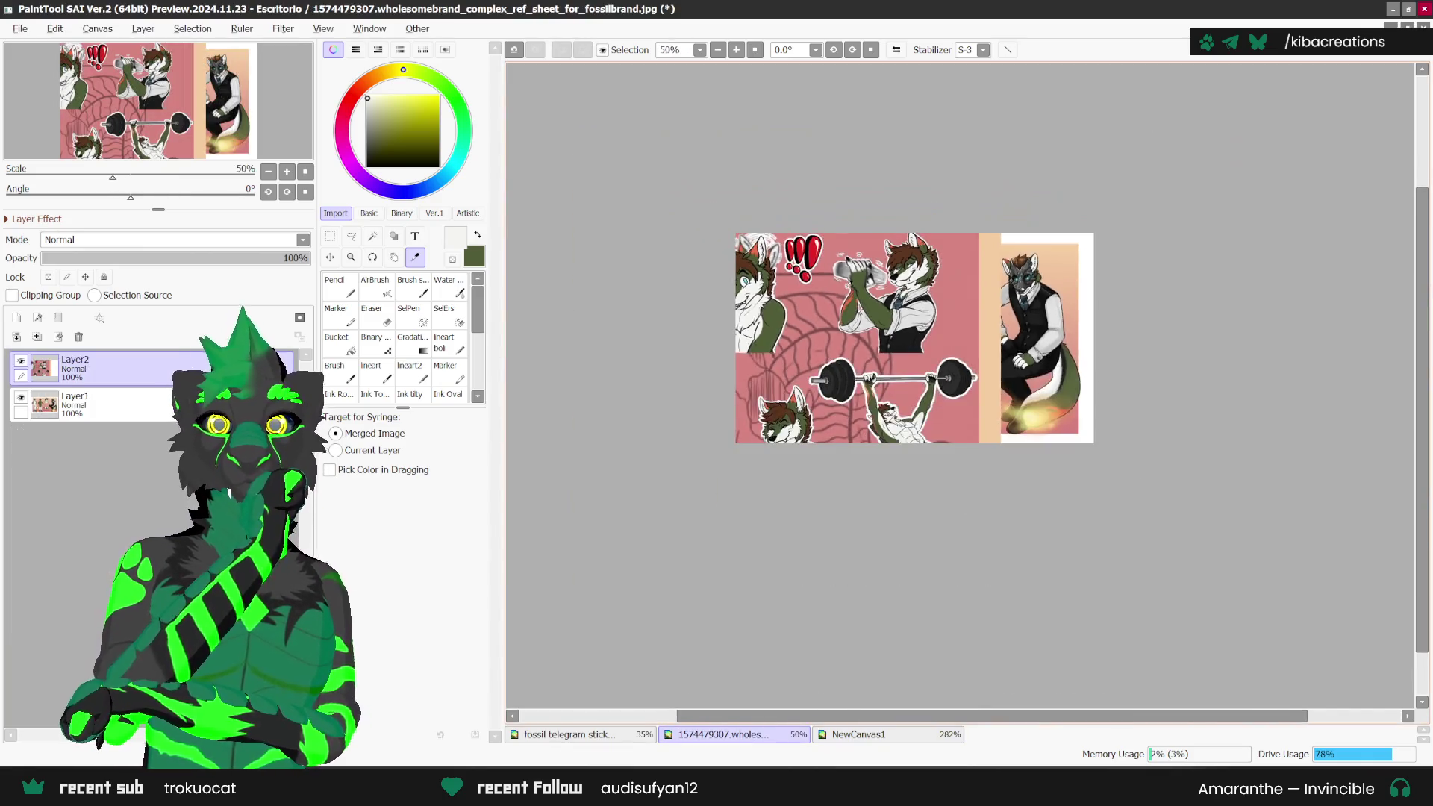
{"action": "scroll", "coordinate": [839, 283], "scroll_direction": "up", "scroll_amount": 2}
{"action": "key", "text": "ctrl+v"}
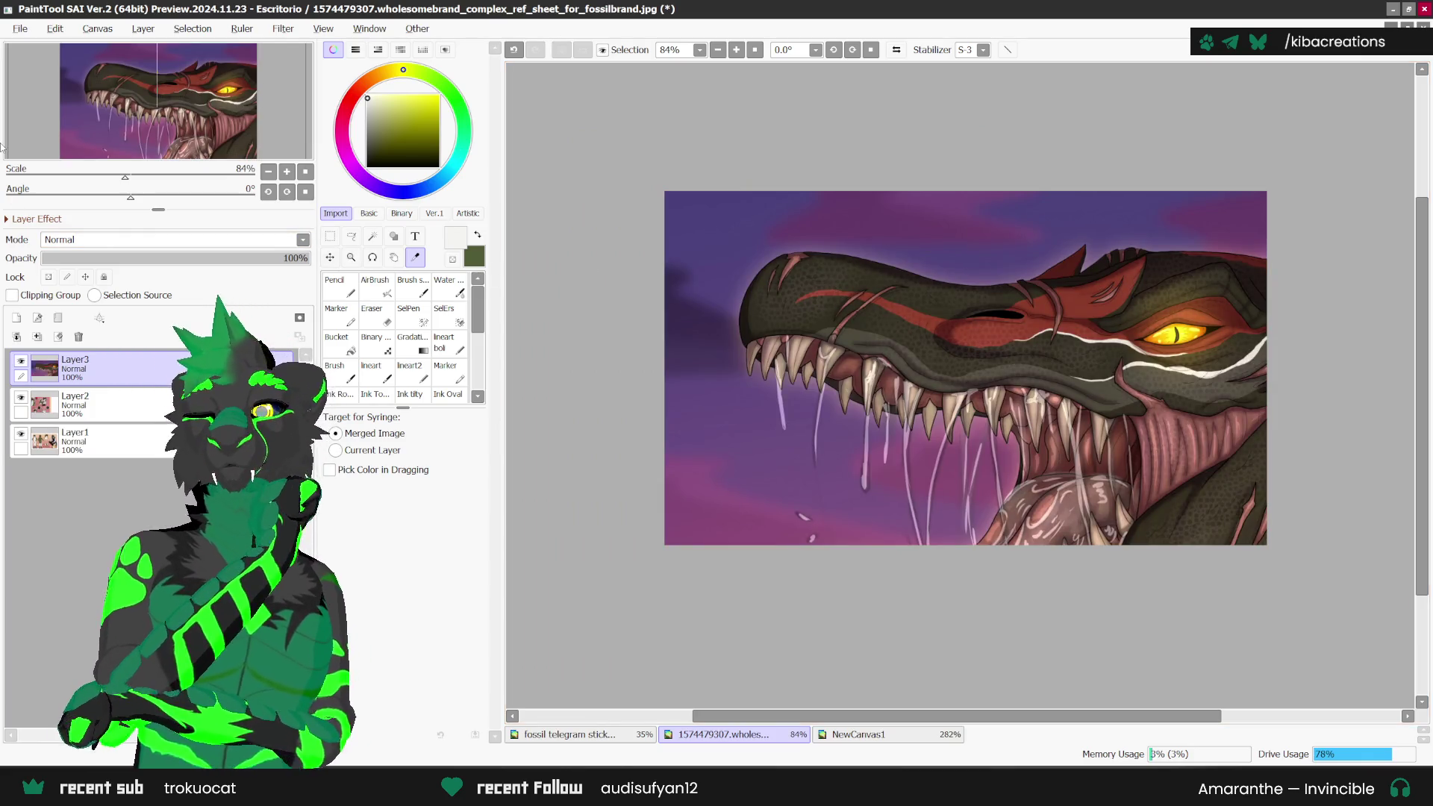
{"action": "key", "text": "ctrl+t"}
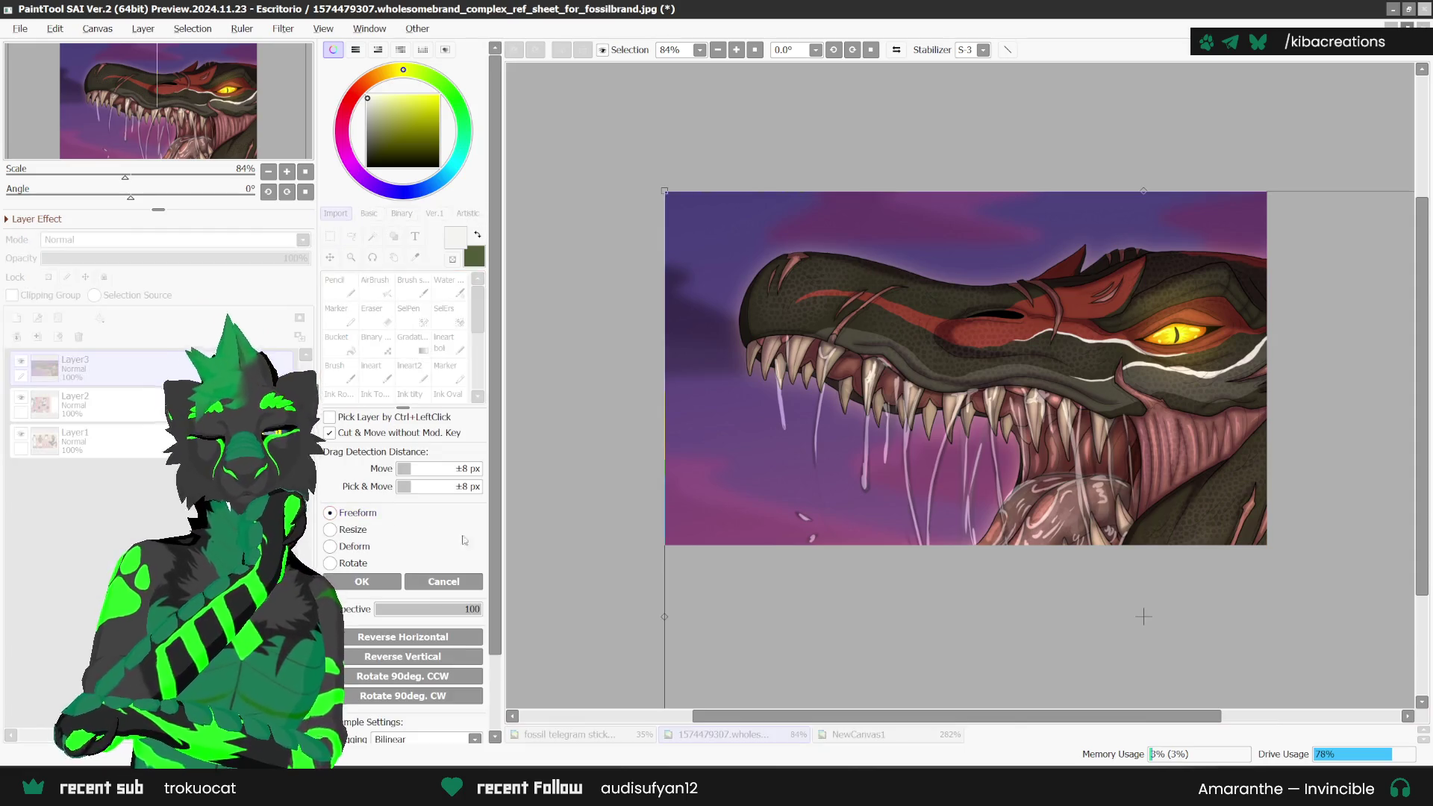
{"action": "left_click_drag", "start_coordinate": [1257, 422], "coordinate": [942, 362]}
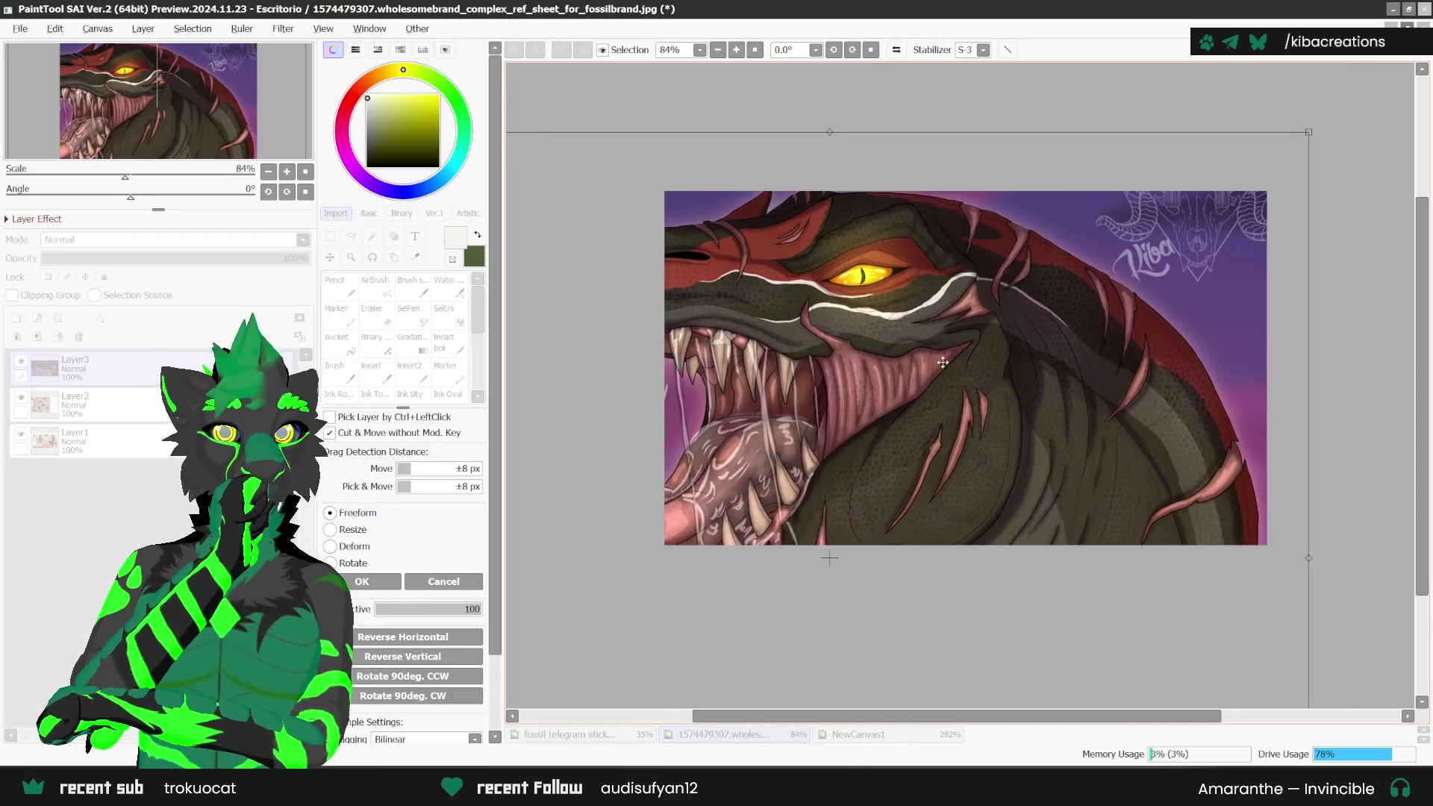
{"action": "left_click_drag", "start_coordinate": [1309, 131], "coordinate": [793, 585]}
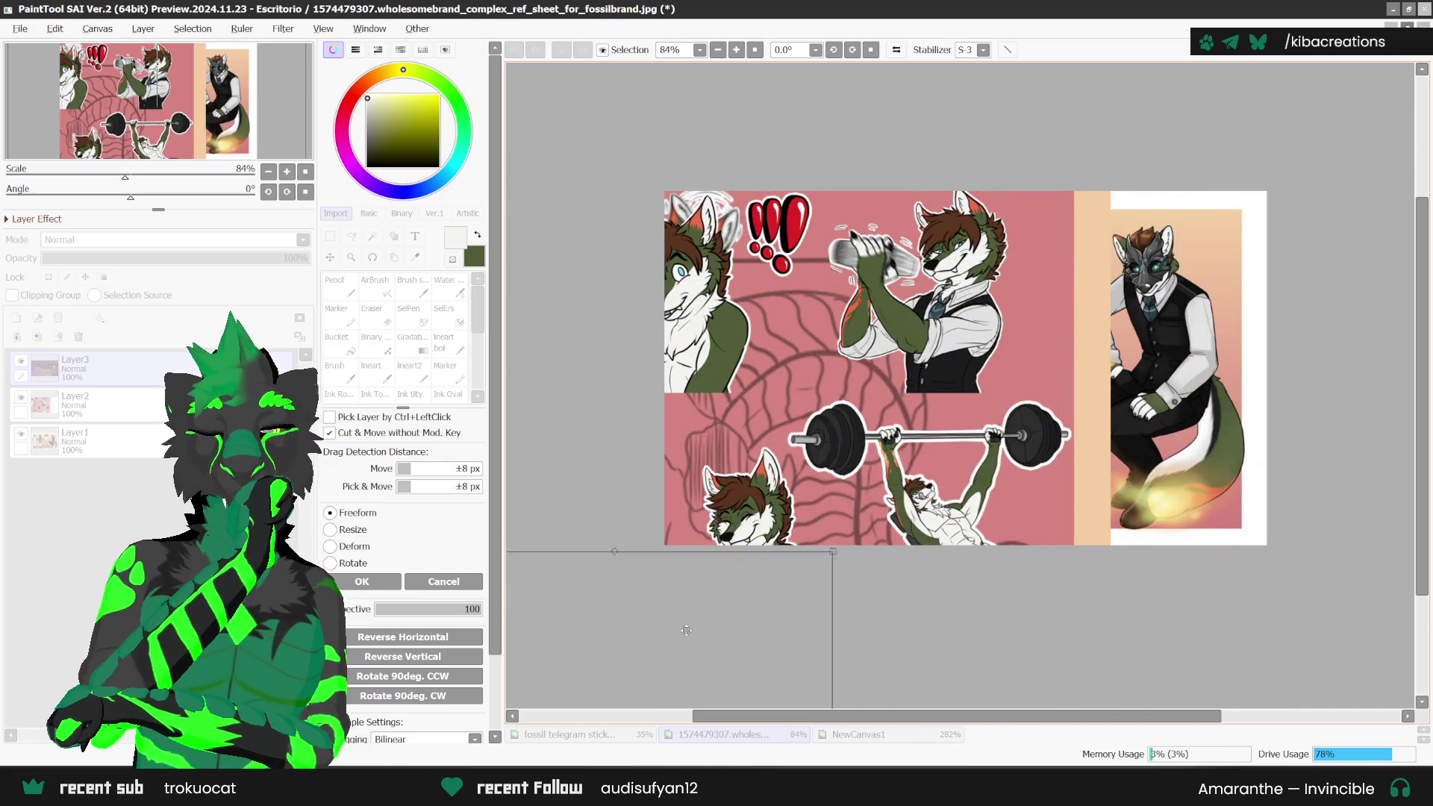
{"action": "mouse_move", "coordinate": [628, 675]}
{"action": "left_mouse_down"}
{"action": "mouse_move", "coordinate": [975, 254]}
{"action": "mouse_move", "coordinate": [942, 261]}
{"action": "left_mouse_up"}
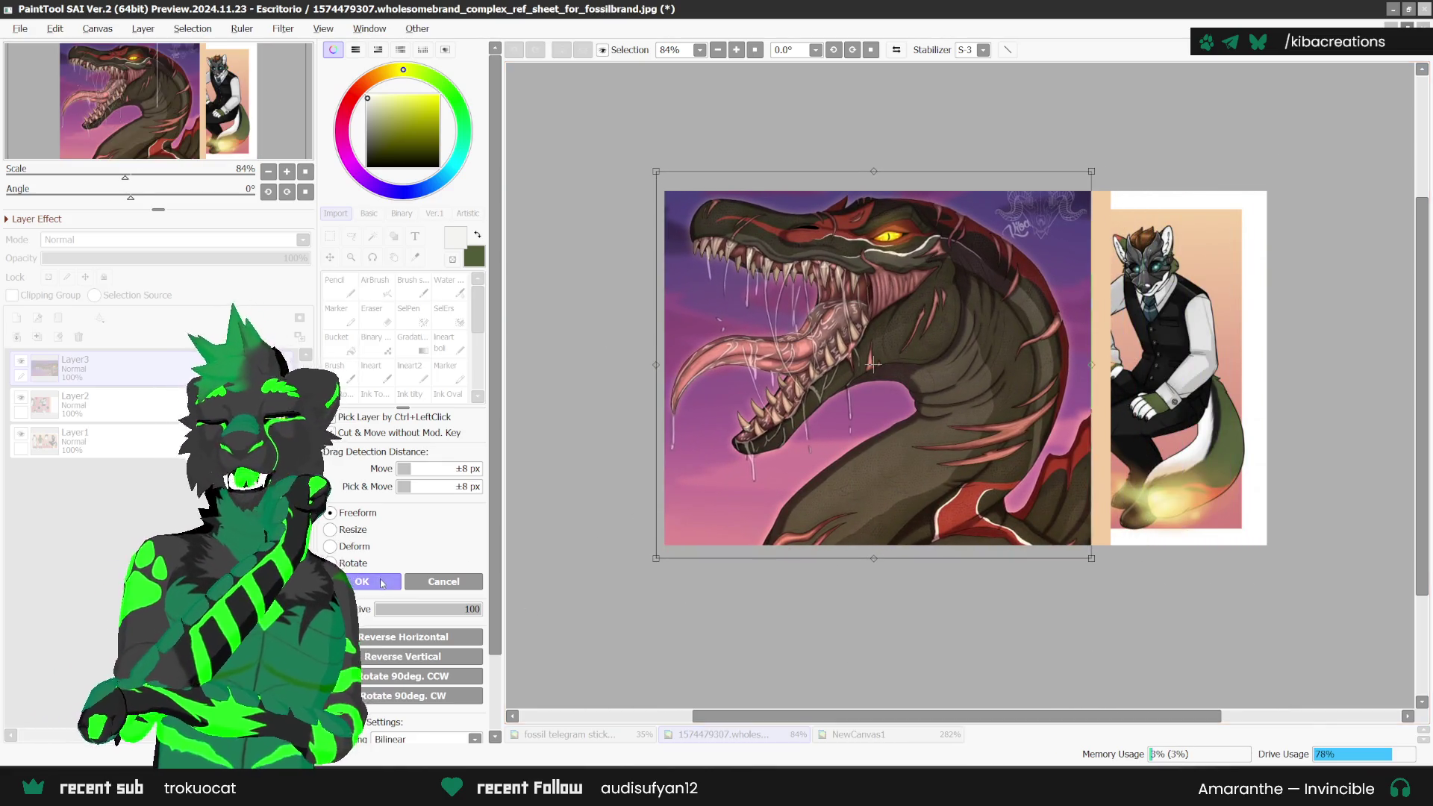
{"action": "key", "text": "Return"}
{"action": "scroll", "coordinate": [899, 446], "scroll_direction": "up", "scroll_amount": 1}
{"action": "scroll", "coordinate": [843, 386], "scroll_direction": "up", "scroll_amount": 2}
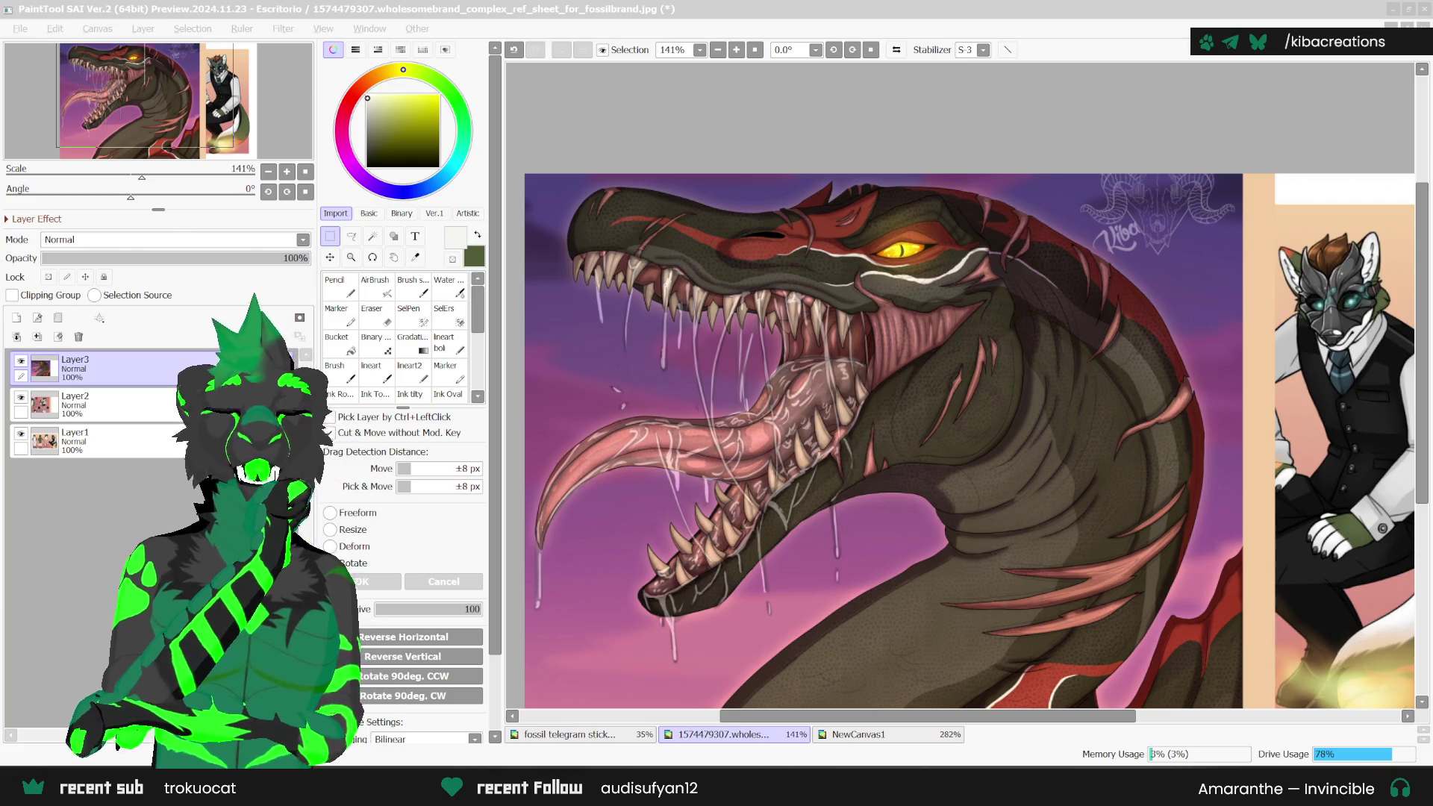
Step: Sample the brown hair colour from the reference sheet and return to NewCanvas1 with the Pencil
{"action": "left_click", "coordinate": [567, 735]}
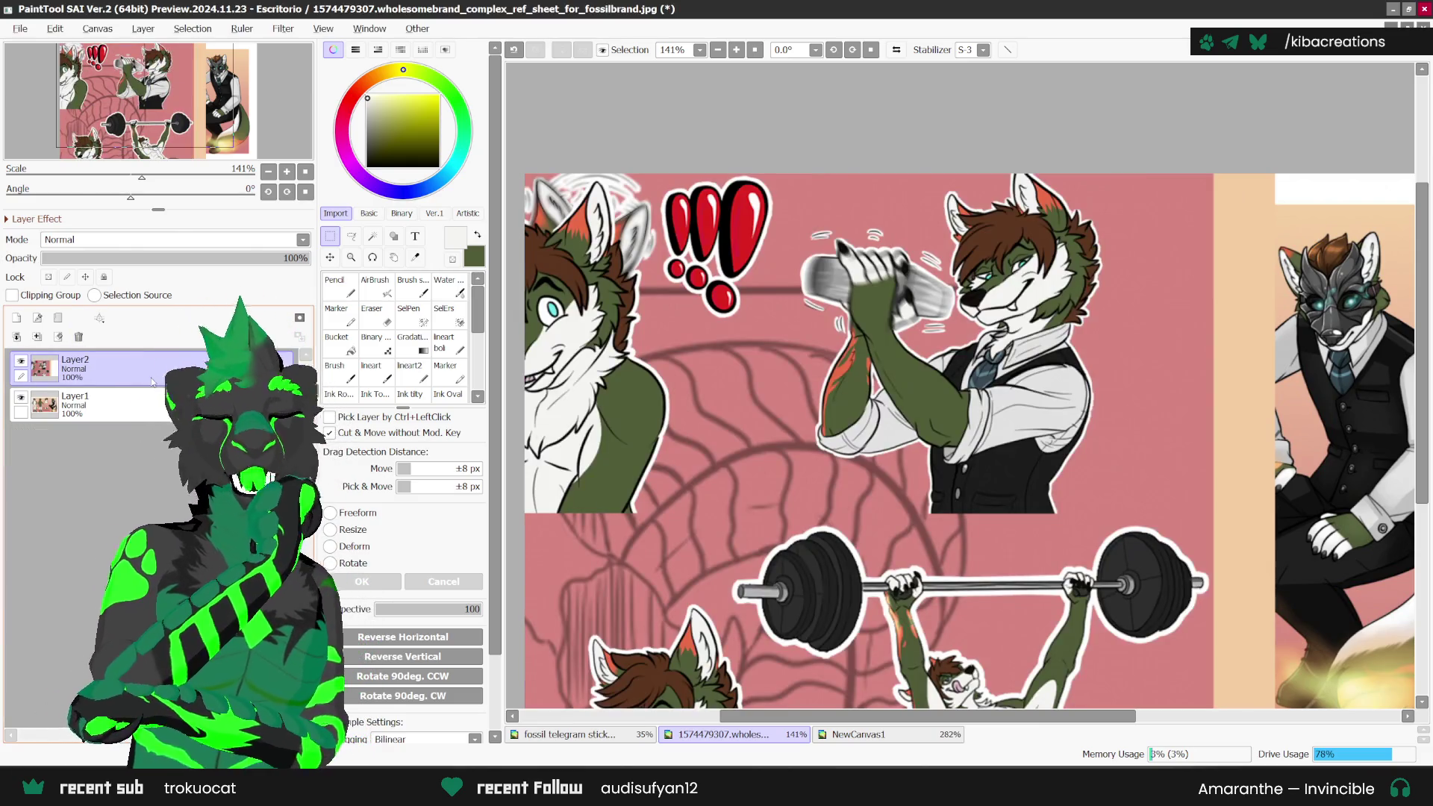
{"action": "left_click", "coordinate": [858, 735]}
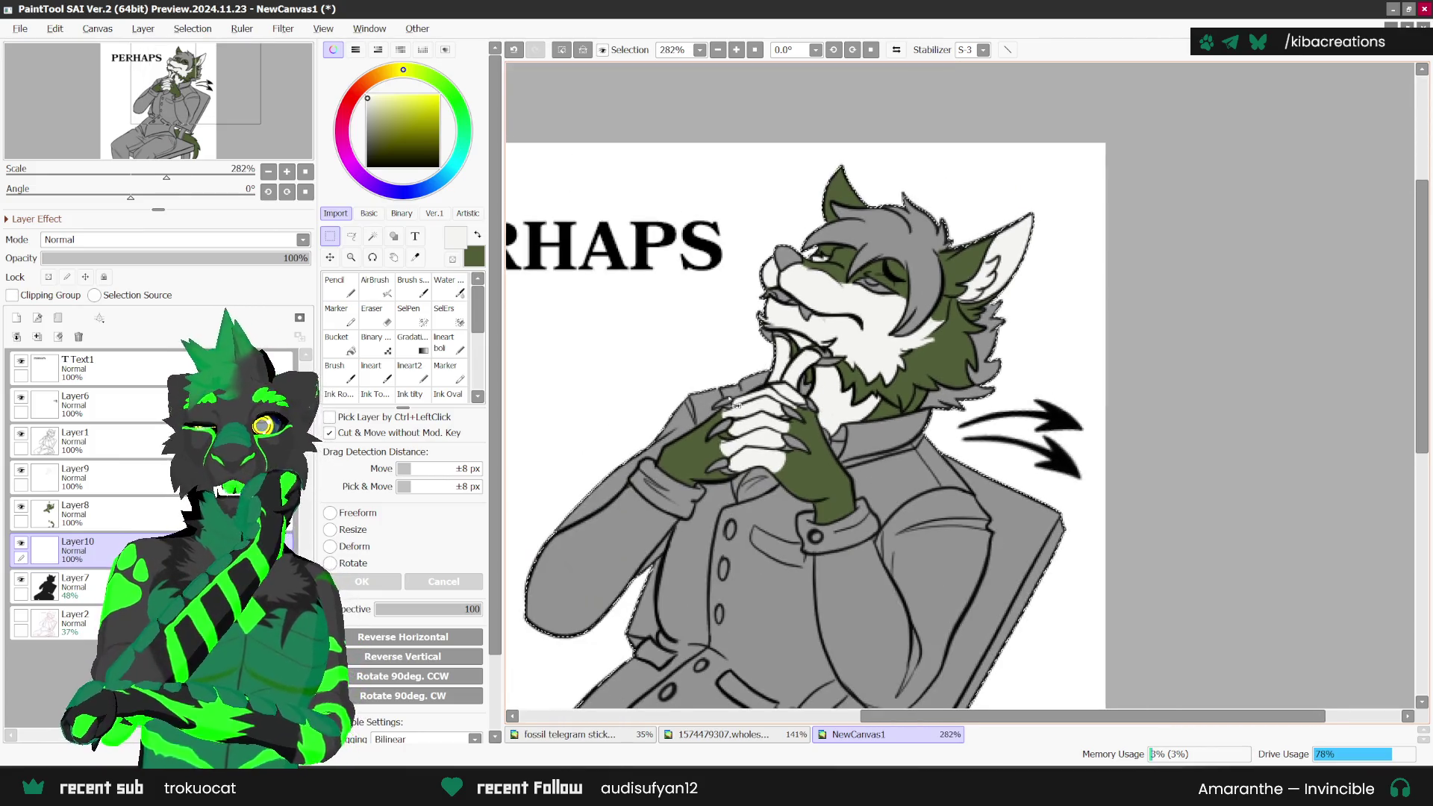
{"action": "left_click", "coordinate": [416, 257]}
{"action": "left_click", "coordinate": [624, 730]}
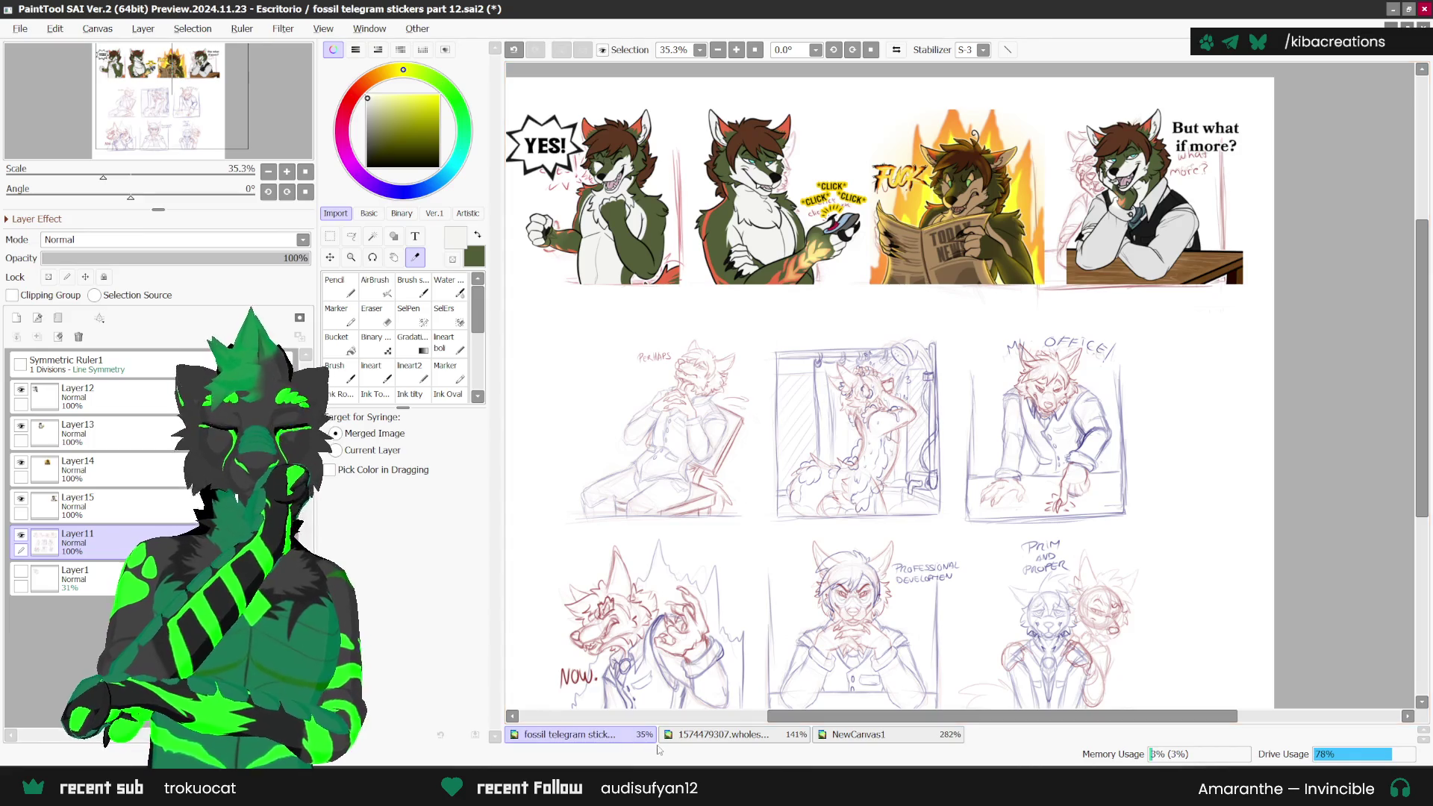
{"action": "left_click", "coordinate": [721, 734]}
{"action": "scroll", "coordinate": [1045, 224], "scroll_direction": "up", "scroll_amount": 1}
{"action": "left_click", "coordinate": [1045, 224]}
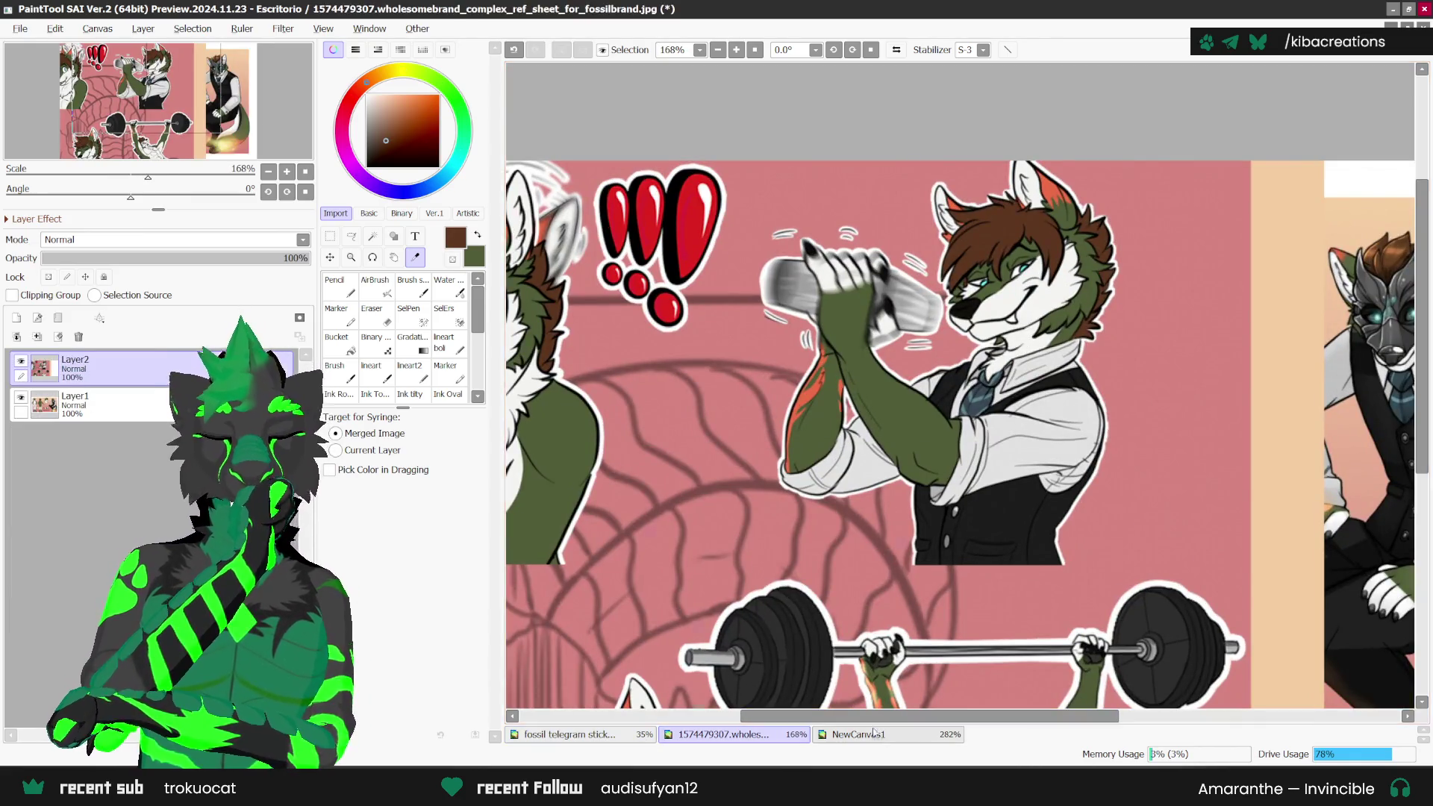
{"action": "left_click", "coordinate": [858, 735]}
{"action": "key", "text": "n"}
{"action": "key", "text": "ctrl+plus"}
{"action": "key", "text": "Delete"}
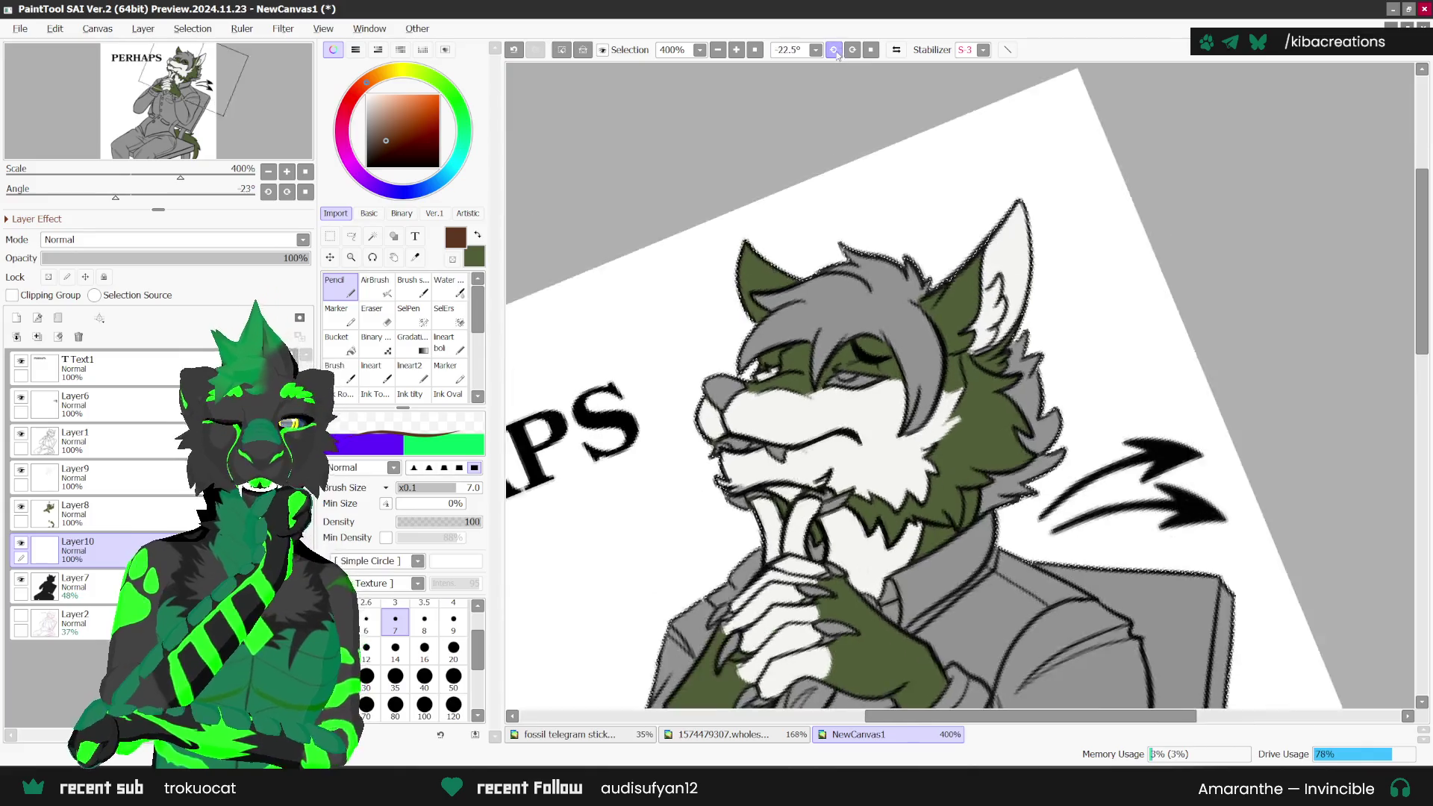
Step: Paint brown over the hair fringe and along its edge on the rotated canvas
{"action": "key", "text": "Delete"}
{"action": "key", "text": "Delete"}
{"action": "scroll", "coordinate": [803, 426], "scroll_direction": "up", "scroll_amount": 3}
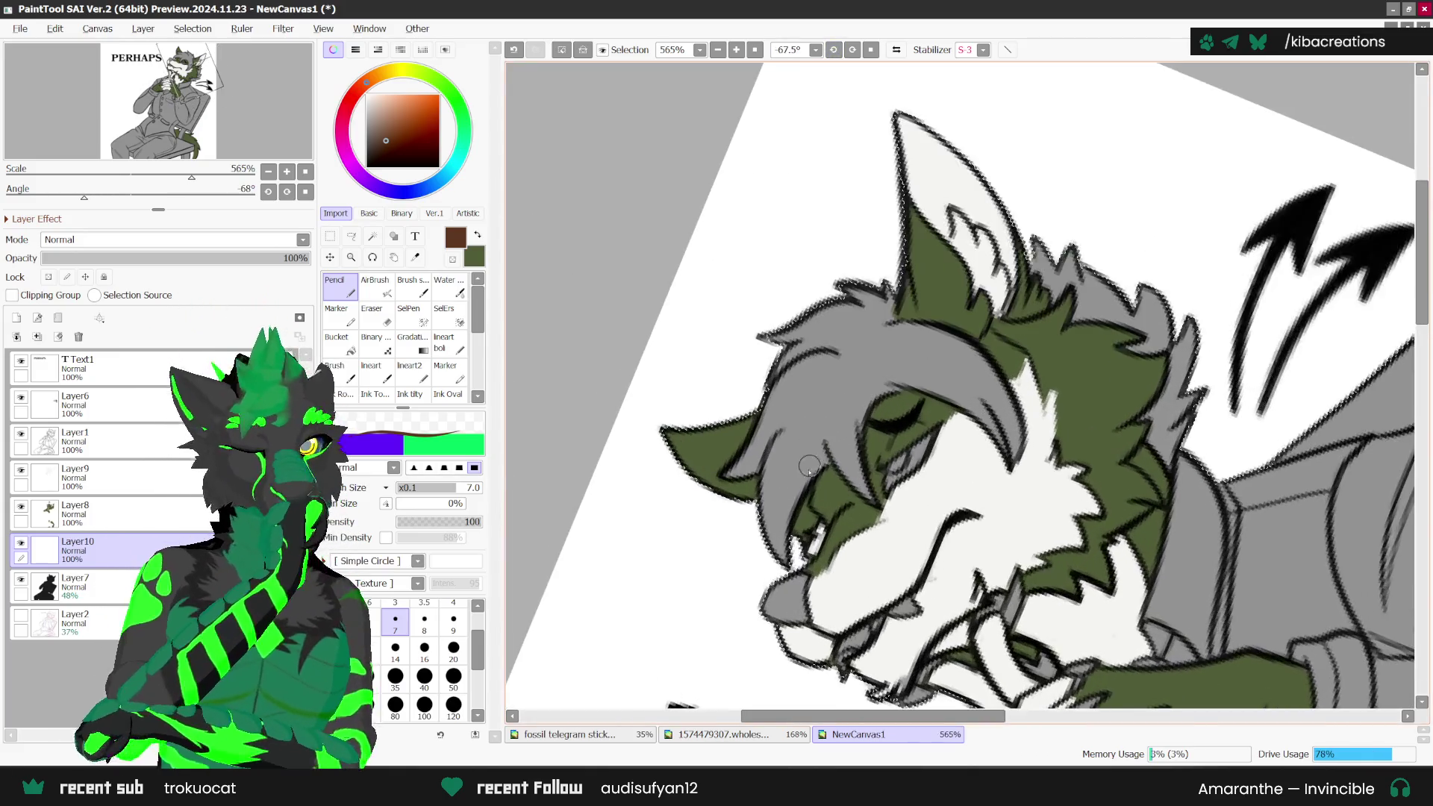
{"action": "left_click_drag", "start_coordinate": [827, 448], "coordinate": [776, 575]}
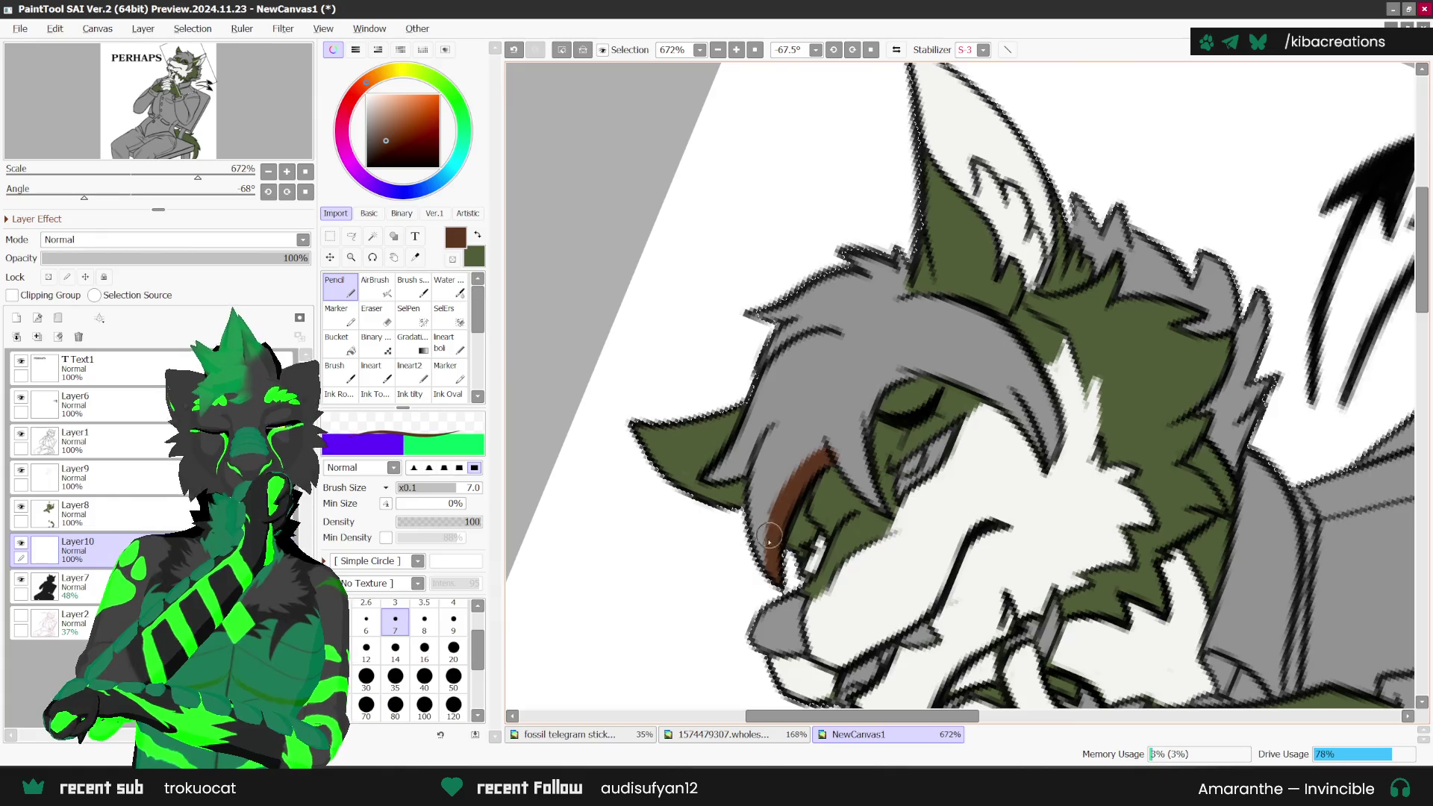
{"action": "left_click_drag", "start_coordinate": [784, 414], "coordinate": [750, 523]}
{"action": "left_click_drag", "start_coordinate": [780, 422], "coordinate": [732, 459]}
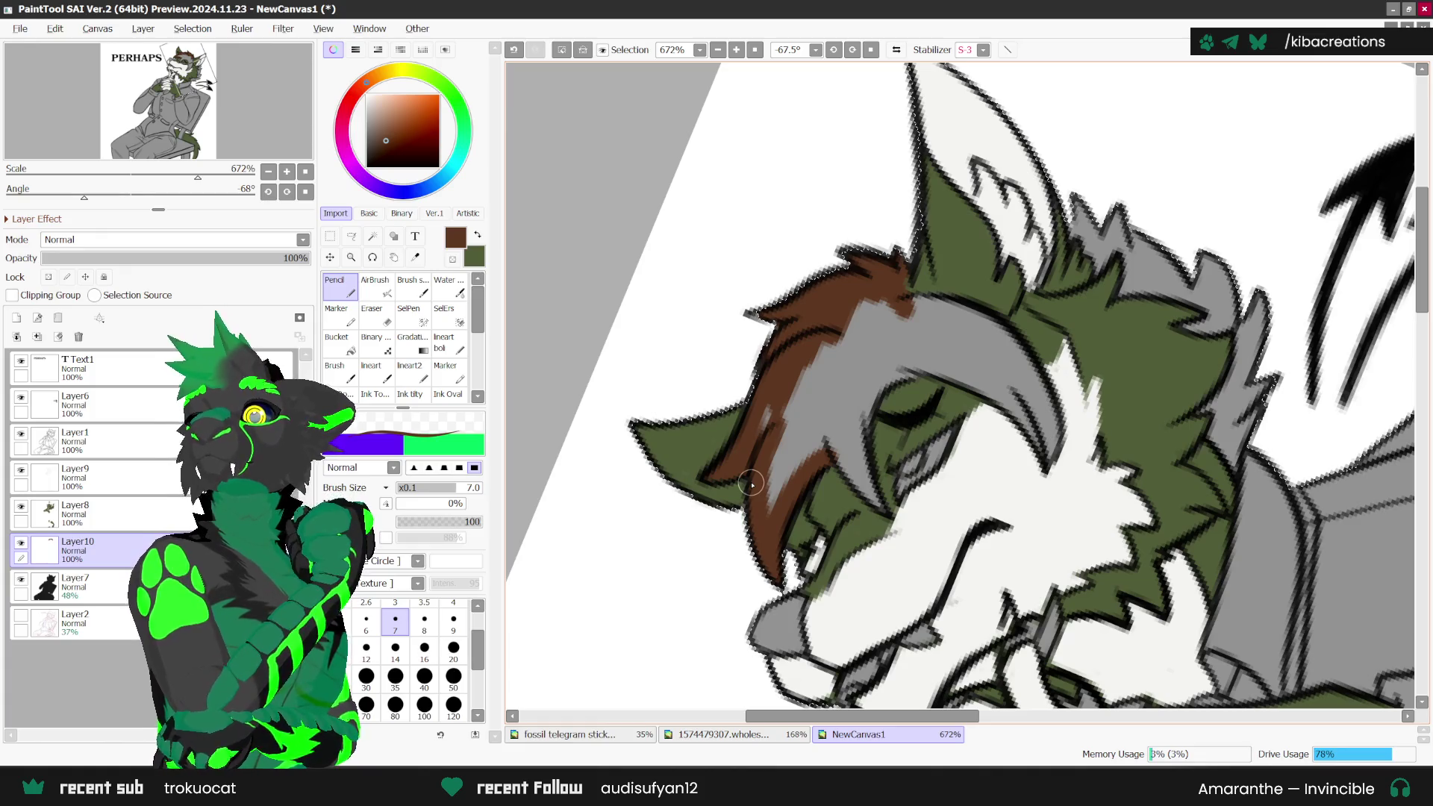
Step: Reset the rotation upright and cover the grey hair patch and streak with brown
{"action": "key", "text": "Home"}
{"action": "scroll", "coordinate": [873, 237], "scroll_direction": "up", "scroll_amount": 1}
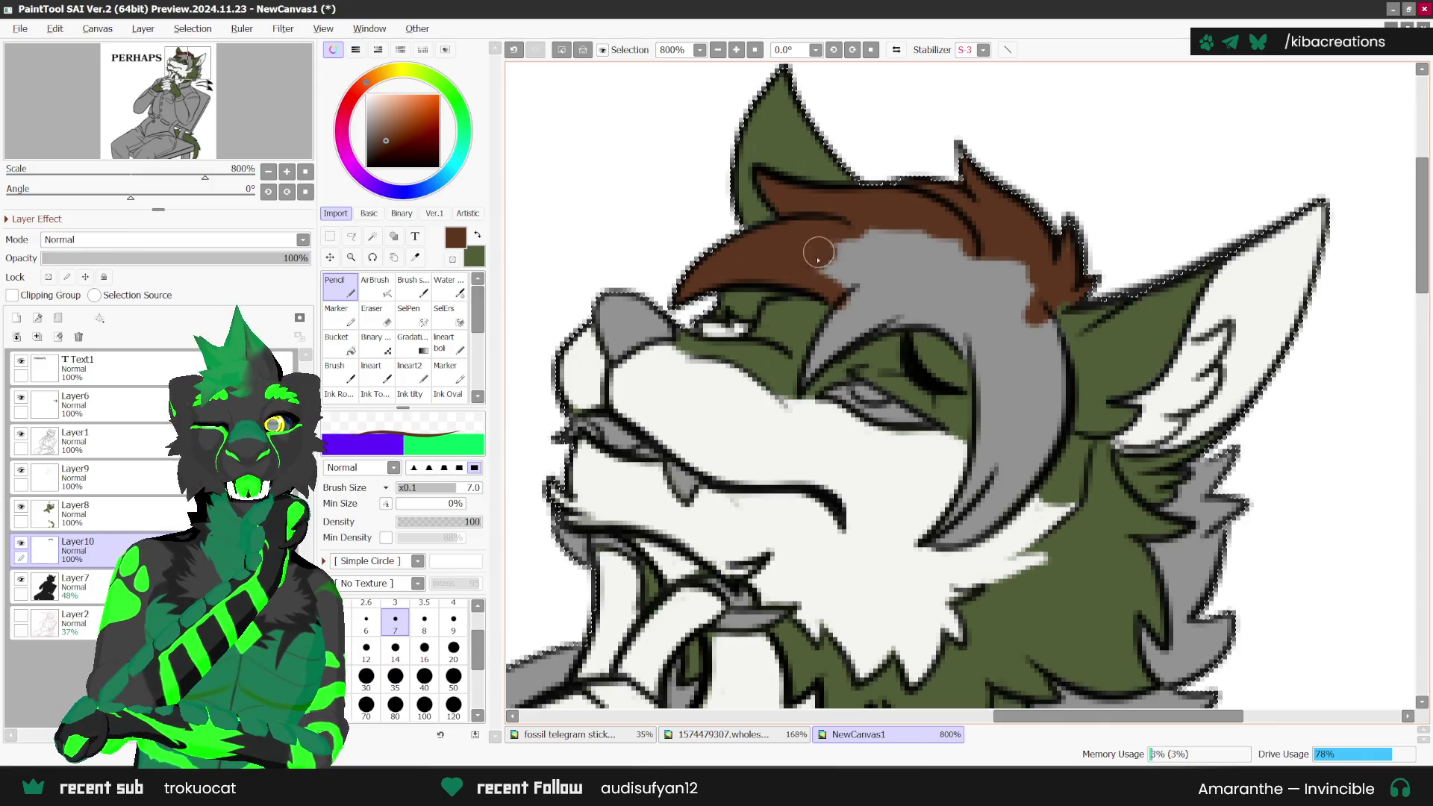
{"action": "mouse_move", "coordinate": [851, 278]}
{"action": "left_mouse_down"}
{"action": "mouse_move", "coordinate": [855, 254]}
{"action": "mouse_move", "coordinate": [821, 357]}
{"action": "left_mouse_up"}
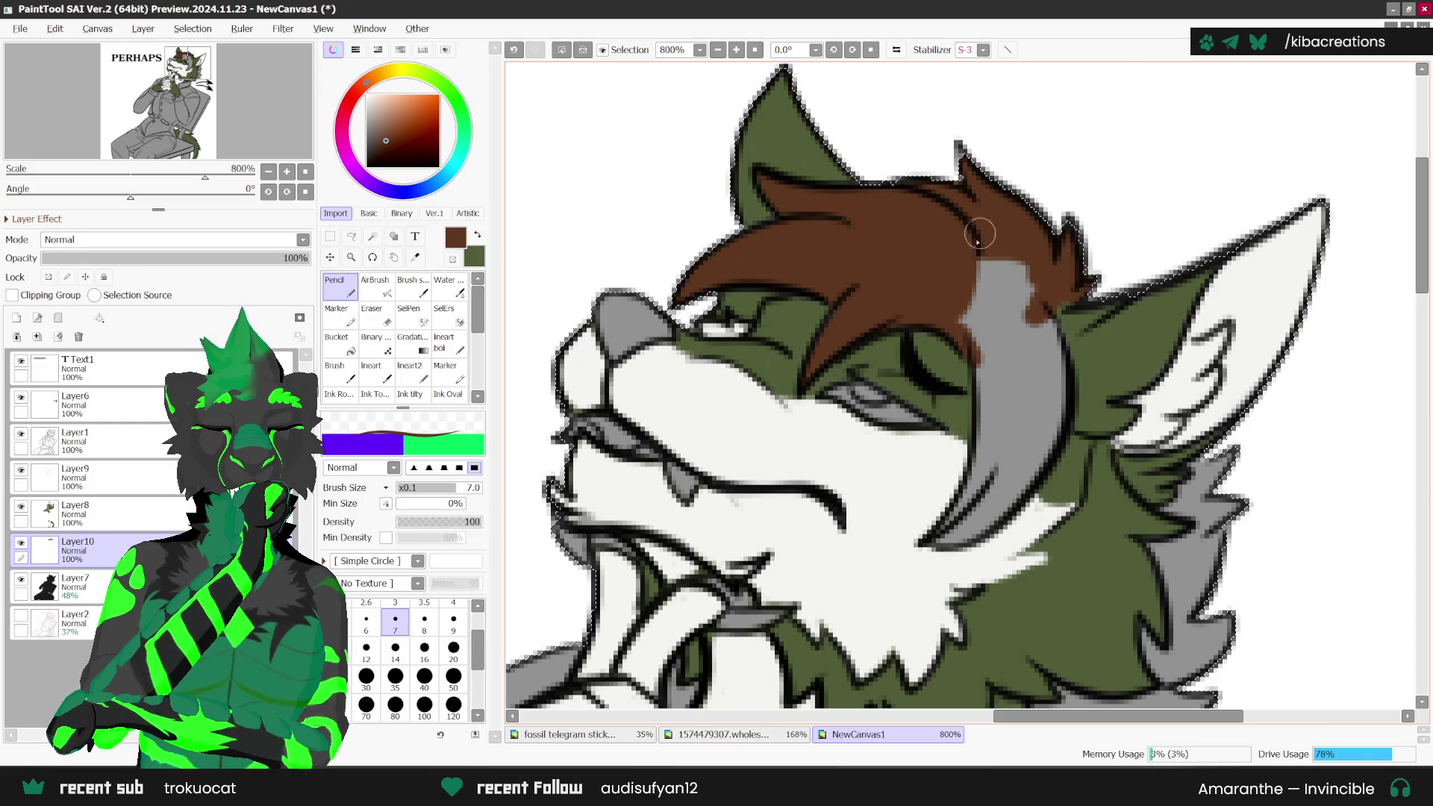
{"action": "mouse_move", "coordinate": [975, 366]}
{"action": "left_mouse_down"}
{"action": "mouse_move", "coordinate": [967, 494]}
{"action": "mouse_move", "coordinate": [1033, 306]}
{"action": "left_mouse_up"}
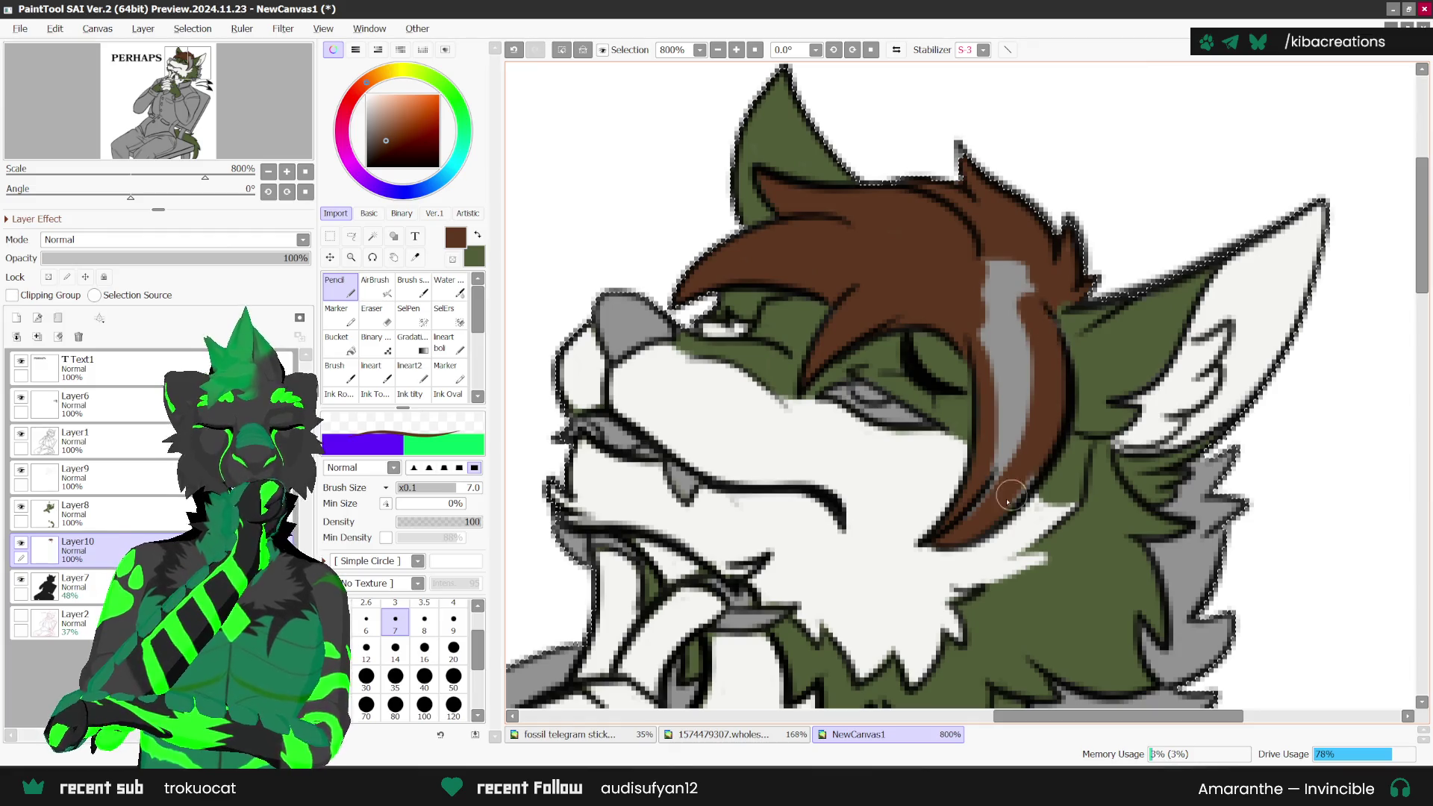
{"action": "left_click_drag", "start_coordinate": [958, 530], "coordinate": [1027, 263]}
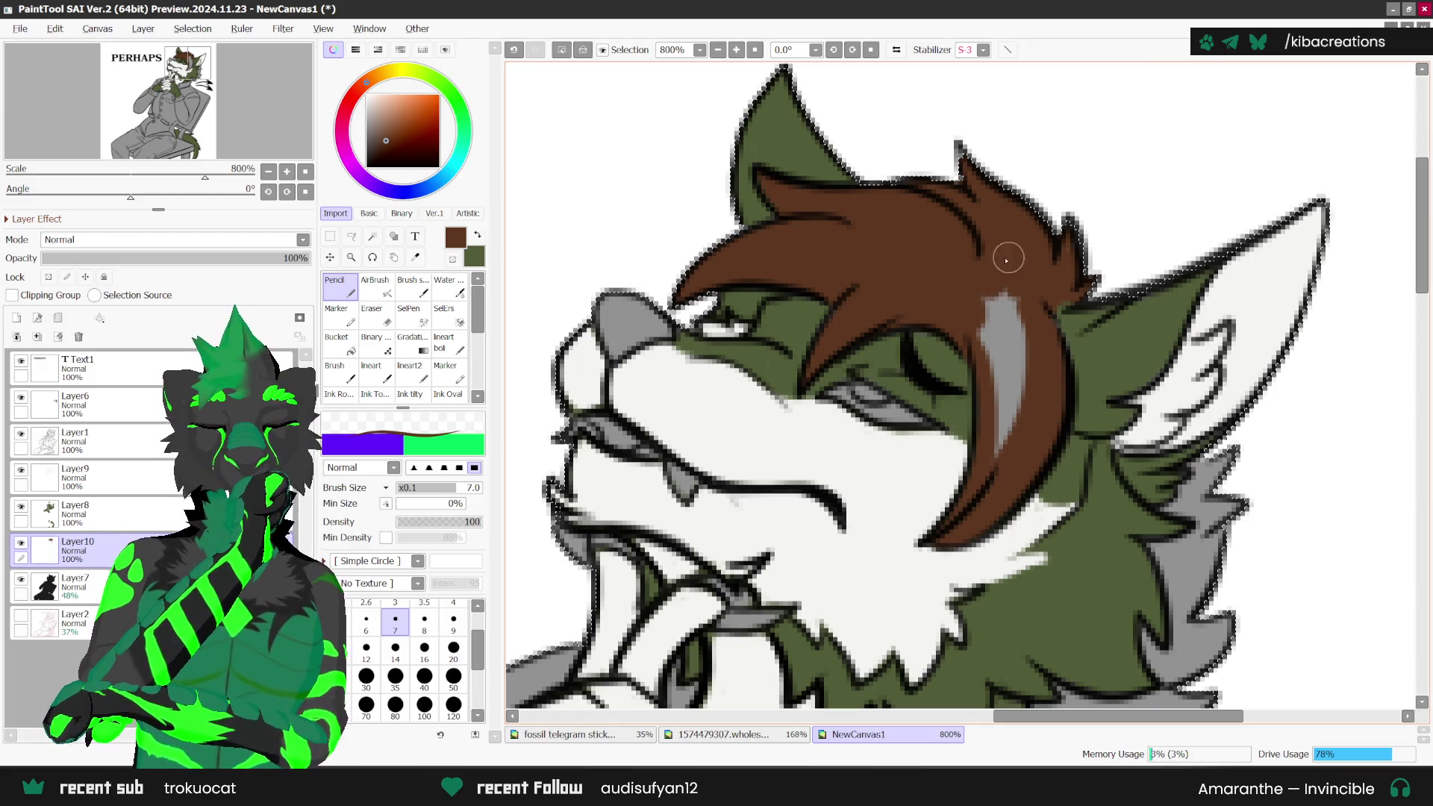
{"action": "mouse_move", "coordinate": [1003, 447]}
{"action": "left_mouse_down"}
{"action": "mouse_move", "coordinate": [1002, 284]}
{"action": "mouse_move", "coordinate": [1037, 307]}
{"action": "left_mouse_up"}
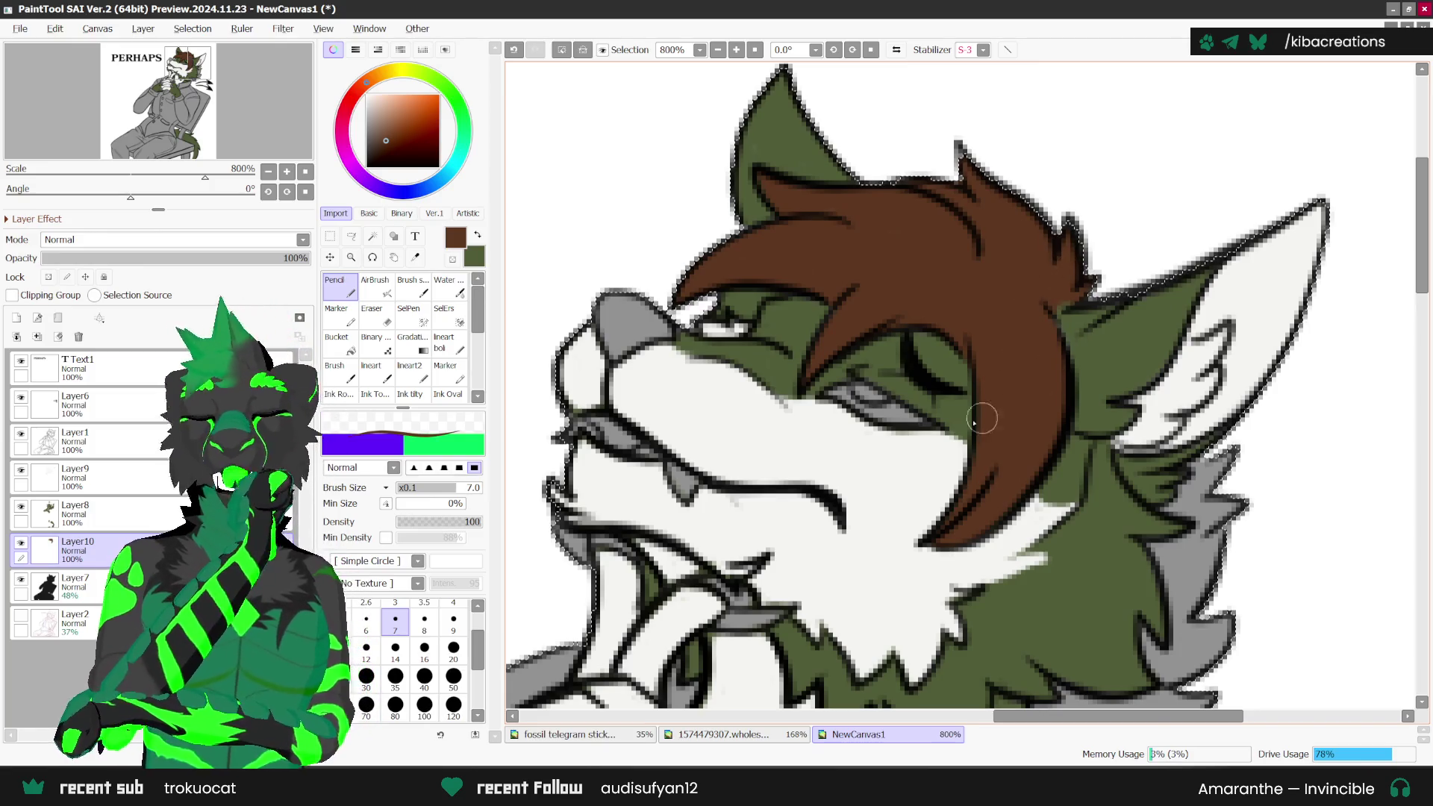
{"action": "key", "text": "Up"}
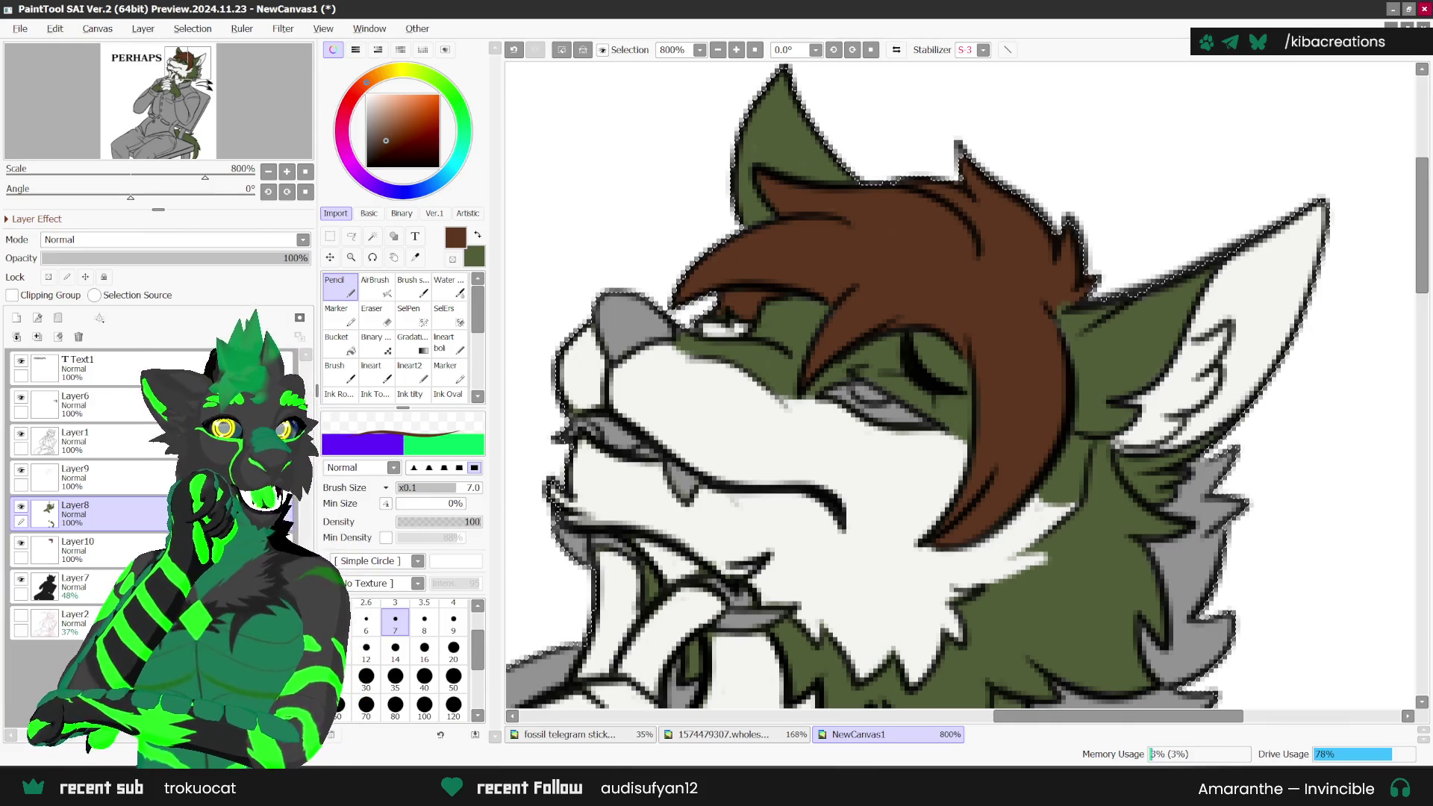
{"action": "key", "text": "alt+Tab"}
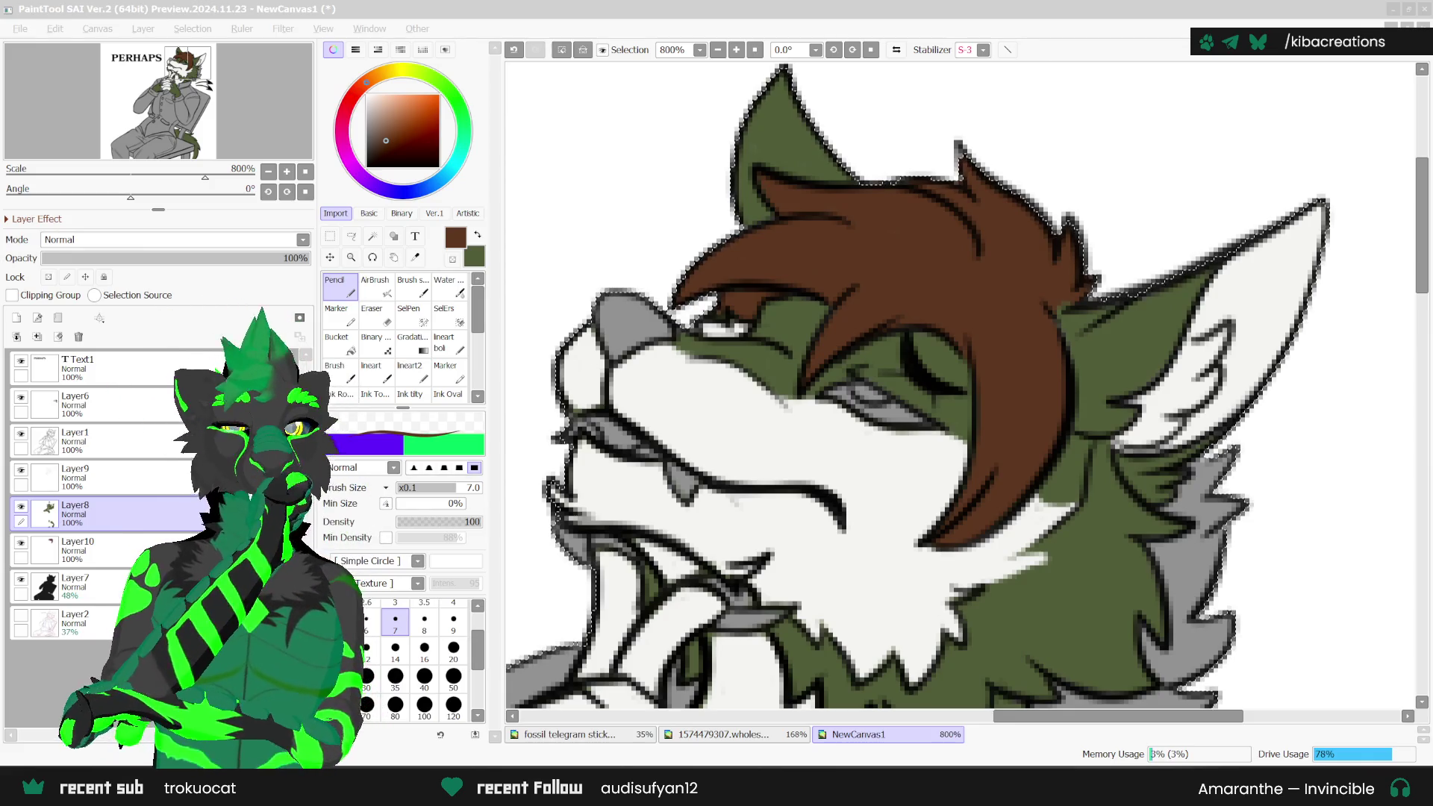
{"action": "left_click", "coordinate": [962, 172]}
{"action": "scroll", "coordinate": [962, 171], "scroll_direction": "down", "scroll_amount": 3}
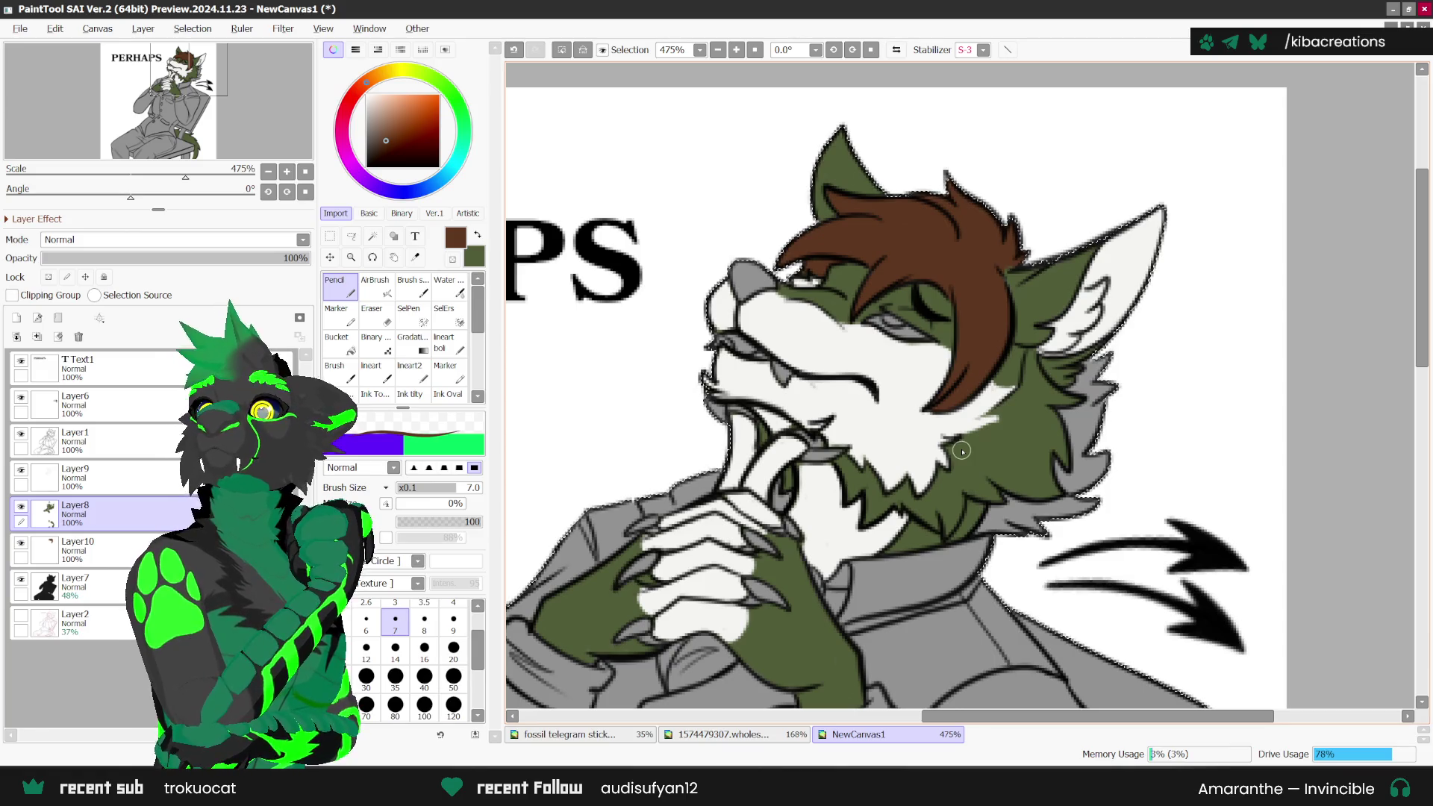
{"action": "key", "text": "h"}
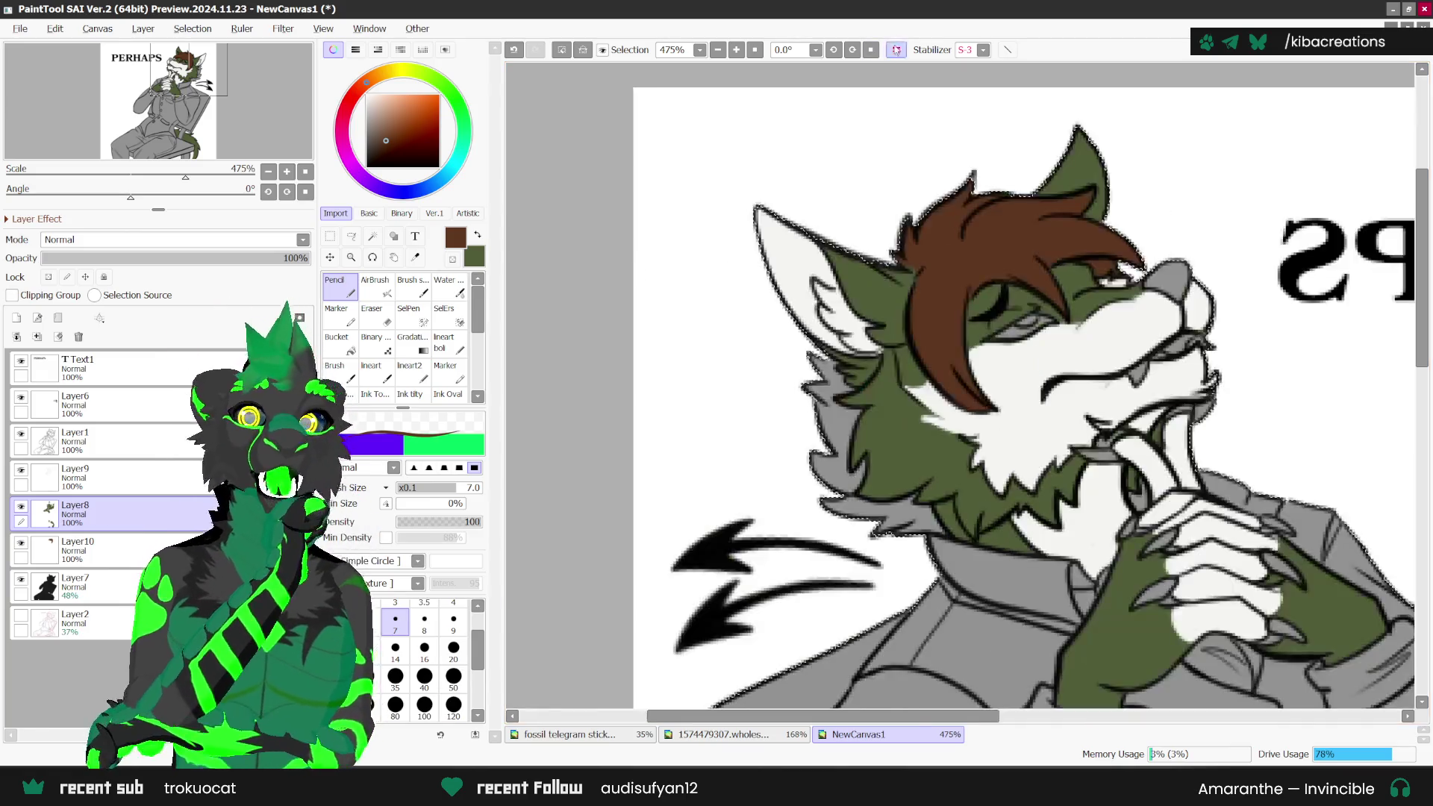
{"action": "key", "text": "h"}
{"action": "key", "text": "h"}
{"action": "scroll", "coordinate": [826, 379], "scroll_direction": "up", "scroll_amount": 1}
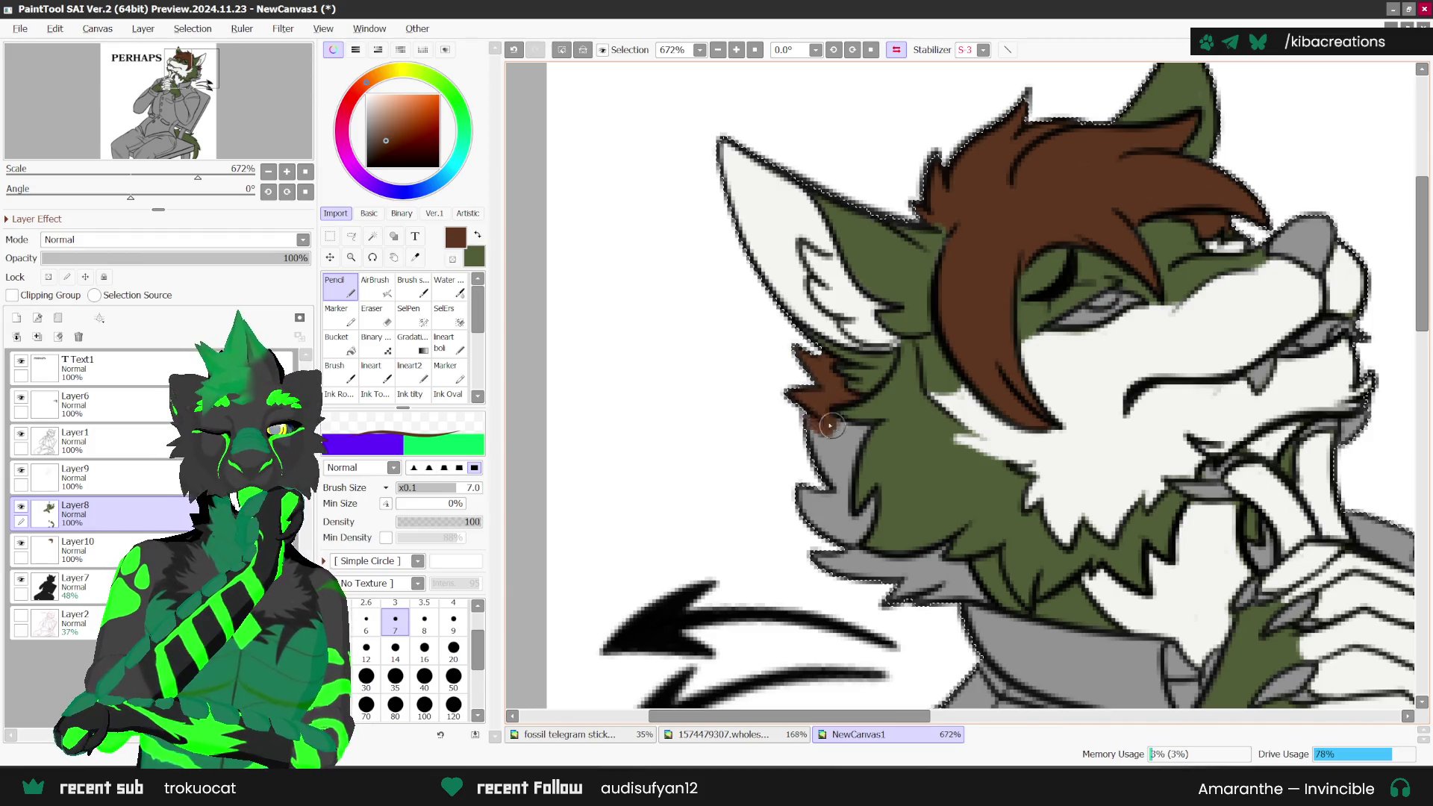
{"action": "left_click_drag", "start_coordinate": [830, 425], "coordinate": [858, 427]}
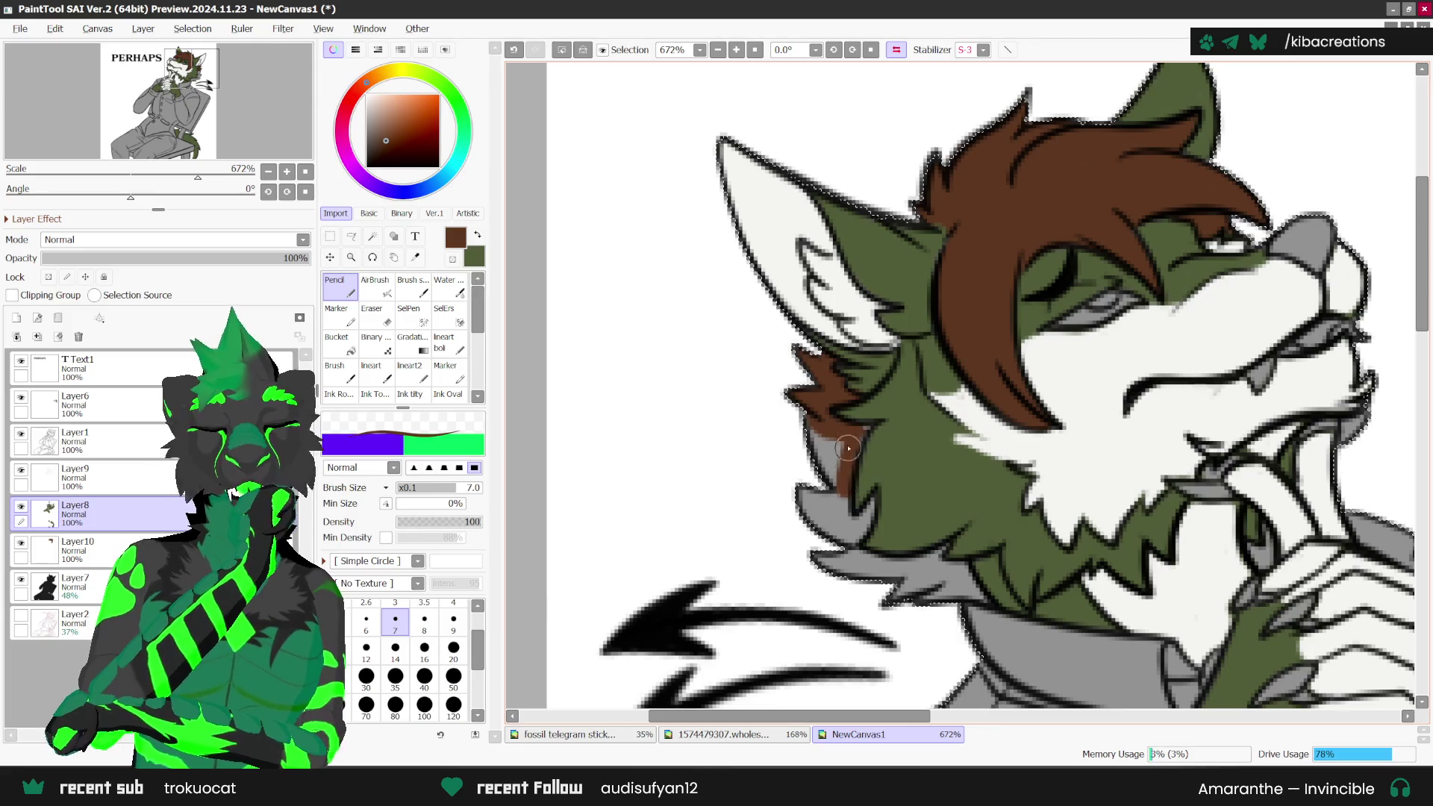
{"action": "key", "text": "ctrl+z"}
{"action": "key", "text": "ctrl+z"}
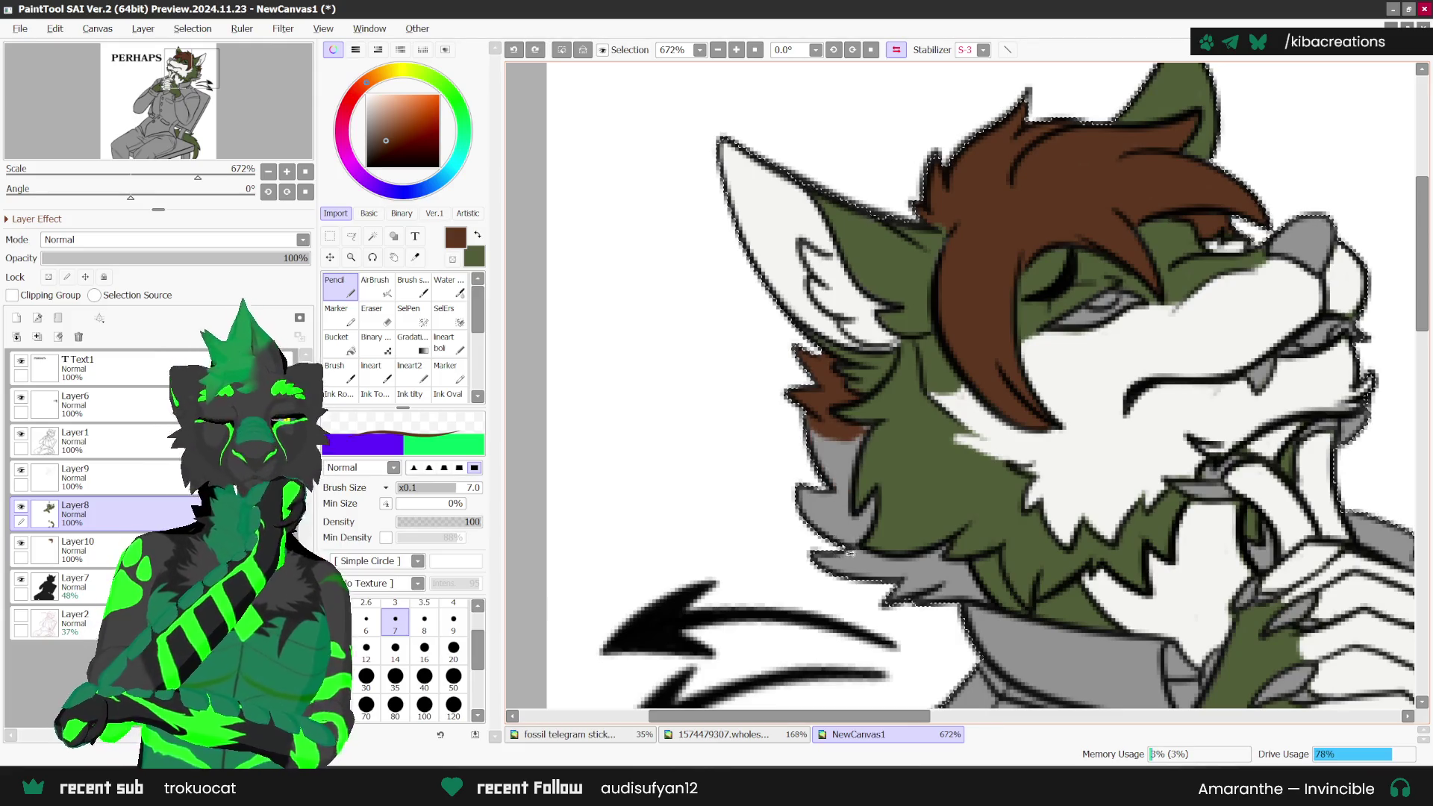
{"action": "key", "text": "ctrl+z"}
{"action": "key", "text": "ctrl+z"}
{"action": "left_click", "coordinate": [830, 521], "text": "ctrl"}
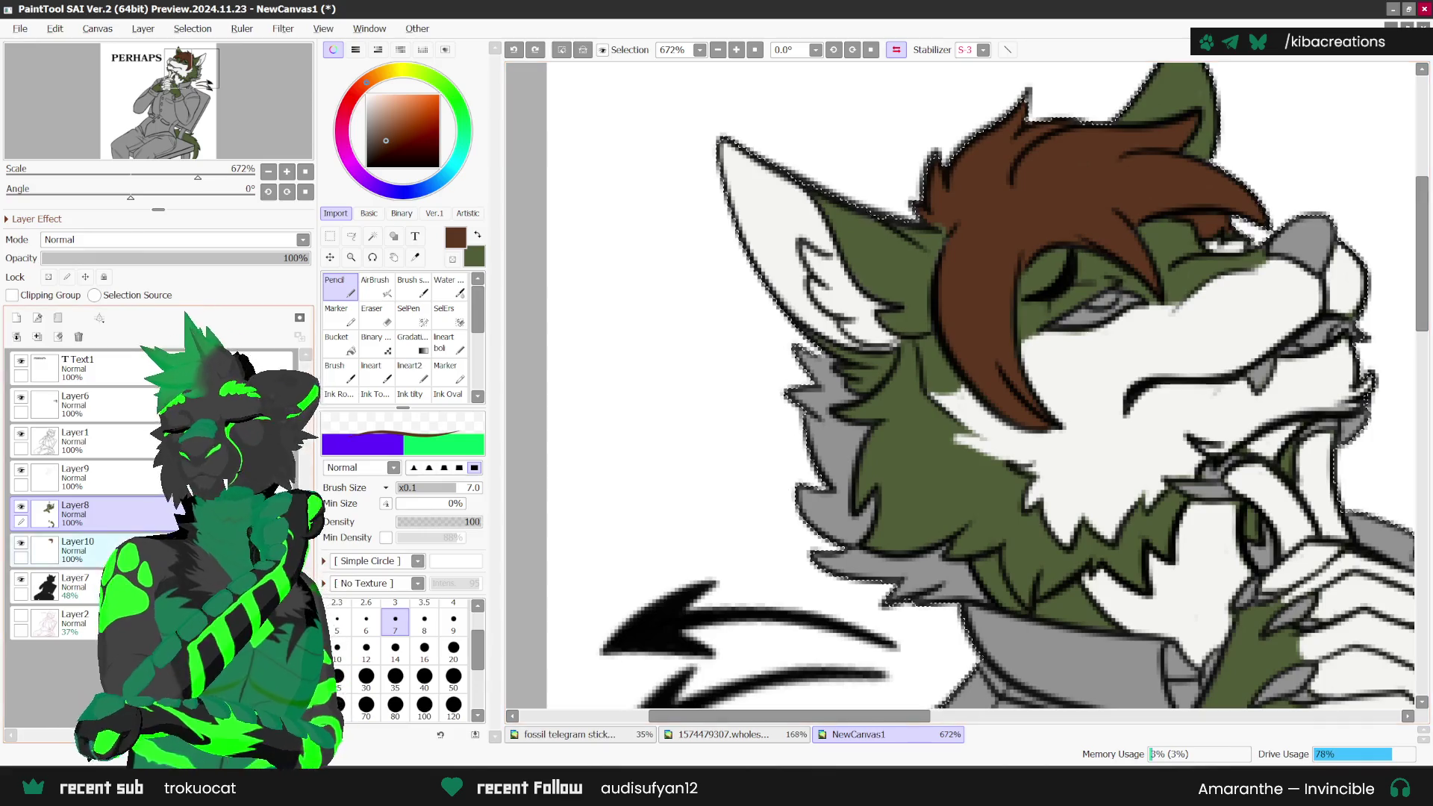
Step: Stroke brown down the cheek fur edge on Layer10, then rotate the view 22.5°
{"action": "scroll", "coordinate": [795, 357], "scroll_direction": "up", "scroll_amount": 1}
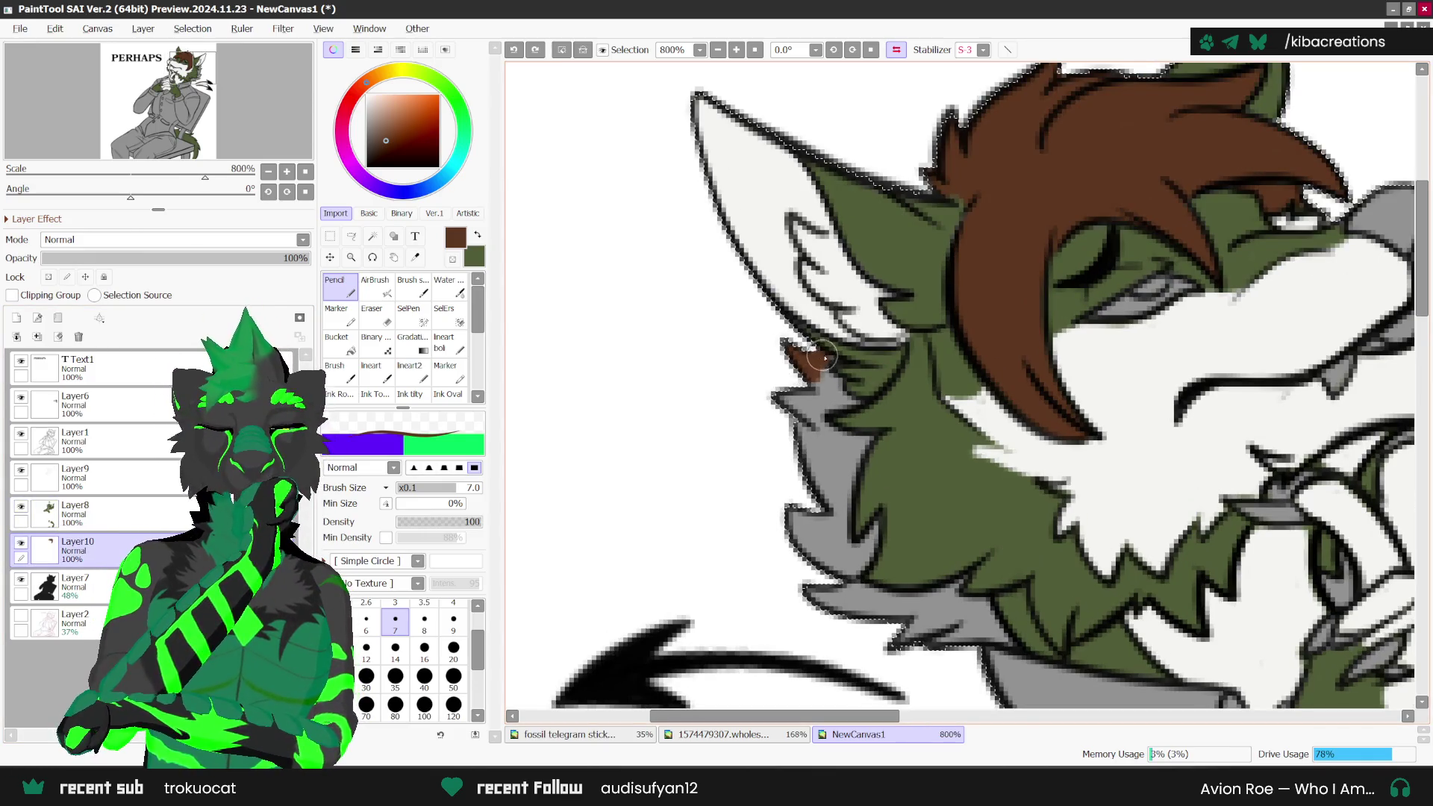
{"action": "left_click_drag", "start_coordinate": [827, 383], "coordinate": [838, 365]}
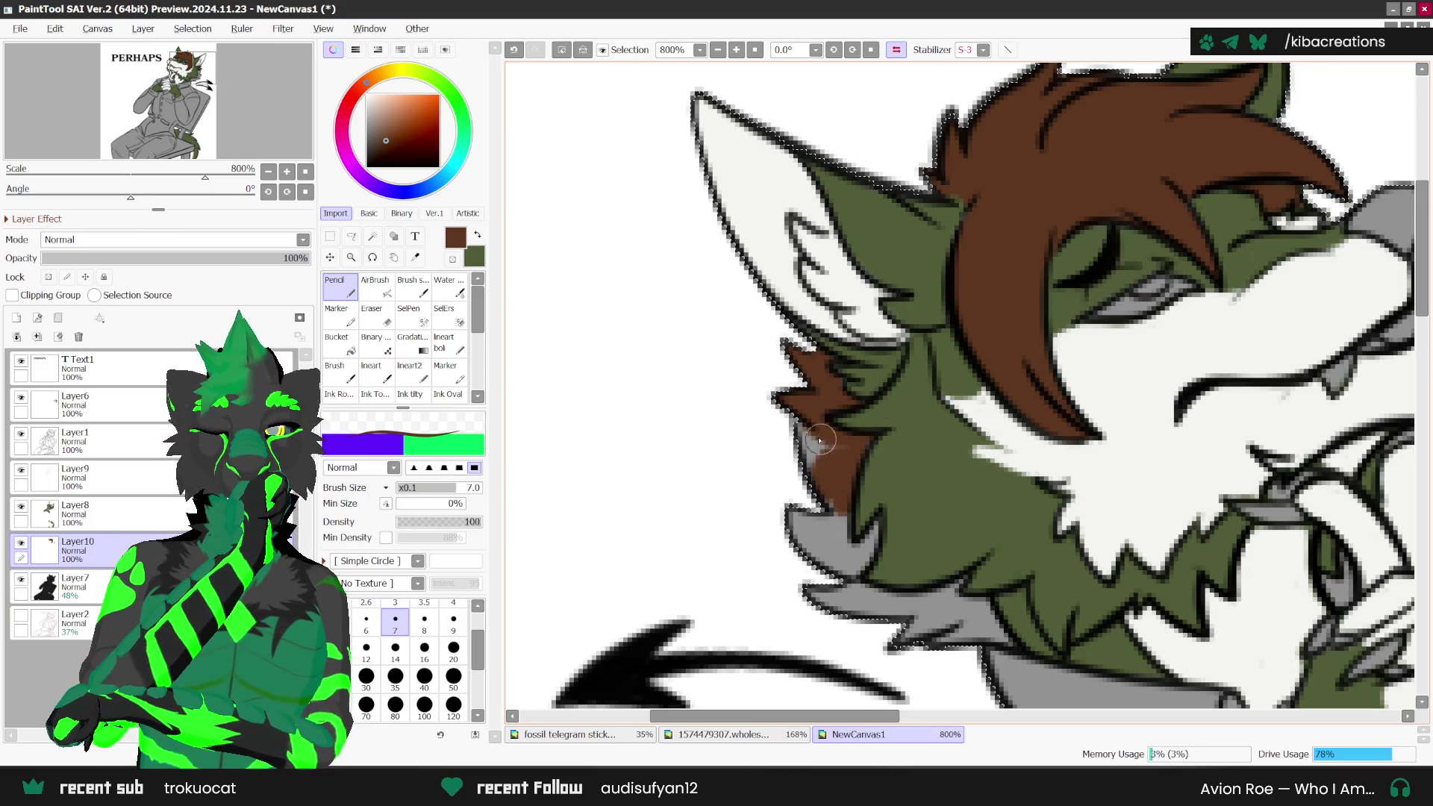
{"action": "left_click_drag", "start_coordinate": [842, 459], "coordinate": [860, 551]}
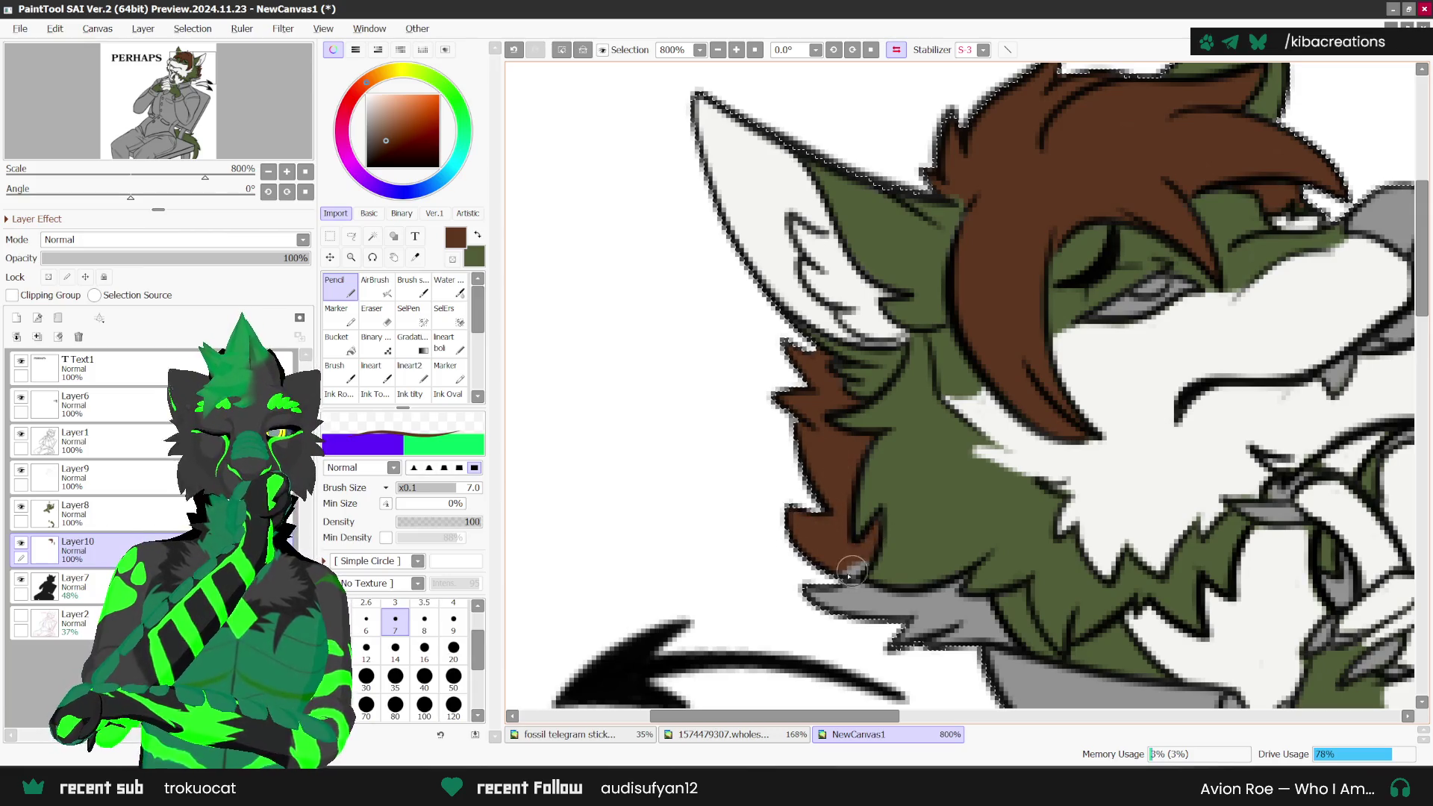
{"action": "scroll", "coordinate": [883, 408], "scroll_direction": "down", "scroll_amount": 2}
{"action": "key", "text": "End"}
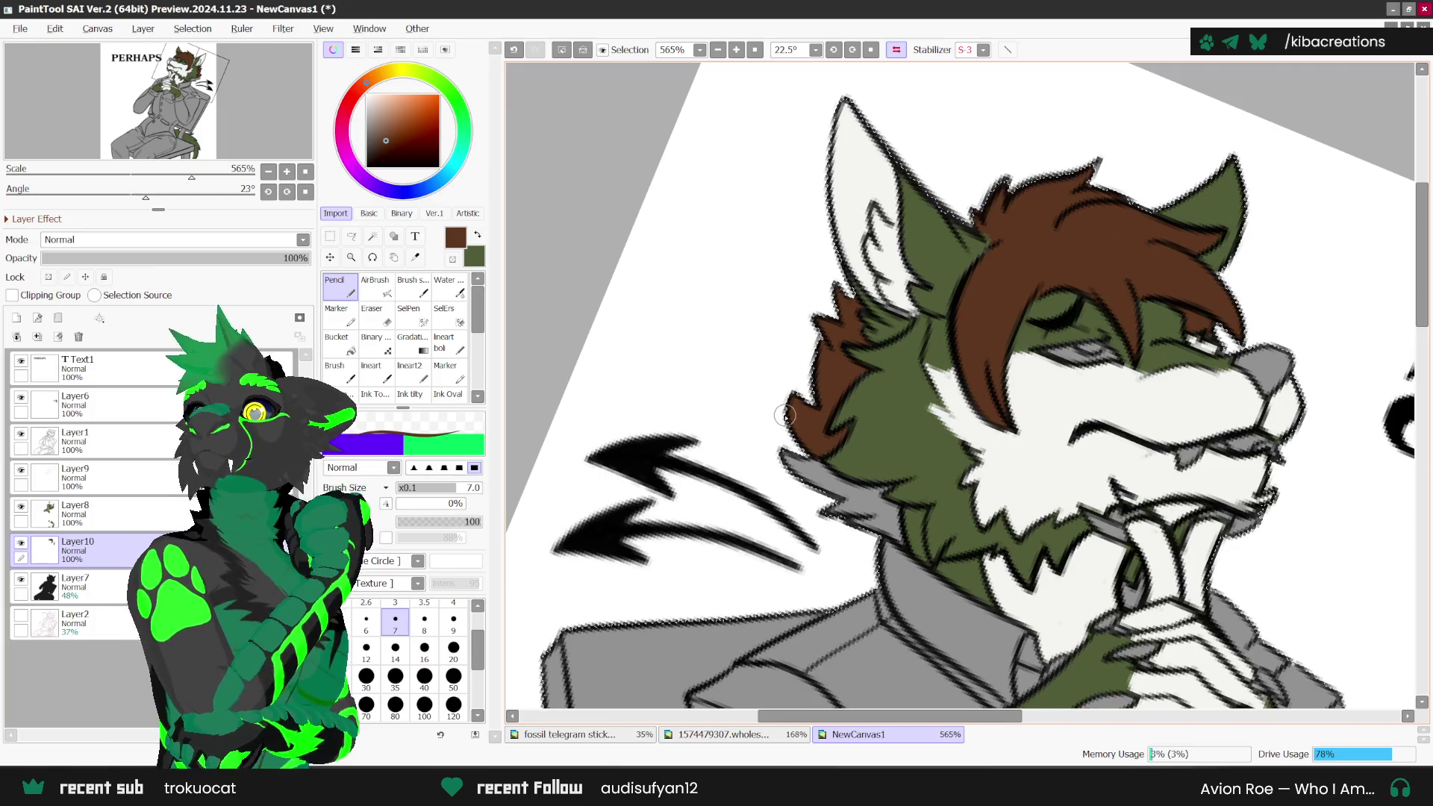
Step: Add a brown stroke along the jaw's fur edge, then zoom out from 565% to about 141%
{"action": "scroll", "coordinate": [784, 416], "scroll_direction": "up", "scroll_amount": 1}
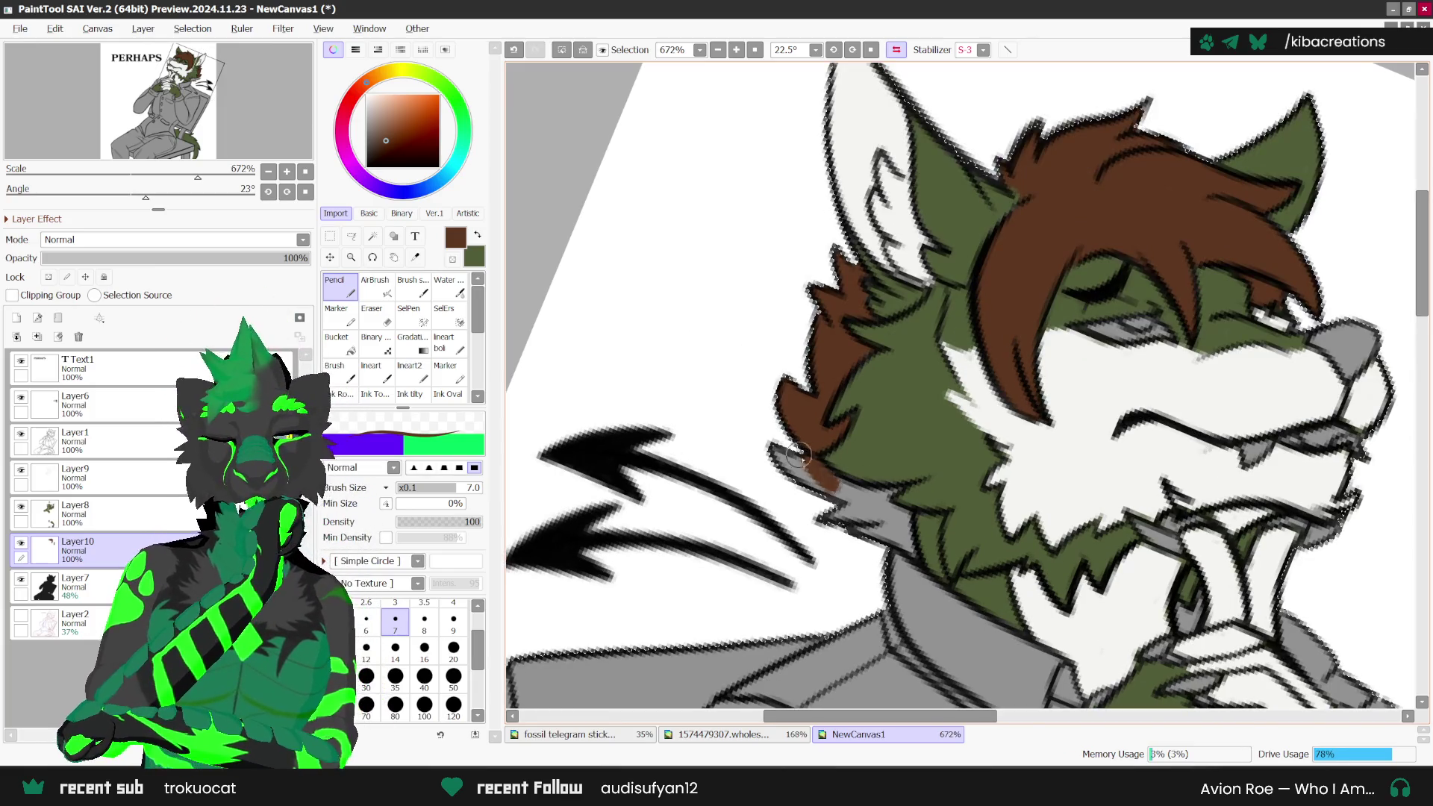
{"action": "left_click_drag", "start_coordinate": [815, 488], "coordinate": [879, 496]}
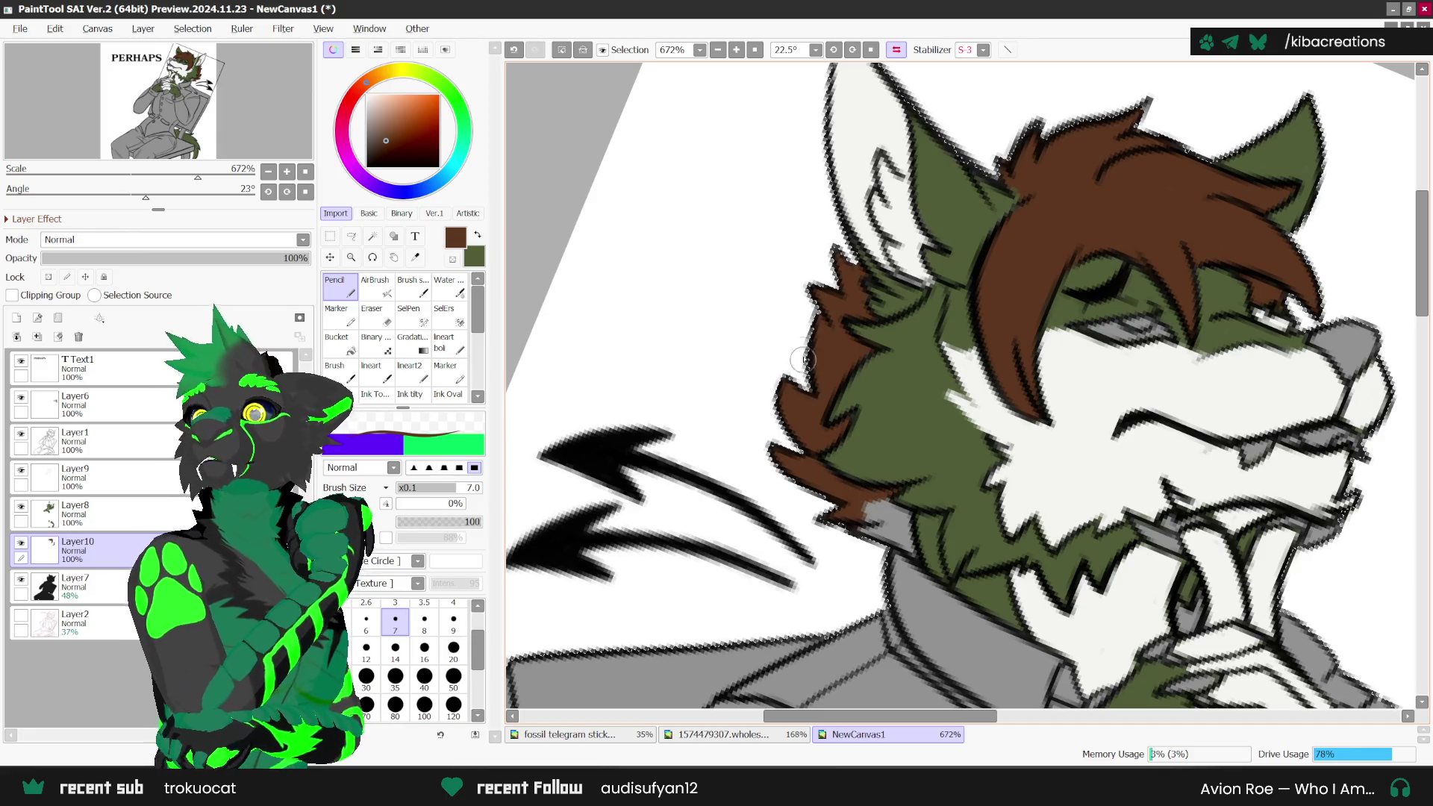
{"action": "scroll", "coordinate": [915, 483], "scroll_direction": "down", "scroll_amount": 1}
{"action": "scroll", "coordinate": [915, 484], "scroll_direction": "up", "scroll_amount": 2}
{"action": "scroll", "coordinate": [835, 498], "scroll_direction": "up", "scroll_amount": 1}
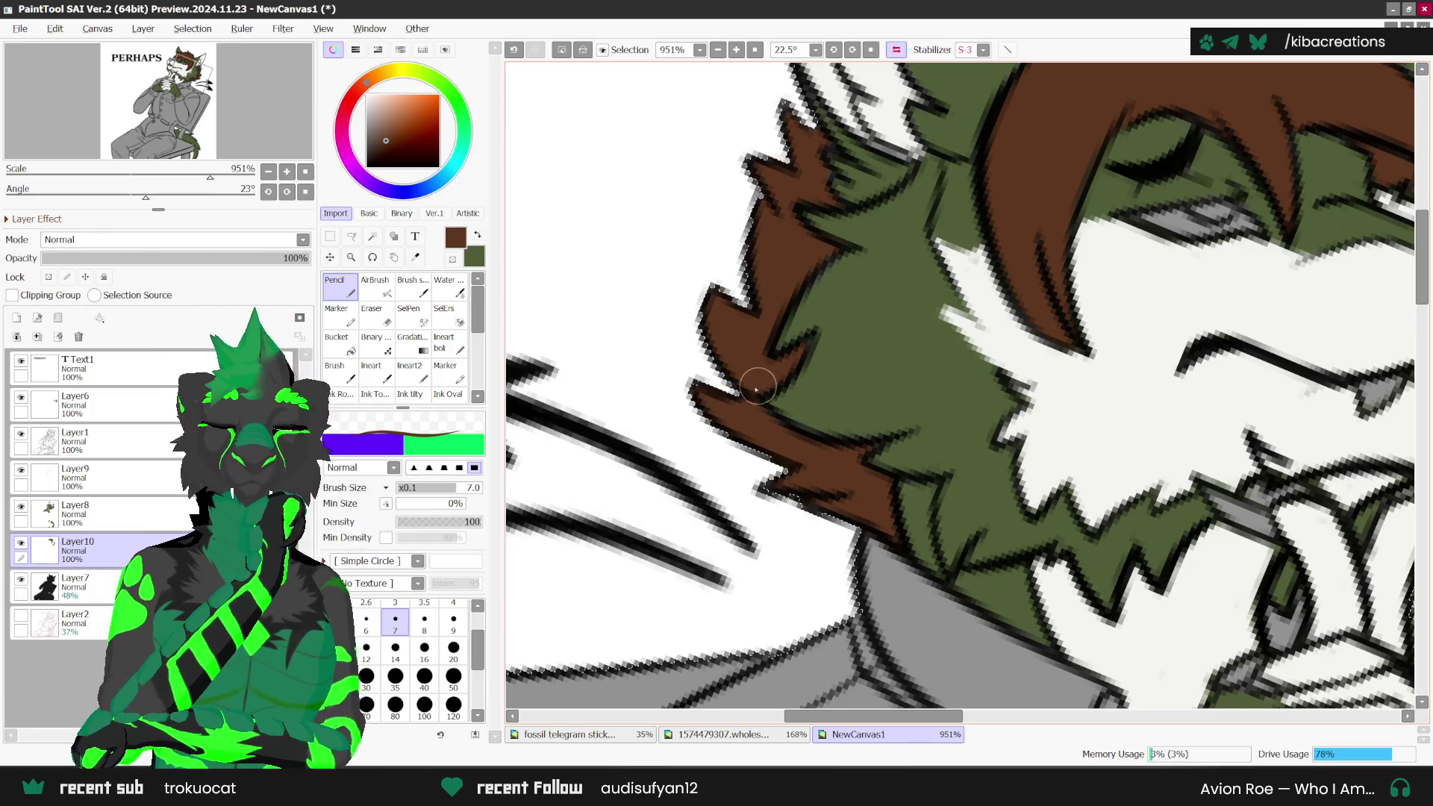
{"action": "scroll", "coordinate": [751, 417], "scroll_direction": "down", "scroll_amount": 3}
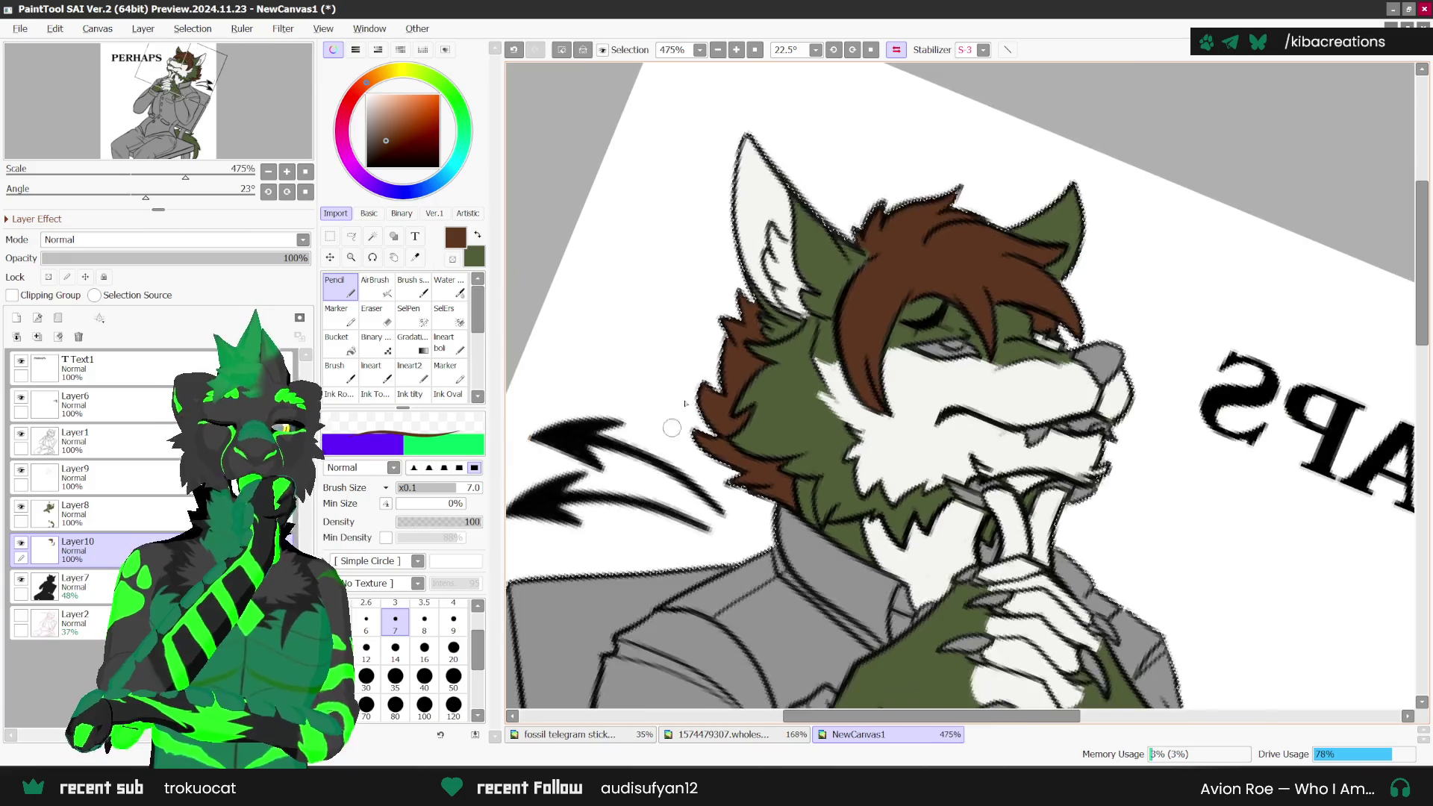
{"action": "scroll", "coordinate": [886, 265], "scroll_direction": "down", "scroll_amount": 1}
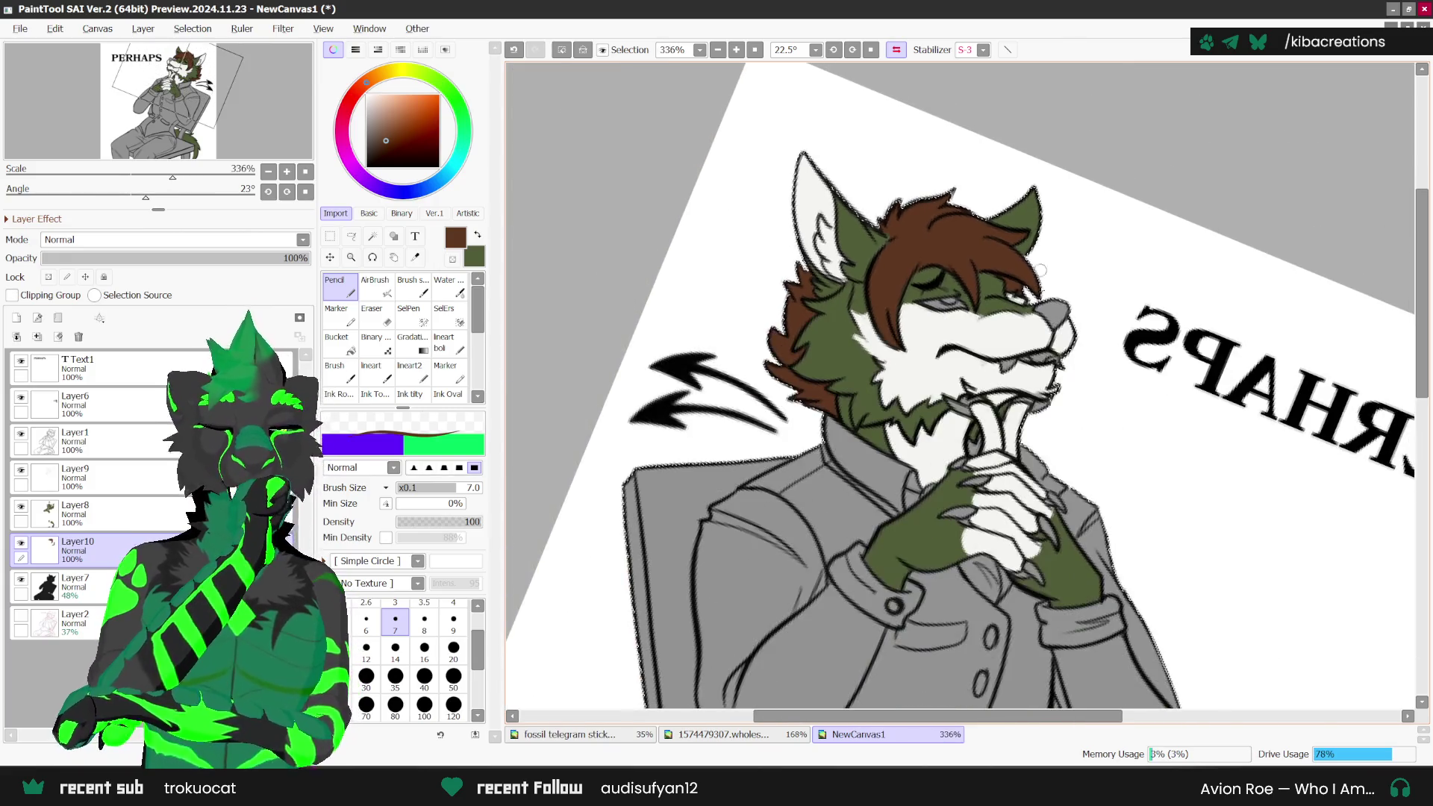
{"action": "scroll", "coordinate": [1054, 404], "scroll_direction": "up", "scroll_amount": 1}
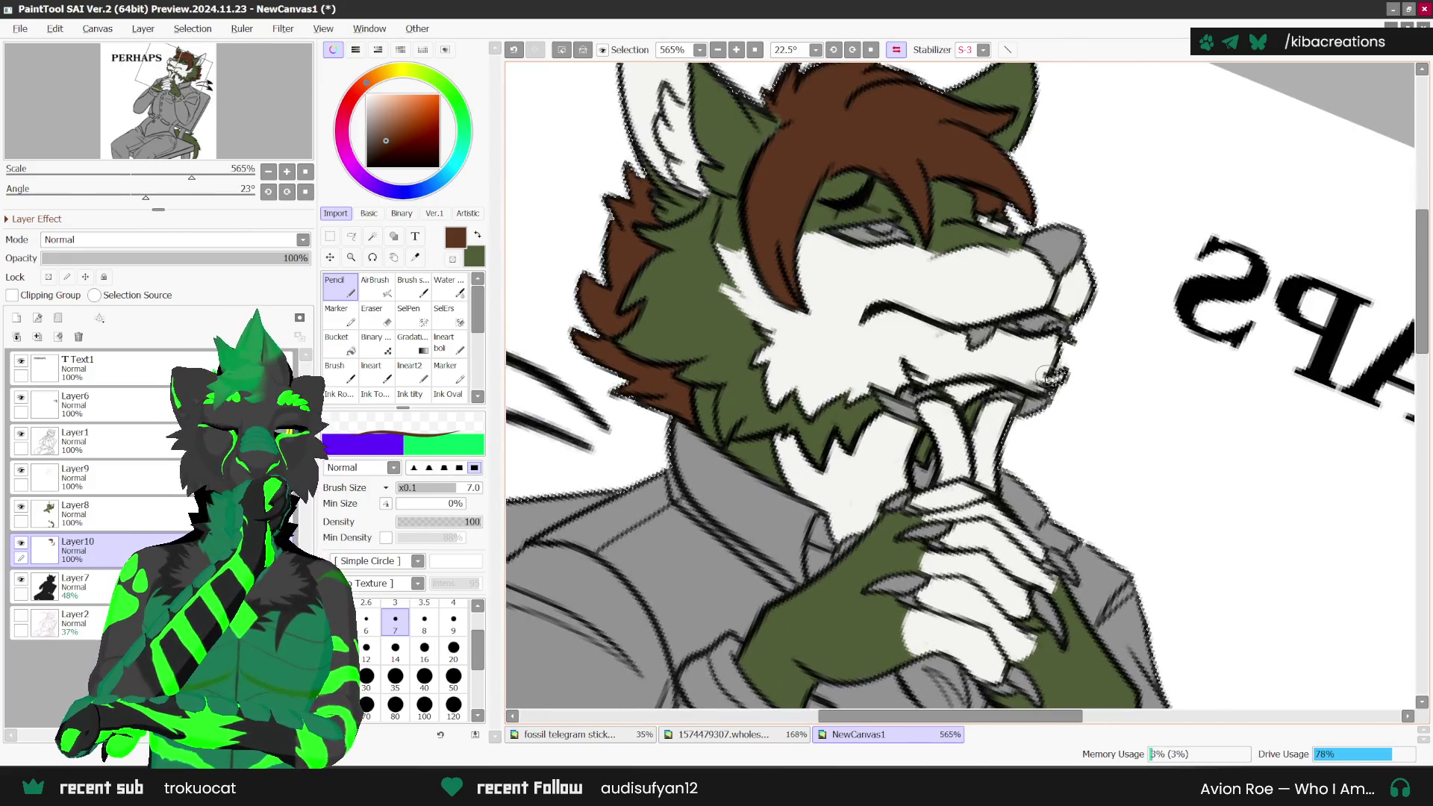
{"action": "scroll", "coordinate": [776, 553], "scroll_direction": "down", "scroll_amount": 2}
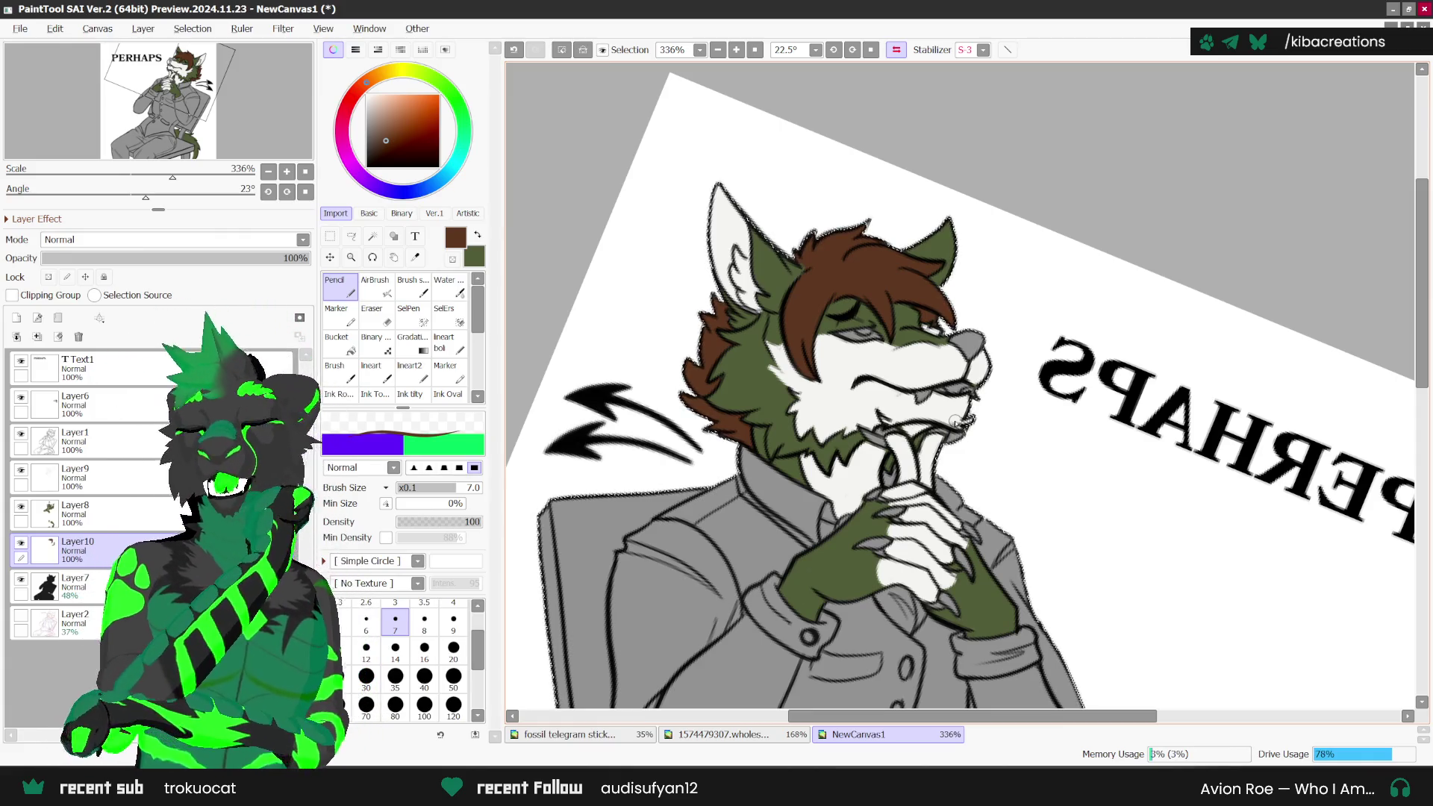
{"action": "scroll", "coordinate": [956, 423], "scroll_direction": "down", "scroll_amount": 5}
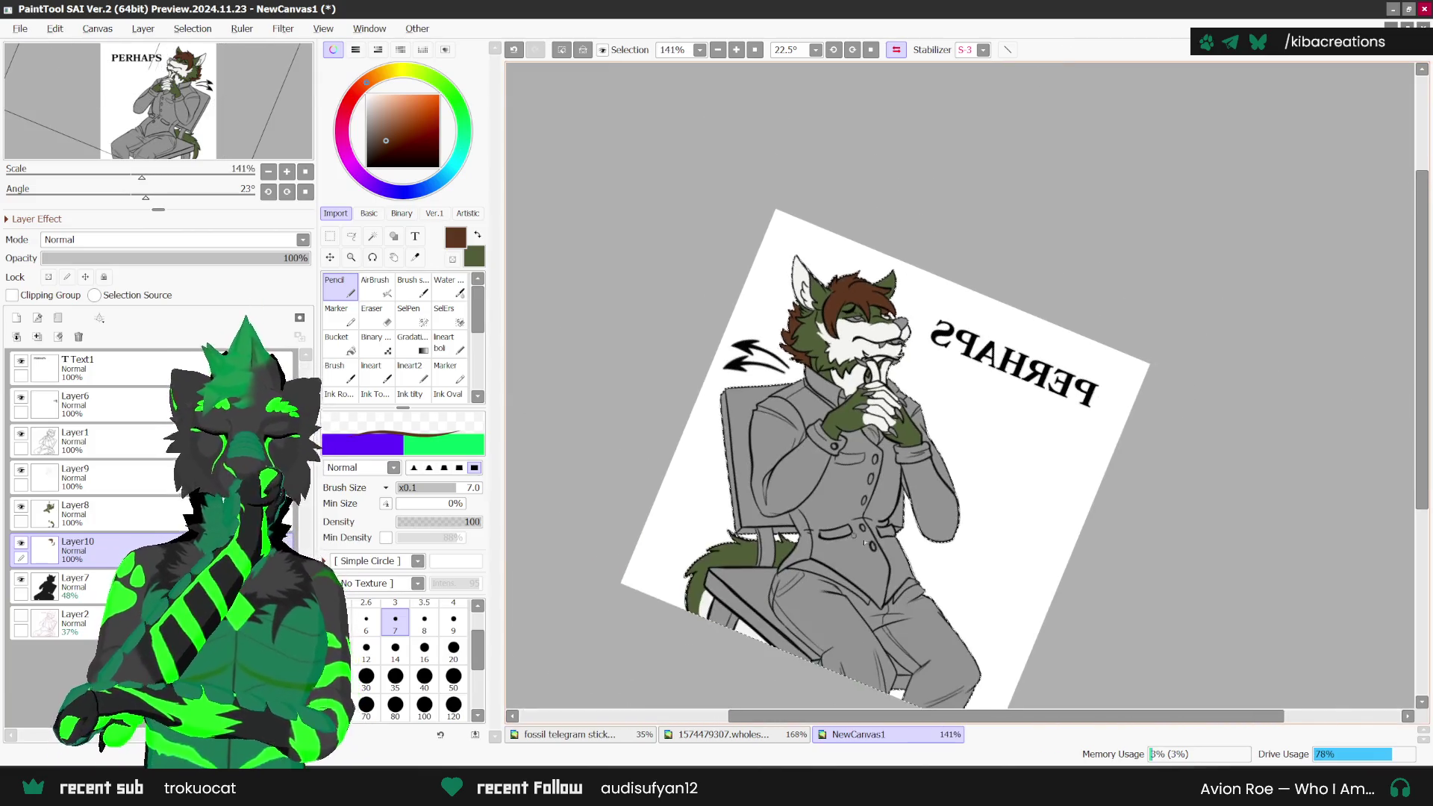
Step: Add a new layer, pick the Syringe, and reset the view's flip and rotation to upright
{"action": "scroll", "coordinate": [864, 542], "scroll_direction": "up", "scroll_amount": 1}
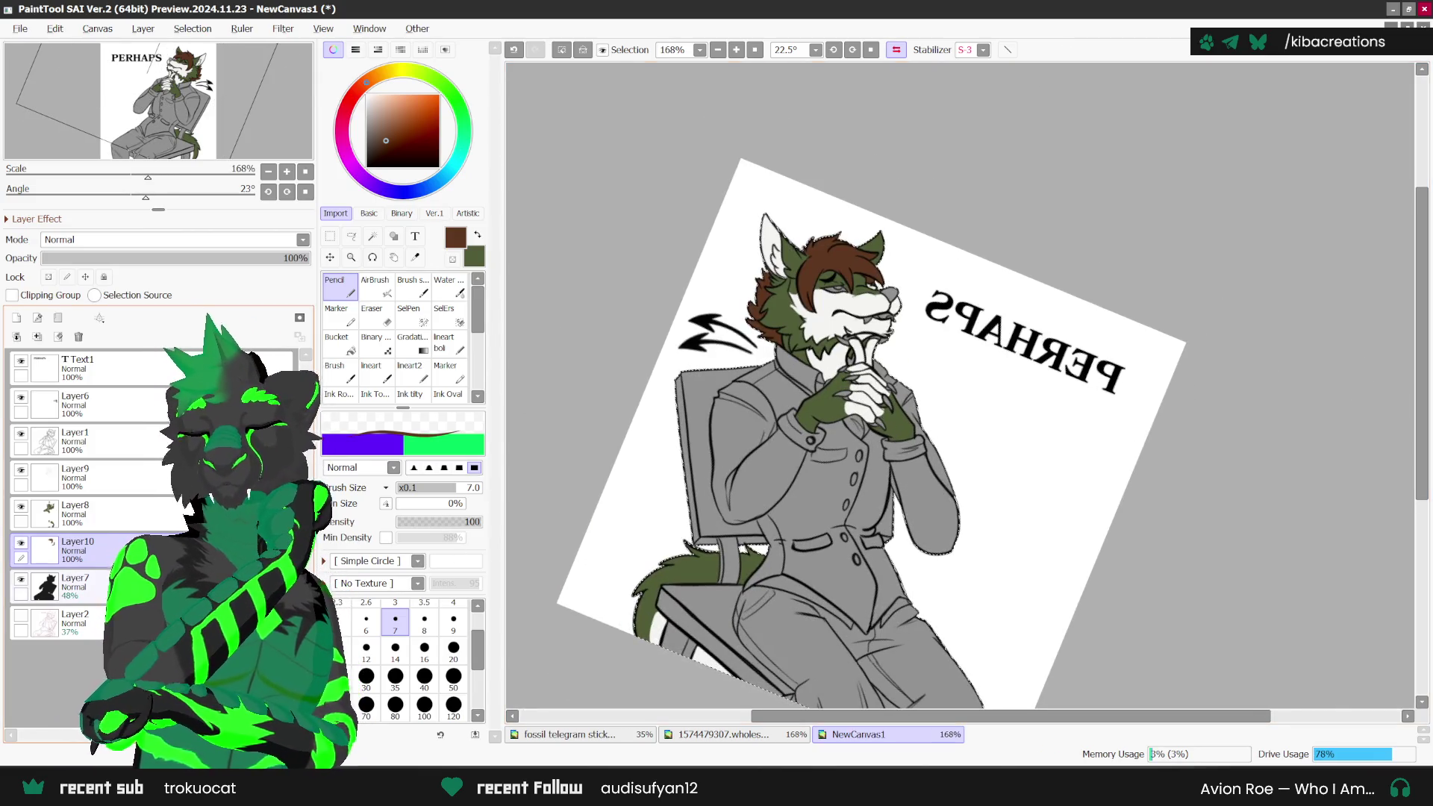
{"action": "left_click", "coordinate": [16, 317]}
{"action": "left_click", "coordinate": [415, 257]}
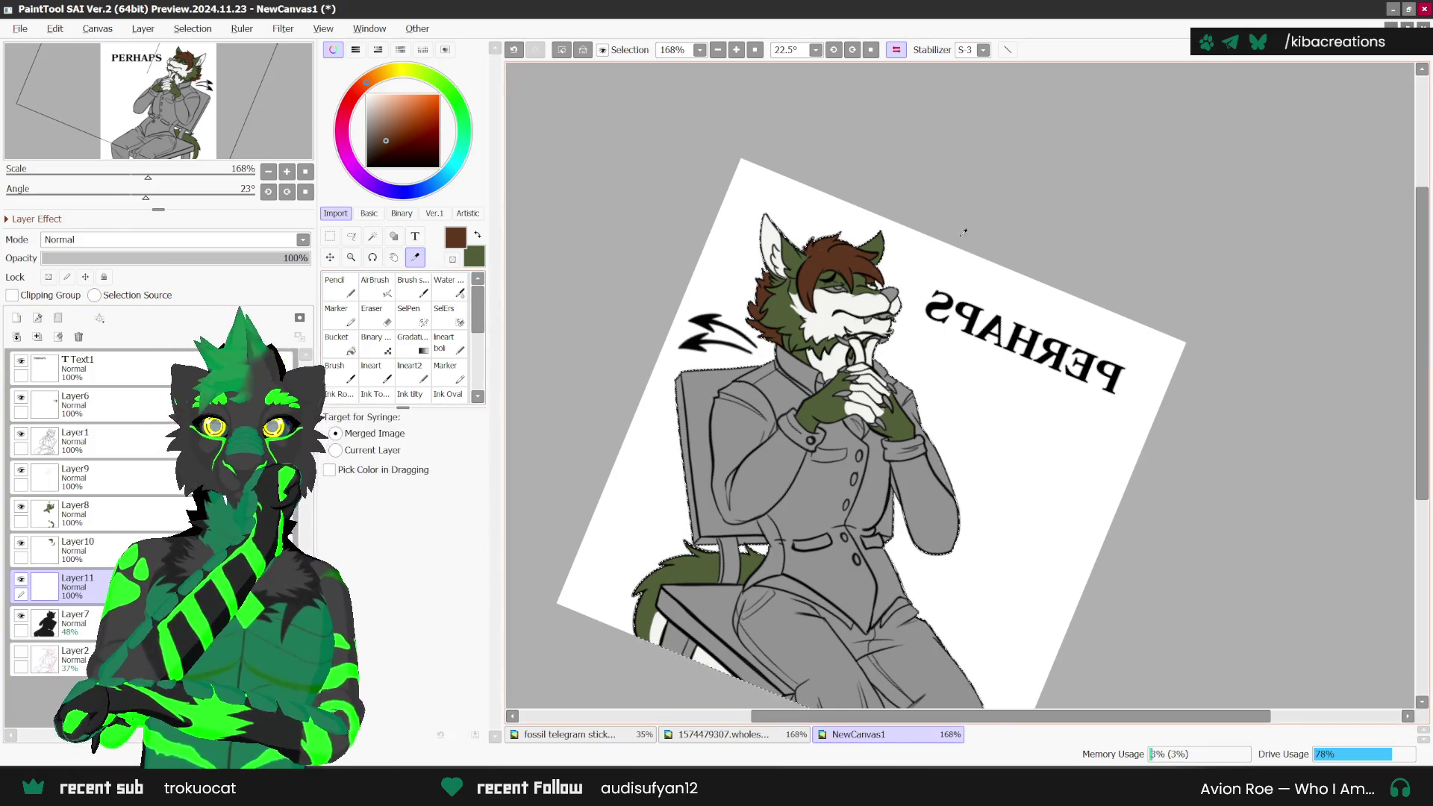
{"action": "key", "text": "Insert"}
{"action": "key", "text": "Home"}
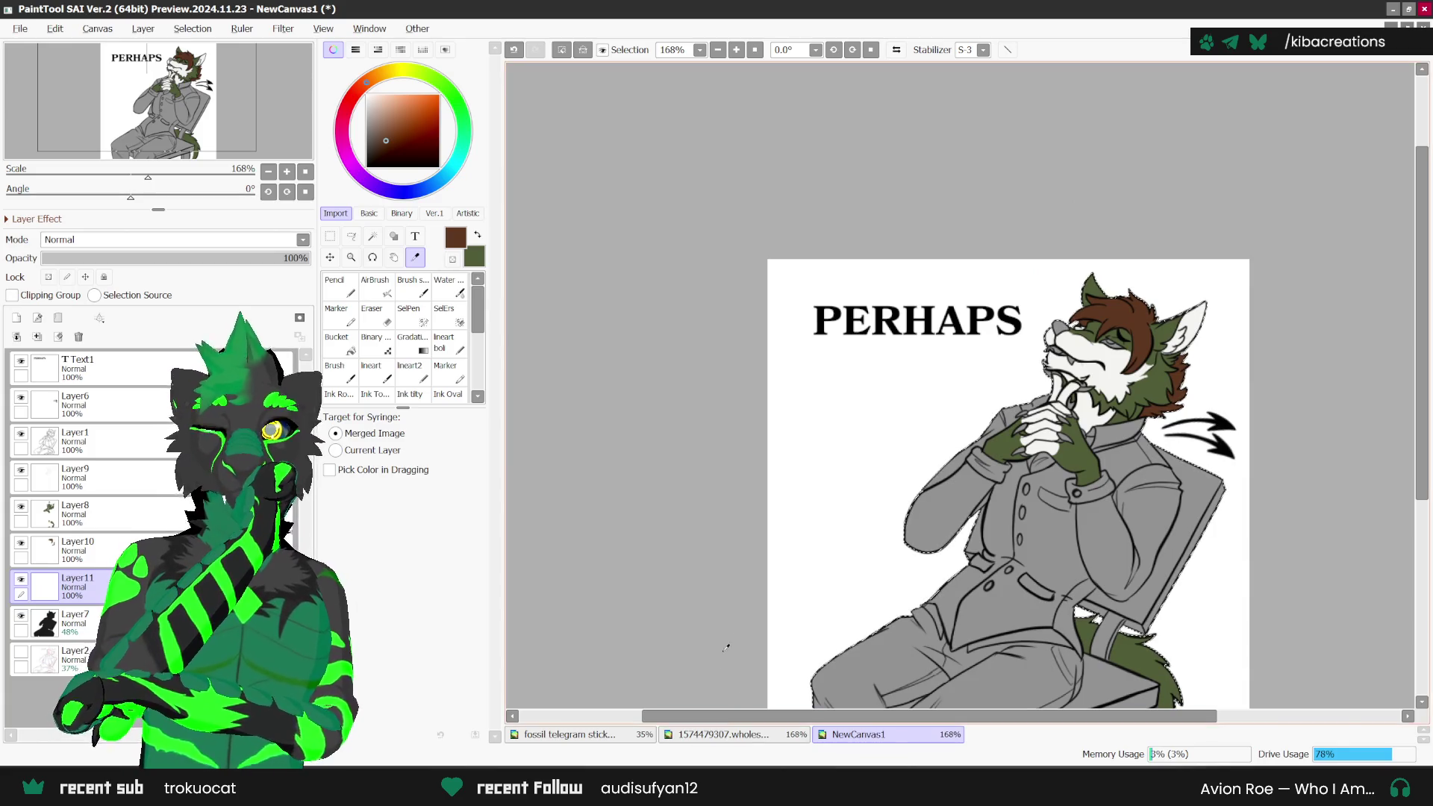
Step: Sample the reddish-orange ear colour from the reference sheet and return to NewCanvas1
{"action": "left_click", "coordinate": [717, 735]}
{"action": "scroll", "coordinate": [795, 403], "scroll_direction": "up", "scroll_amount": 1}
{"action": "scroll", "coordinate": [795, 403], "scroll_direction": "up", "scroll_amount": 1}
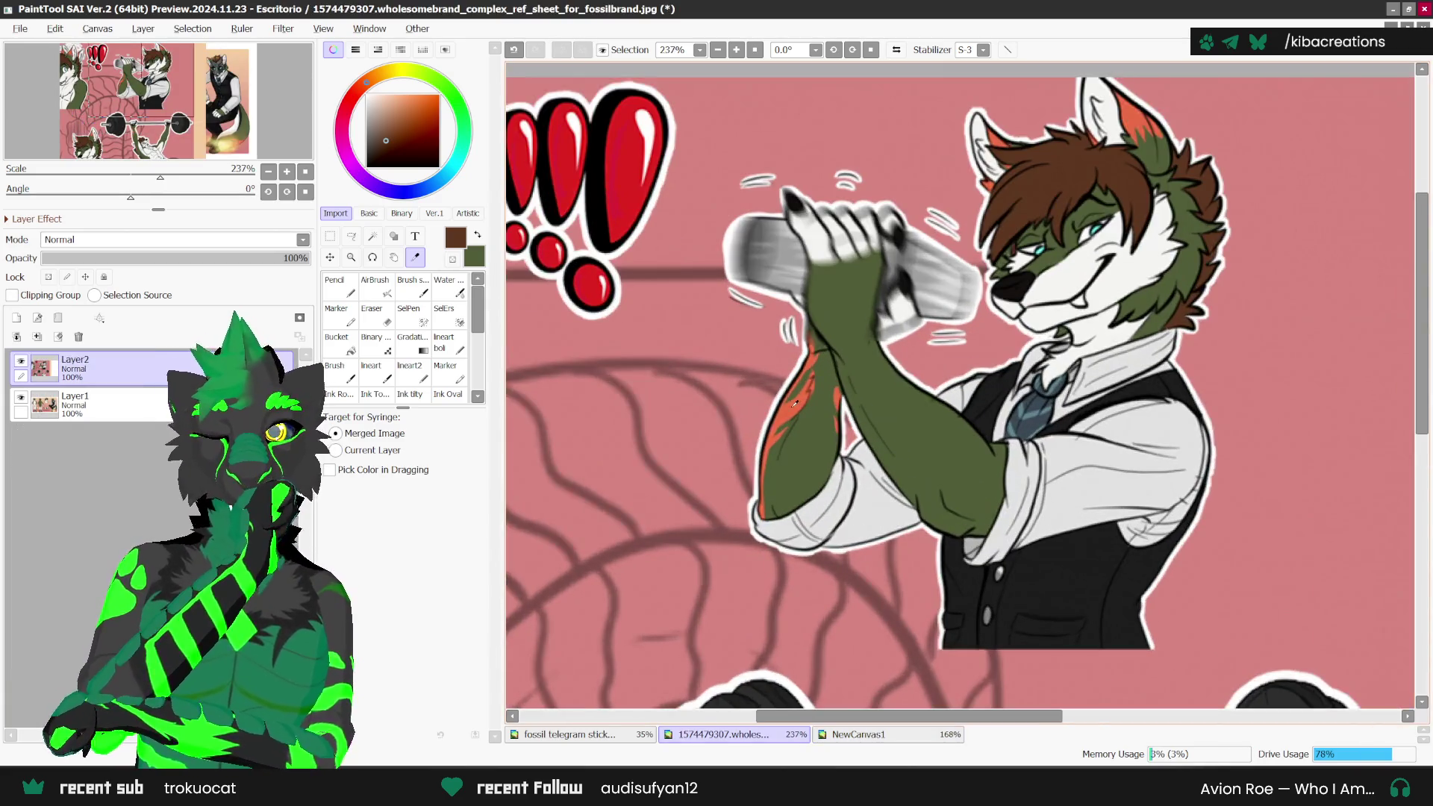
{"action": "left_click", "coordinate": [795, 403]}
{"action": "left_click", "coordinate": [888, 734]}
Step: Move Layer11 up the layer stack to sit just above Layer8
{"action": "key", "text": "n"}
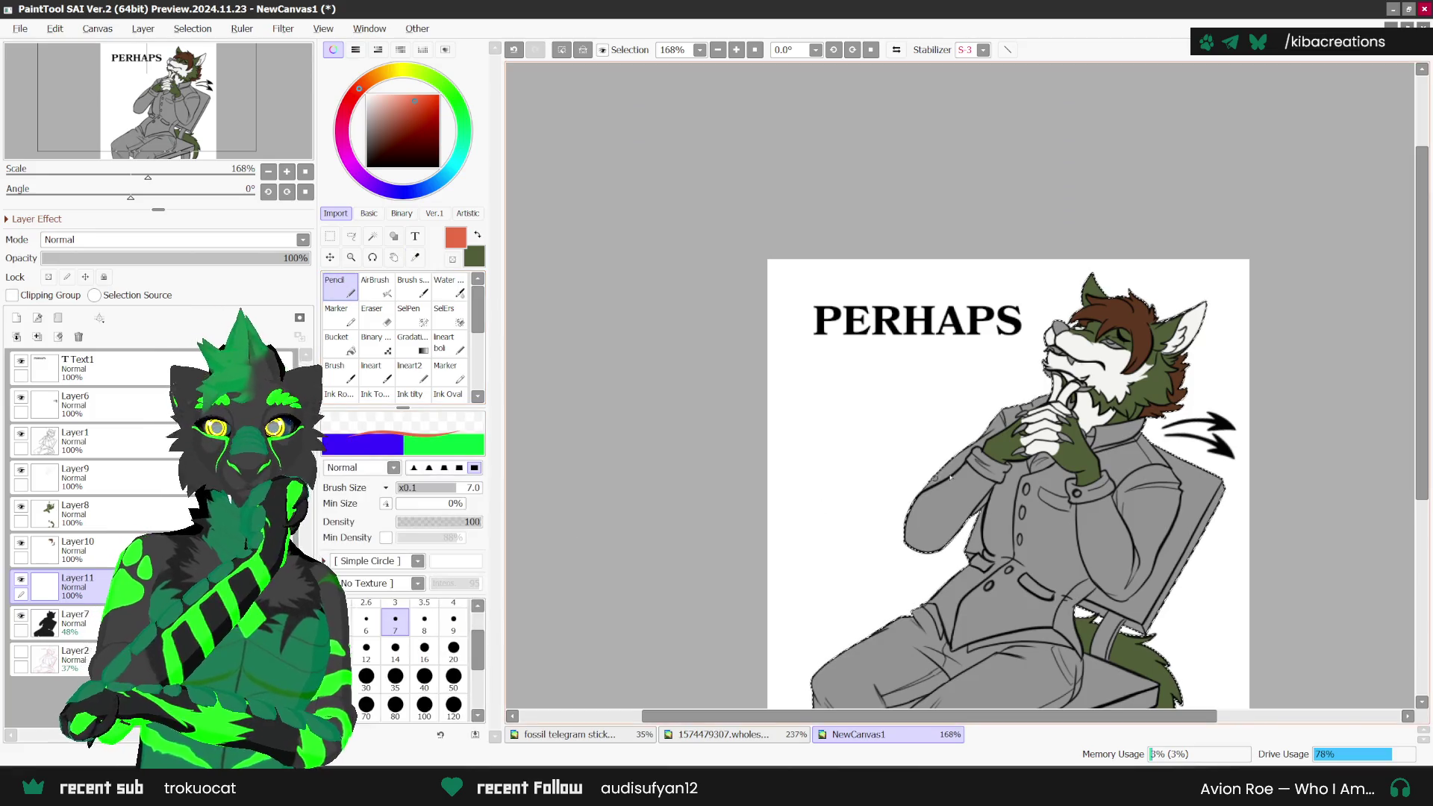
{"action": "scroll", "coordinate": [1187, 318], "scroll_direction": "up", "scroll_amount": 5}
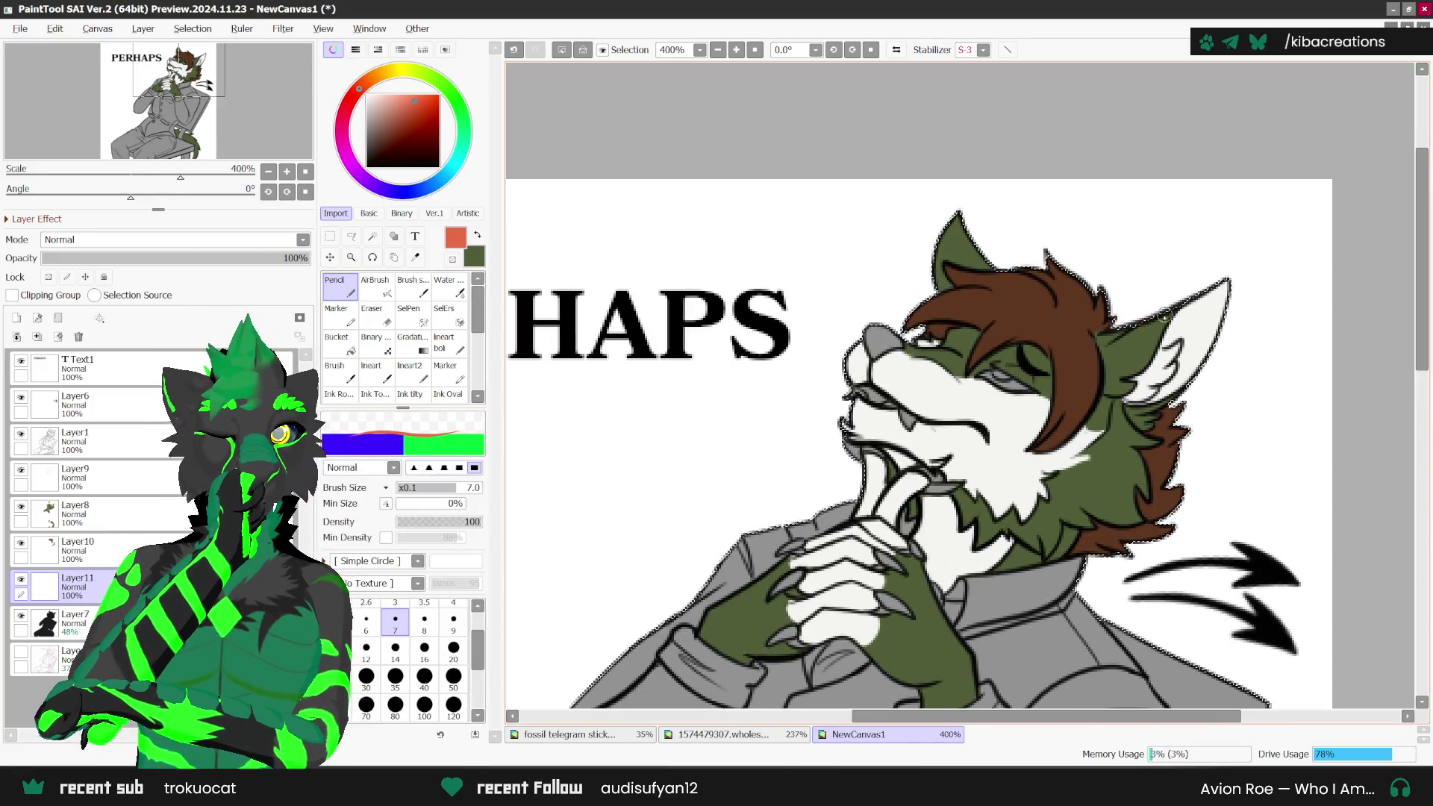
{"action": "left_click_drag", "start_coordinate": [82, 587], "coordinate": [145, 504]}
{"action": "left_click_drag", "start_coordinate": [1125, 344], "coordinate": [1155, 322]}
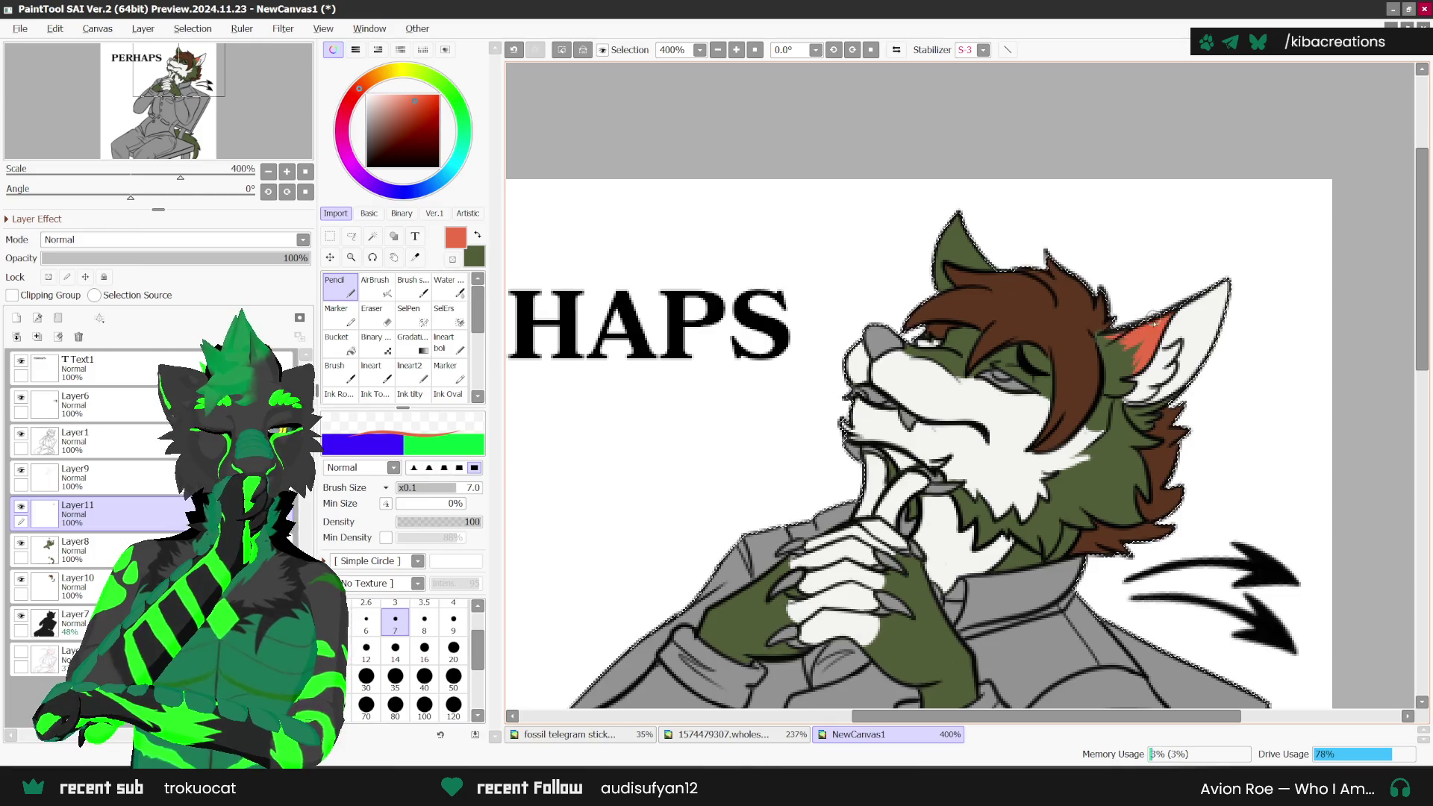
Step: Paint red-orange into the wolf's inner ear tips with the Pencil
{"action": "scroll", "coordinate": [1153, 322], "scroll_direction": "up", "scroll_amount": 2}
{"action": "mouse_move", "coordinate": [958, 218]}
{"action": "left_mouse_down"}
{"action": "mouse_move", "coordinate": [963, 246]}
{"action": "mouse_move", "coordinate": [904, 323]}
{"action": "left_mouse_up"}
{"action": "scroll", "coordinate": [920, 285], "scroll_direction": "up", "scroll_amount": 1}
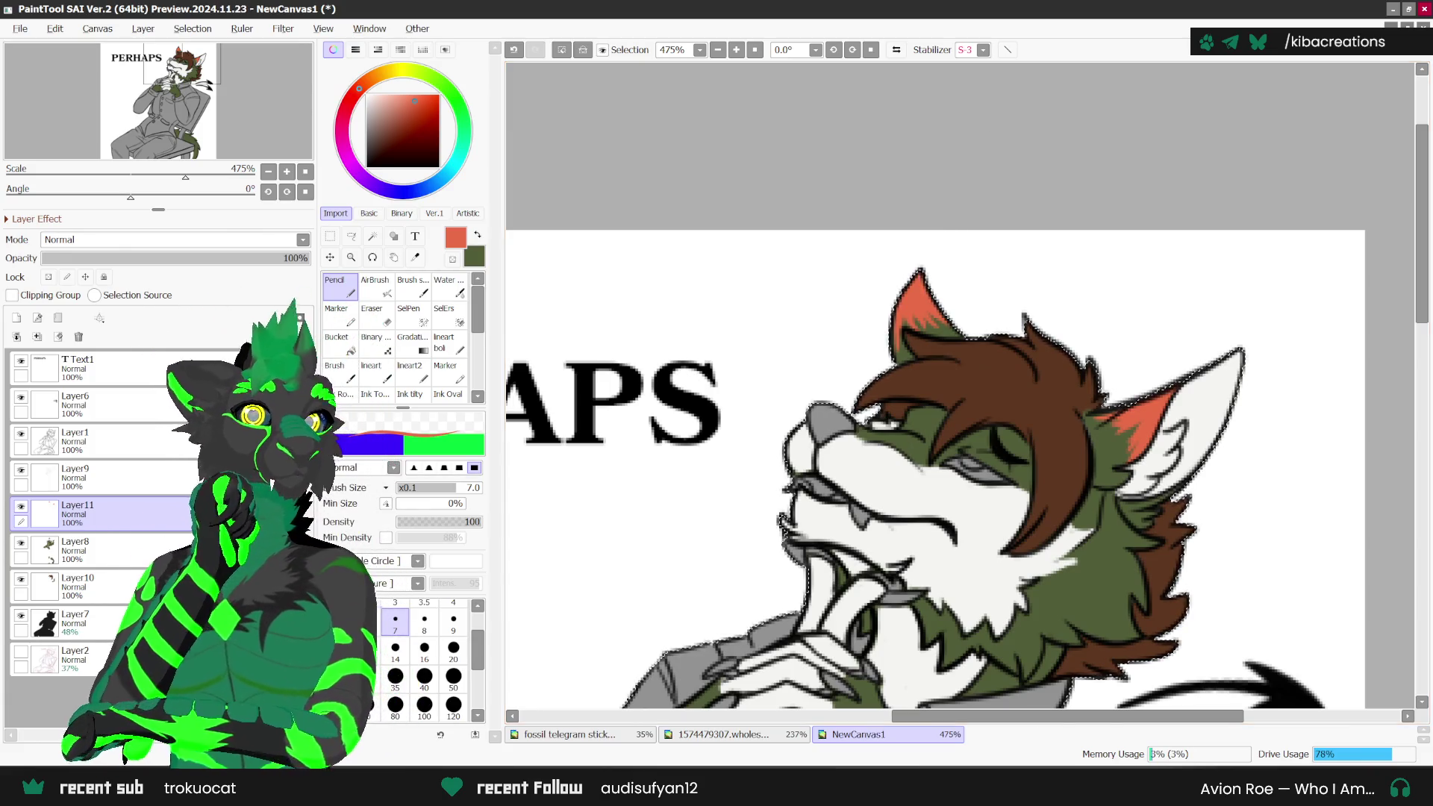
{"action": "key", "text": "alt+Tab"}
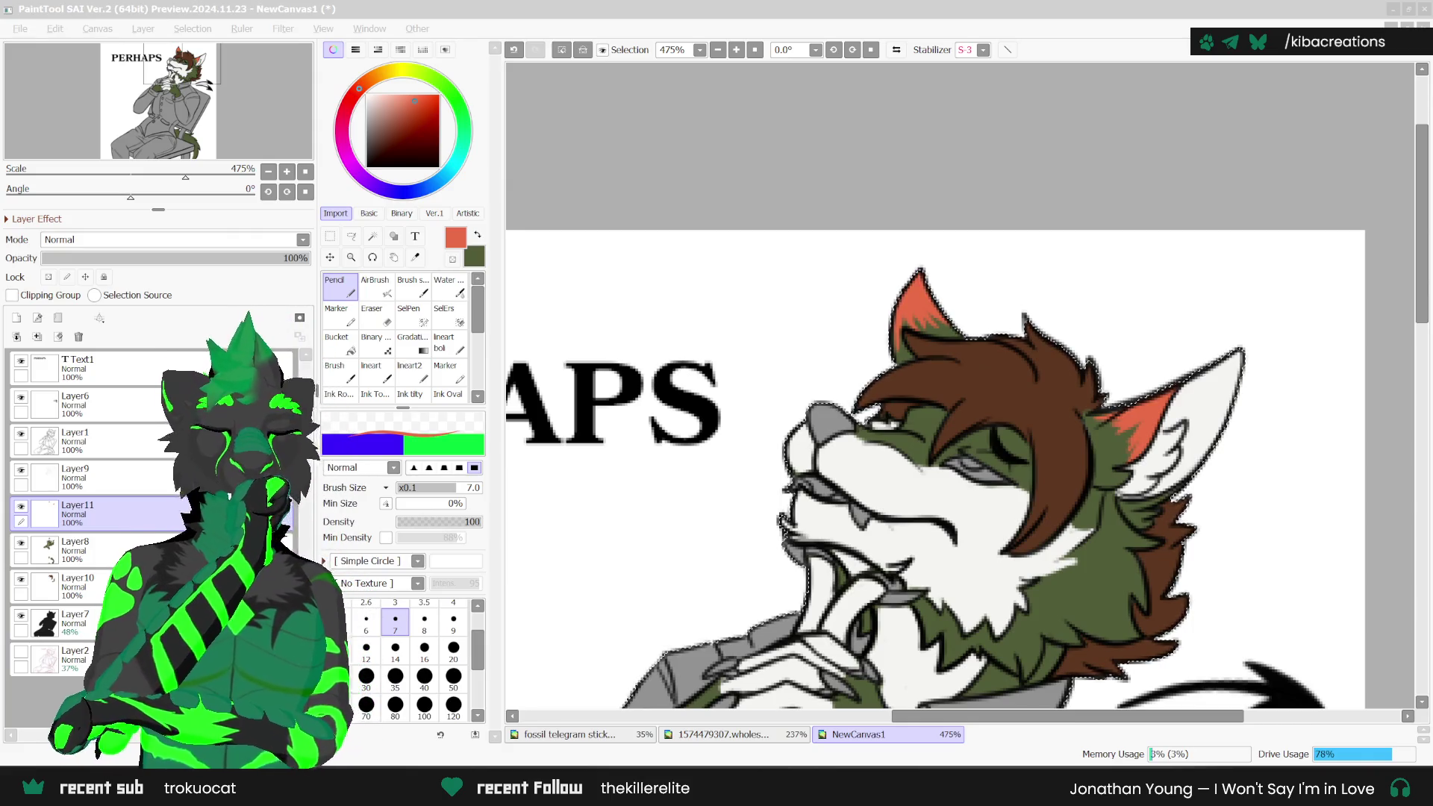
{"action": "left_click", "coordinate": [1052, 66]}
{"action": "scroll", "coordinate": [872, 296], "scroll_direction": "down", "scroll_amount": 1}
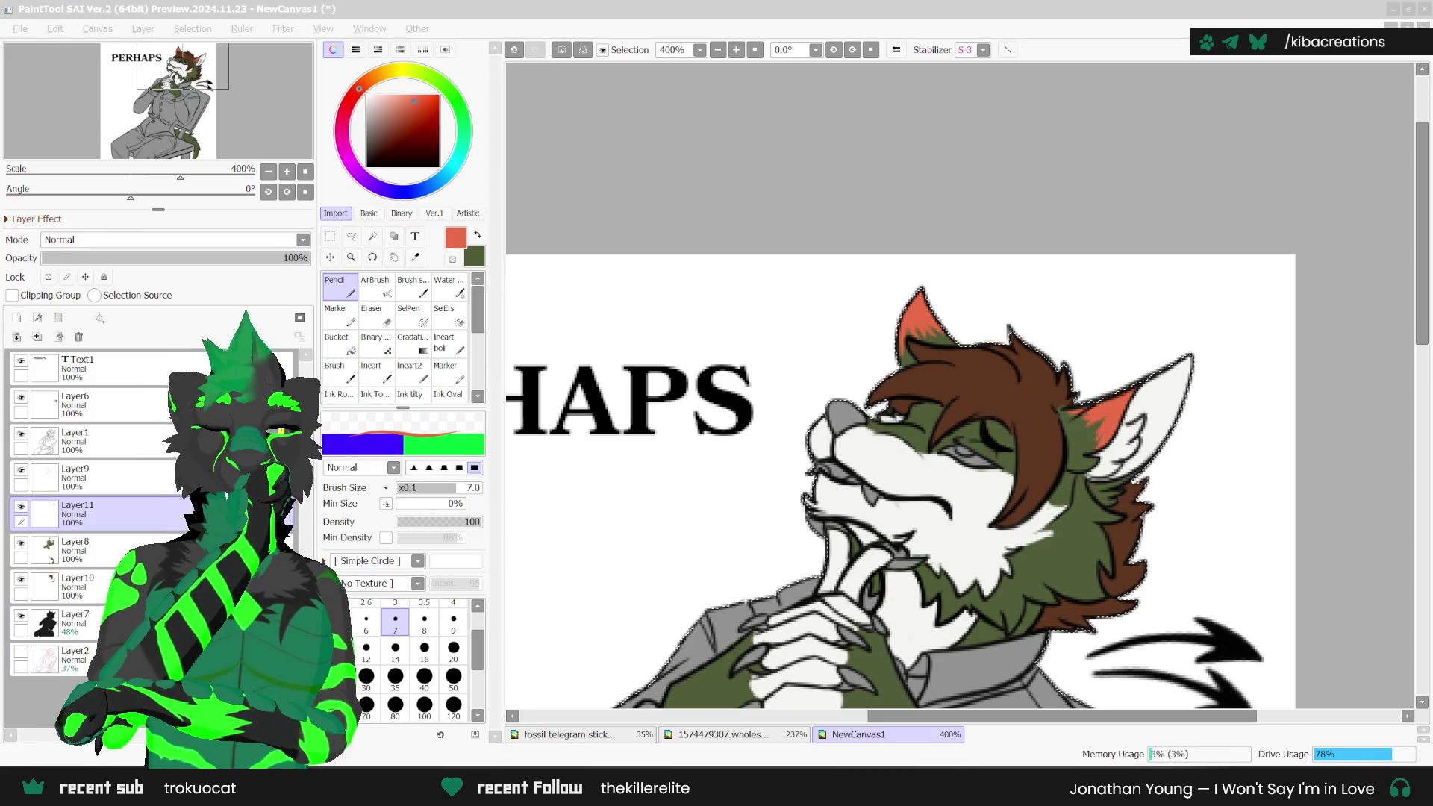
Step: Extend the red marks along the hand's knuckles, then switch to the character reference image document
{"action": "scroll", "coordinate": [921, 274], "scroll_direction": "down", "scroll_amount": 5}
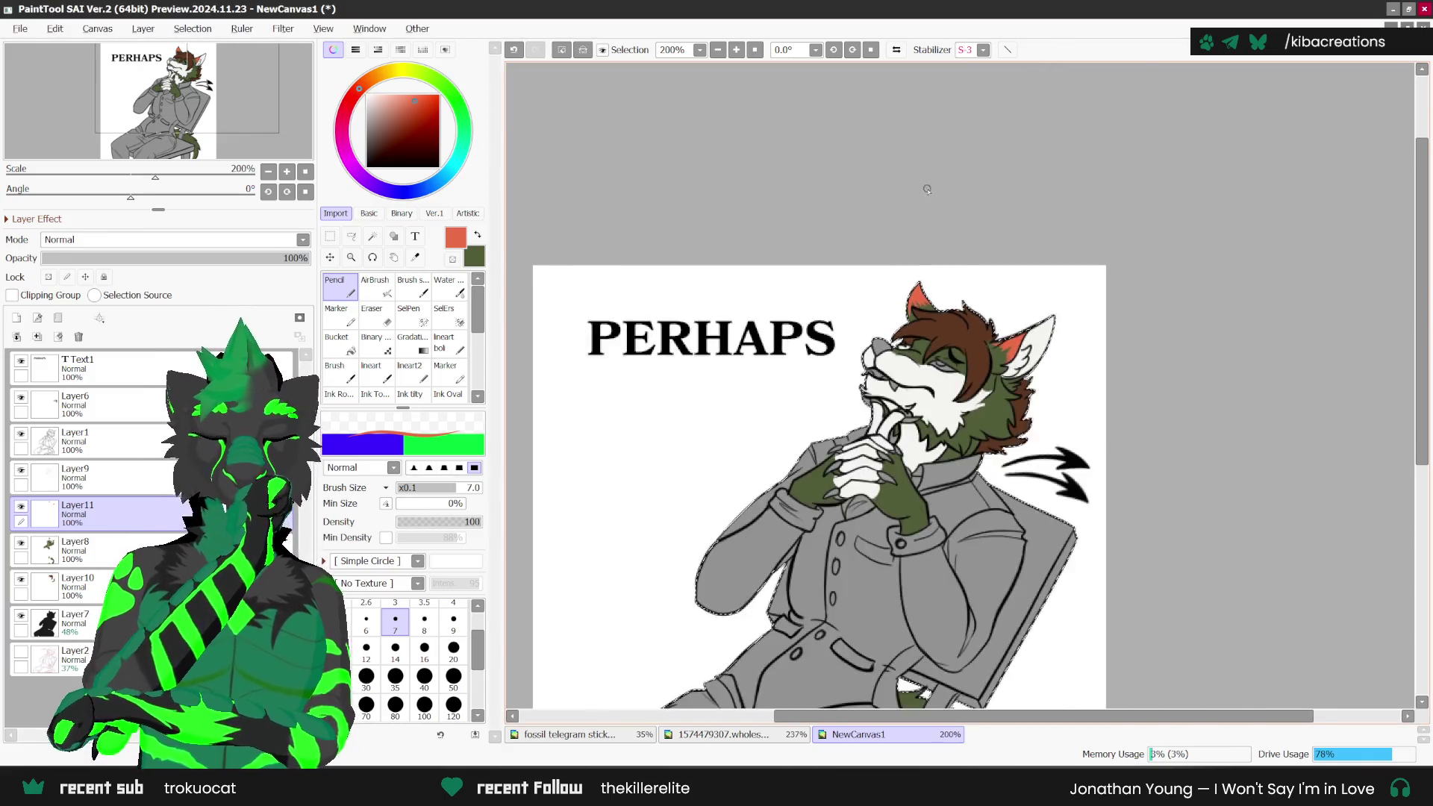
{"action": "scroll", "coordinate": [961, 559], "scroll_direction": "up", "scroll_amount": 3}
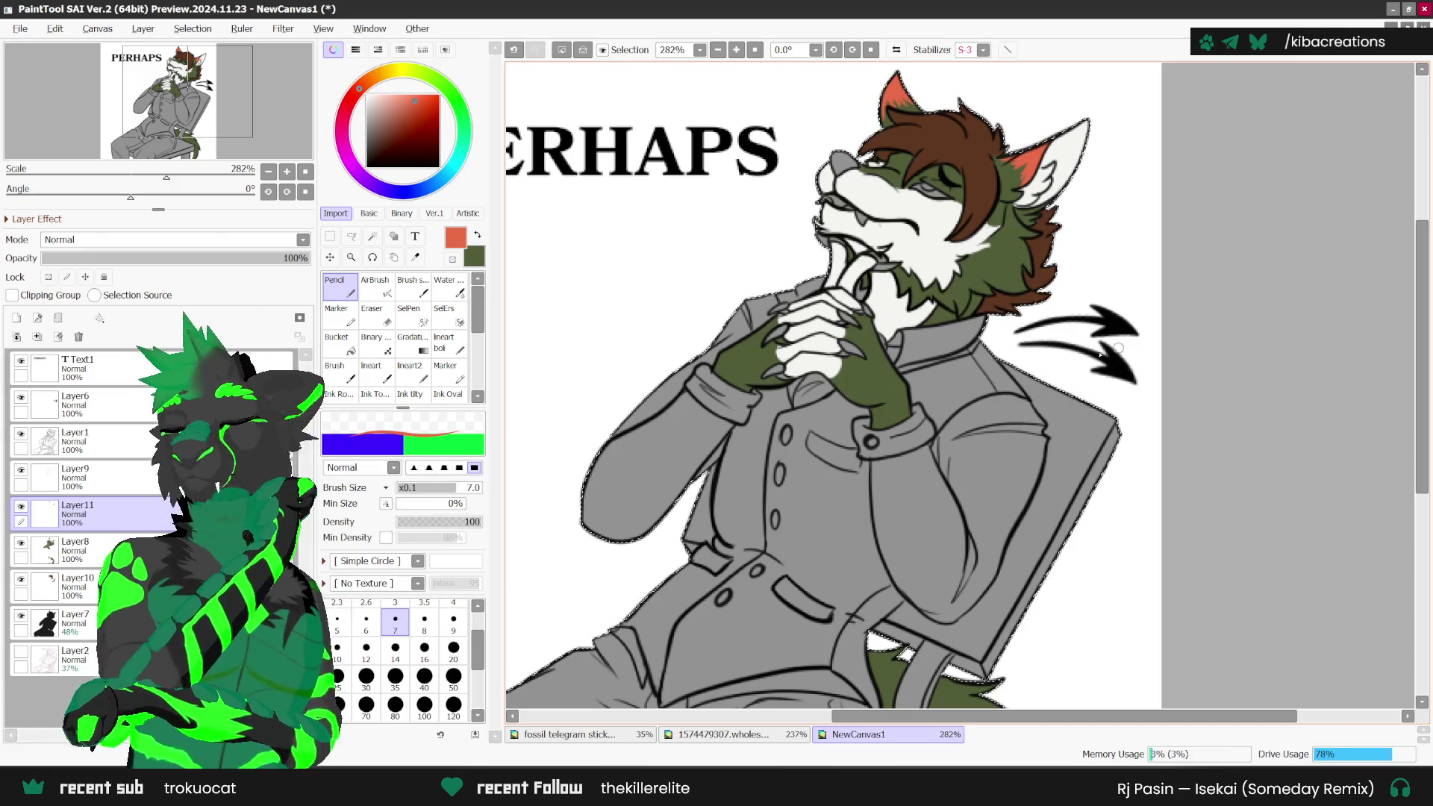
{"action": "scroll", "coordinate": [762, 347], "scroll_direction": "up", "scroll_amount": 1}
{"action": "scroll", "coordinate": [757, 344], "scroll_direction": "up", "scroll_amount": 2}
{"action": "scroll", "coordinate": [742, 340], "scroll_direction": "up", "scroll_amount": 1}
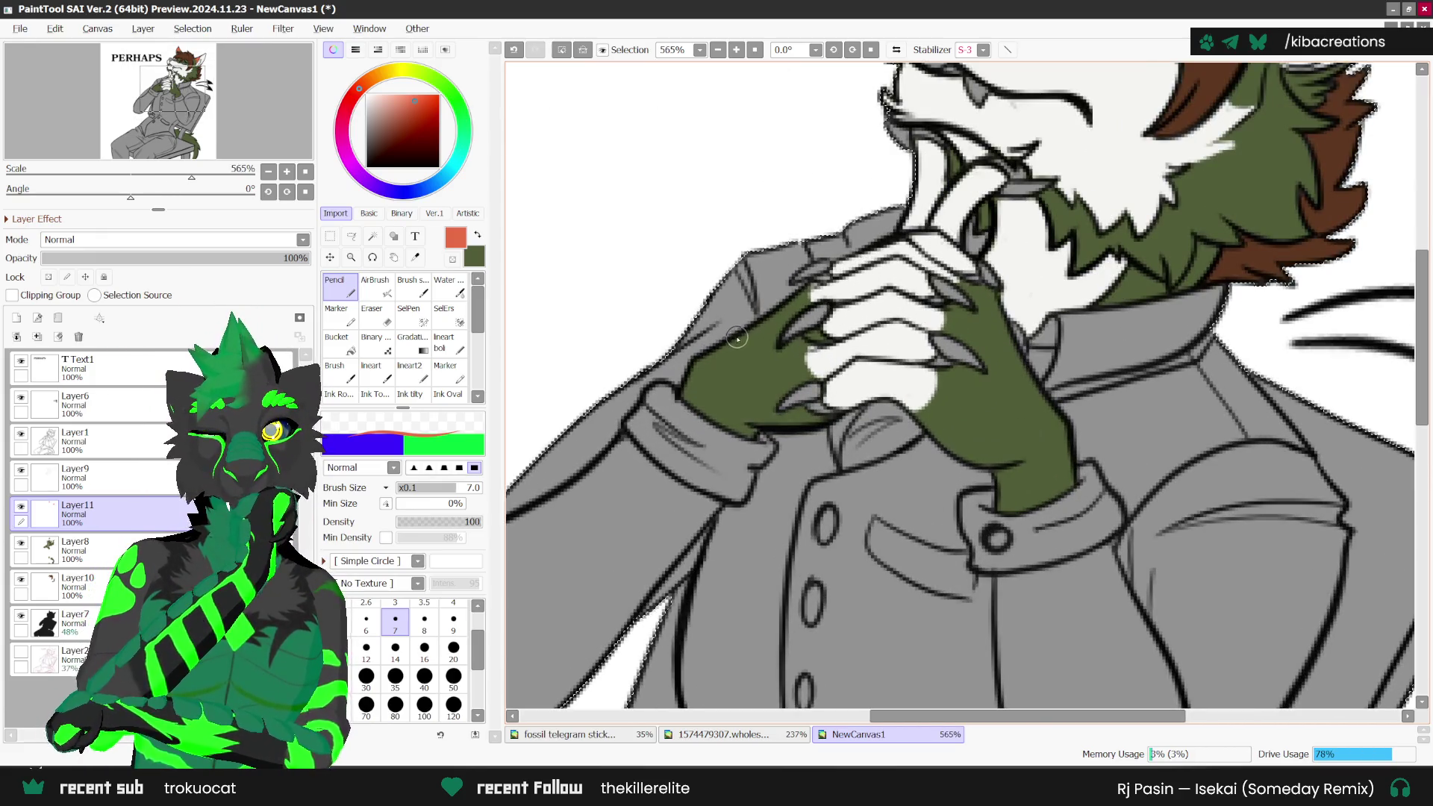
{"action": "mouse_move", "coordinate": [682, 385]}
{"action": "left_mouse_down"}
{"action": "mouse_move", "coordinate": [718, 397]}
{"action": "mouse_move", "coordinate": [687, 410]}
{"action": "left_mouse_up"}
{"action": "left_click_drag", "start_coordinate": [773, 356], "coordinate": [742, 379]}
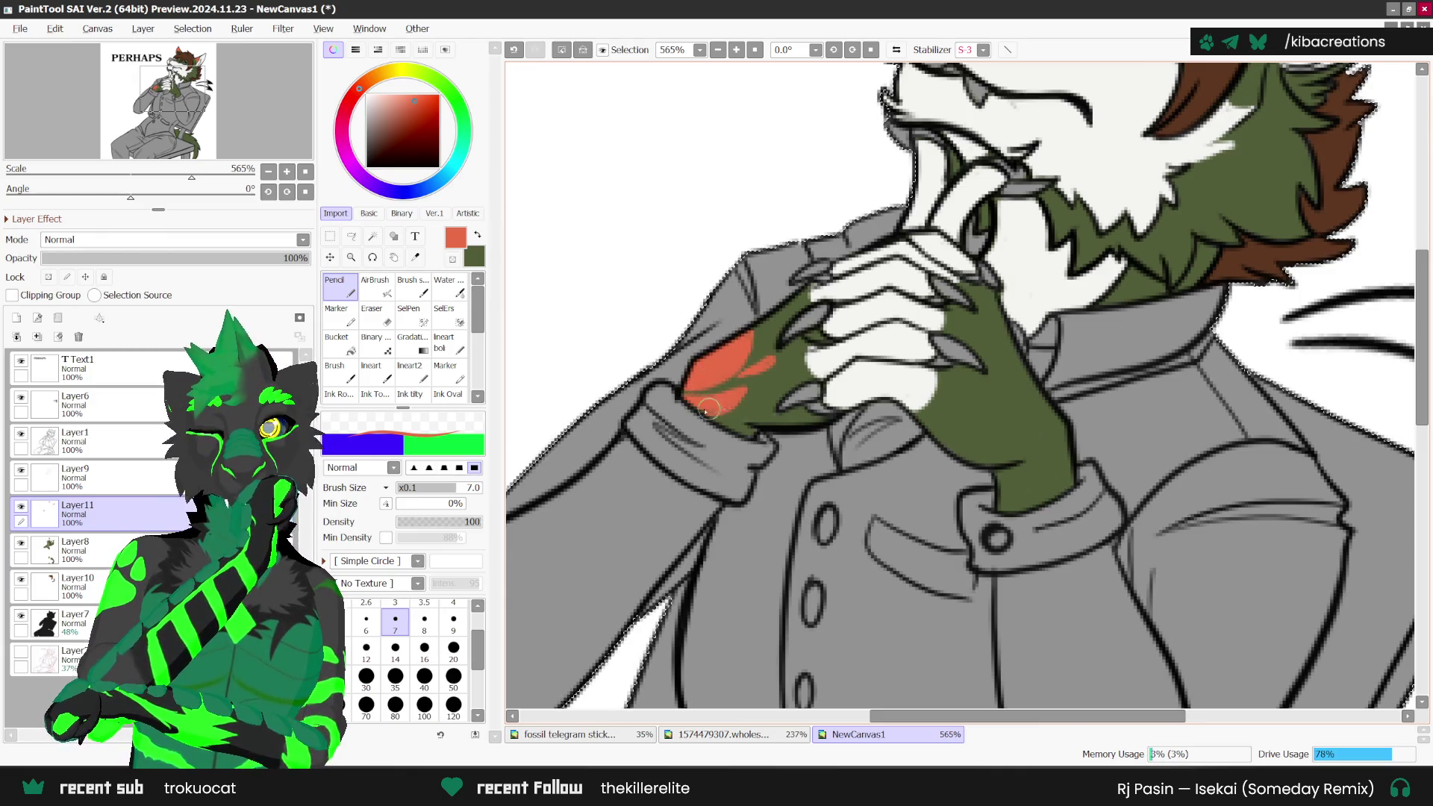
{"action": "scroll", "coordinate": [706, 407], "scroll_direction": "down", "scroll_amount": 2}
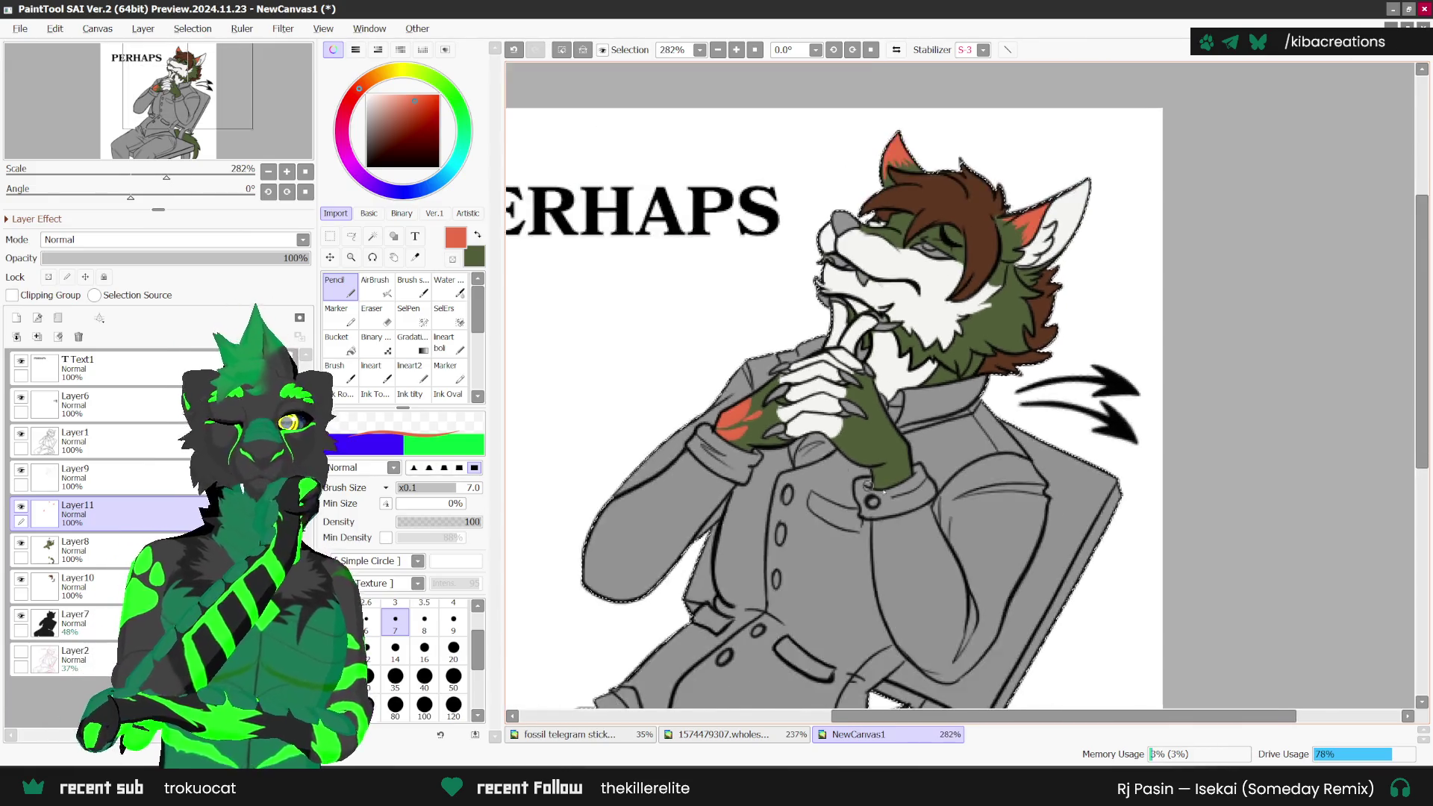
{"action": "left_click", "coordinate": [724, 735]}
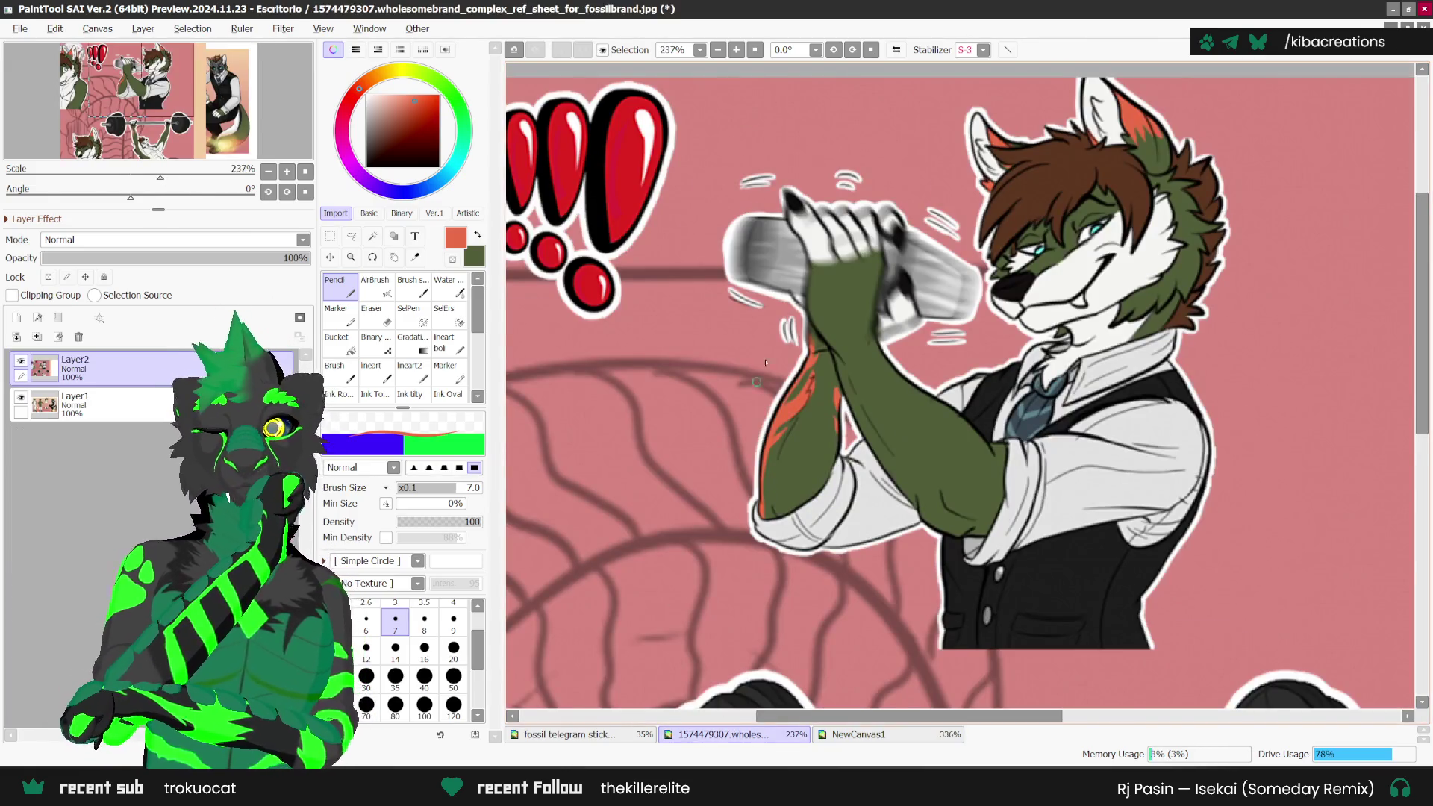
Step: Hide Layer2 on the Fossilbrand reference sheet and pick its orange swatch colour
{"action": "scroll", "coordinate": [765, 362], "scroll_direction": "down", "scroll_amount": 3}
{"action": "left_click", "coordinate": [21, 361]}
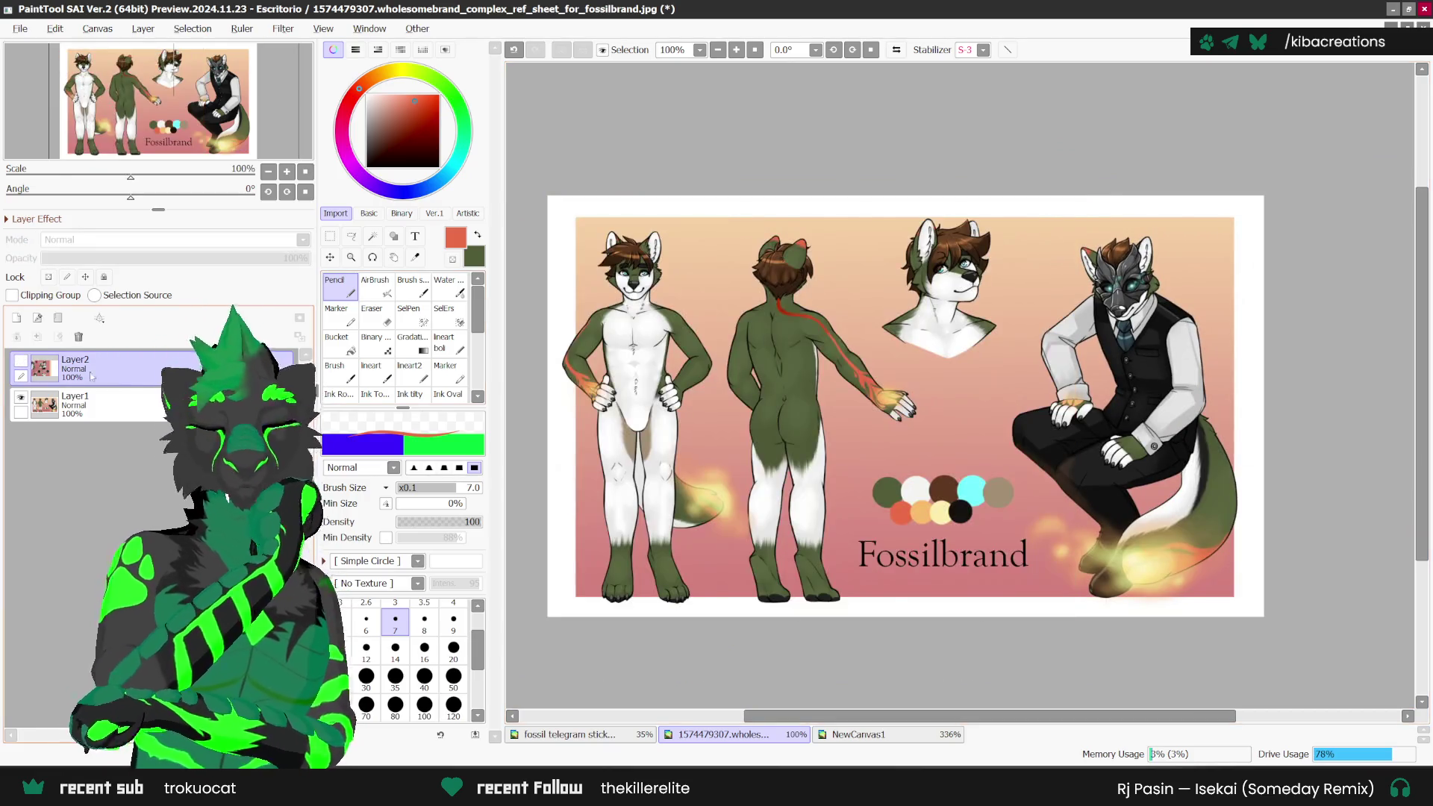
{"action": "scroll", "coordinate": [1001, 512], "scroll_direction": "up", "scroll_amount": 1}
{"action": "key", "text": "alt"}
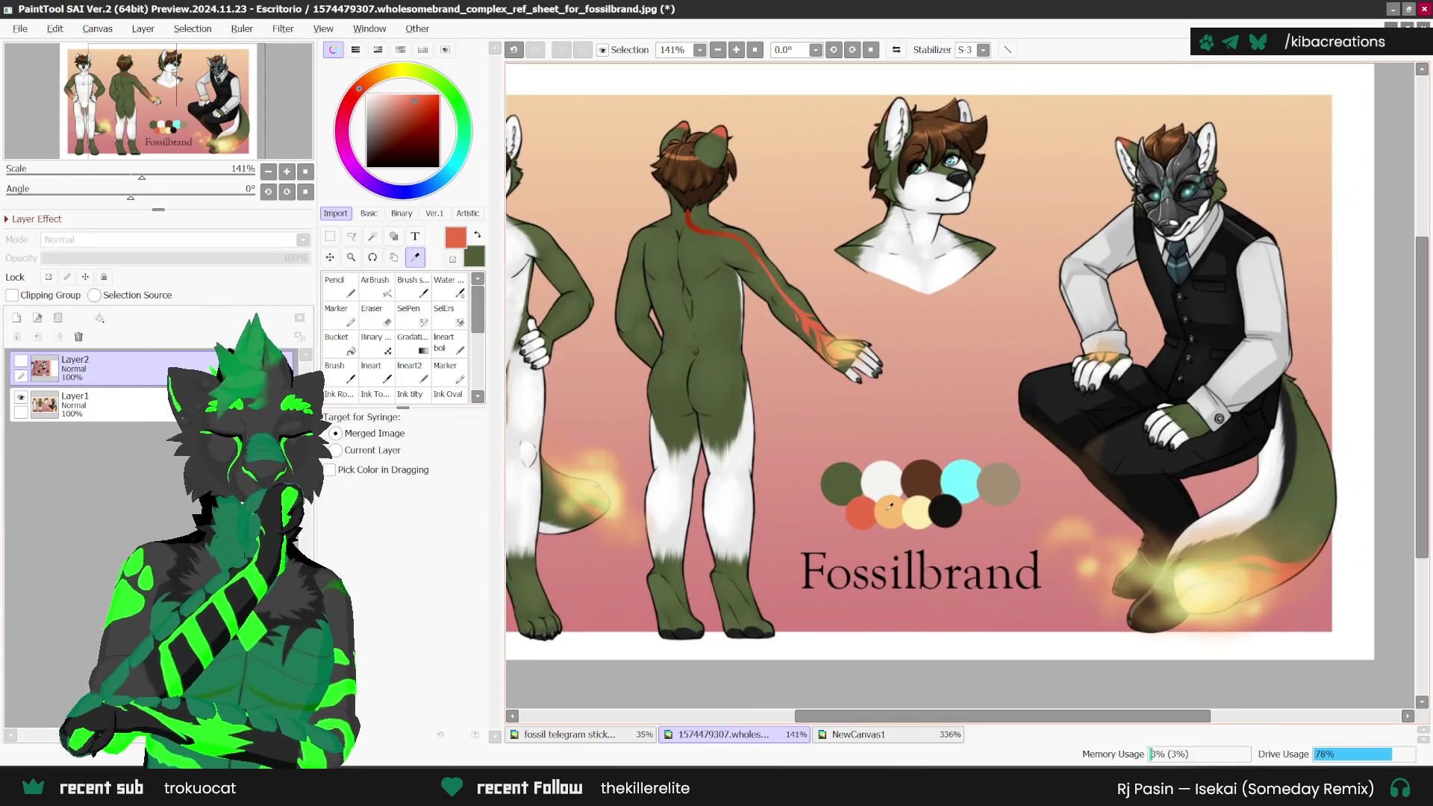
{"action": "left_click", "coordinate": [890, 506]}
{"action": "key", "text": "ctrl+Tab"}
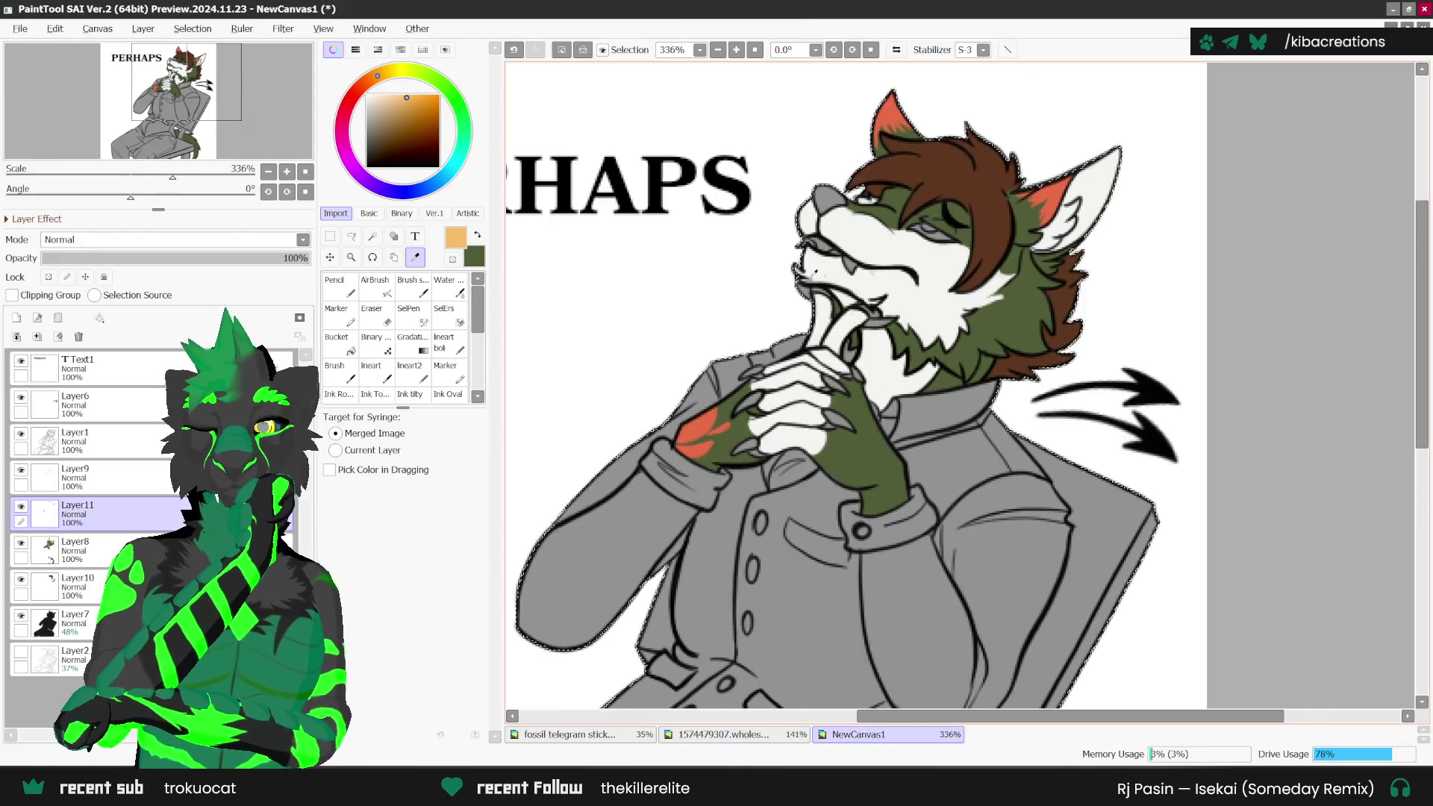
Step: Give the wolf's clasped hand a soft orange airbrush glow, then return to the Pencil
{"action": "scroll", "coordinate": [816, 272], "scroll_direction": "down", "scroll_amount": 3}
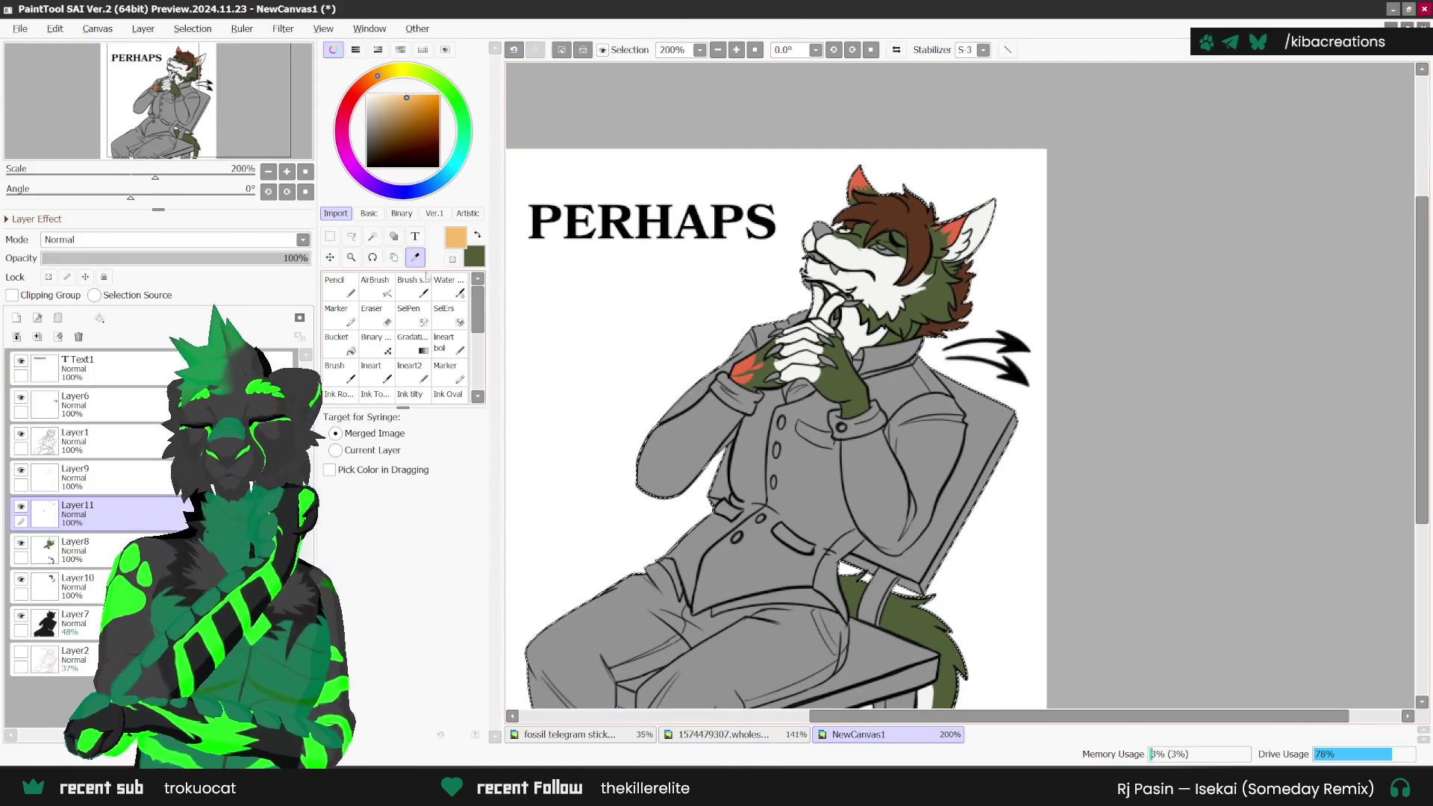
{"action": "key", "text": "a"}
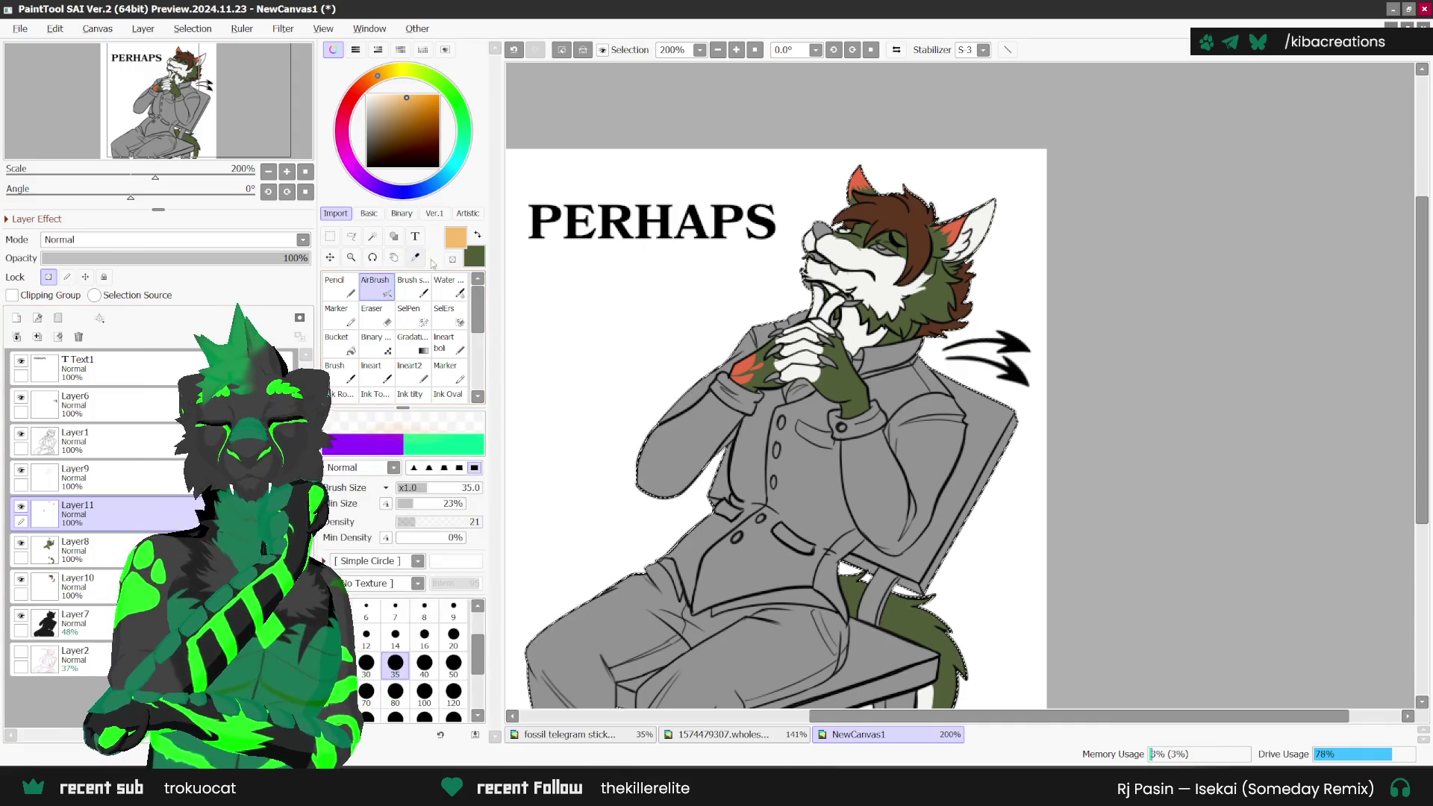
{"action": "scroll", "coordinate": [784, 370], "scroll_direction": "up", "scroll_amount": 1}
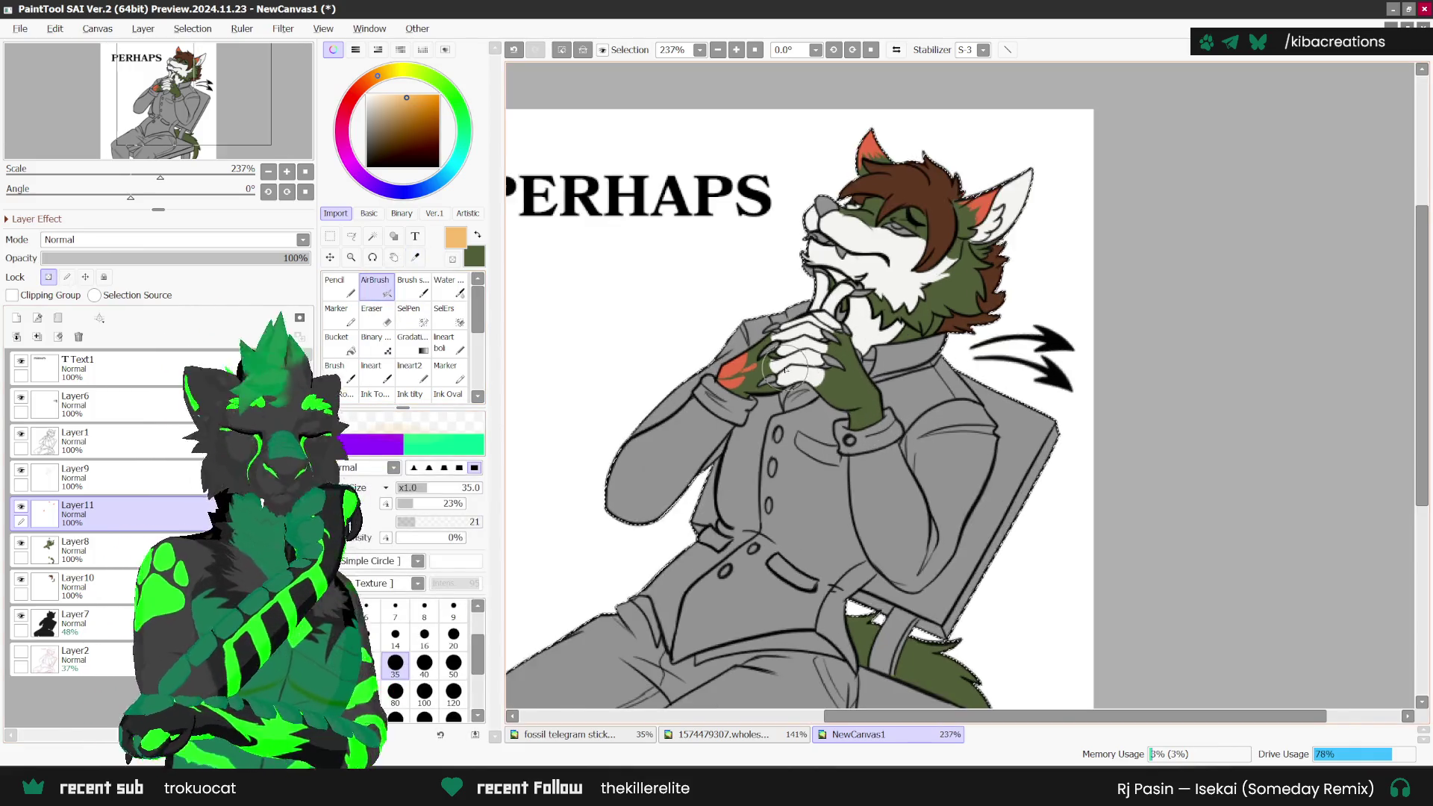
{"action": "scroll", "coordinate": [784, 369], "scroll_direction": "up", "scroll_amount": 1}
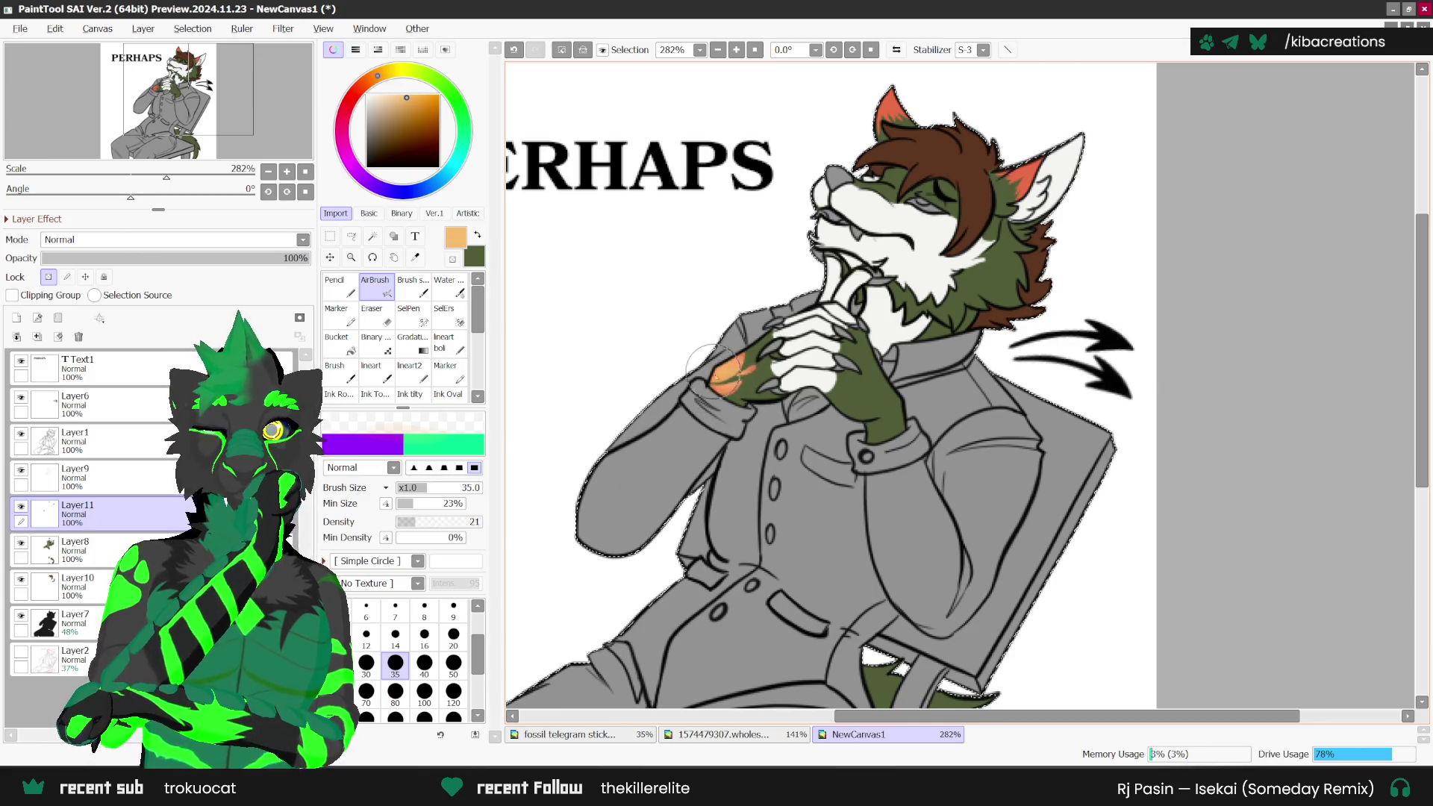
{"action": "key", "text": "n"}
{"action": "scroll", "coordinate": [705, 370], "scroll_direction": "up", "scroll_amount": 1}
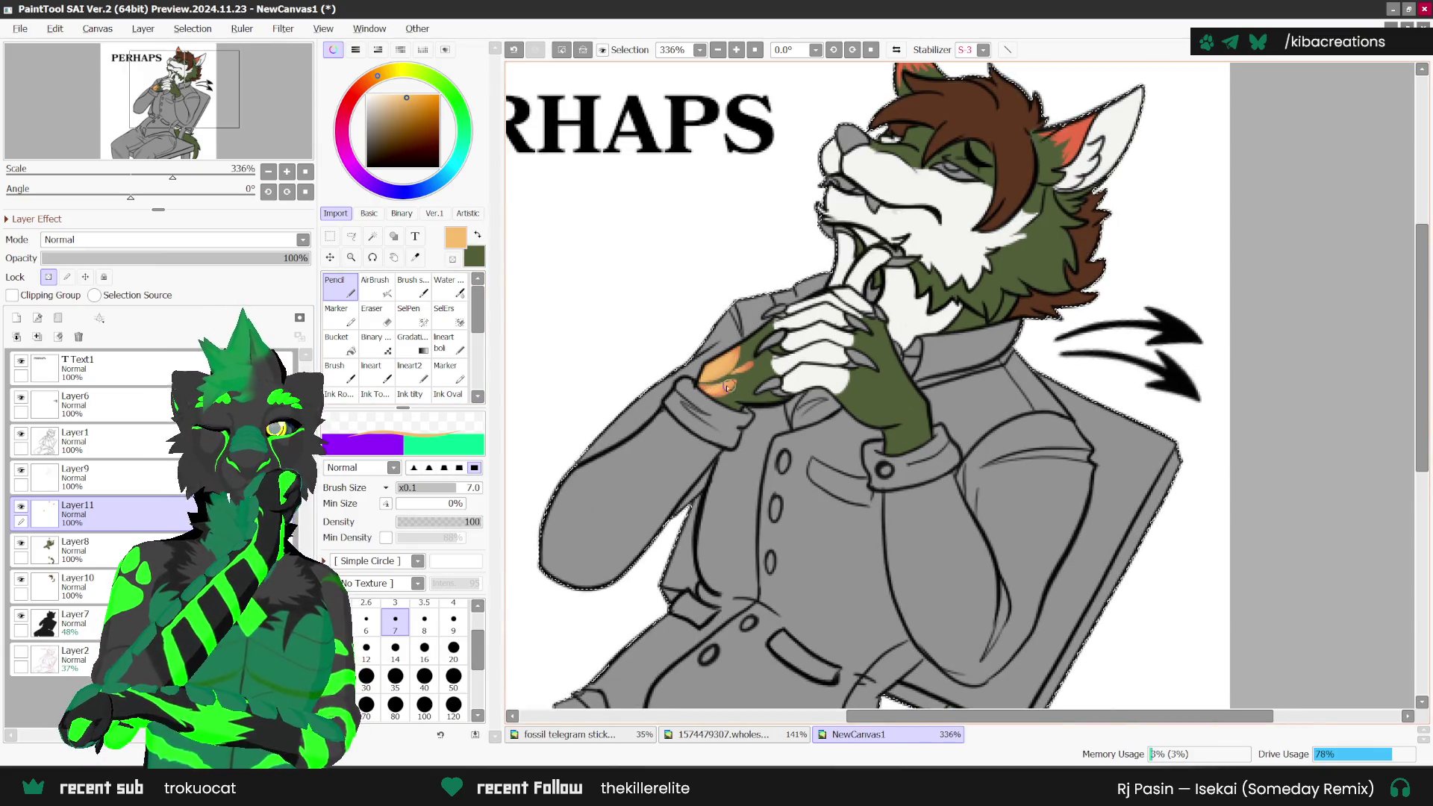
{"action": "scroll", "coordinate": [1090, 114], "scroll_direction": "down", "scroll_amount": 5}
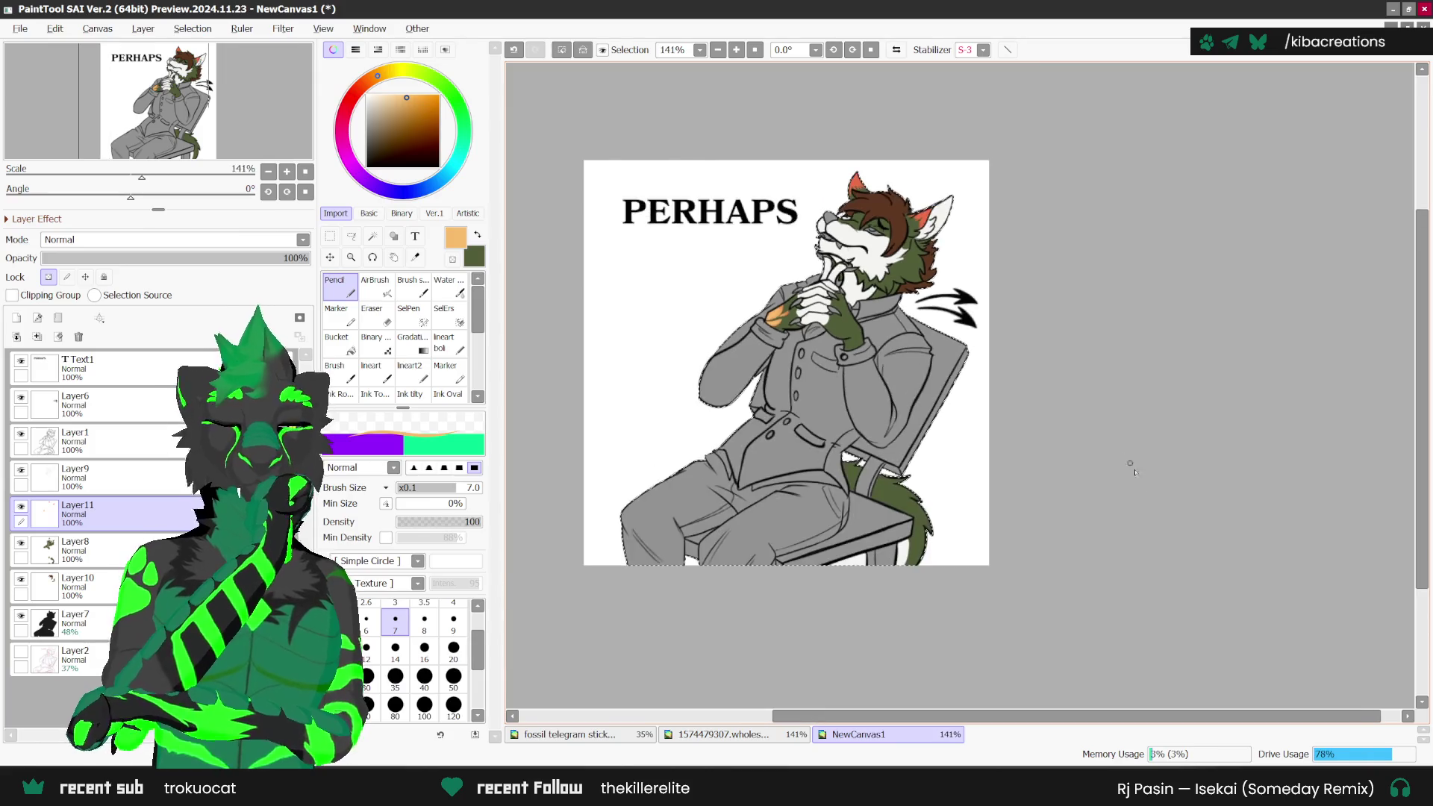
{"action": "scroll", "coordinate": [937, 500], "scroll_direction": "up", "scroll_amount": 2}
Step: Sample salmon-red from the Fossilbrand sheet and turn off Preserve Opacity on the NewCanvas1 layer
{"action": "key", "text": "alt"}
{"action": "left_click", "coordinate": [744, 734]}
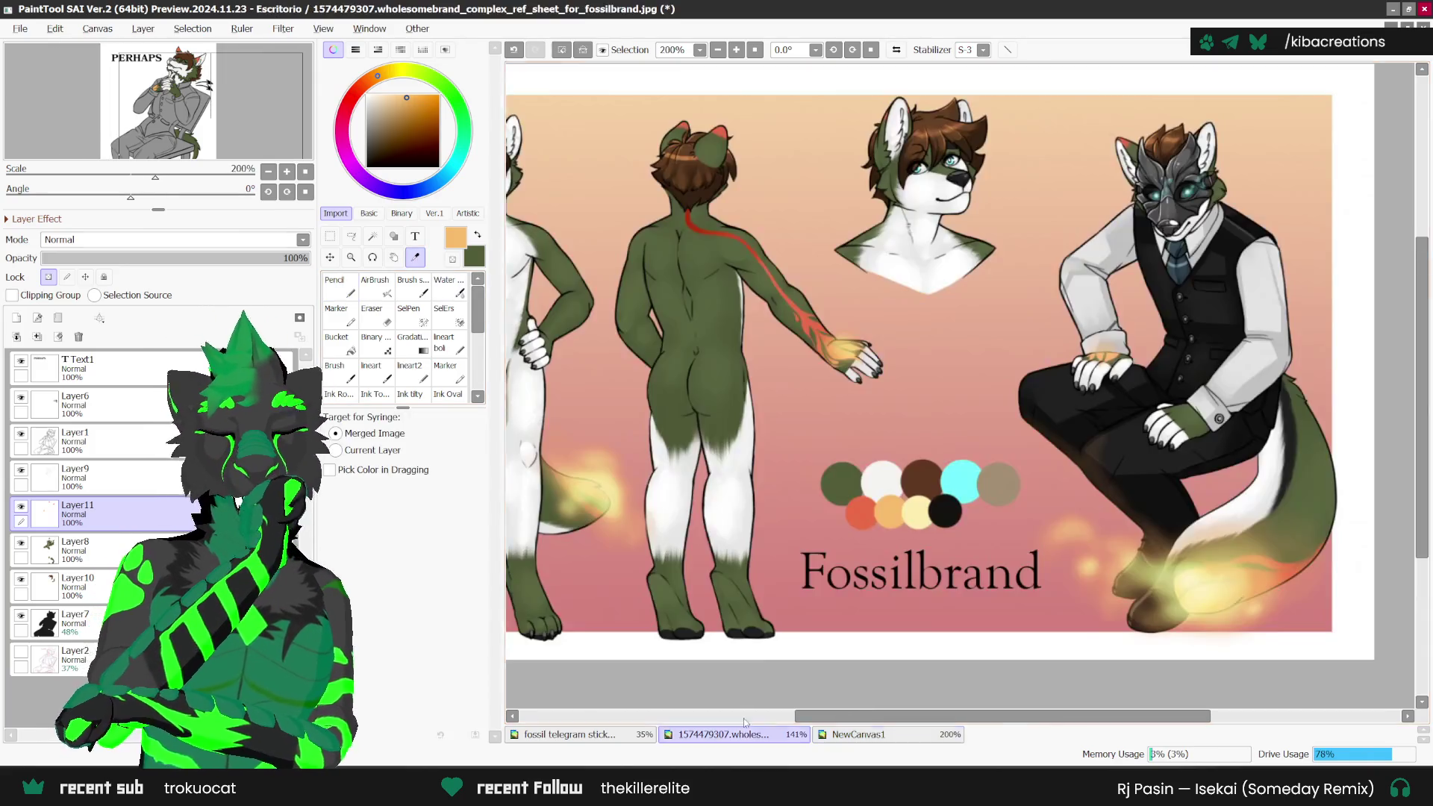
{"action": "left_click", "coordinate": [781, 629]}
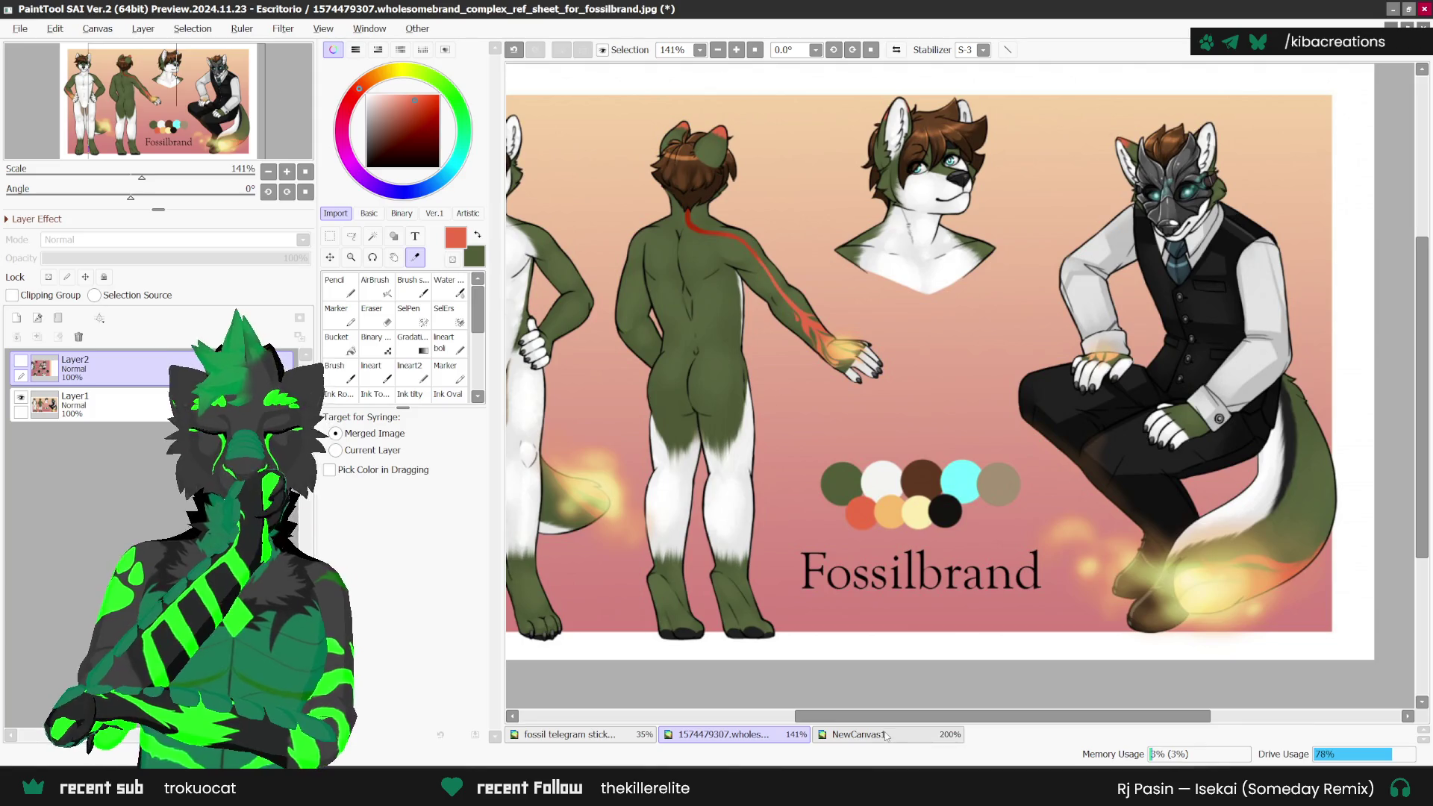
{"action": "left_click", "coordinate": [886, 736]}
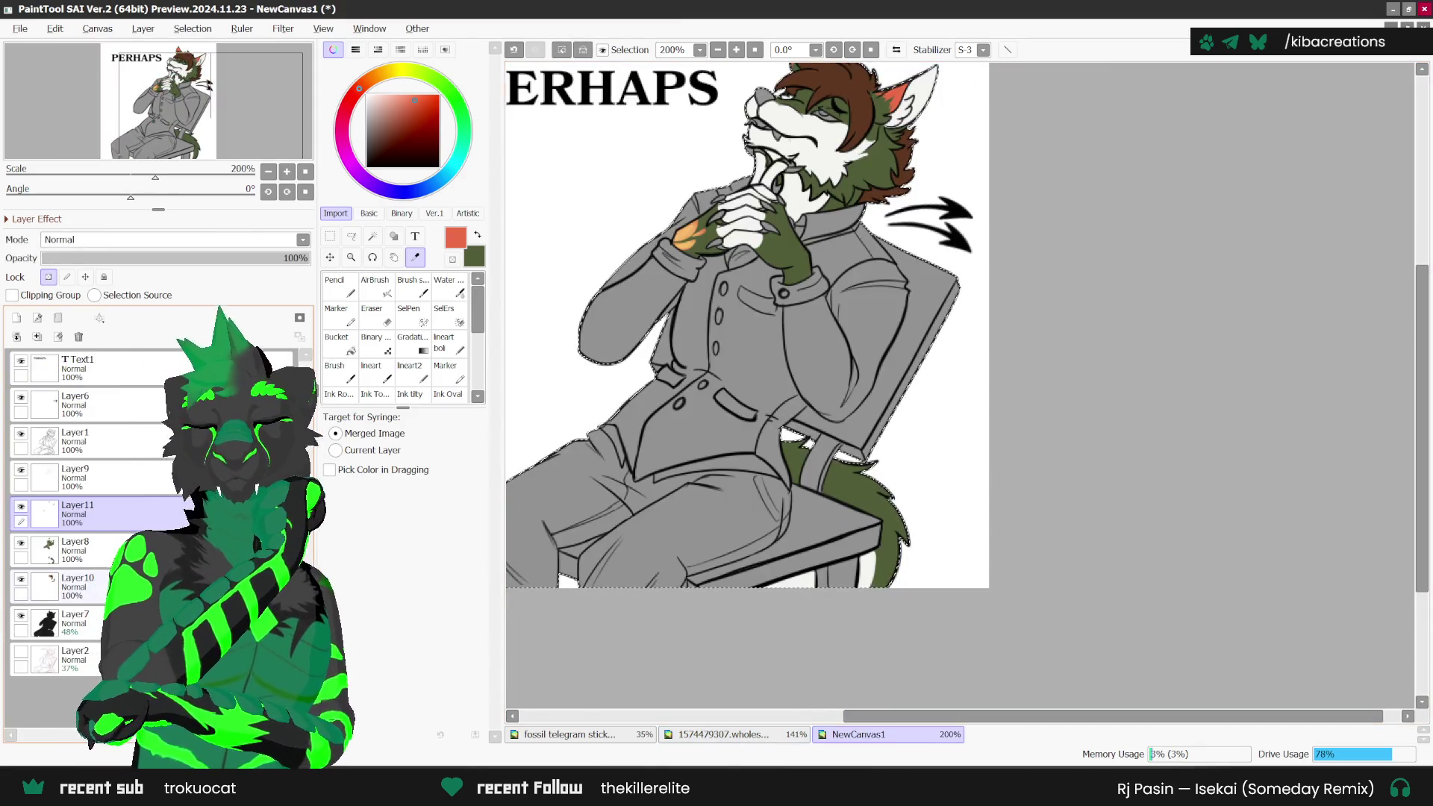
{"action": "left_click", "coordinate": [48, 277]}
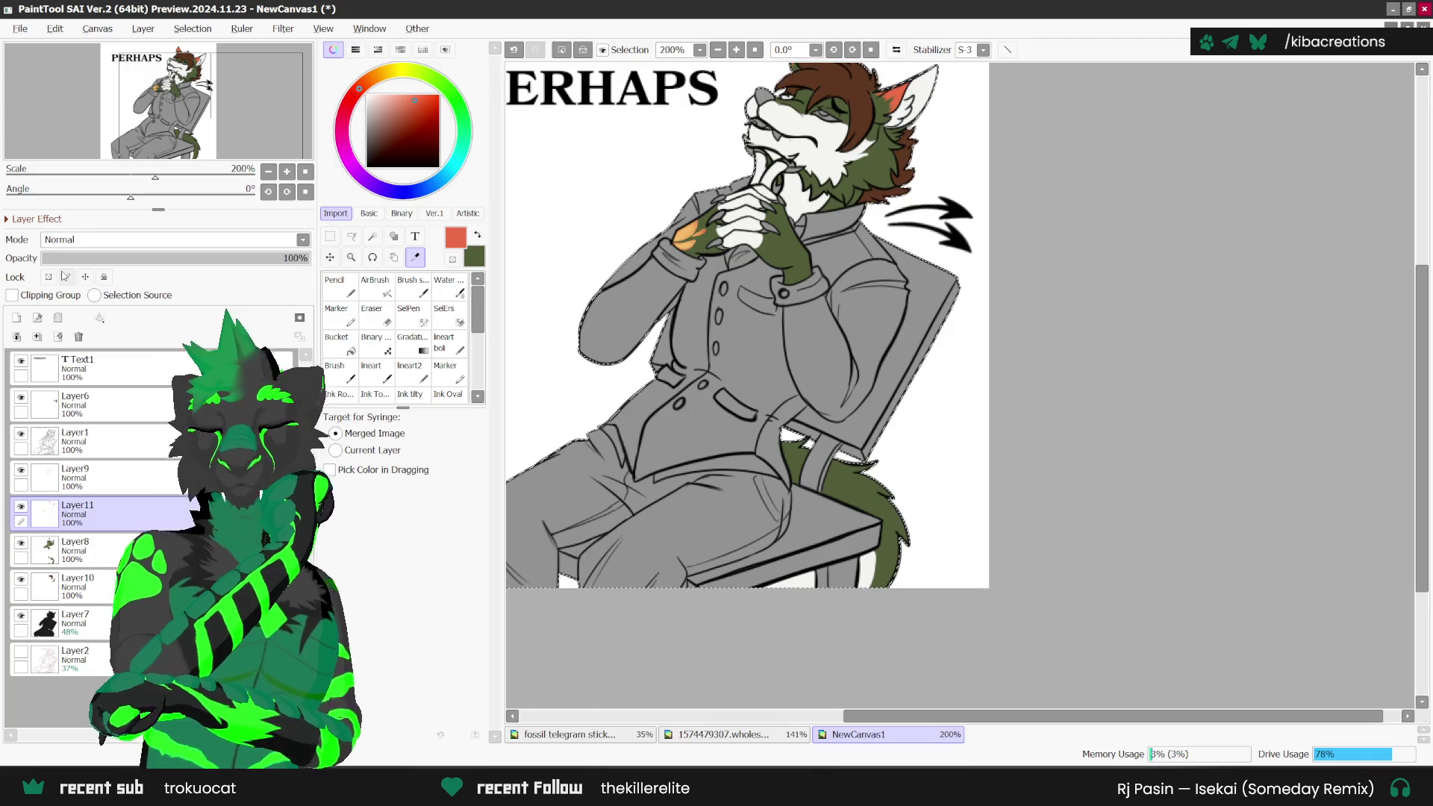
Step: Move the reference sheet's image up to show the weightlifting wolf
{"action": "left_click", "coordinate": [680, 735]}
{"action": "left_click", "coordinate": [859, 735]}
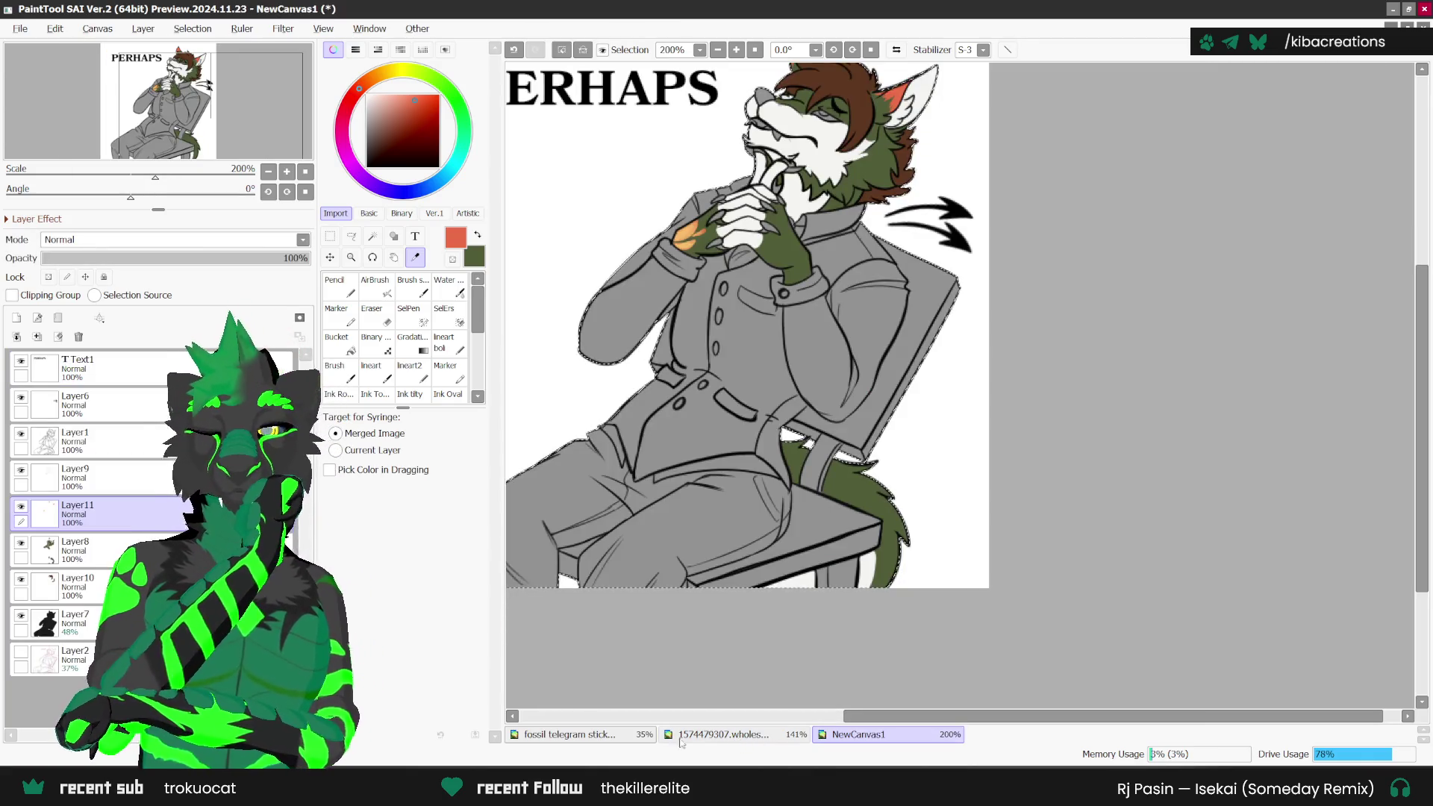
{"action": "left_click", "coordinate": [681, 735]}
{"action": "scroll", "coordinate": [1005, 425], "scroll_direction": "down", "scroll_amount": 1}
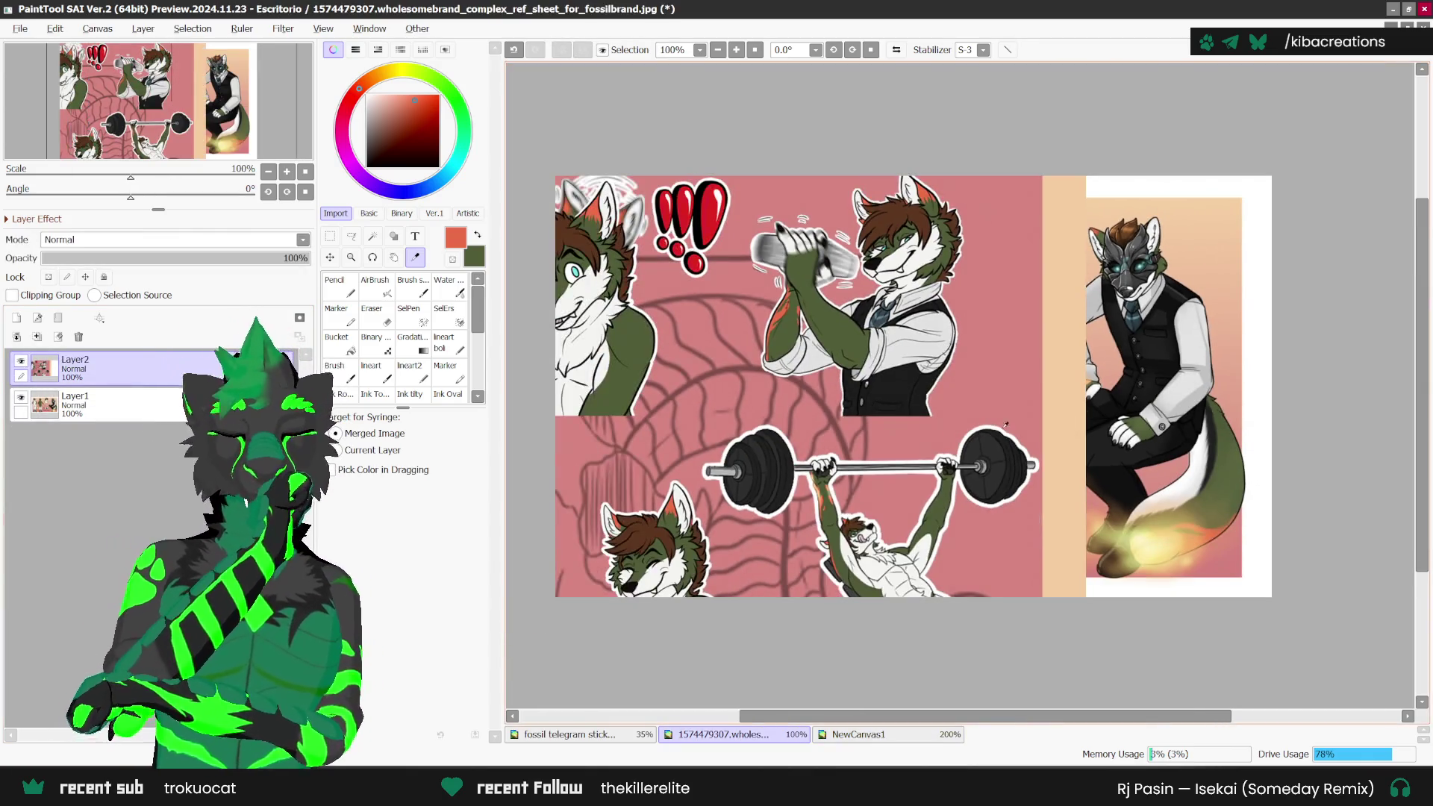
{"action": "left_click_drag", "start_coordinate": [1006, 426], "coordinate": [990, 213]}
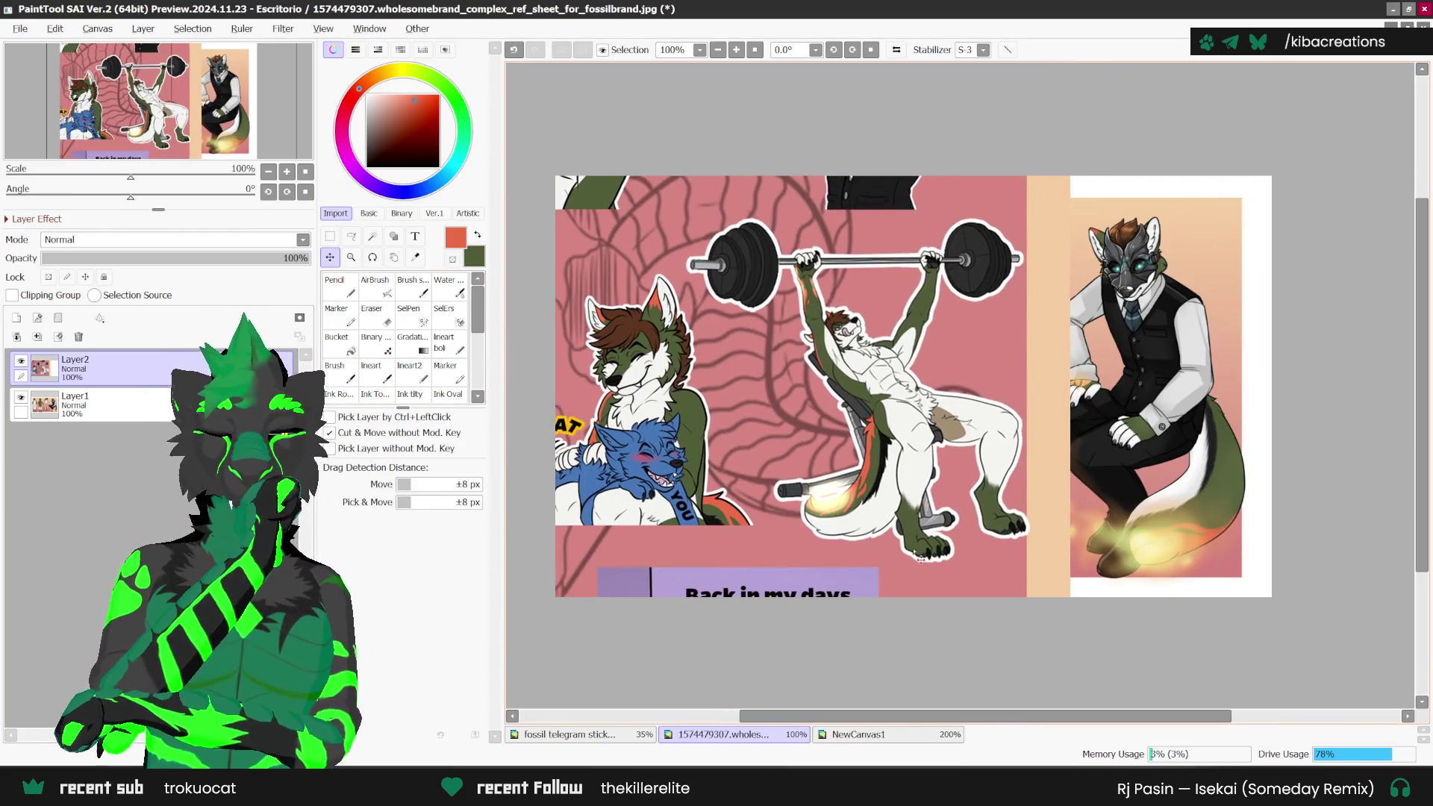
Step: Return to NewCanvas1 with the Pencil and mirror the canvas view horizontally
{"action": "left_click", "coordinate": [894, 737]}
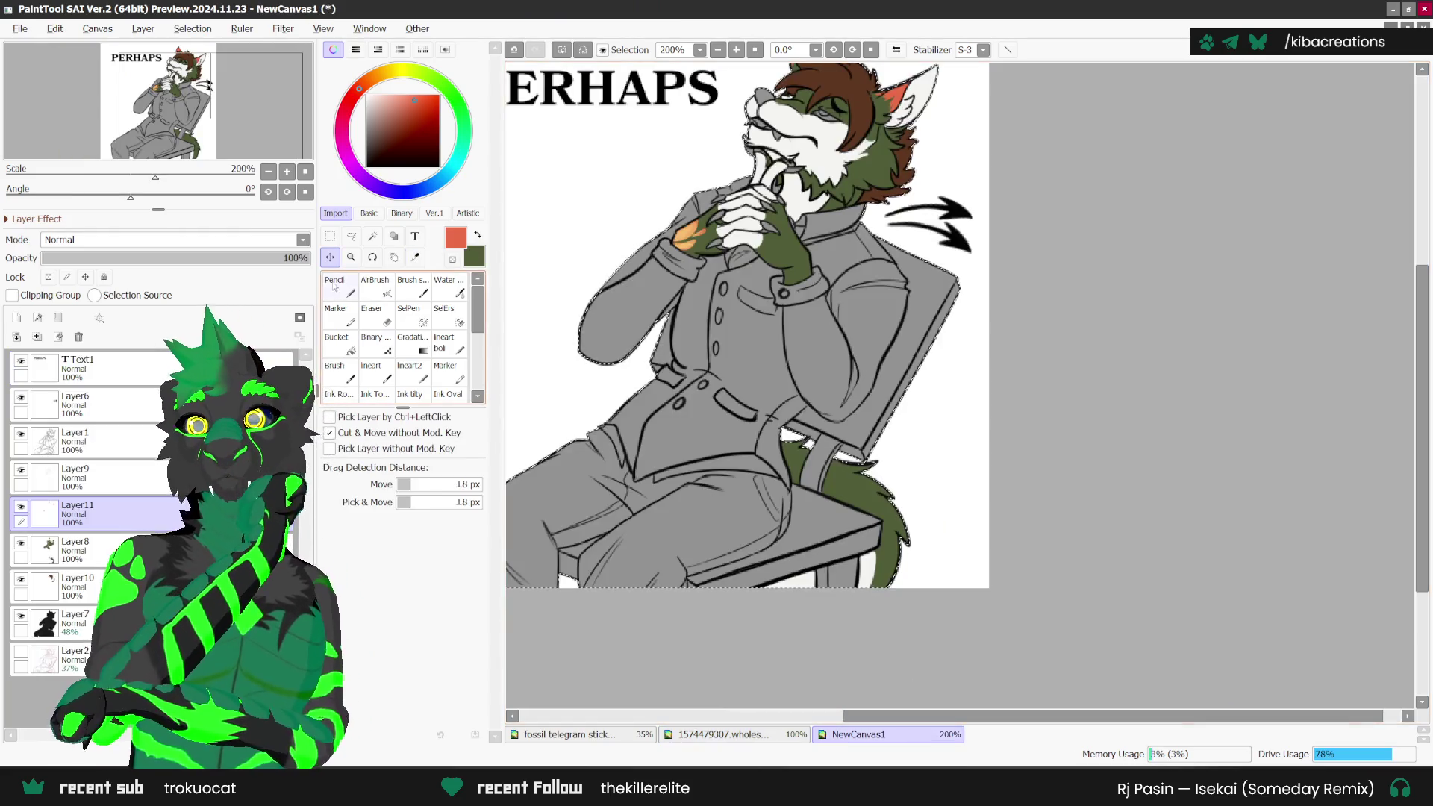
{"action": "key", "text": "n"}
{"action": "left_click", "coordinate": [897, 50]}
{"action": "scroll", "coordinate": [1096, 463], "scroll_direction": "up", "scroll_amount": 1}
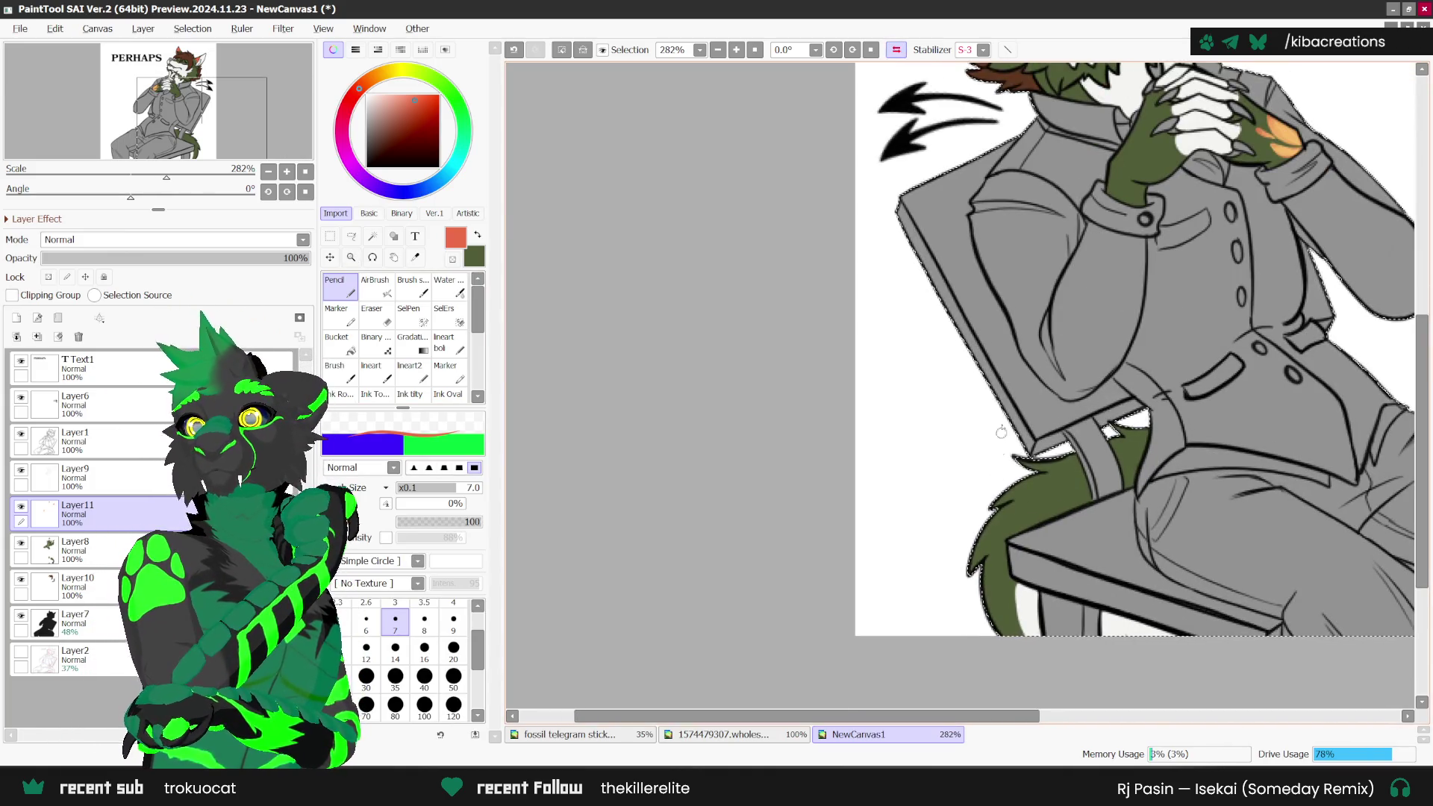
Step: Paint orange-red fur strokes down the tail's left edge and into the green fur
{"action": "scroll", "coordinate": [1058, 496], "scroll_direction": "up", "scroll_amount": 1}
{"action": "scroll", "coordinate": [1048, 484], "scroll_direction": "up", "scroll_amount": 1}
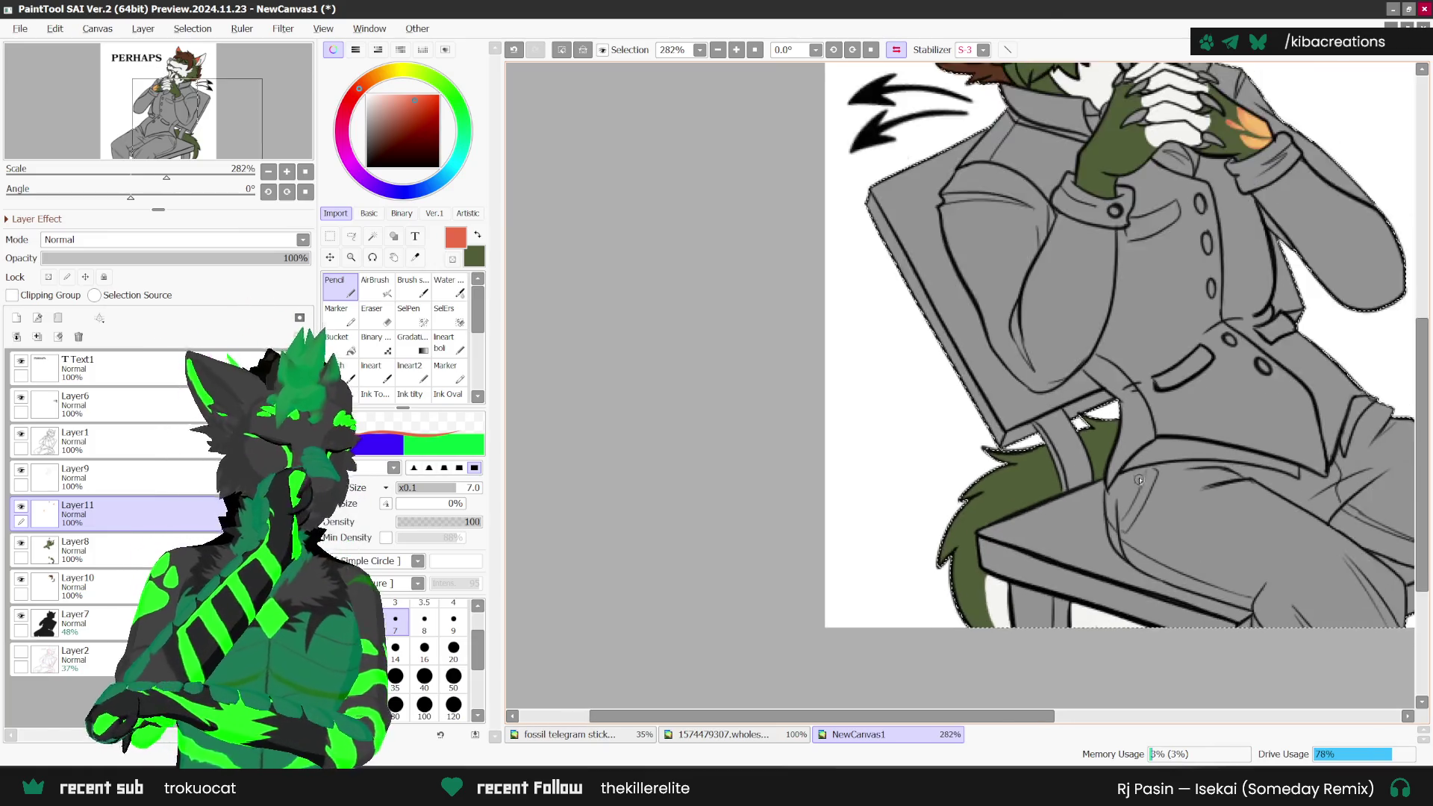
{"action": "scroll", "coordinate": [1037, 470], "scroll_direction": "up", "scroll_amount": 1}
{"action": "scroll", "coordinate": [1025, 453], "scroll_direction": "up", "scroll_amount": 1}
{"action": "left_click_drag", "start_coordinate": [1025, 453], "coordinate": [860, 701]}
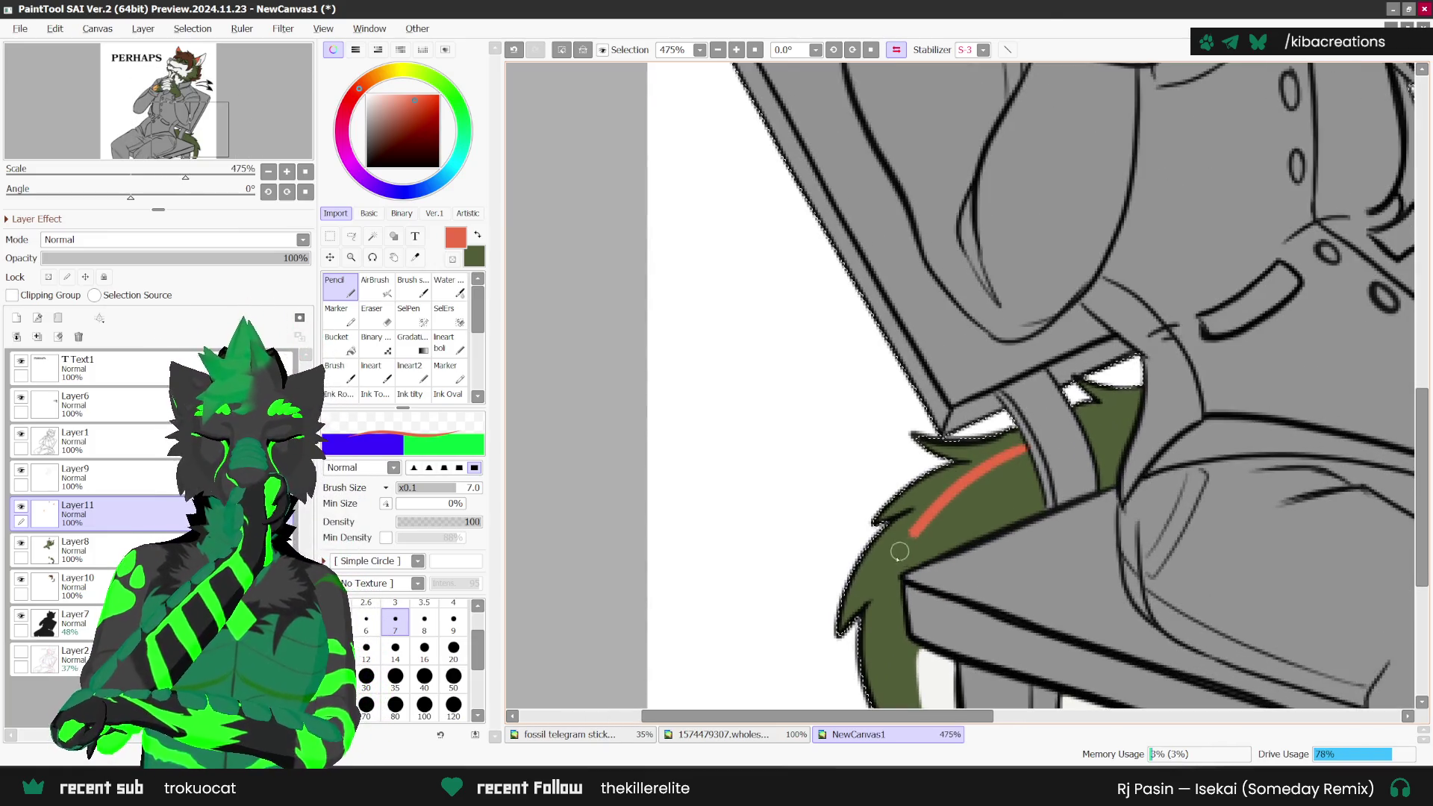
{"action": "key", "text": "ctrl+z"}
{"action": "left_click_drag", "start_coordinate": [1022, 445], "coordinate": [870, 705]}
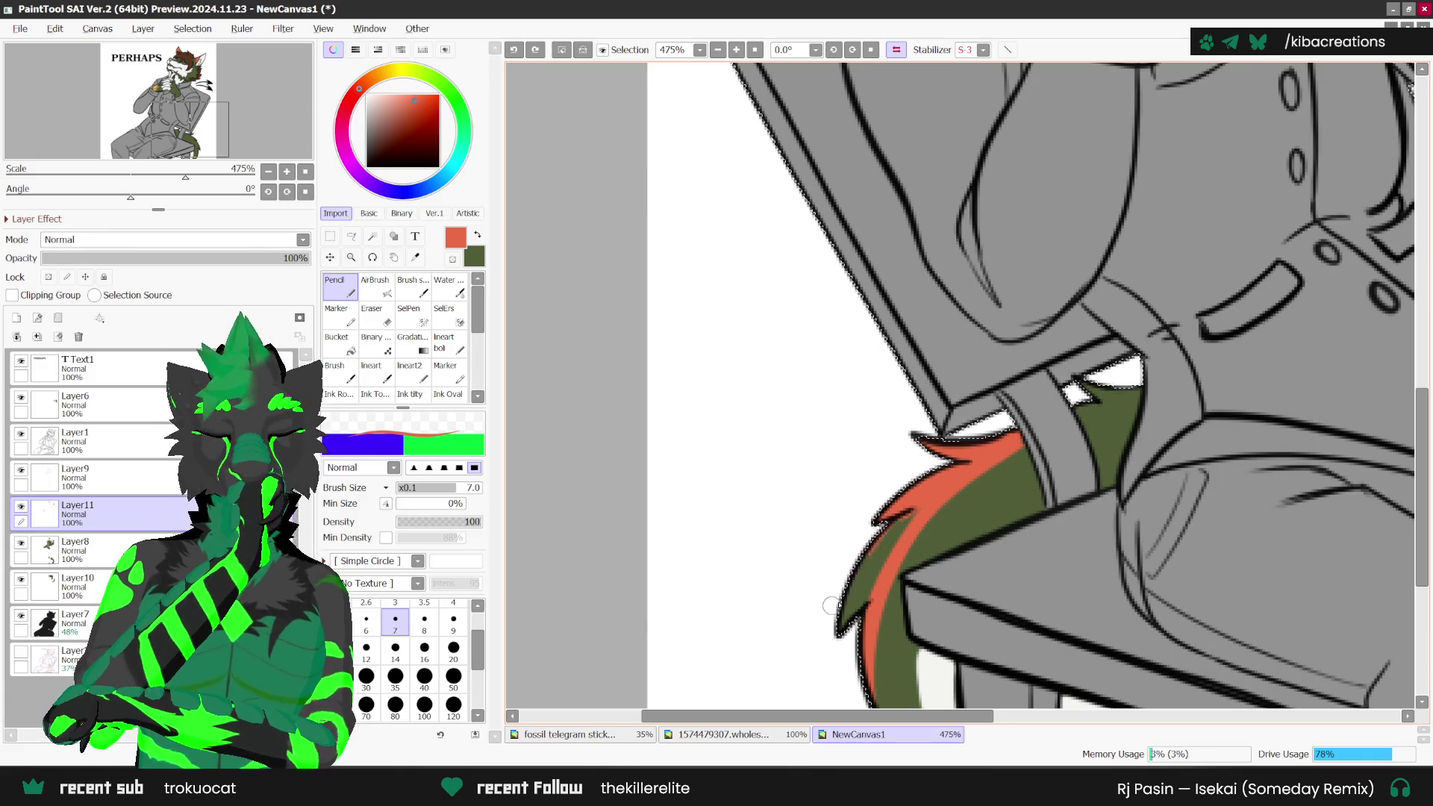
{"action": "left_click_drag", "start_coordinate": [831, 605], "coordinate": [873, 564]}
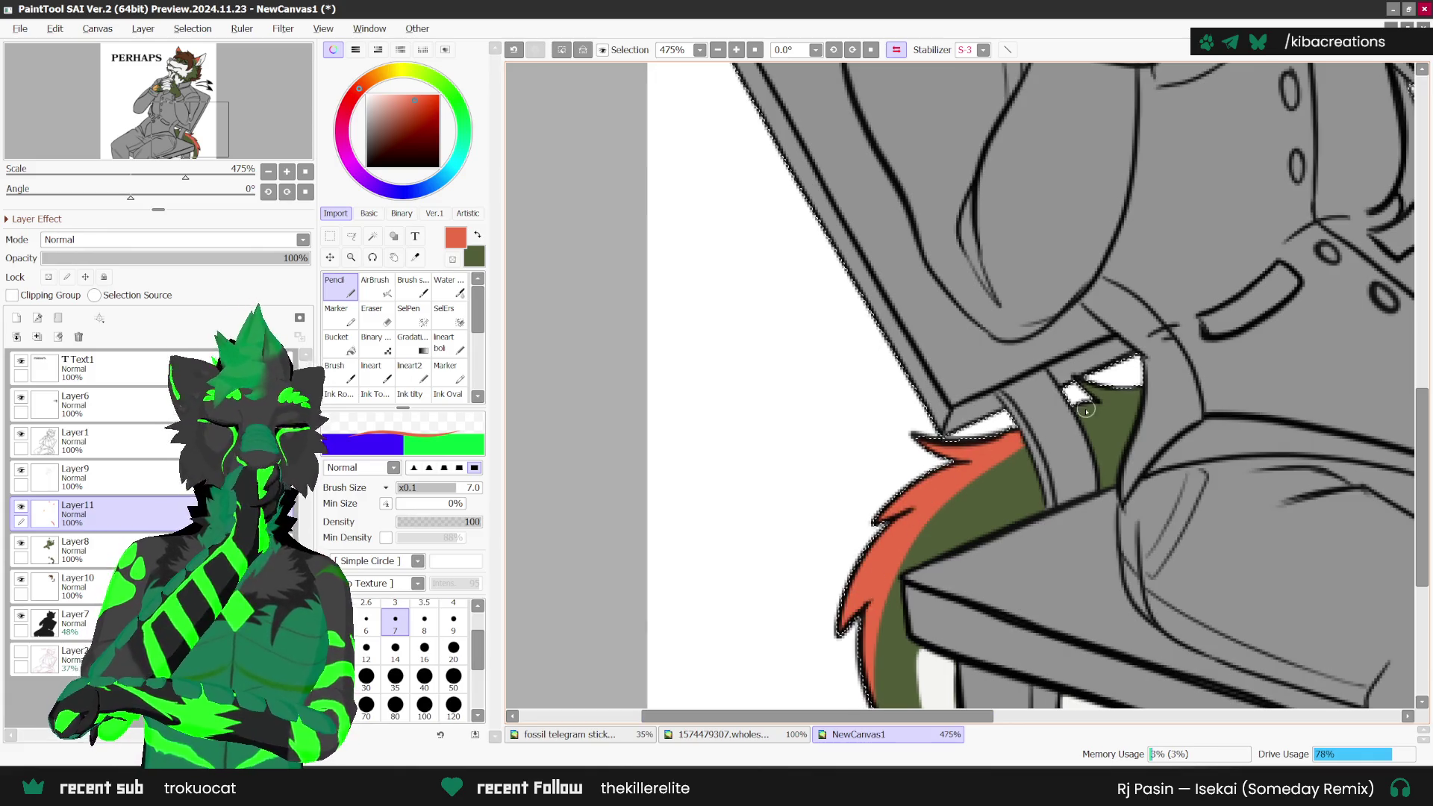
{"action": "left_click_drag", "start_coordinate": [1076, 412], "coordinate": [1125, 408]}
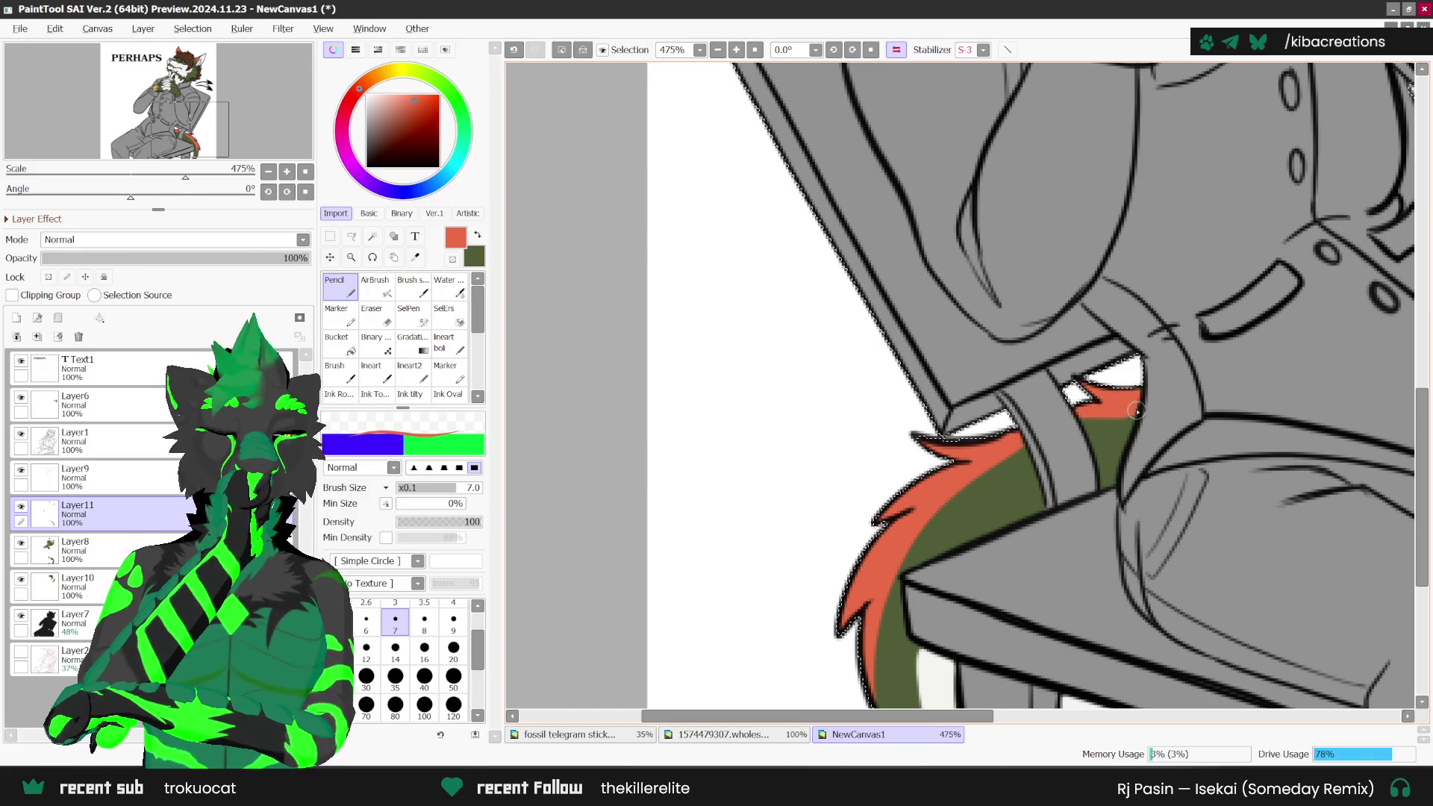
{"action": "left_click_drag", "start_coordinate": [1023, 450], "coordinate": [938, 532]}
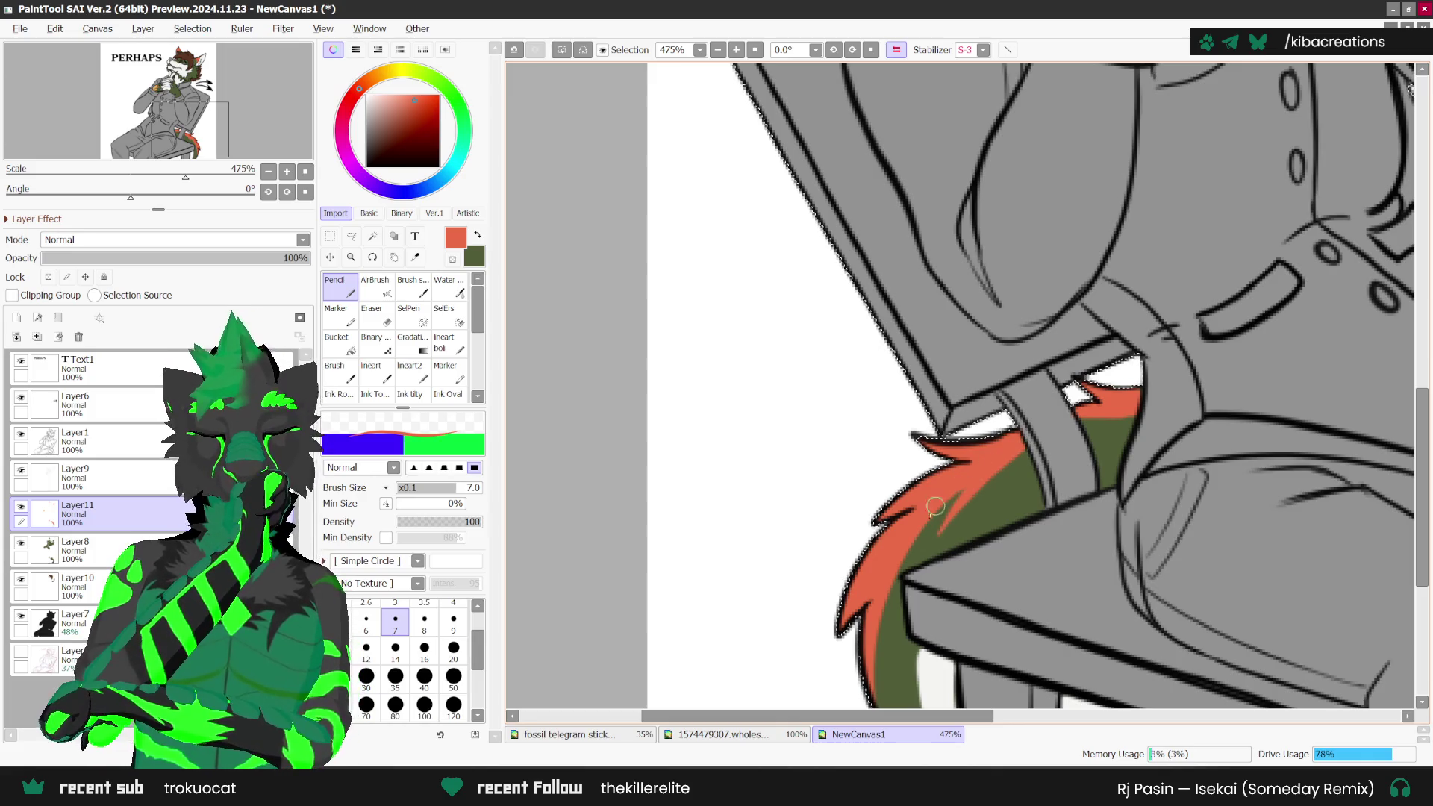
Step: Zoom out to 336% and switch to the reference sheet
{"action": "key", "text": "minus"}
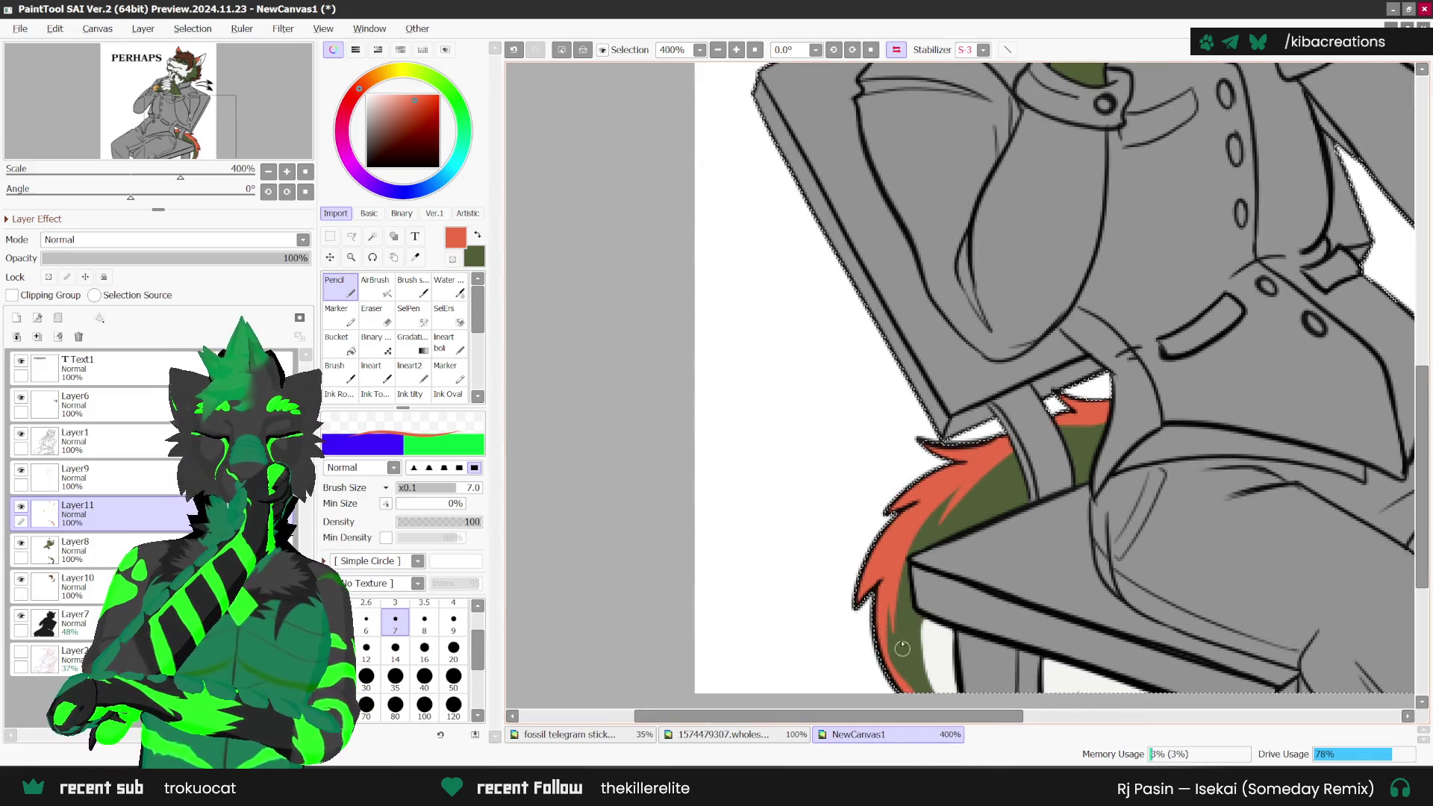
{"action": "key", "text": "minus"}
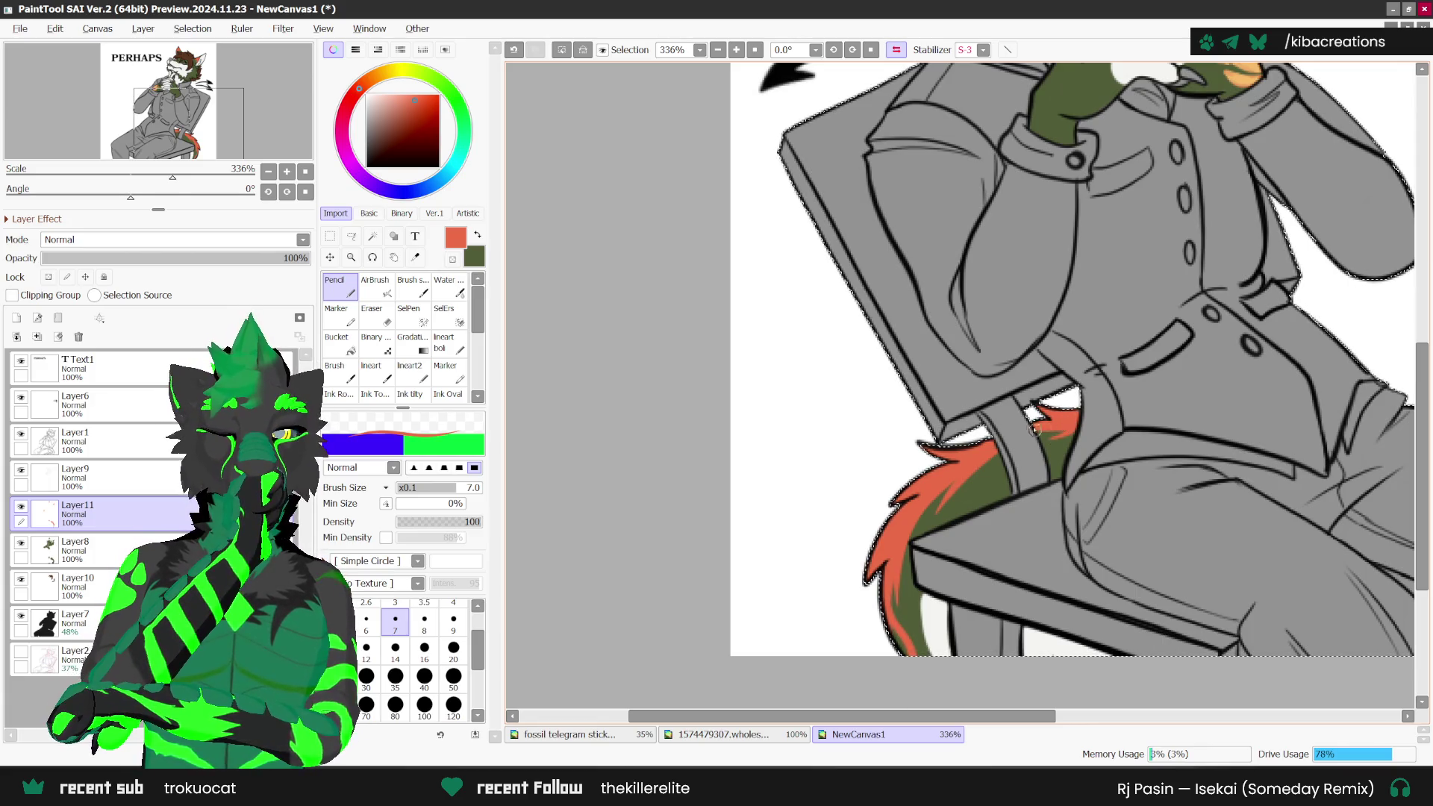
{"action": "left_click", "coordinate": [756, 732]}
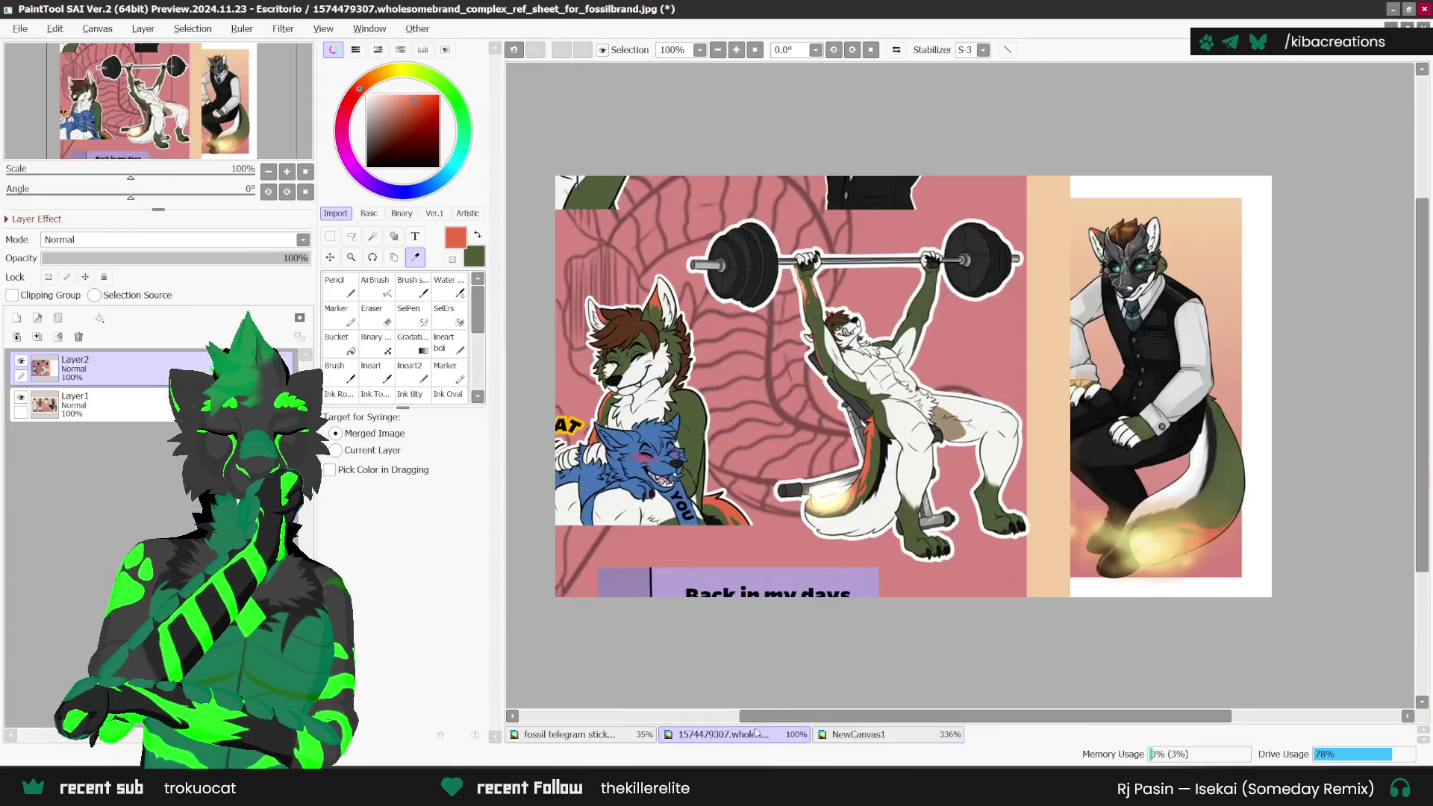
Step: Sample near-black from the reference wolf's line art, then go back to NewCanvas1 with the Pencil
{"action": "scroll", "coordinate": [875, 441], "scroll_direction": "up", "scroll_amount": 1}
{"action": "left_click", "coordinate": [875, 440]}
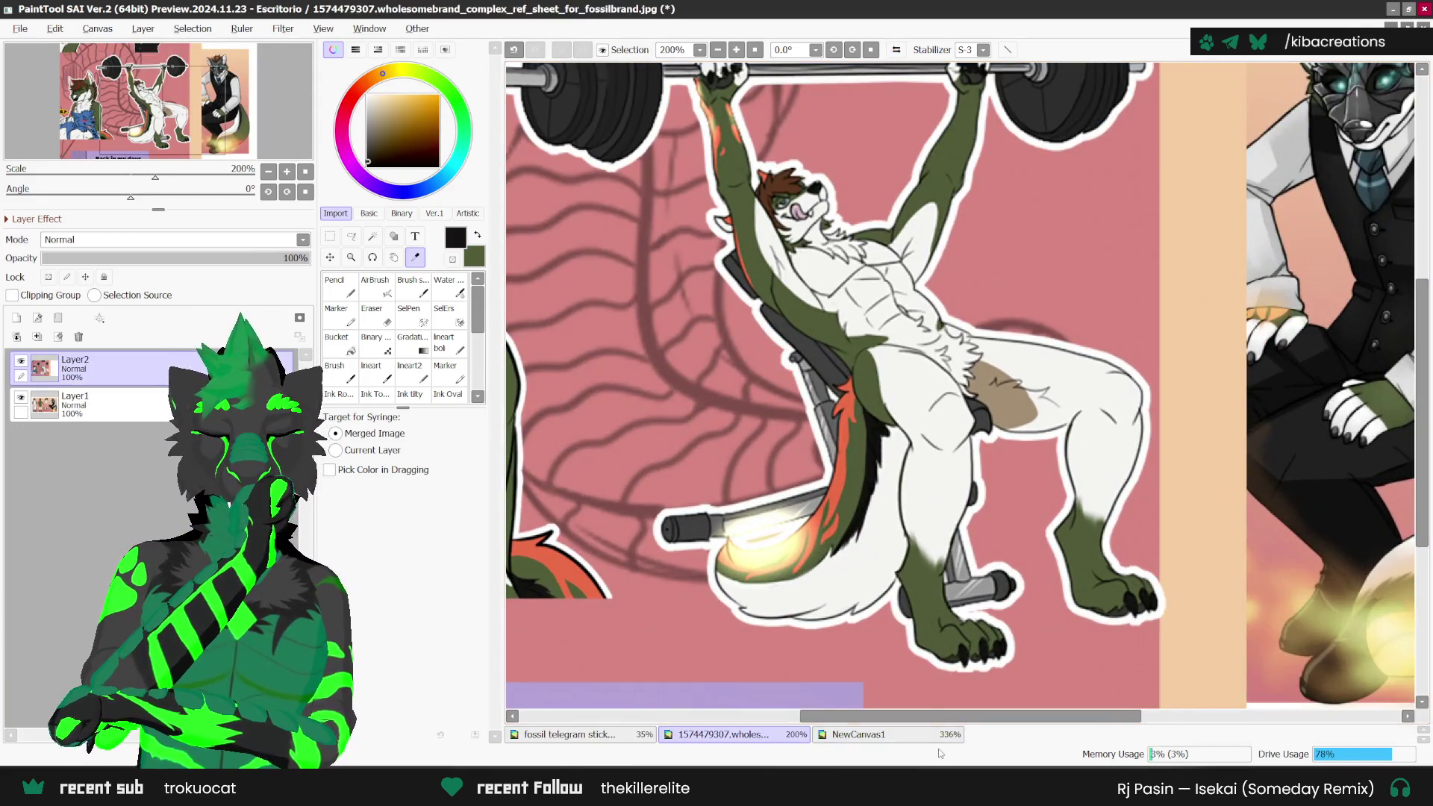
{"action": "key", "text": "ctrl+plus"}
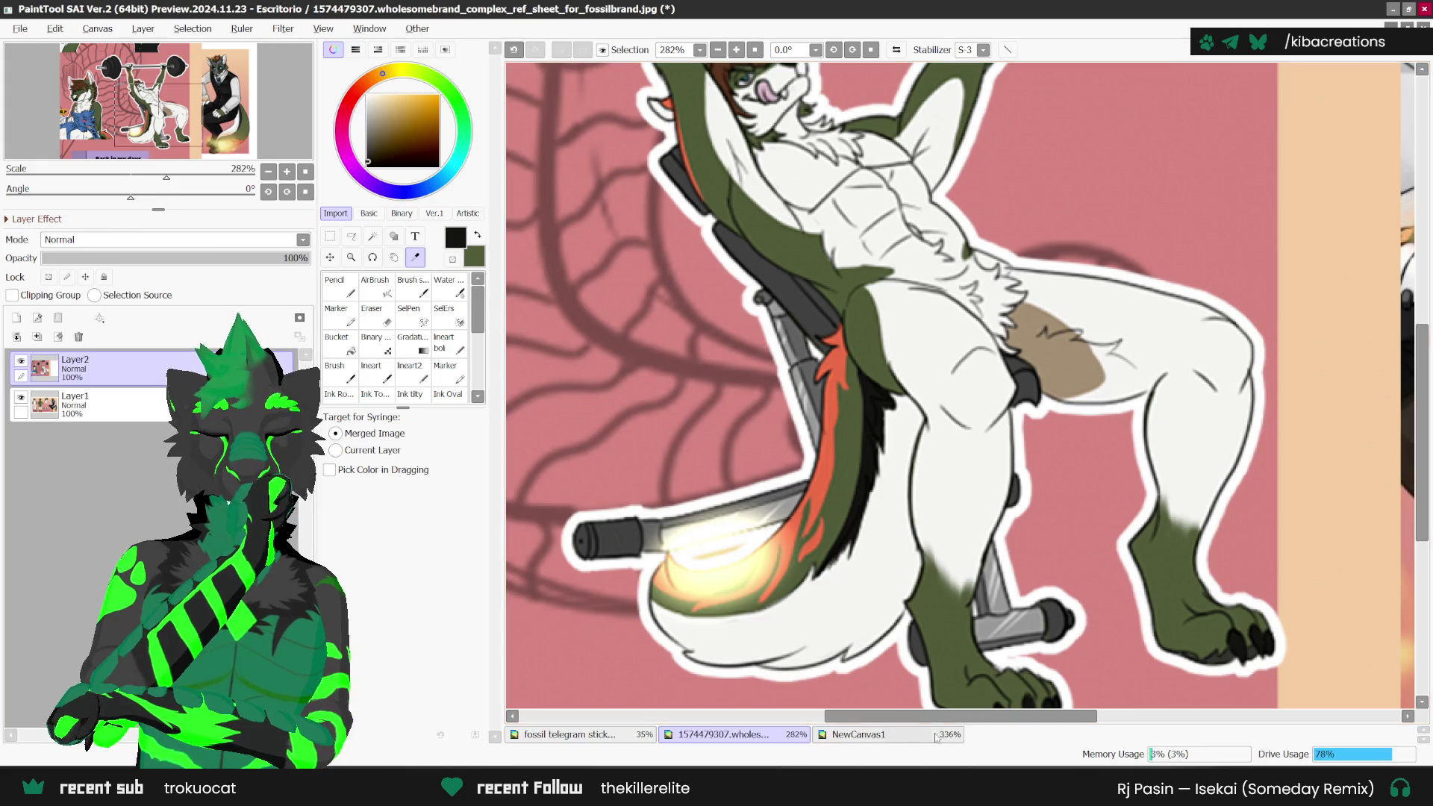
{"action": "left_click", "coordinate": [935, 735]}
{"action": "key", "text": "n"}
{"action": "scroll", "coordinate": [1067, 445], "scroll_direction": "up", "scroll_amount": 1}
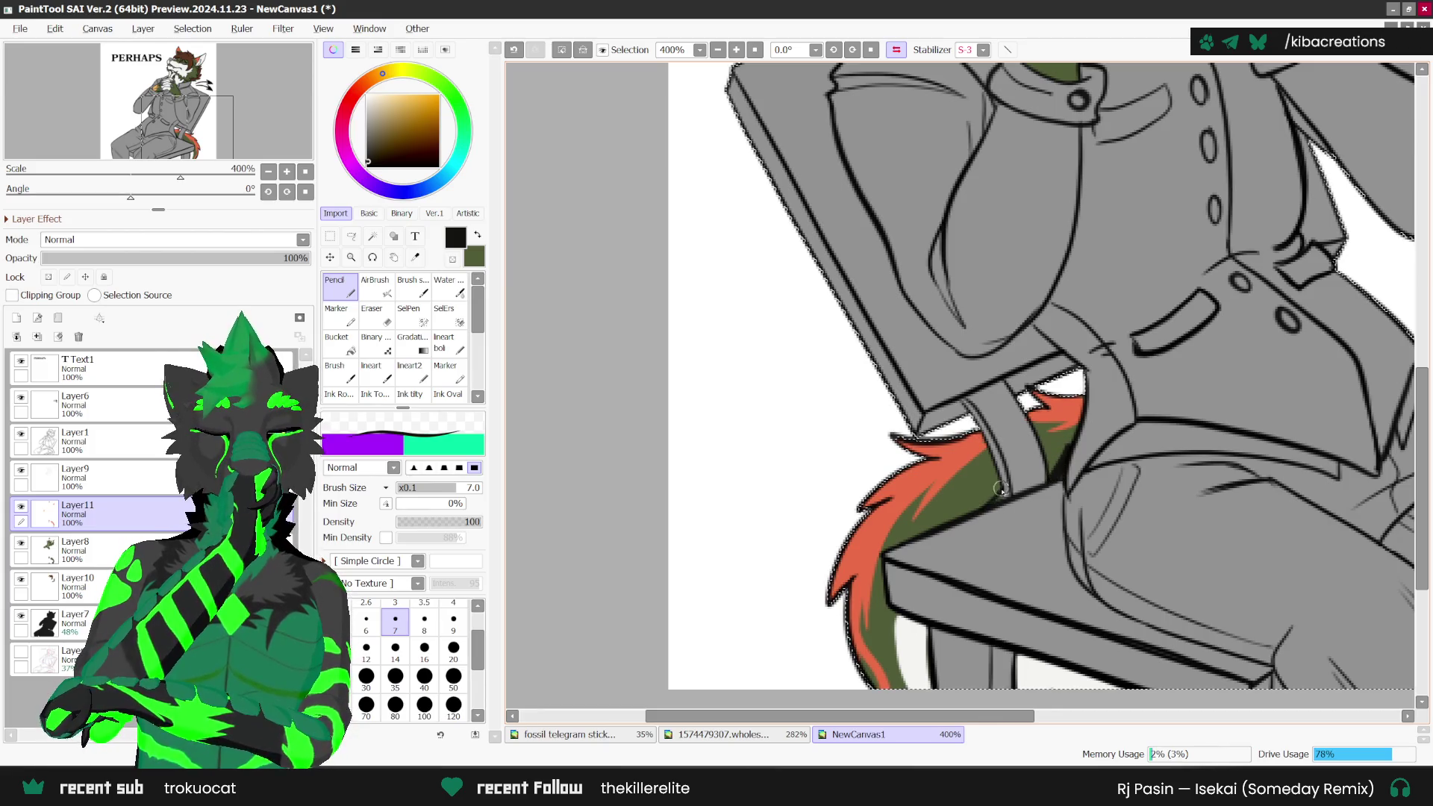
Step: Replace the last stroke with a dark line along the chair leg's left edge
{"action": "key", "text": "ctrl+z"}
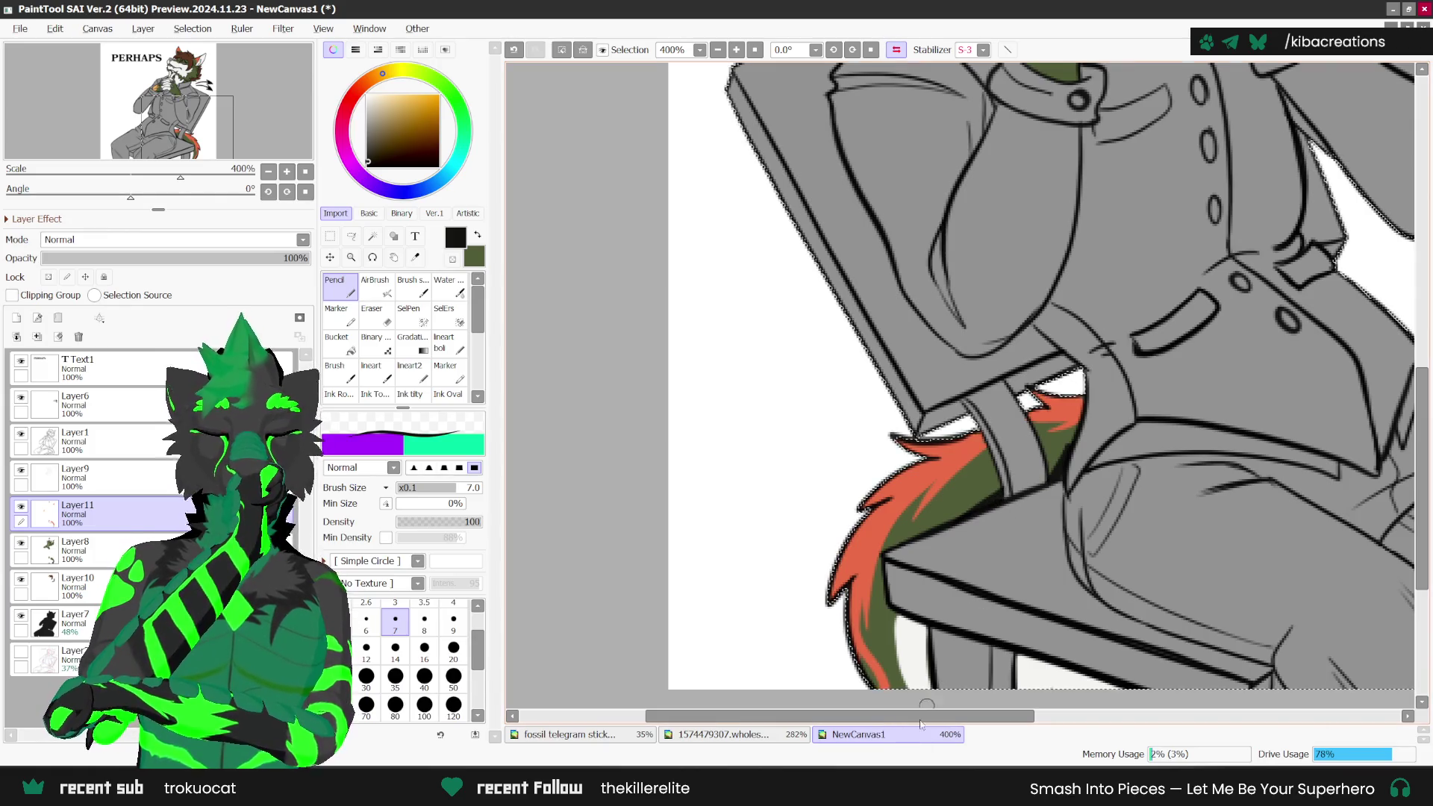
{"action": "left_click", "coordinate": [724, 734]}
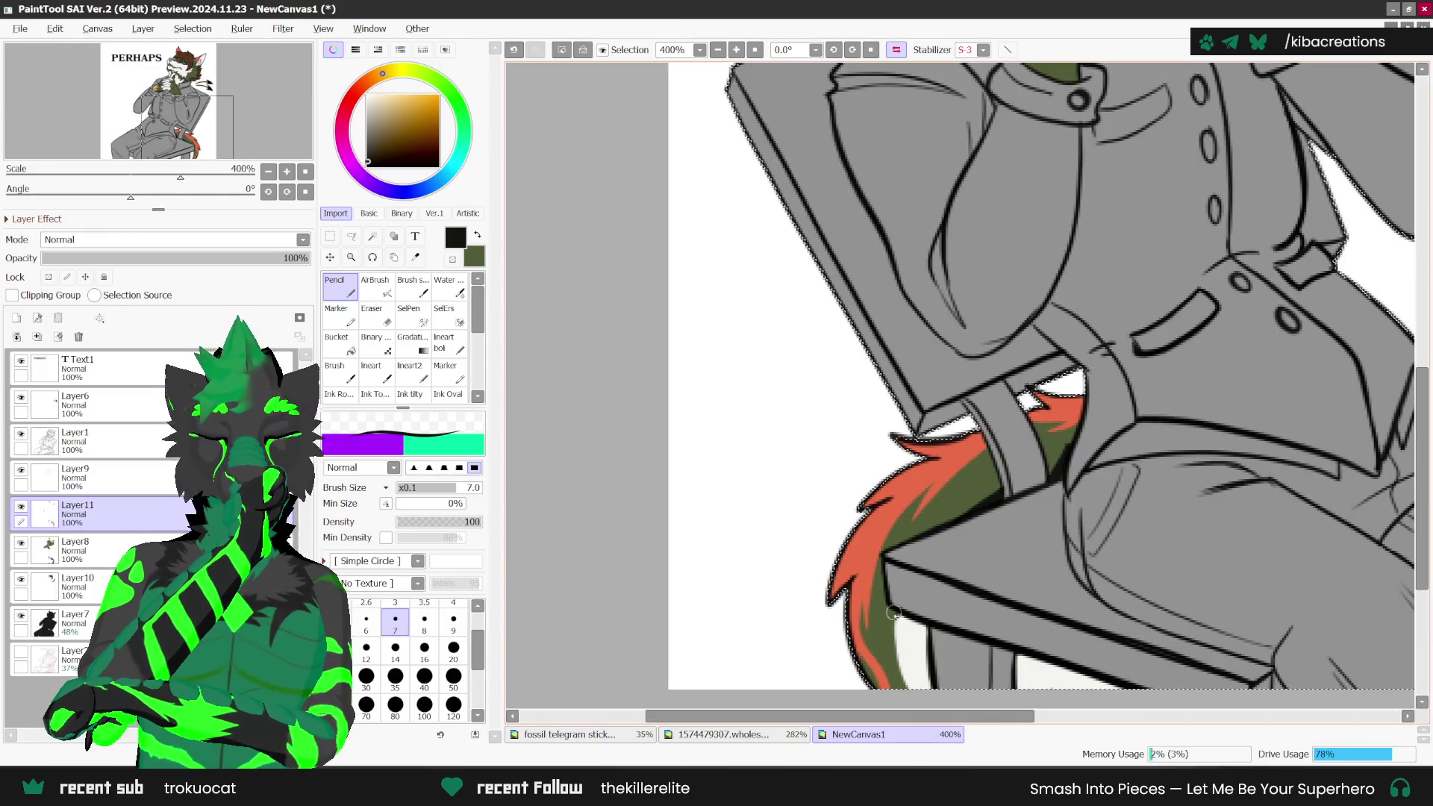
{"action": "left_click_drag", "start_coordinate": [887, 606], "coordinate": [912, 687]}
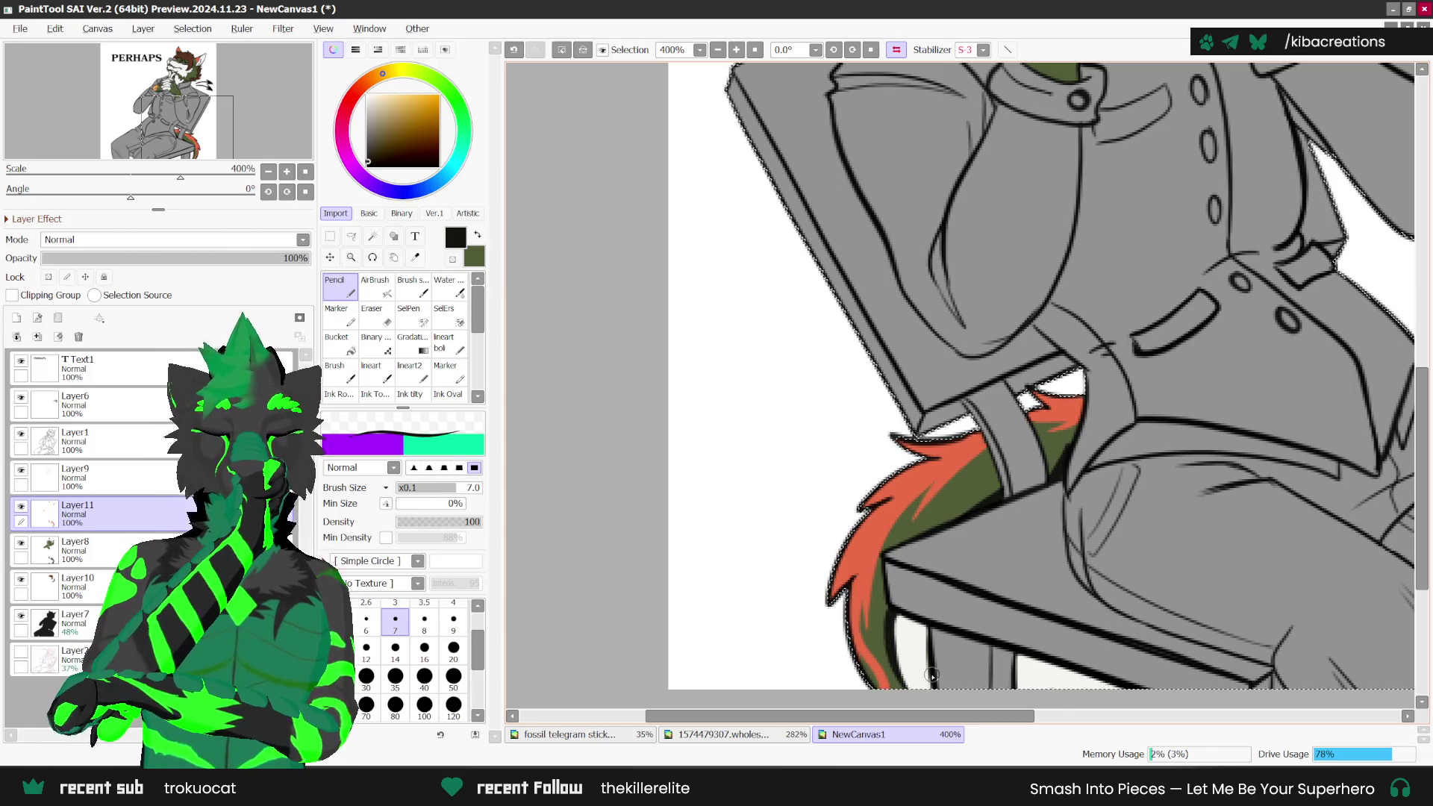
{"action": "scroll", "coordinate": [932, 675], "scroll_direction": "down", "scroll_amount": 3}
{"action": "scroll", "coordinate": [931, 598], "scroll_direction": "down", "scroll_amount": 1}
{"action": "scroll", "coordinate": [930, 522], "scroll_direction": "down", "scroll_amount": 1}
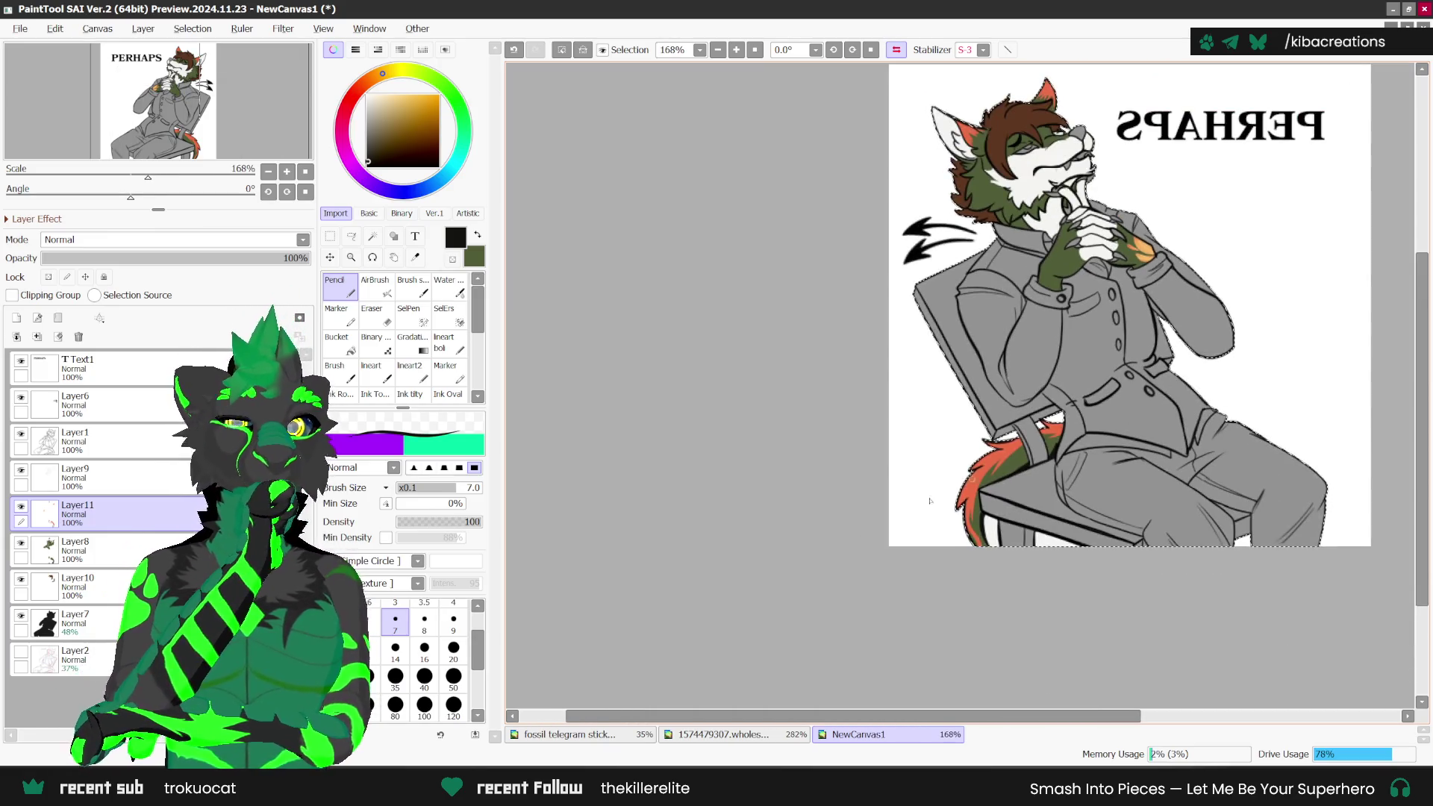
{"action": "scroll", "coordinate": [895, 522], "scroll_direction": "up", "scroll_amount": 1}
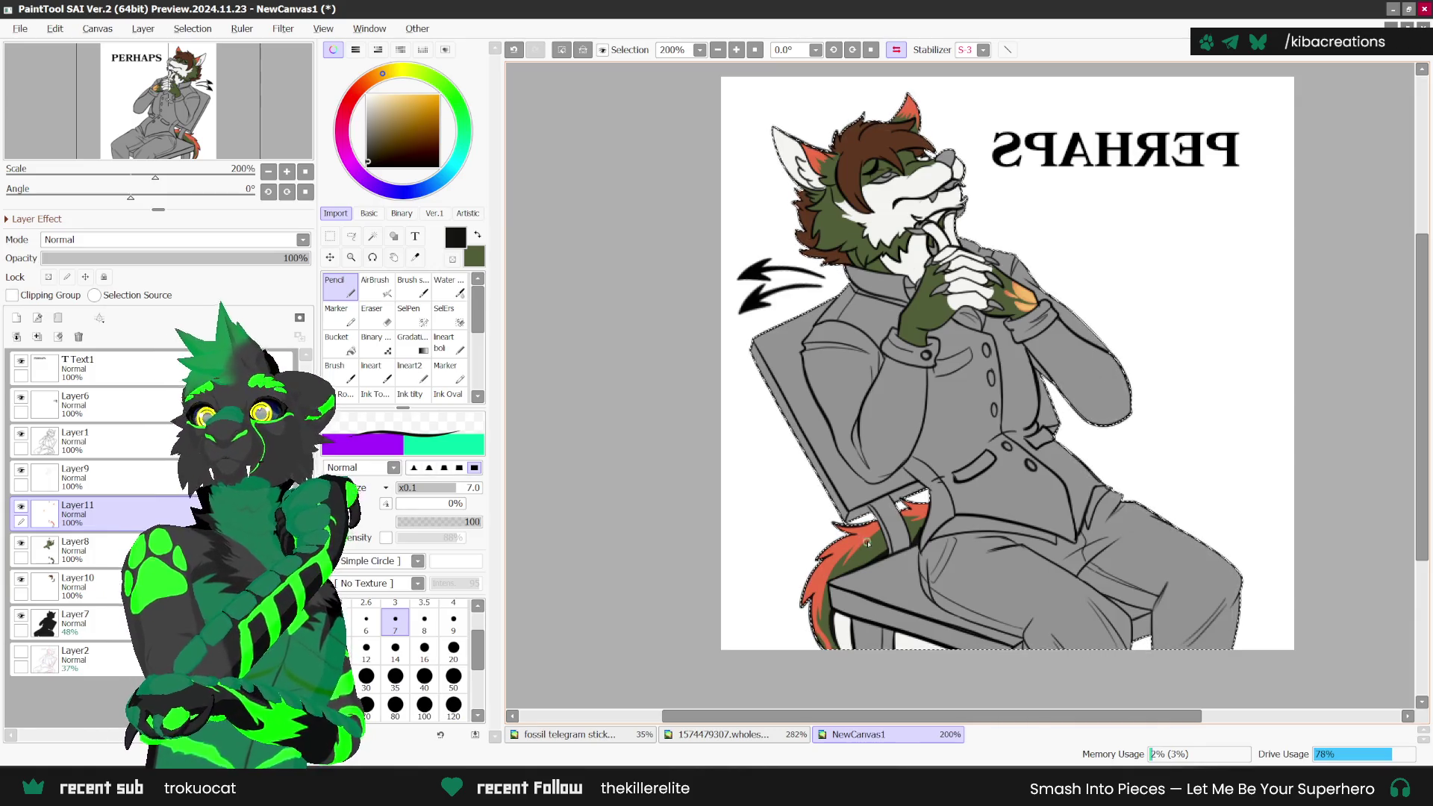
{"action": "scroll", "coordinate": [868, 544], "scroll_direction": "up", "scroll_amount": 1}
{"action": "scroll", "coordinate": [873, 550], "scroll_direction": "up", "scroll_amount": 3}
{"action": "scroll", "coordinate": [881, 559], "scroll_direction": "up", "scroll_amount": 1}
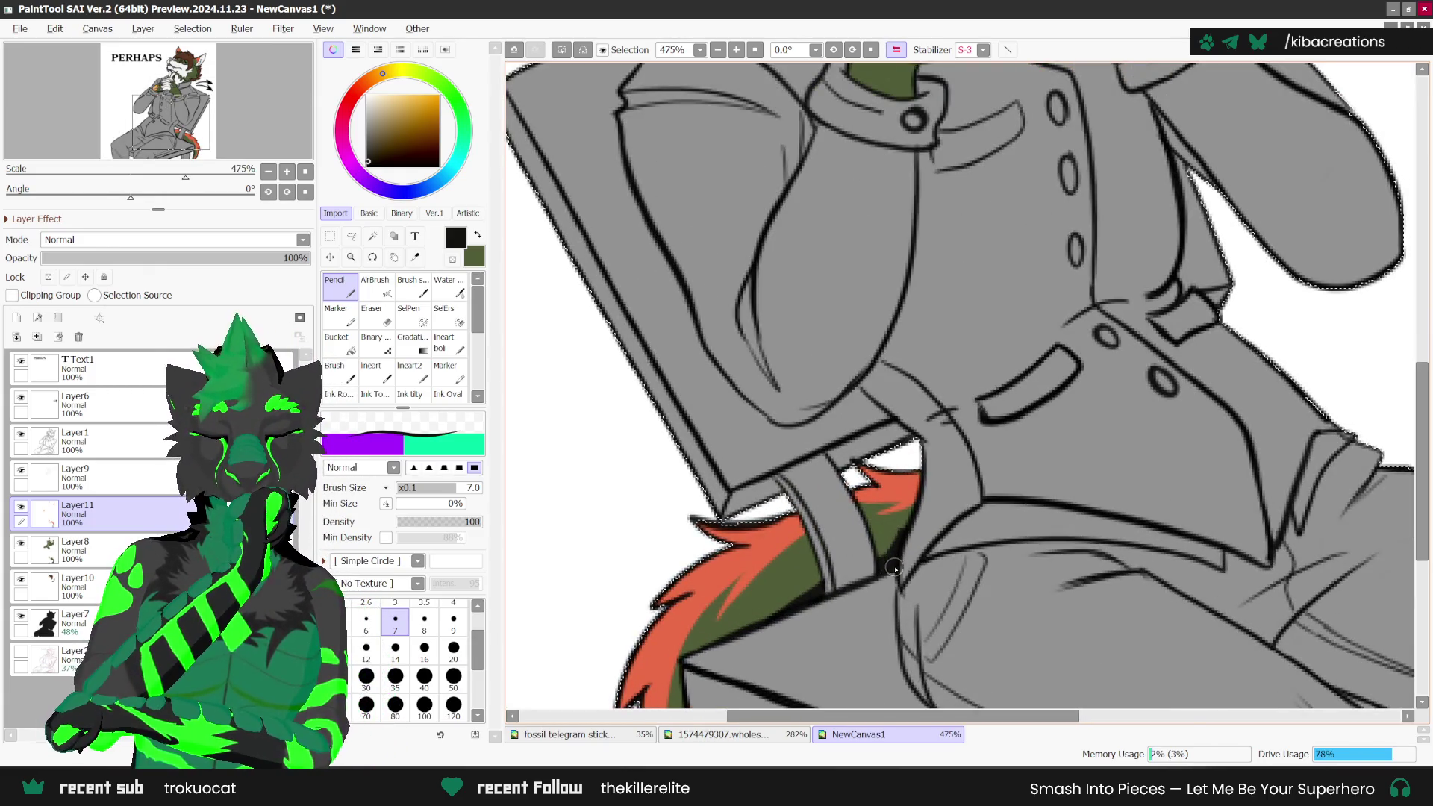
{"action": "scroll", "coordinate": [895, 569], "scroll_direction": "down", "scroll_amount": 1}
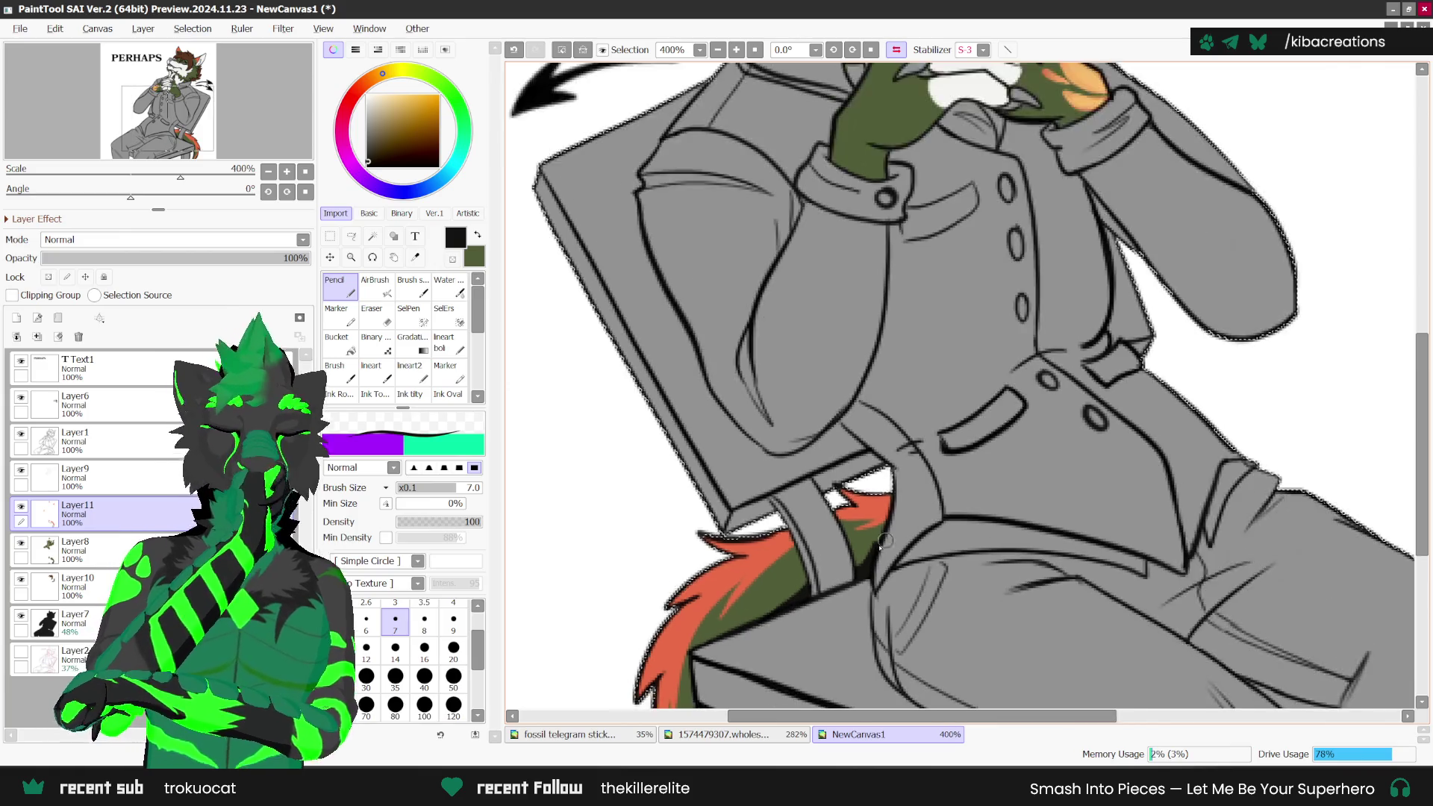
{"action": "scroll", "coordinate": [884, 540], "scroll_direction": "down", "scroll_amount": 3}
{"action": "scroll", "coordinate": [821, 575], "scroll_direction": "up", "scroll_amount": 1}
{"action": "scroll", "coordinate": [813, 586], "scroll_direction": "up", "scroll_amount": 2}
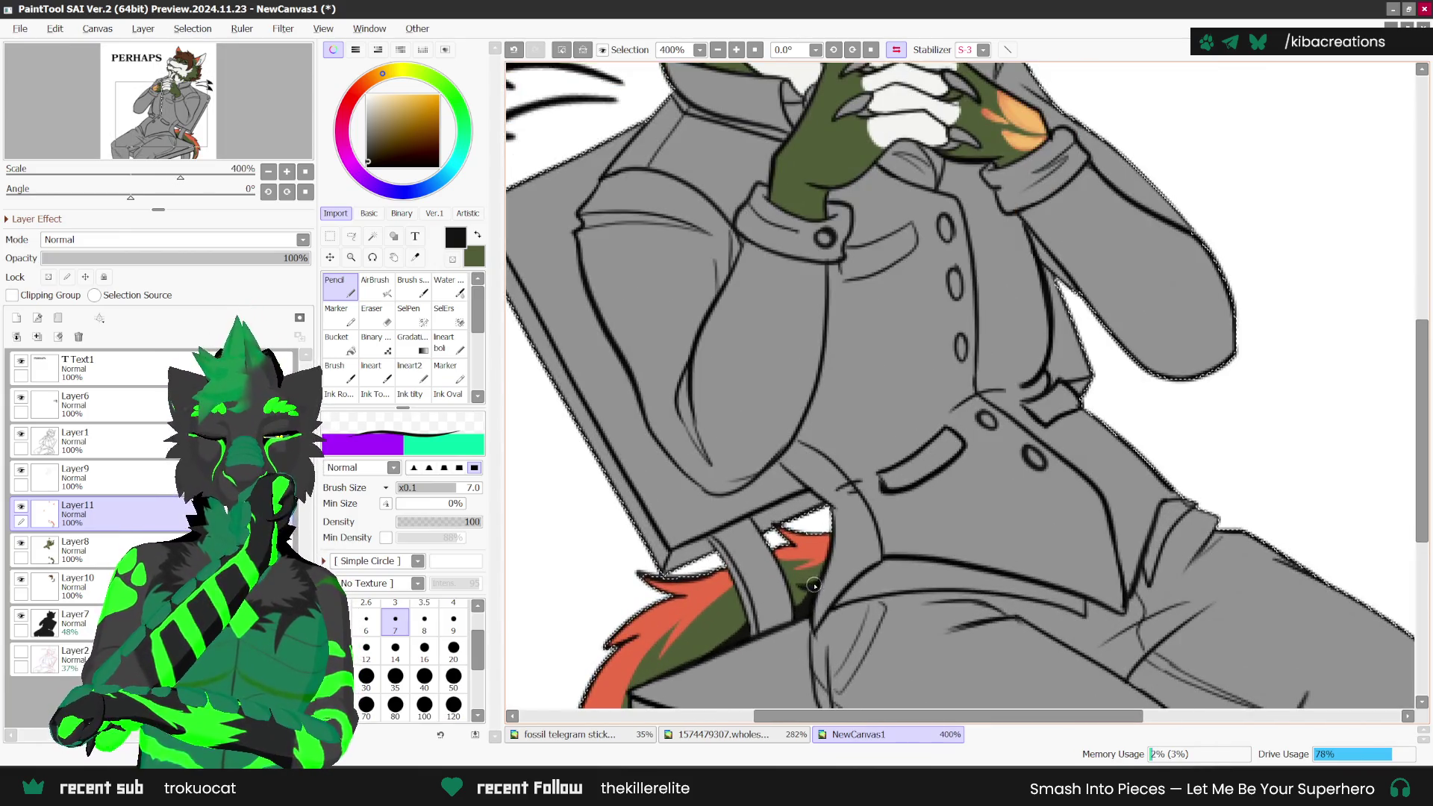
{"action": "scroll", "coordinate": [813, 585], "scroll_direction": "down", "scroll_amount": 1}
{"action": "scroll", "coordinate": [933, 485], "scroll_direction": "down", "scroll_amount": 2}
{"action": "scroll", "coordinate": [1024, 407], "scroll_direction": "down", "scroll_amount": 1}
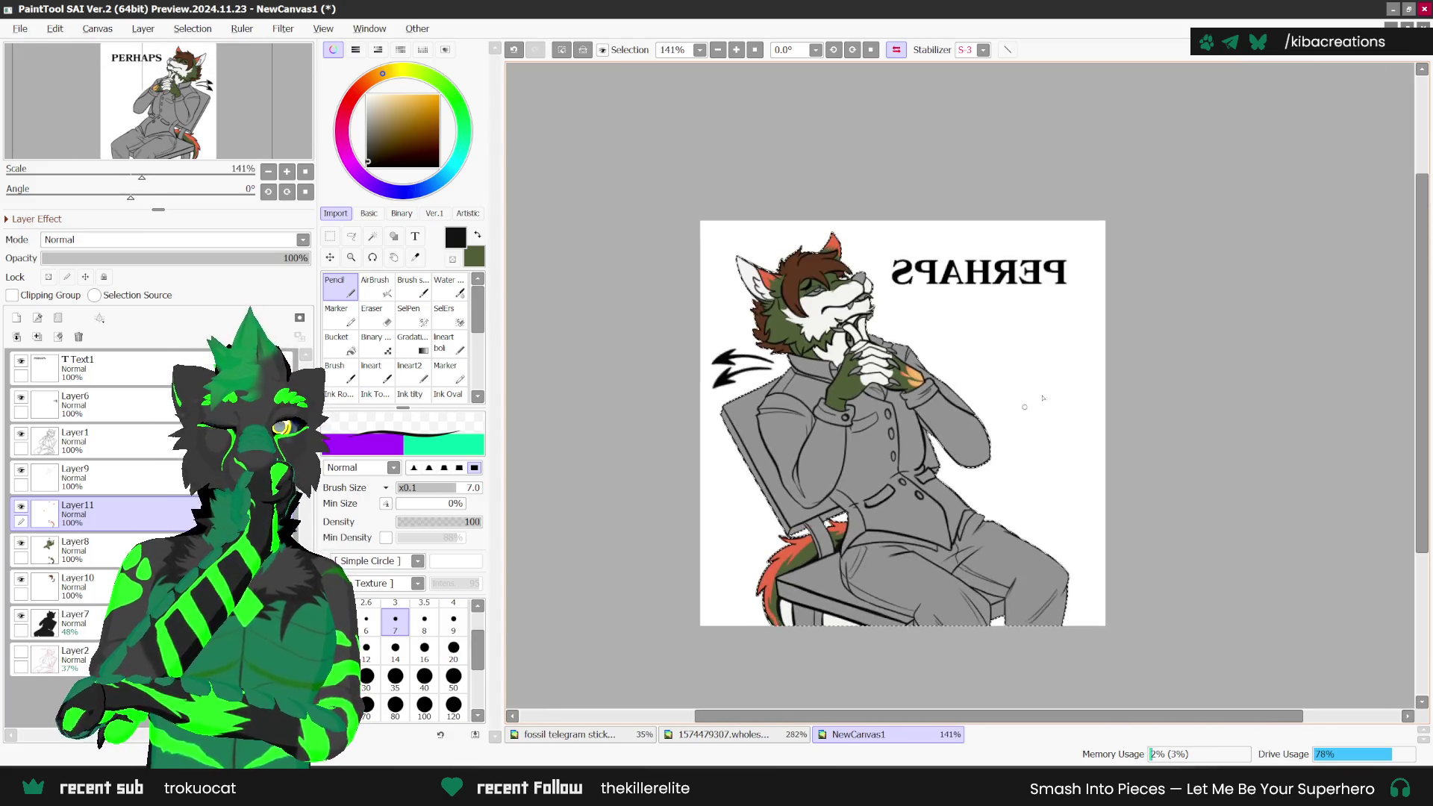
{"action": "scroll", "coordinate": [1024, 407], "scroll_direction": "up", "scroll_amount": 3}
{"action": "scroll", "coordinate": [995, 441], "scroll_direction": "down", "scroll_amount": 2}
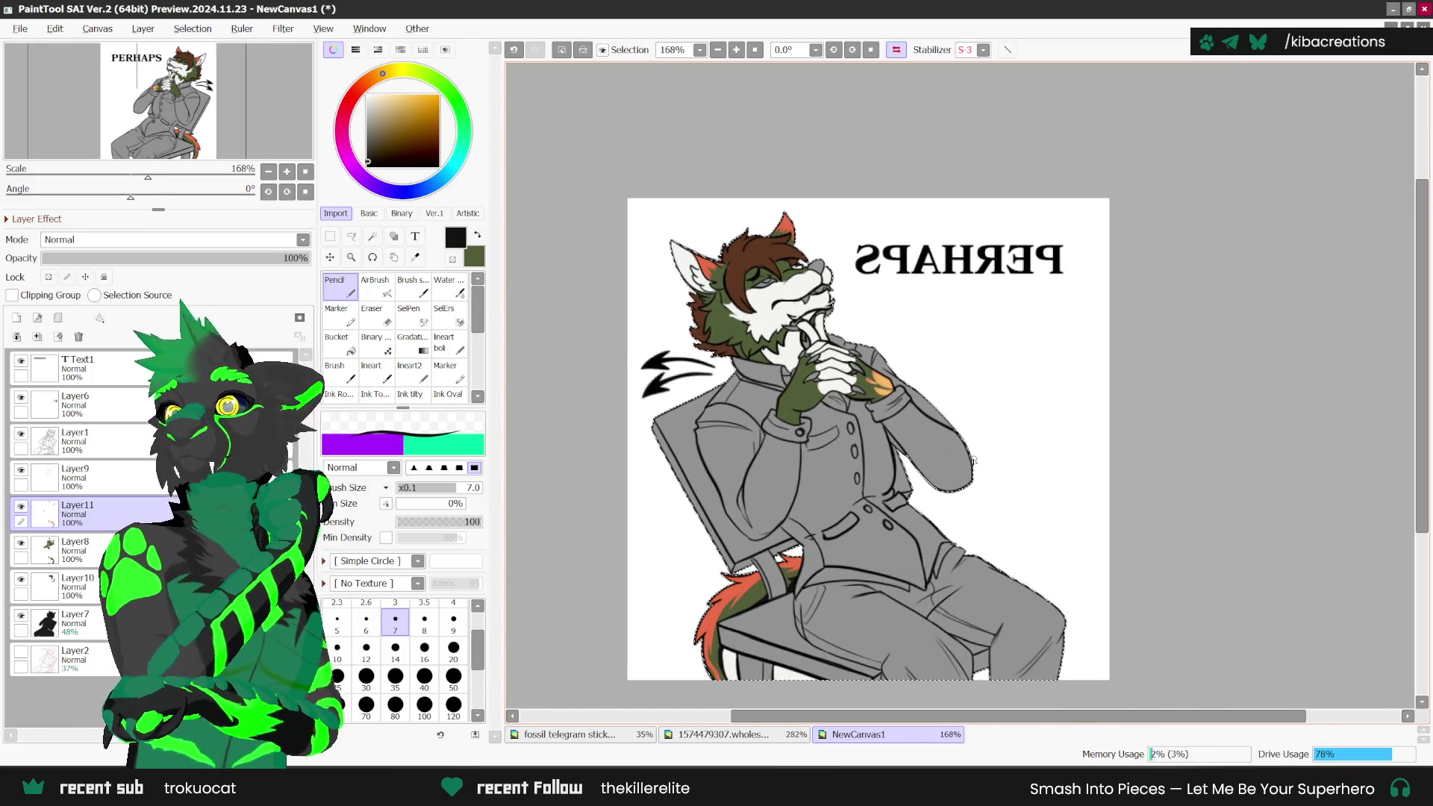
Step: Un-mirror the view so PERHAPS reads normally, then add a new empty layer
{"action": "key", "text": "h"}
{"action": "scroll", "coordinate": [1216, 558], "scroll_direction": "up", "scroll_amount": 1}
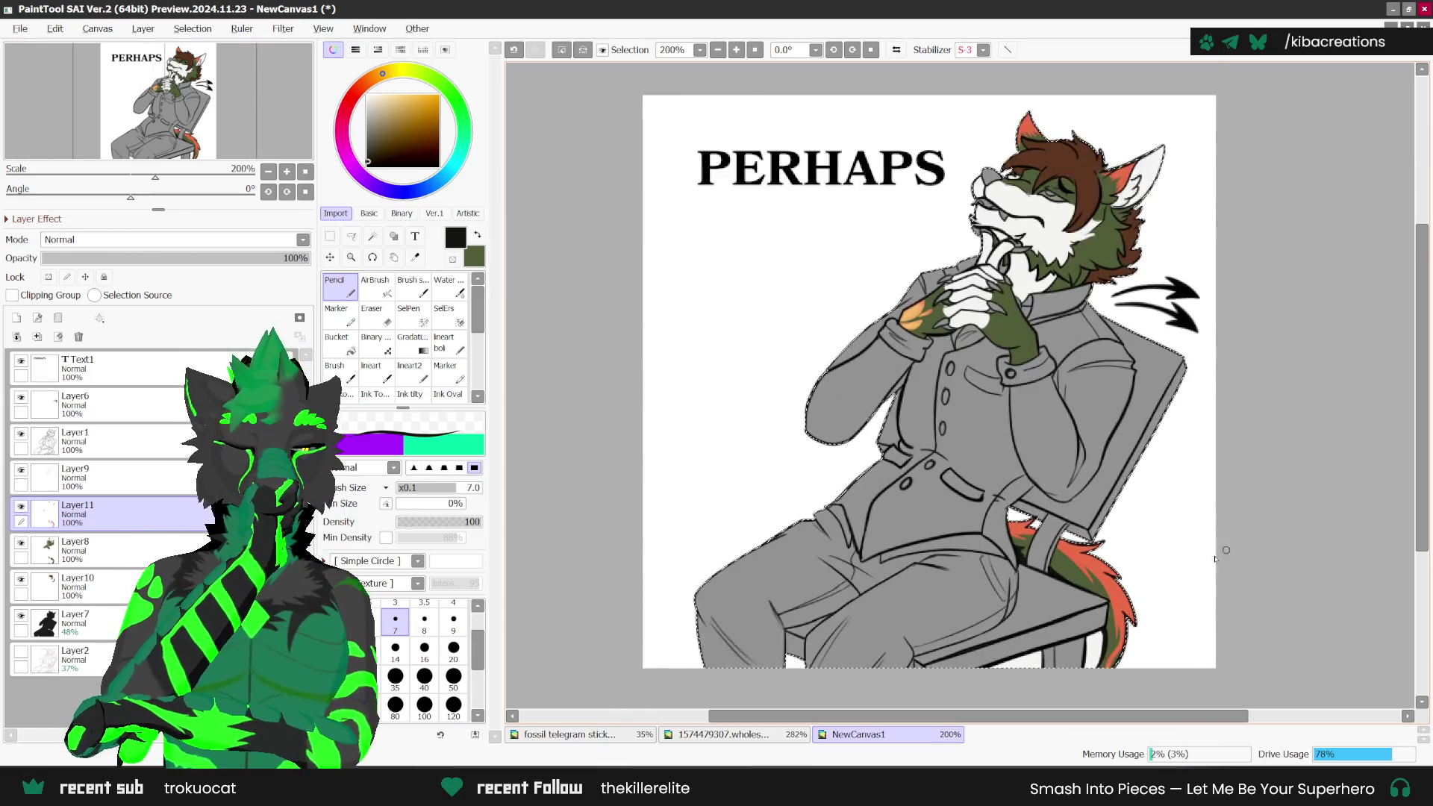
{"action": "scroll", "coordinate": [1216, 558], "scroll_direction": "up", "scroll_amount": 2}
{"action": "scroll", "coordinate": [1029, 581], "scroll_direction": "up", "scroll_amount": 2}
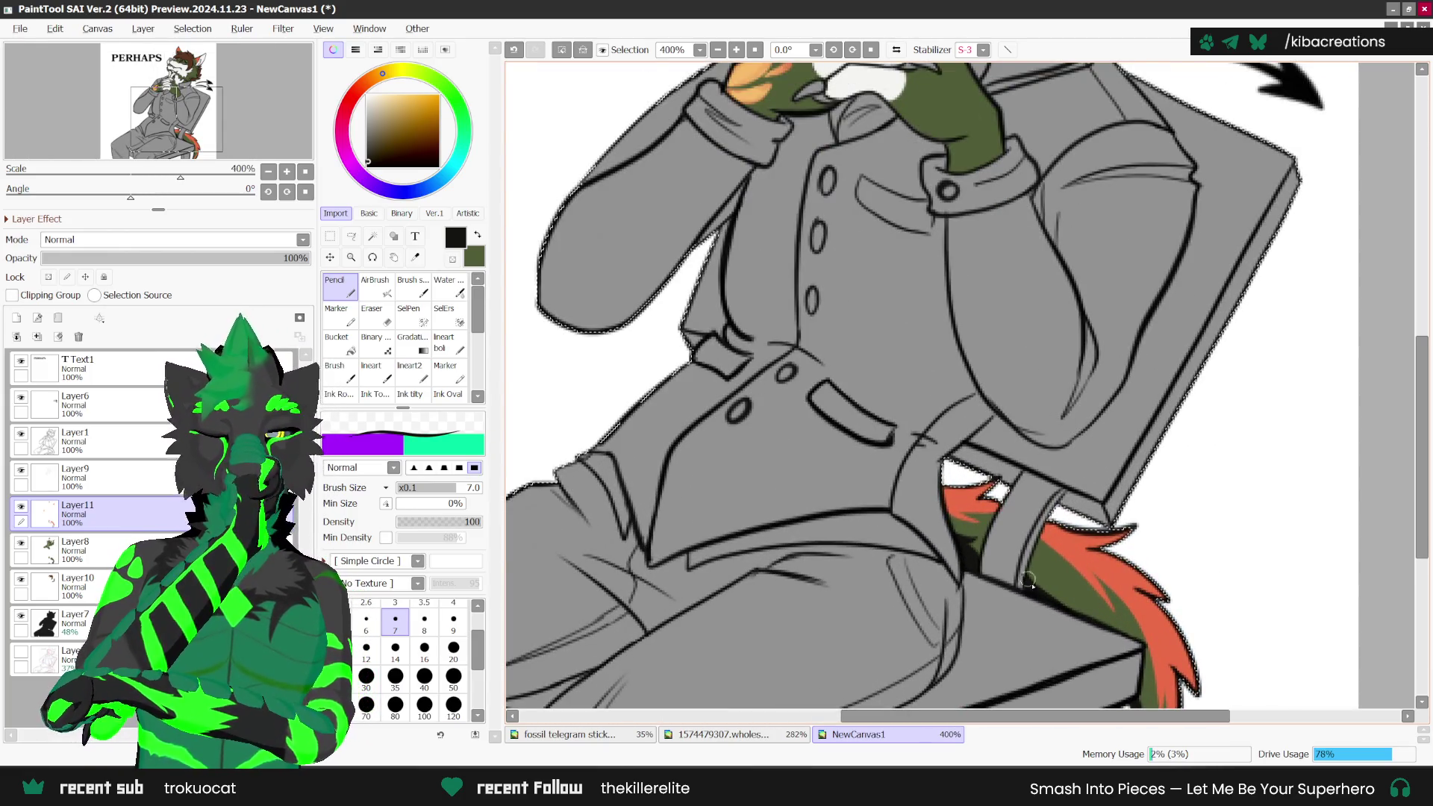
{"action": "scroll", "coordinate": [1028, 581], "scroll_direction": "down", "scroll_amount": 2}
{"action": "scroll", "coordinate": [941, 634], "scroll_direction": "down", "scroll_amount": 1}
{"action": "scroll", "coordinate": [862, 680], "scroll_direction": "down", "scroll_amount": 1}
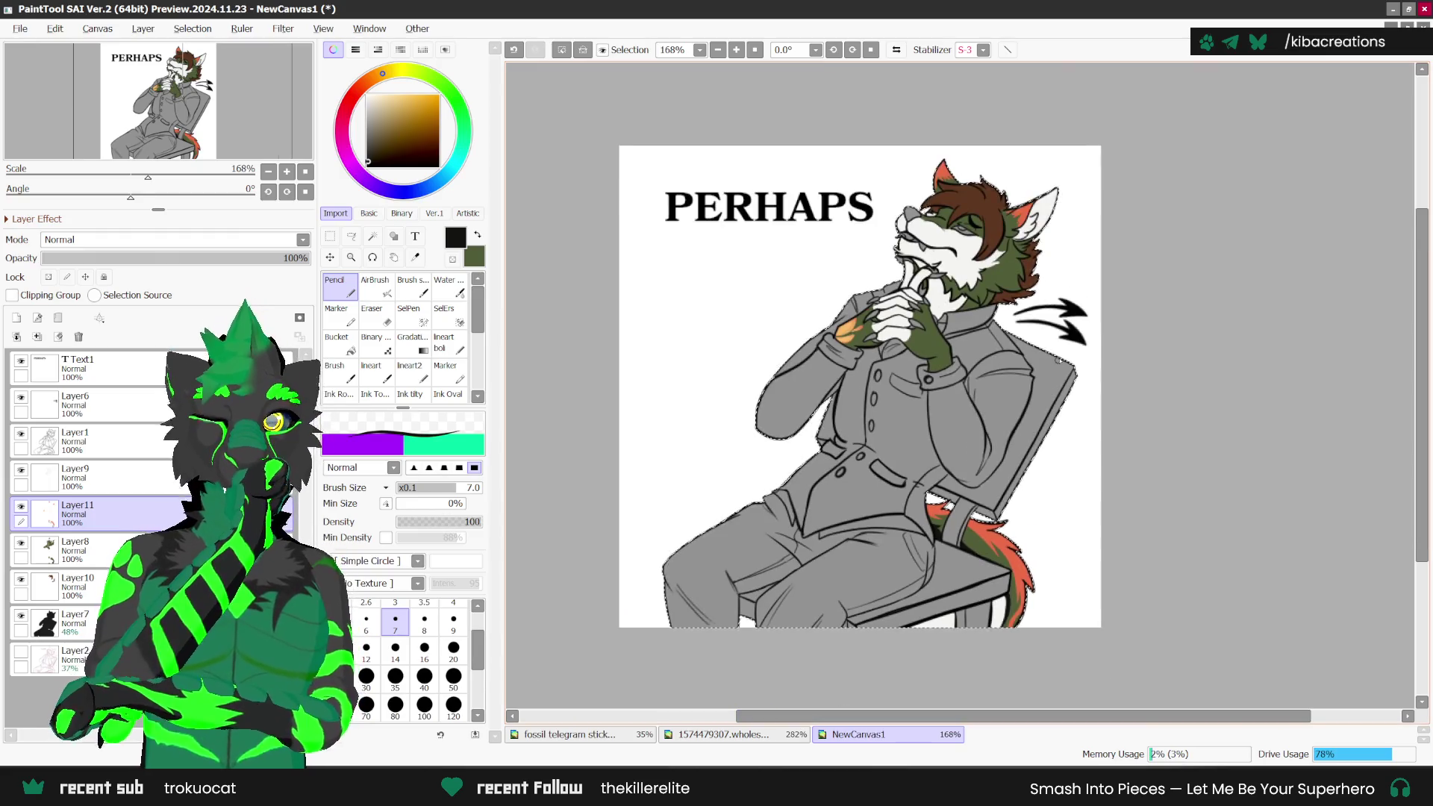
{"action": "scroll", "coordinate": [1058, 360], "scroll_direction": "up", "scroll_amount": 1}
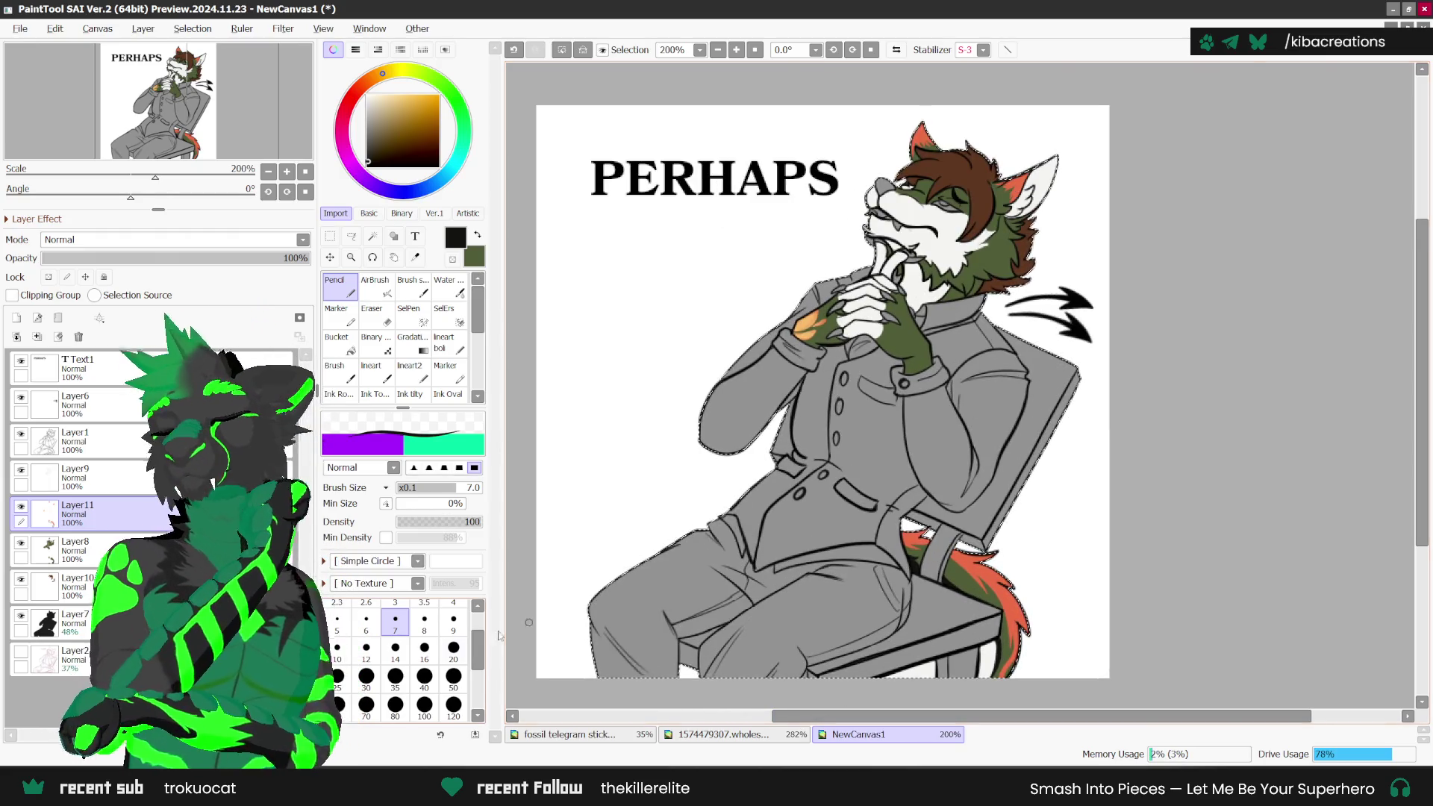
{"action": "left_click", "coordinate": [75, 620]}
Step: Select Layer12, choose the Syringe, and open the character reference sheet
{"action": "left_click", "coordinate": [16, 317]}
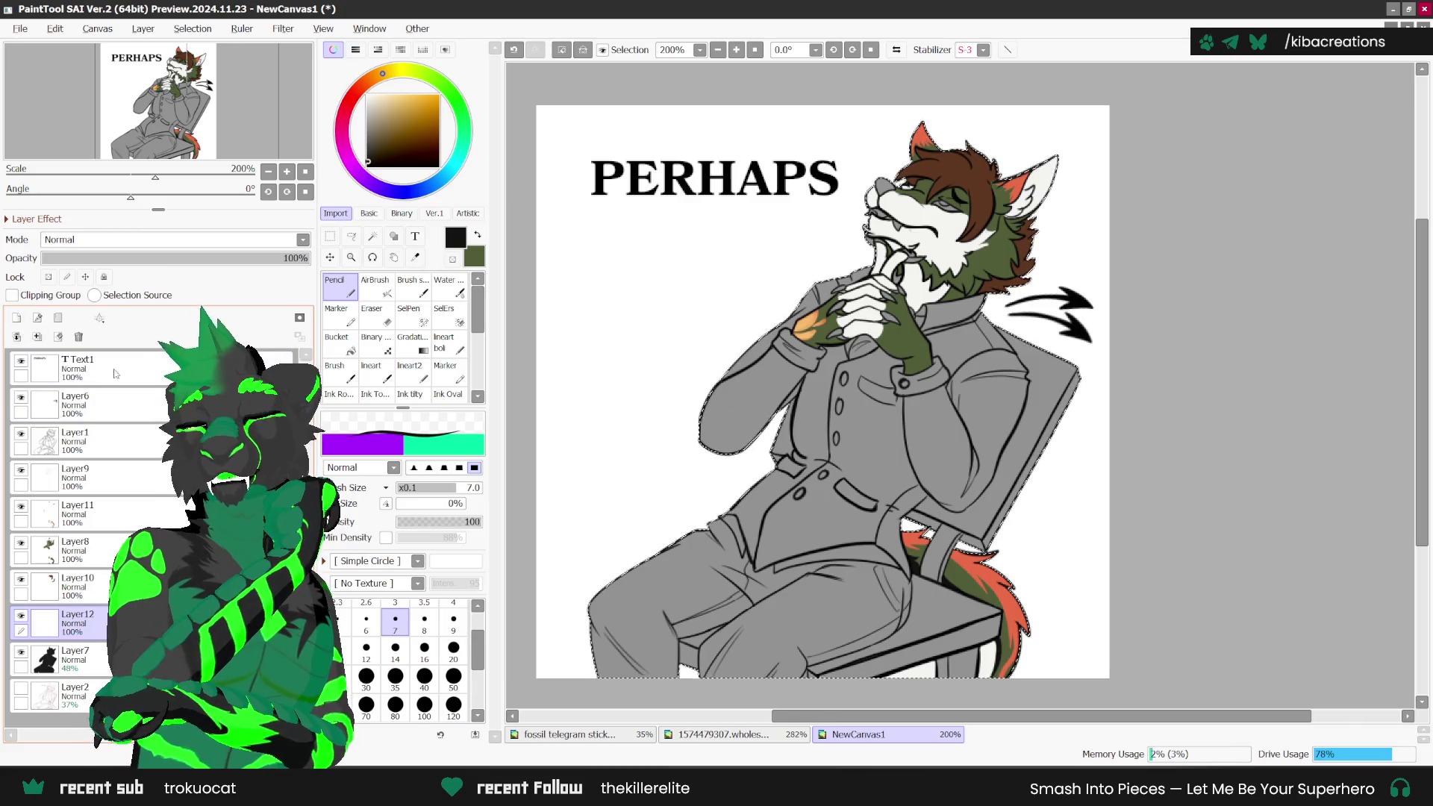
{"action": "left_click", "coordinate": [415, 258]}
{"action": "left_click", "coordinate": [722, 734]}
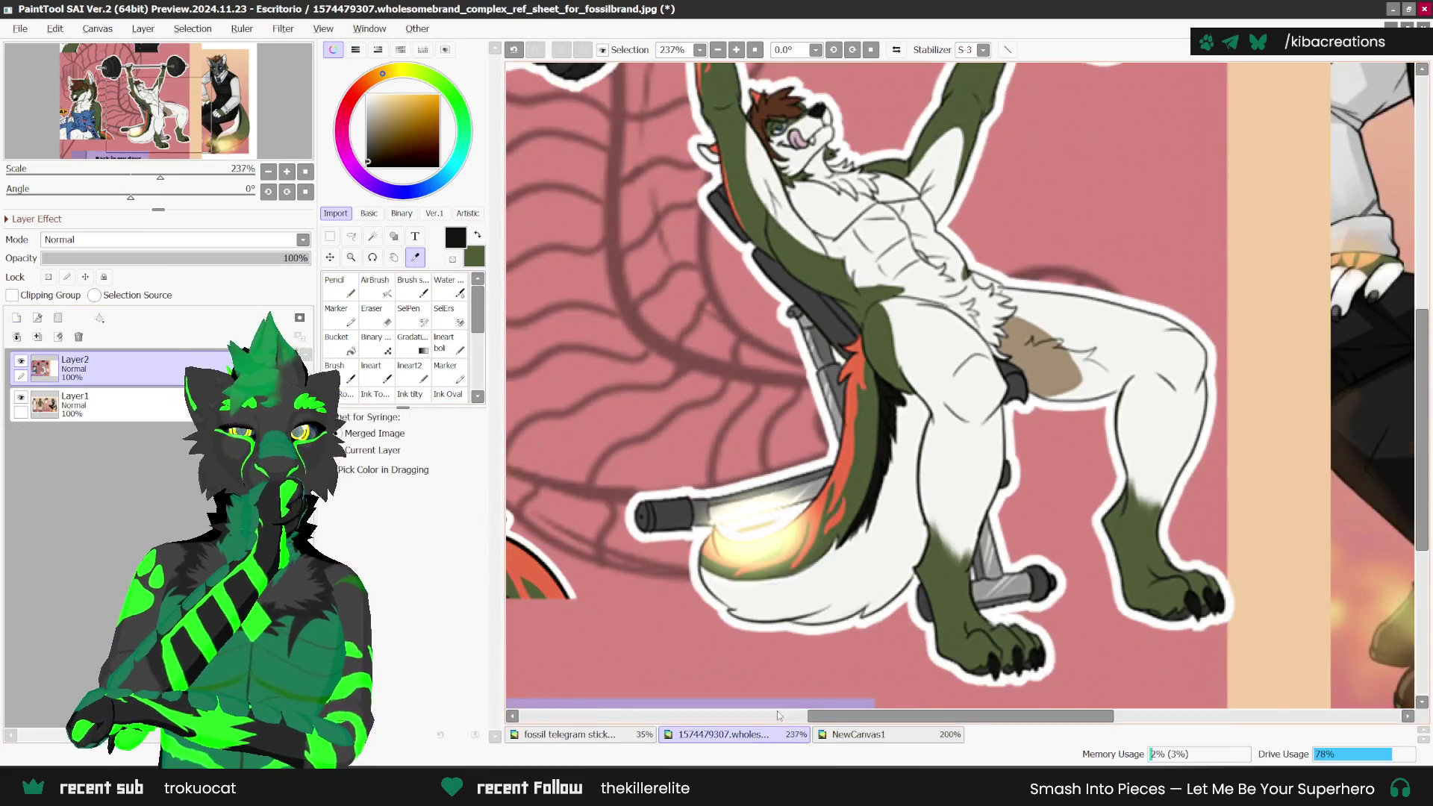
{"action": "scroll", "coordinate": [821, 373], "scroll_direction": "down", "scroll_amount": 2}
Step: Shift the reference art down to the upper sticker, sample its pale grey-white, and return
{"action": "left_click", "coordinate": [329, 258]}
{"action": "left_click_drag", "start_coordinate": [750, 179], "coordinate": [750, 479]}
{"action": "key", "text": "alt"}
{"action": "scroll", "coordinate": [961, 383], "scroll_direction": "up", "scroll_amount": 1}
{"action": "scroll", "coordinate": [961, 383], "scroll_direction": "up", "scroll_amount": 1}
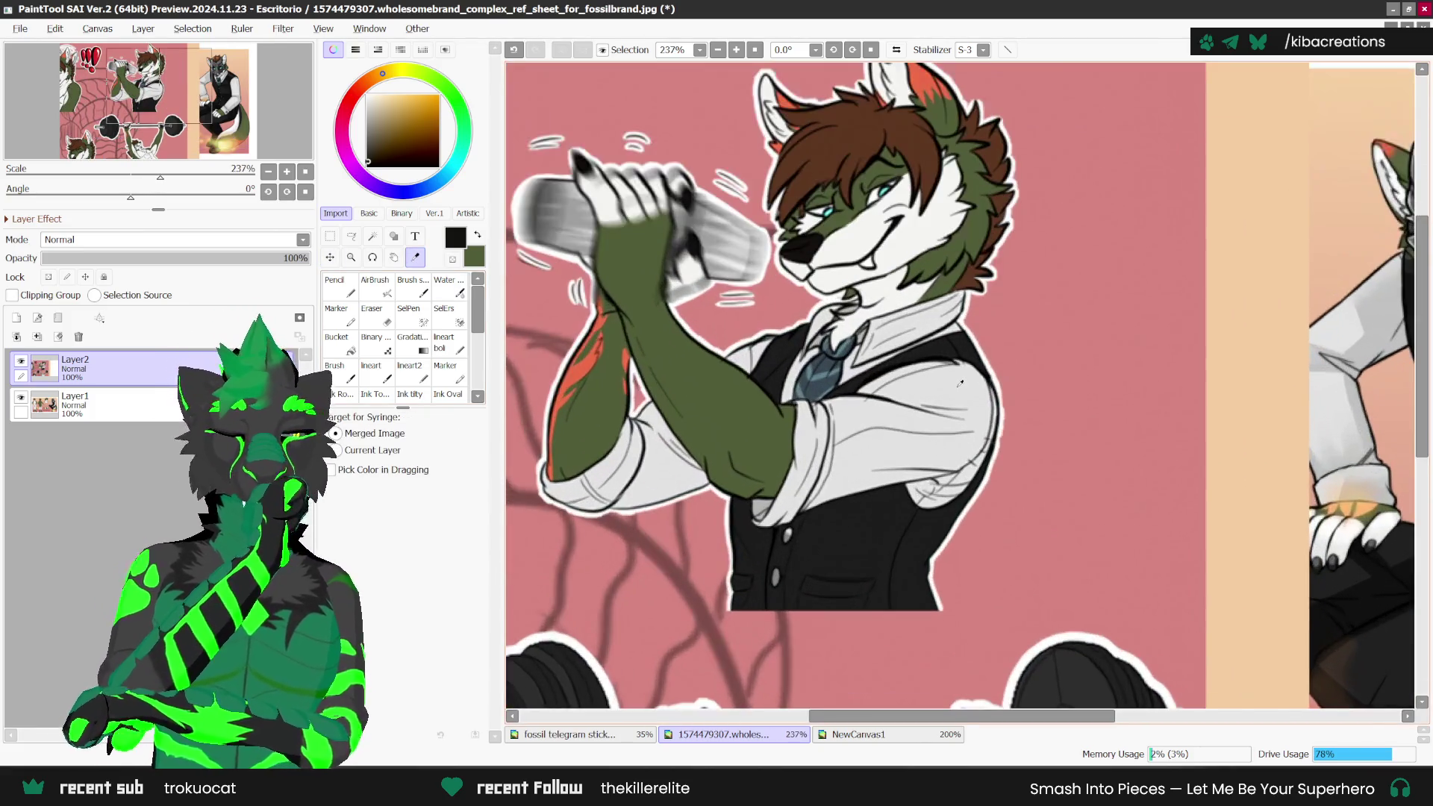
{"action": "left_click", "coordinate": [888, 737]}
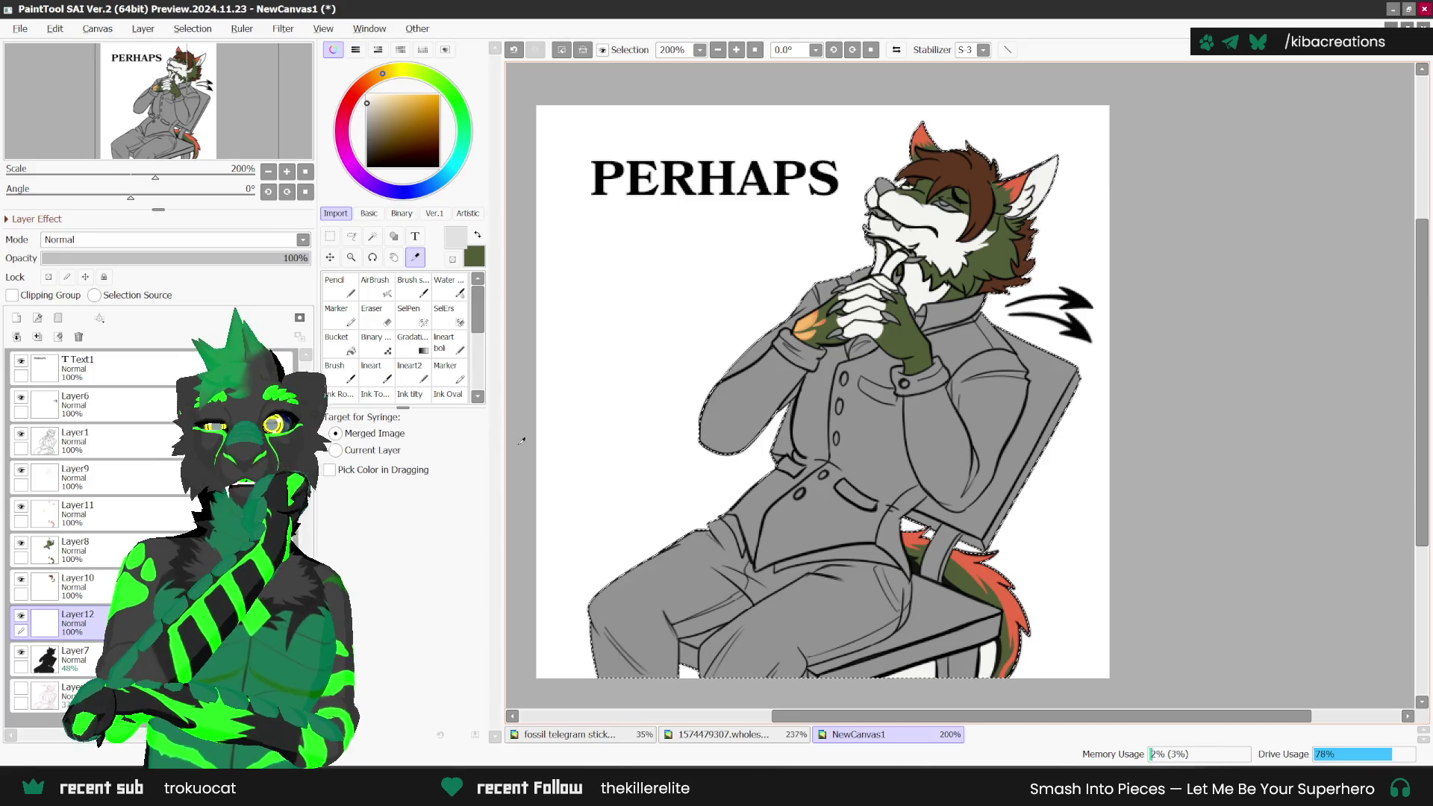
Step: Tilt the view about 34 degrees and paint light grey highlights with the Pencil
{"action": "key", "text": "n"}
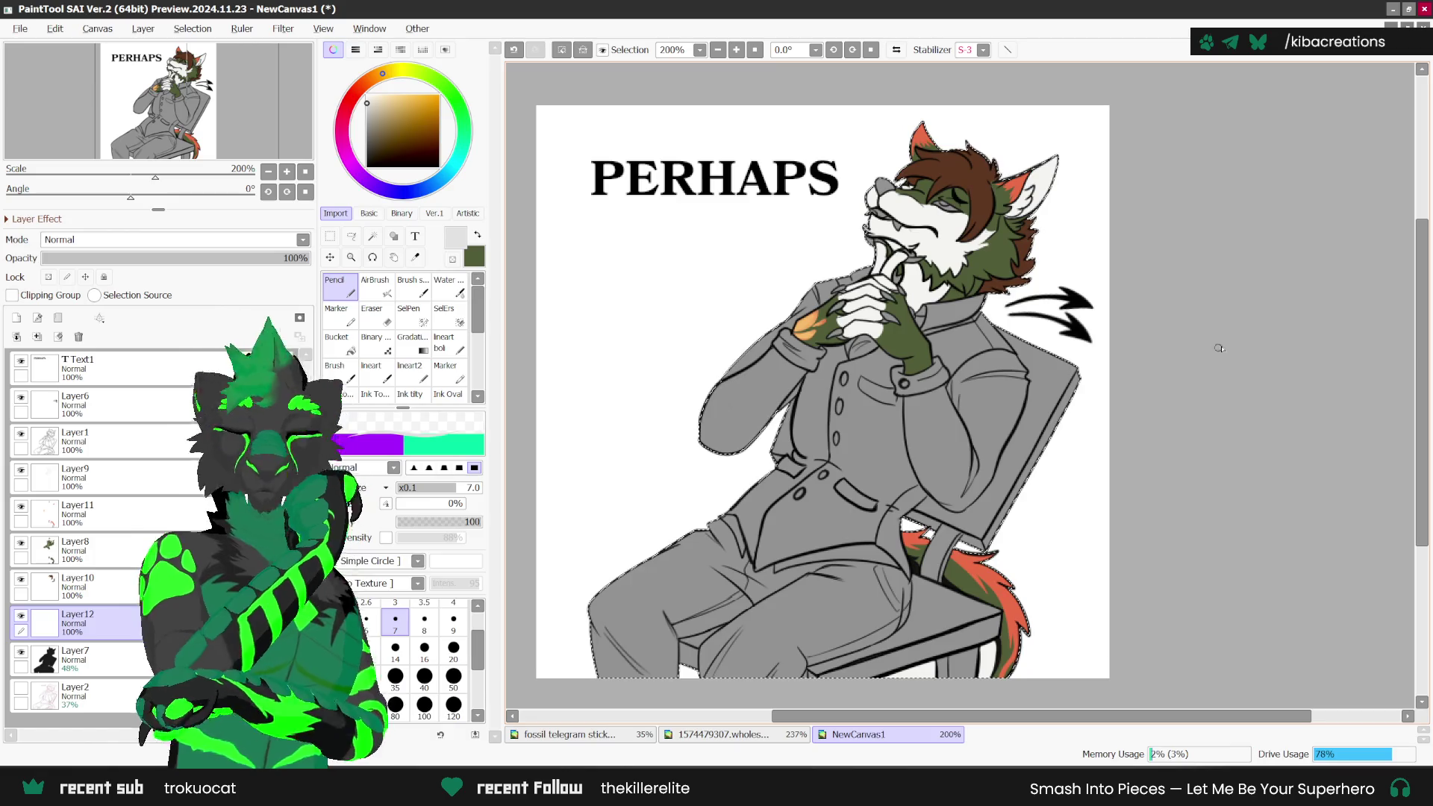
{"action": "scroll", "coordinate": [993, 292], "scroll_direction": "up", "scroll_amount": 2}
{"action": "scroll", "coordinate": [993, 291], "scroll_direction": "up", "scroll_amount": 1}
{"action": "left_click_drag", "start_coordinate": [834, 52], "coordinate": [851, 371]}
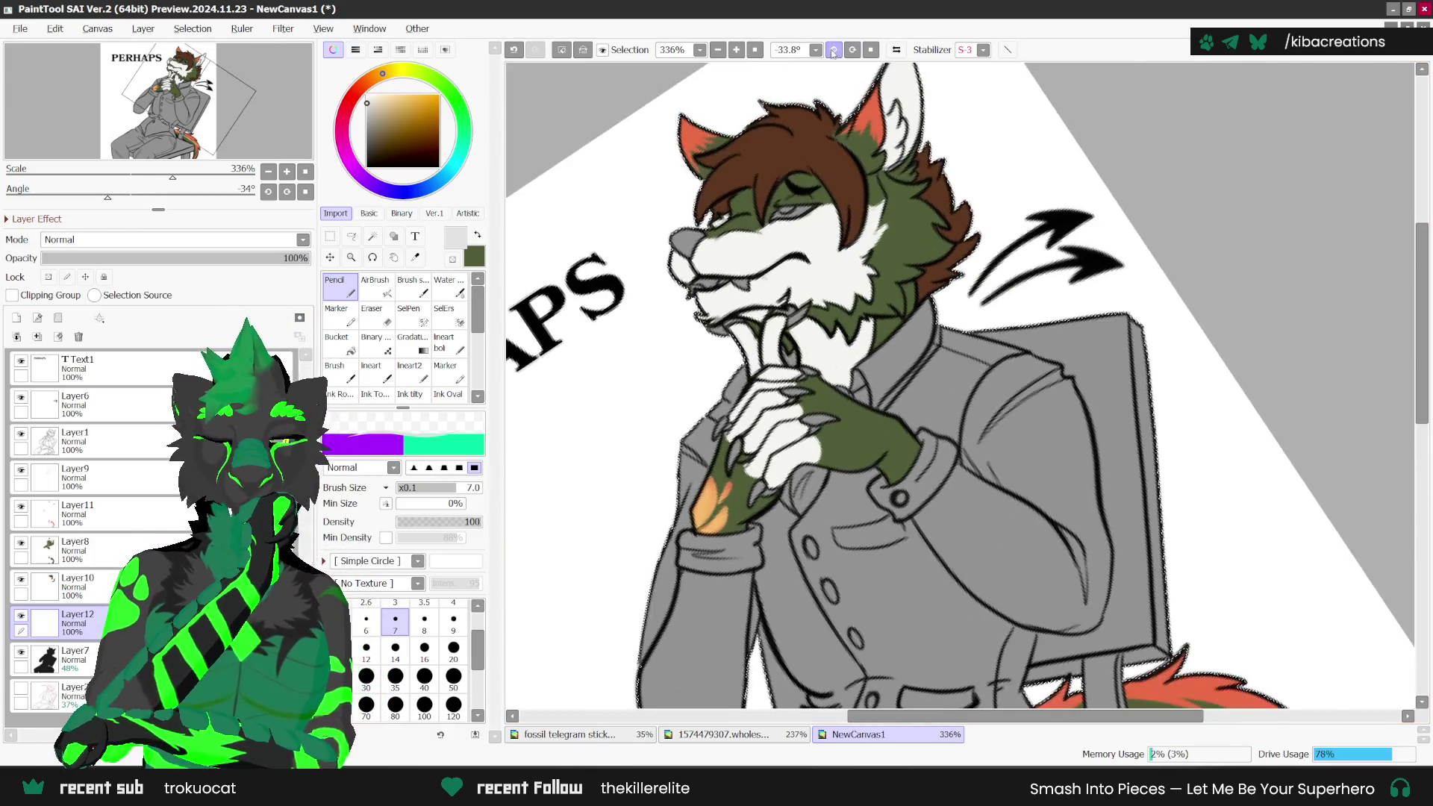
{"action": "scroll", "coordinate": [851, 371], "scroll_direction": "up", "scroll_amount": 2}
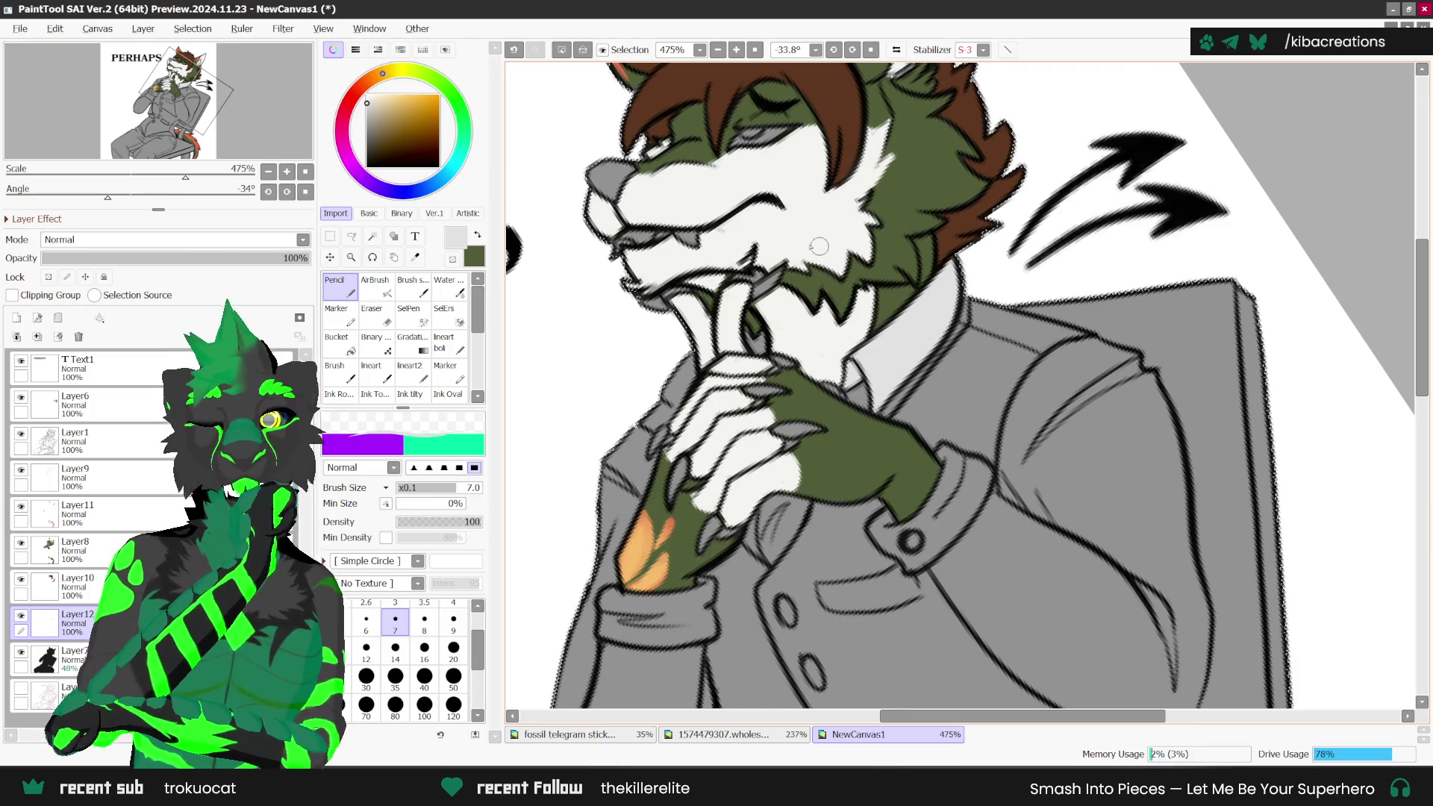
{"action": "scroll", "coordinate": [769, 317], "scroll_direction": "down", "scroll_amount": 4}
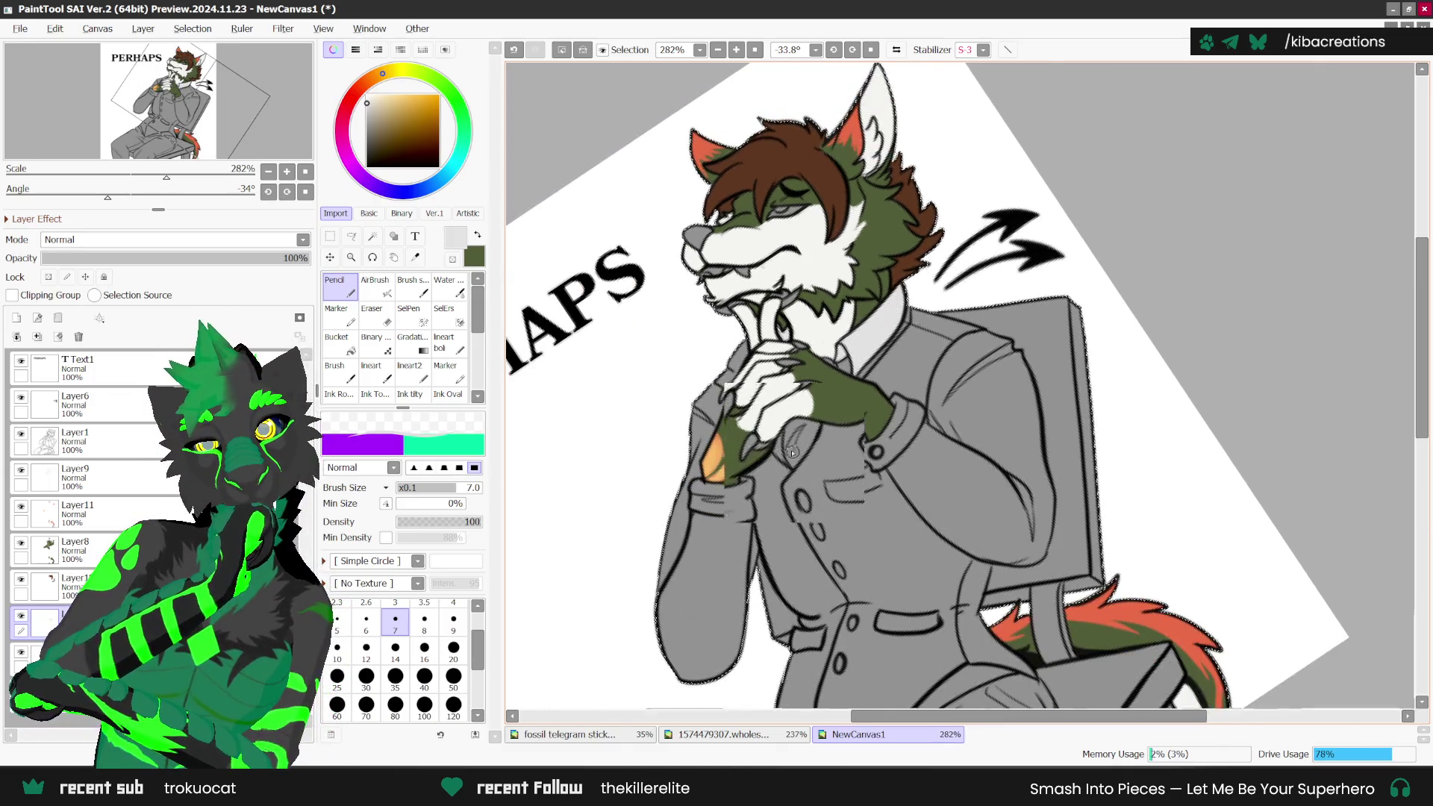
{"action": "scroll", "coordinate": [780, 459], "scroll_direction": "up", "scroll_amount": 2}
{"action": "scroll", "coordinate": [782, 424], "scroll_direction": "down", "scroll_amount": 2}
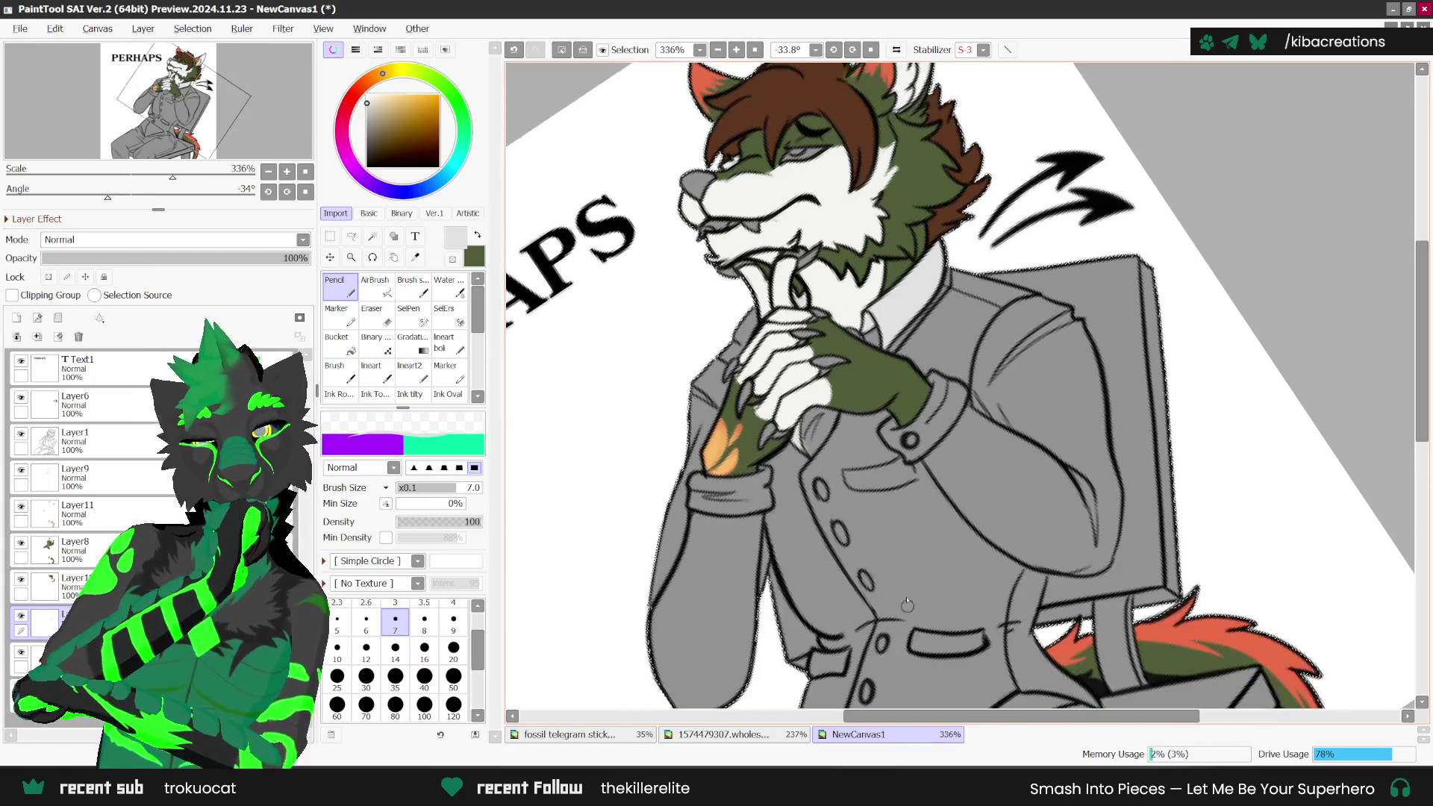
{"action": "scroll", "coordinate": [1037, 447], "scroll_direction": "down", "scroll_amount": 1}
{"action": "scroll", "coordinate": [1037, 448], "scroll_direction": "down", "scroll_amount": 2}
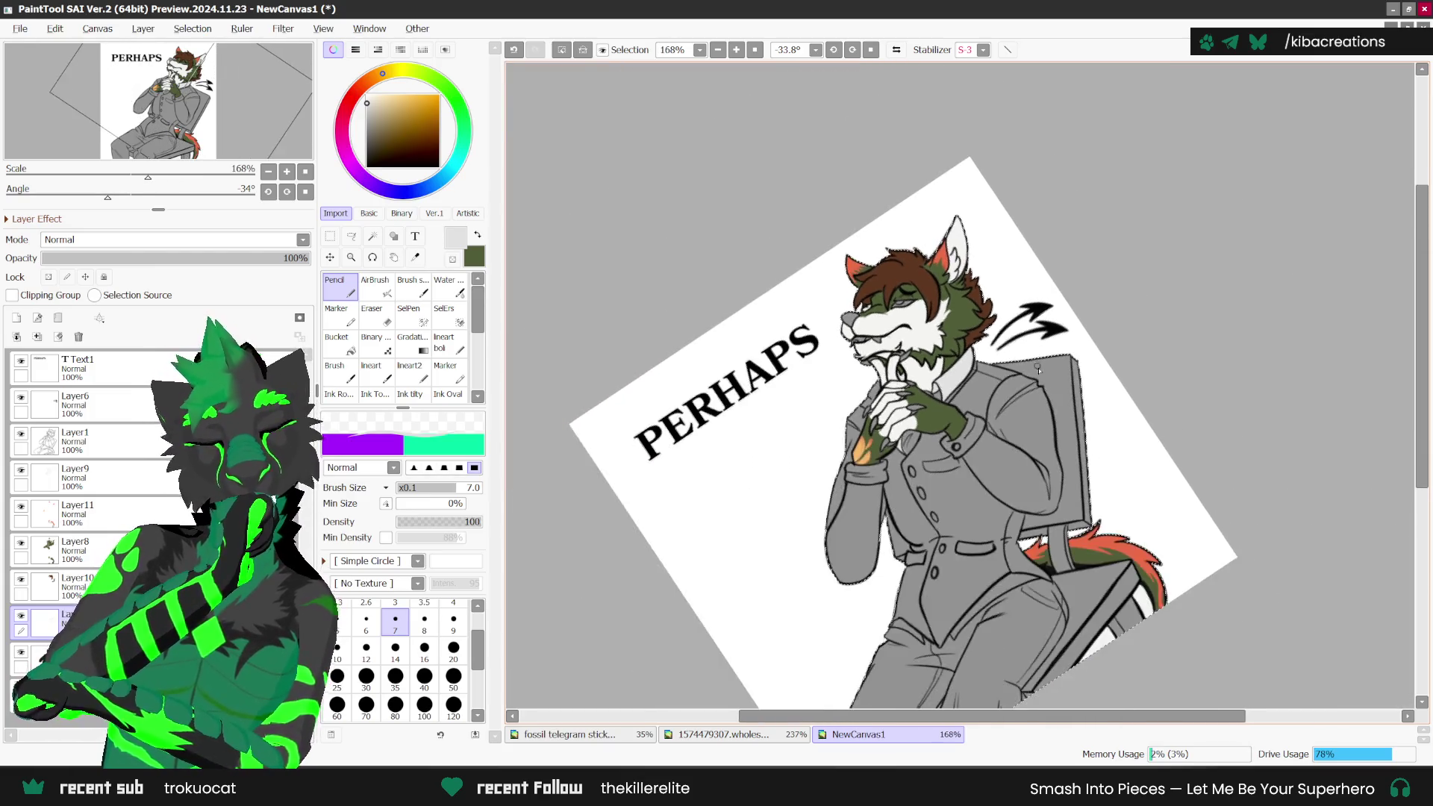
{"action": "scroll", "coordinate": [892, 581], "scroll_direction": "up", "scroll_amount": 2}
{"action": "scroll", "coordinate": [892, 580], "scroll_direction": "up", "scroll_amount": 2}
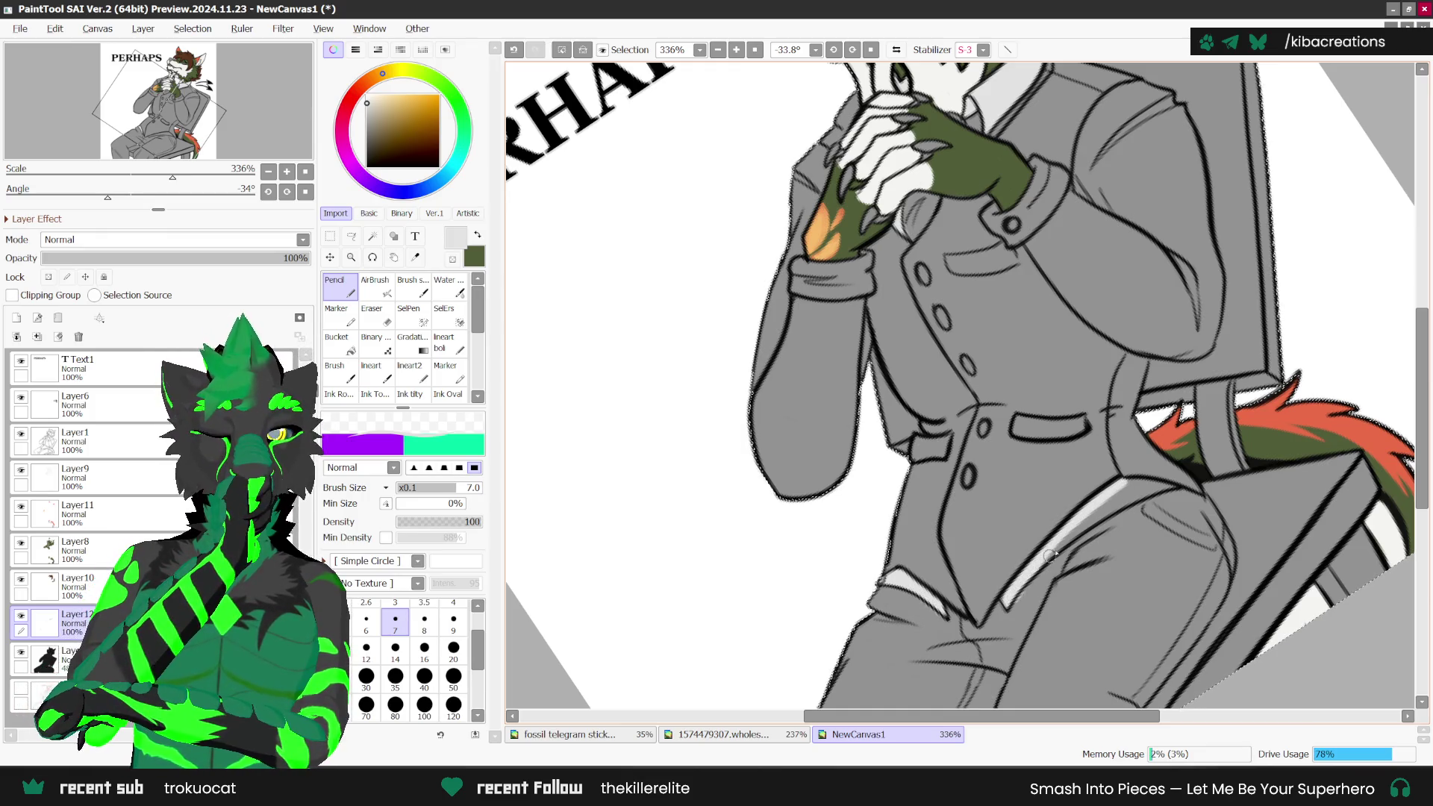
Step: Undo the stray highlight on the leg and paint a light highlight along the coat sleeve edge
{"action": "key", "text": "ctrl+z"}
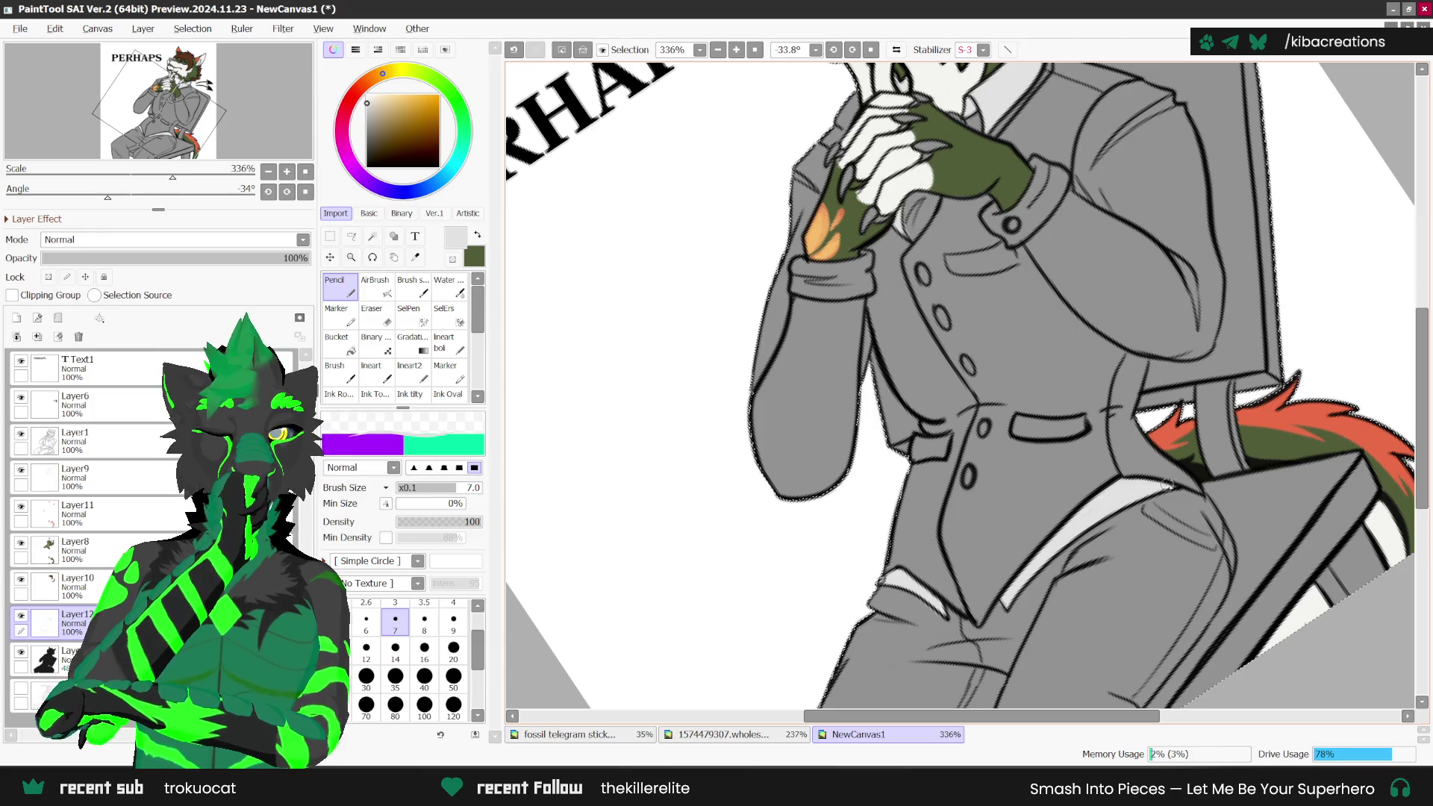
{"action": "scroll", "coordinate": [1029, 562], "scroll_direction": "down", "scroll_amount": 3}
{"action": "scroll", "coordinate": [887, 429], "scroll_direction": "up", "scroll_amount": 1}
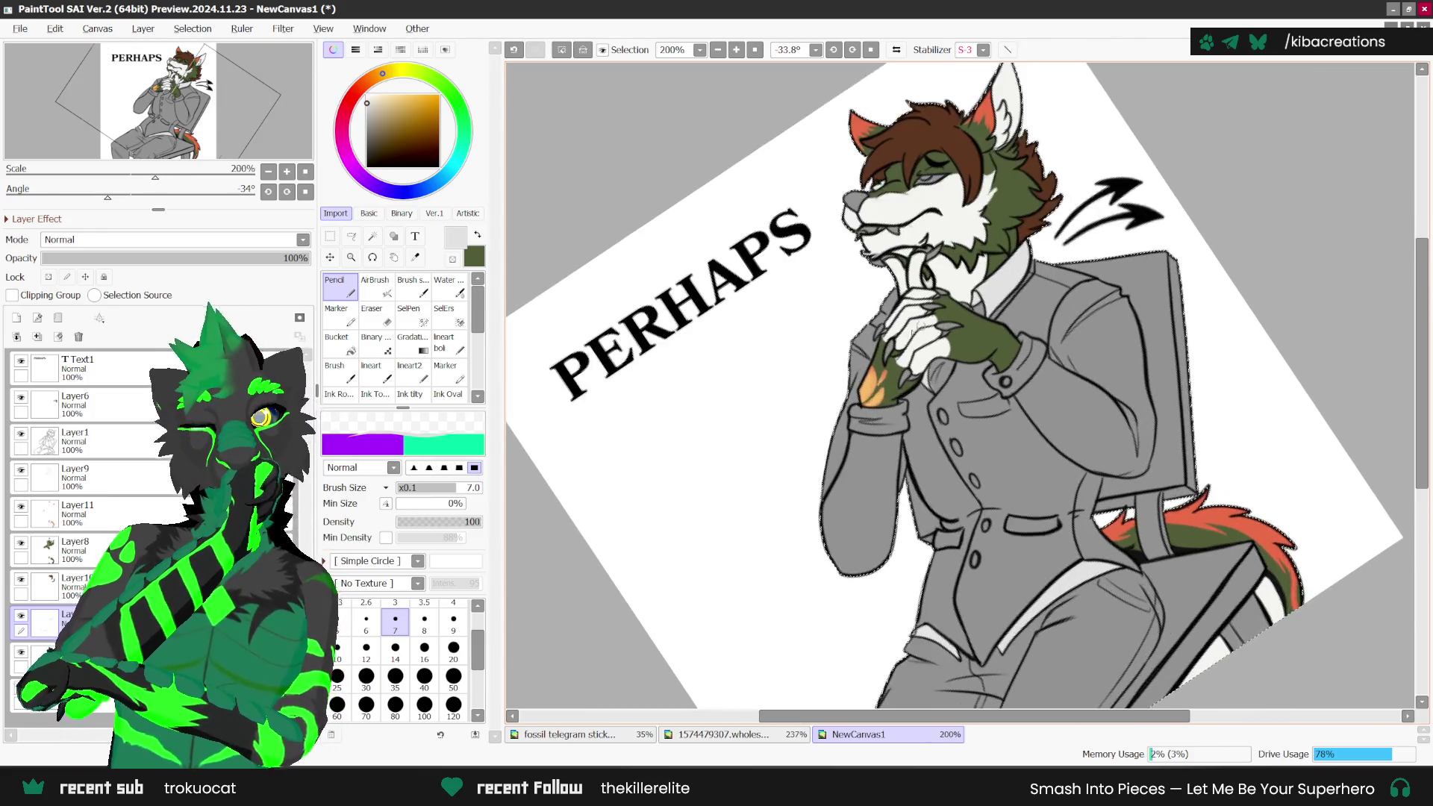
{"action": "scroll", "coordinate": [886, 429], "scroll_direction": "up", "scroll_amount": 1}
{"action": "scroll", "coordinate": [887, 429], "scroll_direction": "up", "scroll_amount": 1}
{"action": "scroll", "coordinate": [866, 295], "scroll_direction": "up", "scroll_amount": 2}
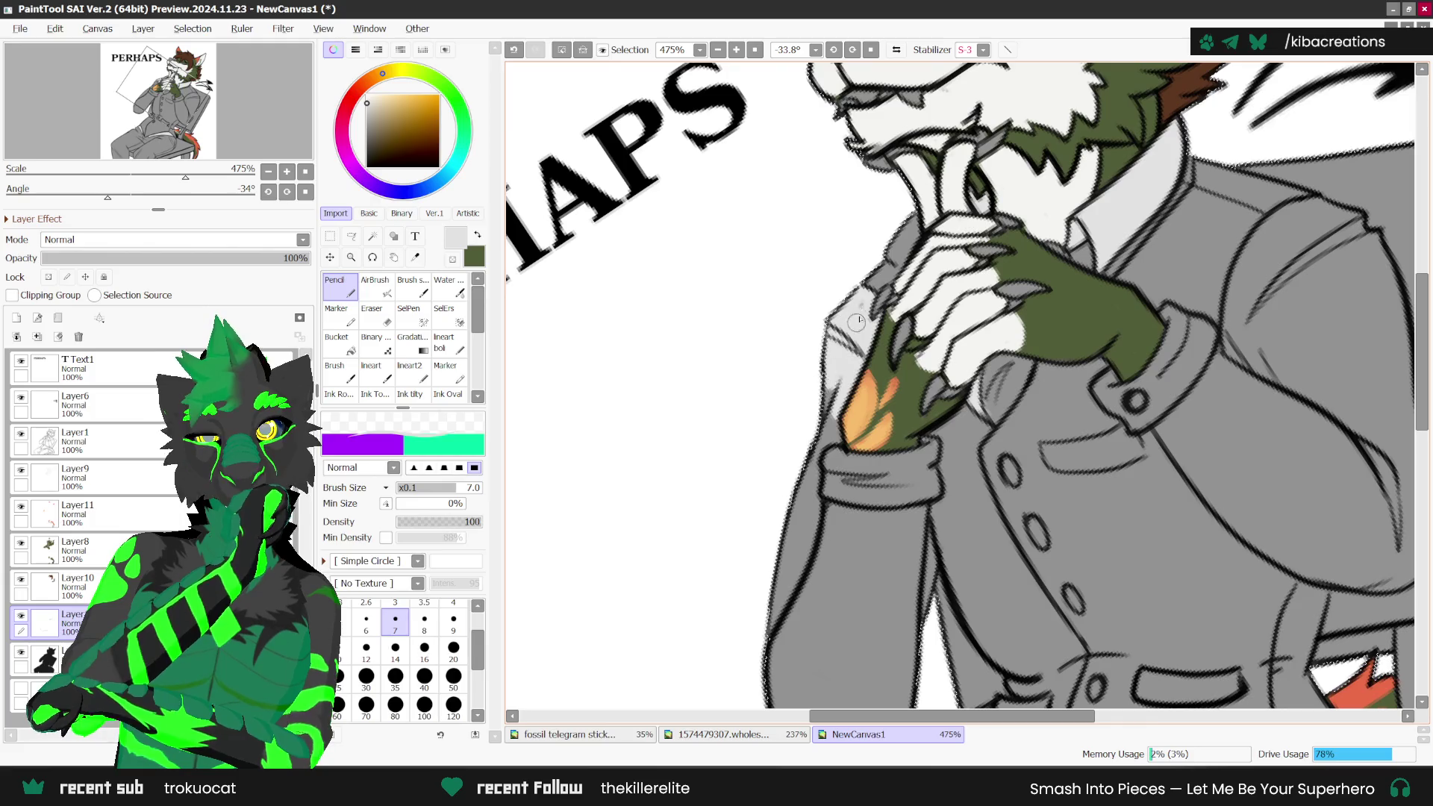
{"action": "left_click_drag", "start_coordinate": [815, 490], "coordinate": [778, 664]}
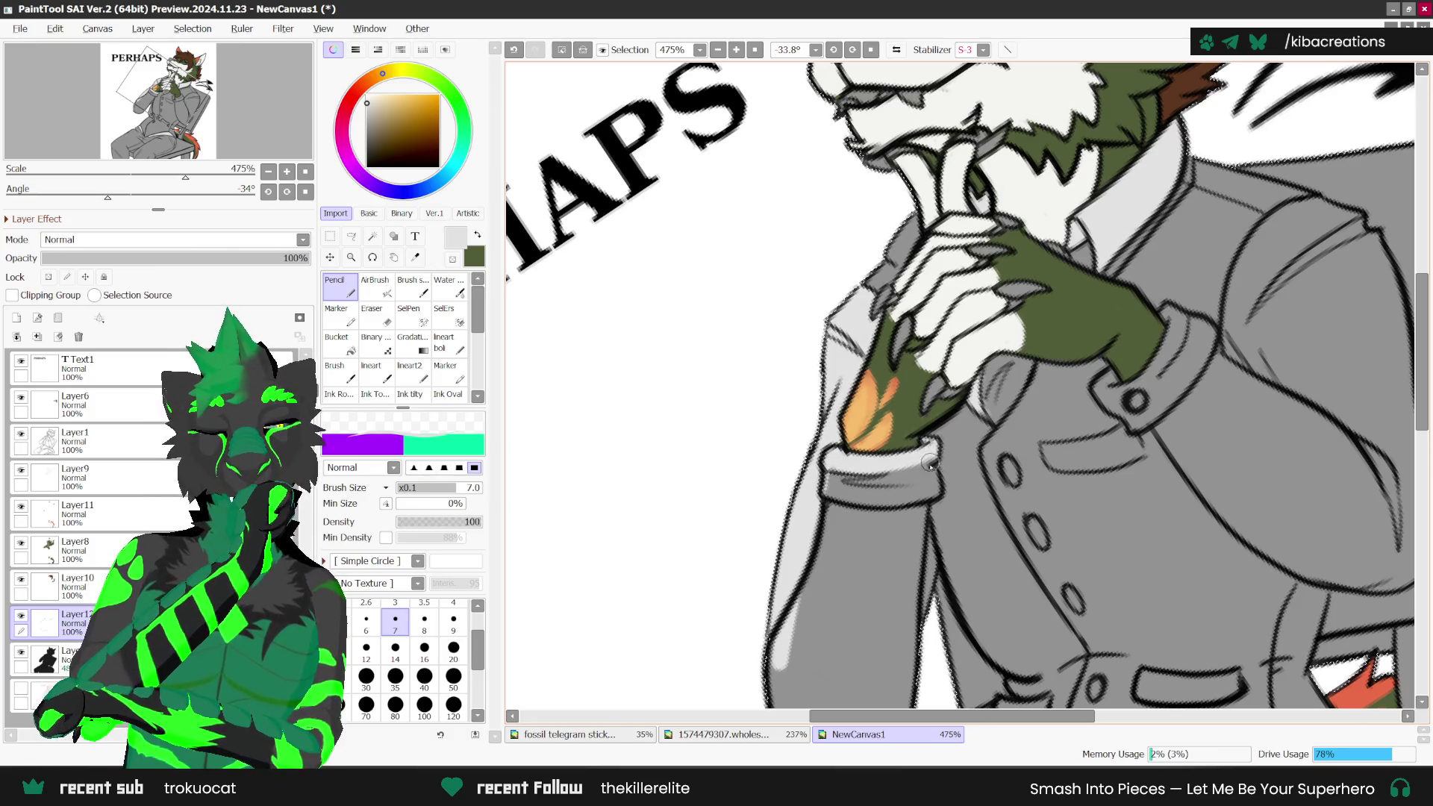
{"action": "scroll", "coordinate": [929, 480], "scroll_direction": "down", "scroll_amount": 1}
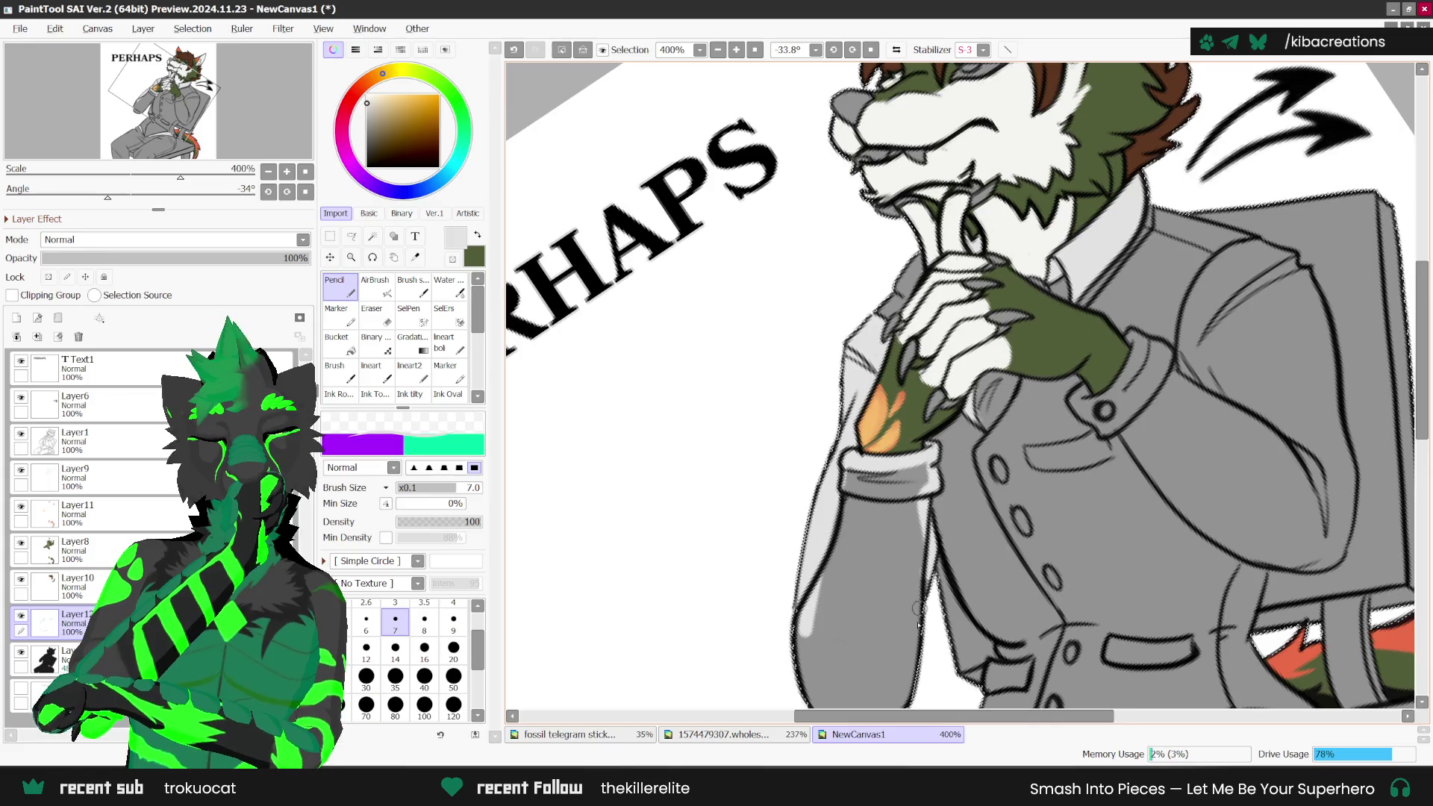
{"action": "scroll", "coordinate": [918, 608], "scroll_direction": "down", "scroll_amount": 1}
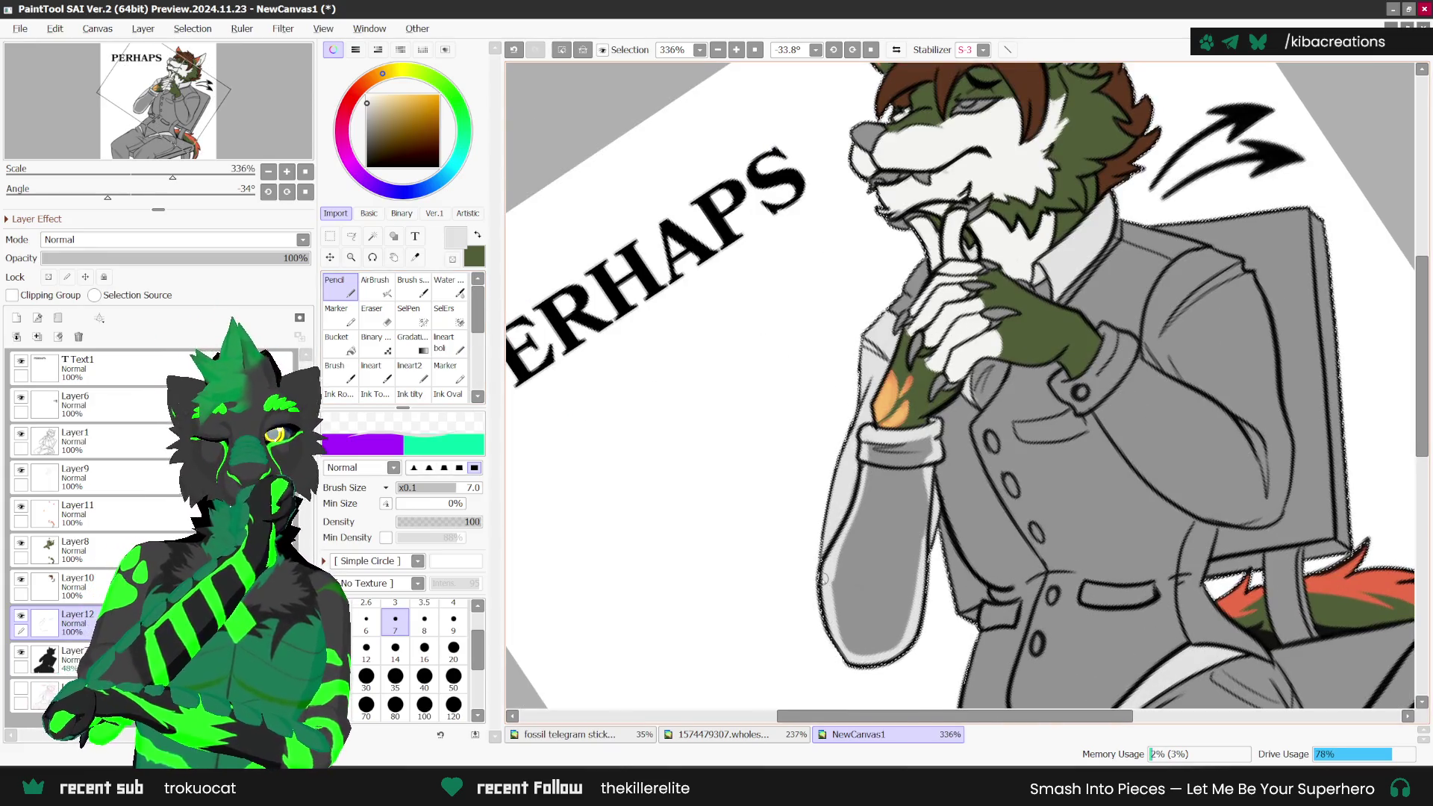
Step: Reset the view rotation to 0° and mirror the canvas view horizontally
{"action": "left_click", "coordinate": [336, 343]}
{"action": "left_click", "coordinate": [356, 282]}
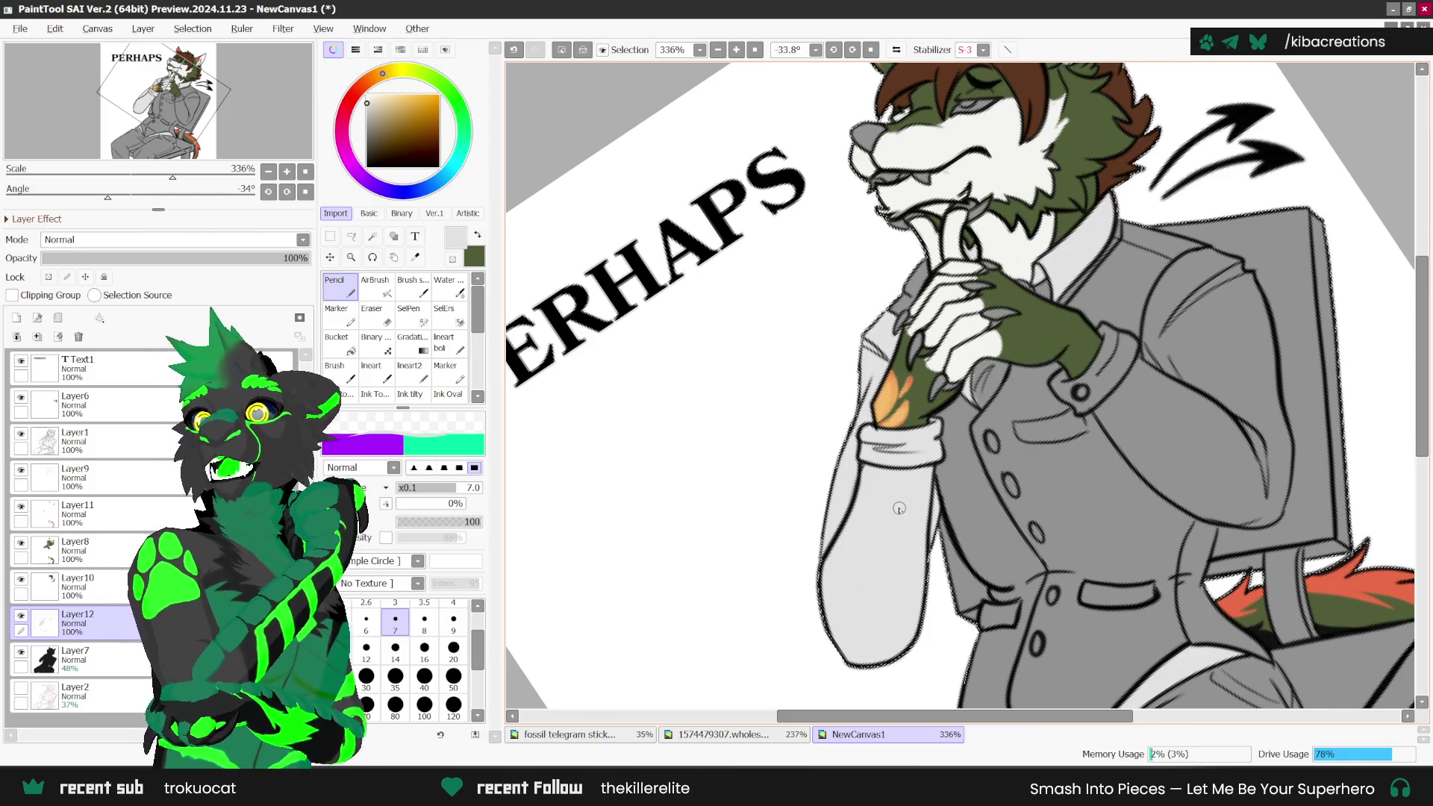
{"action": "scroll", "coordinate": [888, 501], "scroll_direction": "up", "scroll_amount": 2}
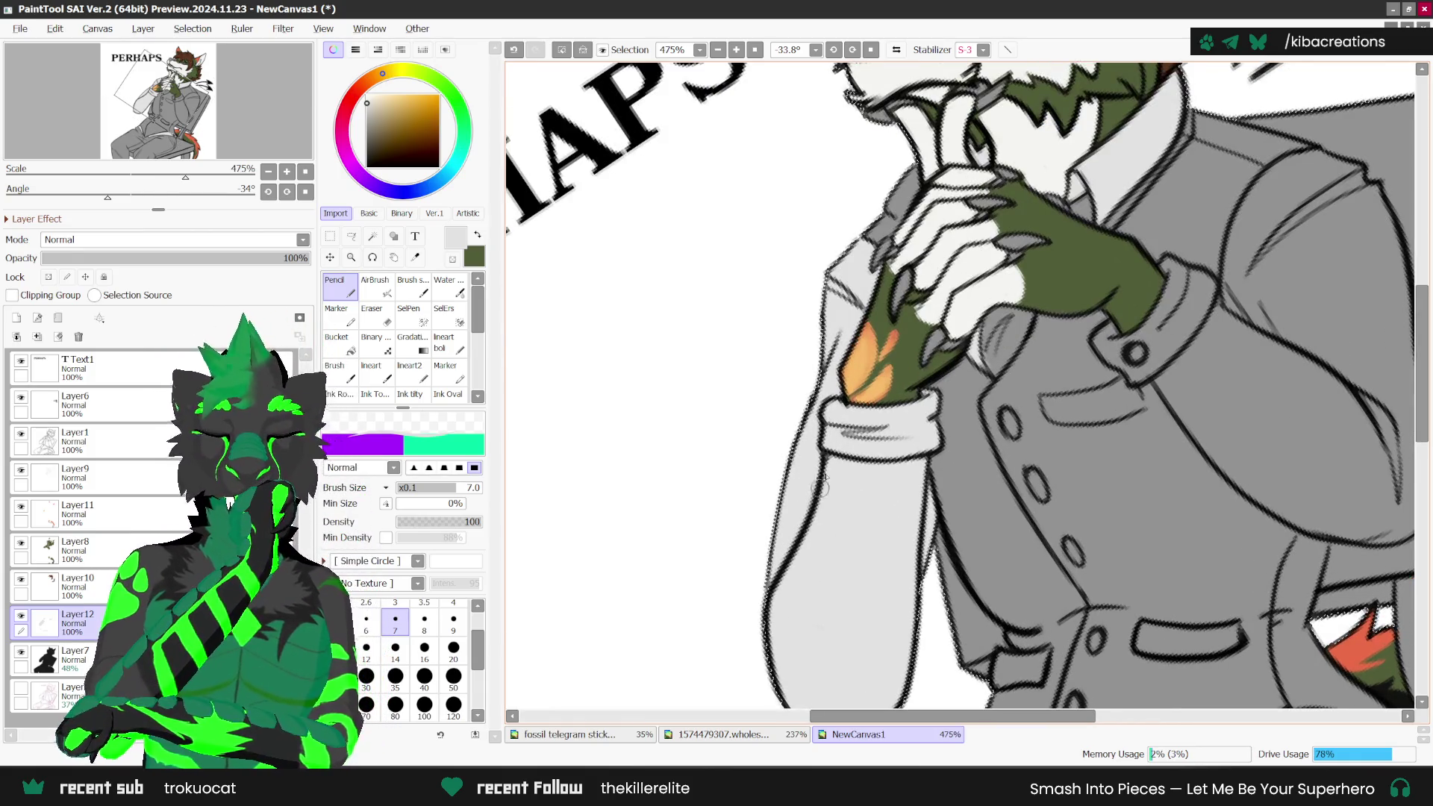
{"action": "scroll", "coordinate": [788, 543], "scroll_direction": "down", "scroll_amount": 3}
{"action": "scroll", "coordinate": [681, 551], "scroll_direction": "up", "scroll_amount": 1}
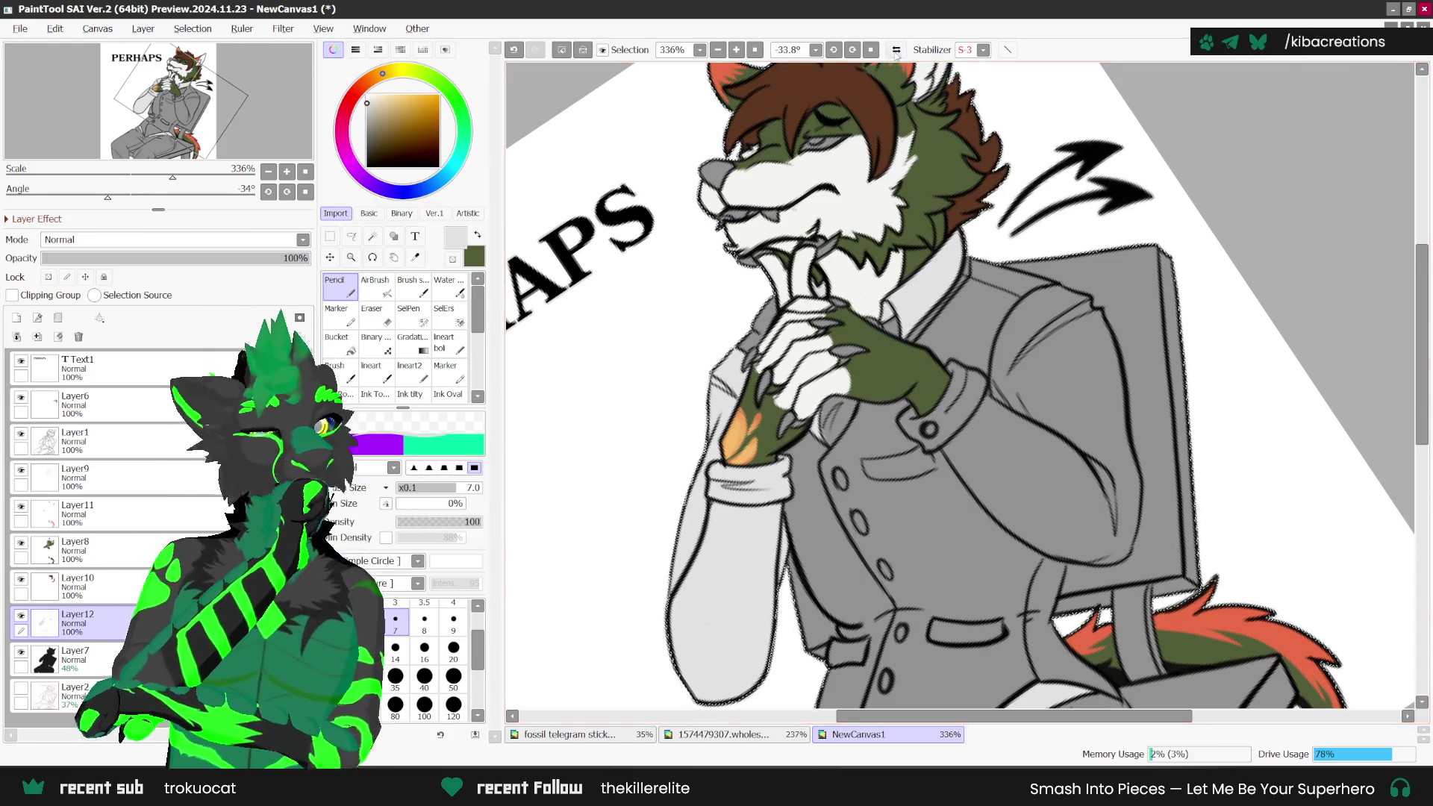
{"action": "left_click", "coordinate": [871, 49]}
{"action": "left_click", "coordinate": [896, 49]}
{"action": "scroll", "coordinate": [939, 377], "scroll_direction": "up", "scroll_amount": 3}
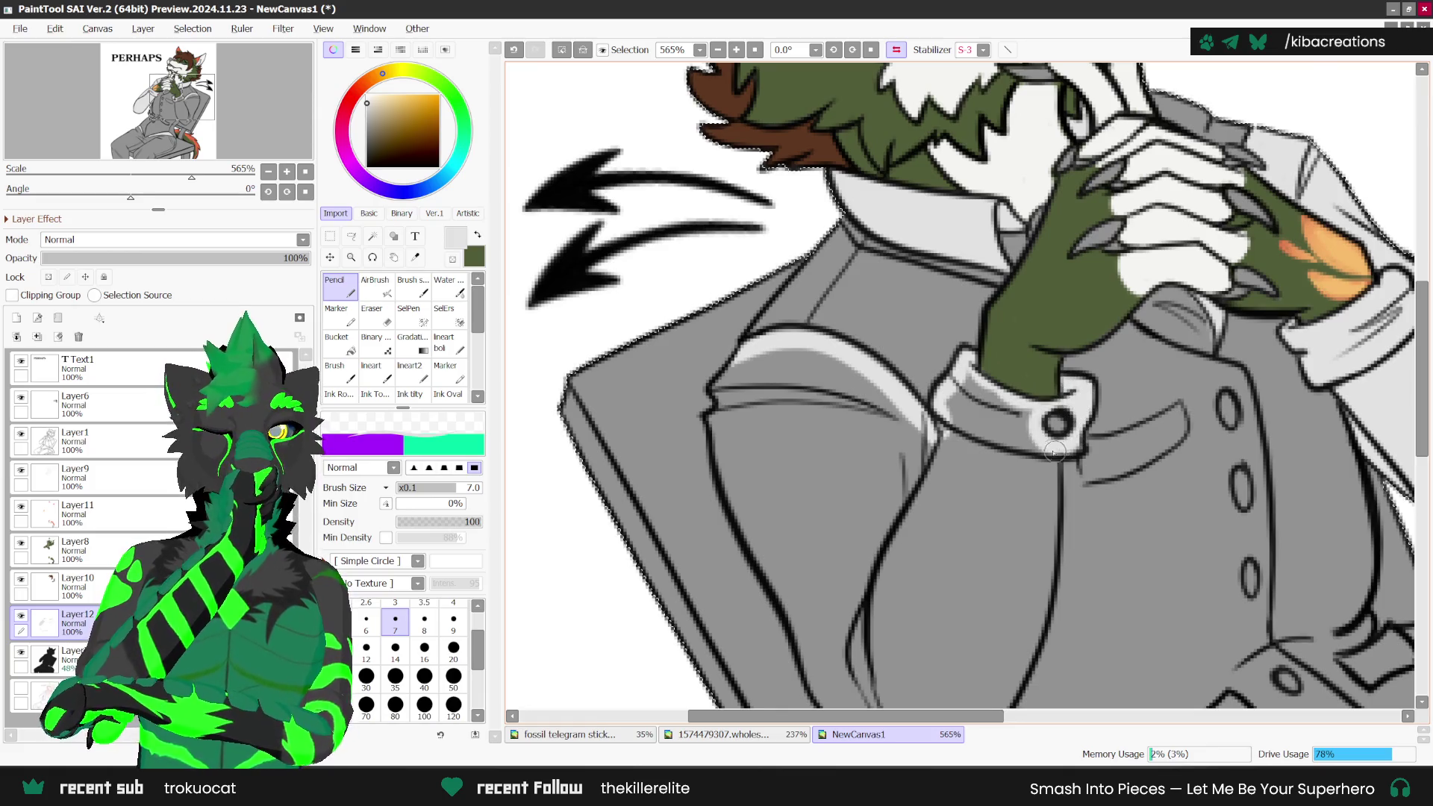
{"action": "scroll", "coordinate": [1041, 583], "scroll_direction": "down", "scroll_amount": 1}
{"action": "scroll", "coordinate": [1035, 512], "scroll_direction": "down", "scroll_amount": 1}
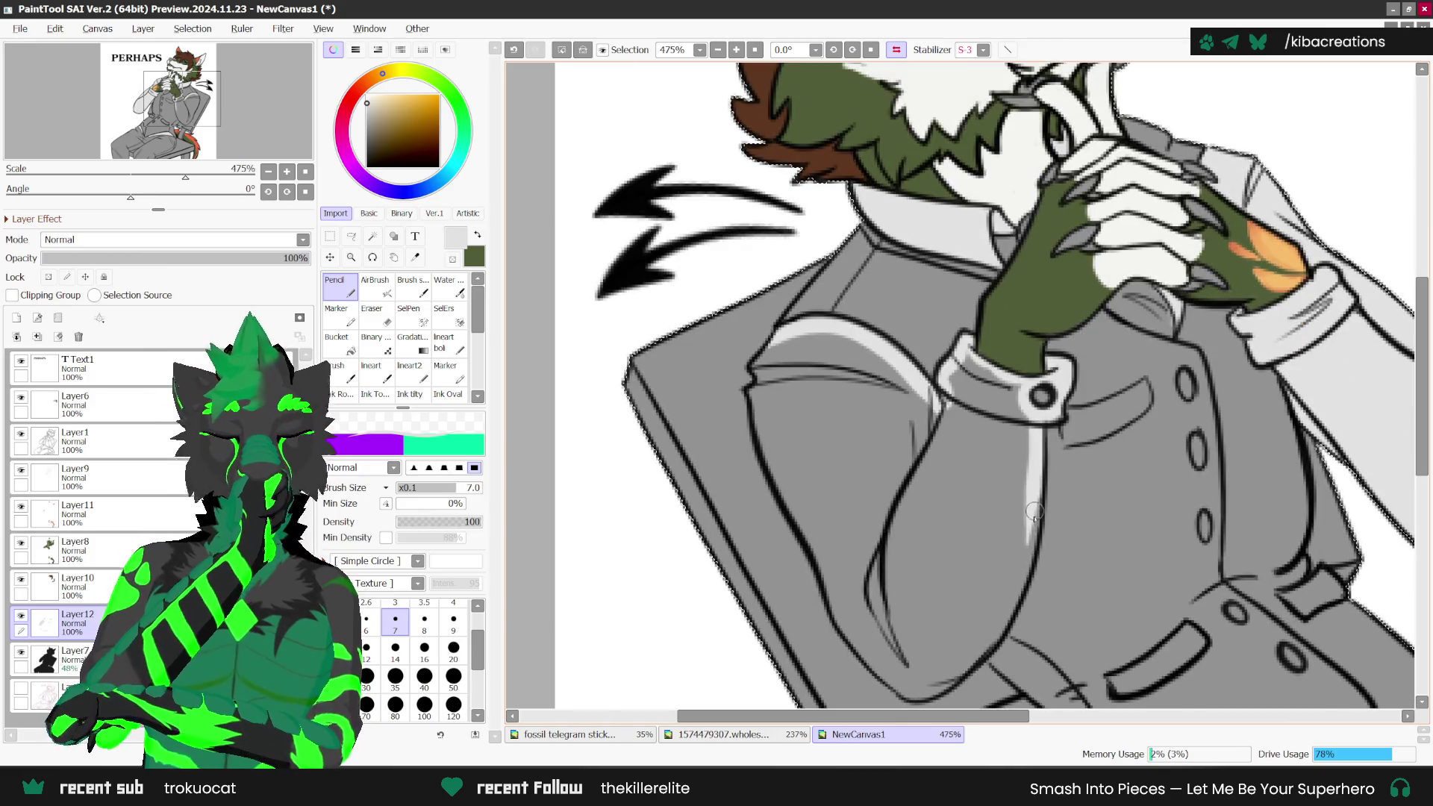
{"action": "left_click_drag", "start_coordinate": [993, 642], "coordinate": [939, 693]}
{"action": "key", "text": "ctrl+z"}
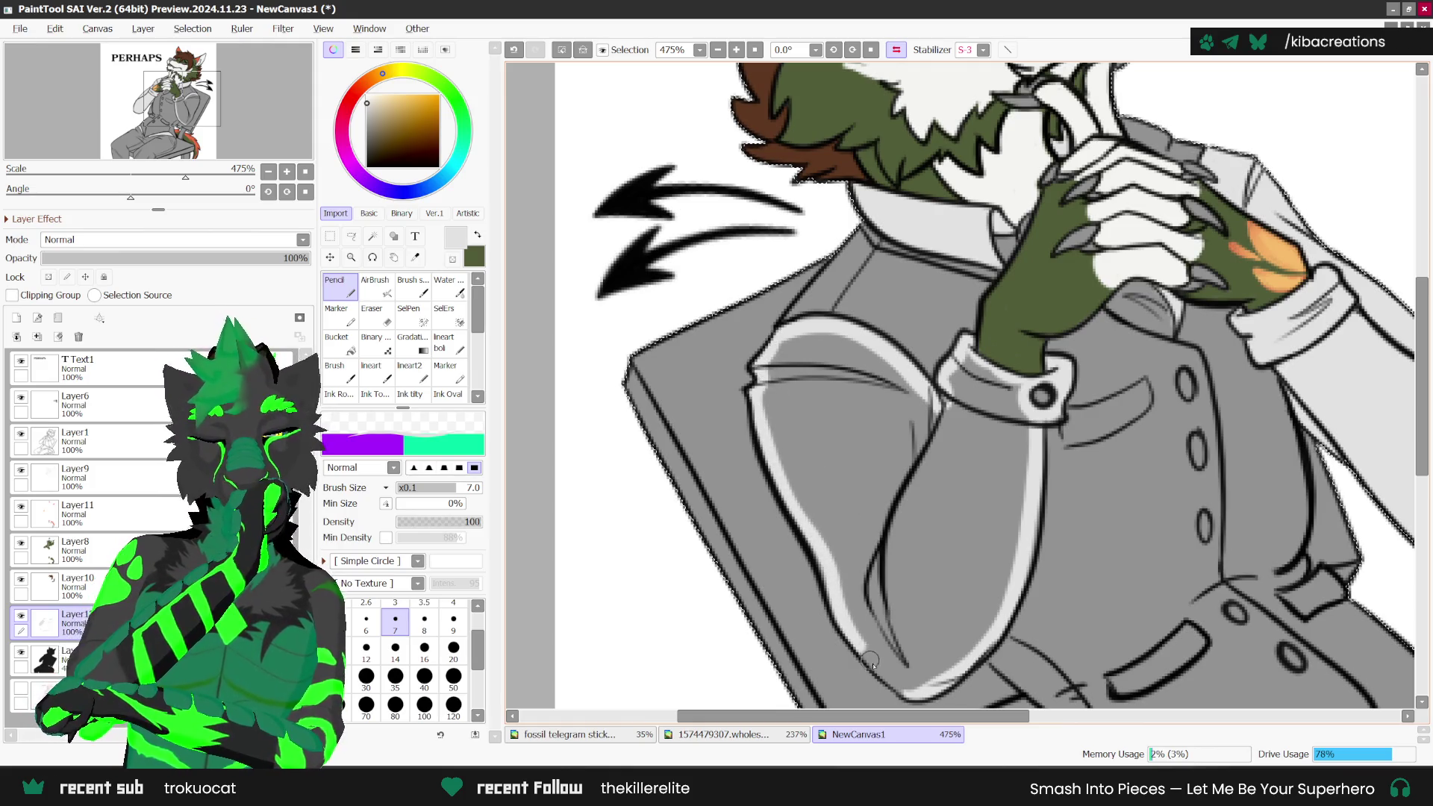
{"action": "scroll", "coordinate": [912, 690], "scroll_direction": "down", "scroll_amount": 2}
{"action": "key", "text": "g"}
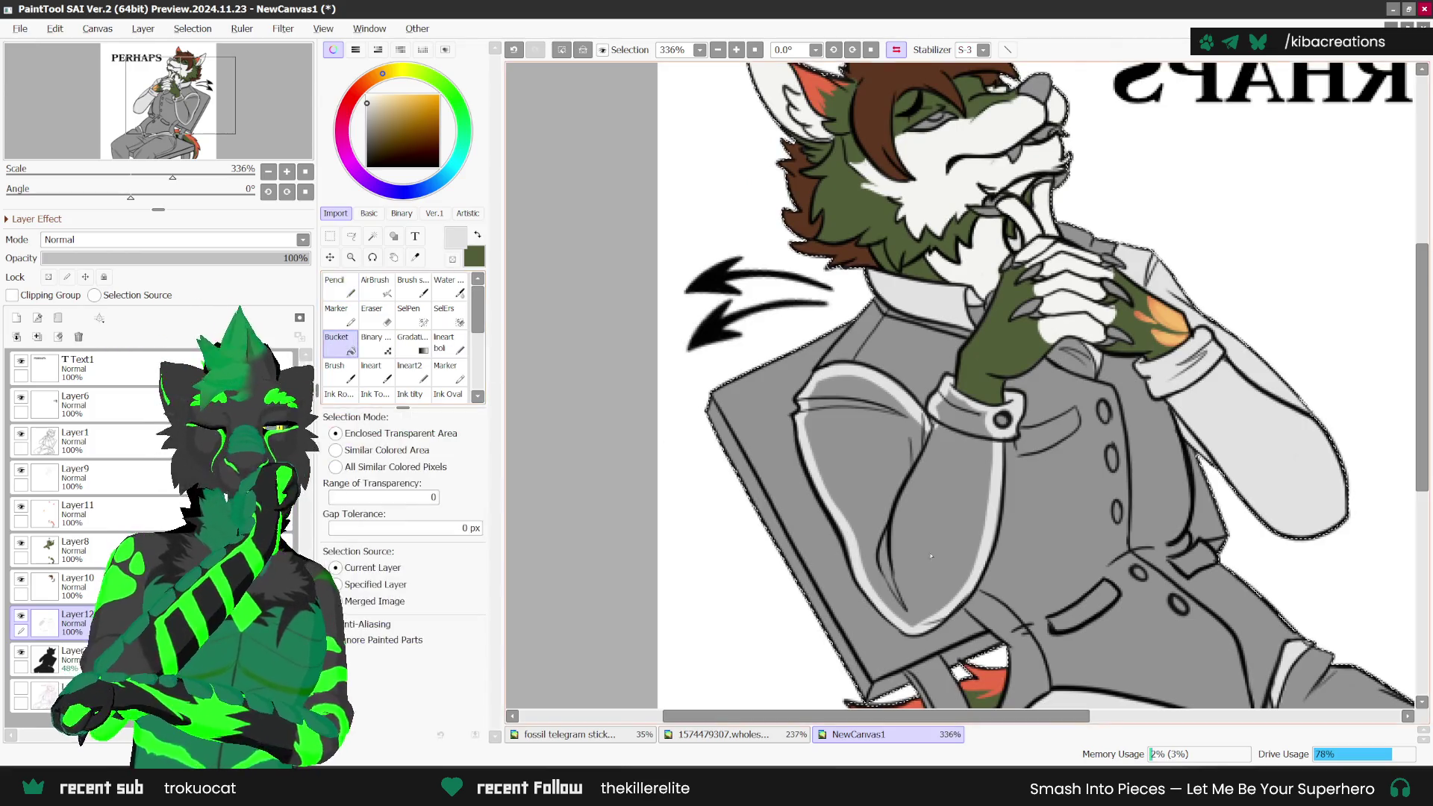
{"action": "key", "text": "n"}
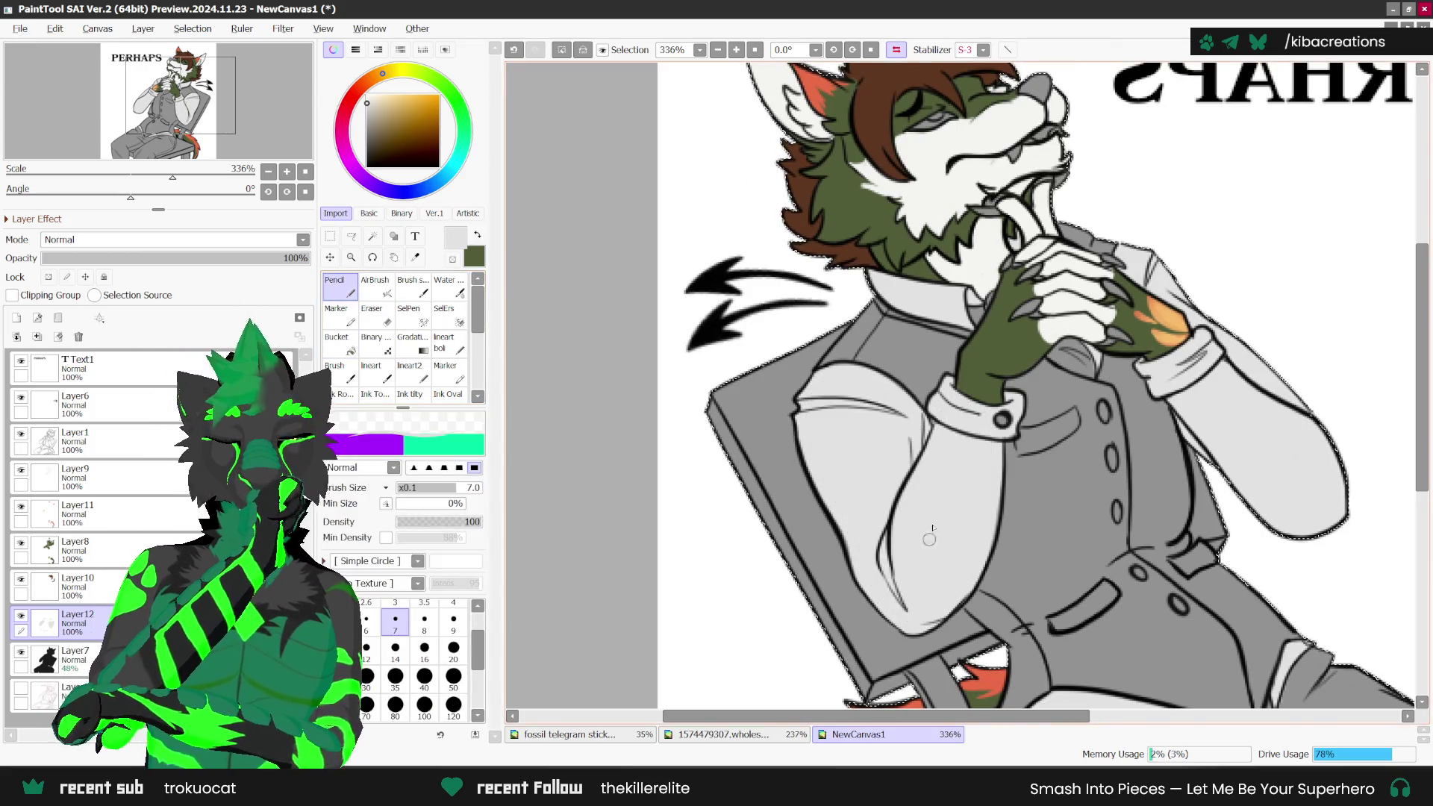
{"action": "scroll", "coordinate": [929, 539], "scroll_direction": "down", "scroll_amount": 3}
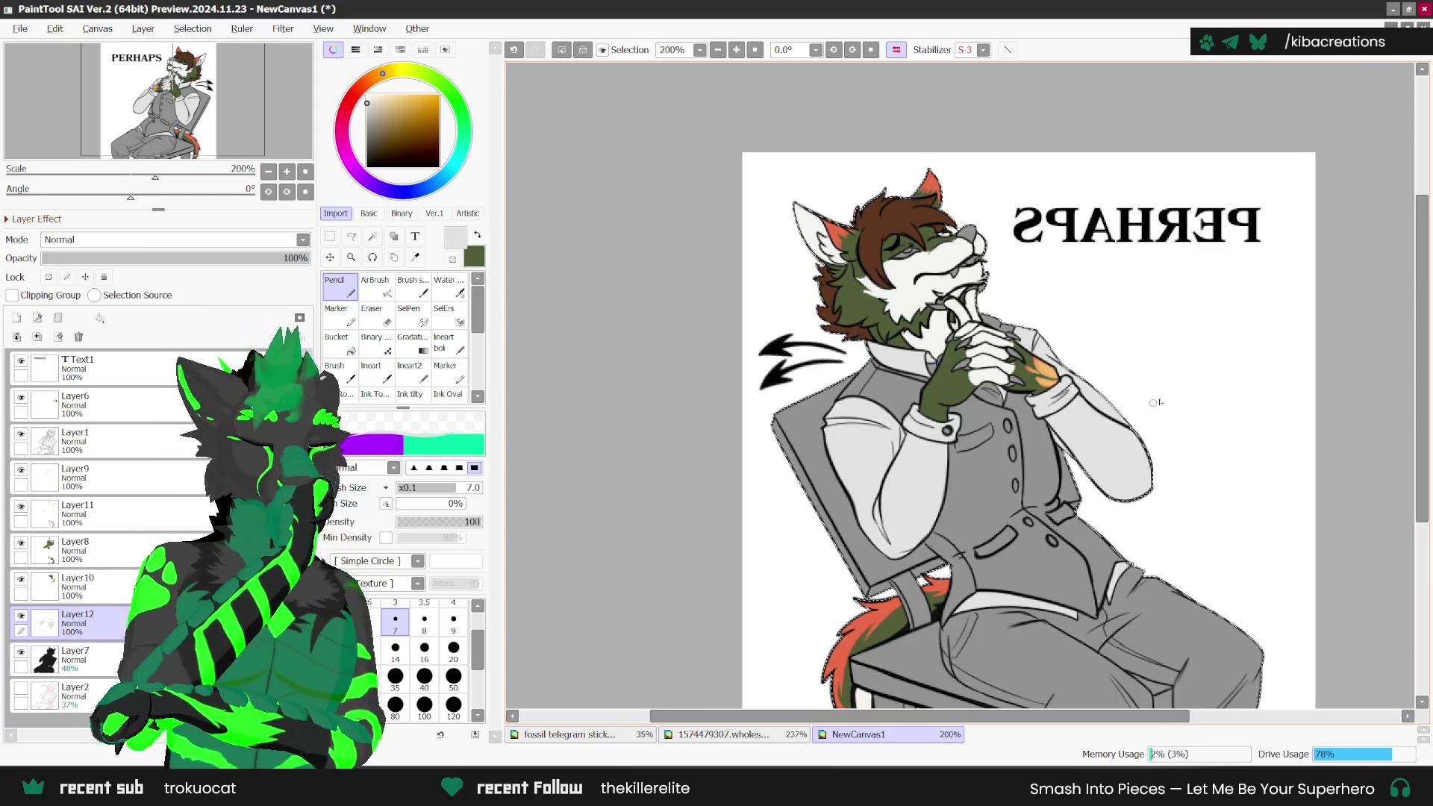
{"action": "scroll", "coordinate": [1153, 403], "scroll_direction": "up", "scroll_amount": 2}
{"action": "scroll", "coordinate": [740, 359], "scroll_direction": "up", "scroll_amount": 1}
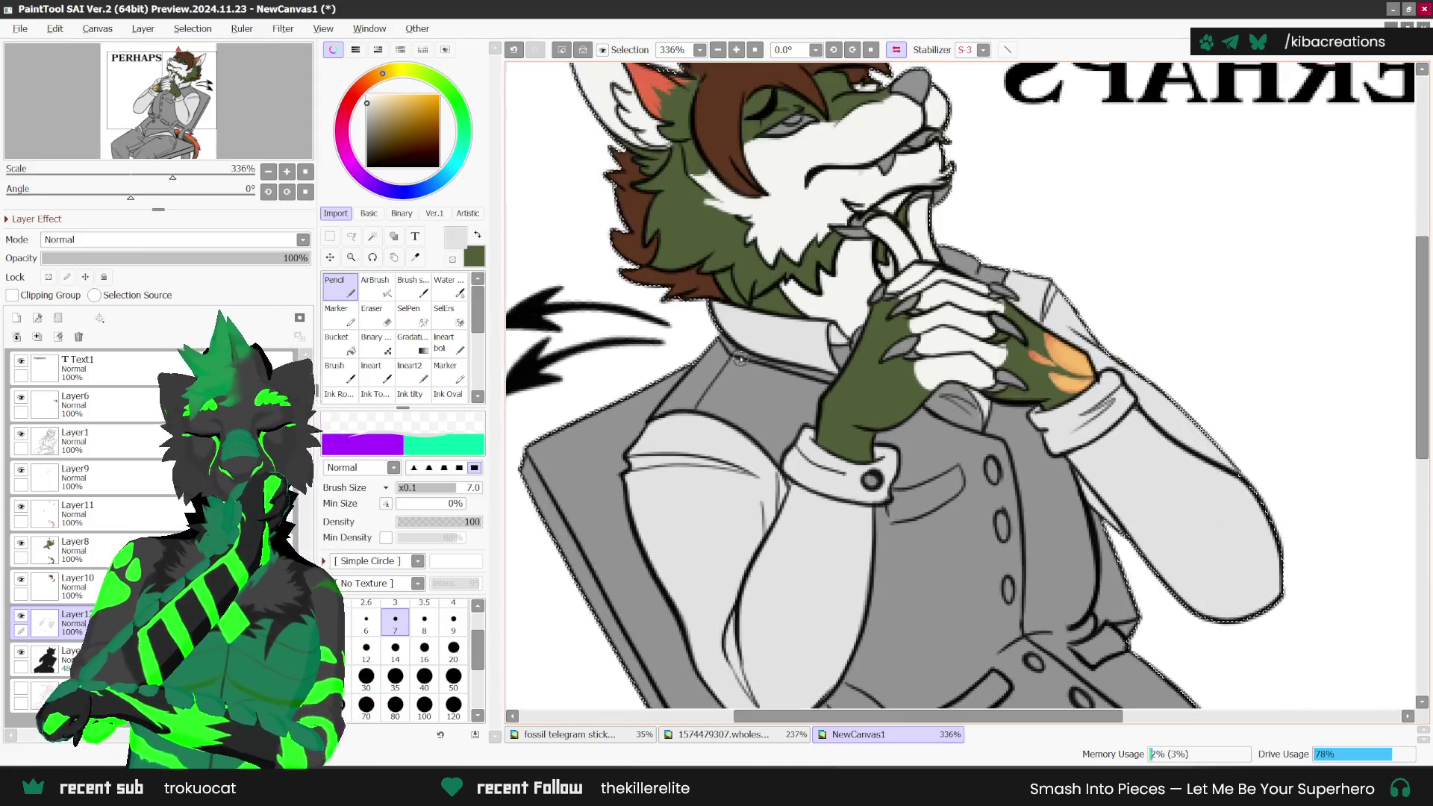
{"action": "scroll", "coordinate": [740, 359], "scroll_direction": "up", "scroll_amount": 1}
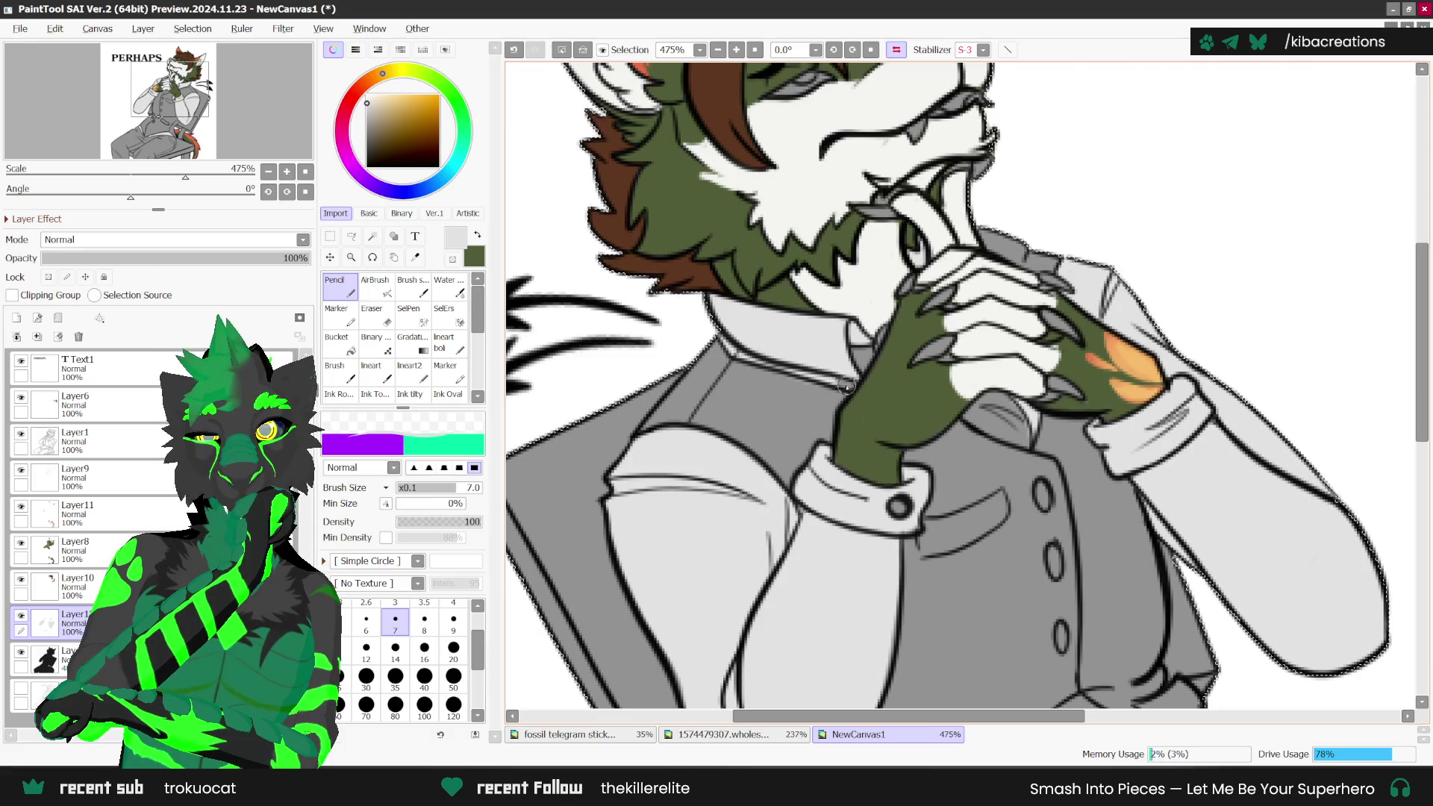
{"action": "scroll", "coordinate": [844, 381], "scroll_direction": "down", "scroll_amount": 1}
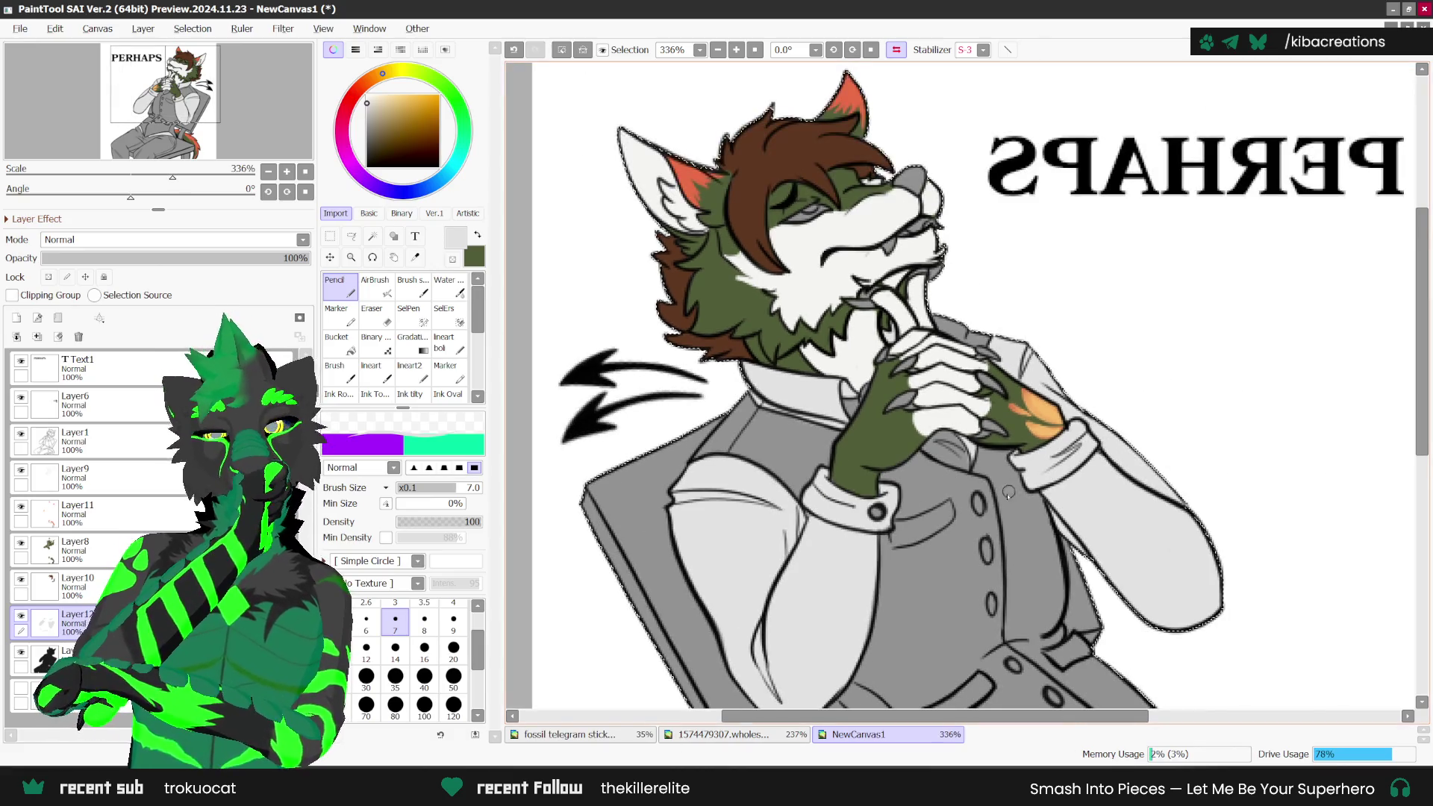
{"action": "scroll", "coordinate": [1078, 397], "scroll_direction": "down", "scroll_amount": 1}
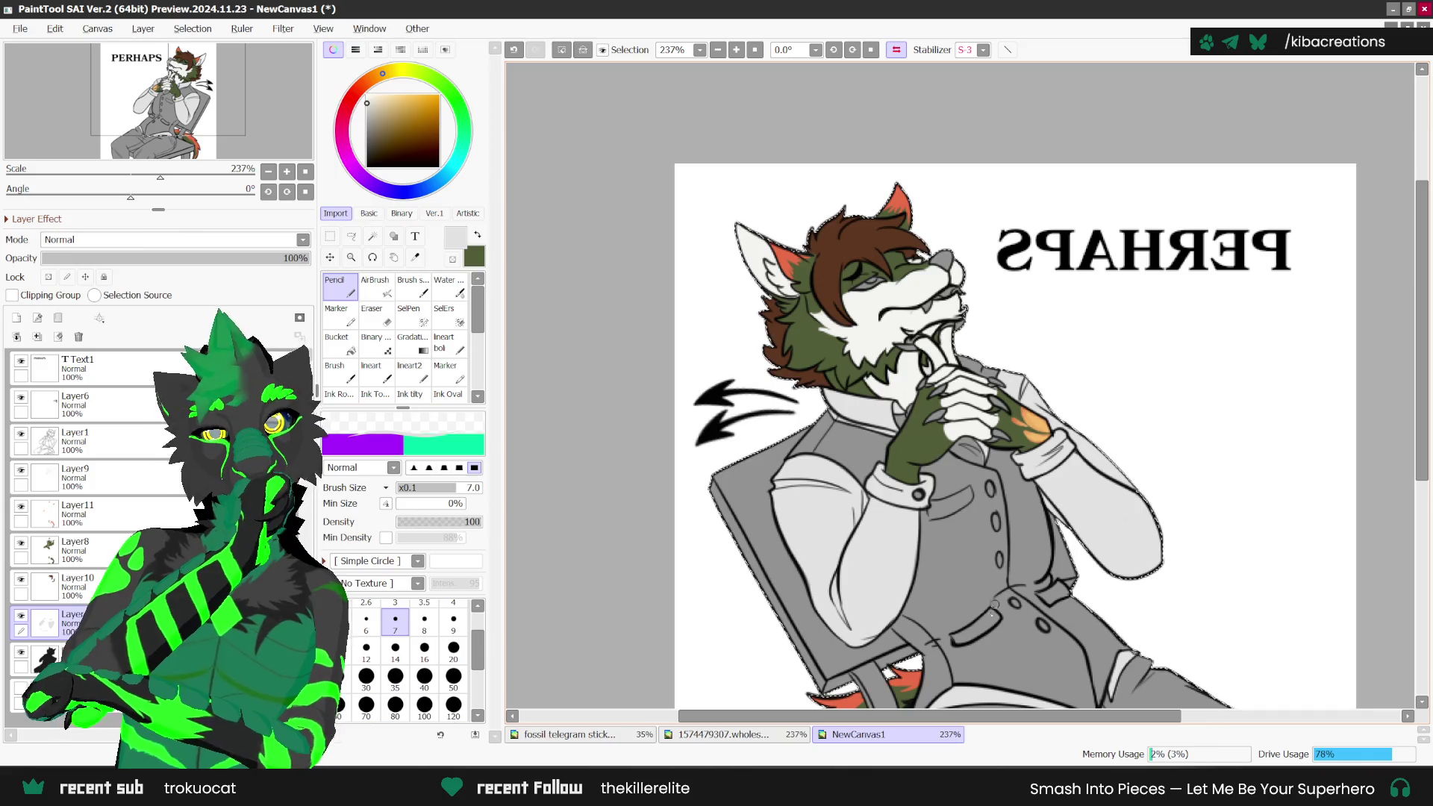
{"action": "scroll", "coordinate": [981, 364], "scroll_direction": "up", "scroll_amount": 1}
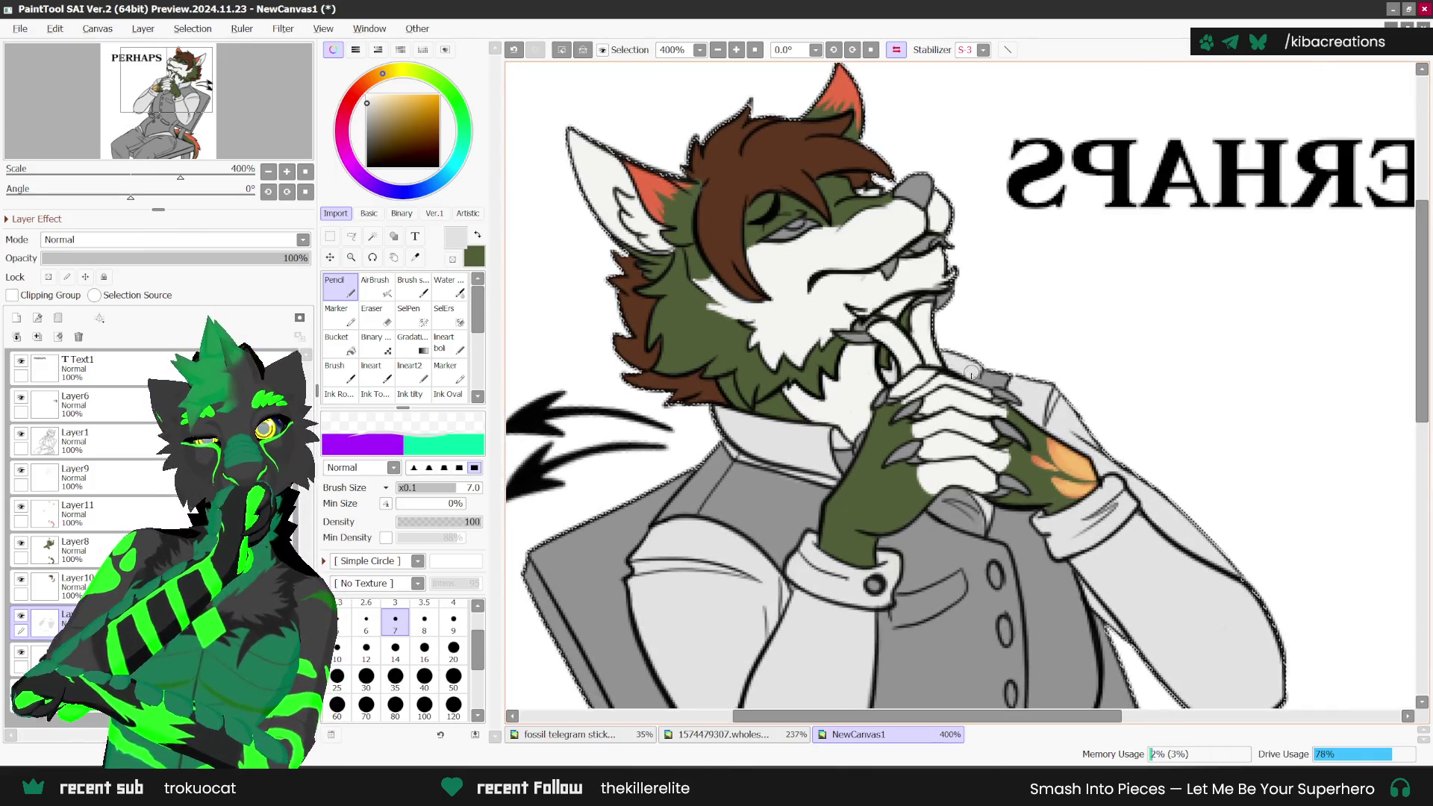
{"action": "scroll", "coordinate": [975, 372], "scroll_direction": "down", "scroll_amount": 1}
{"action": "scroll", "coordinate": [976, 373], "scroll_direction": "down", "scroll_amount": 1}
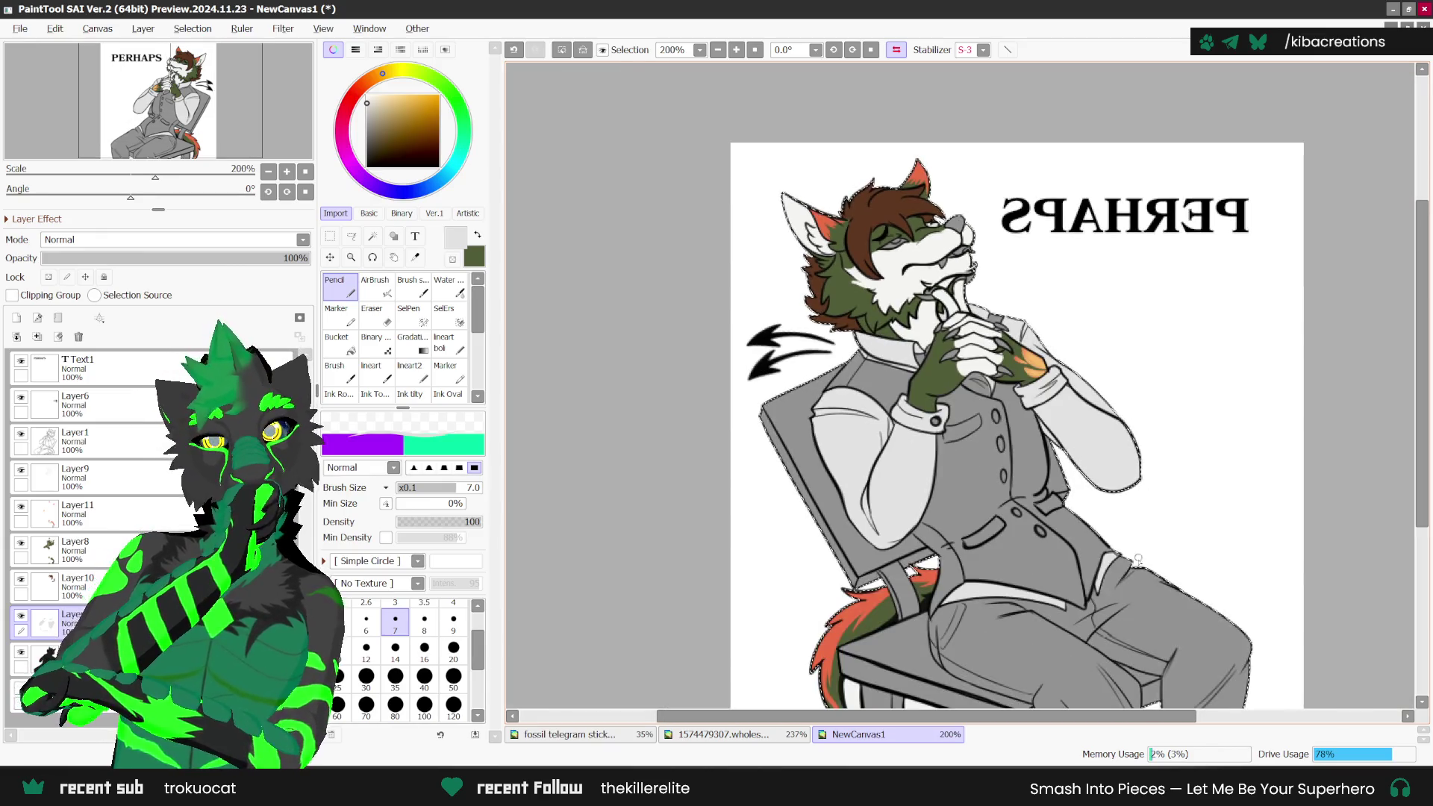
{"action": "left_click", "coordinate": [801, 735]}
Step: Sample the tie's slate blue colour from the reference sheet with the Syringe
{"action": "left_click", "coordinate": [413, 257]}
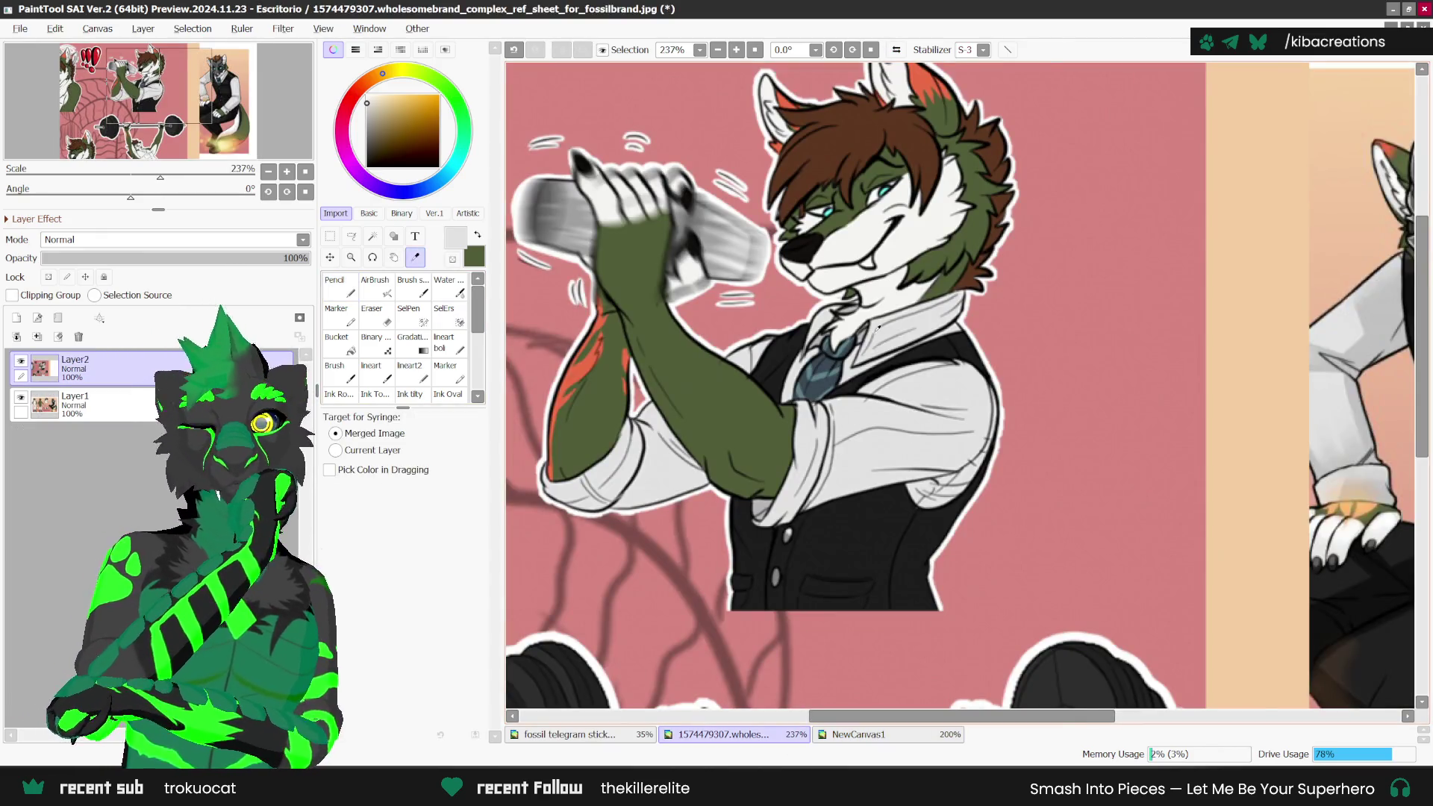
{"action": "scroll", "coordinate": [776, 328], "scroll_direction": "up", "scroll_amount": 1}
{"action": "left_click", "coordinate": [771, 326]}
{"action": "left_click", "coordinate": [771, 326]}
{"action": "scroll", "coordinate": [771, 326], "scroll_direction": "up", "scroll_amount": 1}
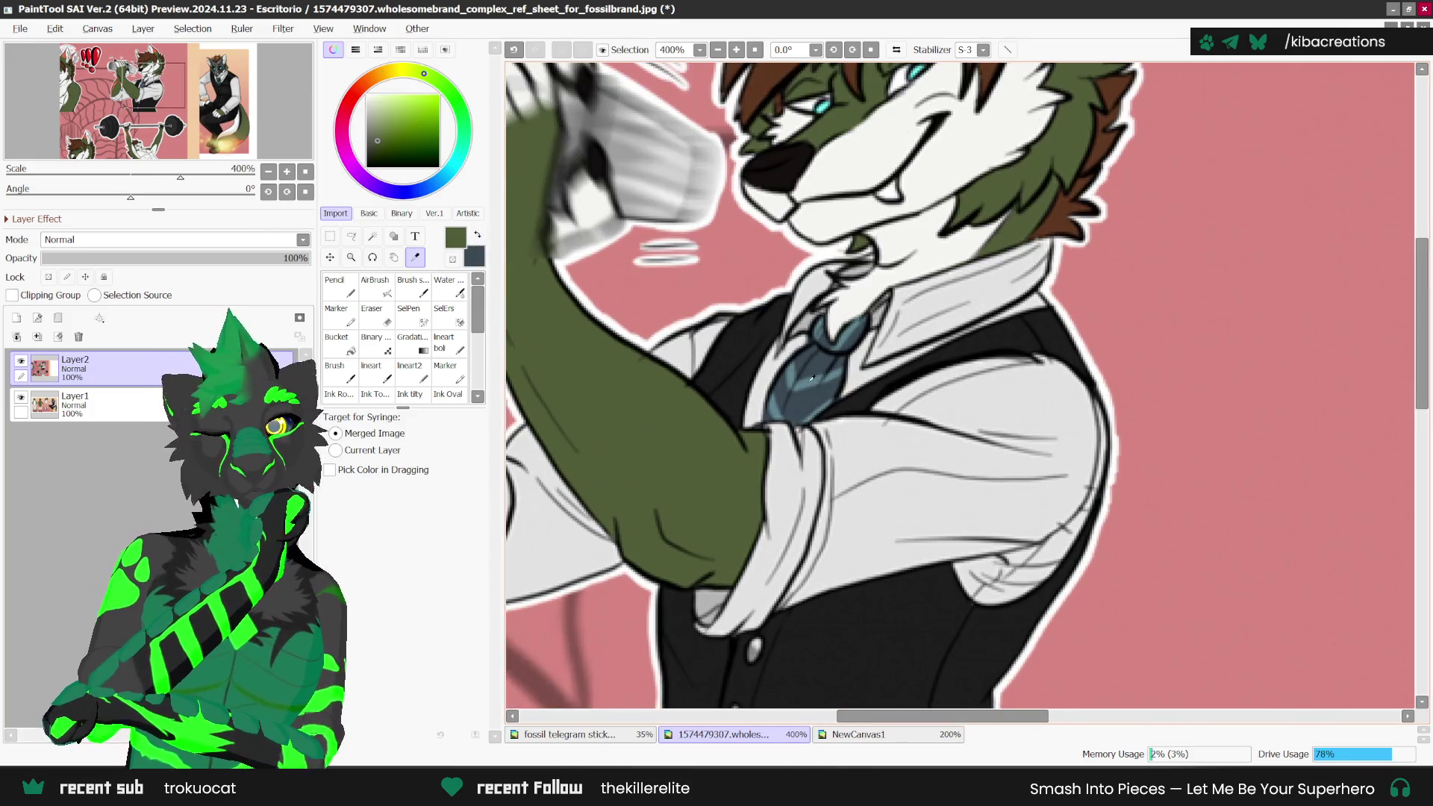
{"action": "left_click", "coordinate": [1030, 407]}
Step: Shift the reference image with the Move tool to reveal the other poses
{"action": "left_click", "coordinate": [858, 735]}
{"action": "left_click", "coordinate": [717, 734]}
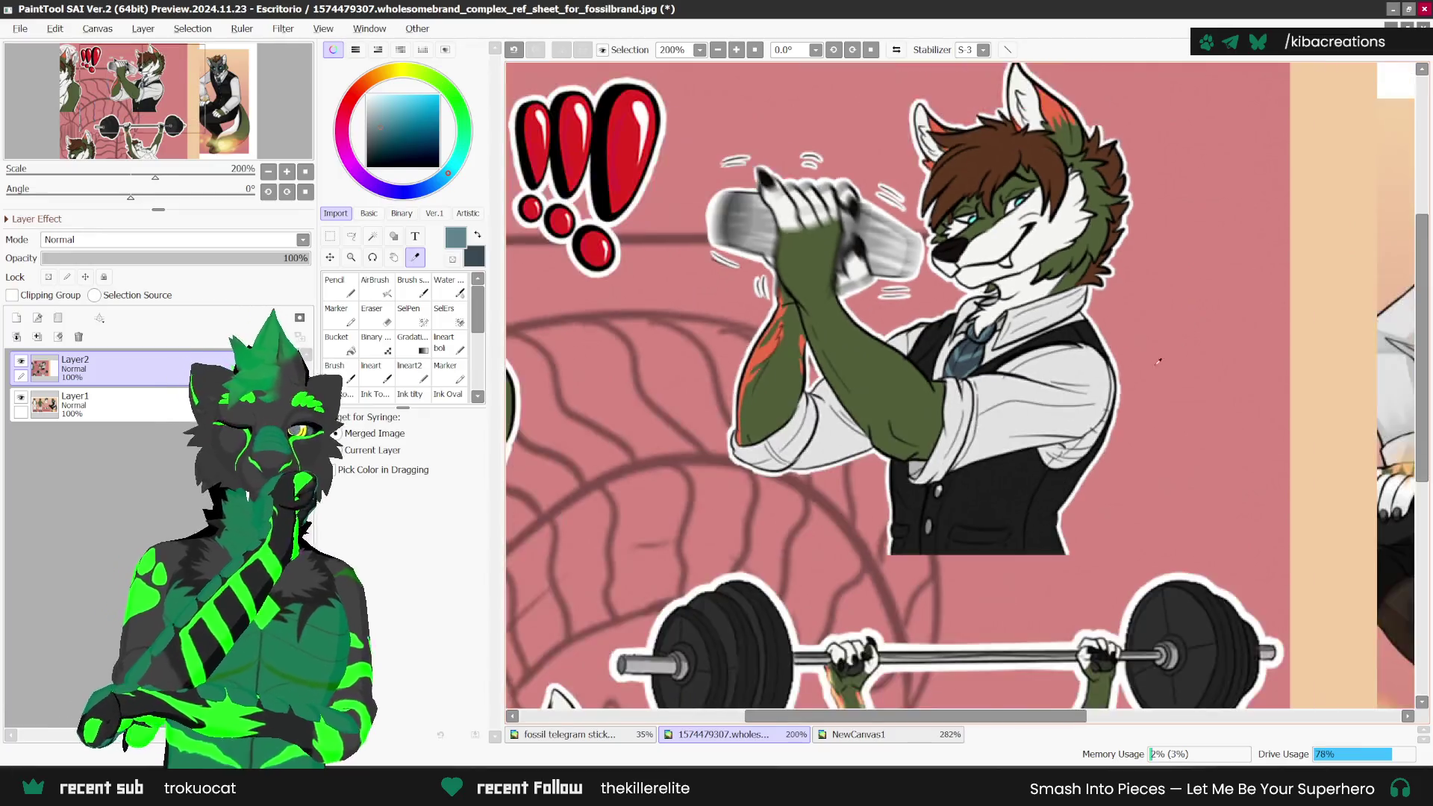
{"action": "scroll", "coordinate": [896, 373], "scroll_direction": "down", "scroll_amount": 5}
{"action": "left_click", "coordinate": [329, 256]}
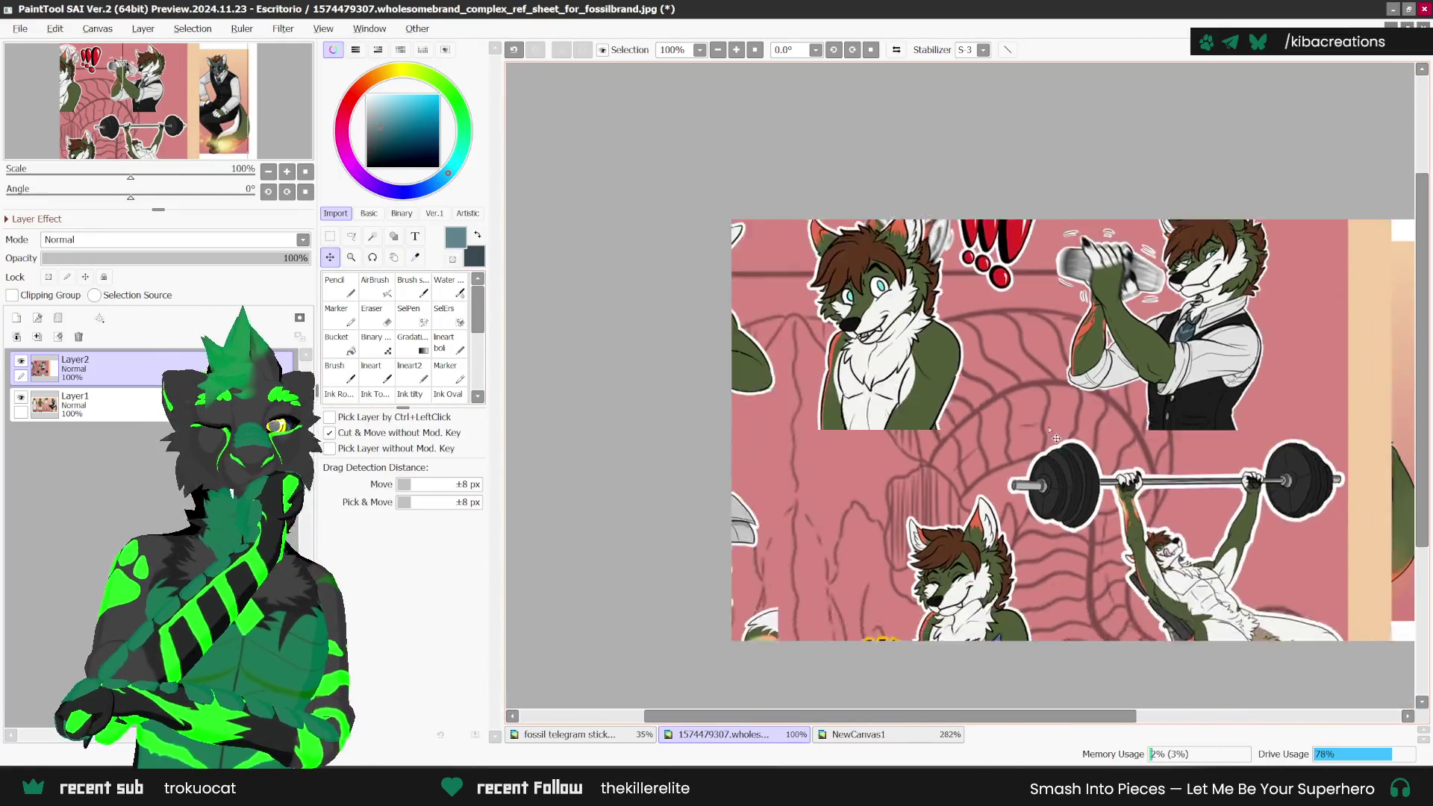
{"action": "left_click_drag", "start_coordinate": [1119, 448], "coordinate": [868, 518]}
{"action": "scroll", "coordinate": [868, 519], "scroll_direction": "up", "scroll_amount": 1}
{"action": "scroll", "coordinate": [868, 519], "scroll_direction": "up", "scroll_amount": 2}
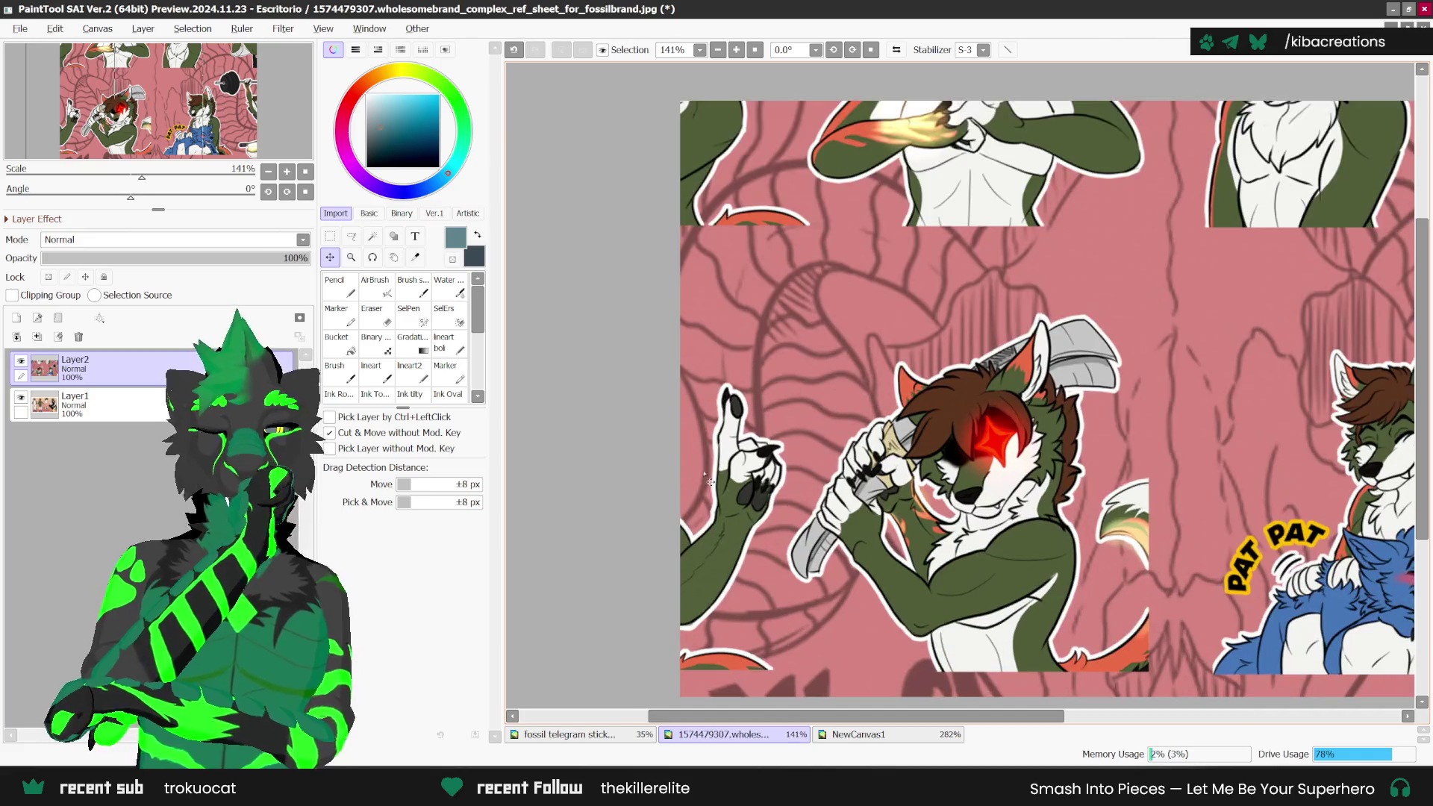
Step: Sample the near-black palm-pad colour, swap colours, and return to NewCanvas1
{"action": "key", "text": "i"}
{"action": "scroll", "coordinate": [750, 510], "scroll_direction": "up", "scroll_amount": 2}
{"action": "left_click", "coordinate": [750, 510]}
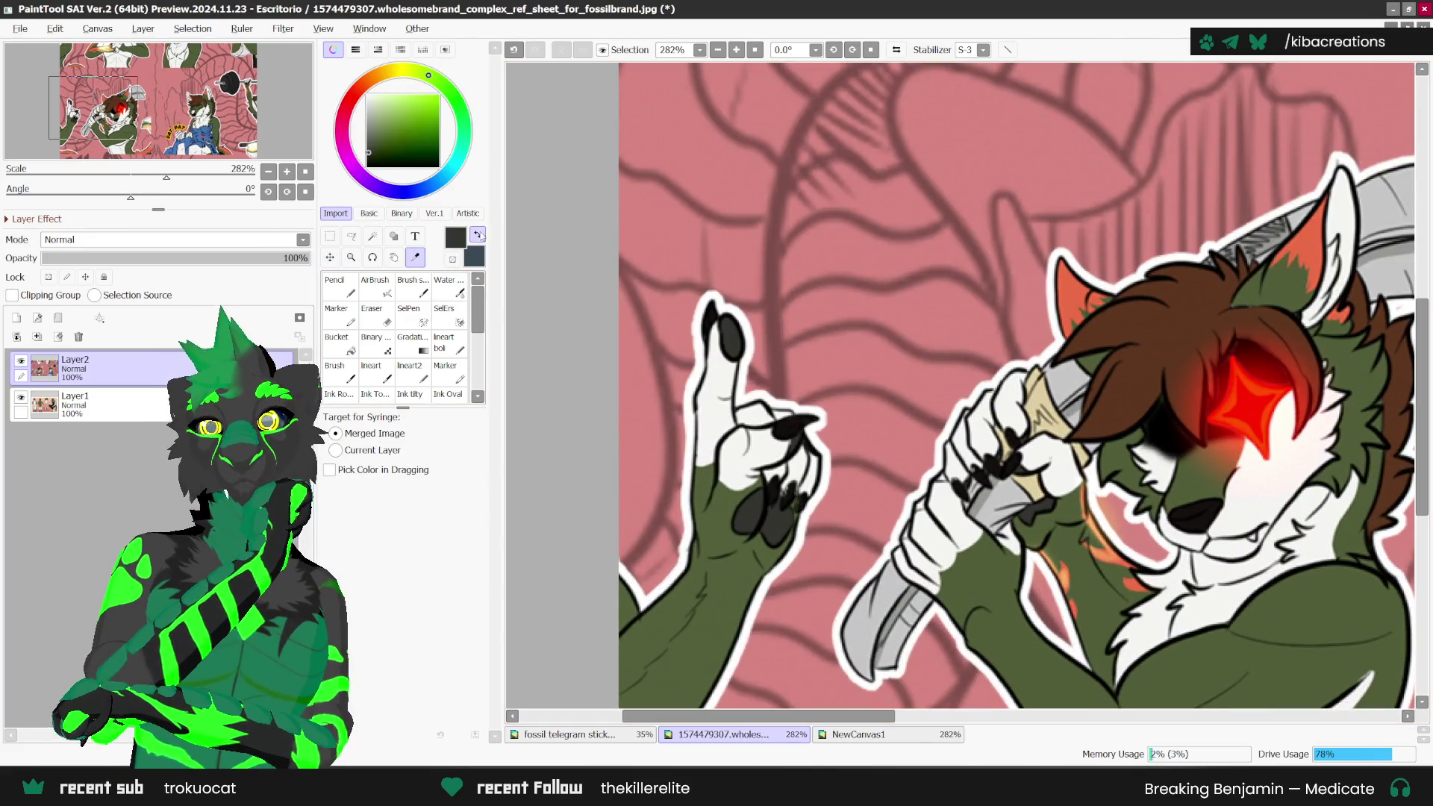
{"action": "key", "text": "x"}
{"action": "scroll", "coordinate": [705, 314], "scroll_direction": "up", "scroll_amount": 1}
{"action": "scroll", "coordinate": [705, 314], "scroll_direction": "up", "scroll_amount": 1}
{"action": "scroll", "coordinate": [723, 340], "scroll_direction": "down", "scroll_amount": 1}
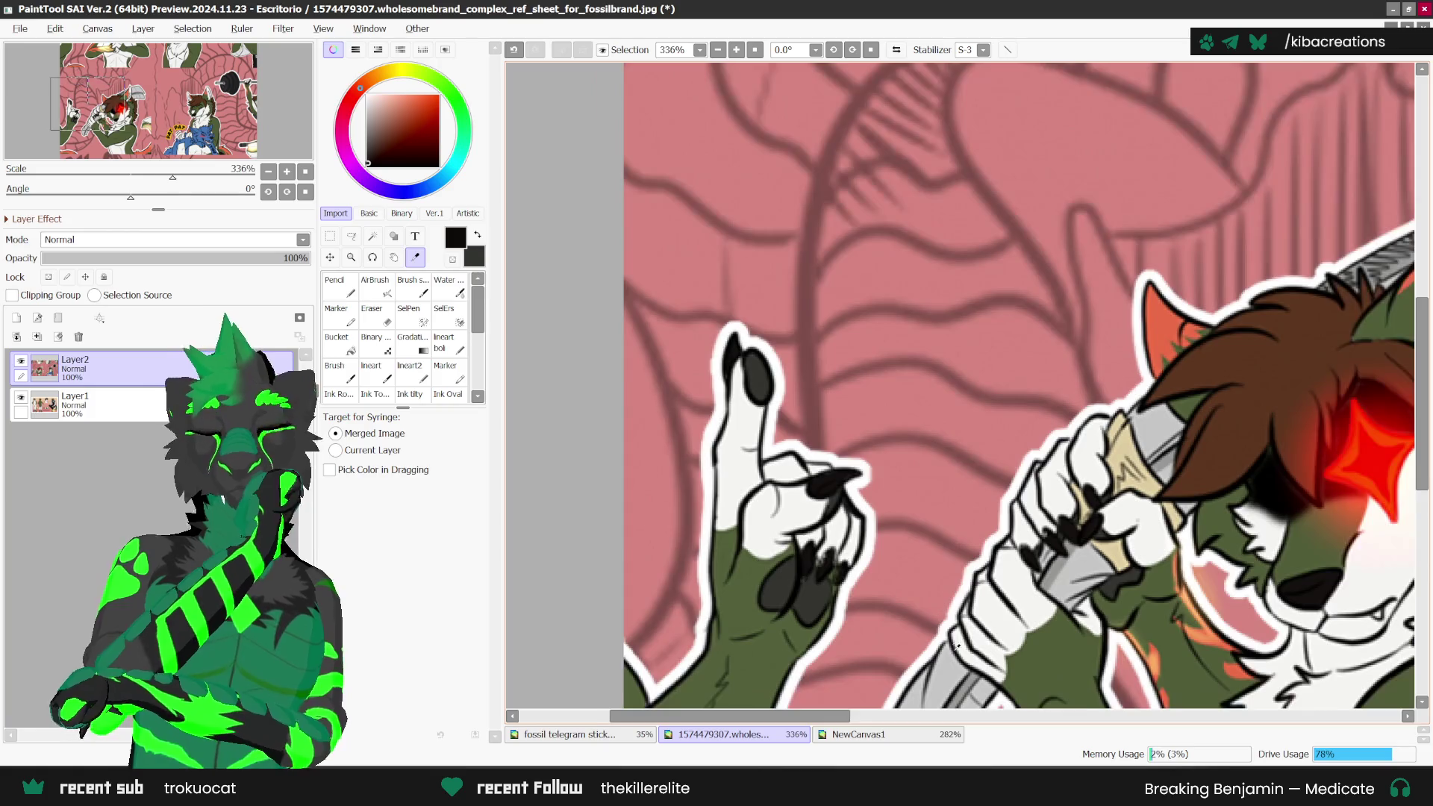
{"action": "scroll", "coordinate": [722, 341], "scroll_direction": "down", "scroll_amount": 1}
{"action": "left_click", "coordinate": [858, 735]}
{"action": "left_click", "coordinate": [339, 295]}
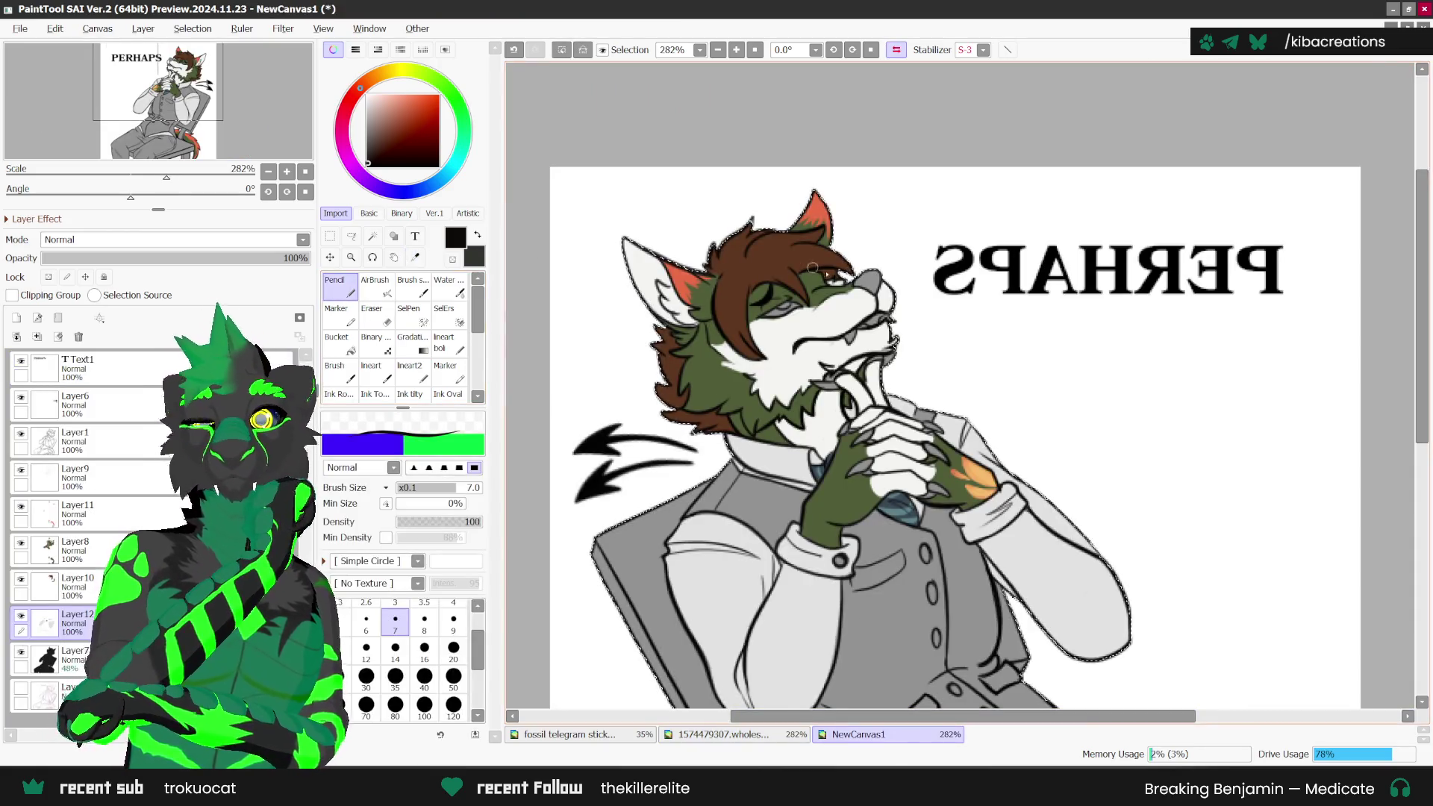
Step: Paint the claws on the wolf's clasped hands near-black, then swap foreground and background colours
{"action": "scroll", "coordinate": [879, 282], "scroll_direction": "up", "scroll_amount": 2}
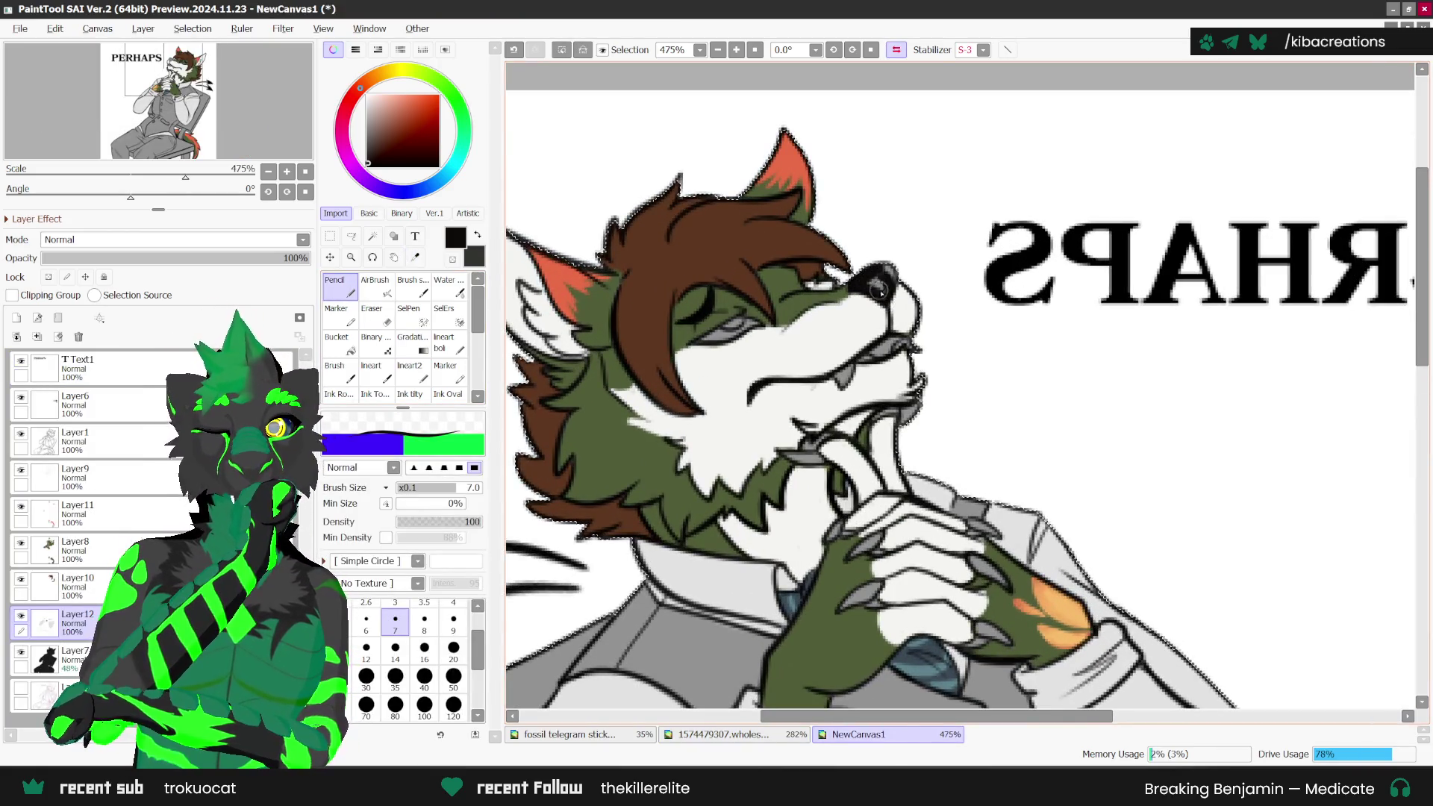
{"action": "scroll", "coordinate": [894, 255], "scroll_direction": "down", "scroll_amount": 2}
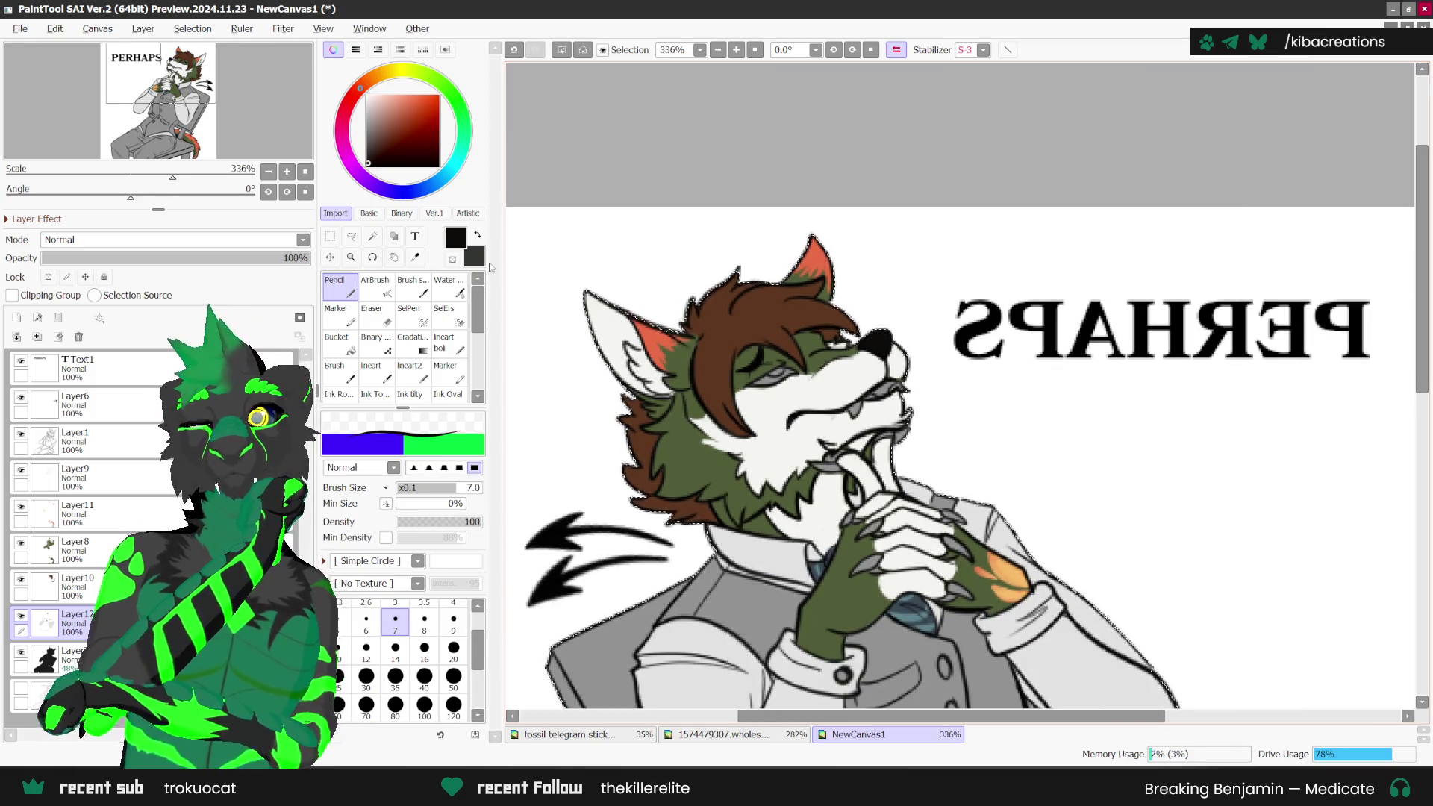
{"action": "scroll", "coordinate": [899, 436], "scroll_direction": "up", "scroll_amount": 2}
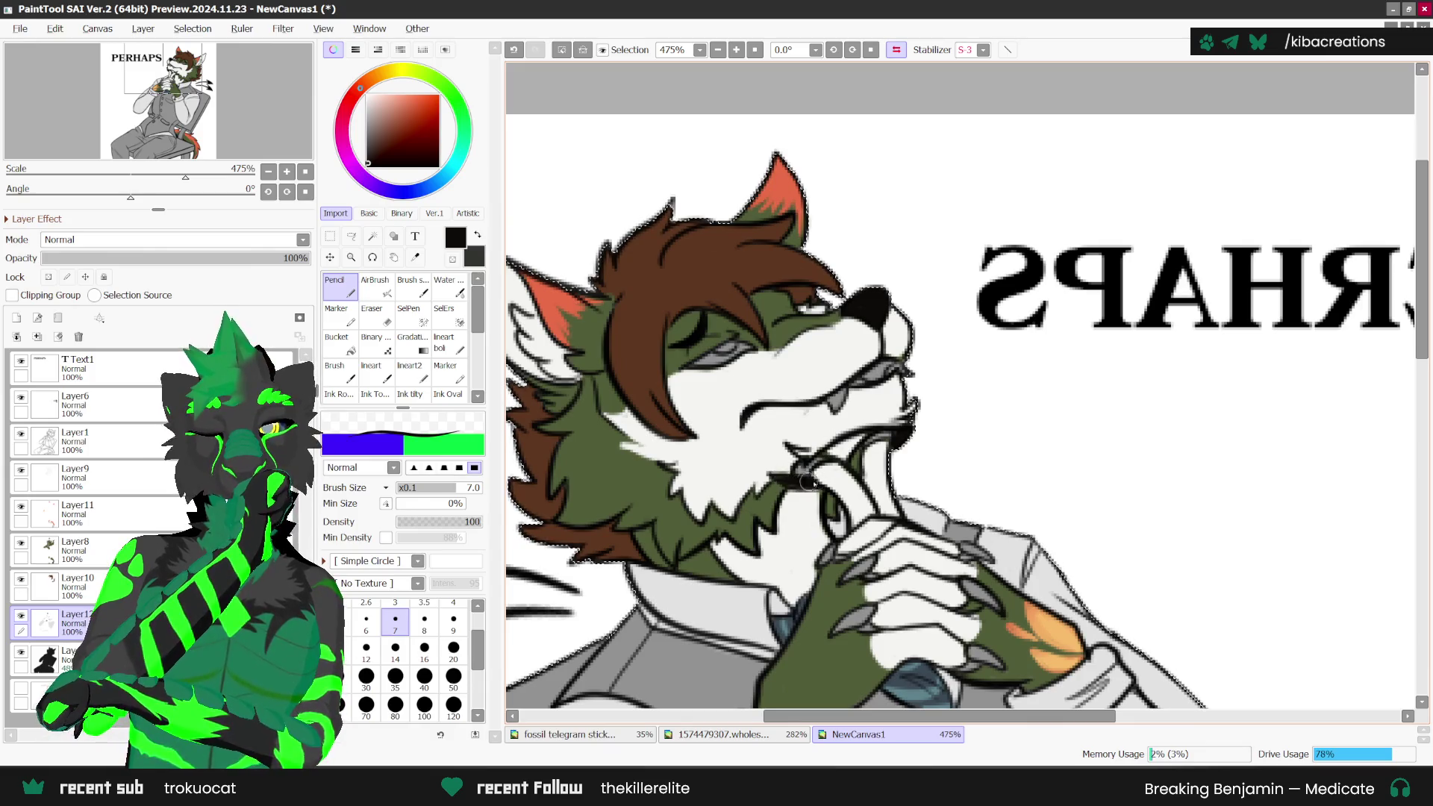
{"action": "scroll", "coordinate": [807, 483], "scroll_direction": "down", "scroll_amount": 1}
{"action": "scroll", "coordinate": [896, 489], "scroll_direction": "up", "scroll_amount": 1}
{"action": "scroll", "coordinate": [989, 498], "scroll_direction": "up", "scroll_amount": 1}
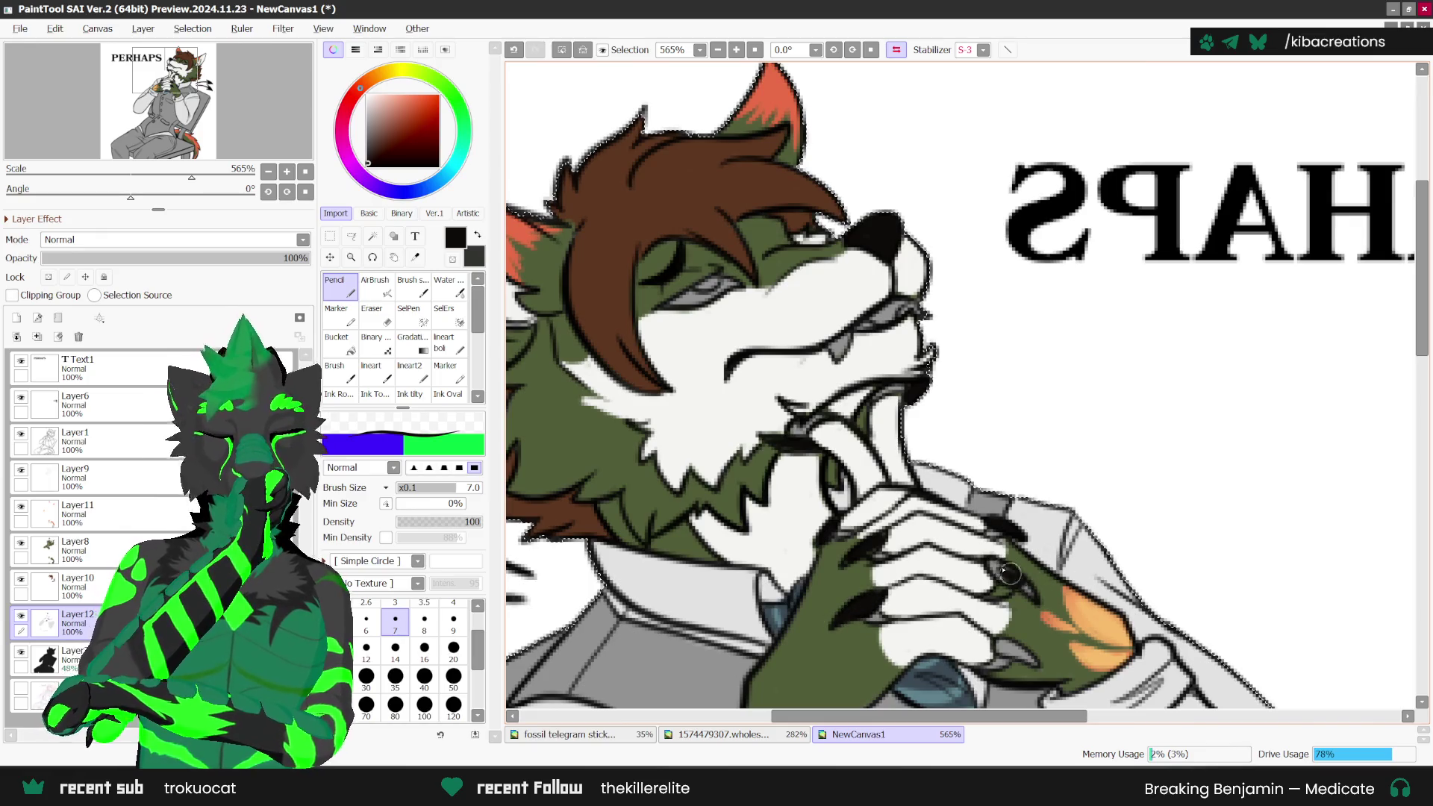
{"action": "scroll", "coordinate": [1000, 571], "scroll_direction": "down", "scroll_amount": 1}
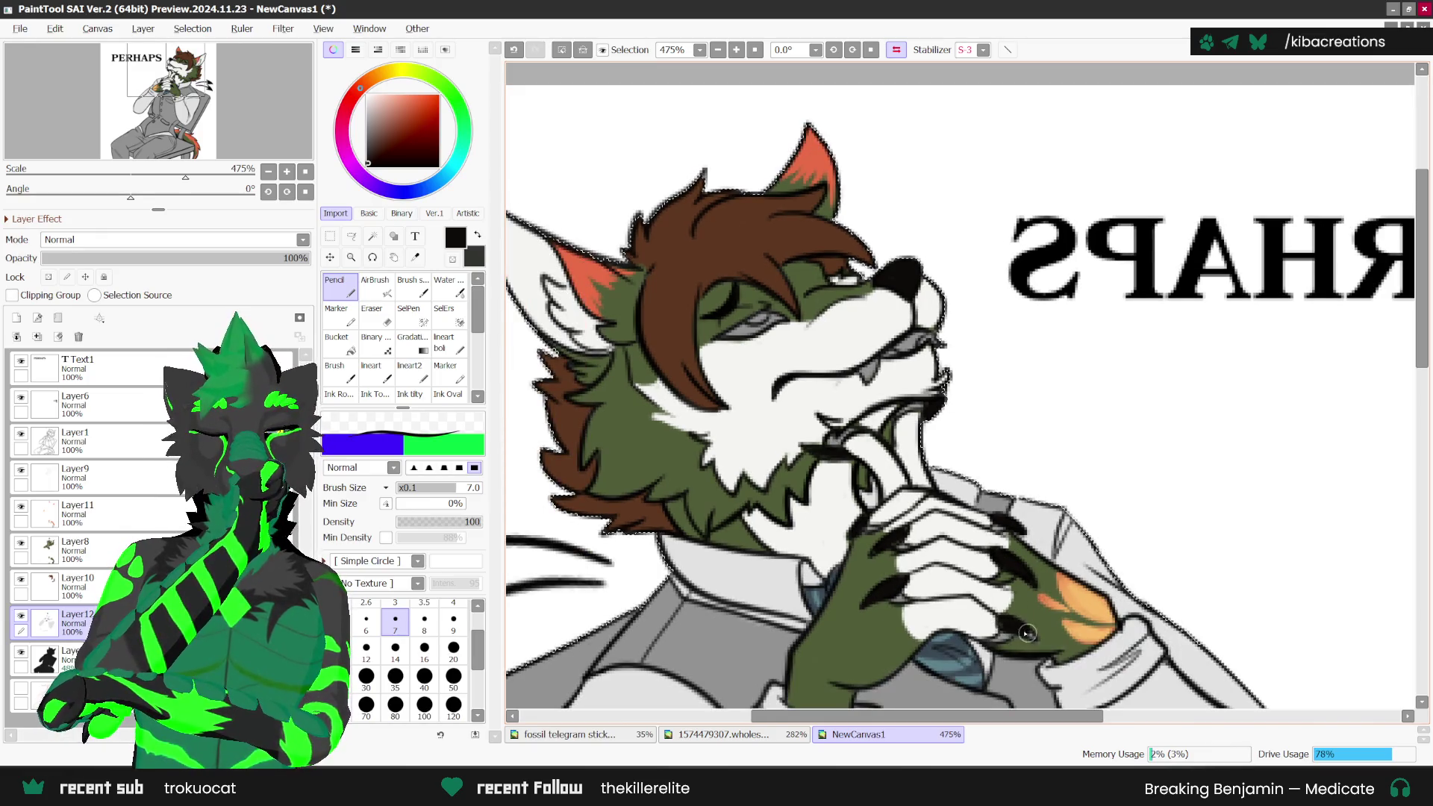
{"action": "key", "text": "x"}
{"action": "scroll", "coordinate": [999, 642], "scroll_direction": "up", "scroll_amount": 1}
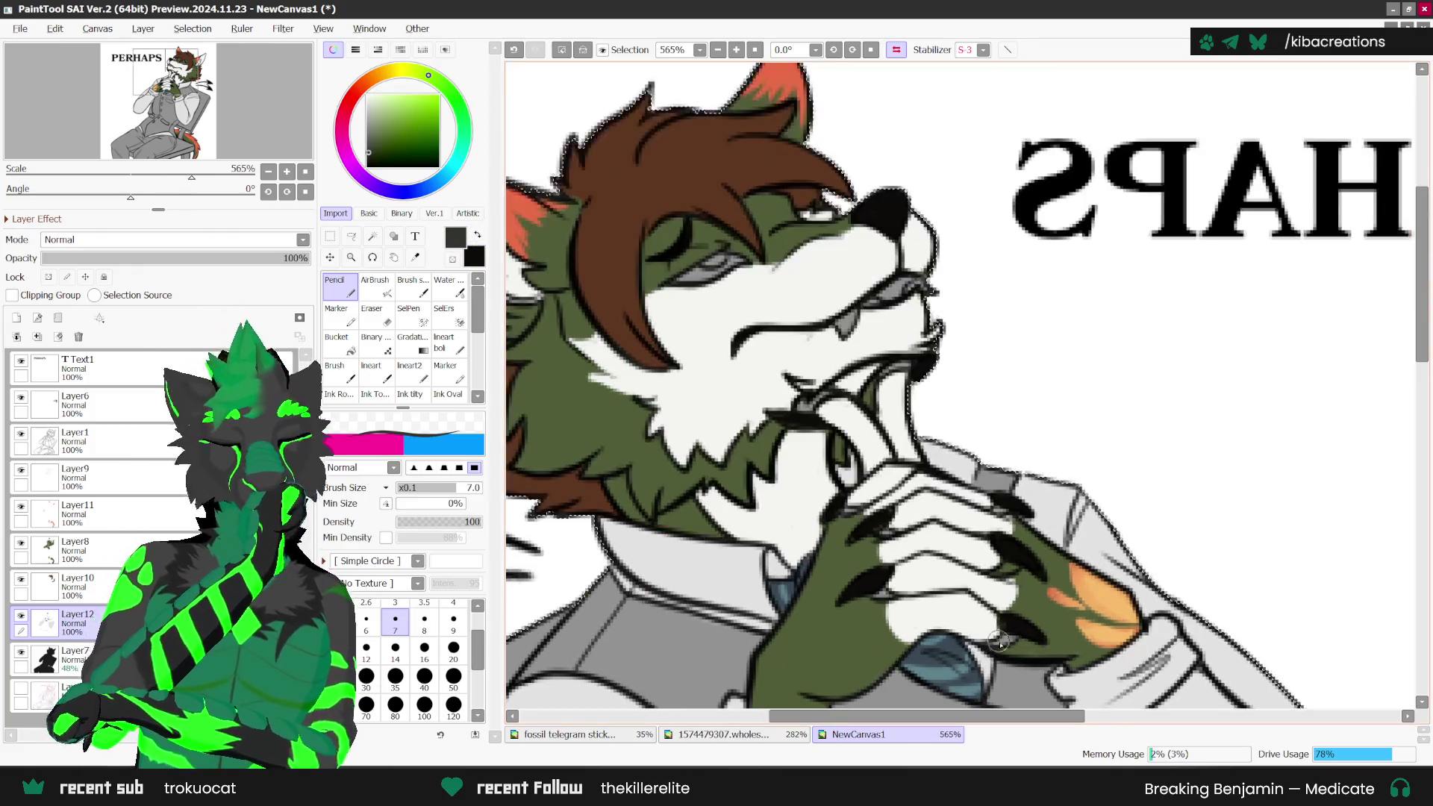
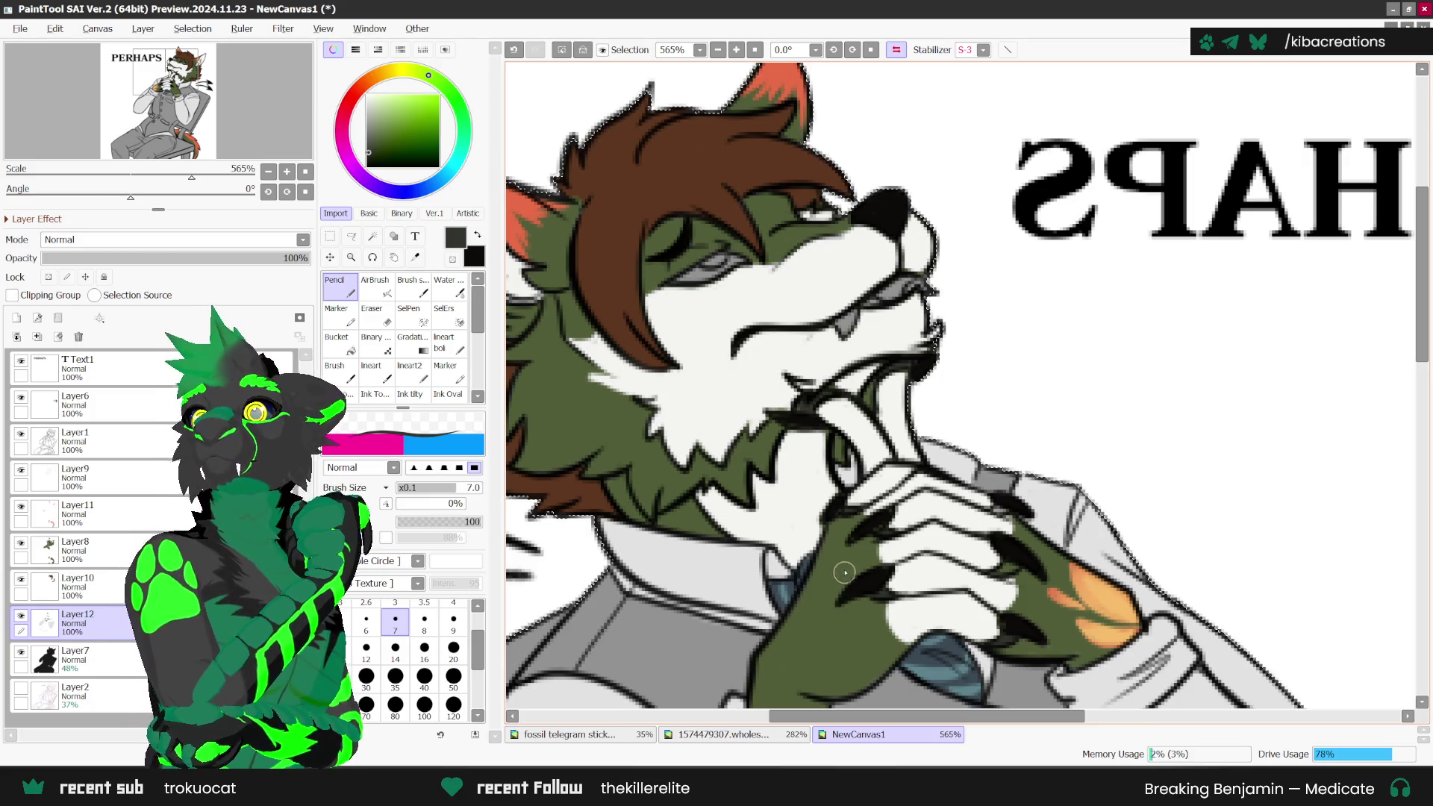
Step: Move between Layer1, Layer8 and Layer12, return to the pencil, and mirror the canvas view
{"action": "scroll", "coordinate": [1101, 491], "scroll_direction": "down", "scroll_amount": 1}
{"action": "scroll", "coordinate": [984, 494], "scroll_direction": "up", "scroll_amount": 2}
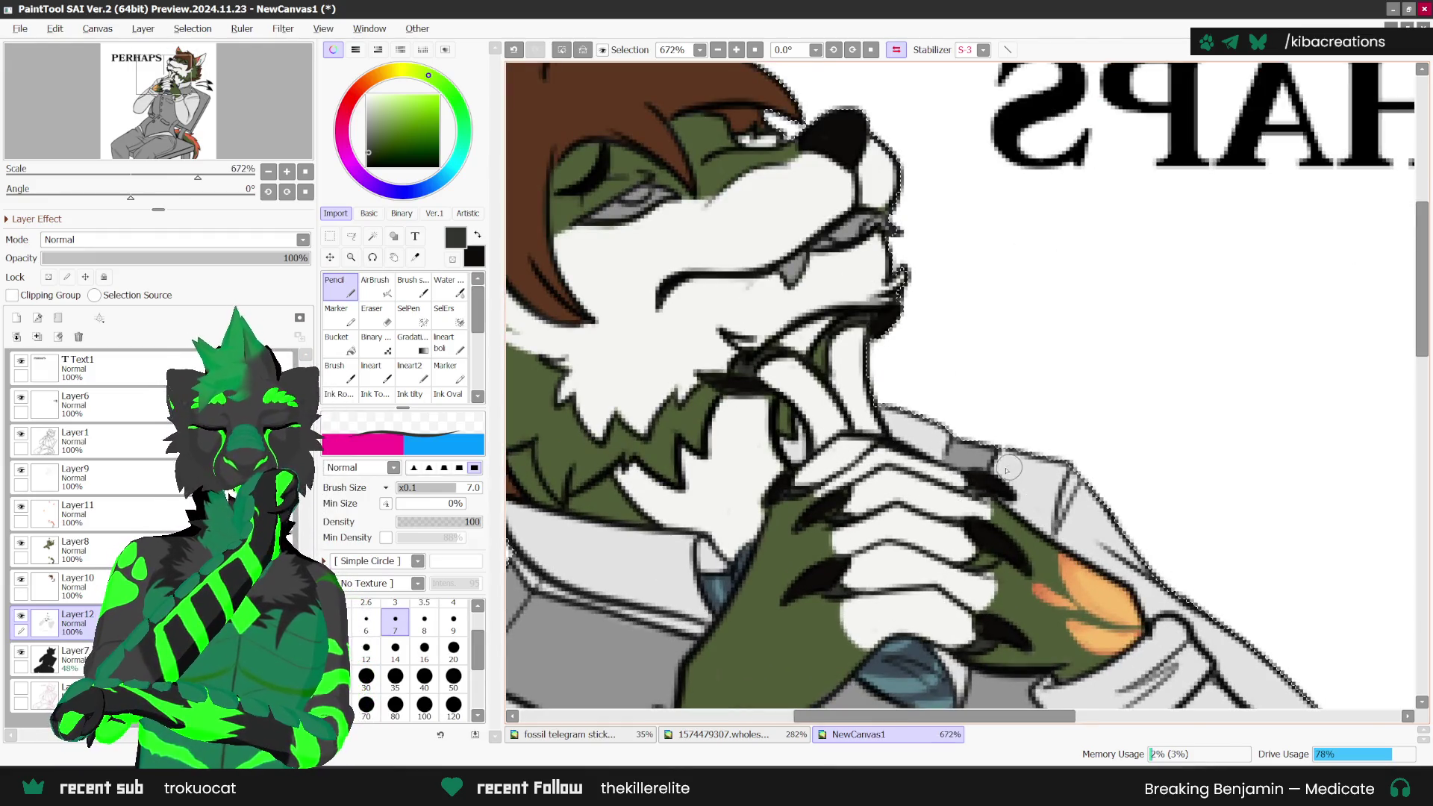
{"action": "left_click", "coordinate": [75, 441]}
{"action": "left_click", "coordinate": [373, 314]}
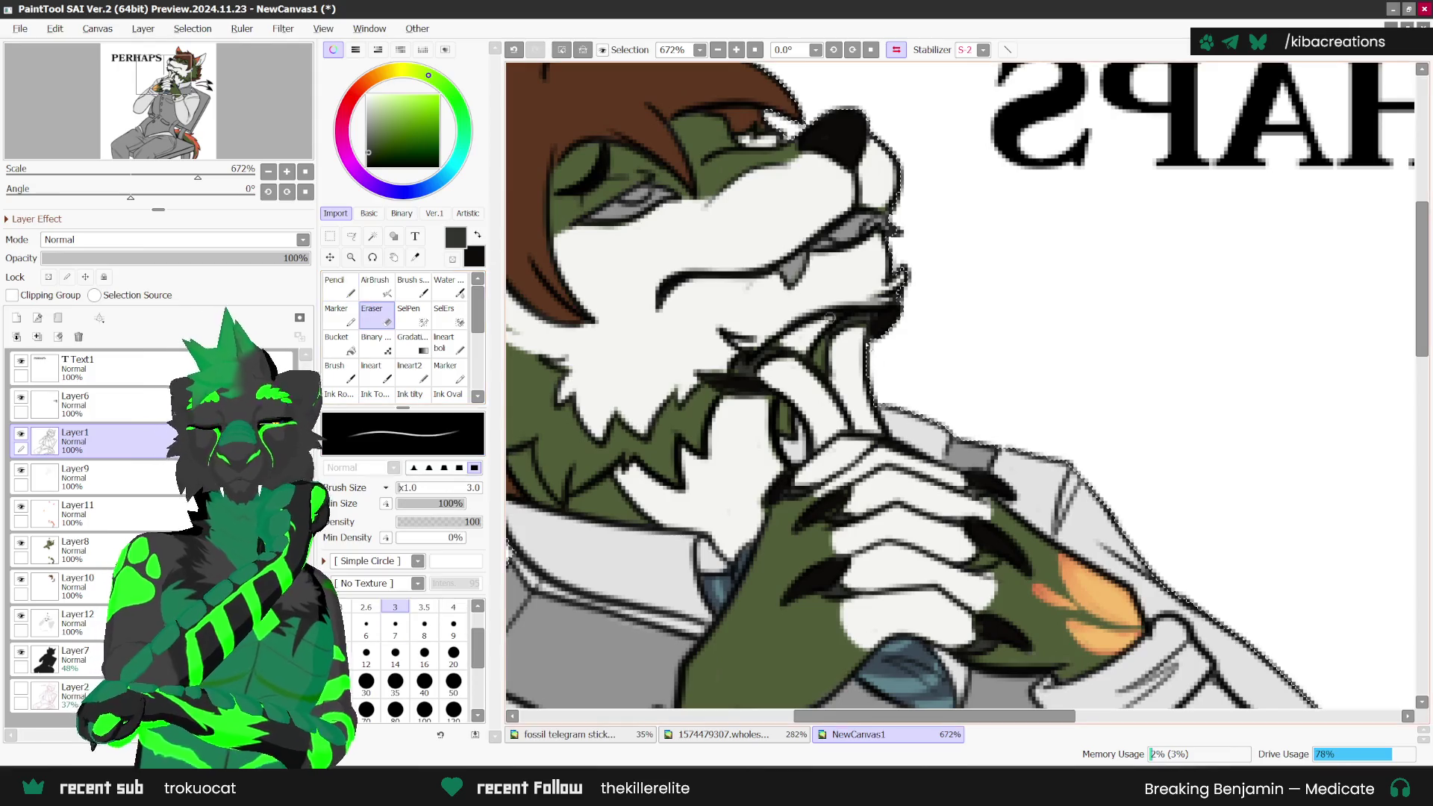
{"action": "left_click", "coordinate": [974, 567], "text": "ctrl+shift"}
{"action": "scroll", "coordinate": [976, 564], "scroll_direction": "up", "scroll_amount": 1}
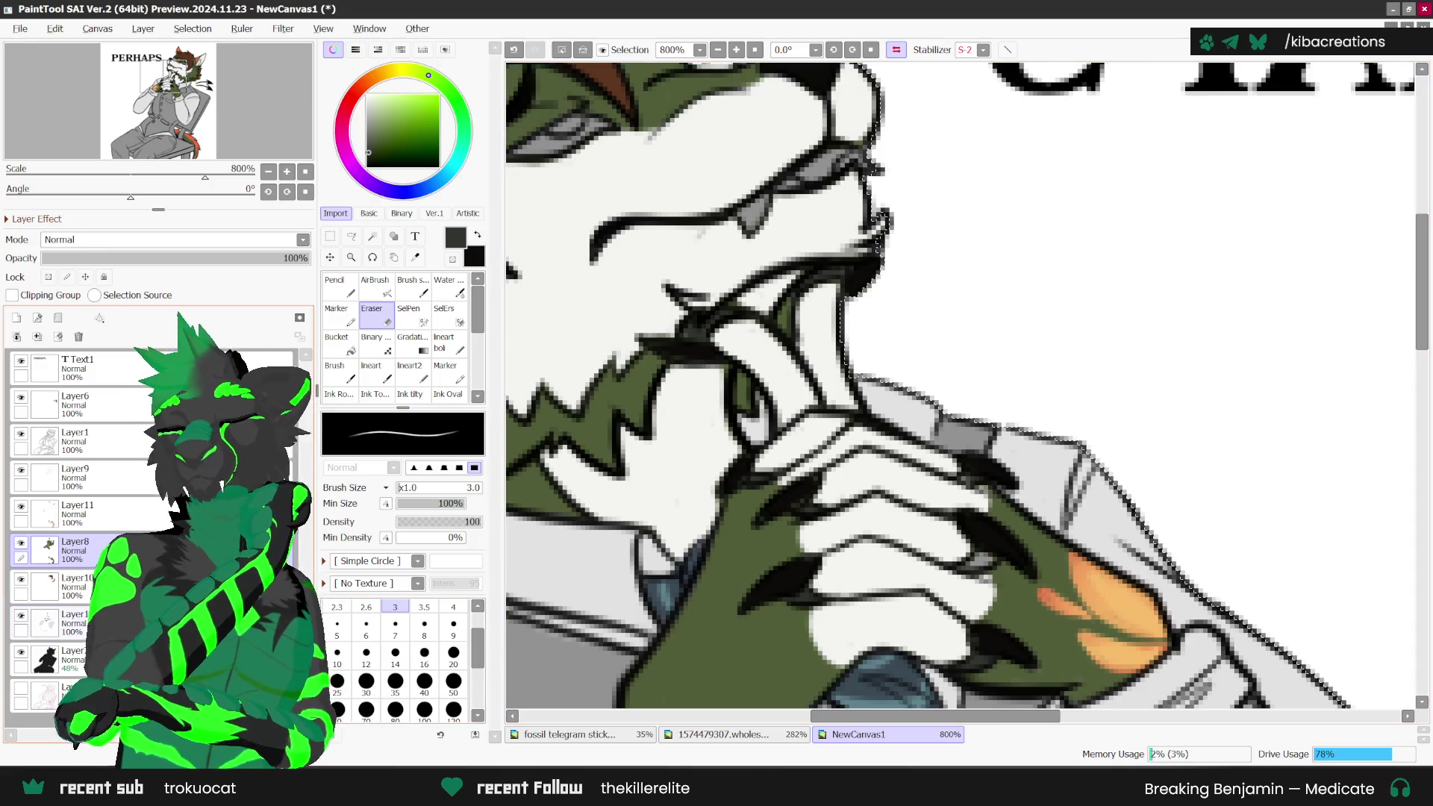
{"action": "left_click", "coordinate": [963, 561], "text": "ctrl+shift"}
{"action": "key", "text": "n"}
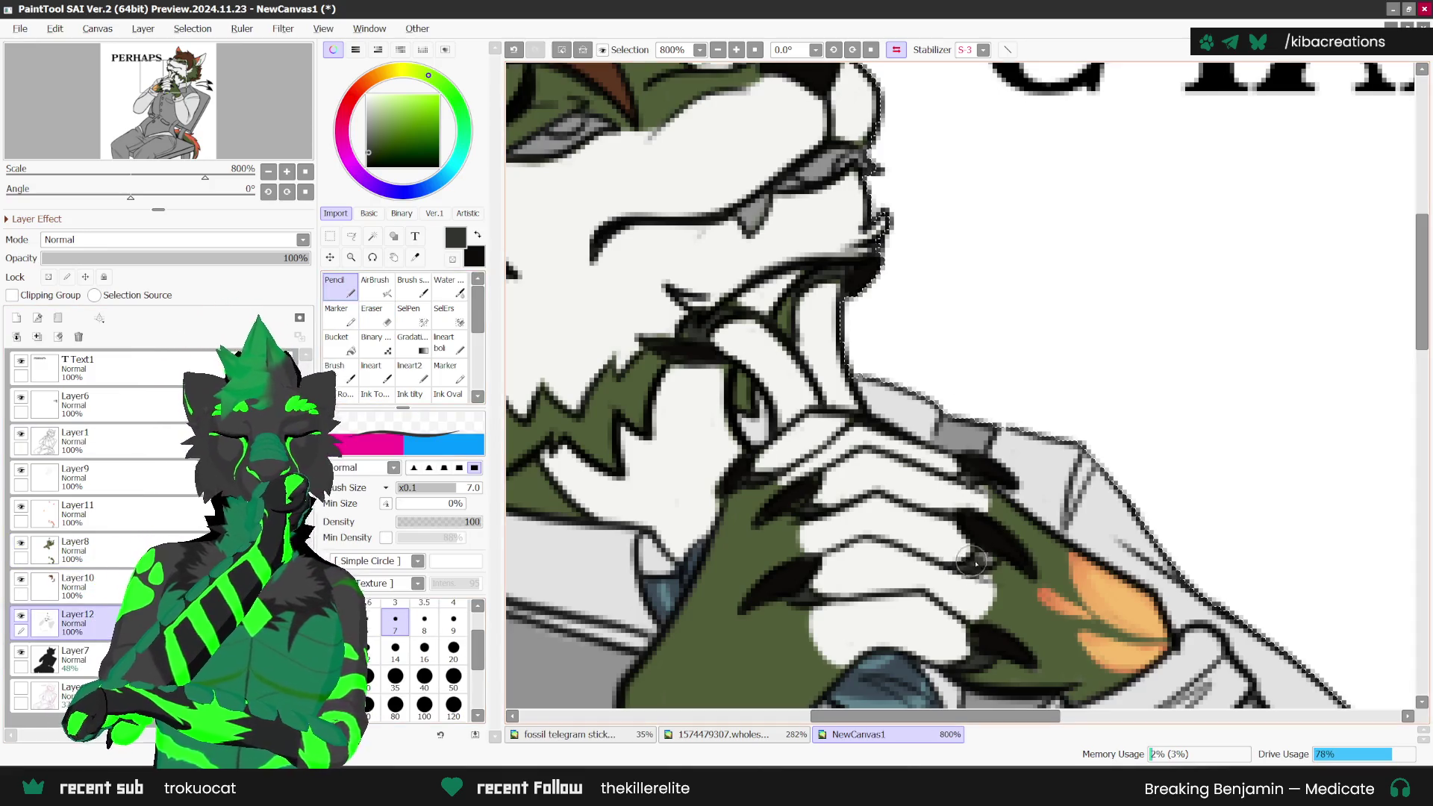
{"action": "key", "text": "h"}
Step: Switch to the reference sheet and shift it to show the barbell-lifting character
{"action": "scroll", "coordinate": [949, 409], "scroll_direction": "down", "scroll_amount": 4}
{"action": "scroll", "coordinate": [950, 410], "scroll_direction": "down", "scroll_amount": 4}
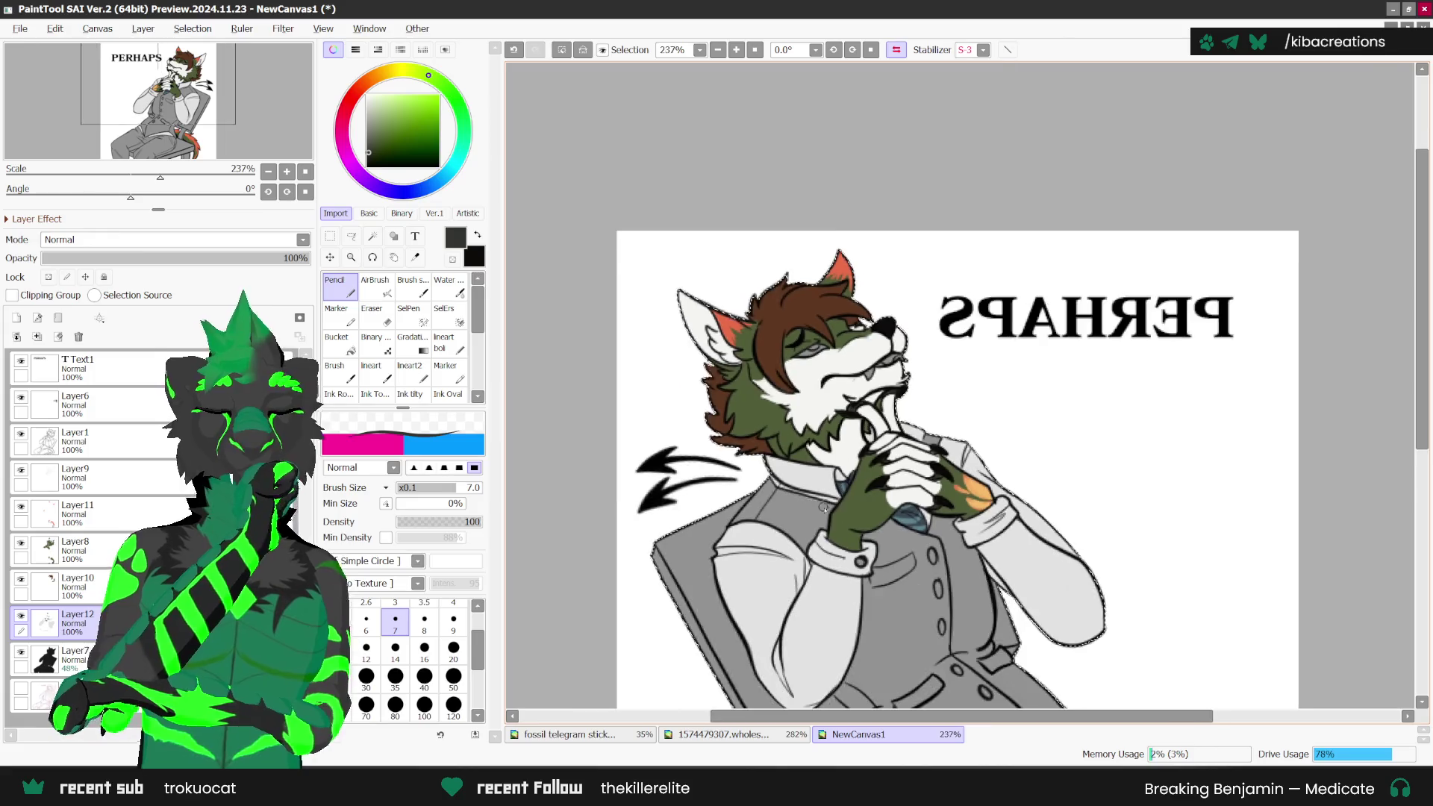
{"action": "scroll", "coordinate": [746, 702], "scroll_direction": "up", "scroll_amount": 1}
{"action": "left_click", "coordinate": [723, 735]}
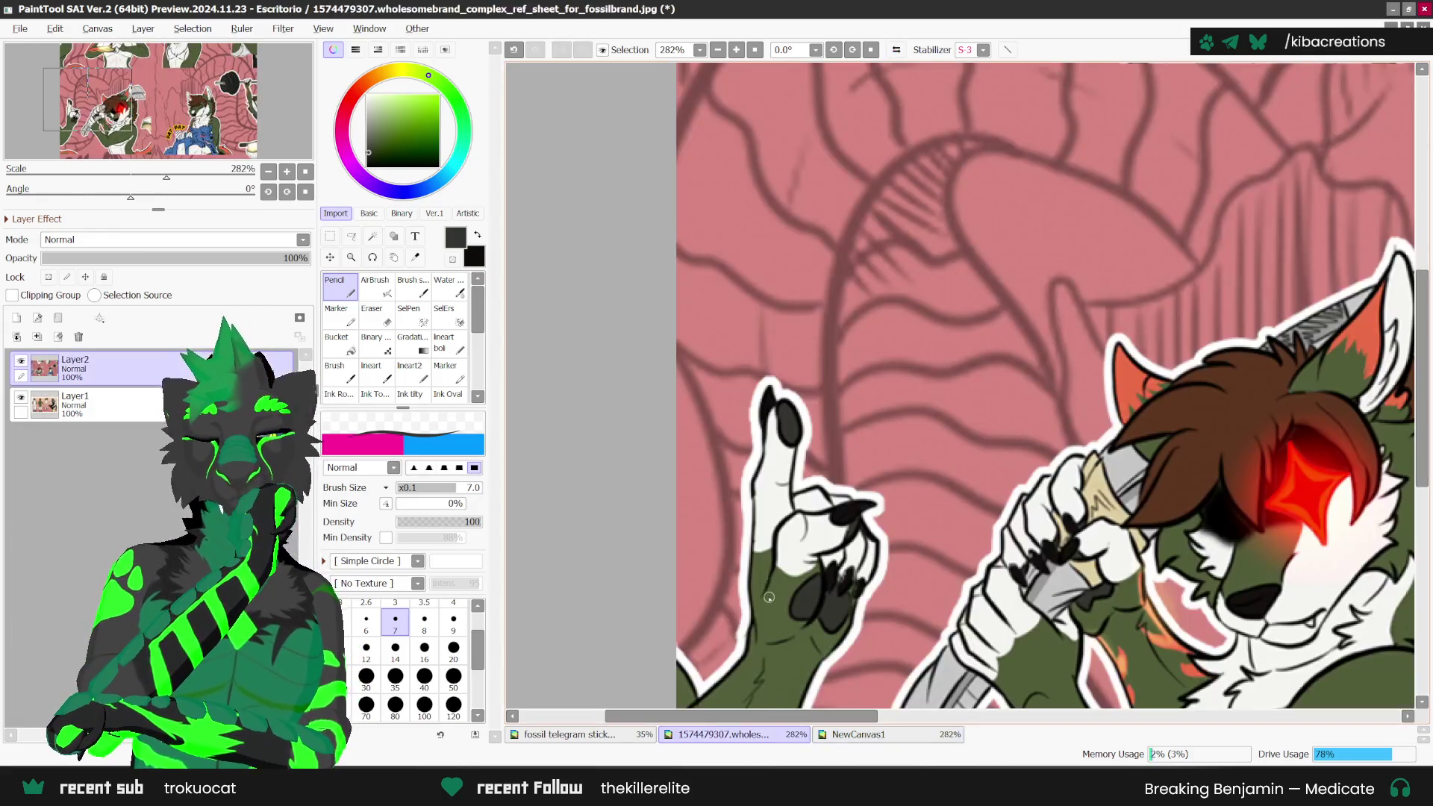
{"action": "key", "text": "v"}
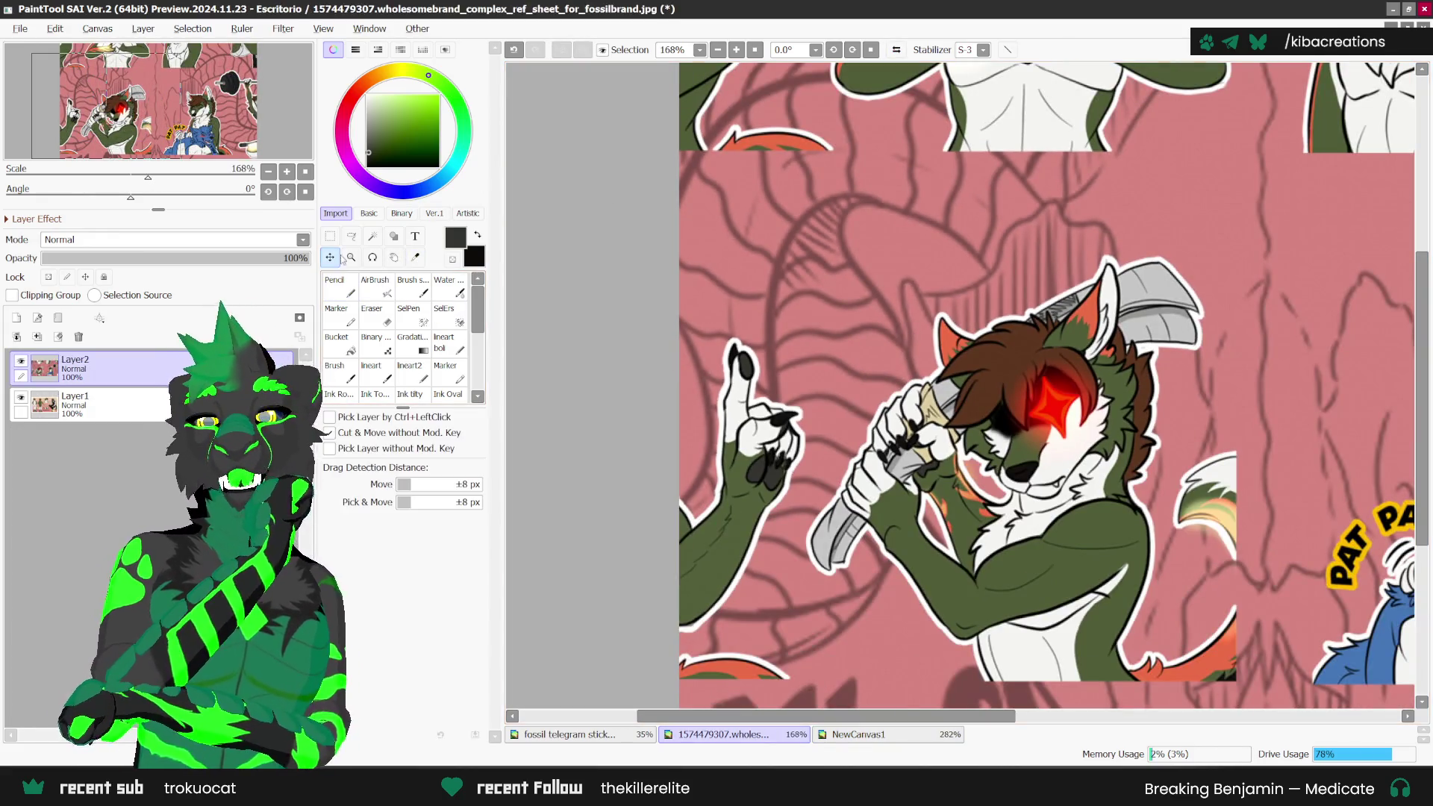
{"action": "left_click_drag", "start_coordinate": [544, 378], "coordinate": [1161, 407]}
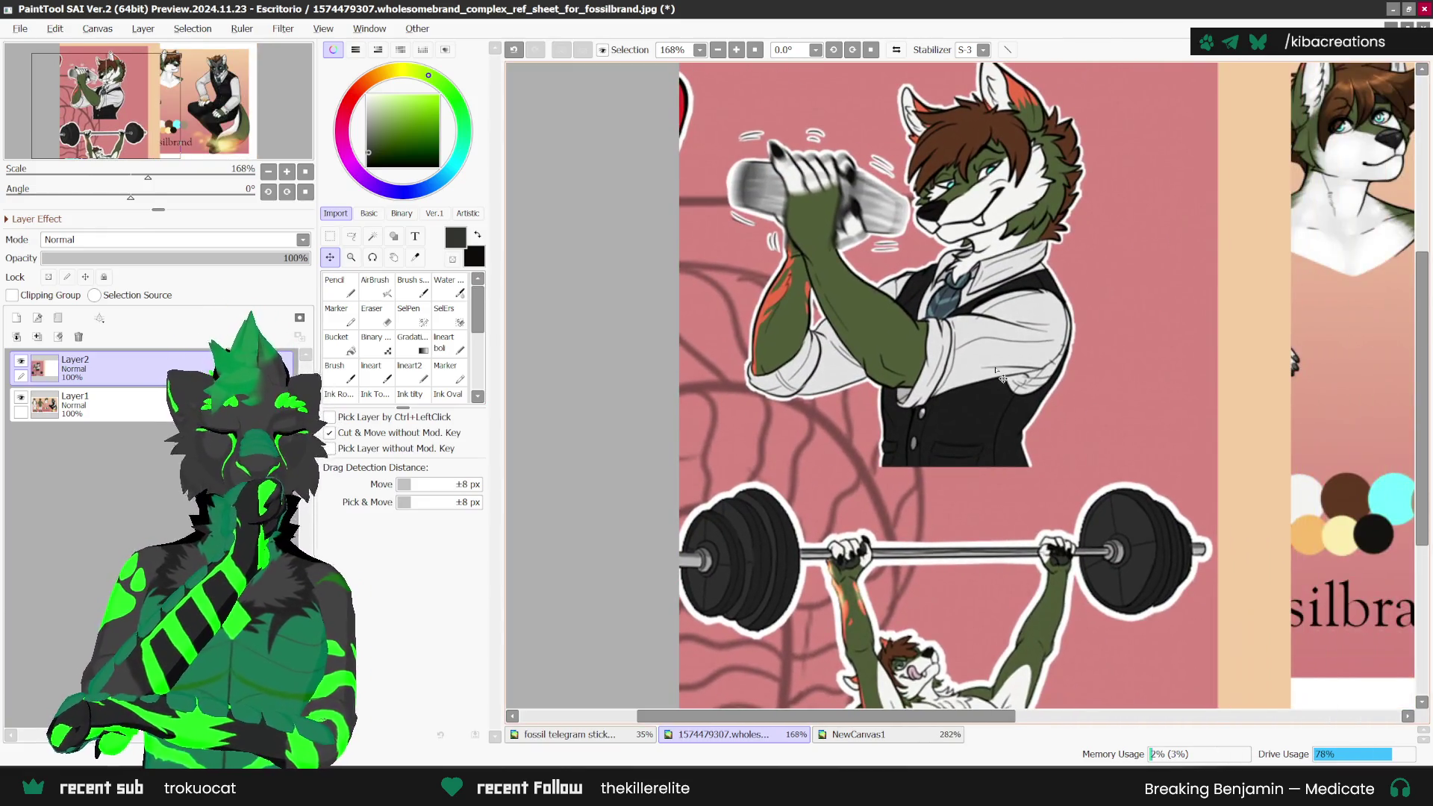
Step: Sample the grey and the dark vest colours from the reference sheet
{"action": "key", "text": "alt"}
{"action": "scroll", "coordinate": [918, 452], "scroll_direction": "up", "scroll_amount": 3}
{"action": "scroll", "coordinate": [918, 452], "scroll_direction": "up", "scroll_amount": 1}
{"action": "left_click", "coordinate": [917, 457]}
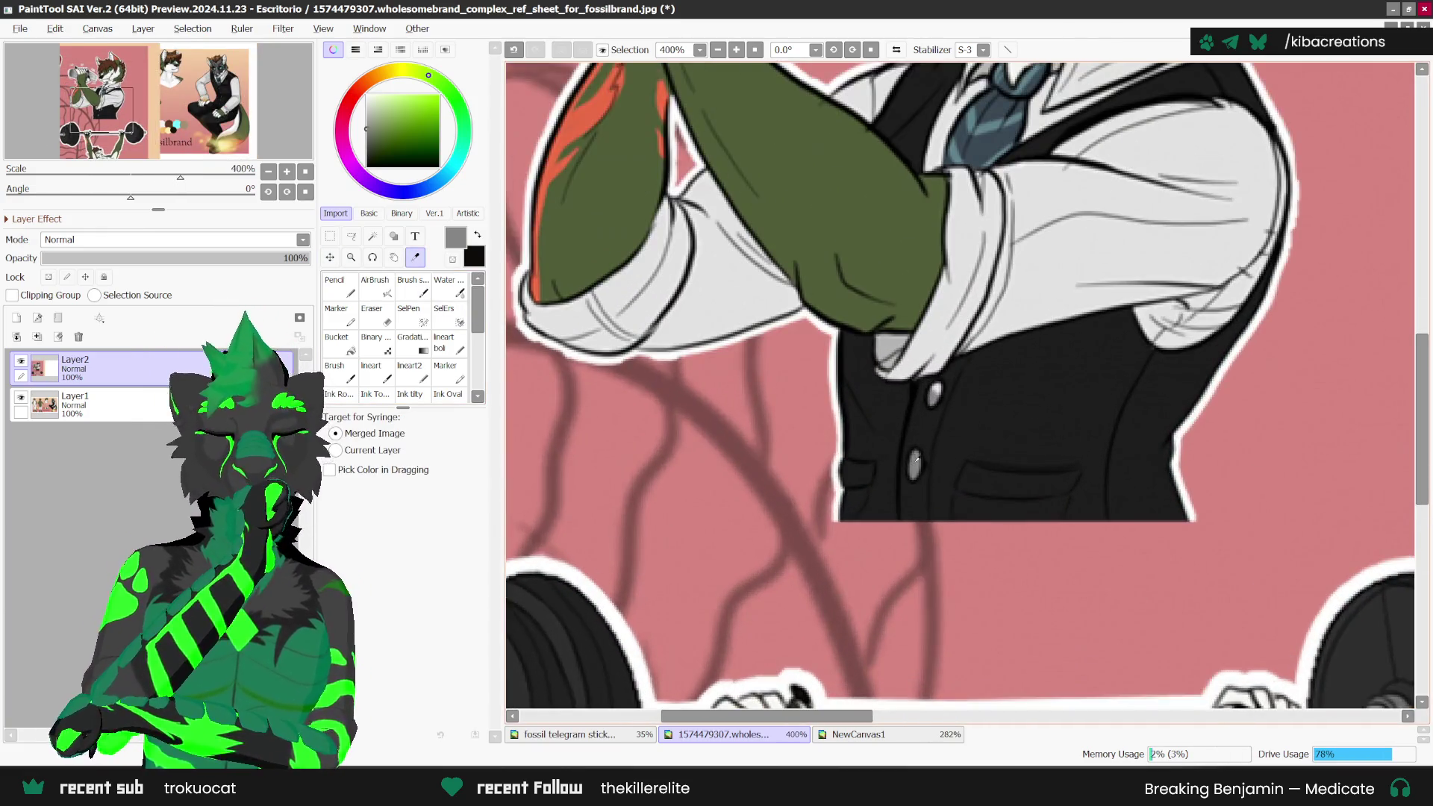
{"action": "left_click", "coordinate": [478, 237]}
{"action": "scroll", "coordinate": [924, 387], "scroll_direction": "up", "scroll_amount": 1}
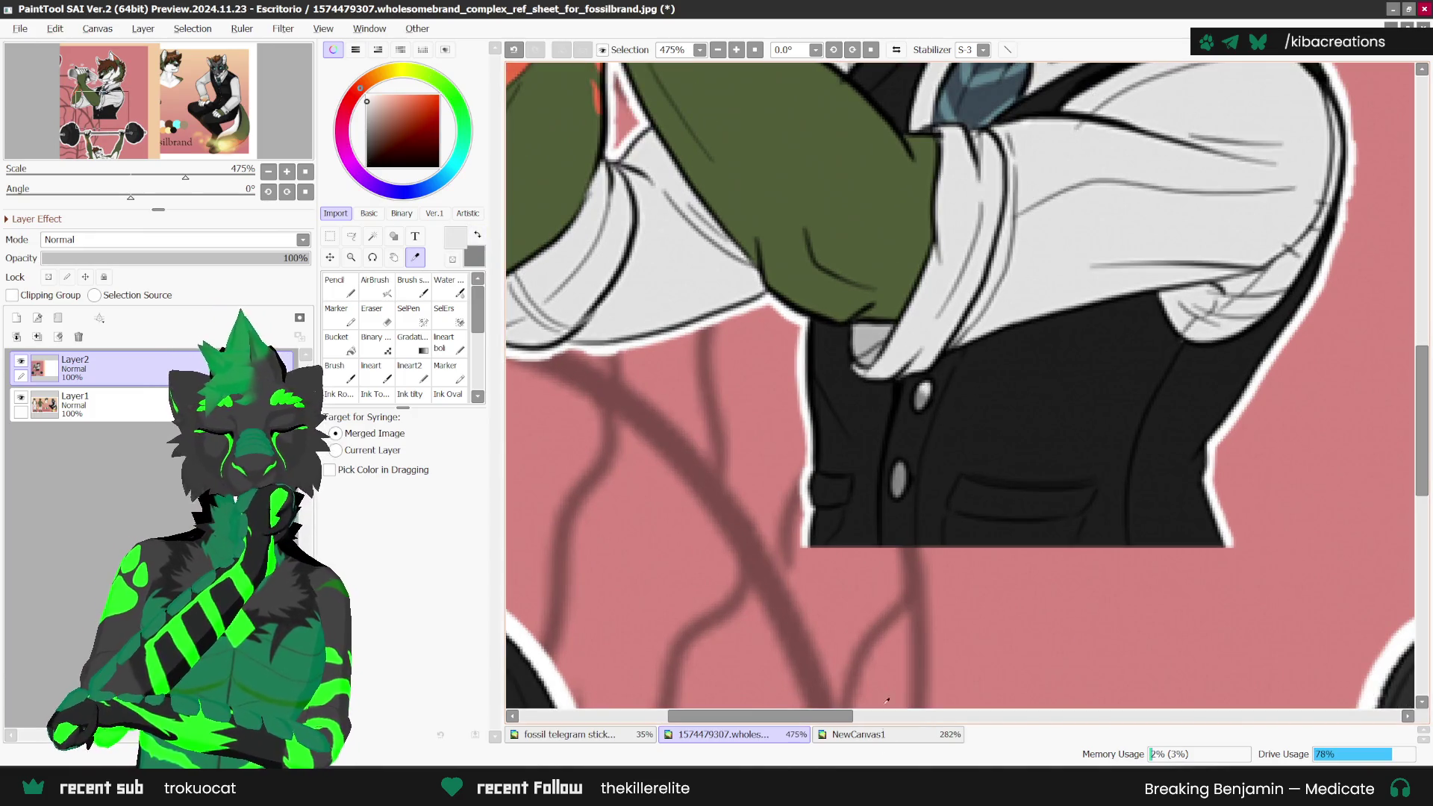
Step: Swap colours and select the pencil on the sticker, then return to the reference sheet's colour picker
{"action": "left_click", "coordinate": [882, 736]}
{"action": "key", "text": "x"}
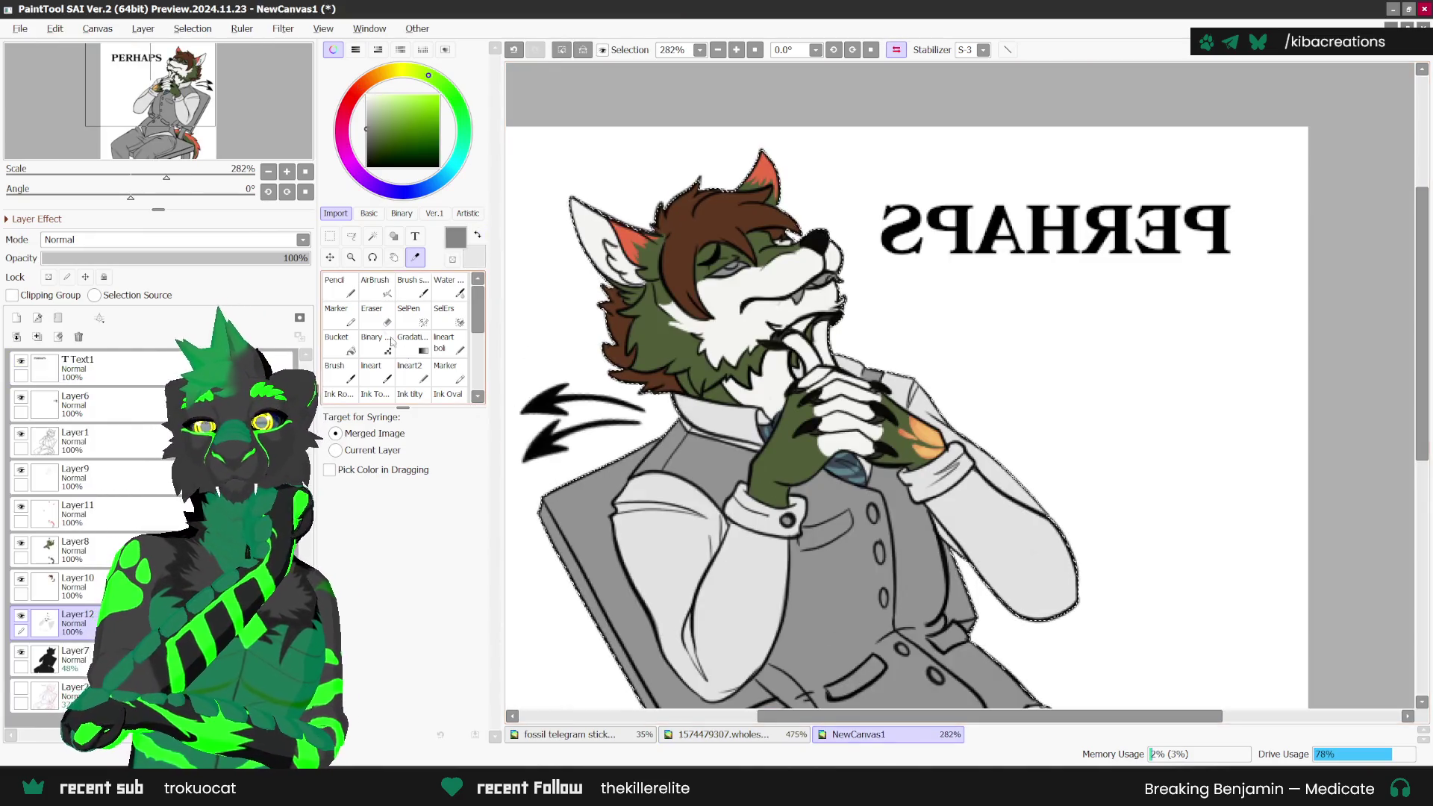
{"action": "left_click", "coordinate": [335, 285]}
{"action": "scroll", "coordinate": [870, 510], "scroll_direction": "up", "scroll_amount": 1}
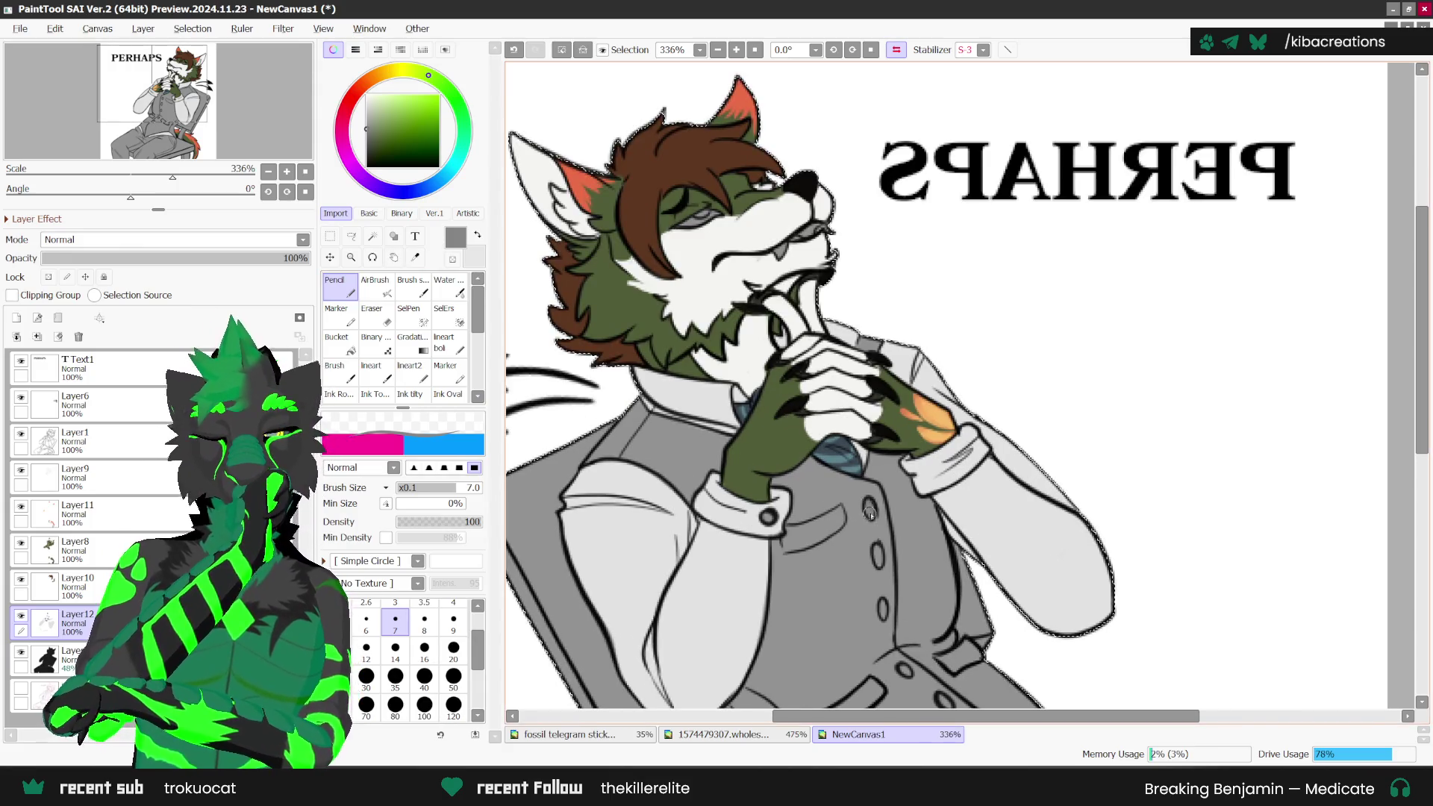
{"action": "scroll", "coordinate": [890, 446], "scroll_direction": "down", "scroll_amount": 1}
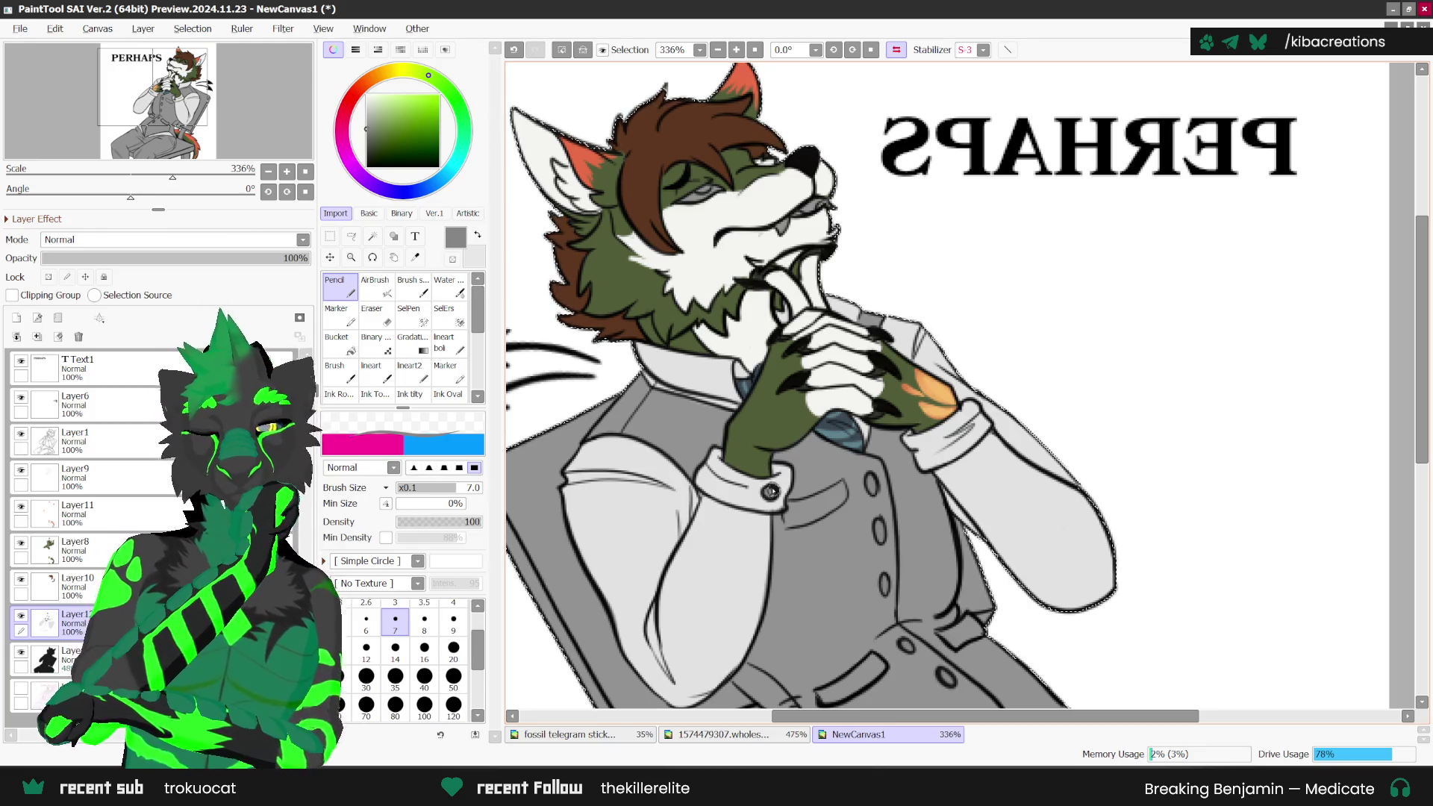
{"action": "key", "text": "x"}
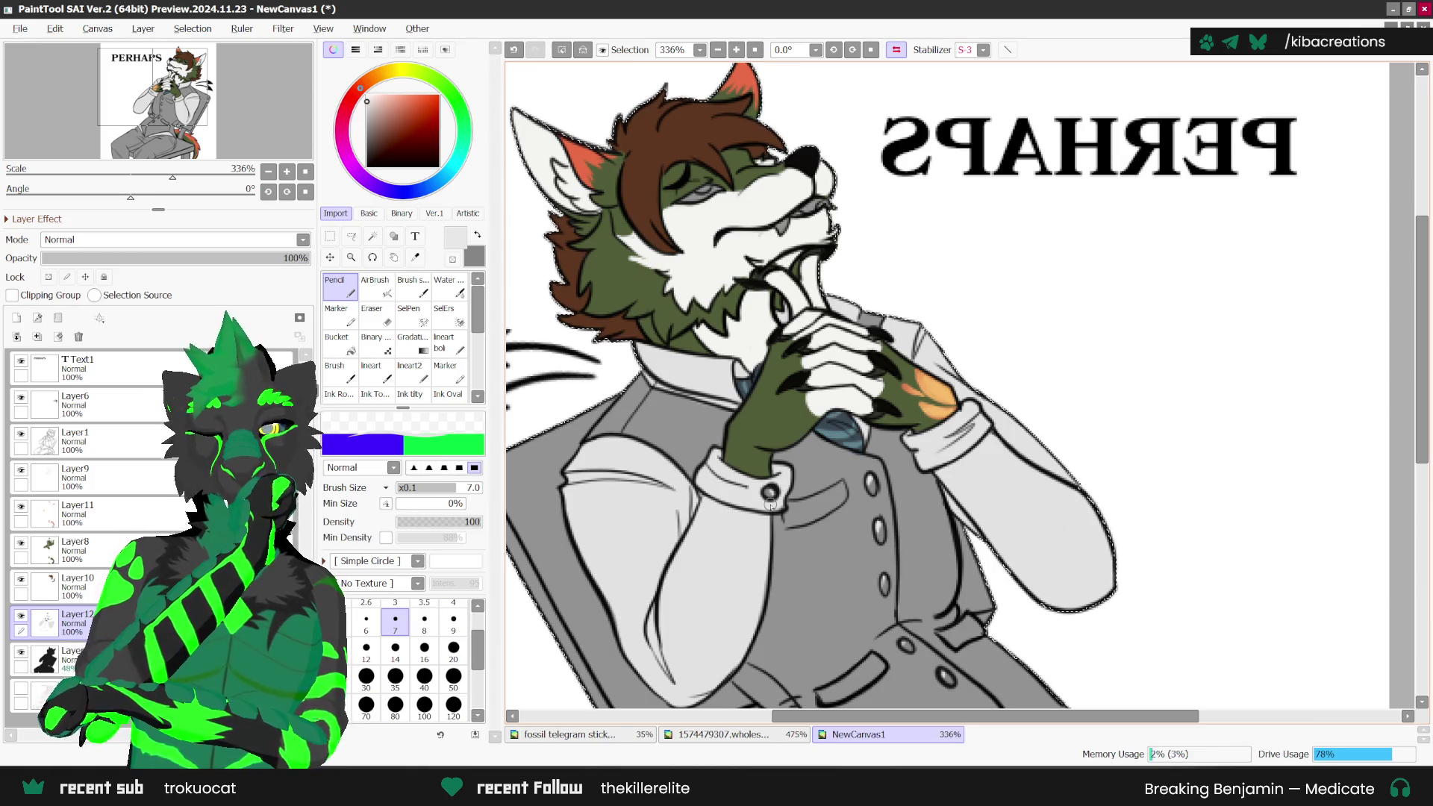
{"action": "scroll", "coordinate": [738, 609], "scroll_direction": "down", "scroll_amount": 1}
{"action": "scroll", "coordinate": [737, 609], "scroll_direction": "down", "scroll_amount": 1}
{"action": "scroll", "coordinate": [737, 609], "scroll_direction": "down", "scroll_amount": 1}
{"action": "scroll", "coordinate": [737, 609], "scroll_direction": "down", "scroll_amount": 1}
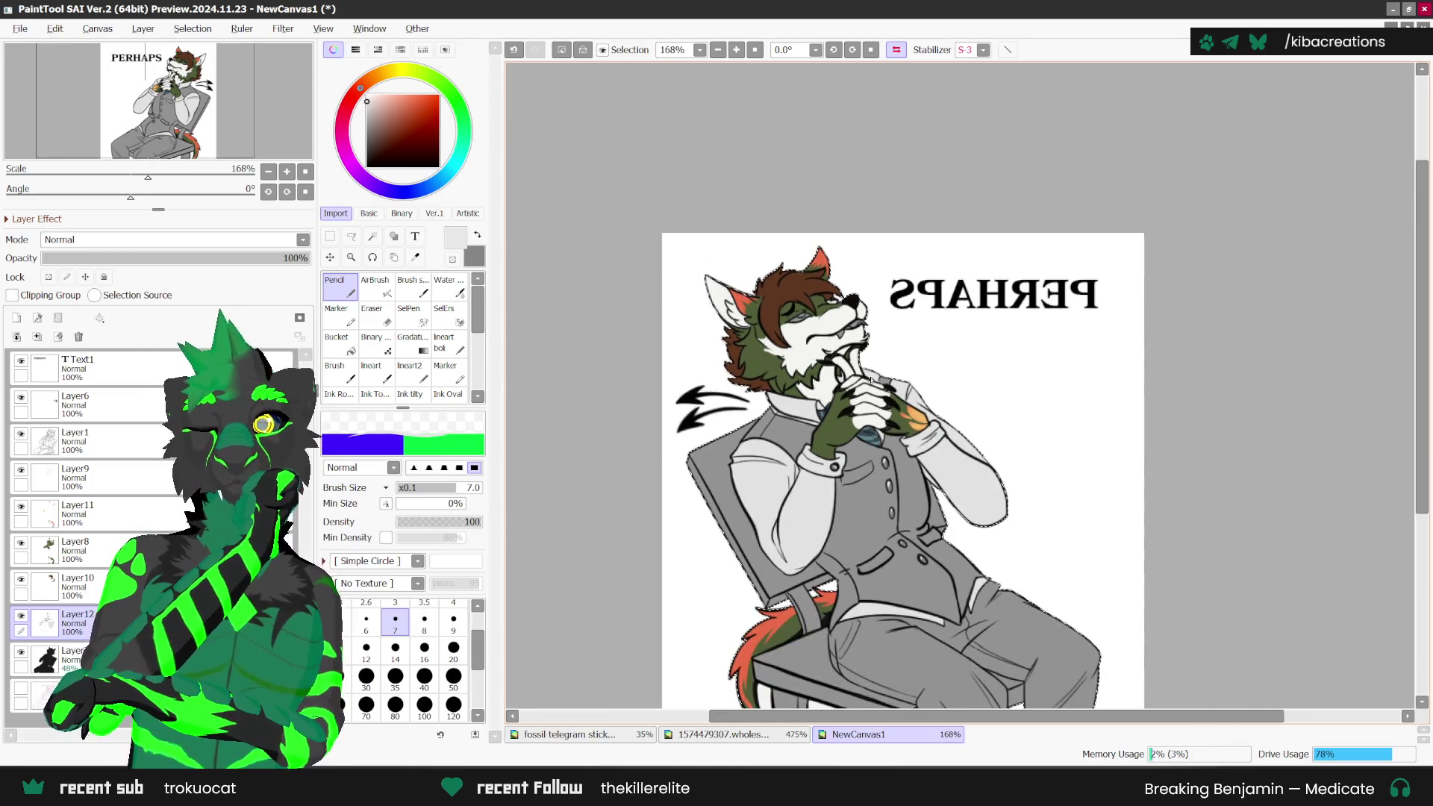
{"action": "left_click", "coordinate": [769, 735]}
{"action": "left_click", "coordinate": [416, 258]}
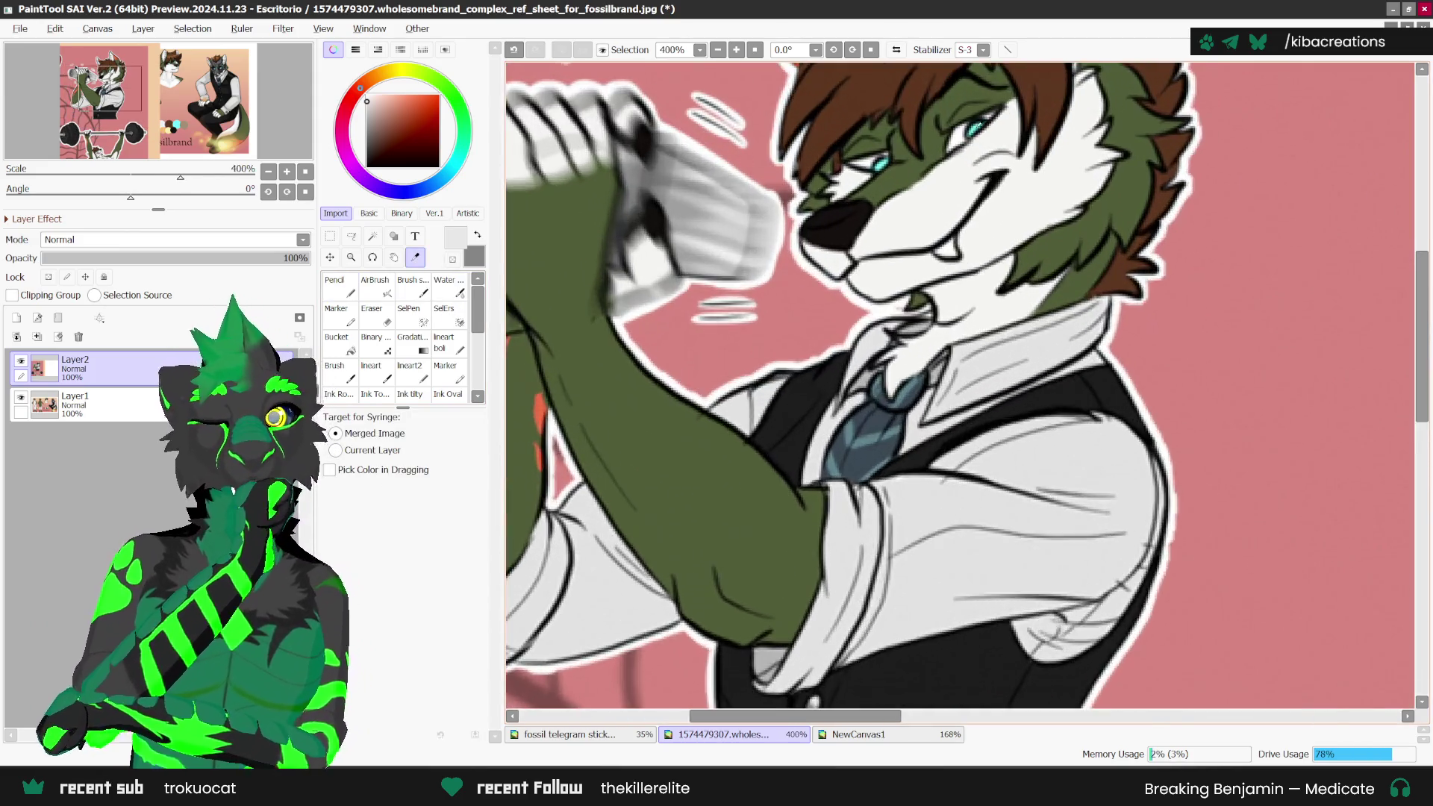
Step: Sample the cyan eye colour from the reference and keep it active
{"action": "scroll", "coordinate": [971, 126], "scroll_direction": "up", "scroll_amount": 1}
{"action": "left_click", "coordinate": [972, 127]}
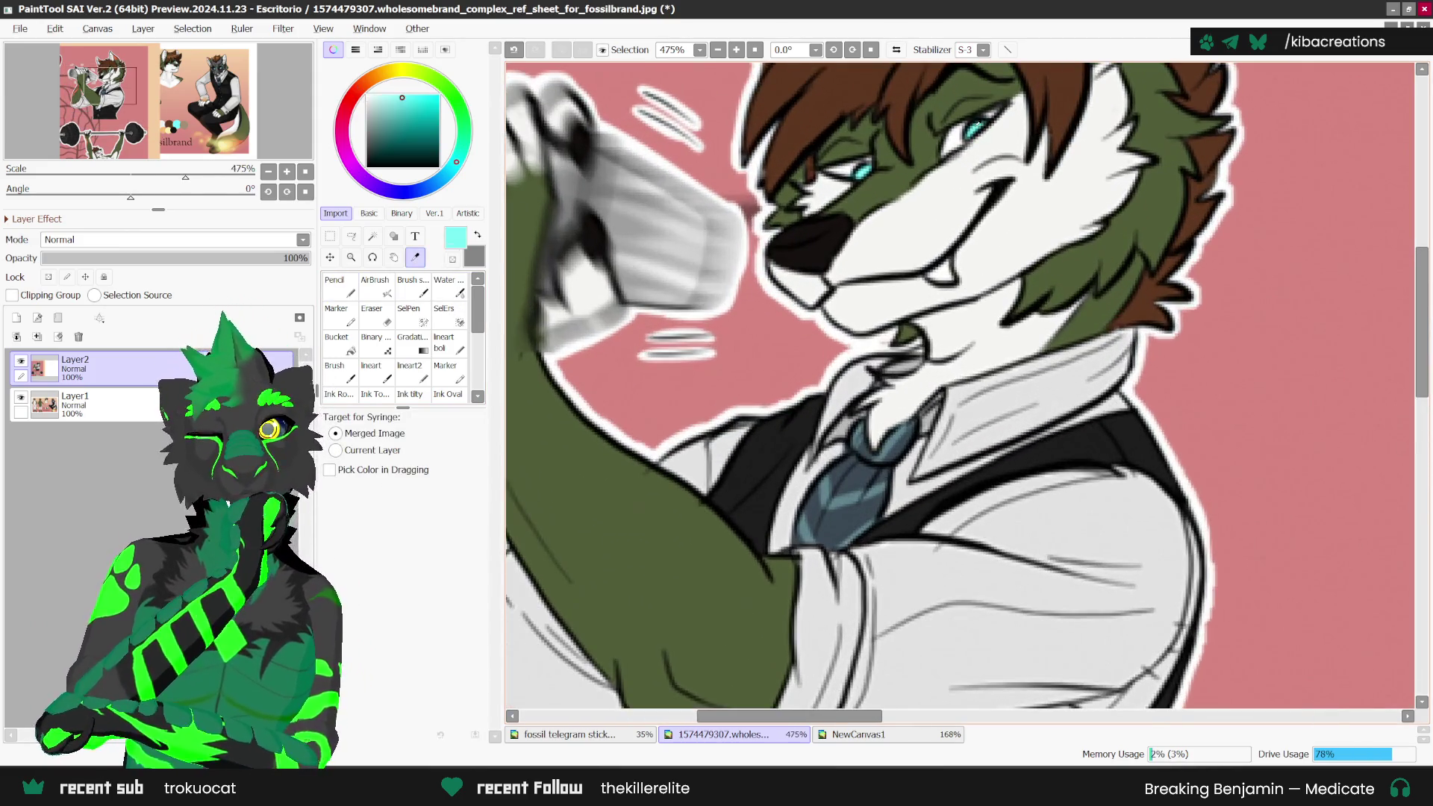
{"action": "key", "text": "x"}
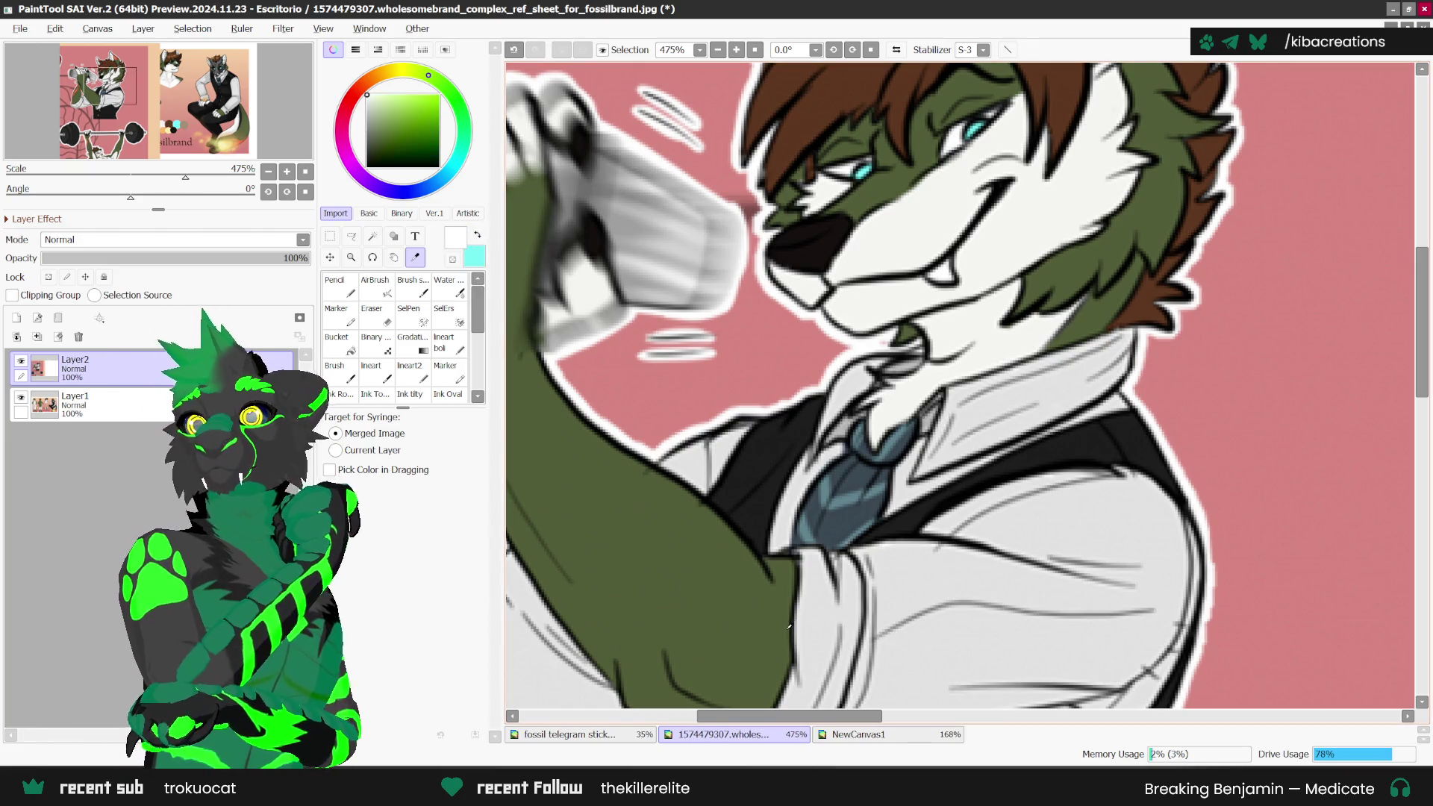
{"action": "scroll", "coordinate": [899, 372], "scroll_direction": "down", "scroll_amount": 1}
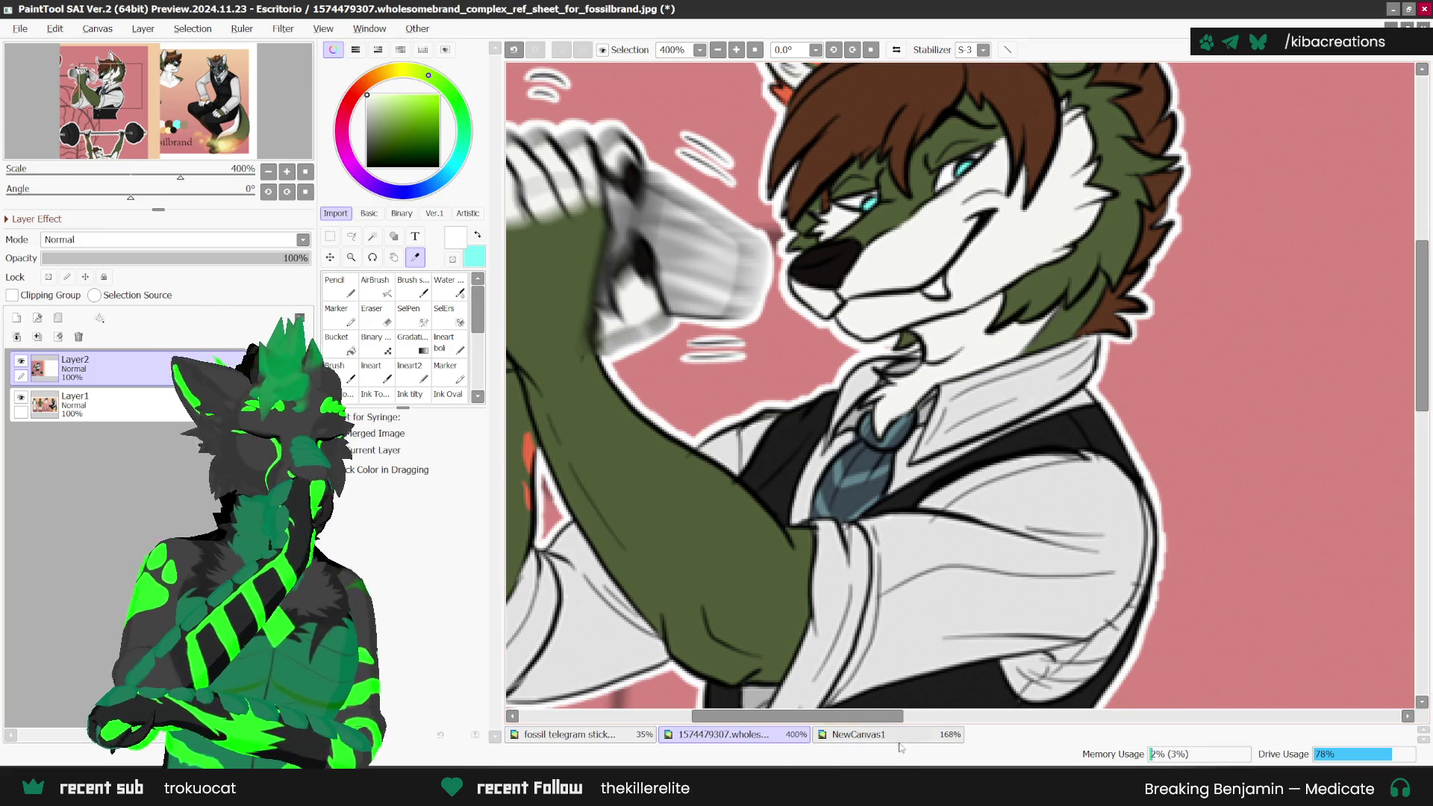
{"action": "key", "text": "ctrl+Tab"}
Step: Back on the sticker with the pencil, make white active and check the drawing unmirrored
{"action": "left_click", "coordinate": [461, 241]}
{"action": "key", "text": "n"}
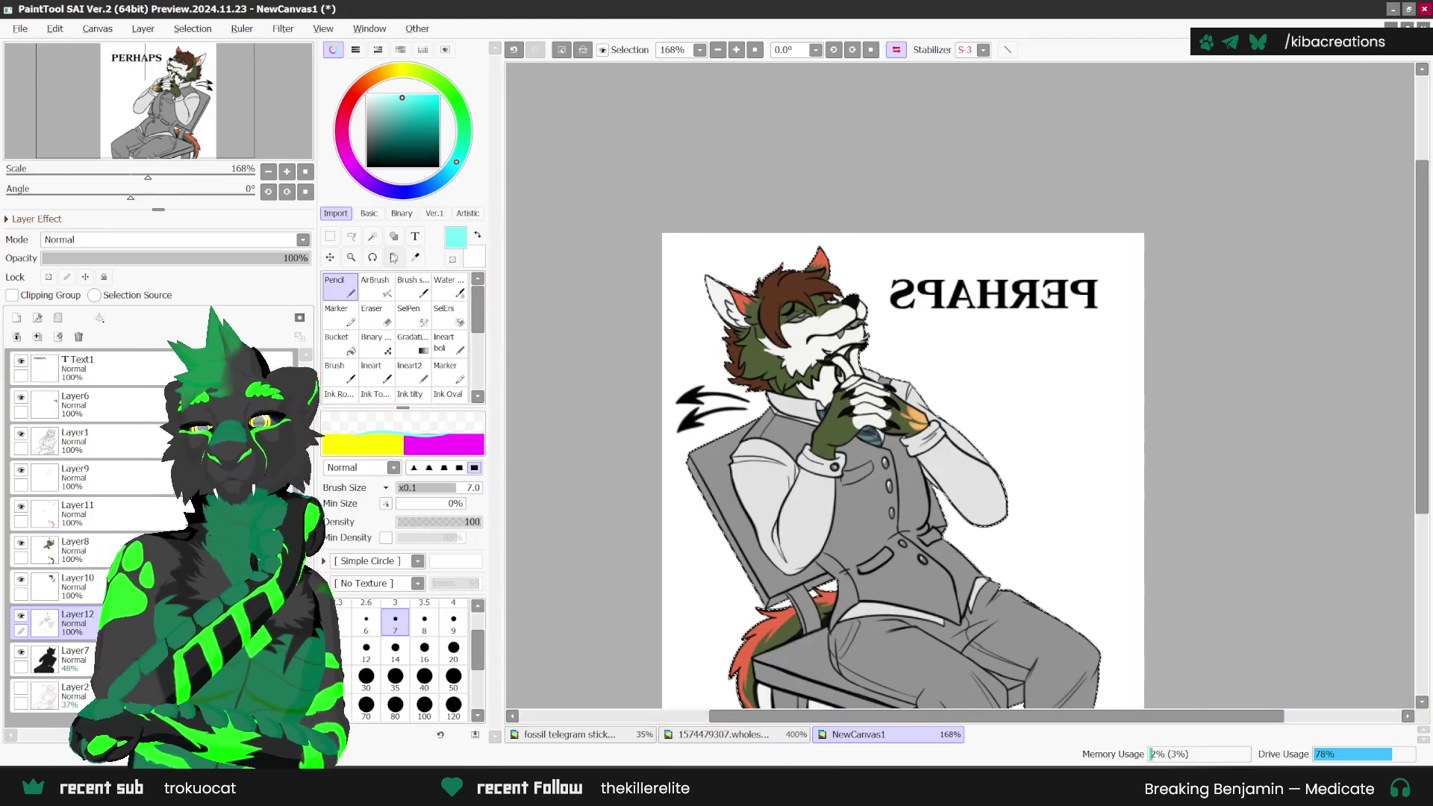
{"action": "scroll", "coordinate": [817, 312], "scroll_direction": "up", "scroll_amount": 5}
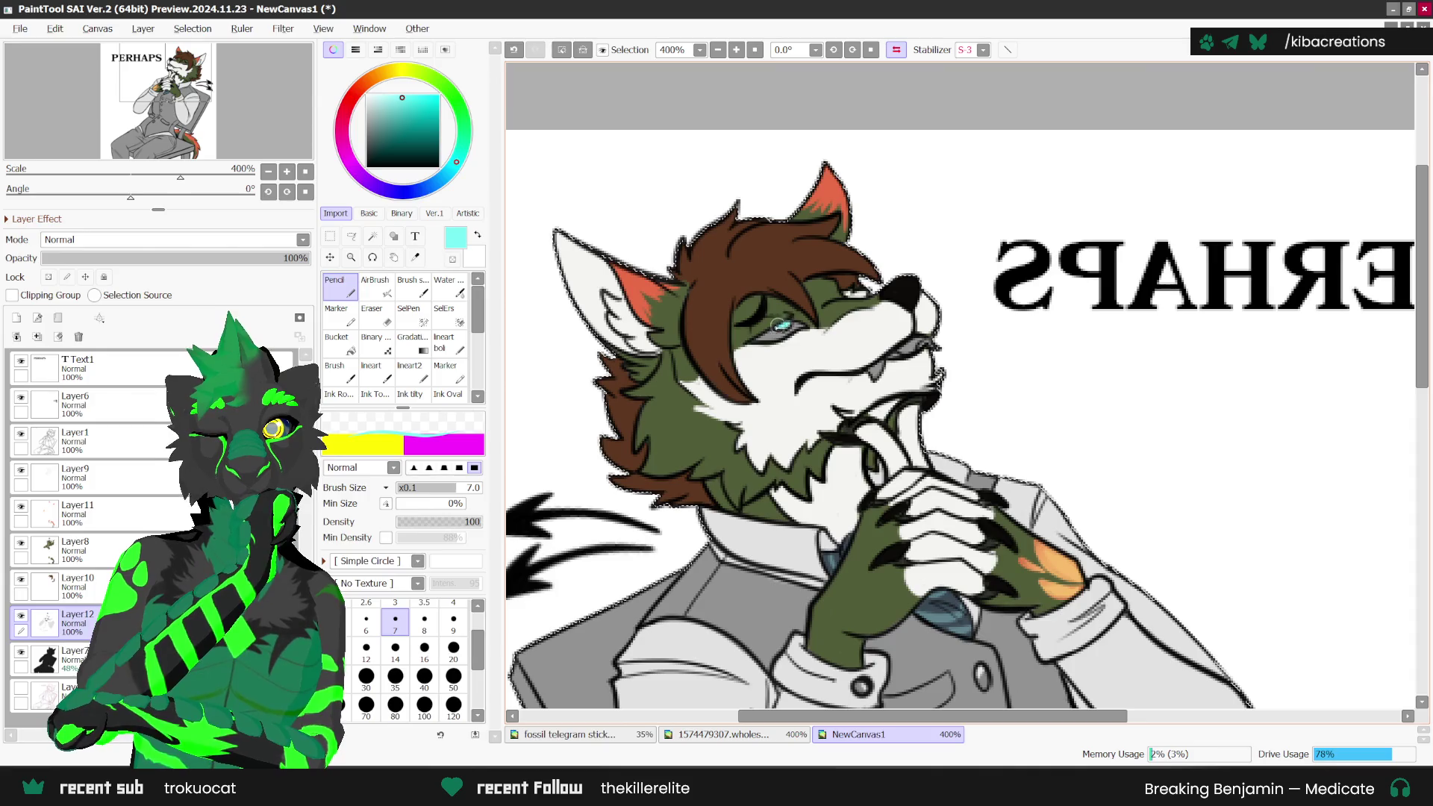
{"action": "key", "text": "x"}
{"action": "scroll", "coordinate": [780, 325], "scroll_direction": "up", "scroll_amount": 1}
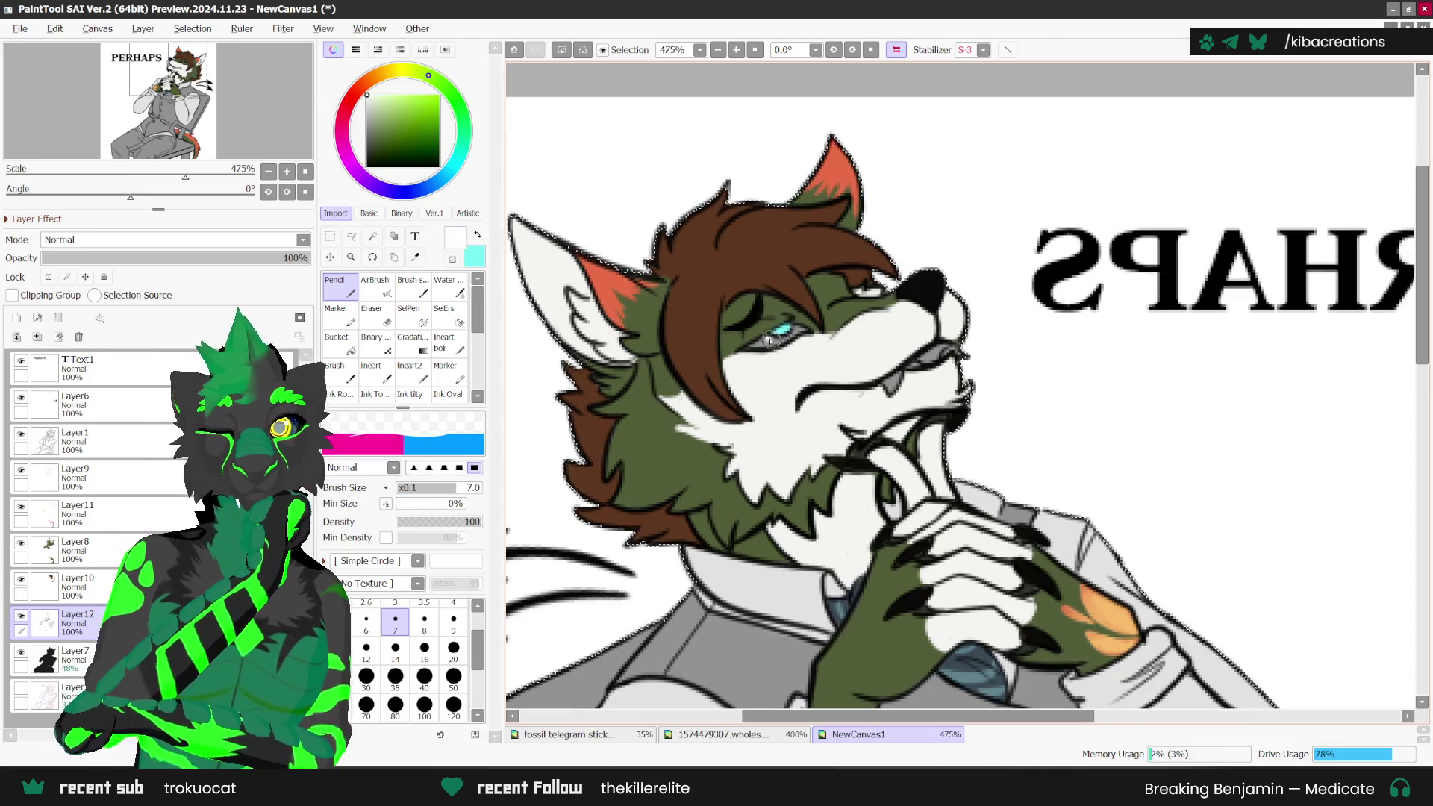
{"action": "scroll", "coordinate": [754, 345], "scroll_direction": "down", "scroll_amount": 1}
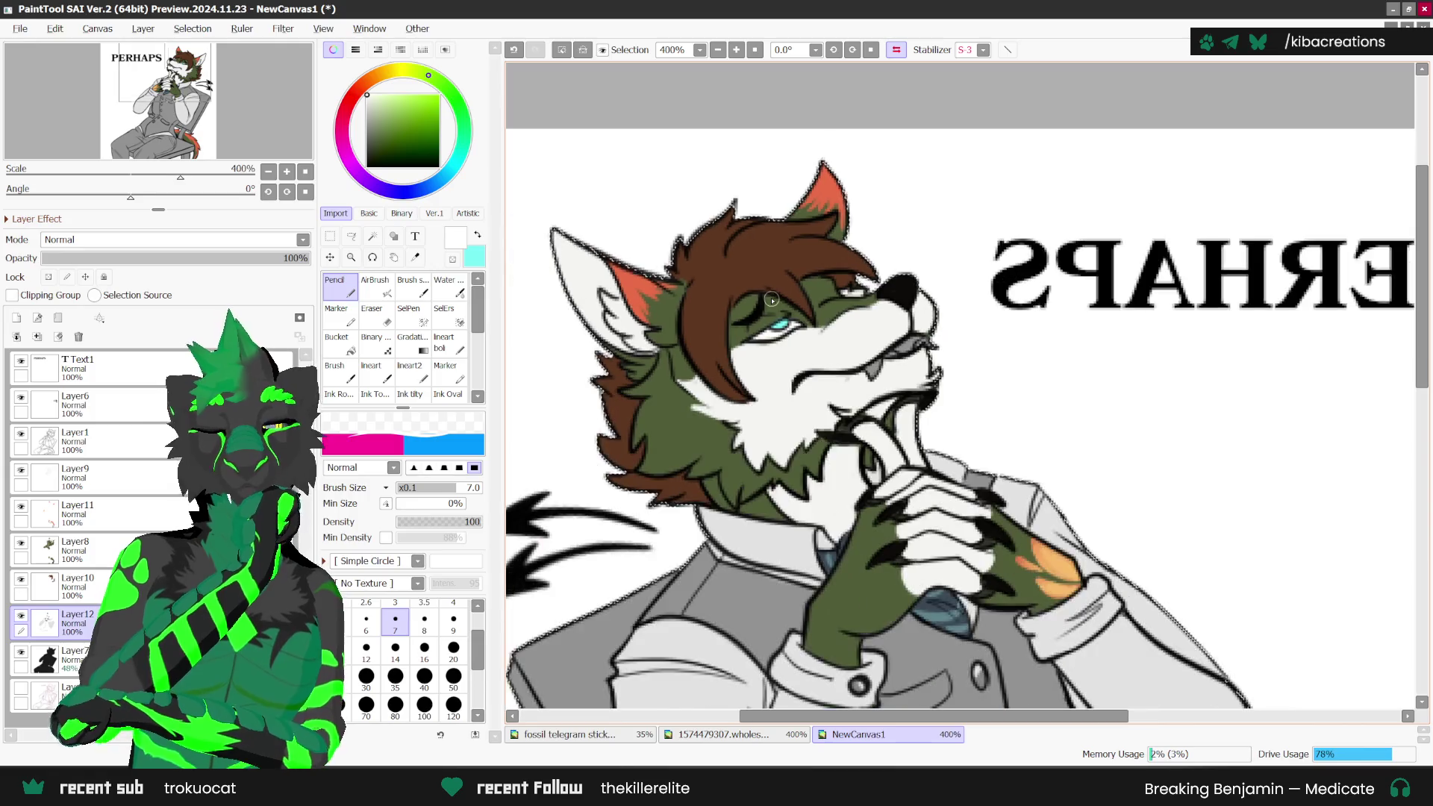
{"action": "key", "text": "h"}
{"action": "key", "text": "h"}
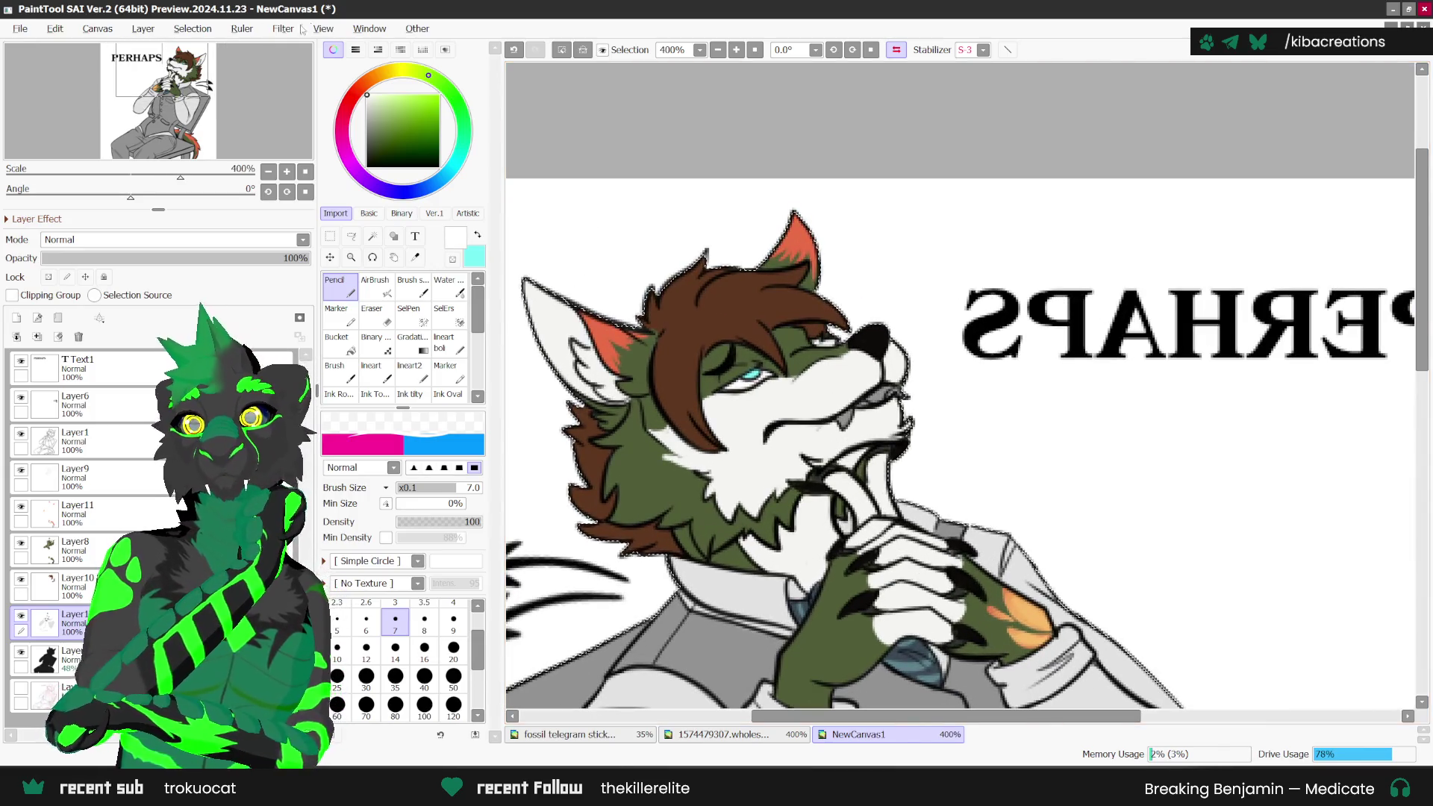
{"action": "scroll", "coordinate": [834, 431], "scroll_direction": "up", "scroll_amount": 1}
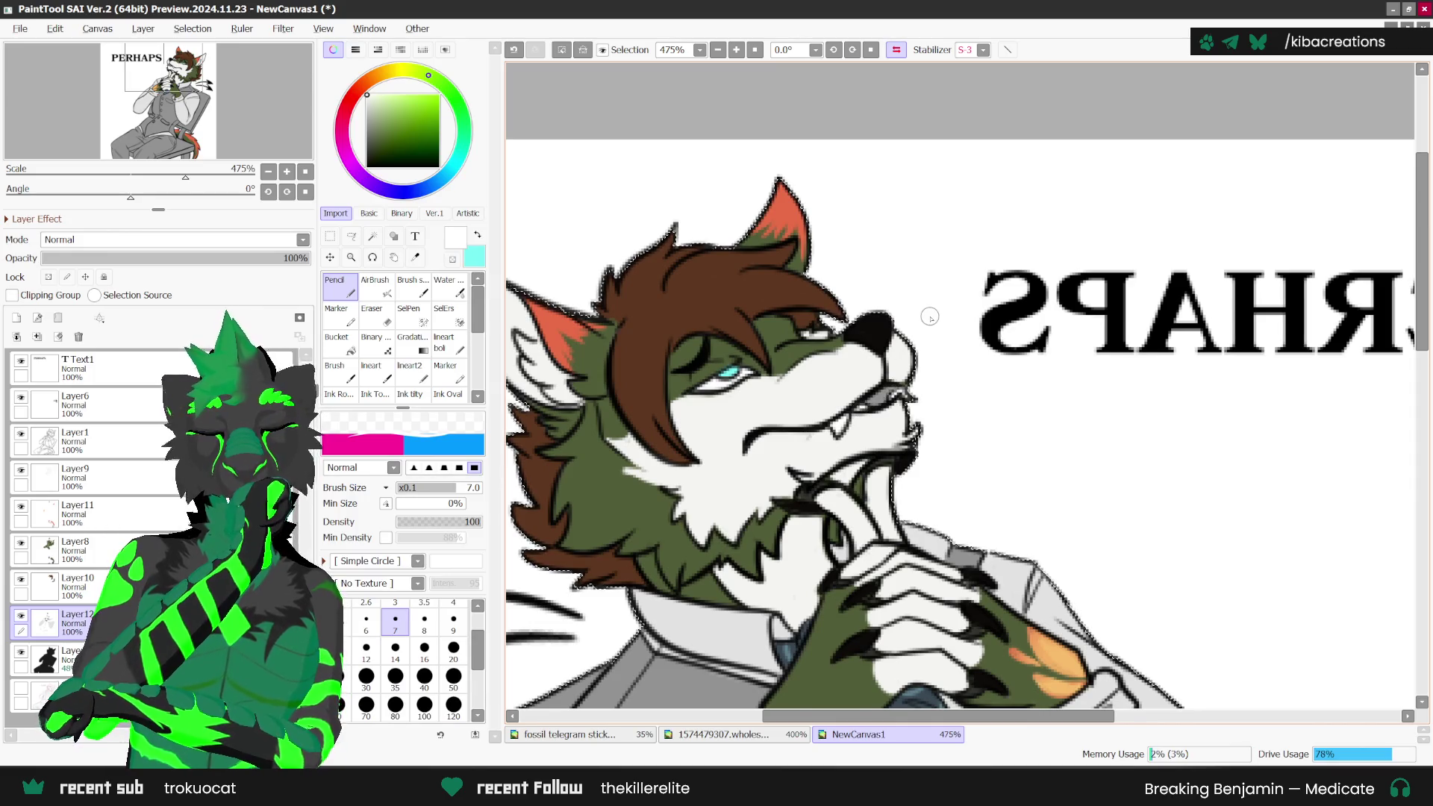
{"action": "key", "text": "h"}
Step: Move the reference sheet artwork right to reveal the left character
{"action": "left_click", "coordinate": [776, 734]}
{"action": "scroll", "coordinate": [1015, 507], "scroll_direction": "down", "scroll_amount": 3}
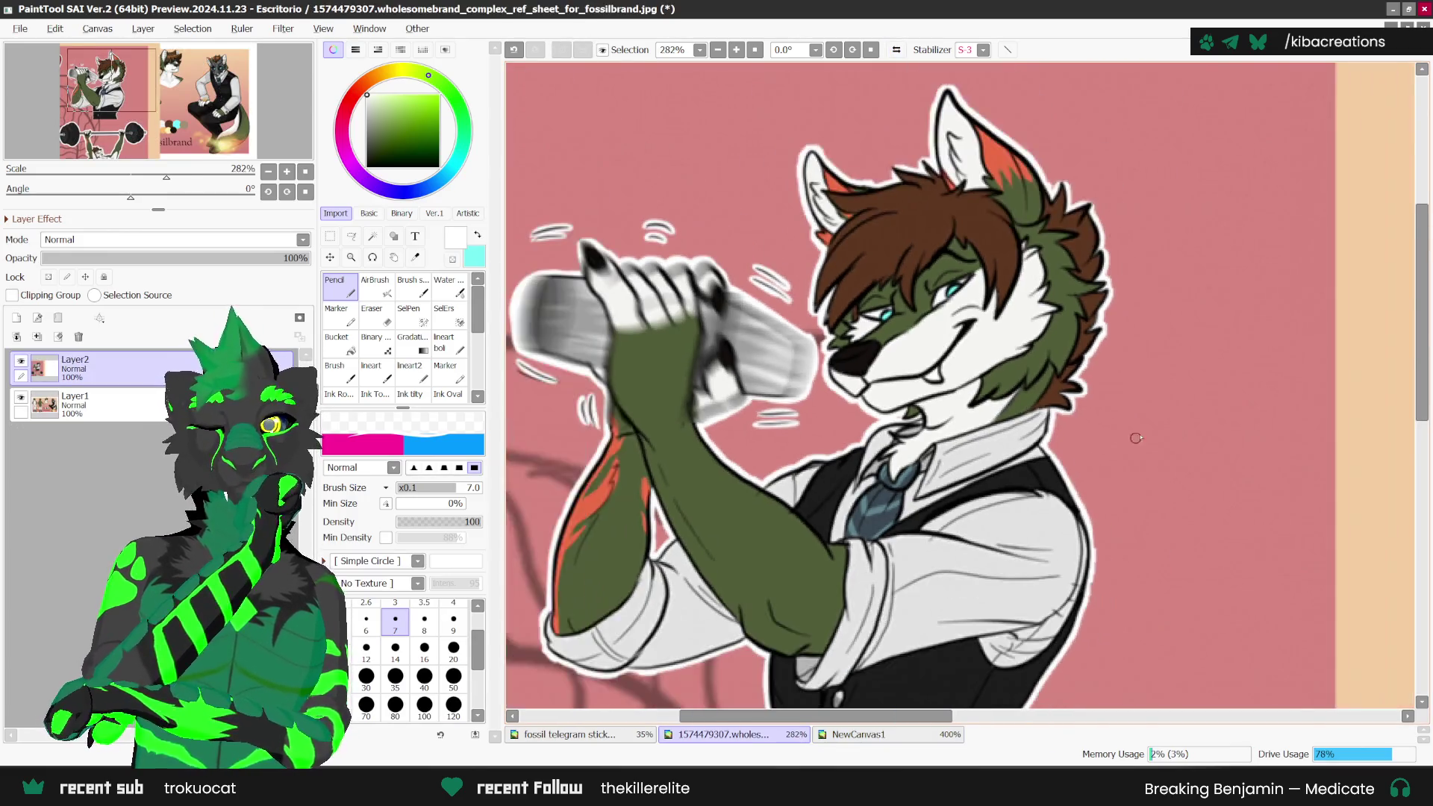
{"action": "key", "text": "v"}
{"action": "left_click_drag", "start_coordinate": [803, 506], "coordinate": [1206, 497]}
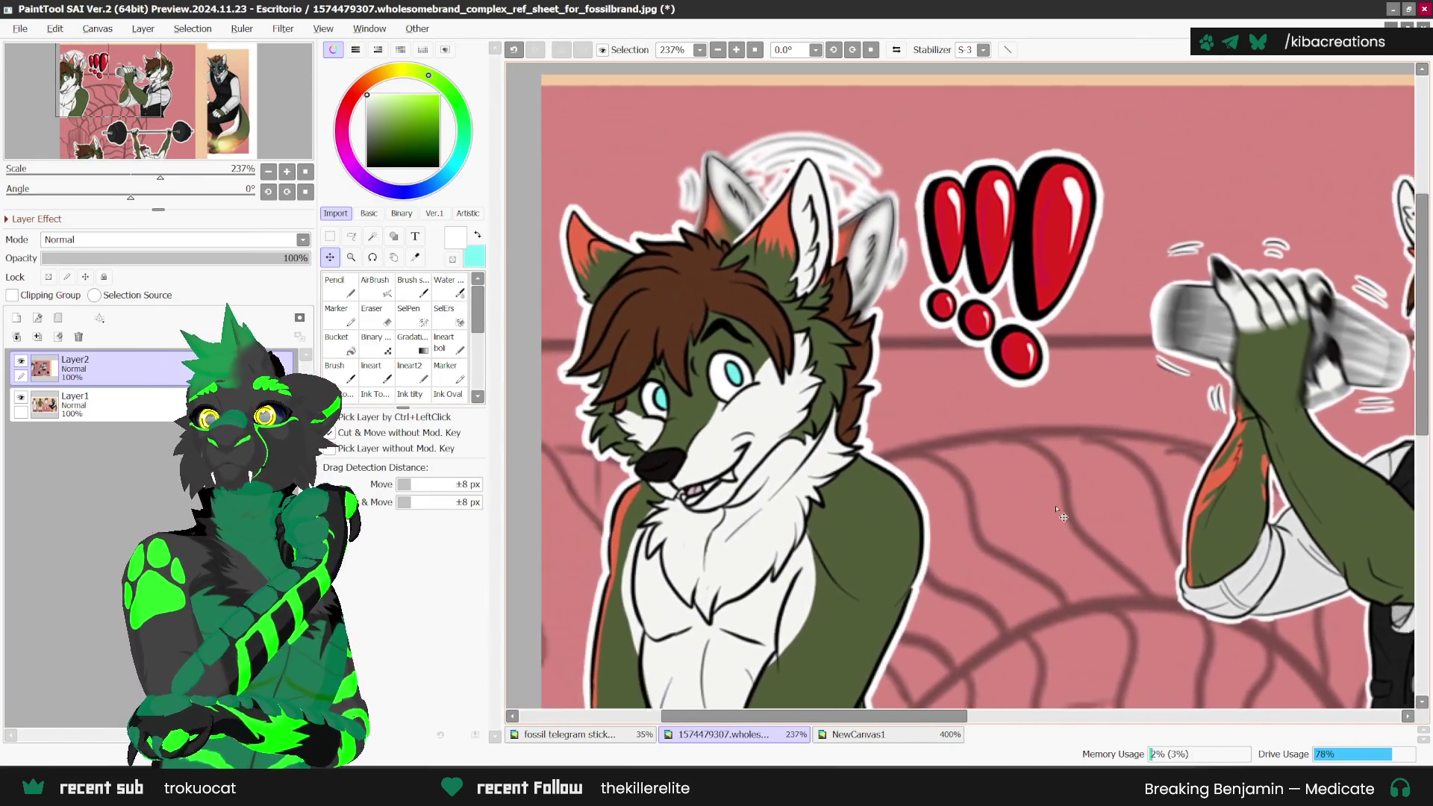
{"action": "mouse_move", "coordinate": [921, 515]}
{"action": "left_mouse_down"}
{"action": "mouse_move", "coordinate": [1070, 518]}
{"action": "mouse_move", "coordinate": [1076, 486]}
{"action": "mouse_move", "coordinate": [1127, 480]}
{"action": "left_mouse_up"}
Step: Sample the pink from the character's mouth, choosing a slightly darker pink
{"action": "key", "text": "alt"}
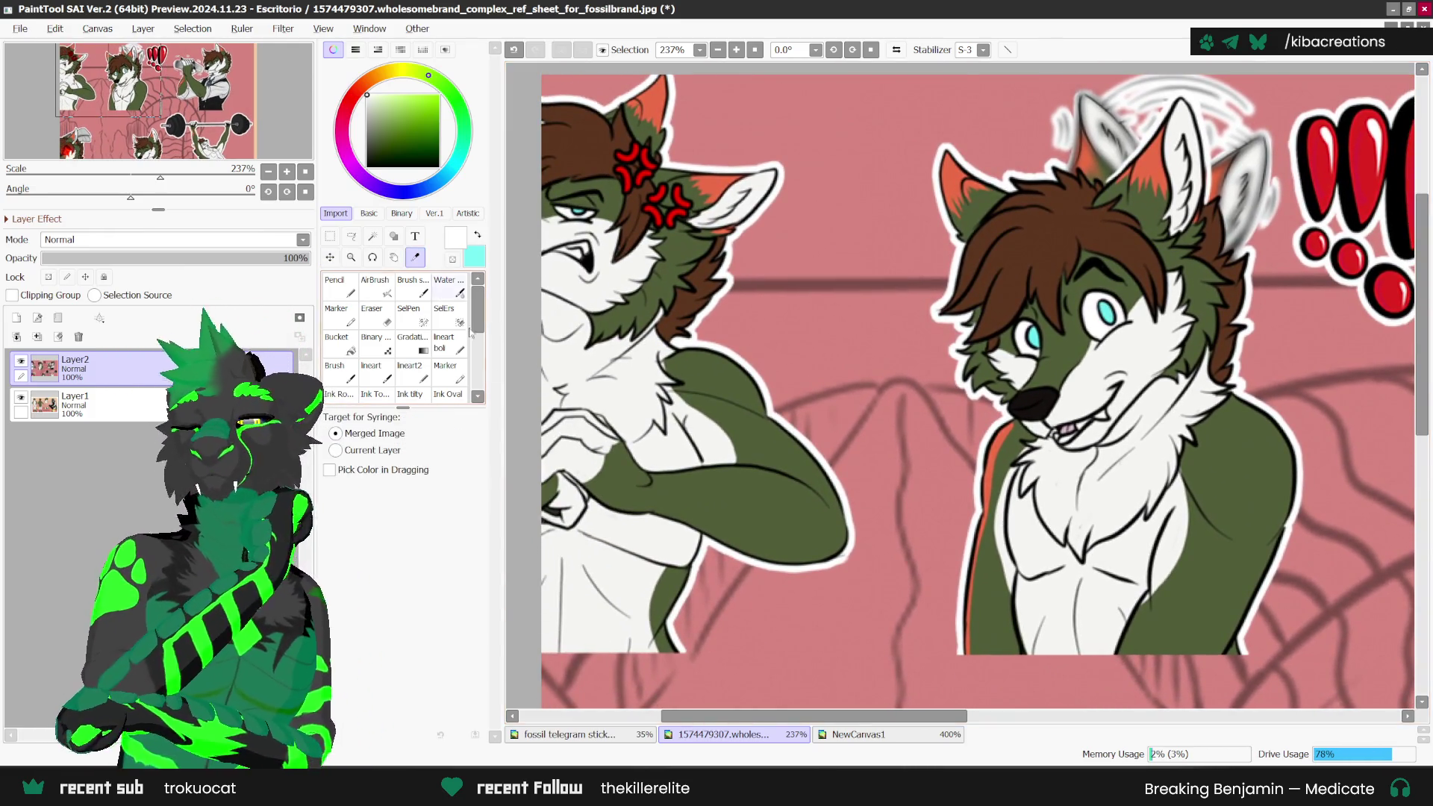
{"action": "scroll", "coordinate": [1067, 429], "scroll_direction": "up", "scroll_amount": 4}
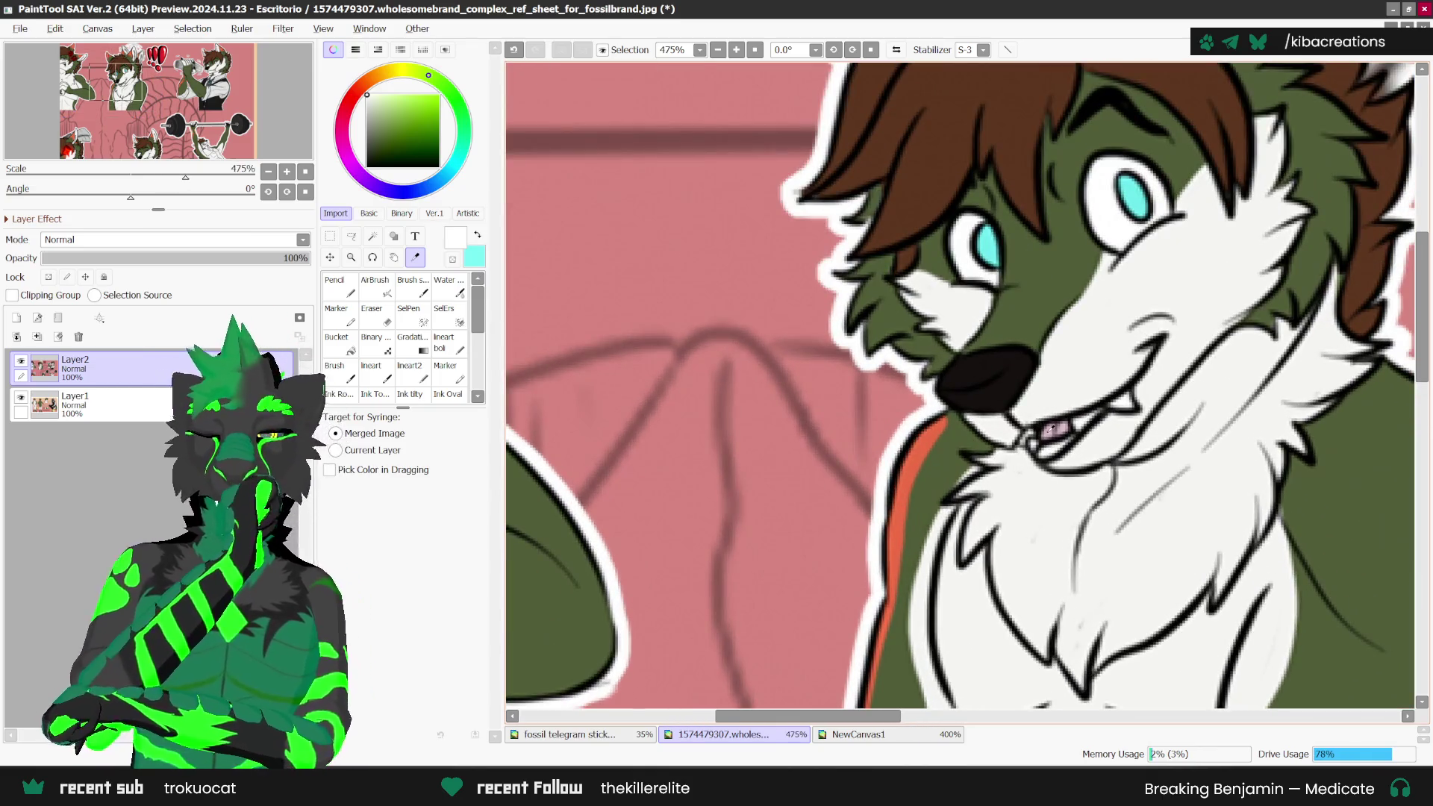
{"action": "left_click", "coordinate": [901, 665]}
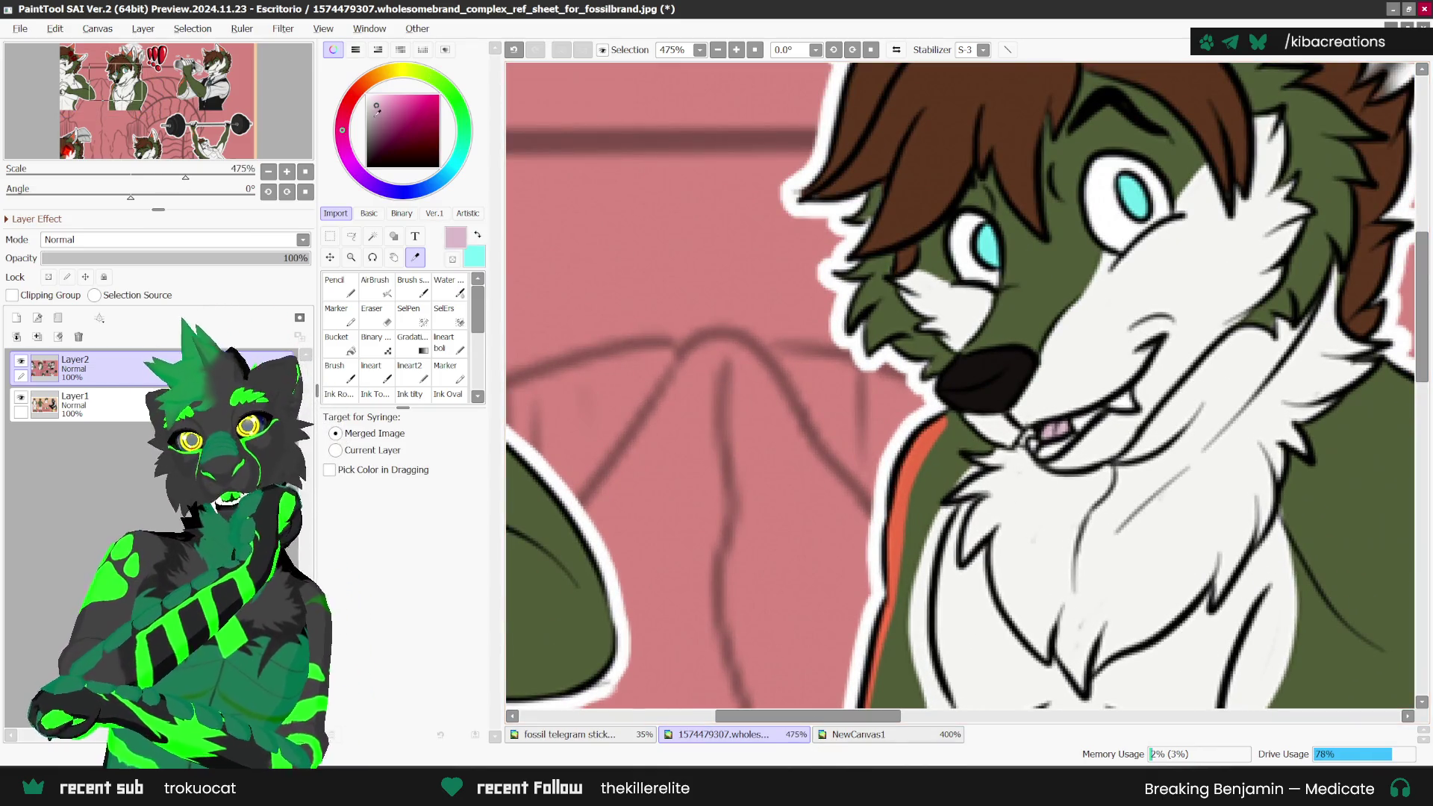
{"action": "left_click", "coordinate": [379, 107]}
Step: Return to the sticker with the pencil, zoom out and un-mirror the view
{"action": "left_click", "coordinate": [858, 734]}
{"action": "key", "text": "n"}
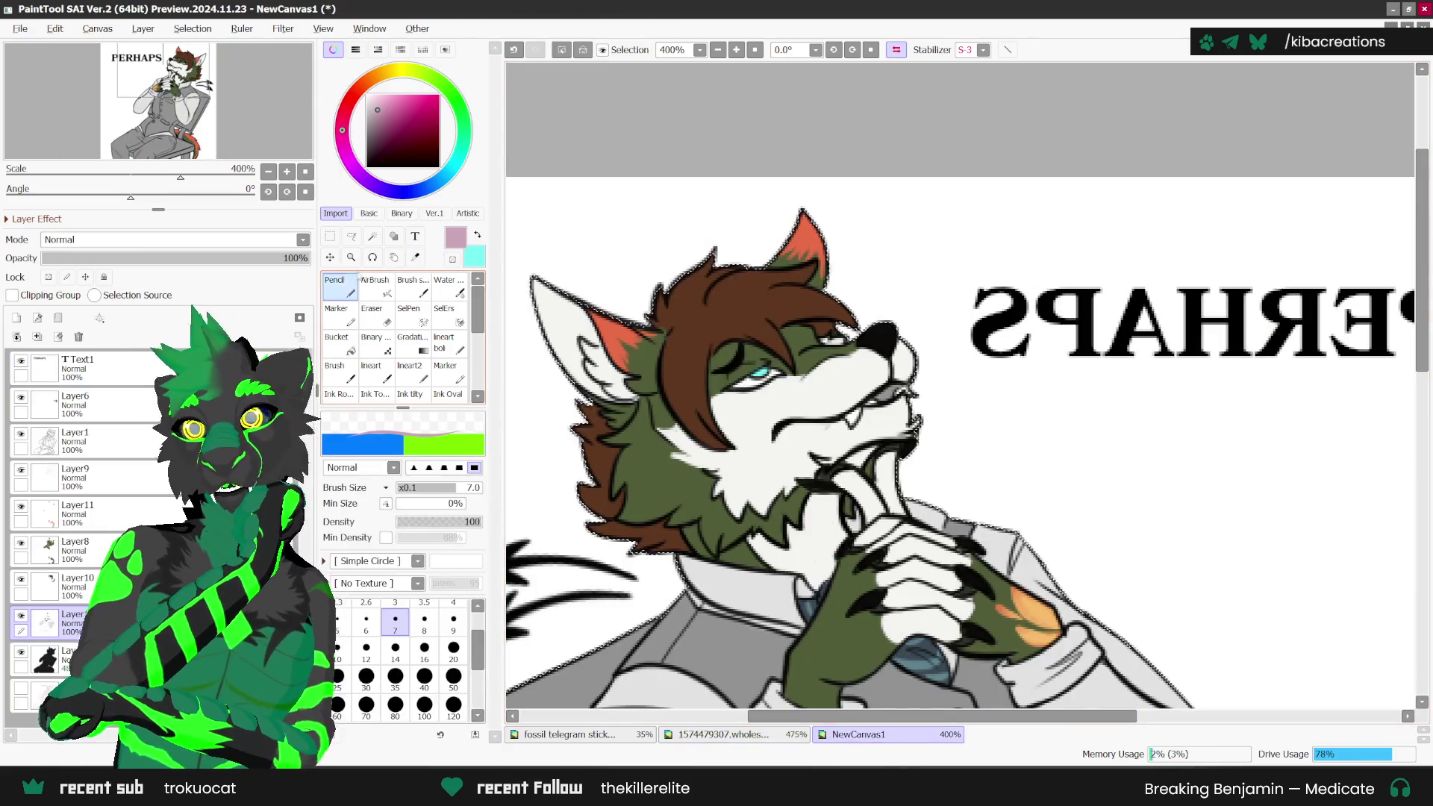
{"action": "scroll", "coordinate": [887, 400], "scroll_direction": "up", "scroll_amount": 2}
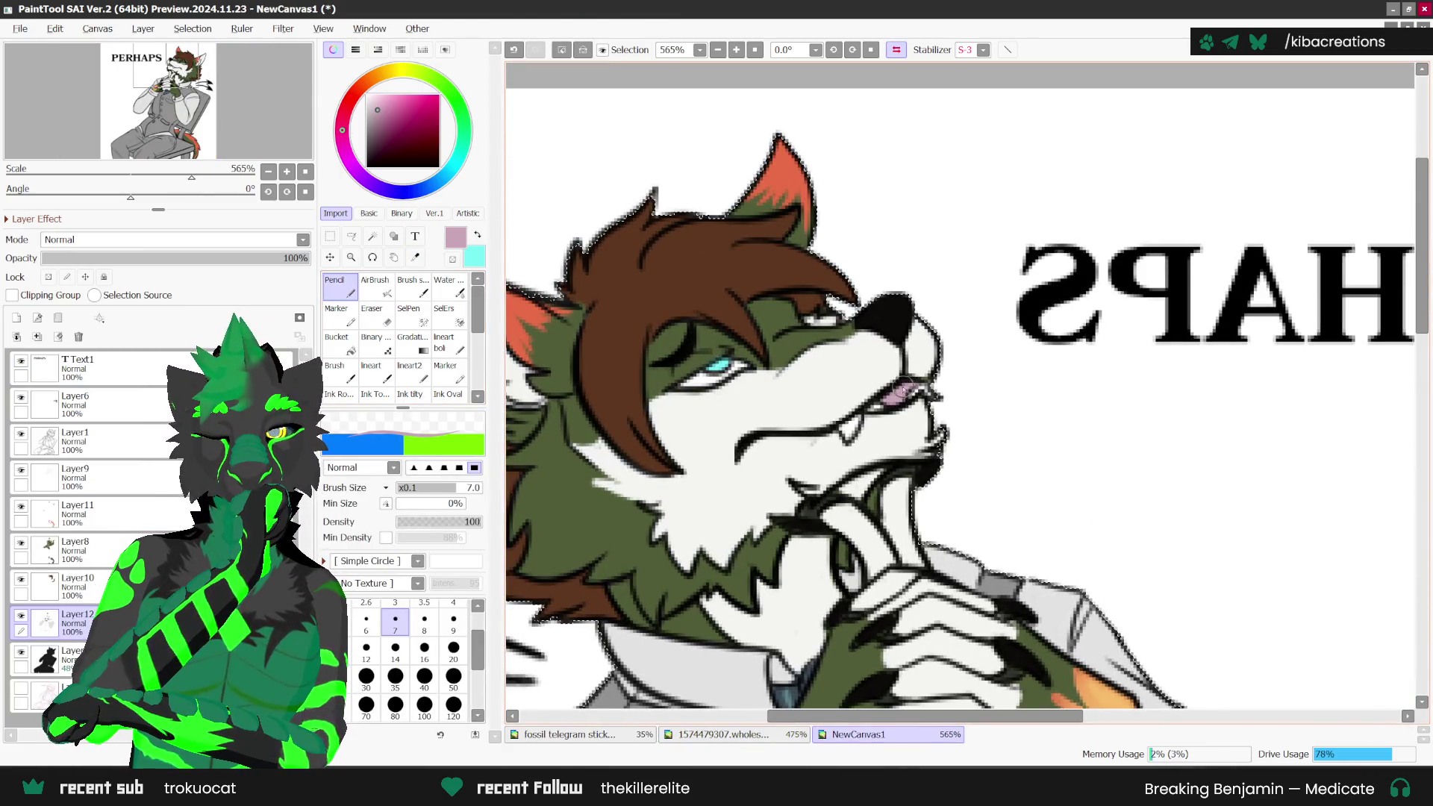
{"action": "scroll", "coordinate": [896, 406], "scroll_direction": "down", "scroll_amount": 1}
{"action": "scroll", "coordinate": [821, 433], "scroll_direction": "down", "scroll_amount": 3}
{"action": "scroll", "coordinate": [759, 462], "scroll_direction": "down", "scroll_amount": 2}
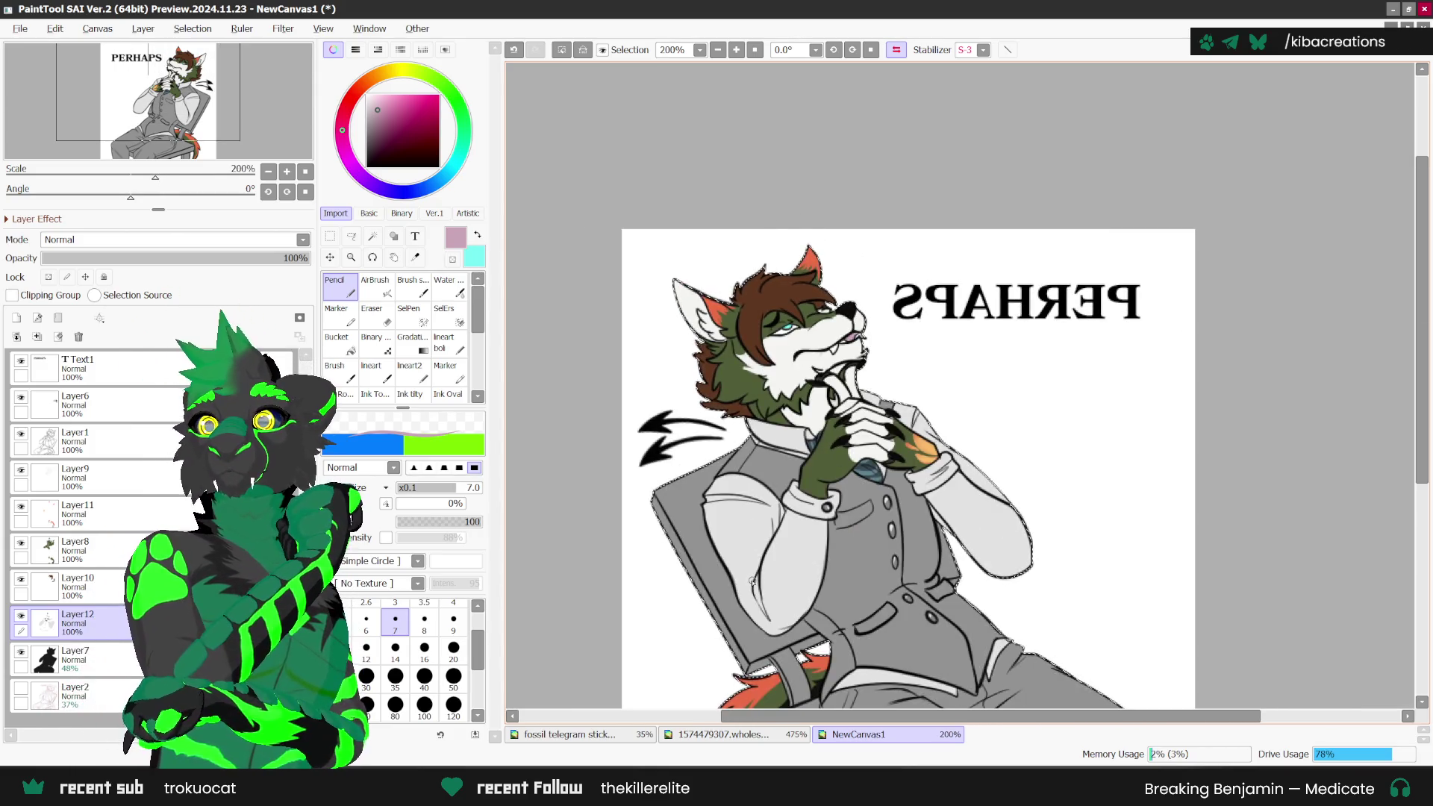
{"action": "key", "text": "h"}
{"action": "scroll", "coordinate": [1168, 485], "scroll_direction": "down", "scroll_amount": 1}
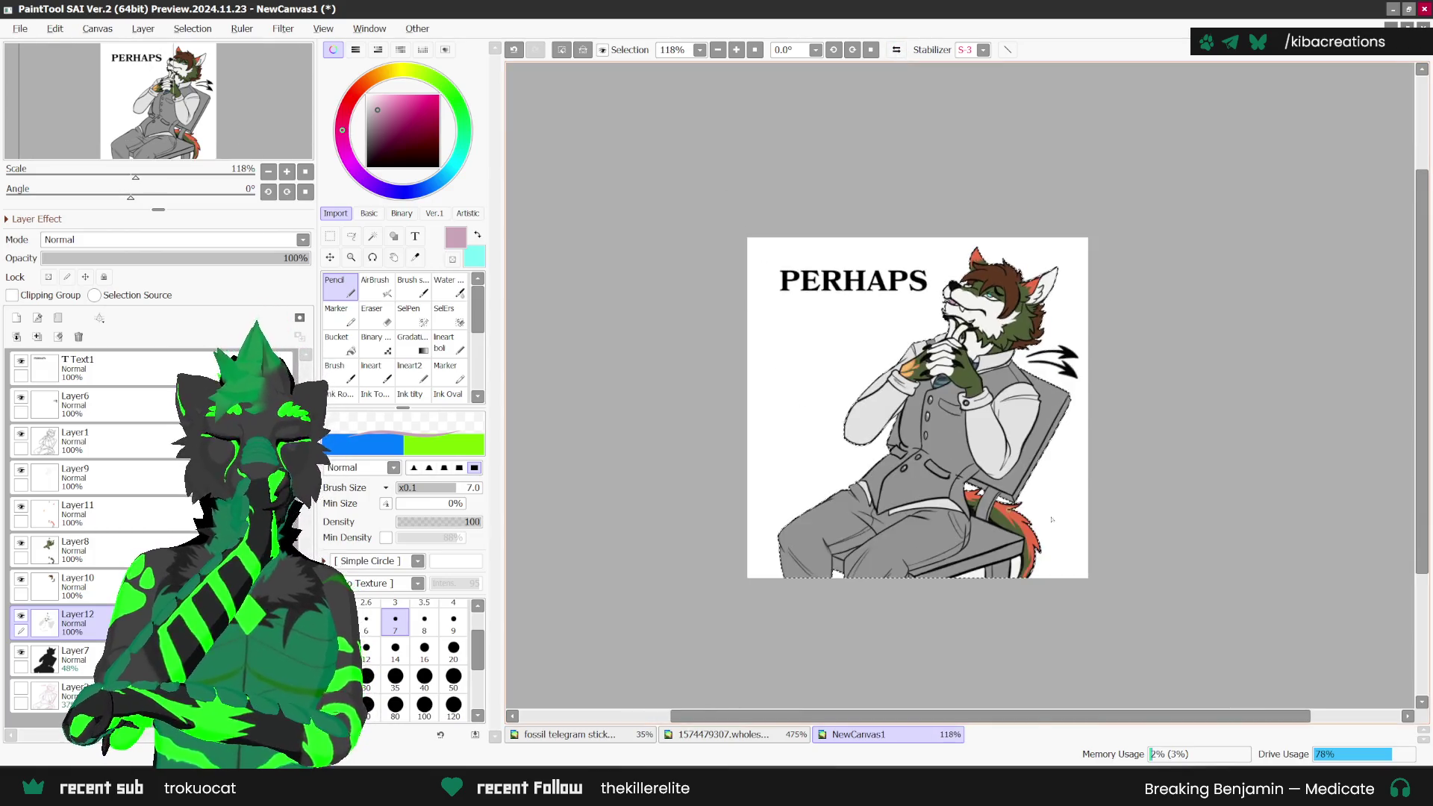
Step: Add a new layer, tilt the view counter-clockwise, and pick a dark brown
{"action": "left_click", "coordinate": [16, 318]}
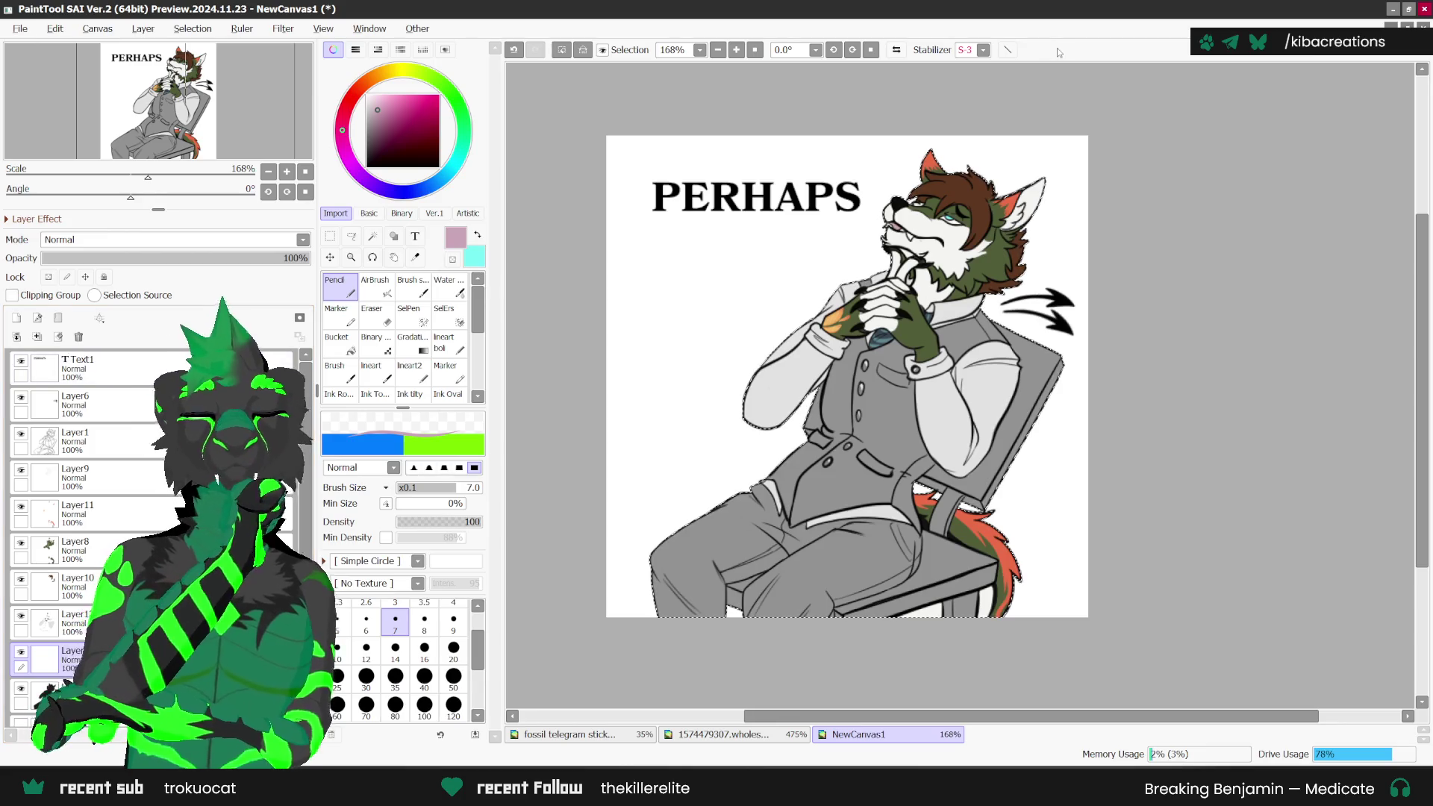
{"action": "left_click", "coordinate": [834, 51]}
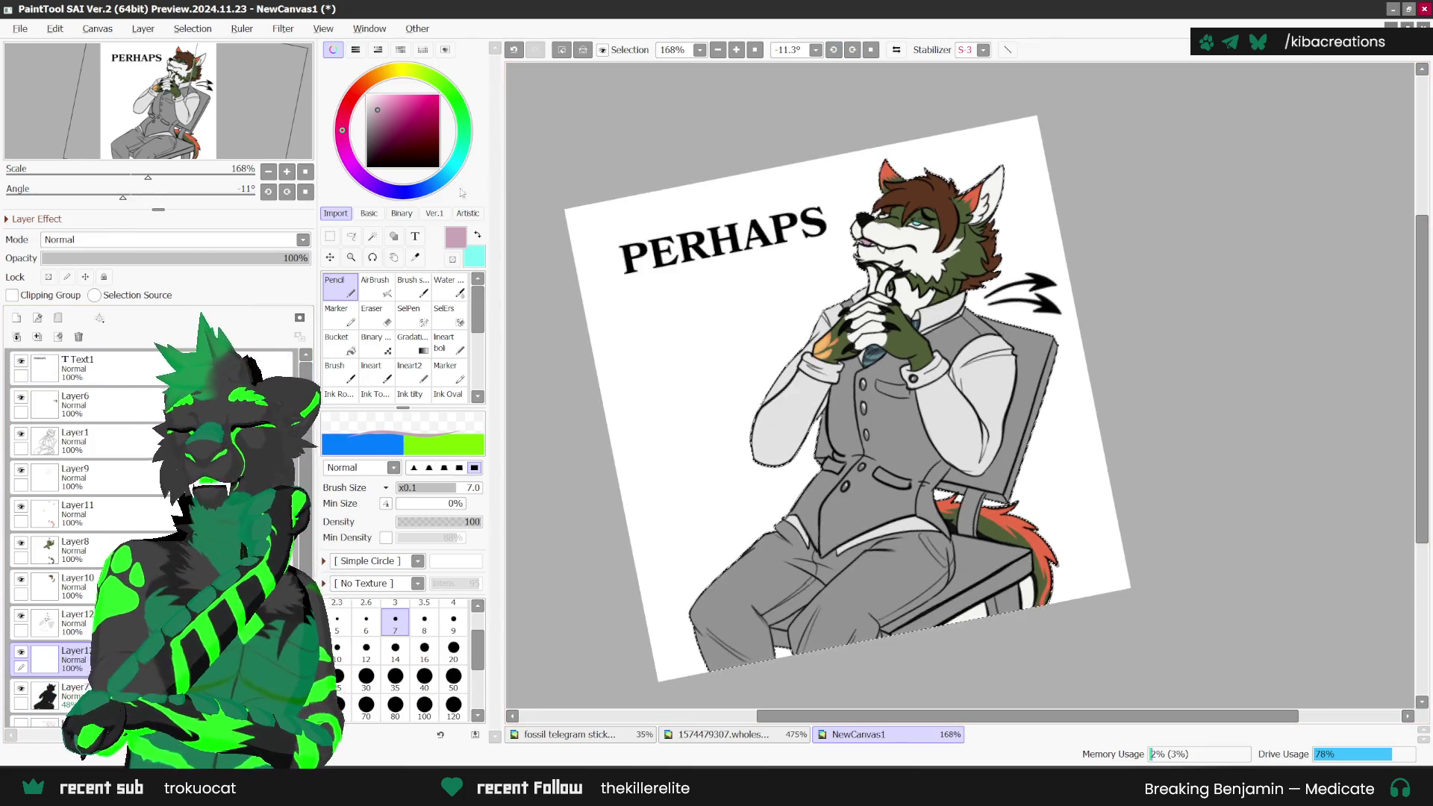
{"action": "left_click", "coordinate": [374, 77]}
{"action": "left_click", "coordinate": [398, 114]}
{"action": "left_click_drag", "start_coordinate": [398, 113], "coordinate": [394, 129]}
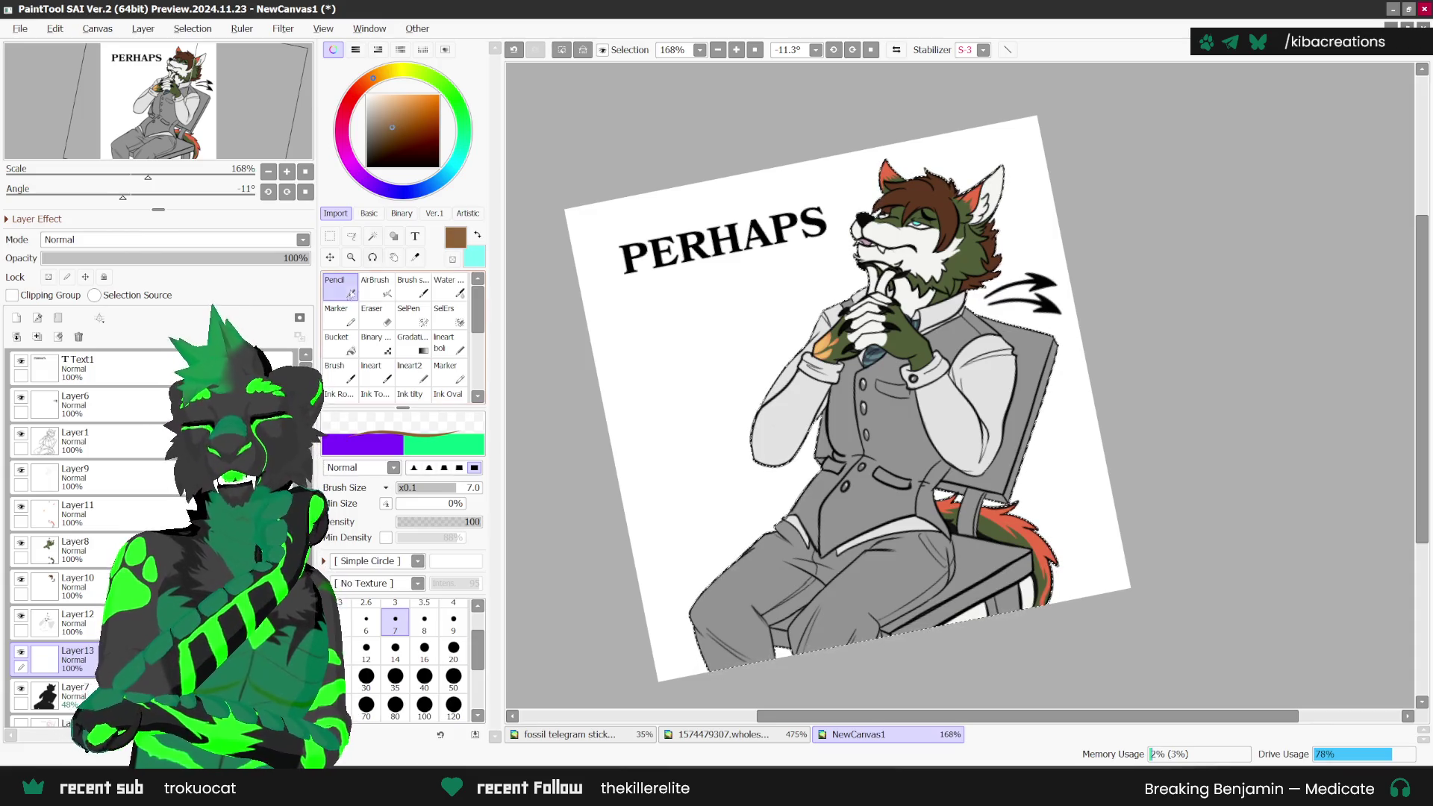
Step: Outline the chair back in brown along the sleeve, top edge, corner and right edge
{"action": "key", "text": "ctrl+v"}
{"action": "scroll", "coordinate": [1000, 451], "scroll_direction": "up", "scroll_amount": 4}
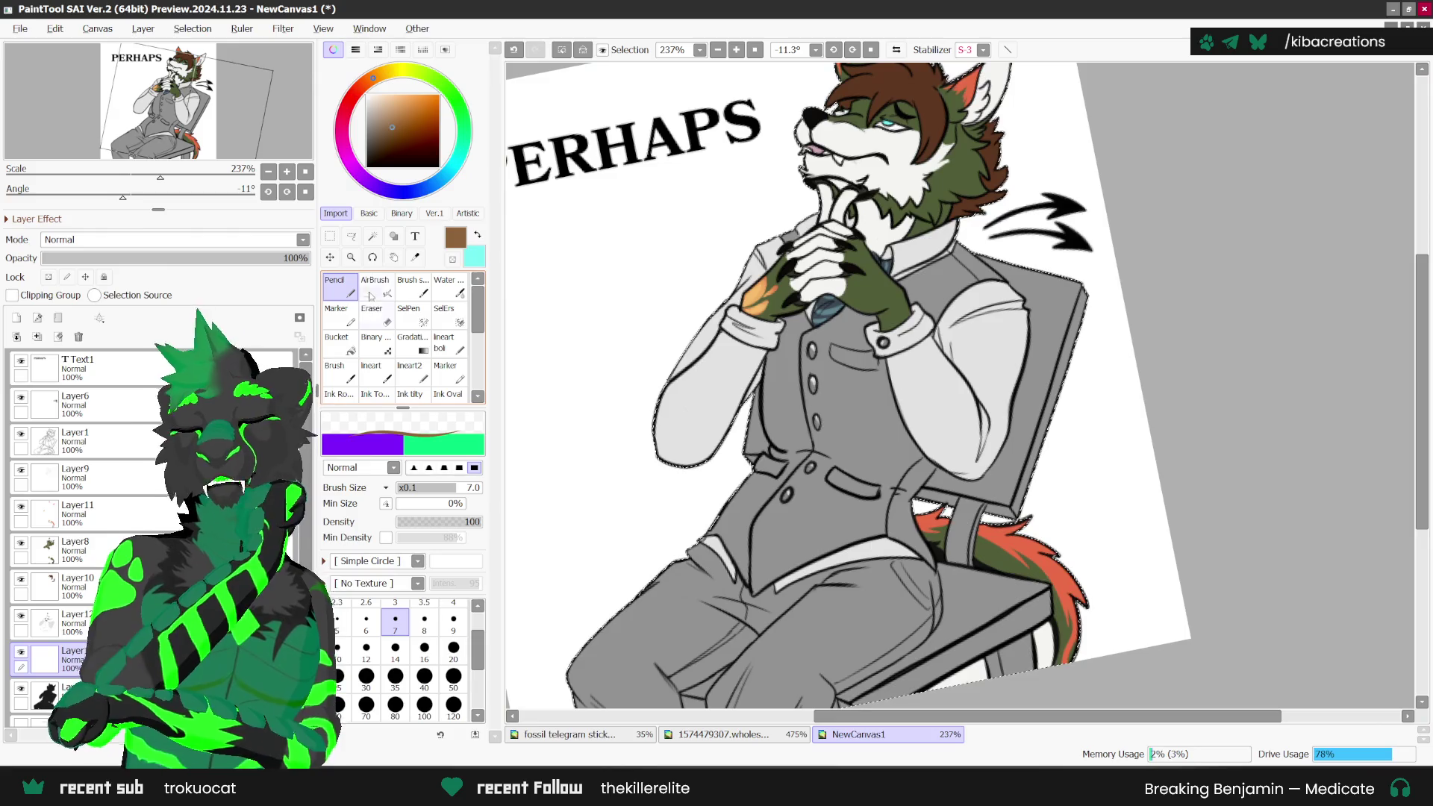
{"action": "left_click_drag", "start_coordinate": [571, 556], "coordinate": [758, 406]}
{"action": "scroll", "coordinate": [757, 407], "scroll_direction": "up", "scroll_amount": 1}
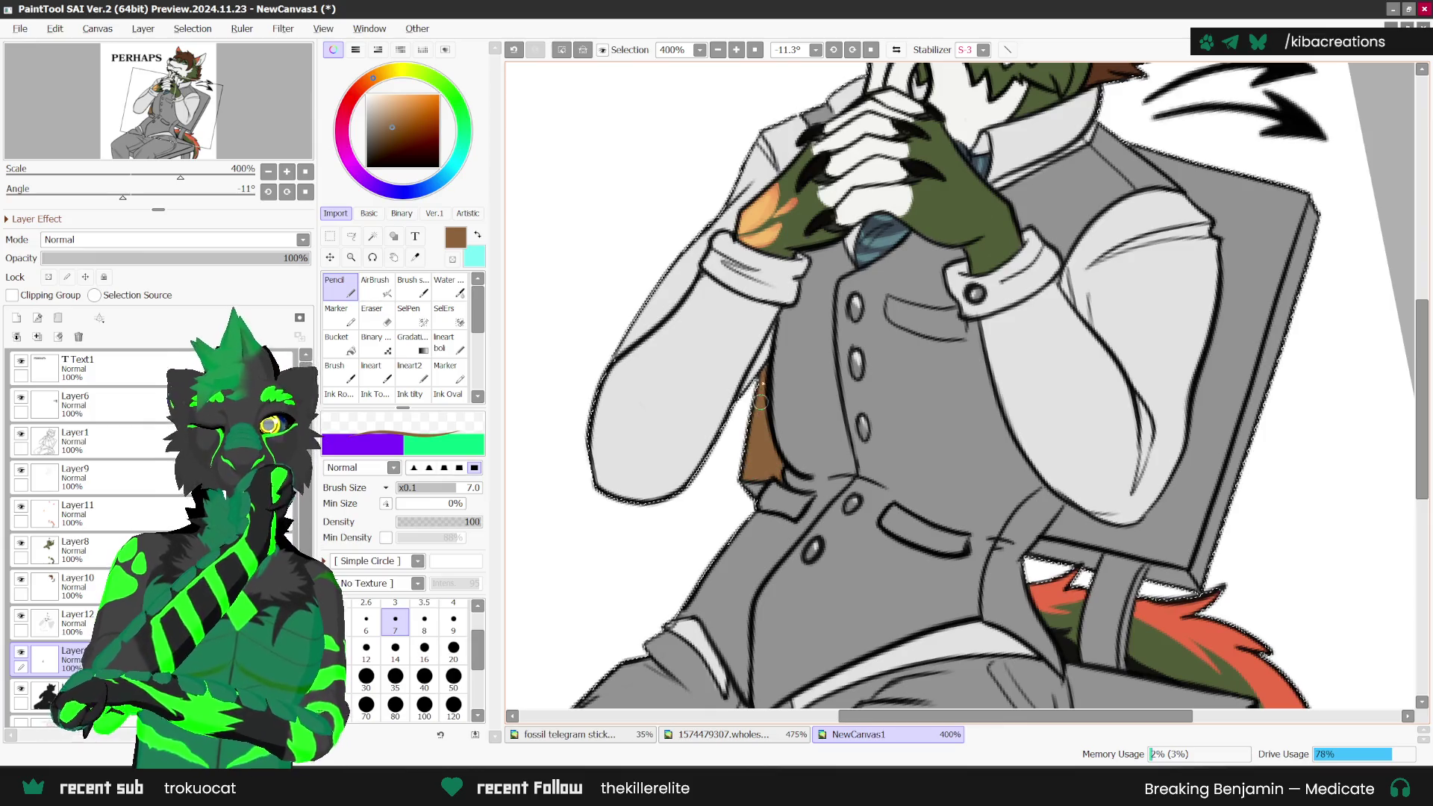
{"action": "scroll", "coordinate": [1083, 354], "scroll_direction": "down", "scroll_amount": 4}
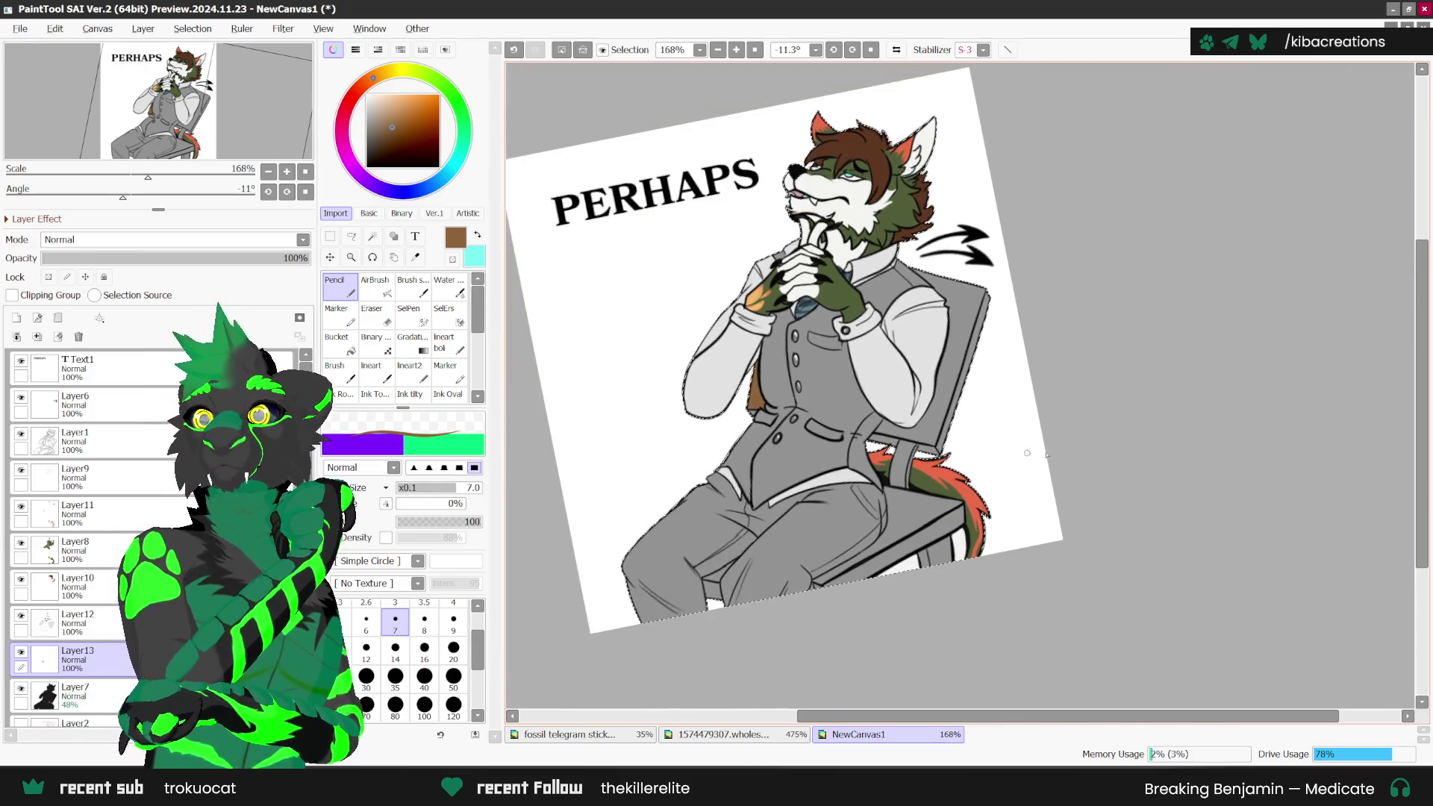
{"action": "scroll", "coordinate": [818, 457], "scroll_direction": "up", "scroll_amount": 3}
{"action": "scroll", "coordinate": [817, 456], "scroll_direction": "up", "scroll_amount": 1}
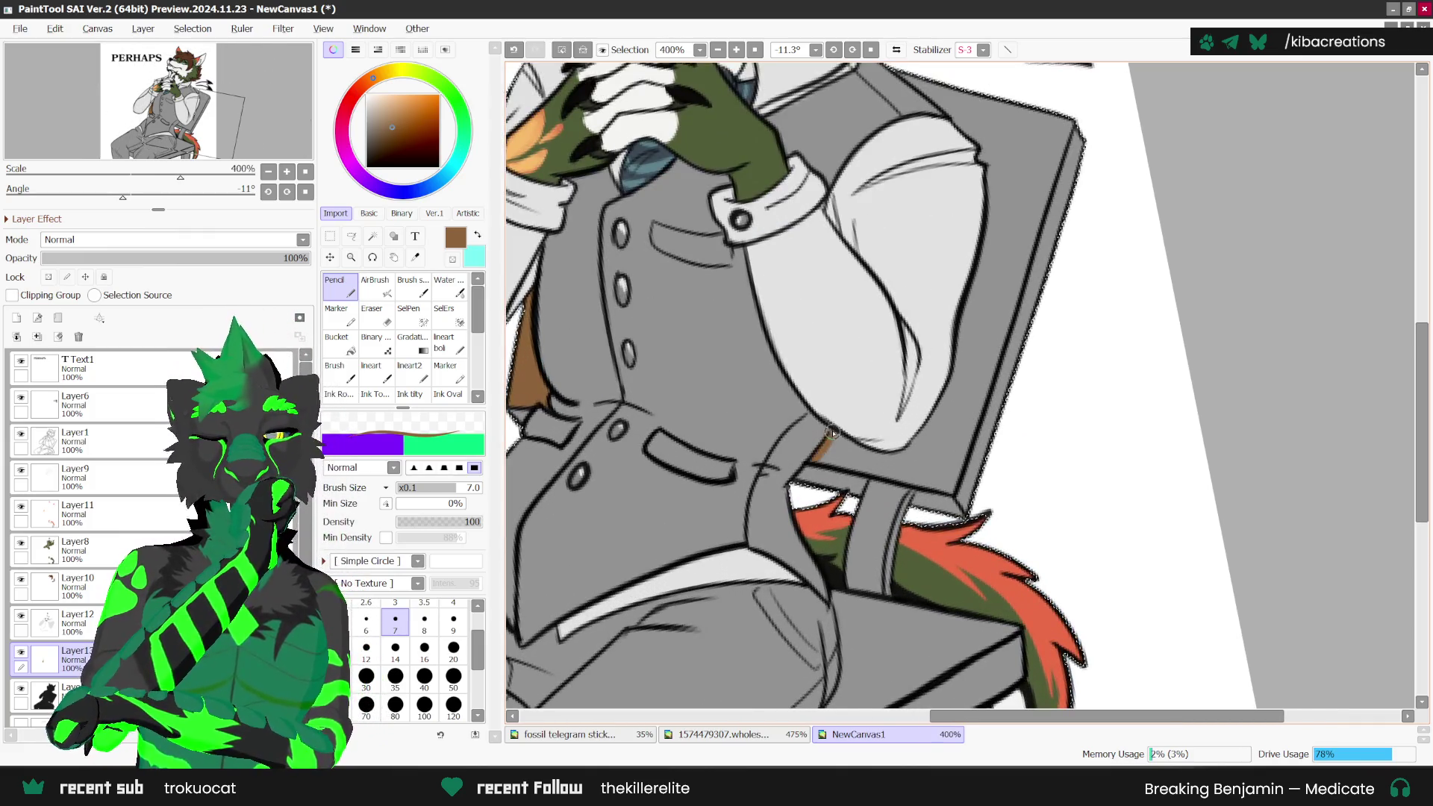
{"action": "left_click_drag", "start_coordinate": [833, 432], "coordinate": [886, 446]}
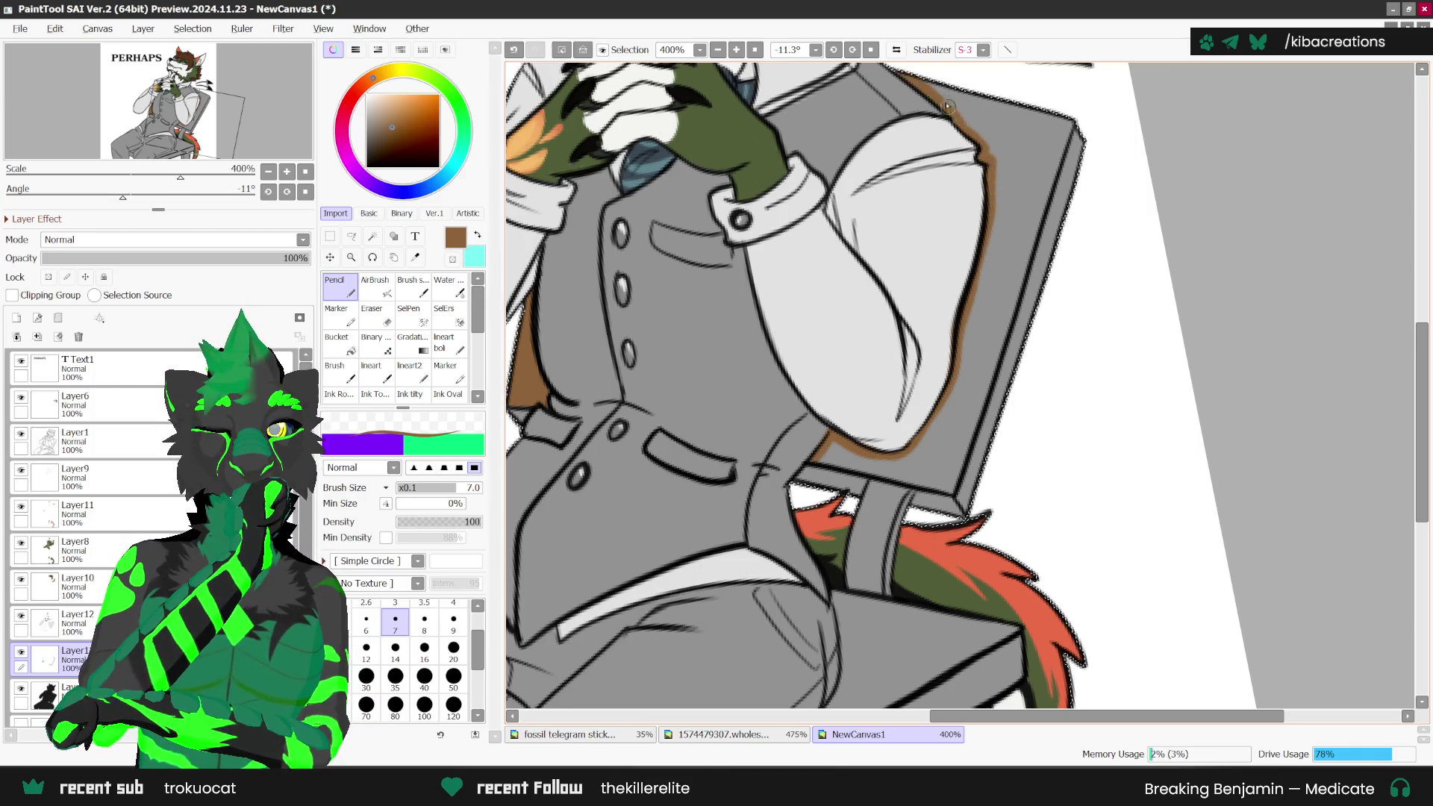
{"action": "left_click_drag", "start_coordinate": [907, 72], "coordinate": [1052, 119]}
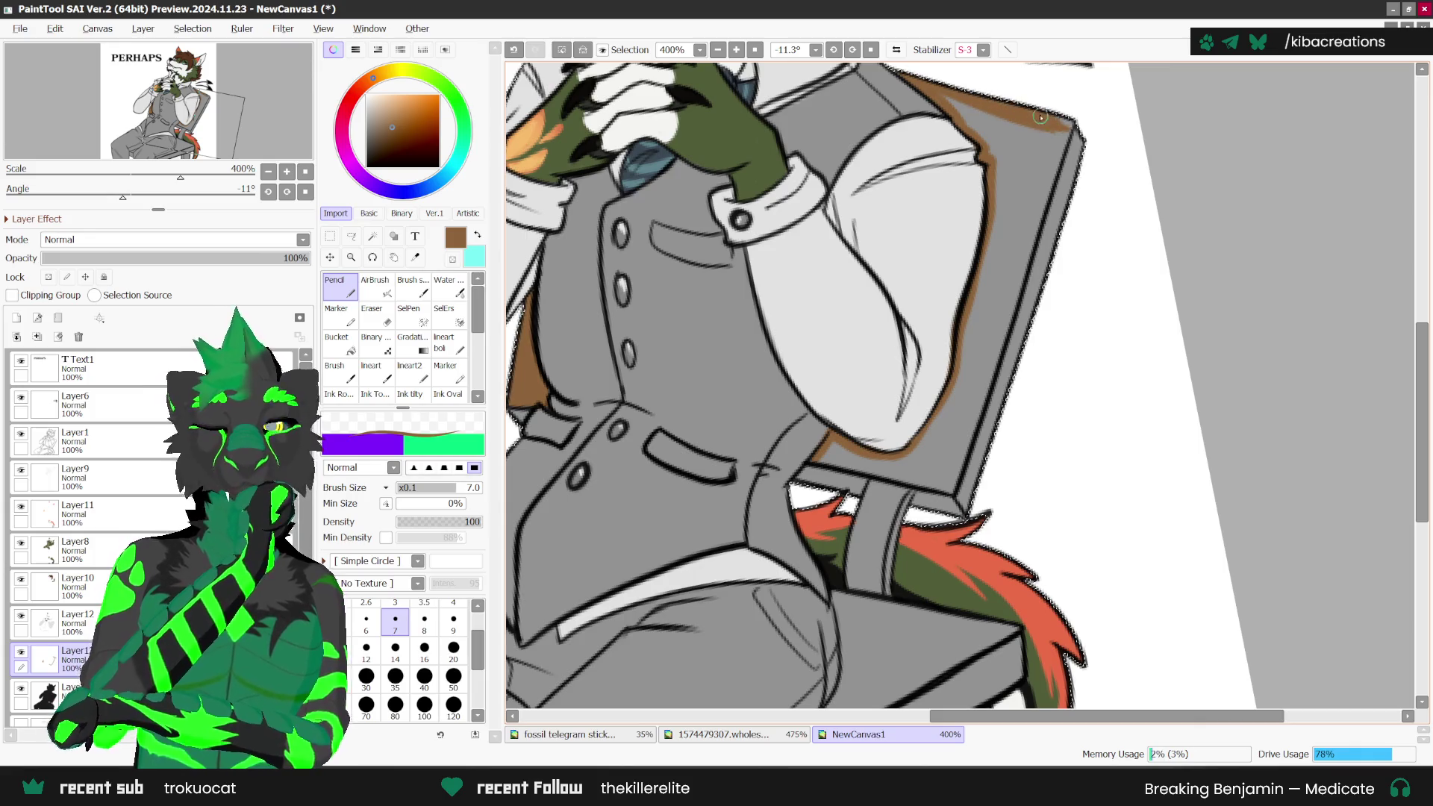
{"action": "left_click_drag", "start_coordinate": [1041, 117], "coordinate": [1064, 128]}
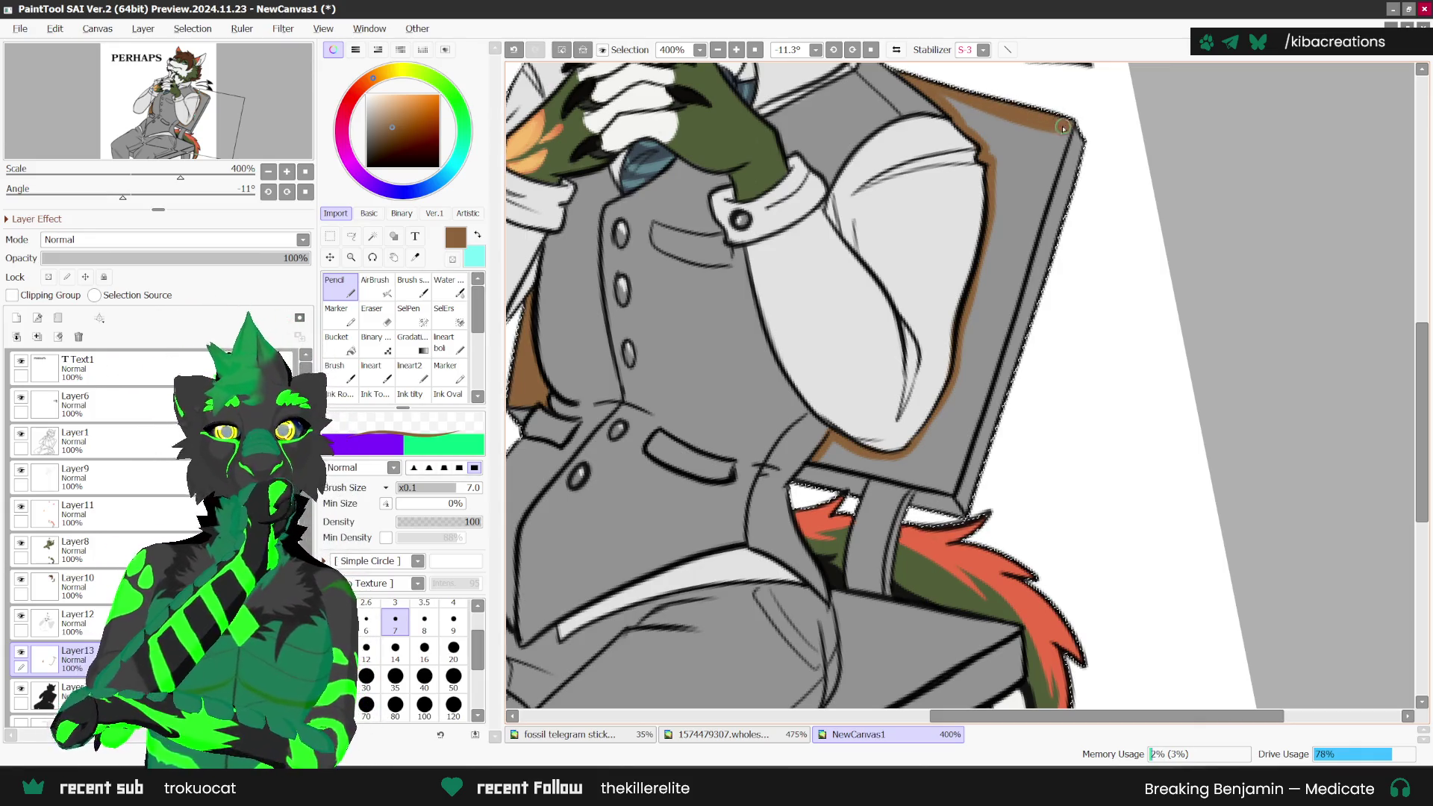
{"action": "left_click_drag", "start_coordinate": [1014, 283], "coordinate": [1036, 220]}
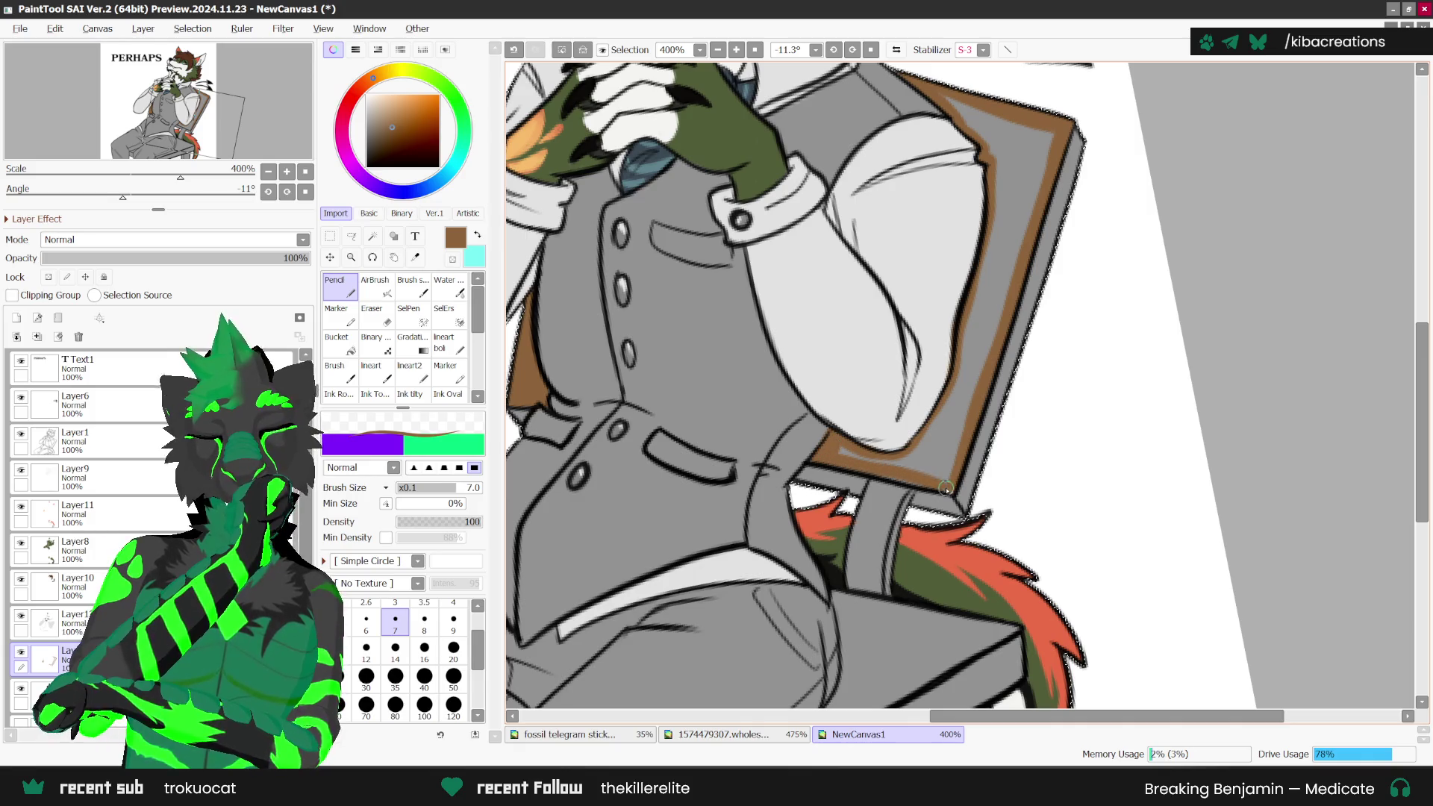
Step: Bucket-fill the outlined chair back brown and return to the pencil
{"action": "scroll", "coordinate": [1013, 369], "scroll_direction": "down", "scroll_amount": 1}
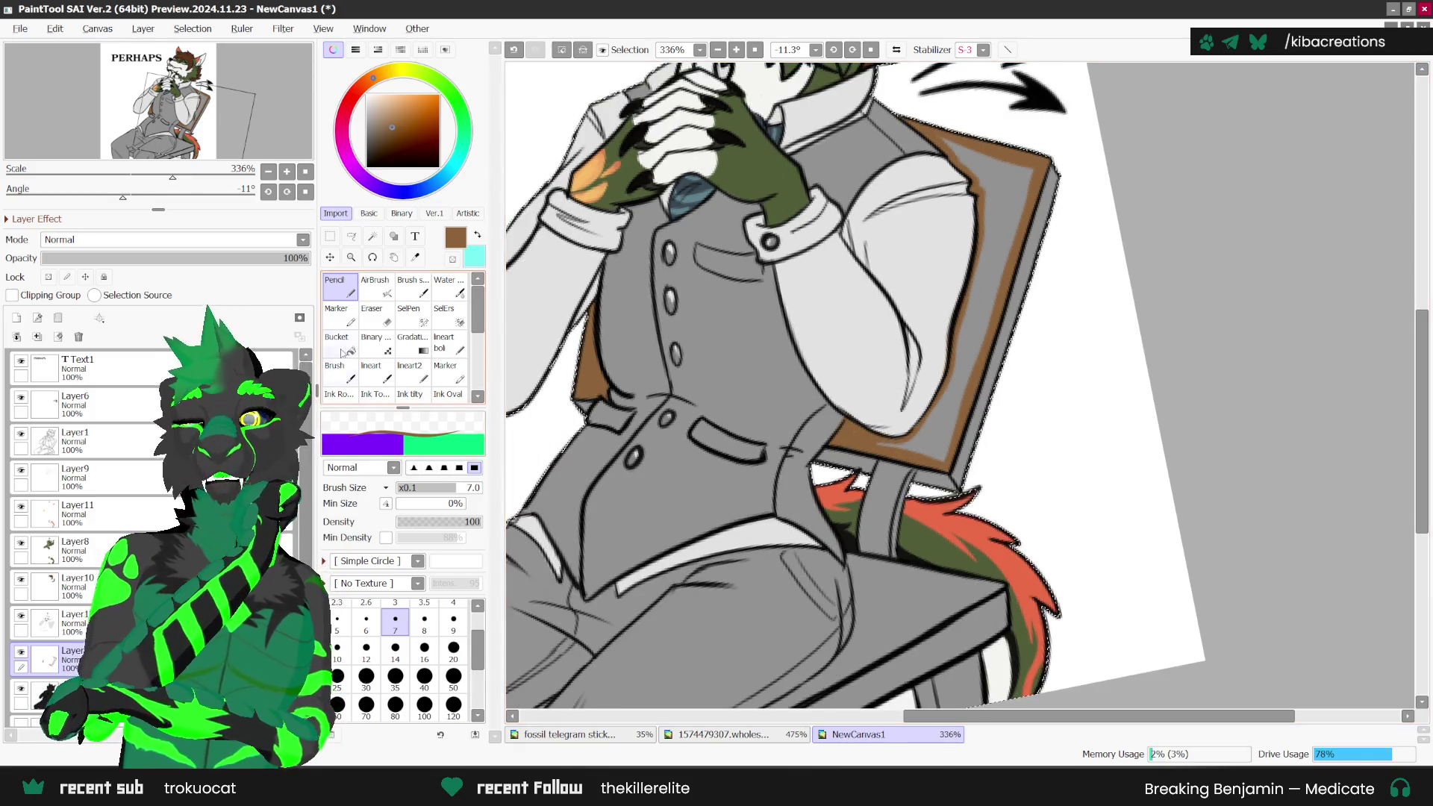
{"action": "key", "text": "g"}
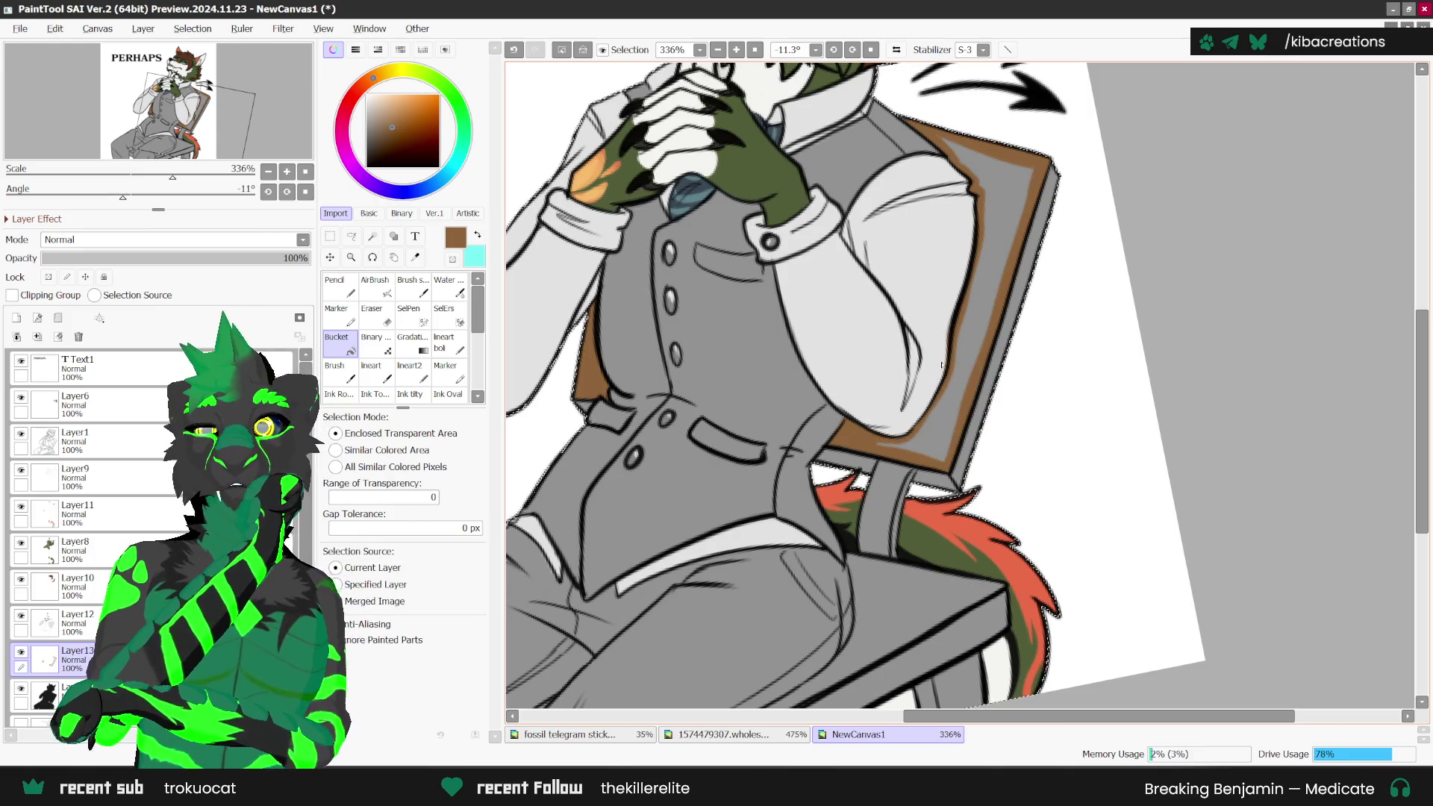
{"action": "left_click", "coordinate": [986, 299]}
{"action": "left_click", "coordinate": [354, 292]}
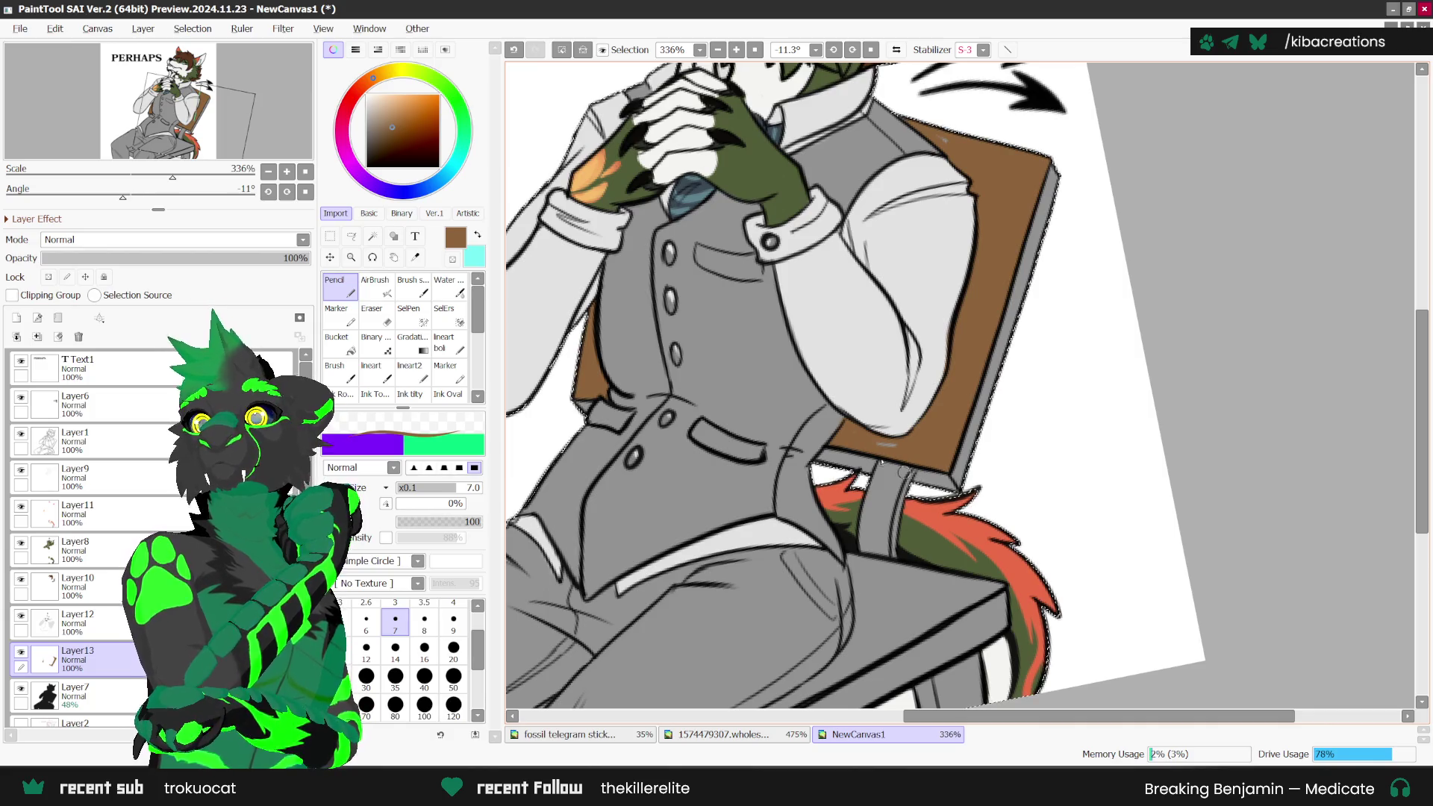
{"action": "scroll", "coordinate": [896, 450], "scroll_direction": "up", "scroll_amount": 1}
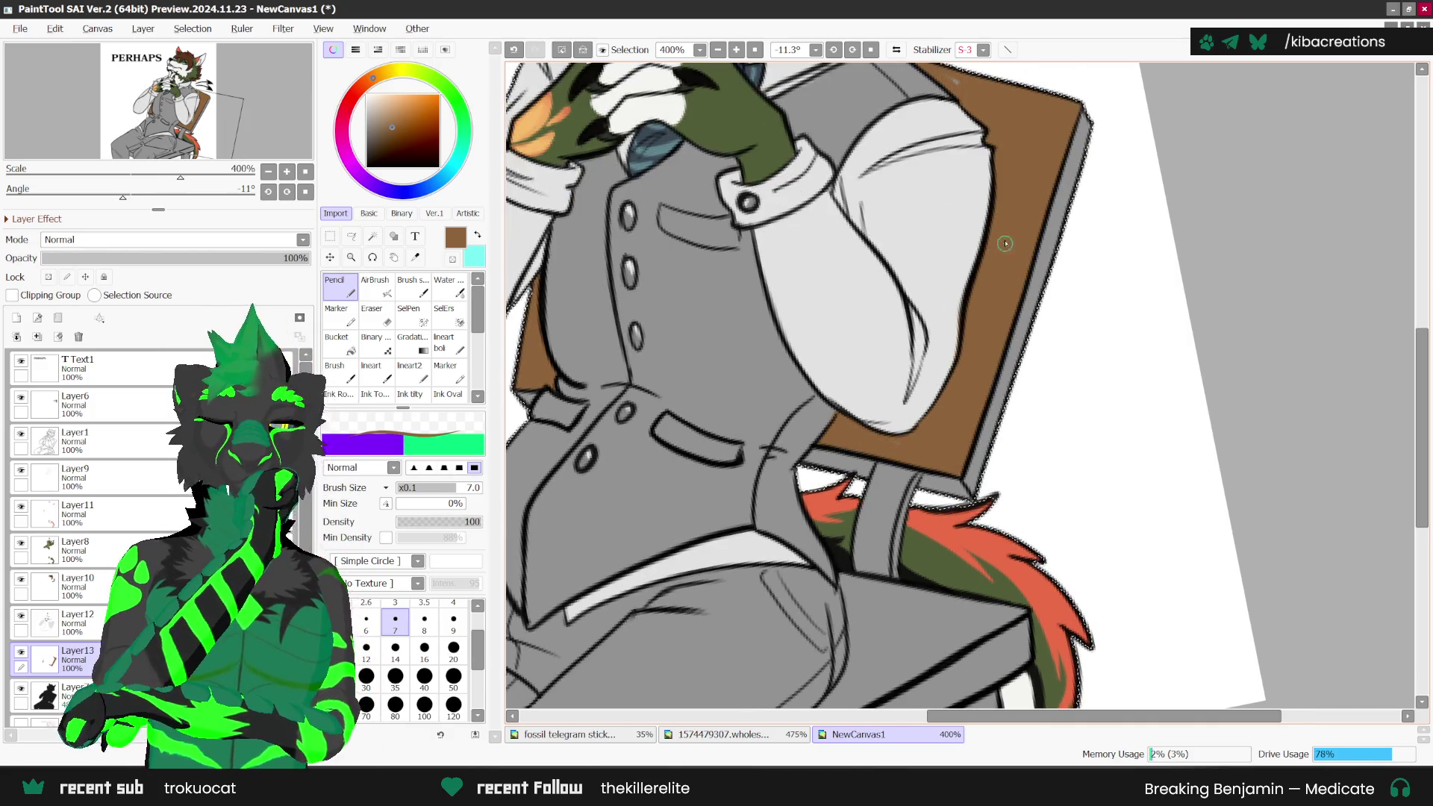
{"action": "scroll", "coordinate": [986, 286], "scroll_direction": "down", "scroll_amount": 1}
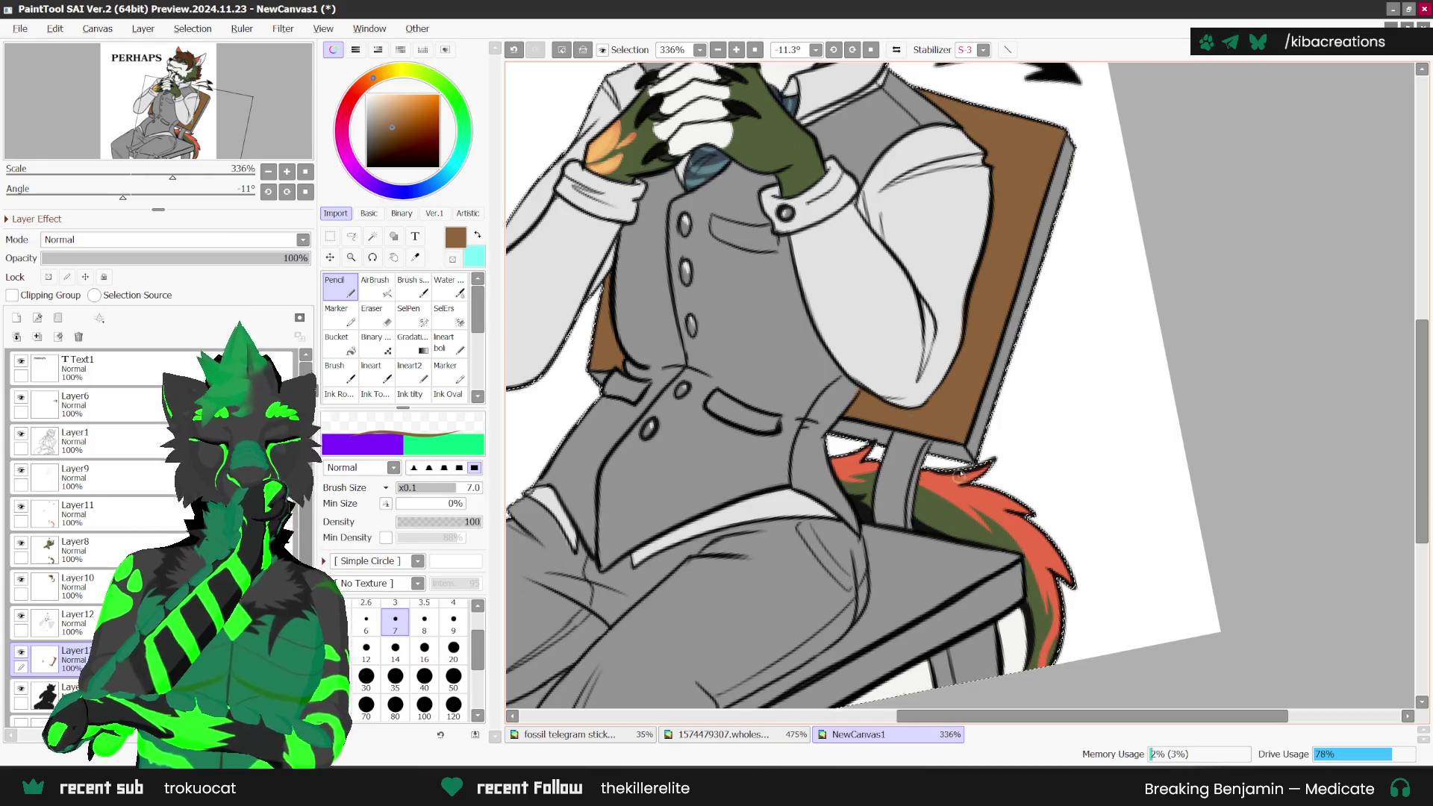
{"action": "scroll", "coordinate": [859, 358], "scroll_direction": "down", "scroll_amount": 1}
{"action": "scroll", "coordinate": [746, 522], "scroll_direction": "down", "scroll_amount": 2}
{"action": "scroll", "coordinate": [726, 585], "scroll_direction": "up", "scroll_amount": 1}
{"action": "scroll", "coordinate": [726, 585], "scroll_direction": "up", "scroll_amount": 3}
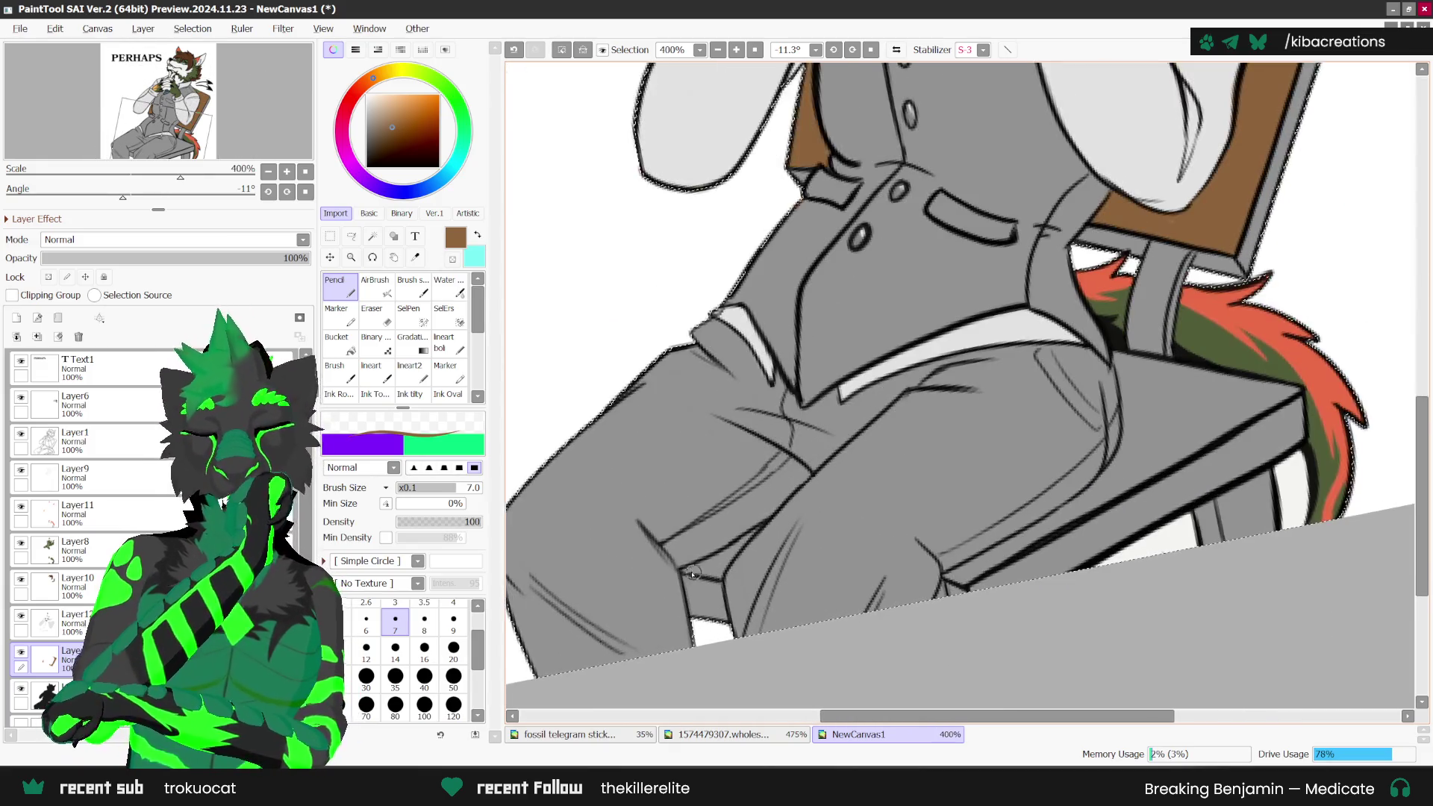
Step: Colour the chair seat's front edge and top surface brown
{"action": "left_click_drag", "start_coordinate": [687, 569], "coordinate": [728, 550]}
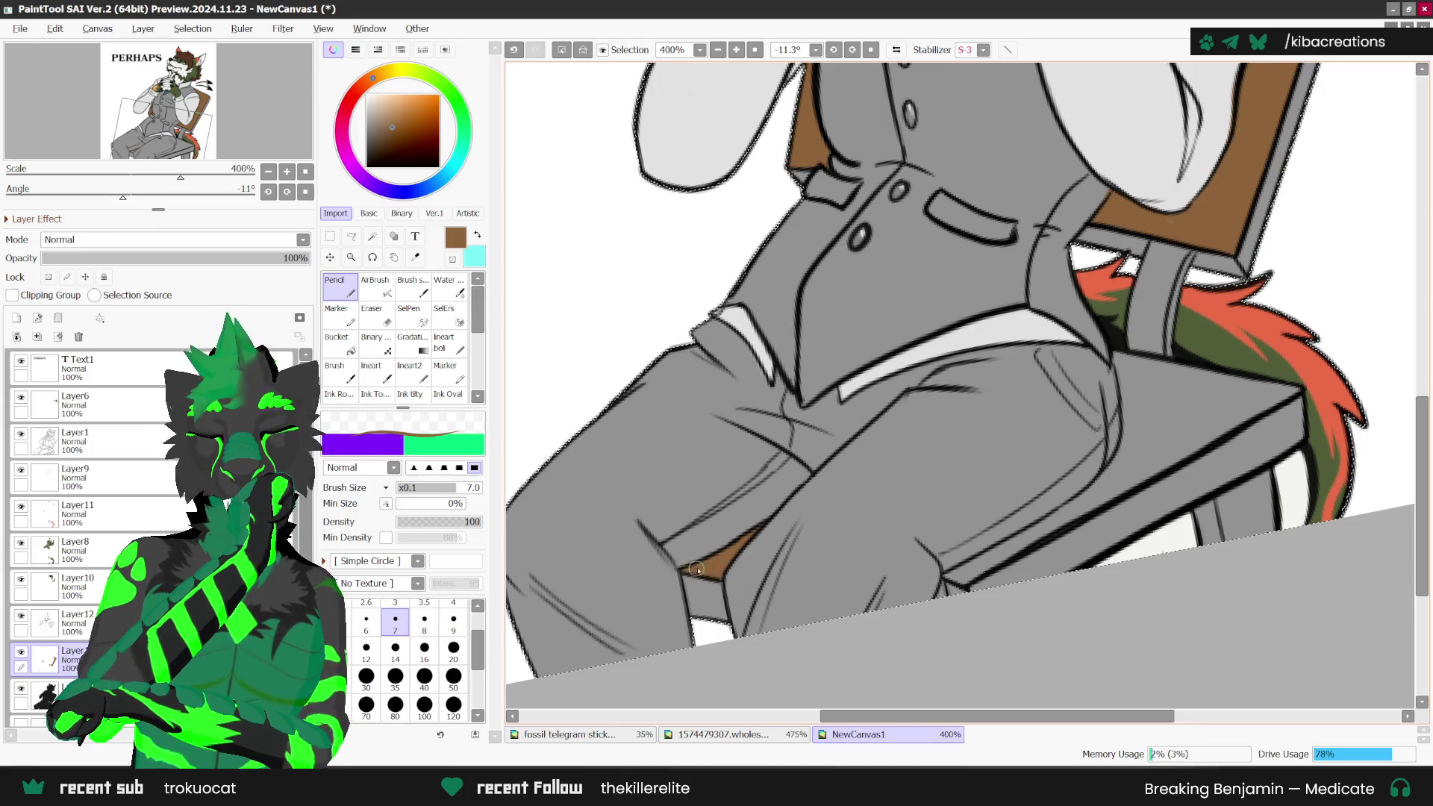
{"action": "scroll", "coordinate": [821, 477], "scroll_direction": "down", "scroll_amount": 4}
{"action": "scroll", "coordinate": [968, 552], "scroll_direction": "up", "scroll_amount": 5}
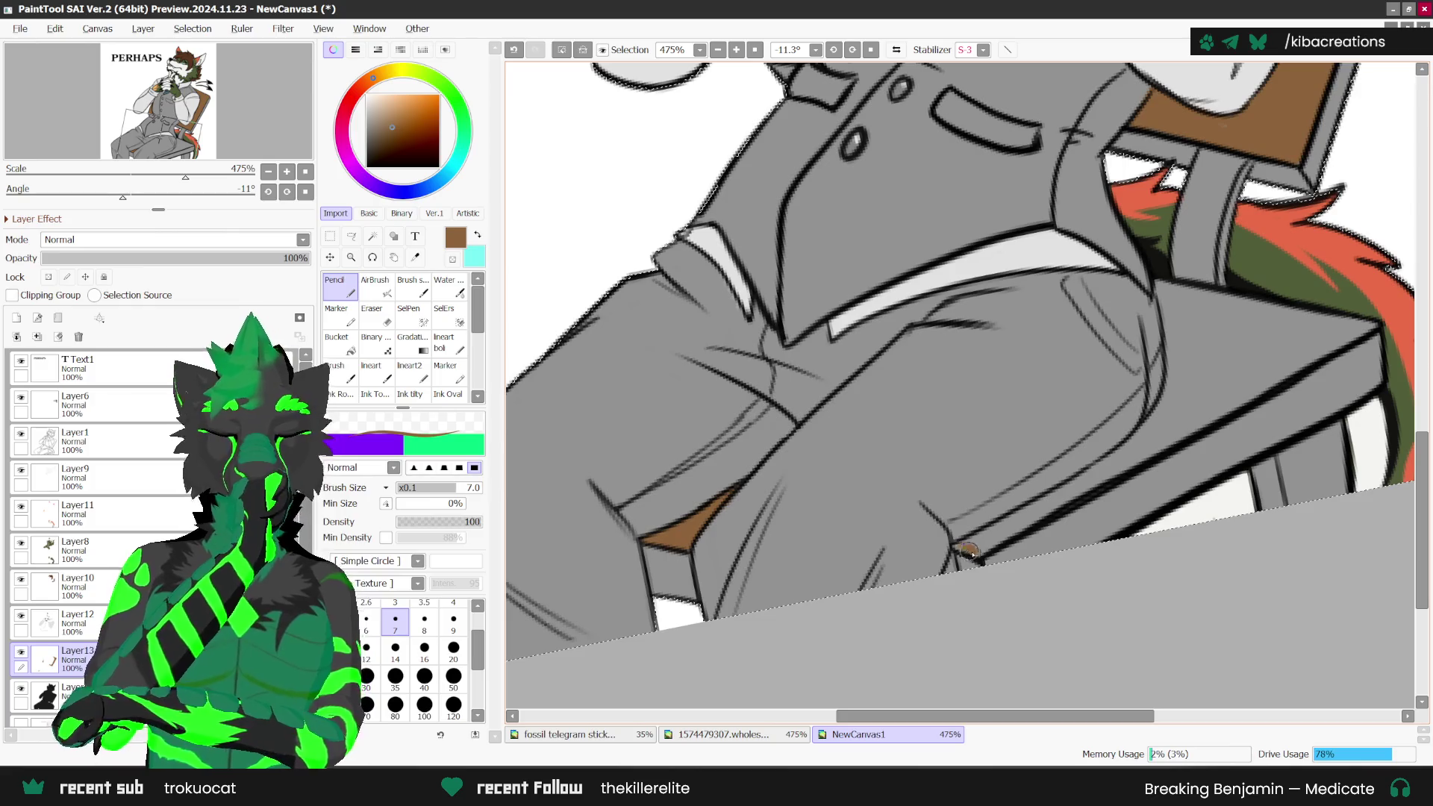
{"action": "left_click_drag", "start_coordinate": [1065, 489], "coordinate": [1066, 489]}
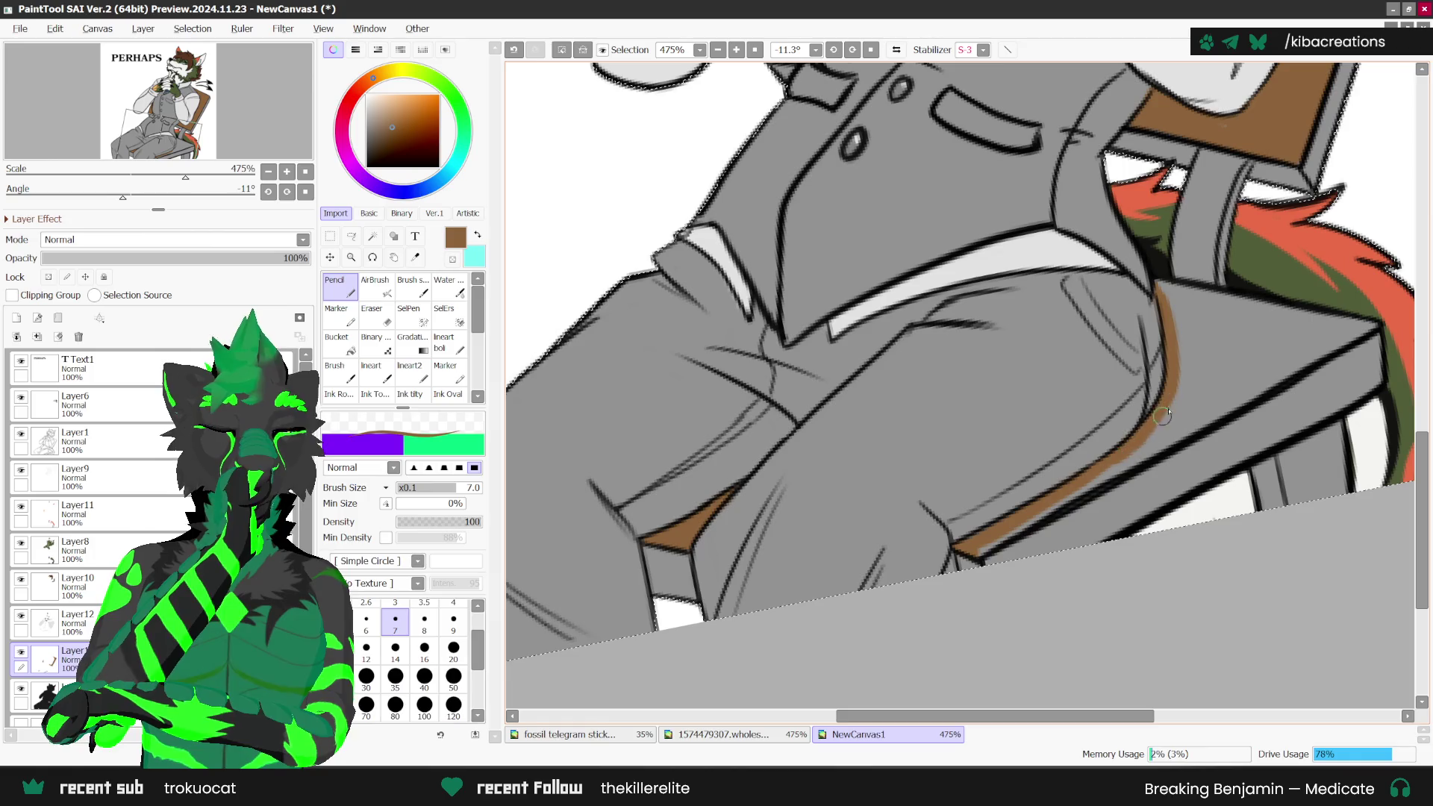
{"action": "scroll", "coordinate": [1137, 370], "scroll_direction": "down", "scroll_amount": 1}
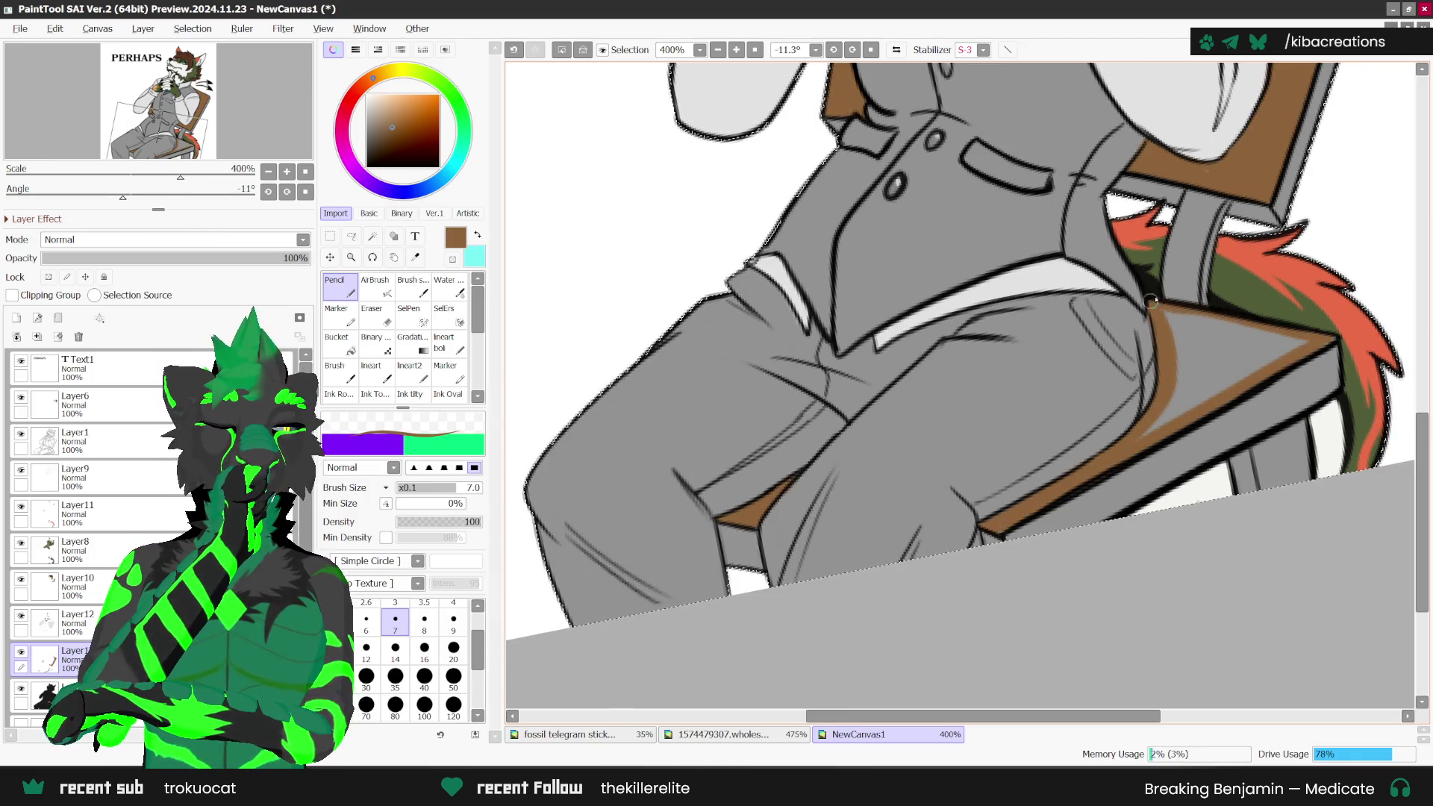
{"action": "left_click_drag", "start_coordinate": [1245, 375], "coordinate": [1283, 353]}
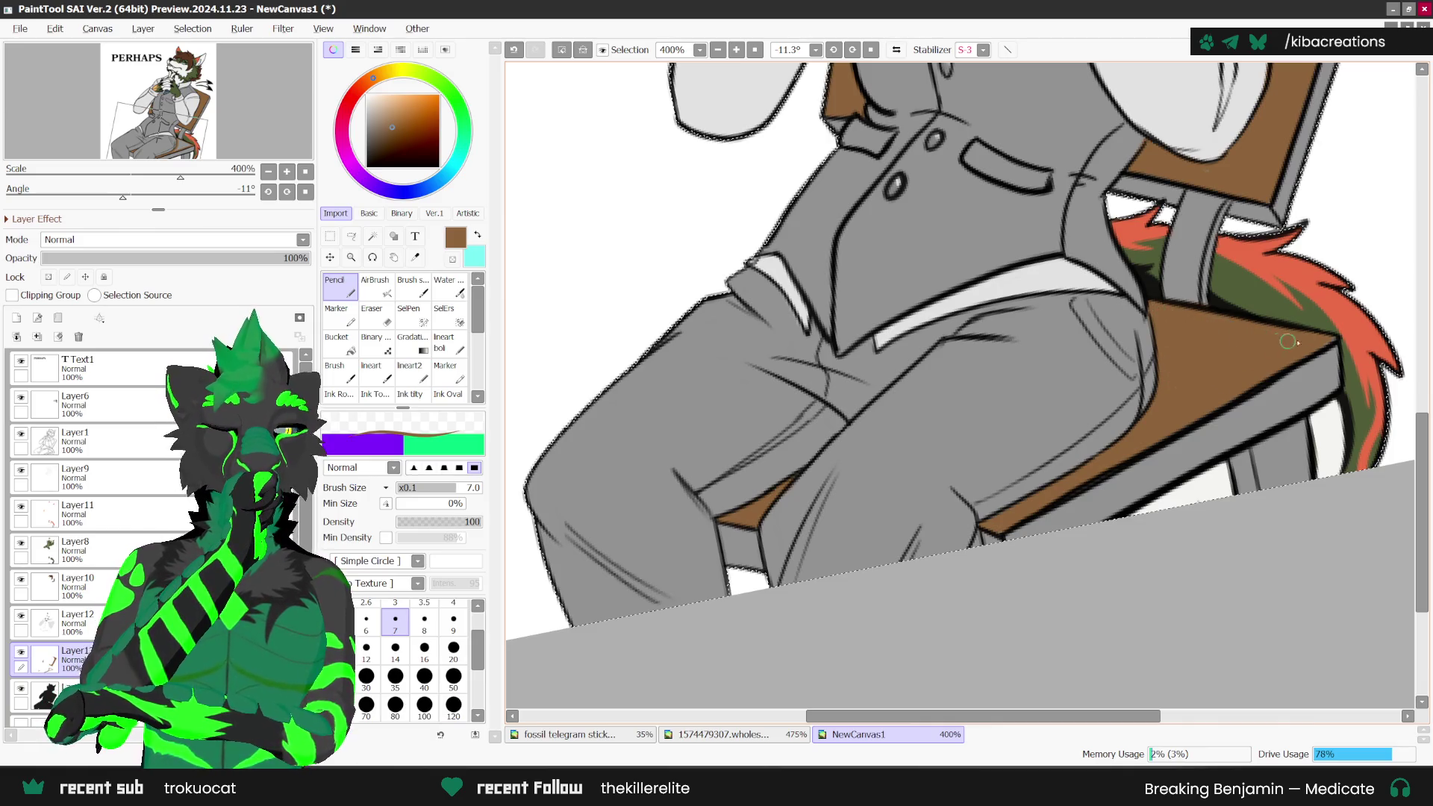
{"action": "scroll", "coordinate": [1287, 341], "scroll_direction": "down", "scroll_amount": 2}
{"action": "scroll", "coordinate": [1195, 411], "scroll_direction": "down", "scroll_amount": 2}
{"action": "scroll", "coordinate": [1029, 520], "scroll_direction": "up", "scroll_amount": 4}
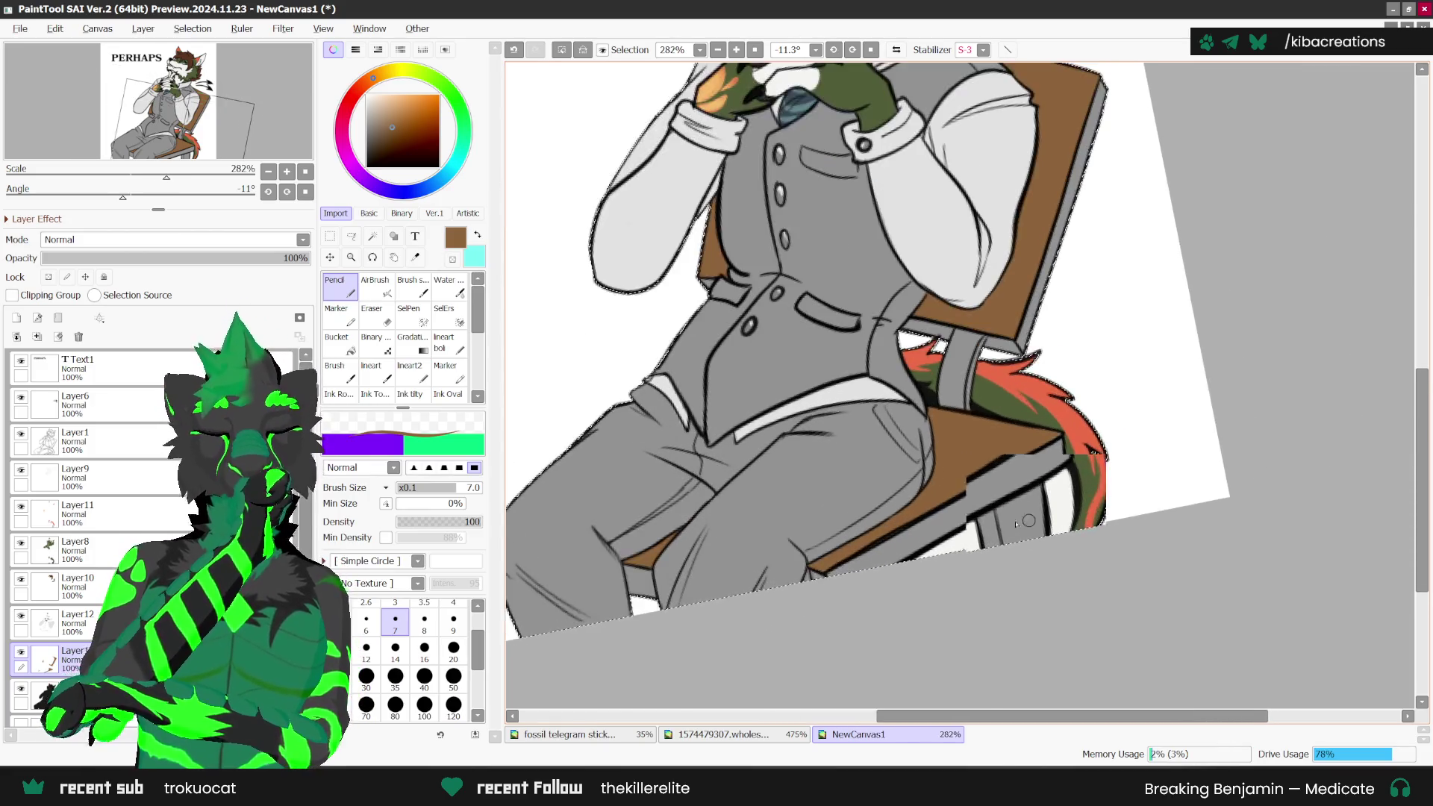
Step: Shade the chair's front edge with a darker brown, then pick a near-black colour
{"action": "left_click", "coordinate": [393, 141]}
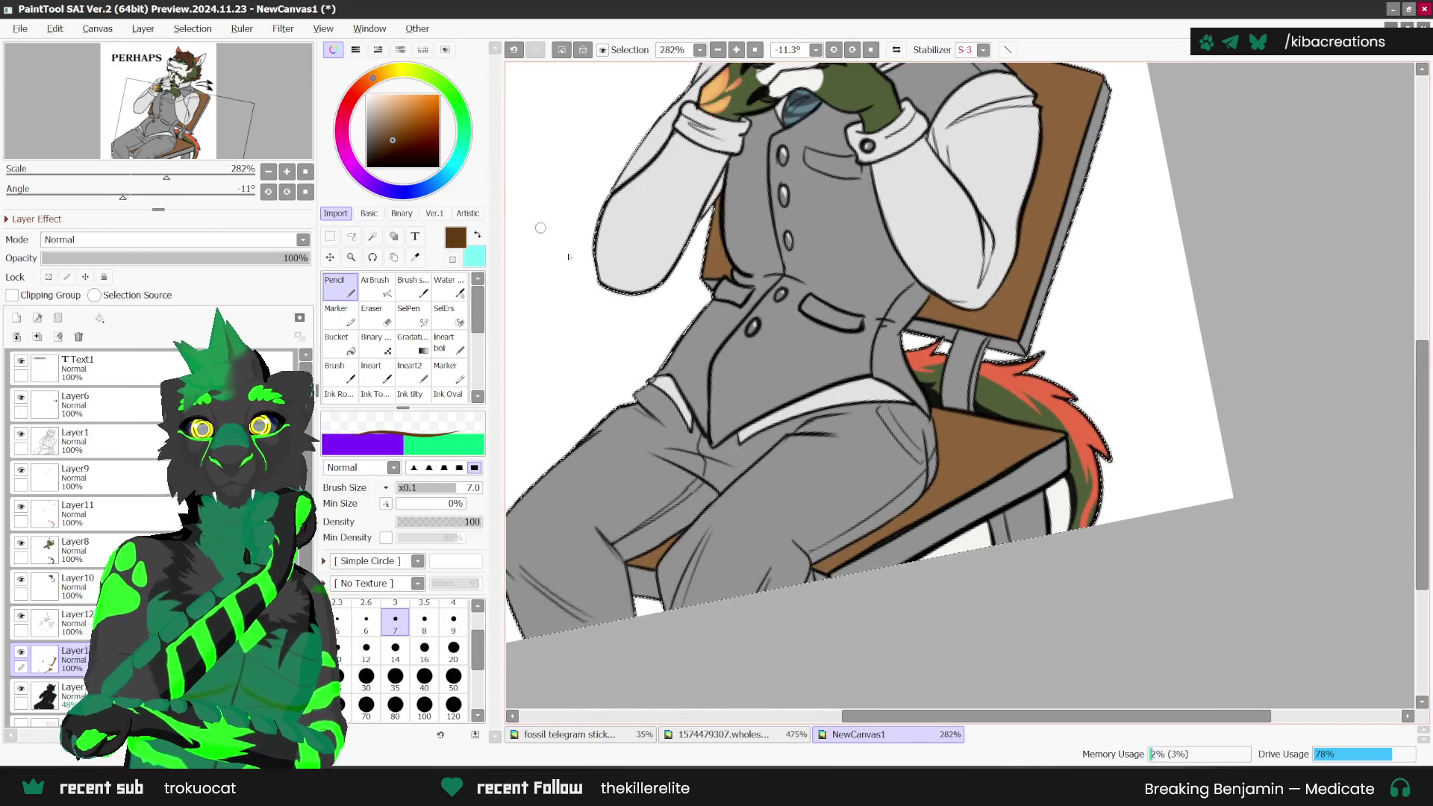
{"action": "scroll", "coordinate": [809, 574], "scroll_direction": "up", "scroll_amount": 1}
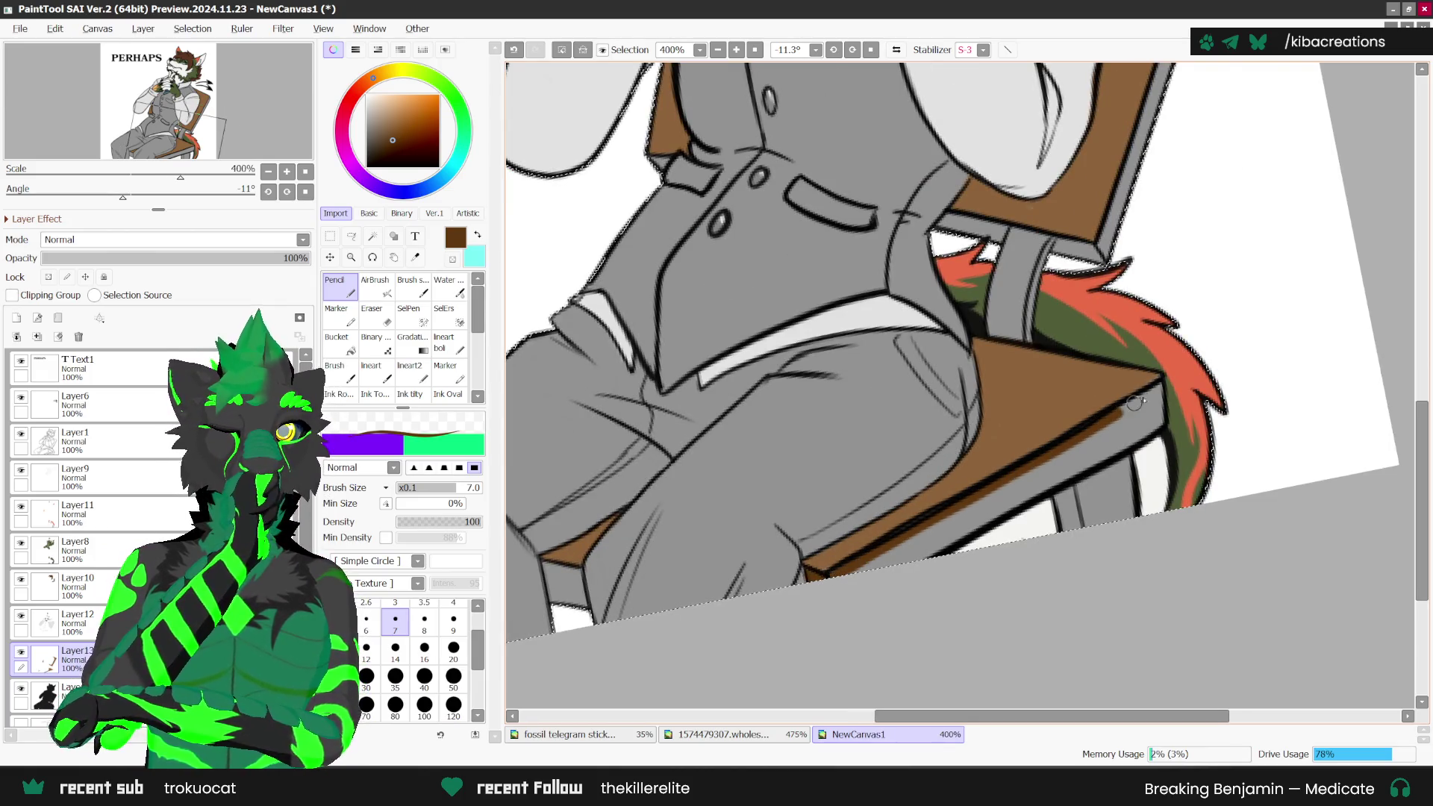
{"action": "left_click_drag", "start_coordinate": [1161, 421], "coordinate": [912, 539]}
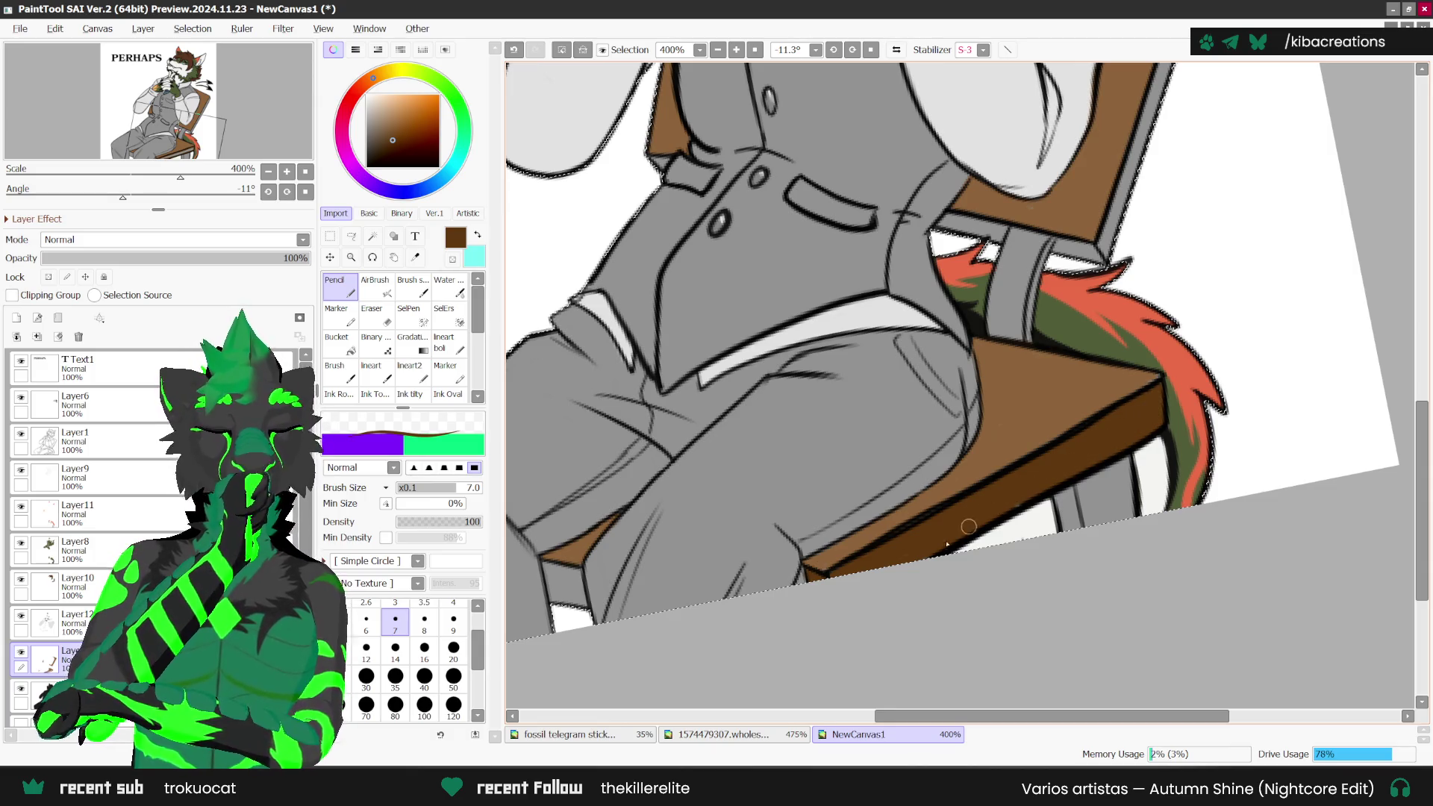
{"action": "scroll", "coordinate": [821, 537], "scroll_direction": "down", "scroll_amount": 3}
{"action": "scroll", "coordinate": [656, 556], "scroll_direction": "up", "scroll_amount": 4}
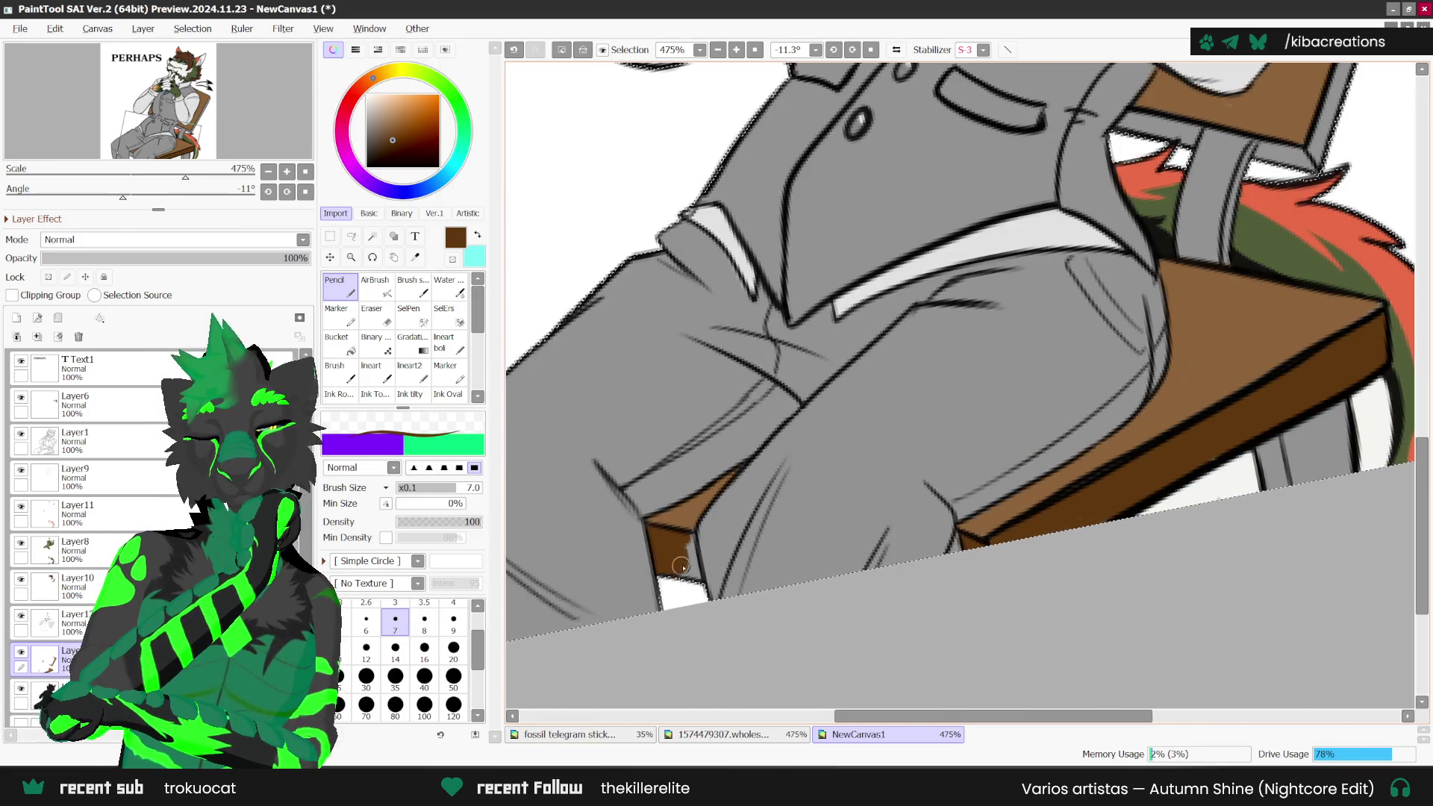
{"action": "scroll", "coordinate": [693, 565], "scroll_direction": "down", "scroll_amount": 1}
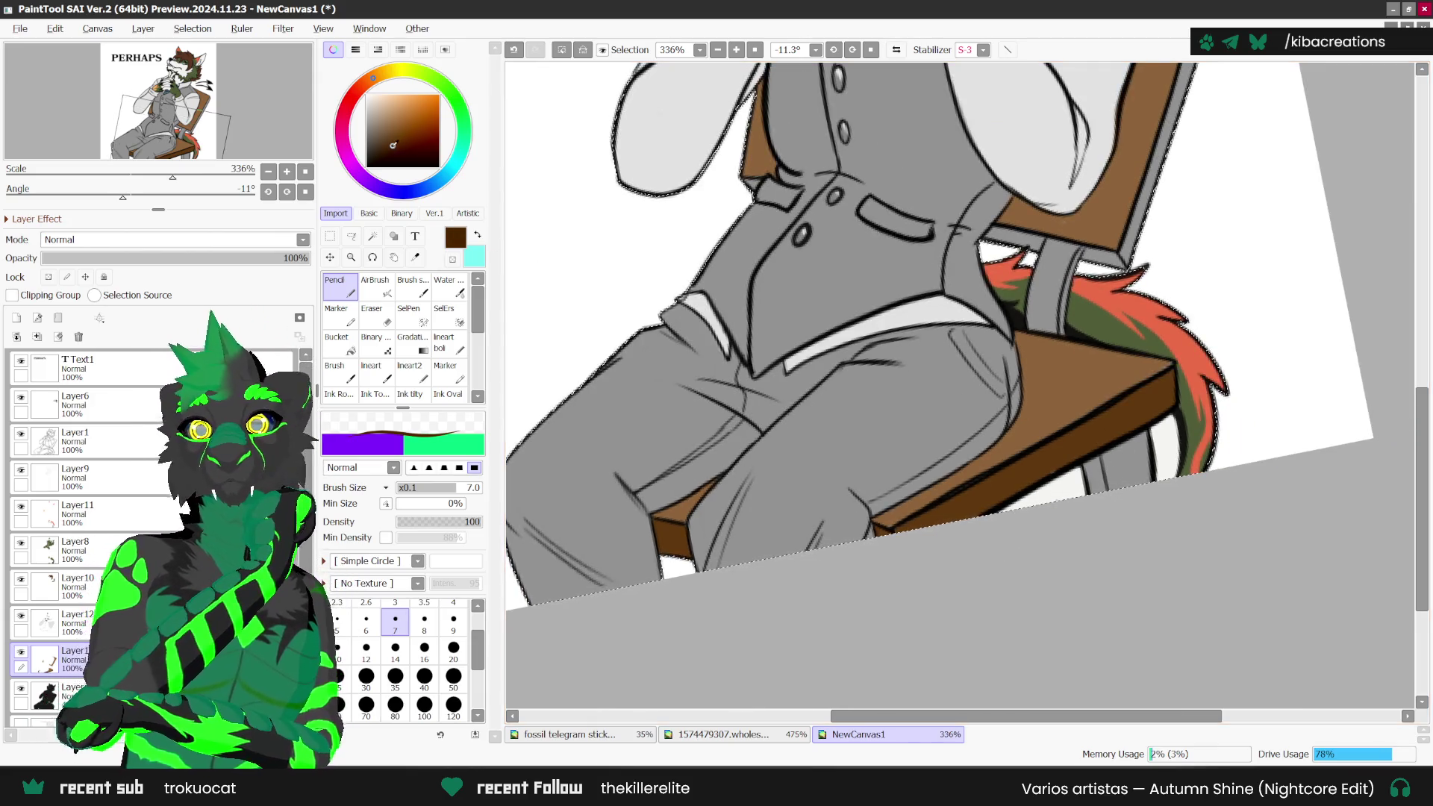
{"action": "scroll", "coordinate": [1161, 489], "scroll_direction": "up", "scroll_amount": 1}
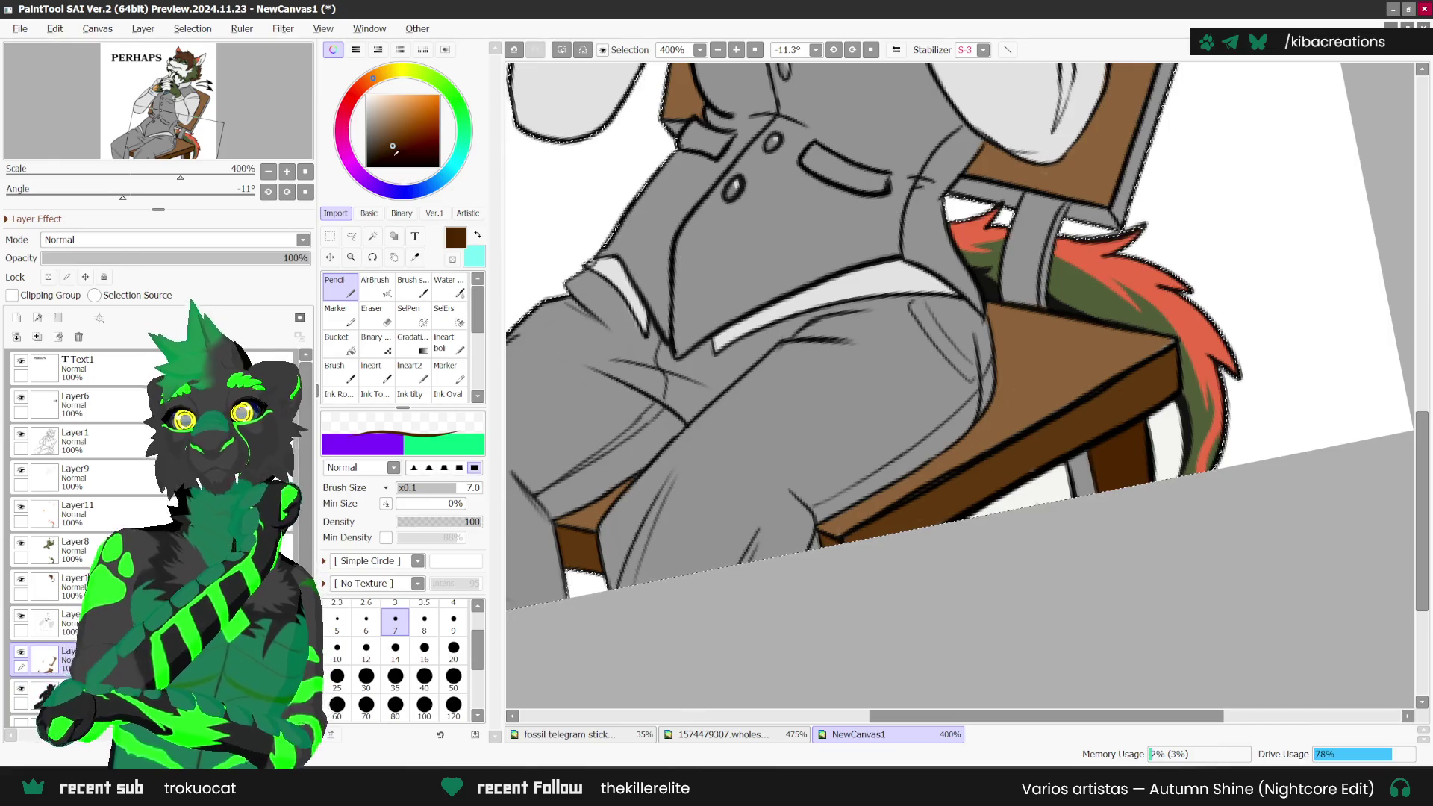
{"action": "left_click", "coordinate": [1069, 466], "text": "alt"}
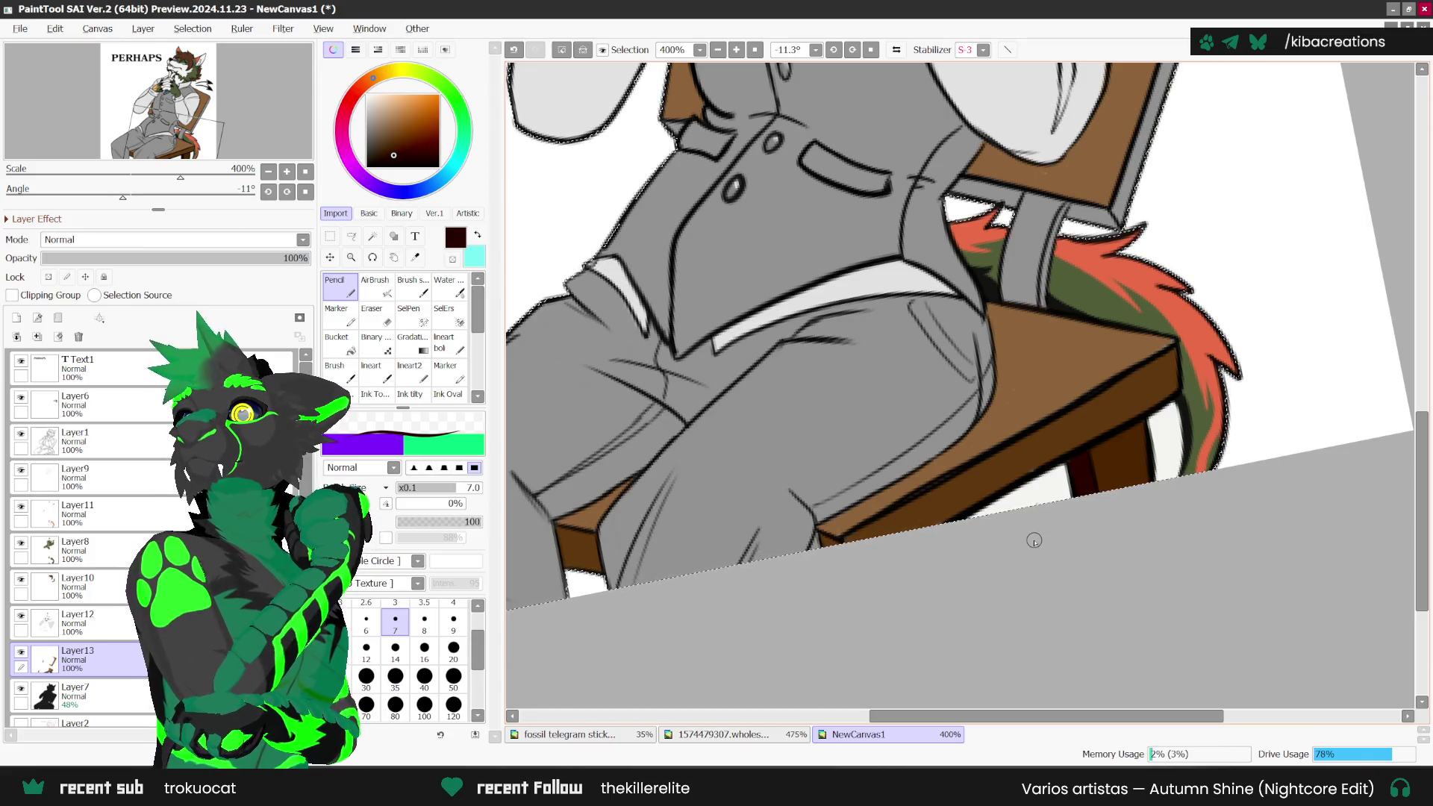
{"action": "scroll", "coordinate": [1034, 541], "scroll_direction": "down", "scroll_amount": 4}
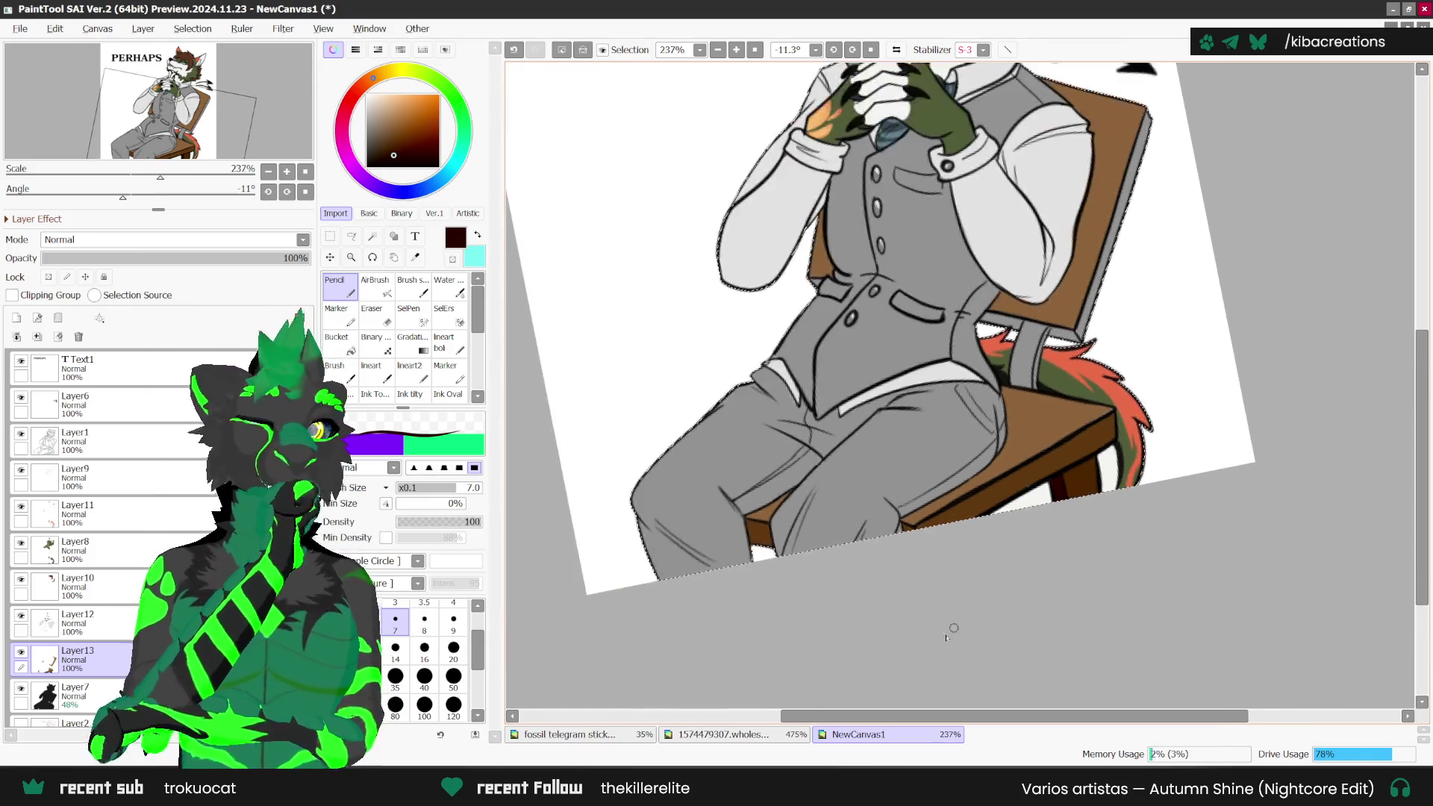
{"action": "scroll", "coordinate": [1140, 255], "scroll_direction": "up", "scroll_amount": 1}
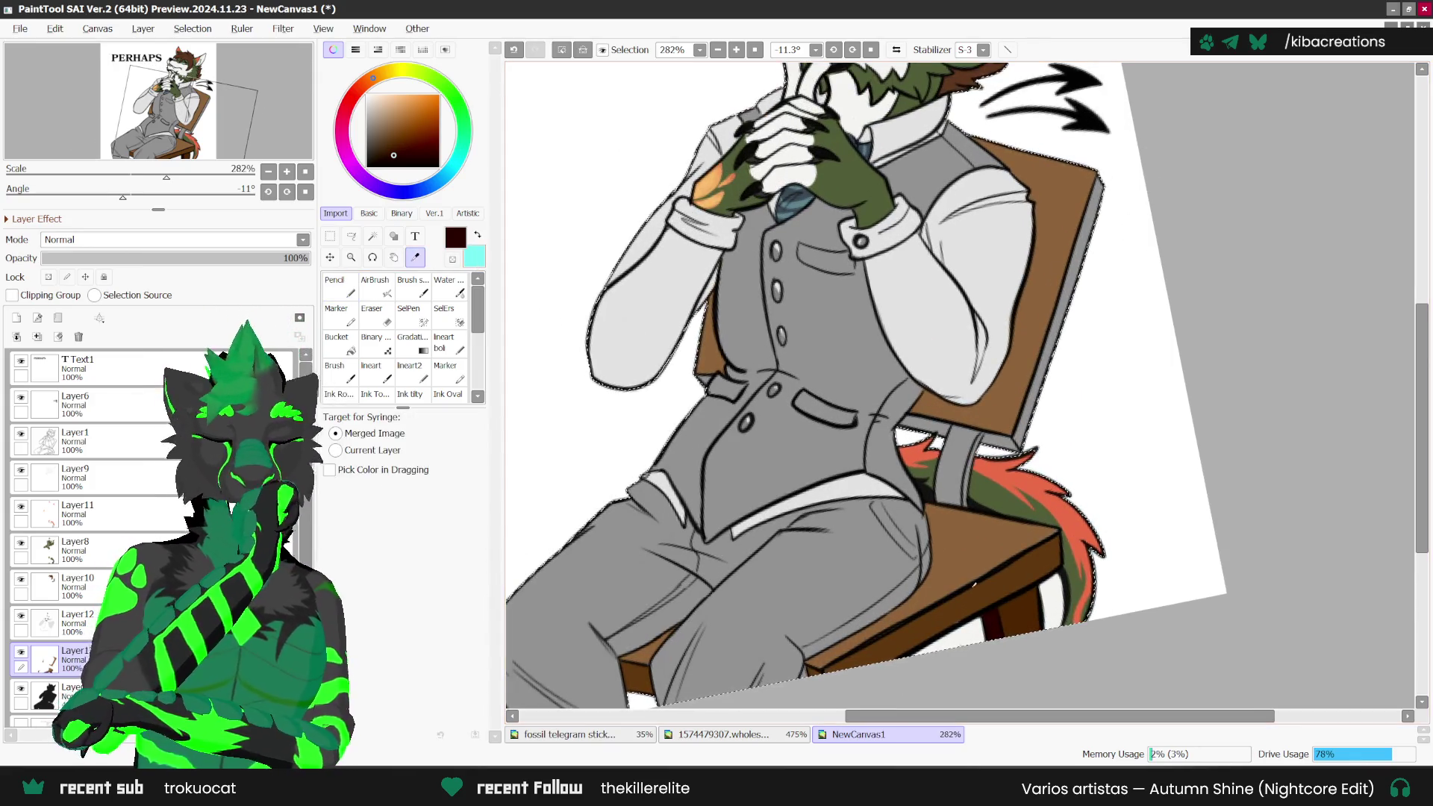
Step: Sample the chair's brown and fill the chair gap beside the vest strap
{"action": "left_click", "coordinate": [970, 546], "text": "alt"}
{"action": "key", "text": "alt"}
{"action": "scroll", "coordinate": [1039, 416], "scroll_direction": "up", "scroll_amount": 1}
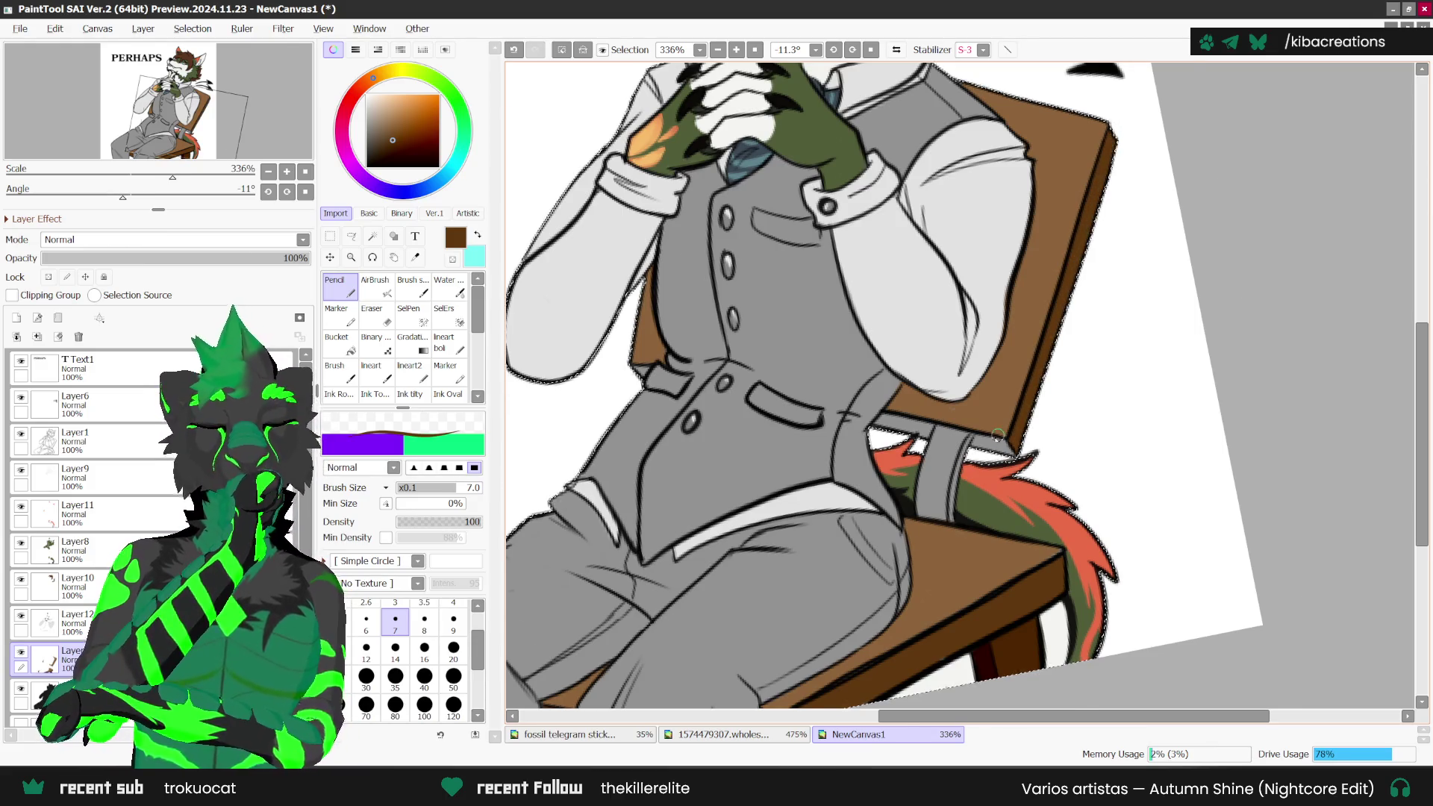
{"action": "scroll", "coordinate": [969, 454], "scroll_direction": "up", "scroll_amount": 1}
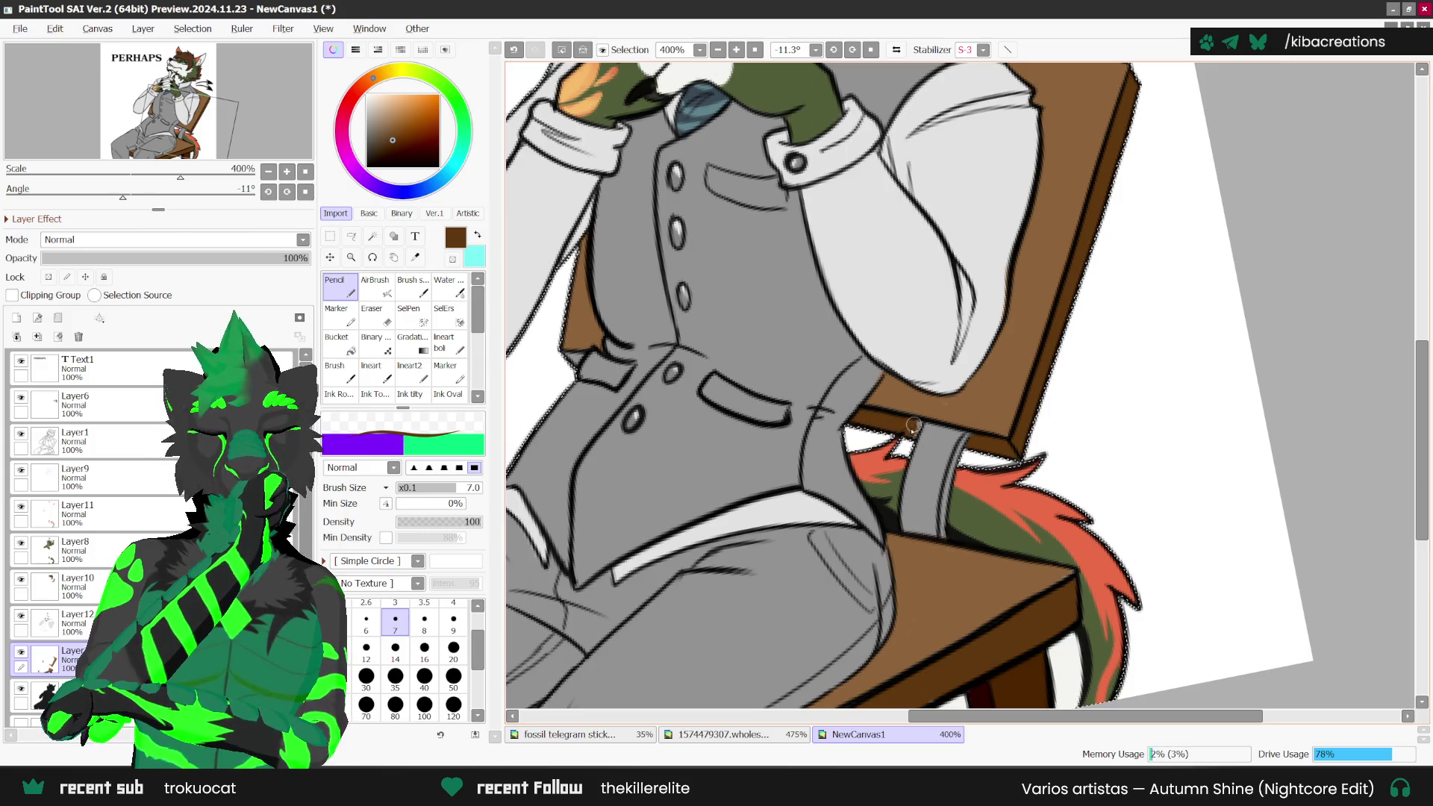
{"action": "left_click_drag", "start_coordinate": [913, 432], "coordinate": [1050, 450]}
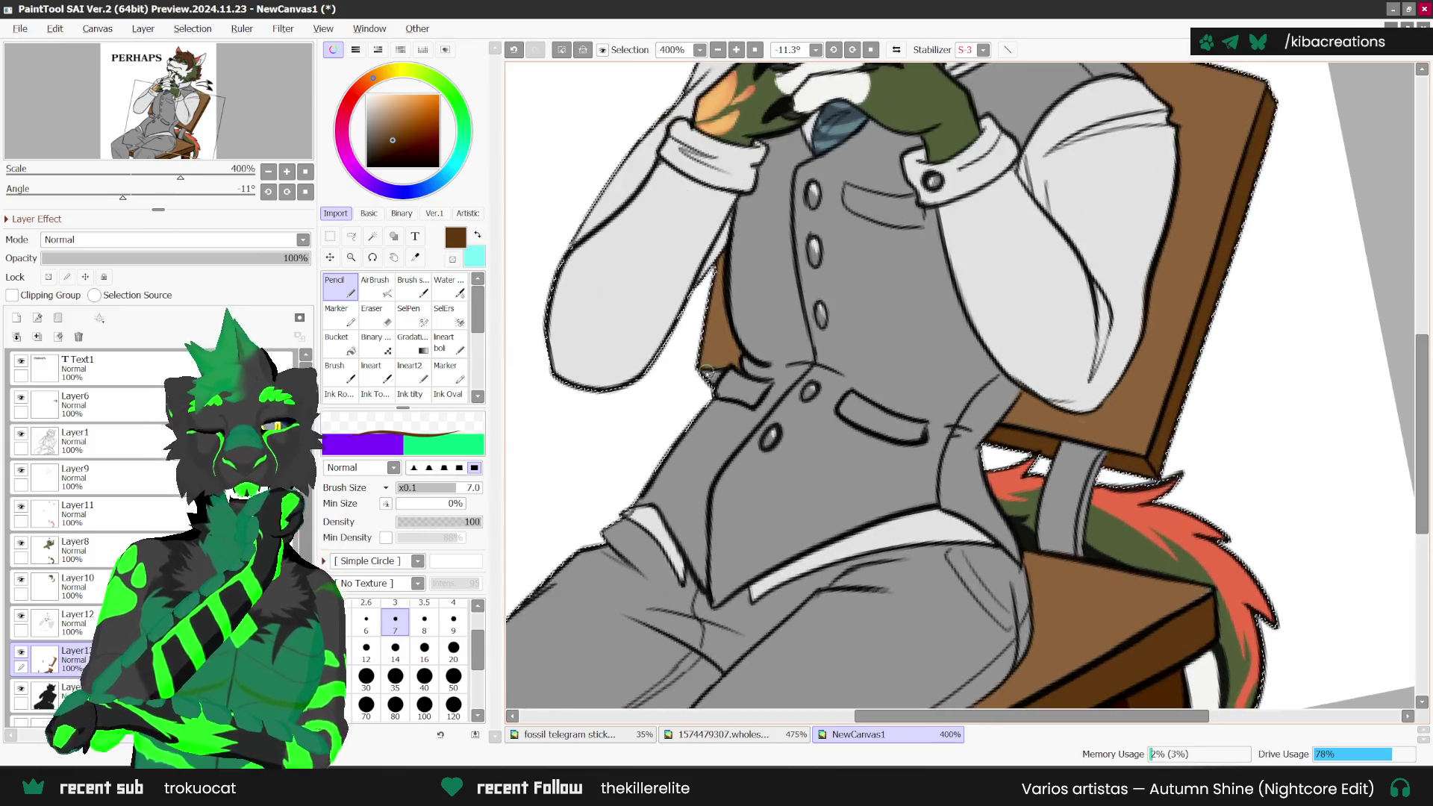
Step: Choose a mid grey as the drawing colour
{"action": "scroll", "coordinate": [714, 365], "scroll_direction": "down", "scroll_amount": 5}
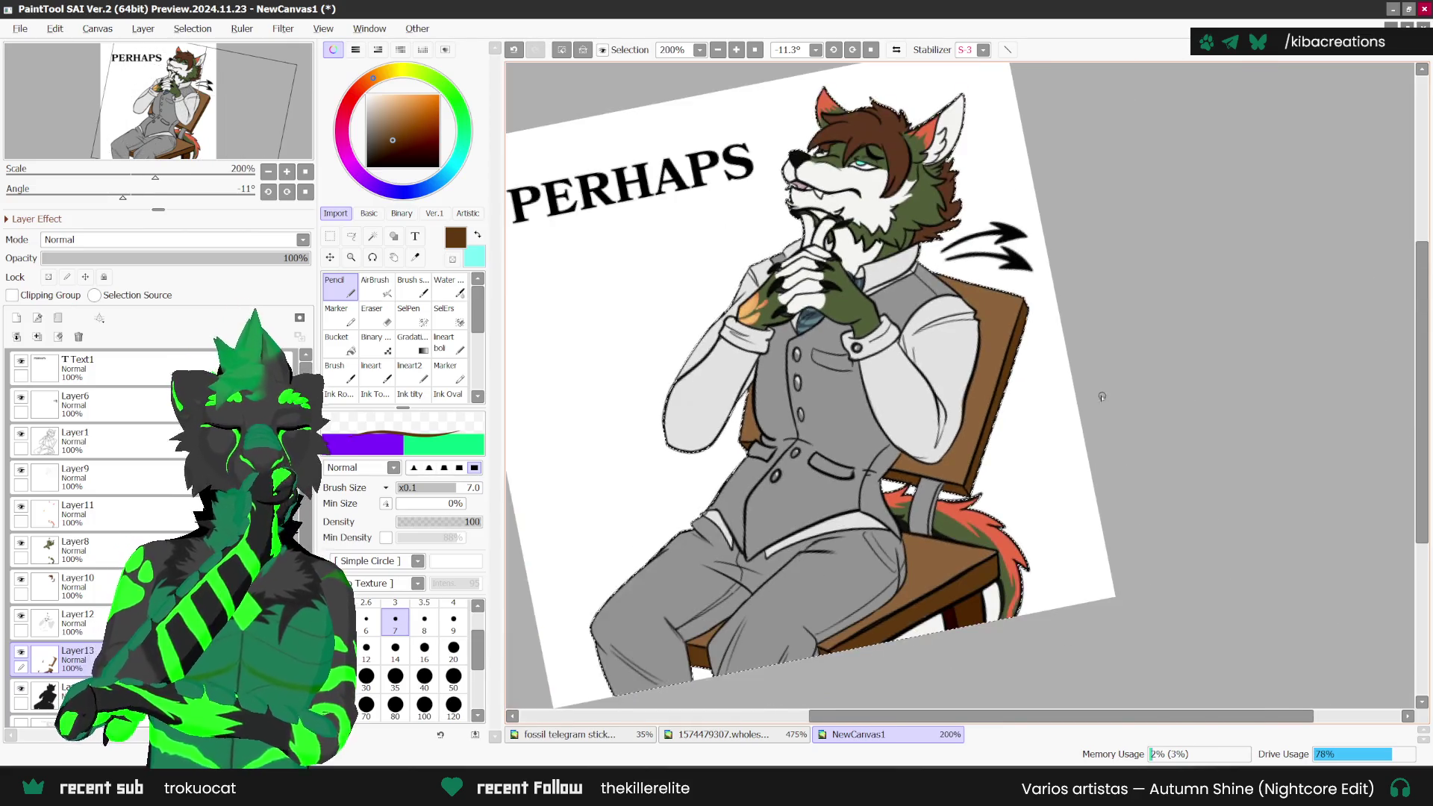
{"action": "scroll", "coordinate": [1028, 441], "scroll_direction": "up", "scroll_amount": 2}
{"action": "scroll", "coordinate": [1028, 441], "scroll_direction": "down", "scroll_amount": 2}
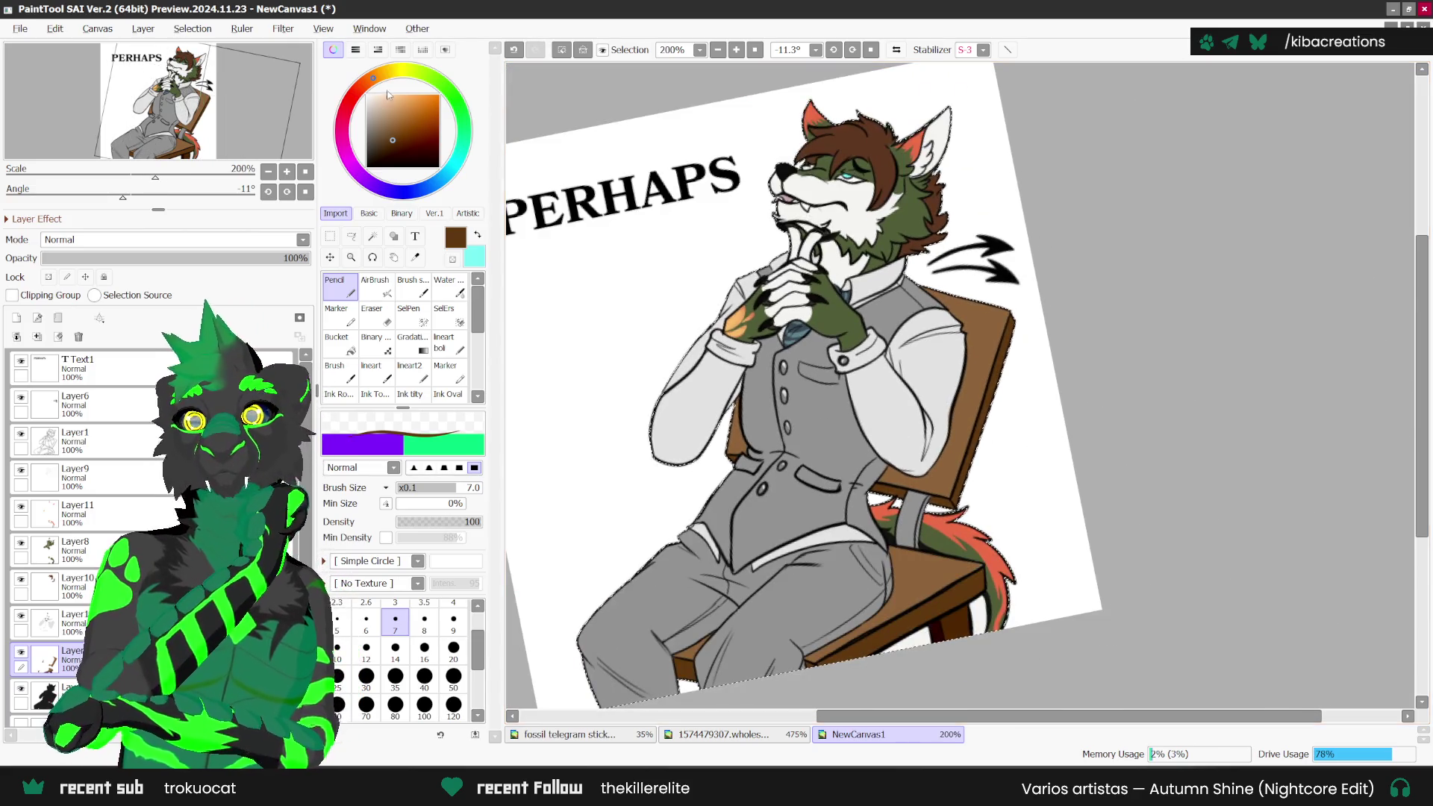
{"action": "left_click", "coordinate": [369, 119]}
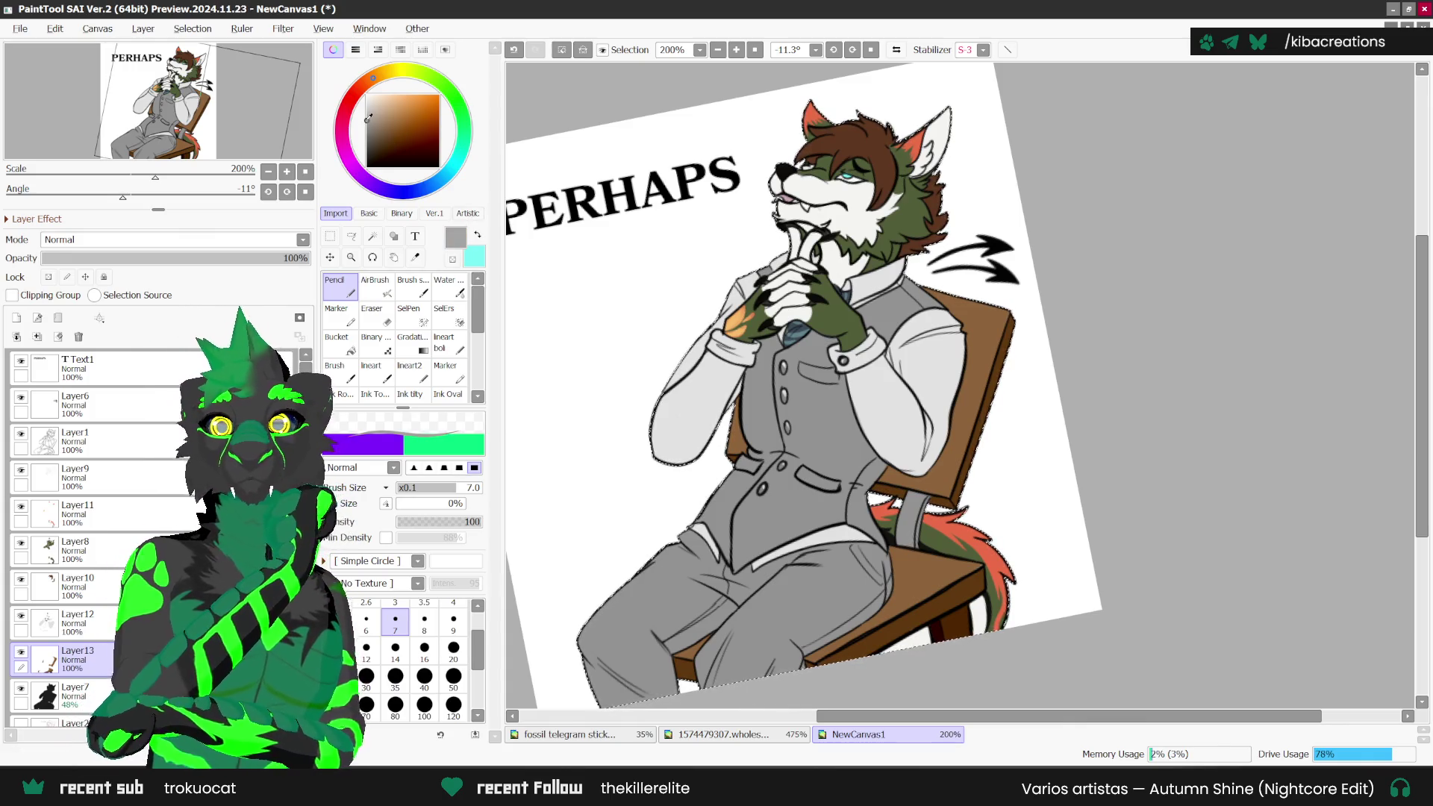
Step: Sample the shirt's light grey and paint it down the left of the chair strap
{"action": "left_click", "coordinate": [366, 121]}
{"action": "scroll", "coordinate": [894, 536], "scroll_direction": "up", "scroll_amount": 3}
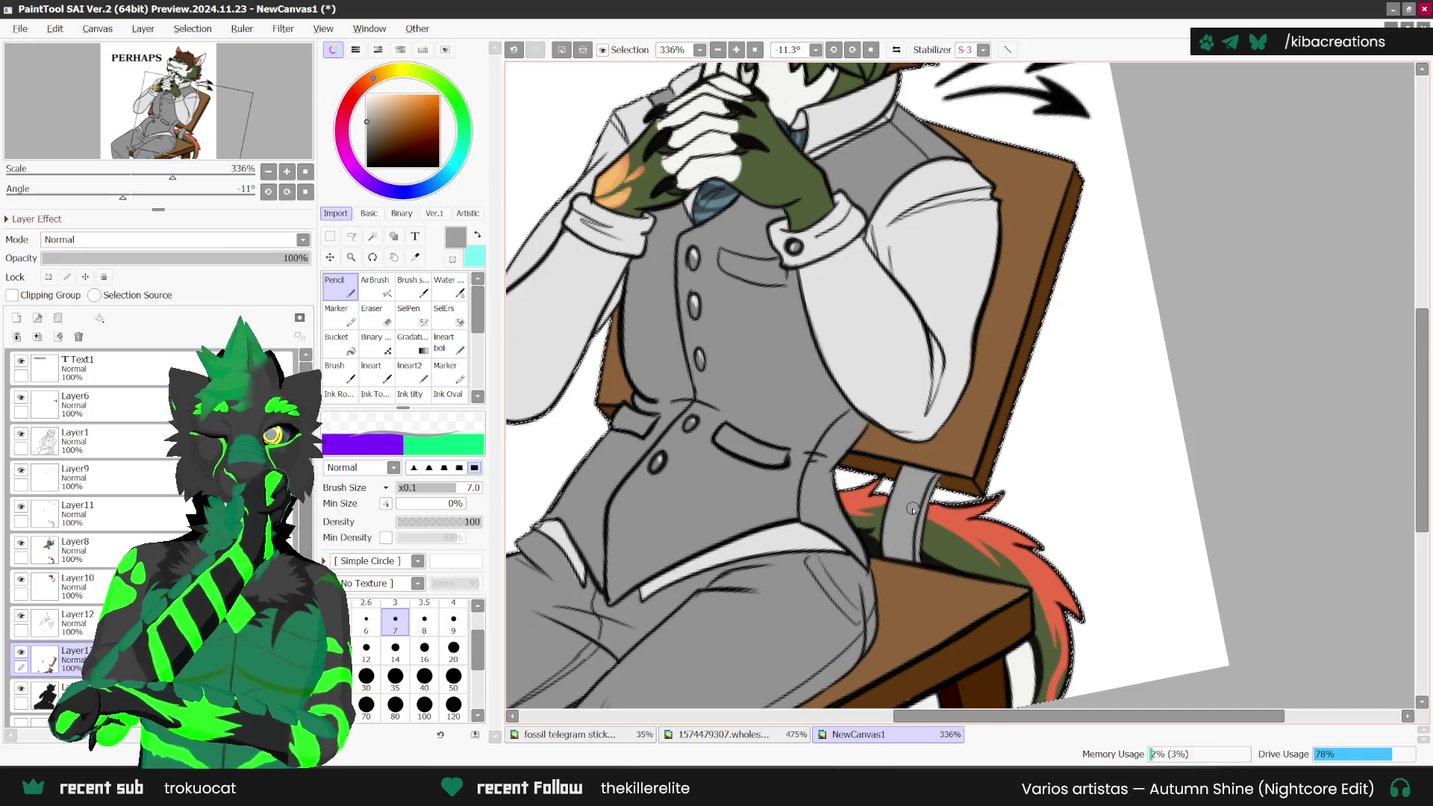
{"action": "scroll", "coordinate": [935, 470], "scroll_direction": "up", "scroll_amount": 1}
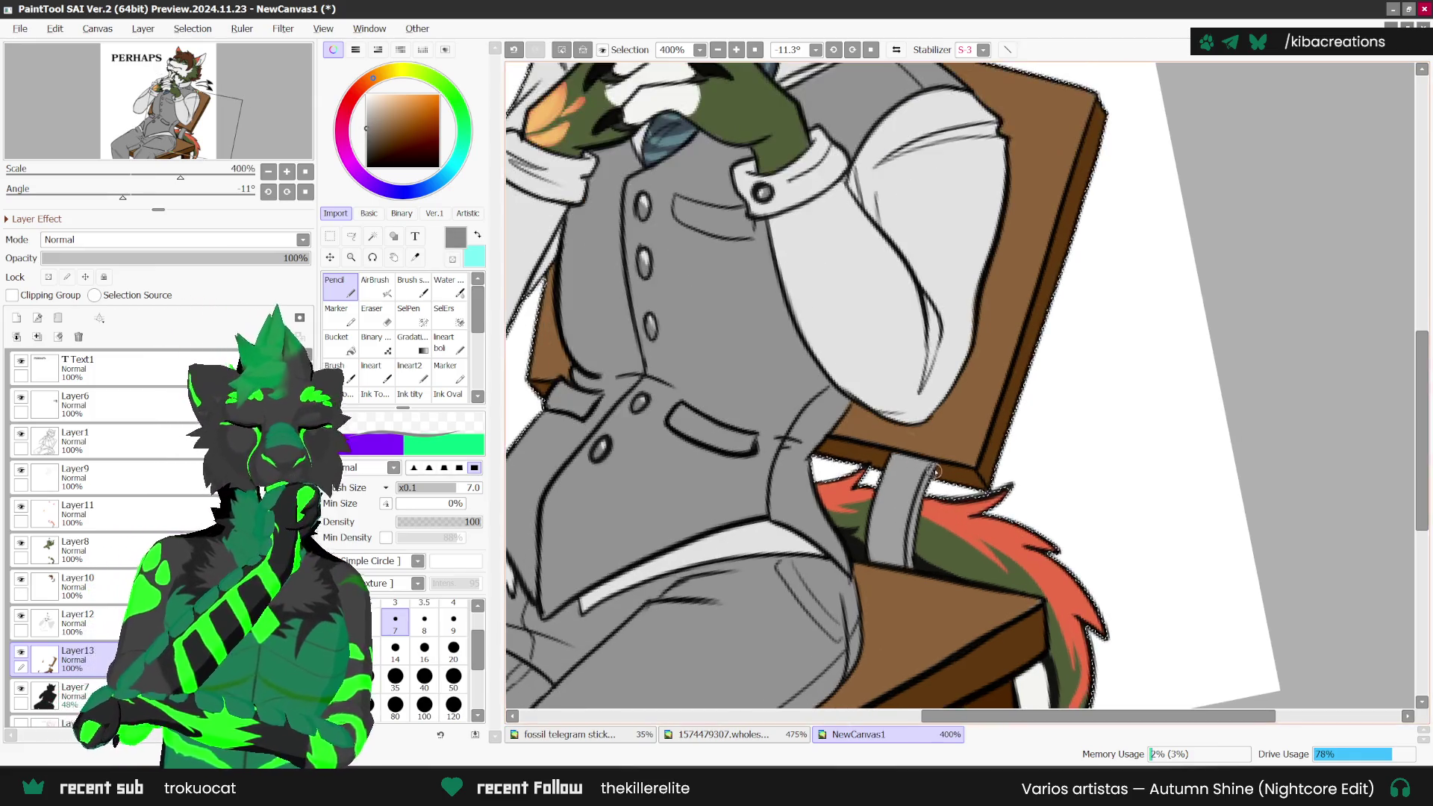
{"action": "scroll", "coordinate": [912, 542], "scroll_direction": "down", "scroll_amount": 1}
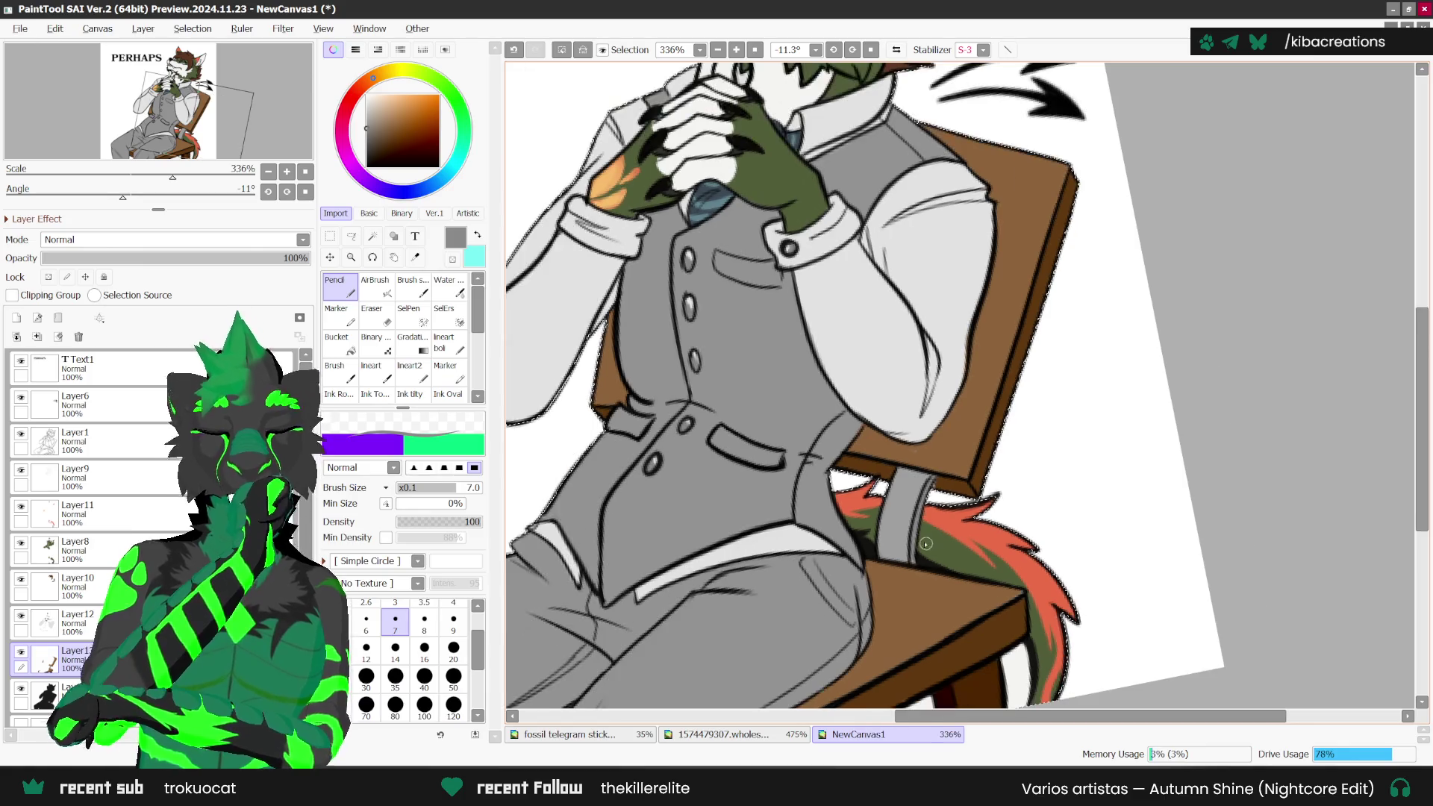
{"action": "left_click", "coordinate": [993, 418], "text": "alt"}
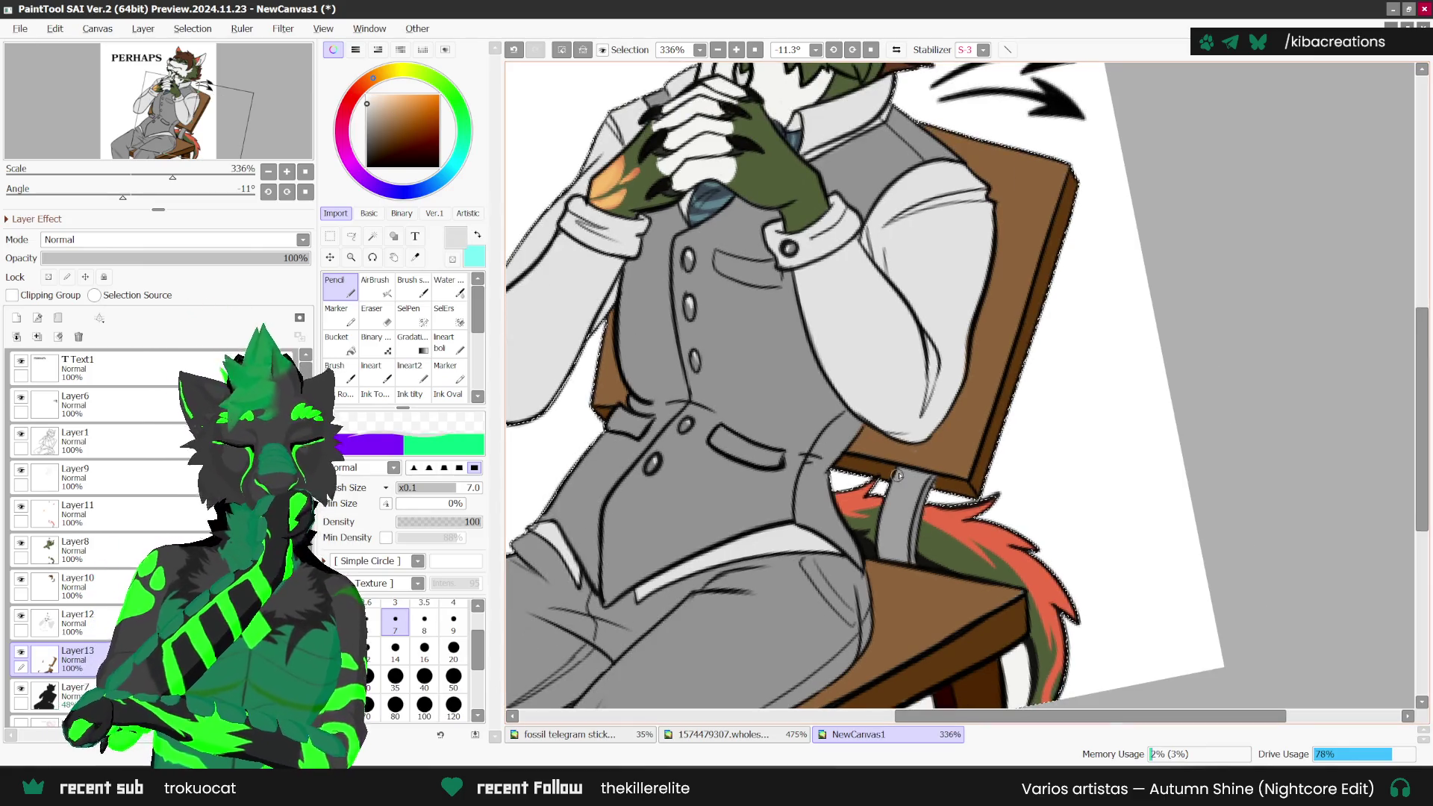
{"action": "left_click_drag", "start_coordinate": [892, 494], "coordinate": [881, 560]}
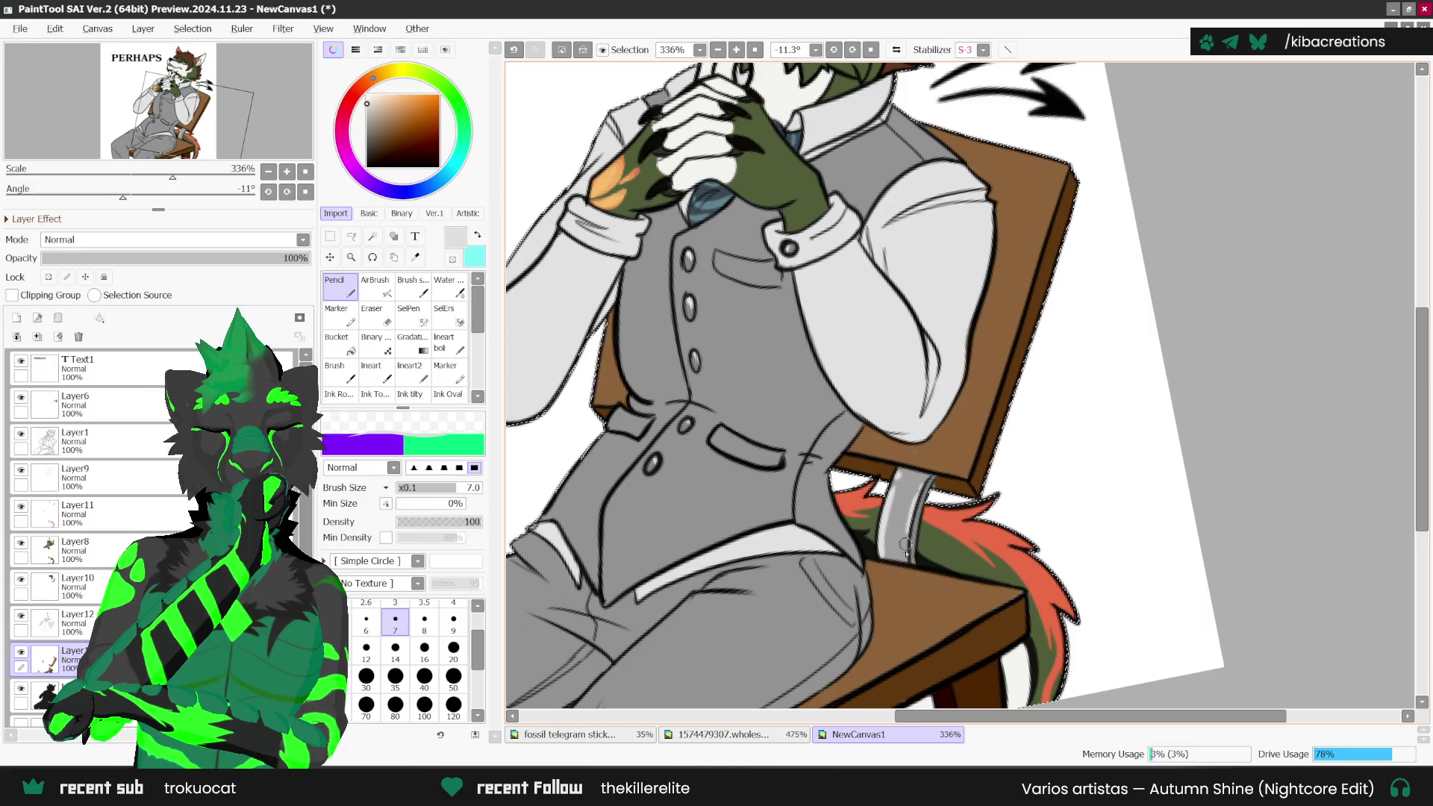
Step: Straighten the view, set Layer7 to 100% opacity to blacken the clothing, then sample the chair brown
{"action": "scroll", "coordinate": [896, 478], "scroll_direction": "down", "scroll_amount": 5}
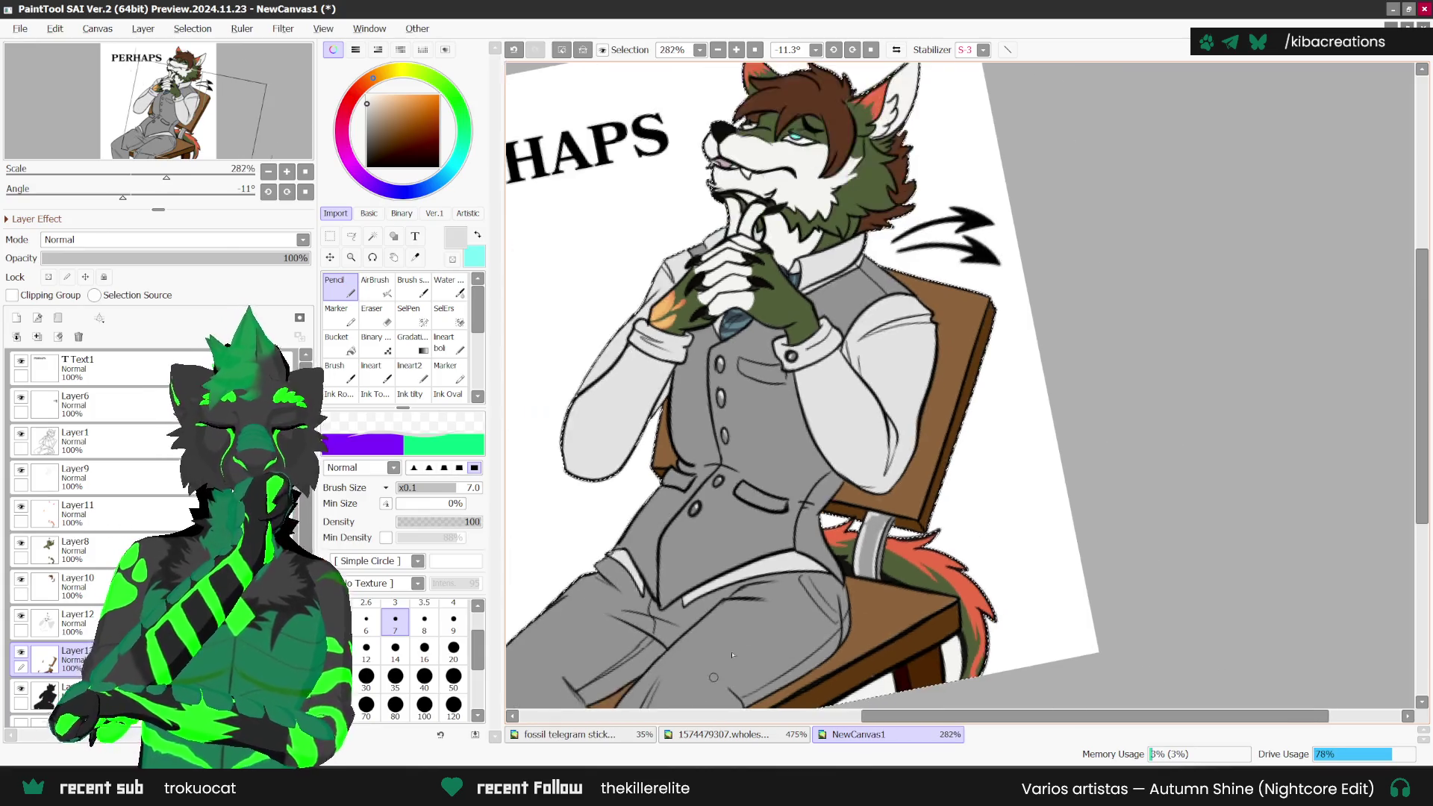
{"action": "left_click", "coordinate": [871, 49]}
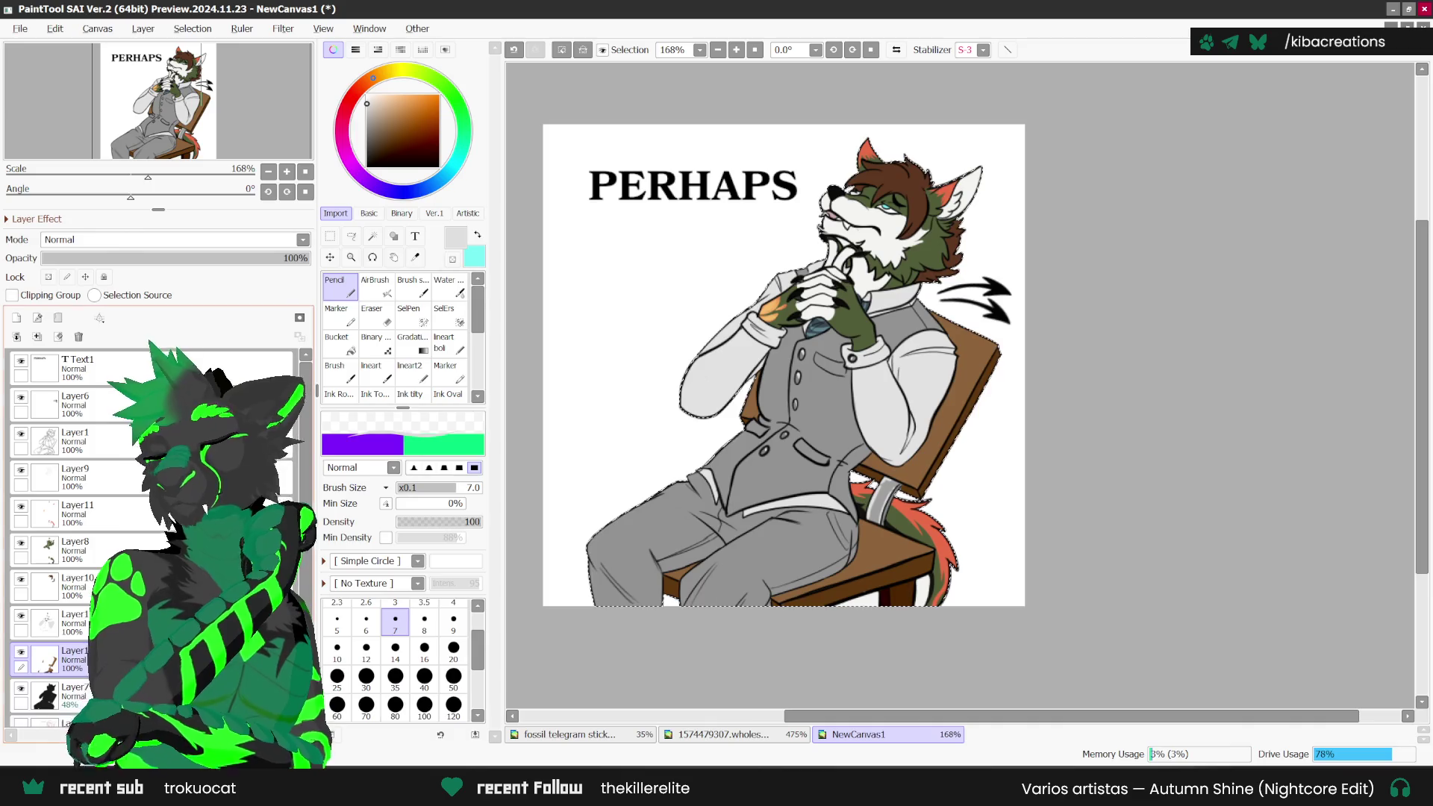
{"action": "left_click", "coordinate": [71, 696]}
{"action": "left_click_drag", "start_coordinate": [172, 257], "coordinate": [360, 270]}
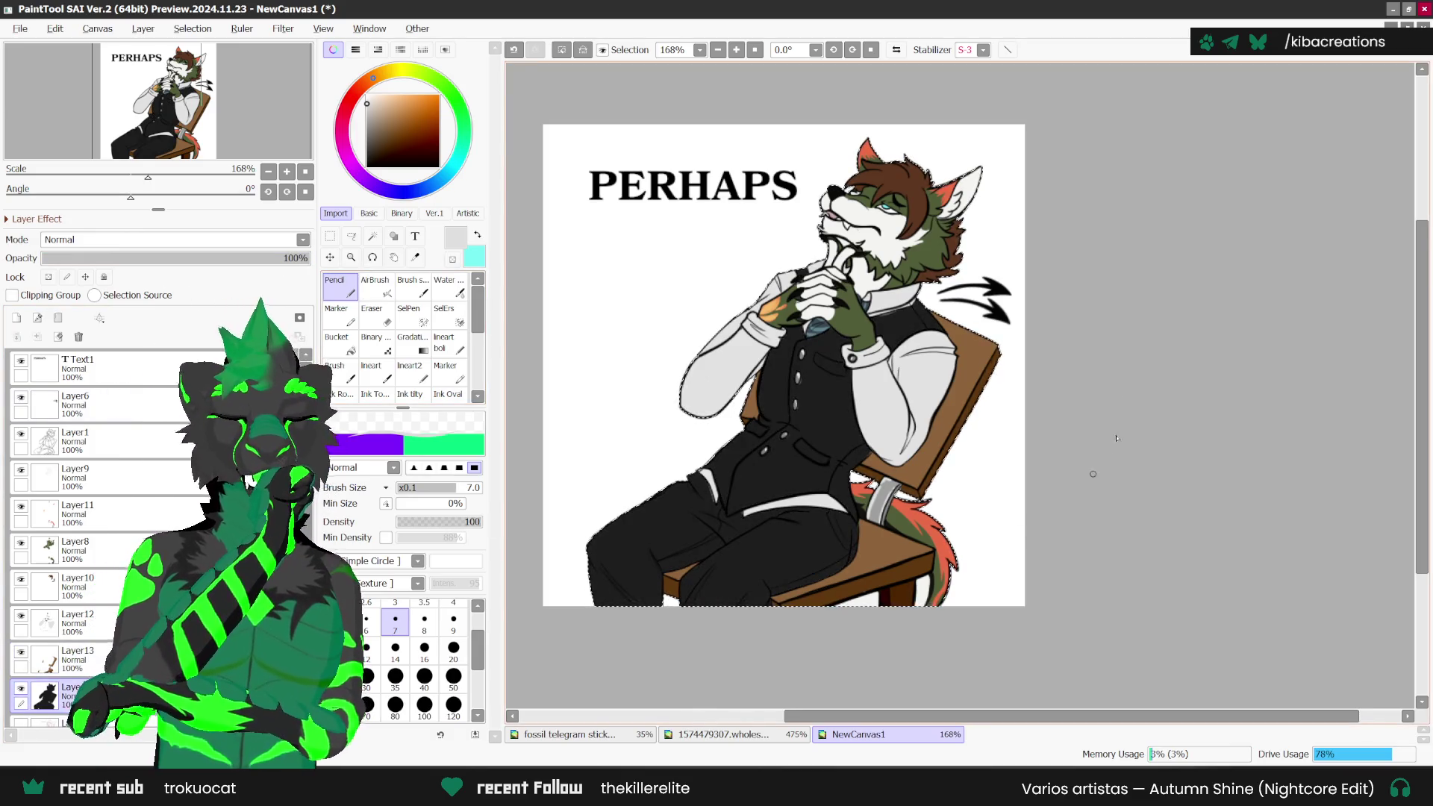
{"action": "scroll", "coordinate": [927, 446], "scroll_direction": "up", "scroll_amount": 3}
{"action": "scroll", "coordinate": [927, 445], "scroll_direction": "down", "scroll_amount": 3}
{"action": "scroll", "coordinate": [927, 446], "scroll_direction": "up", "scroll_amount": 1}
{"action": "scroll", "coordinate": [922, 499], "scroll_direction": "up", "scroll_amount": 3}
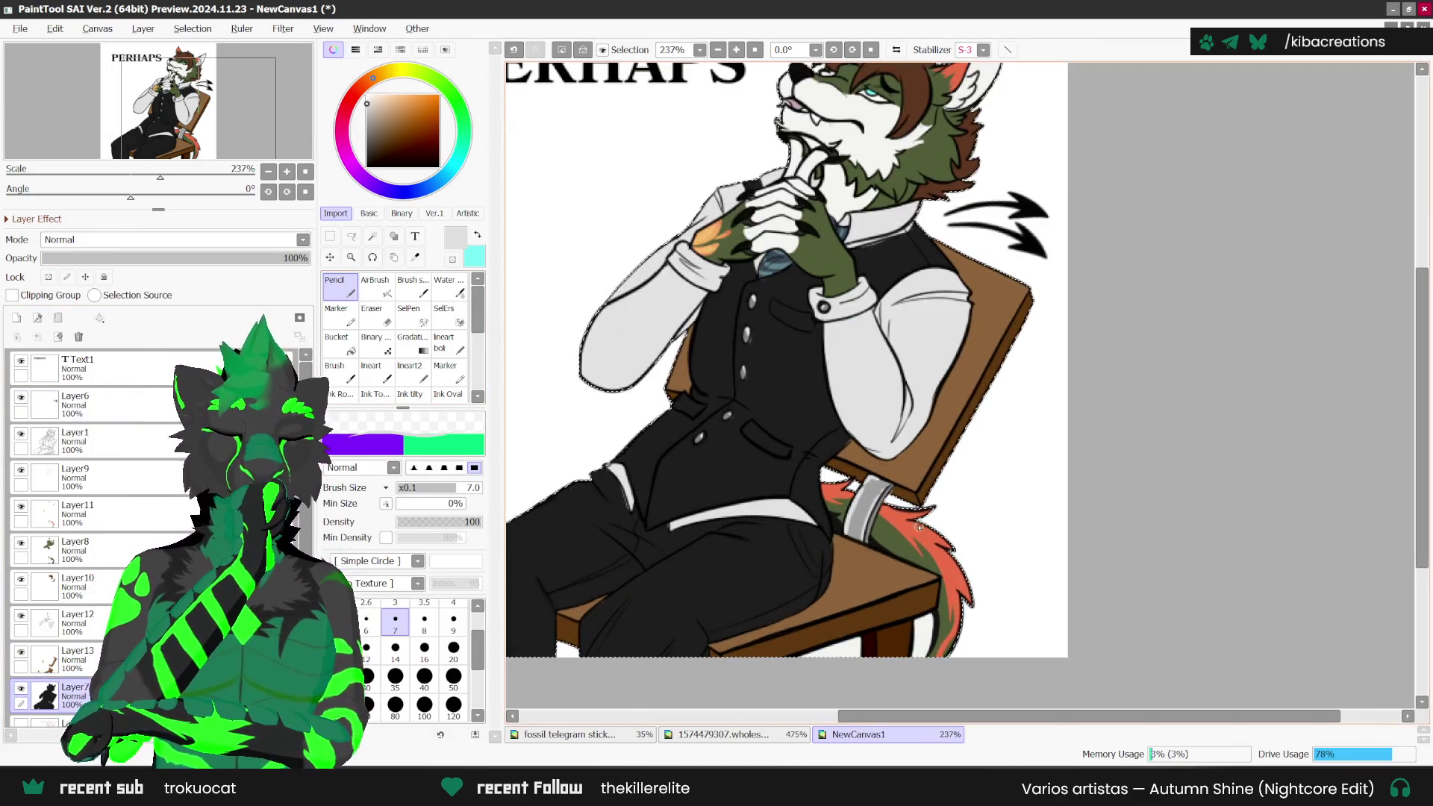
{"action": "scroll", "coordinate": [971, 489], "scroll_direction": "down", "scroll_amount": 3}
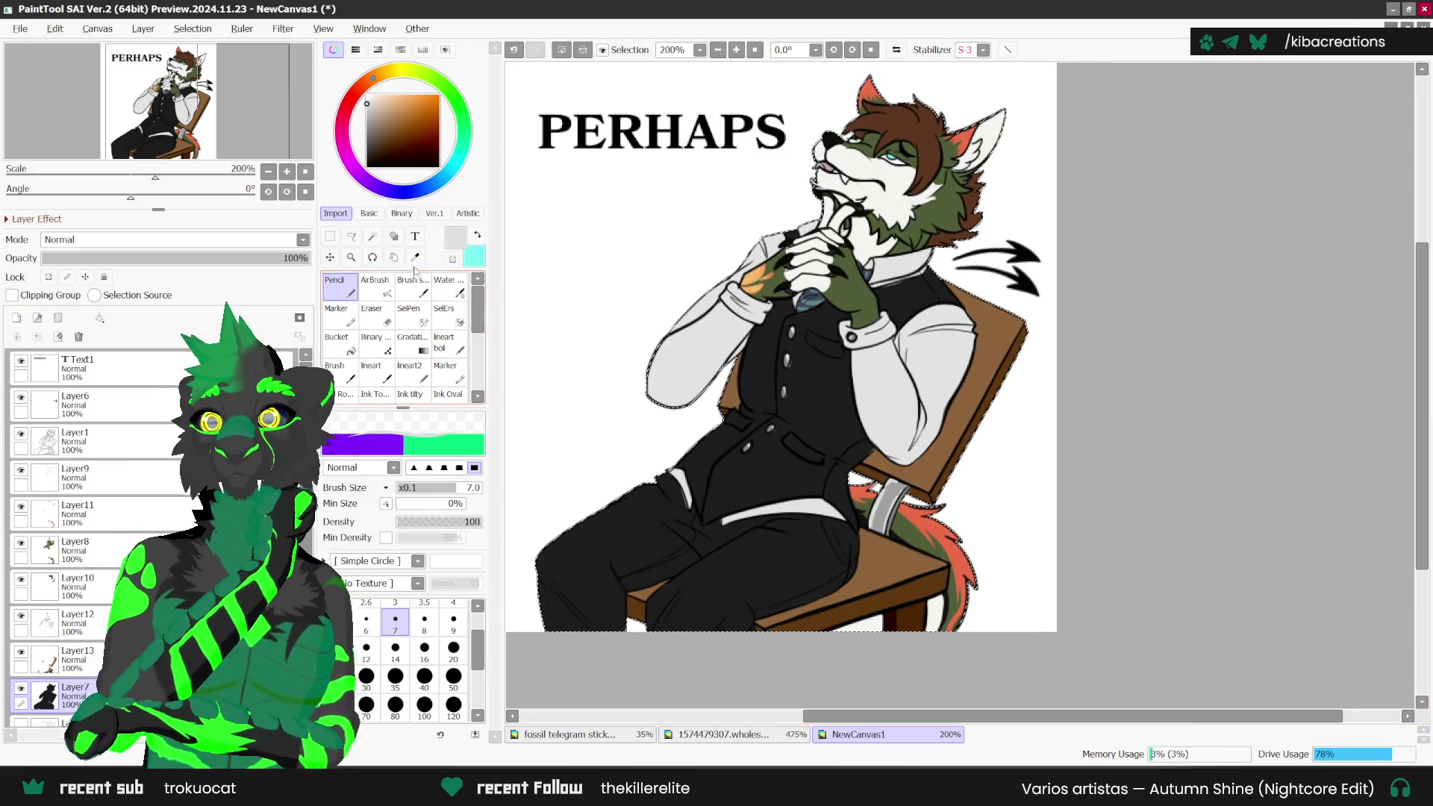
{"action": "key", "text": "s"}
{"action": "left_click", "coordinate": [1016, 343]}
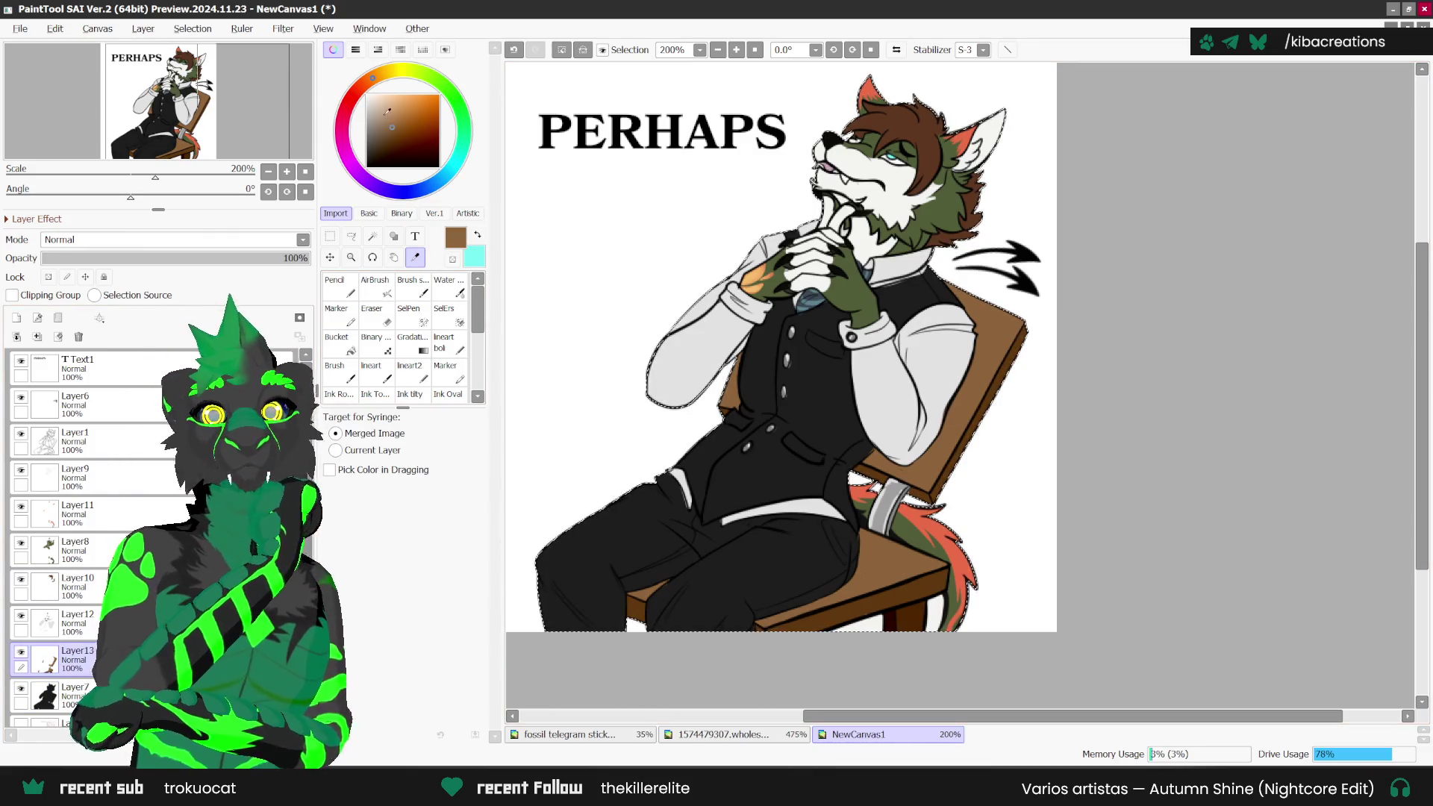
Step: Pick a lighter tan on the Pencil, undo a bad chair stroke, and rotate the canvas -45°
{"action": "left_click", "coordinate": [875, 538]}
{"action": "key", "text": "n"}
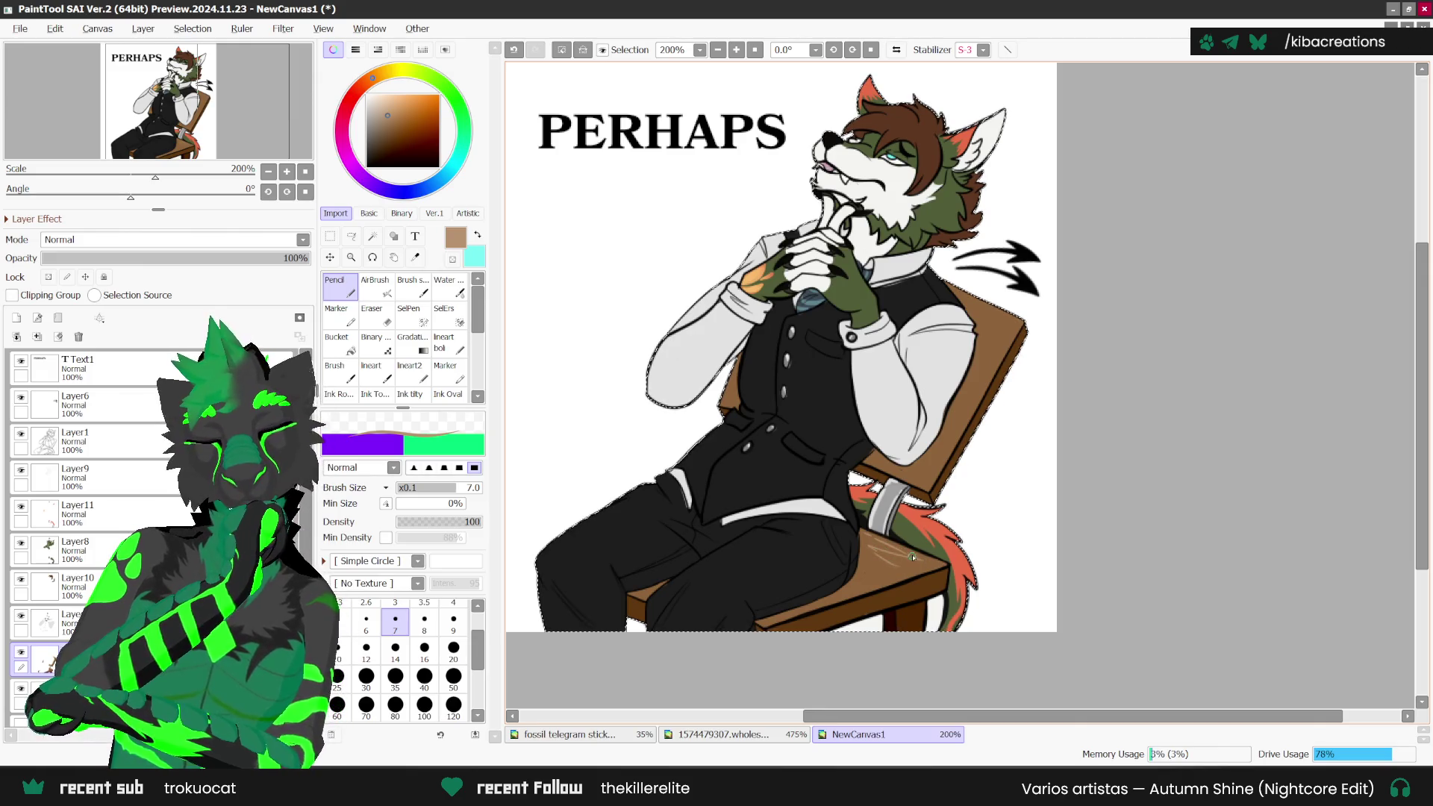
{"action": "key", "text": "ctrl+z"}
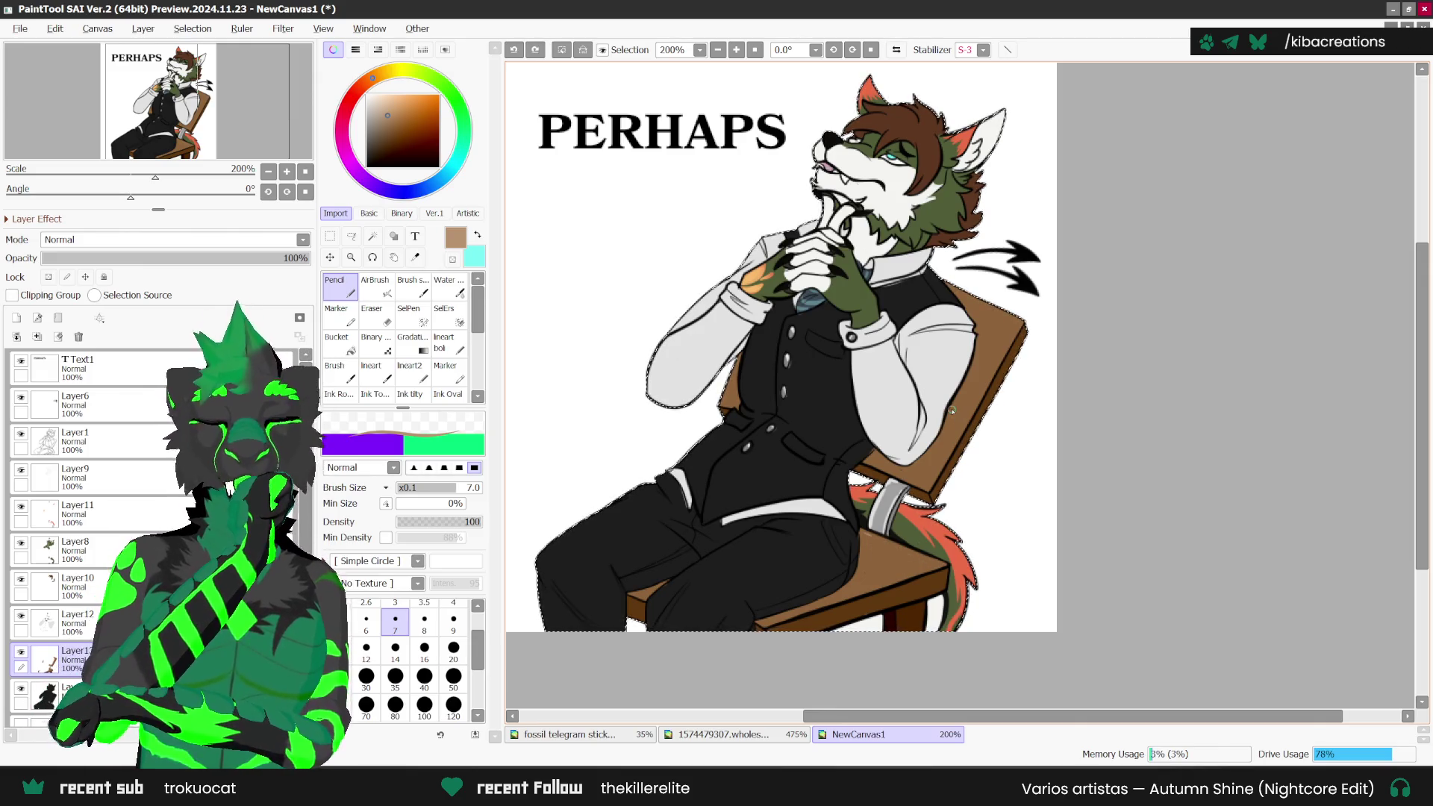
{"action": "key", "text": "Delete"}
{"action": "key", "text": "Delete"}
{"action": "key", "text": "Delete"}
{"action": "scroll", "coordinate": [991, 500], "scroll_direction": "down", "scroll_amount": 1}
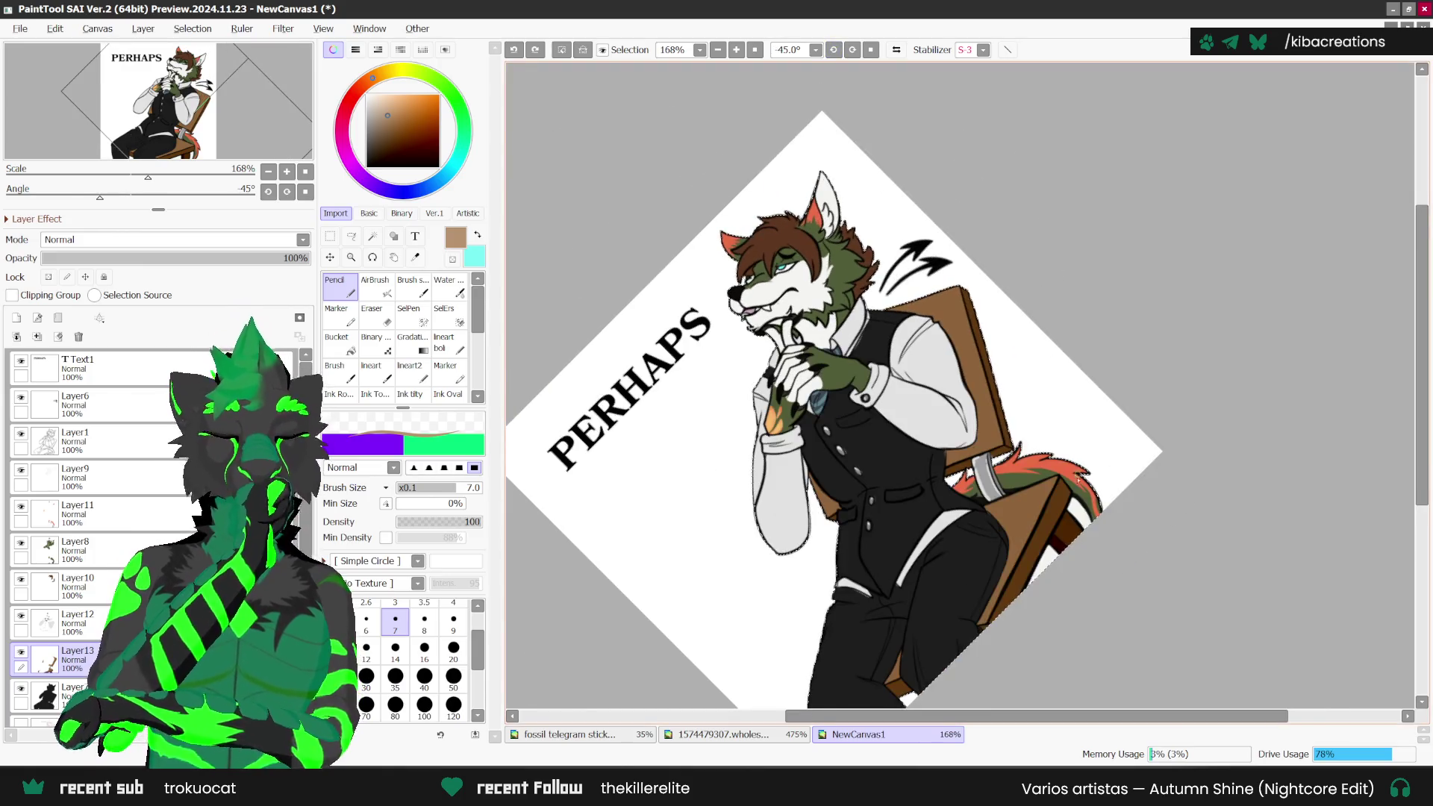
{"action": "scroll", "coordinate": [991, 500], "scroll_direction": "up", "scroll_amount": 2}
{"action": "scroll", "coordinate": [991, 500], "scroll_direction": "up", "scroll_amount": 1}
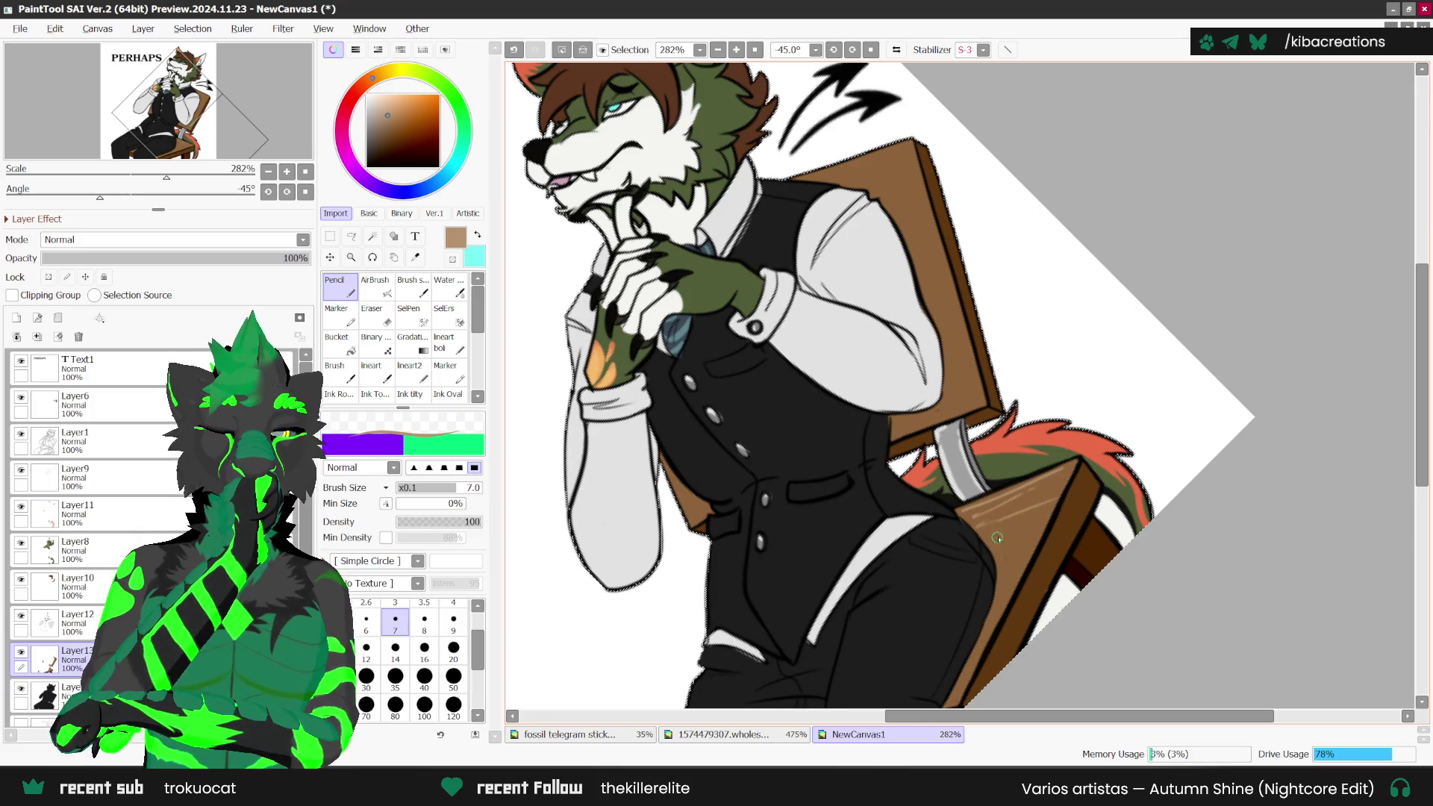
Step: Draw light tan wood-grain strokes across the brown chair, then reset the canvas rotation to upright
{"action": "scroll", "coordinate": [1067, 496], "scroll_direction": "down", "scroll_amount": 1}
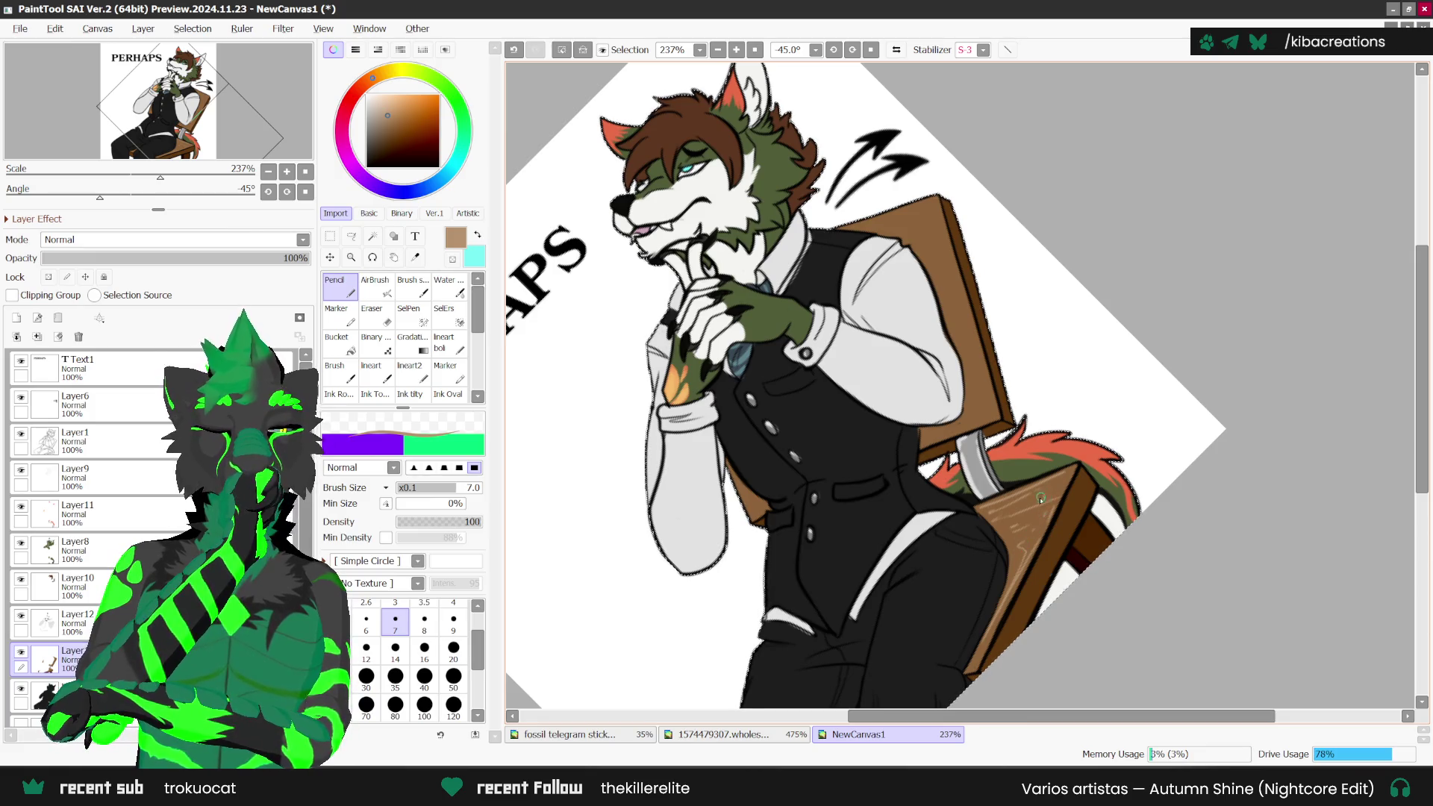
{"action": "scroll", "coordinate": [896, 494], "scroll_direction": "down", "scroll_amount": 1}
{"action": "scroll", "coordinate": [753, 492], "scroll_direction": "up", "scroll_amount": 1}
{"action": "scroll", "coordinate": [754, 491], "scroll_direction": "up", "scroll_amount": 1}
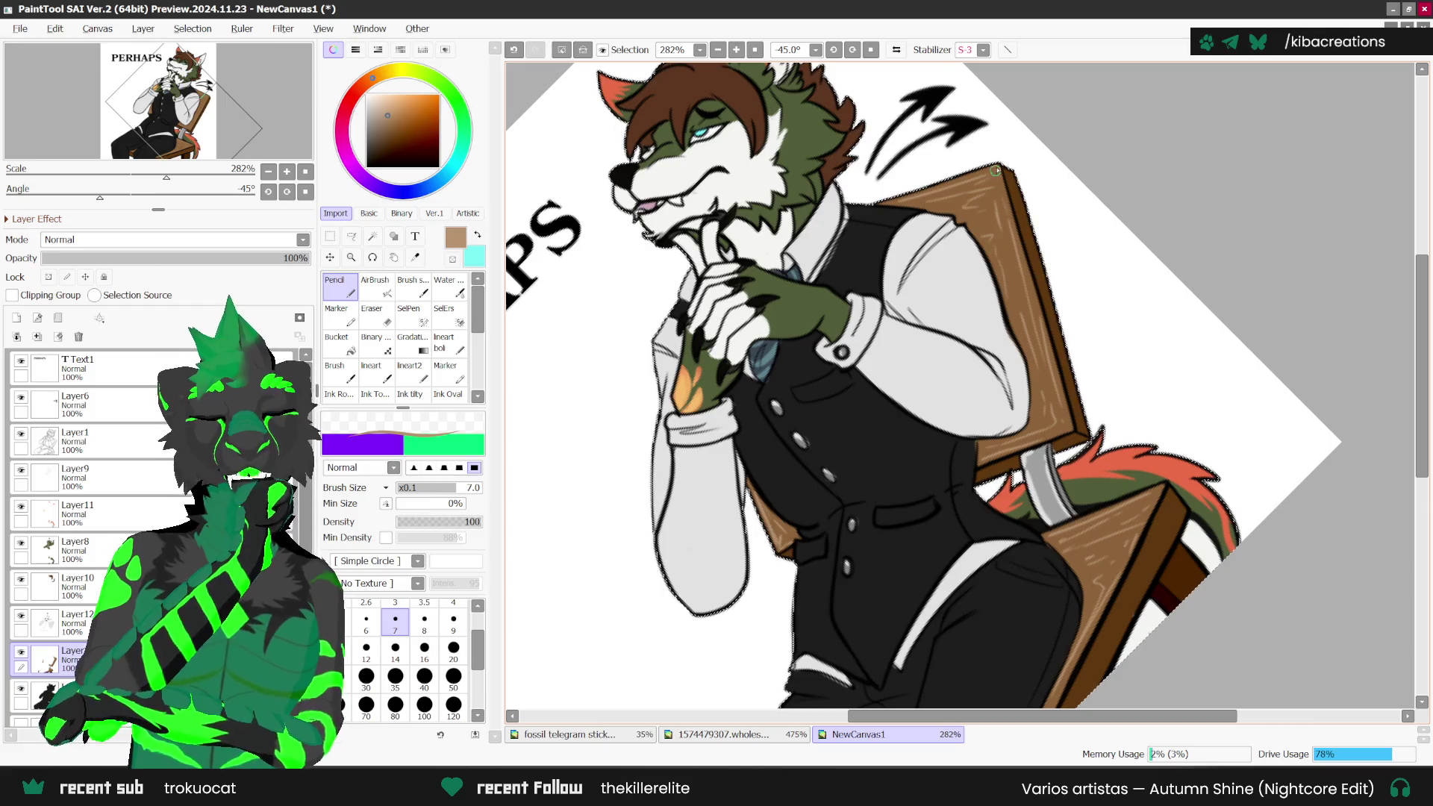
{"action": "scroll", "coordinate": [993, 179], "scroll_direction": "right", "scroll_amount": 2}
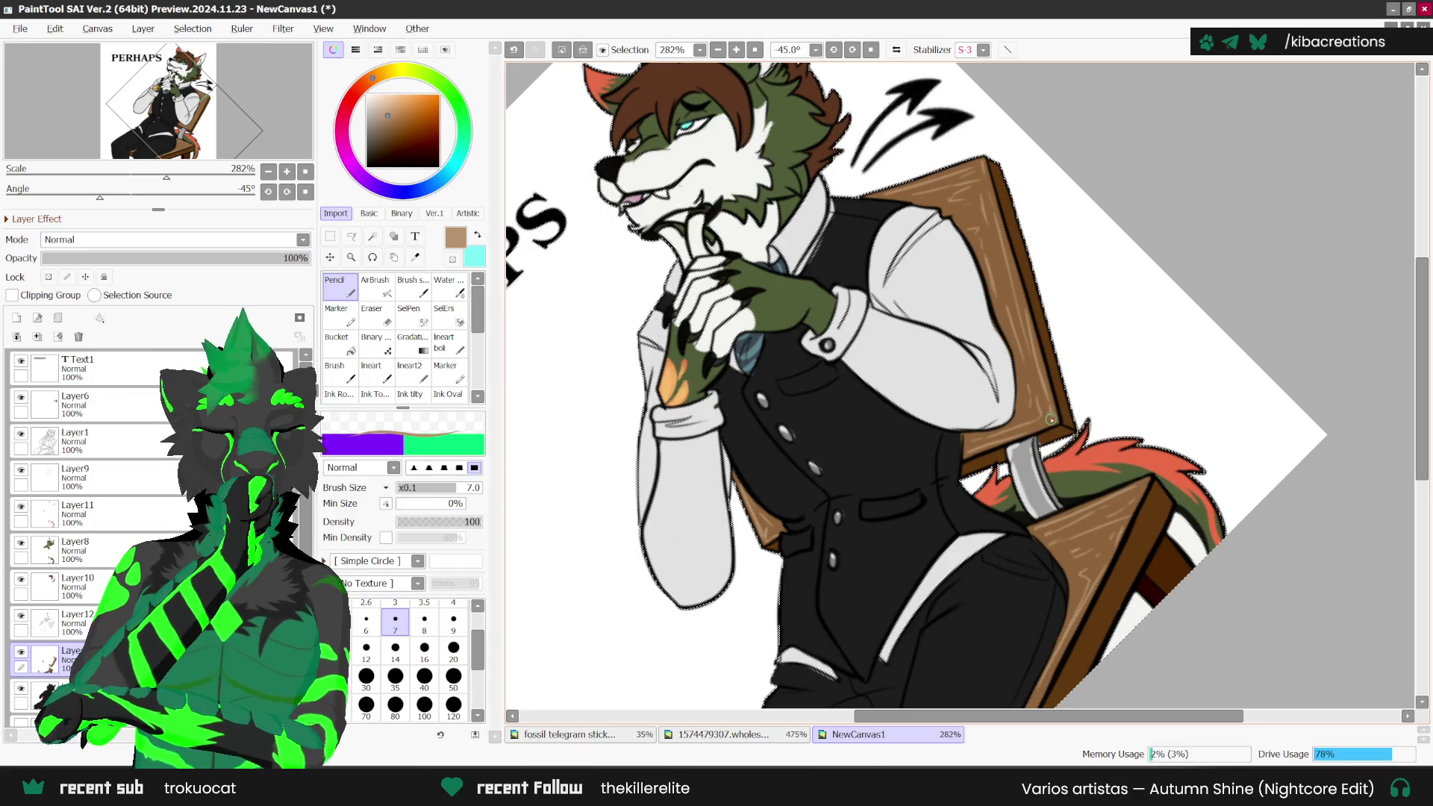
{"action": "scroll", "coordinate": [1047, 354], "scroll_direction": "down", "scroll_amount": 1}
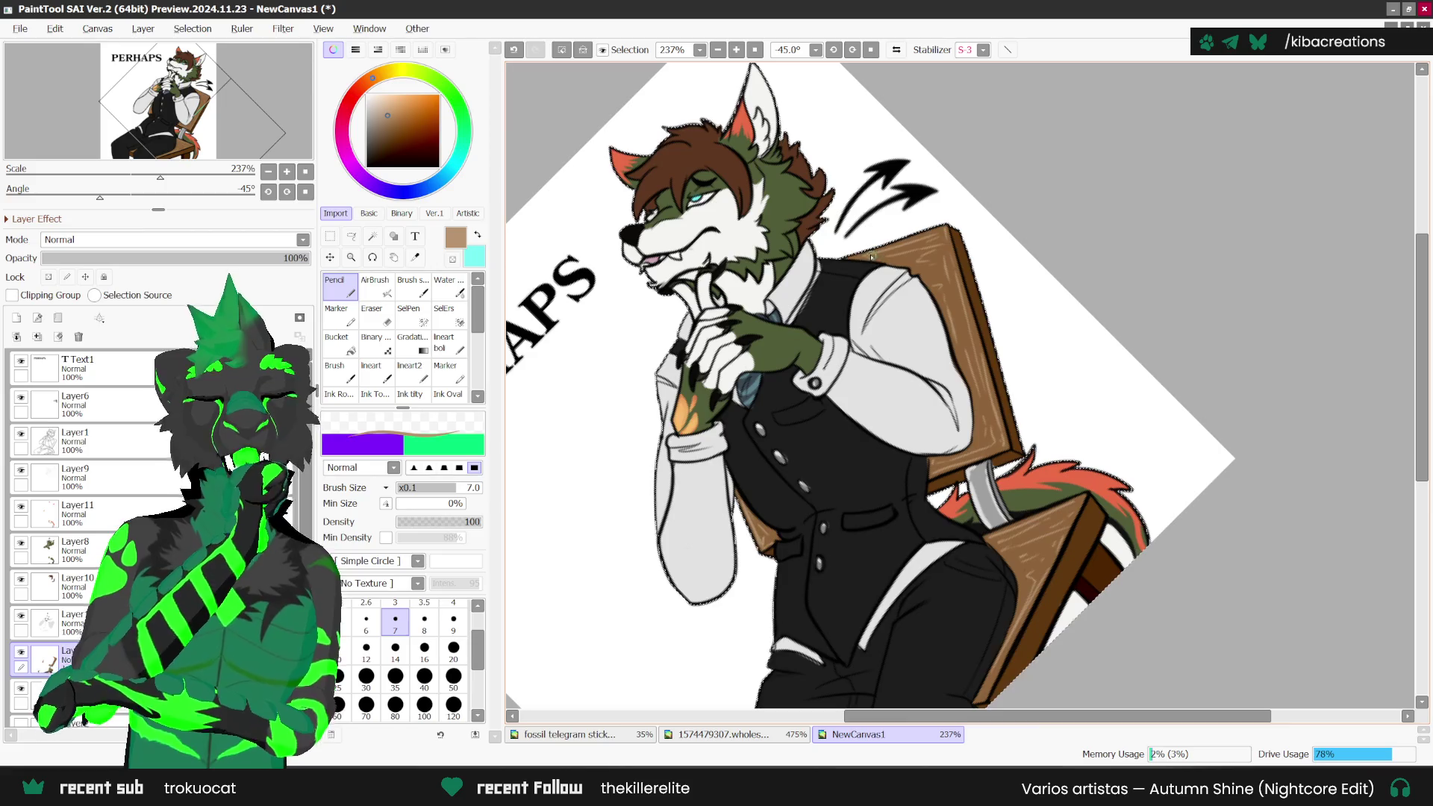
{"action": "key", "text": "Home"}
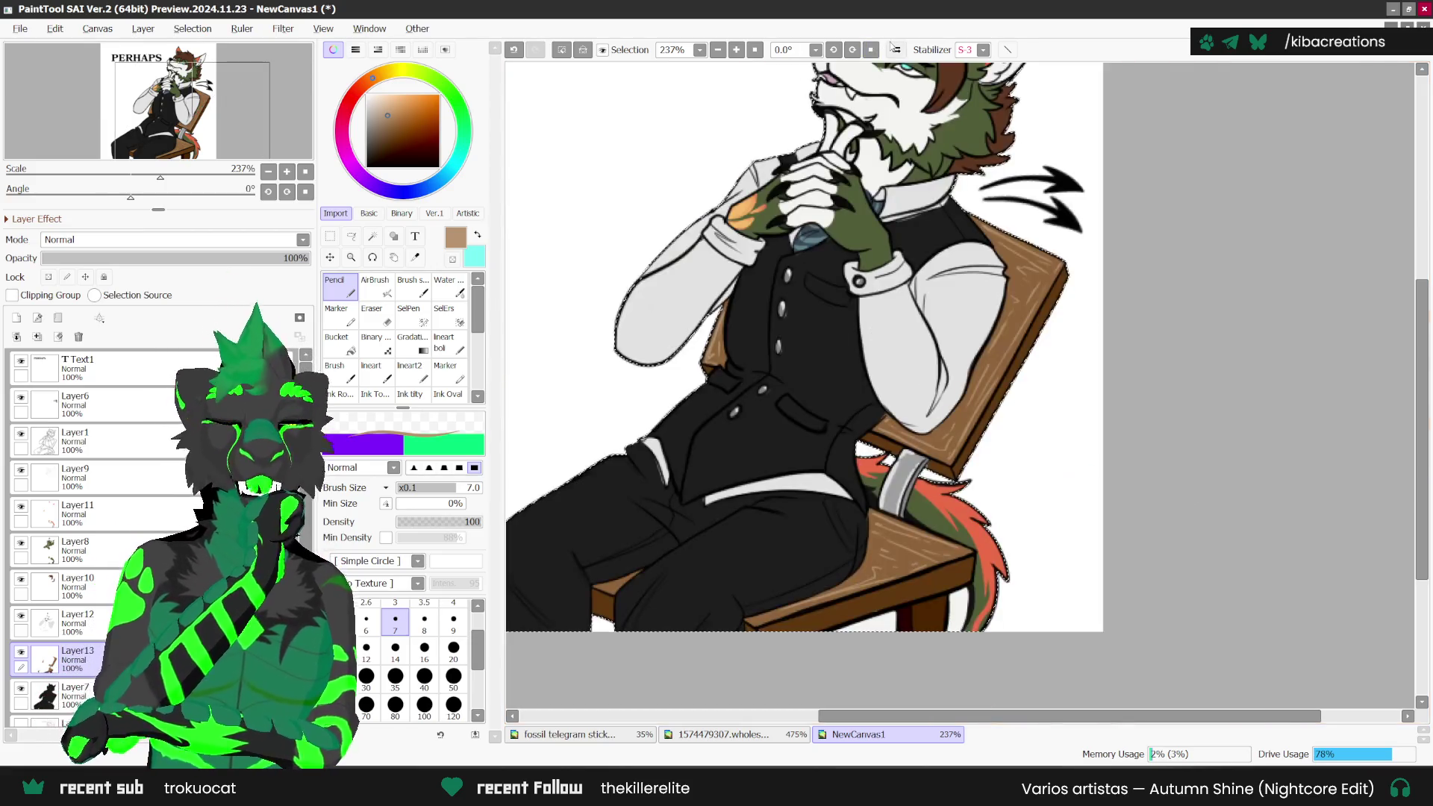
{"action": "scroll", "coordinate": [981, 497], "scroll_direction": "down", "scroll_amount": 1}
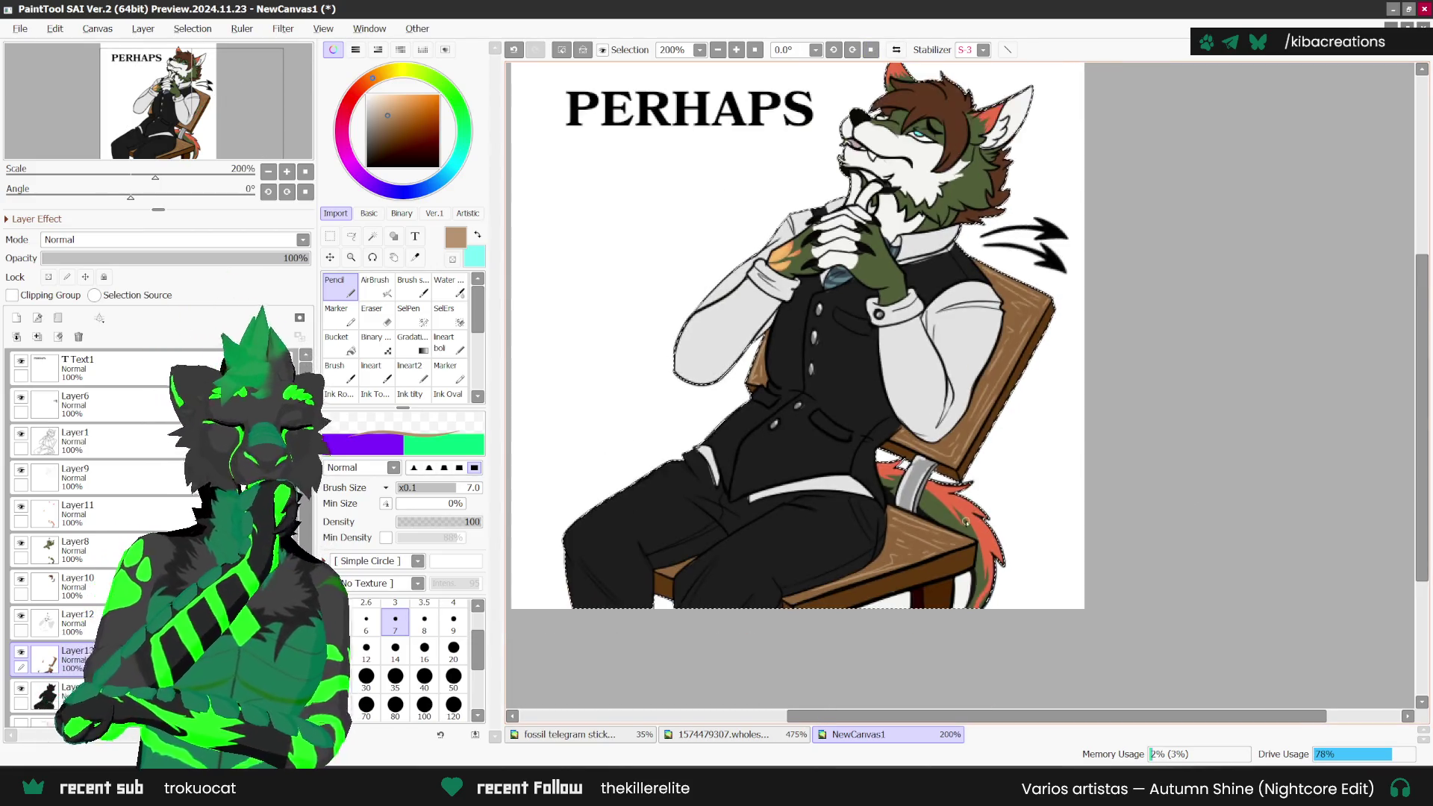
{"action": "scroll", "coordinate": [970, 411], "scroll_direction": "up", "scroll_amount": 4}
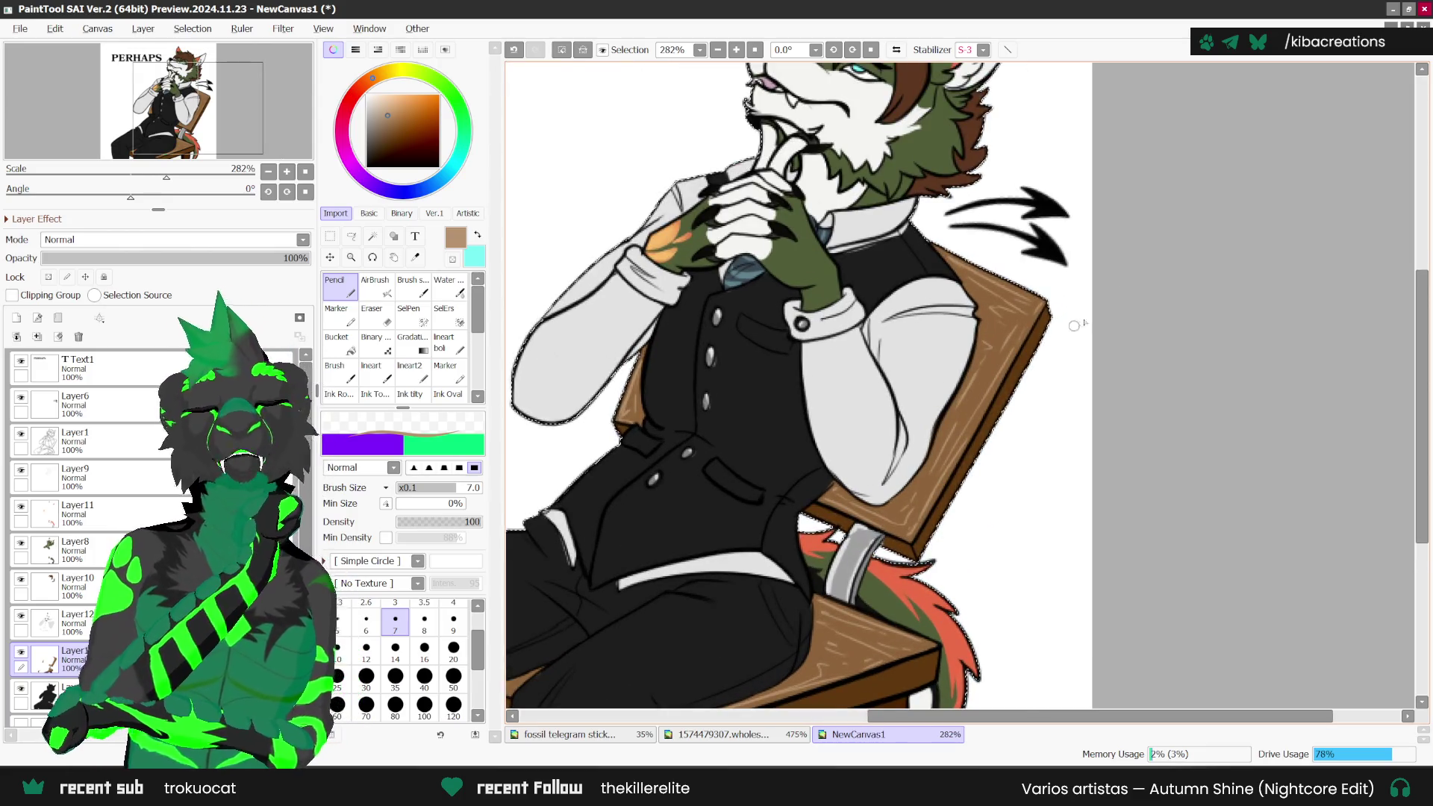
{"action": "scroll", "coordinate": [970, 412], "scroll_direction": "down", "scroll_amount": 4}
{"action": "scroll", "coordinate": [971, 412], "scroll_direction": "down", "scroll_amount": 1}
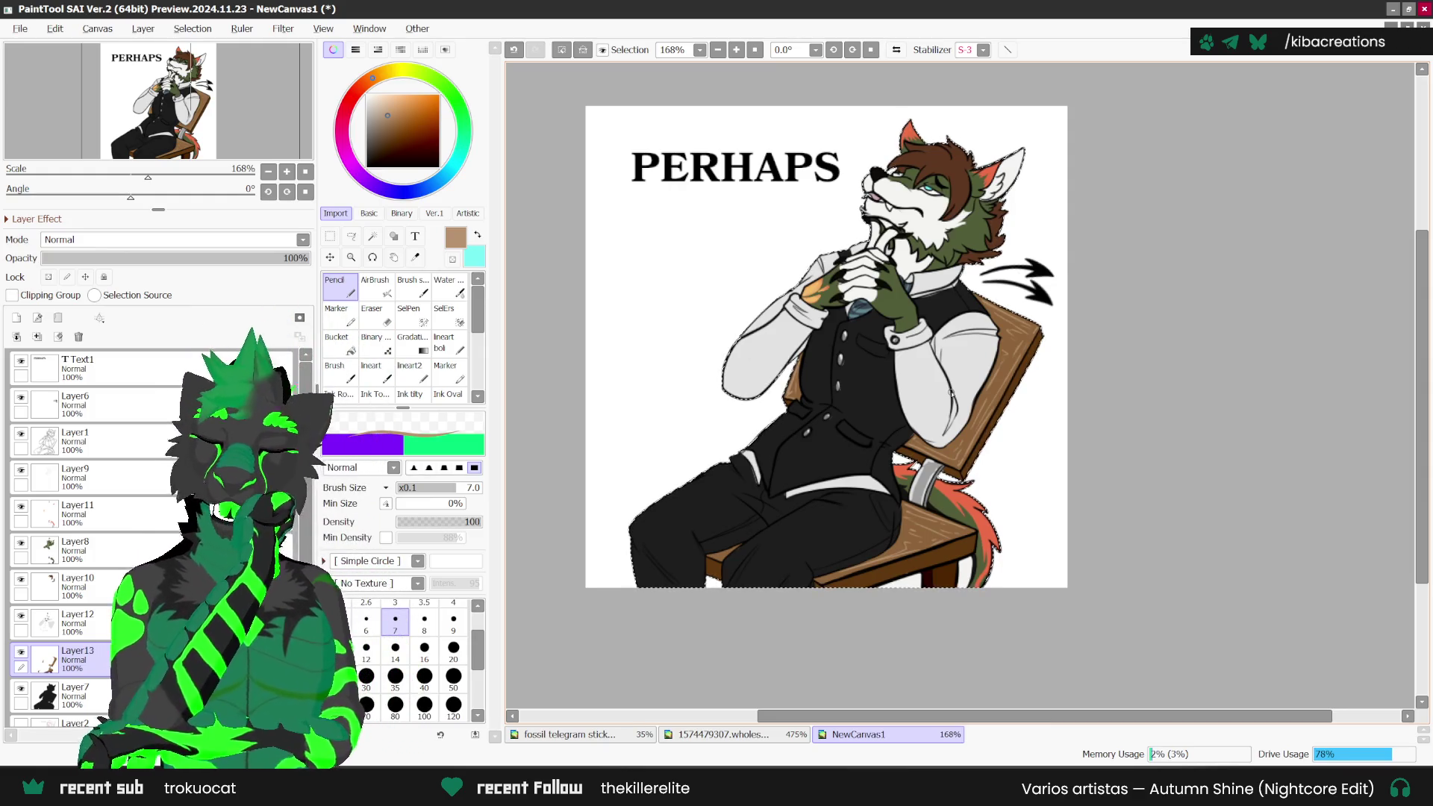
{"action": "scroll", "coordinate": [1049, 387], "scroll_direction": "down", "scroll_amount": 2}
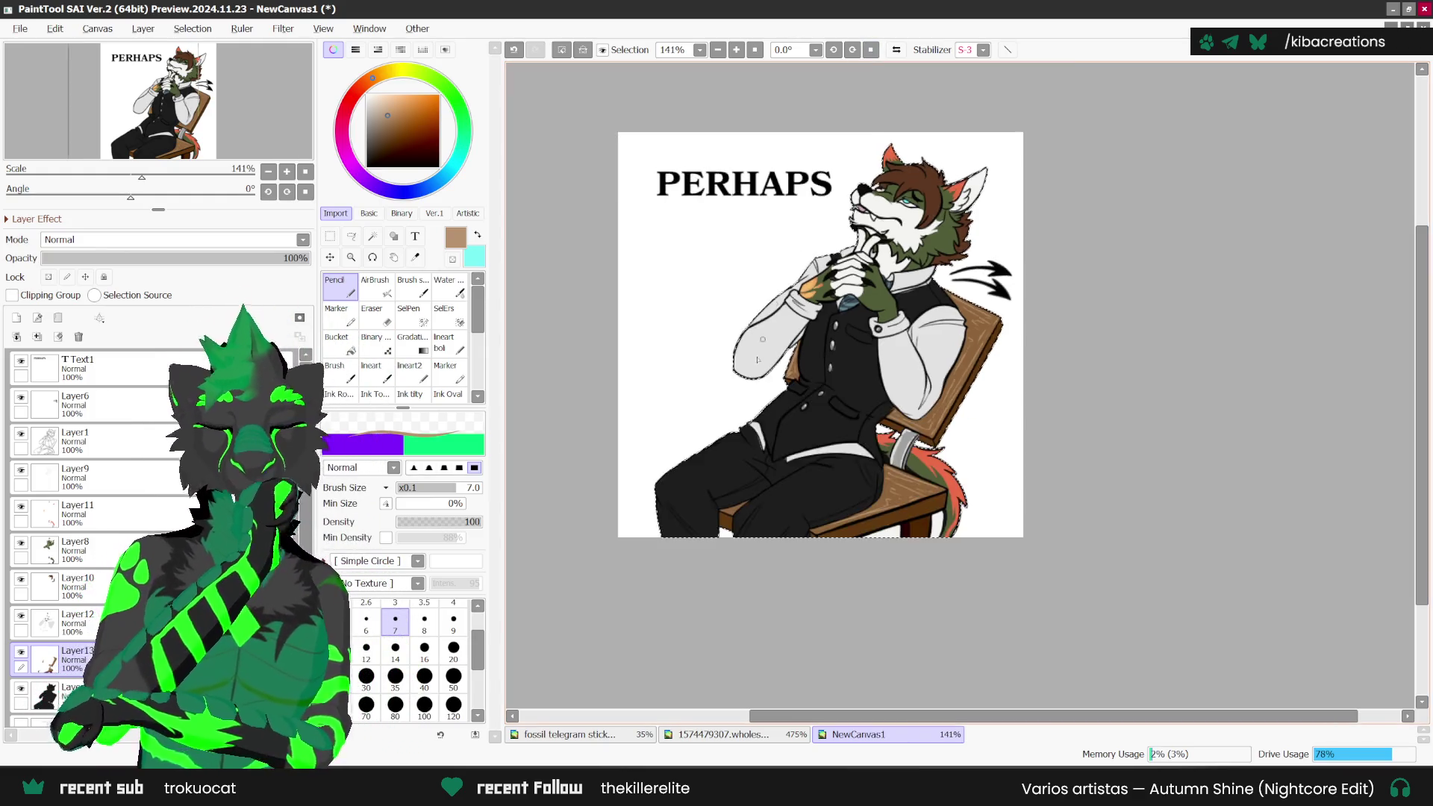
Step: Add a new glow layer and set its blend mode to Shine
{"action": "scroll", "coordinate": [1049, 387], "scroll_direction": "up", "scroll_amount": 1}
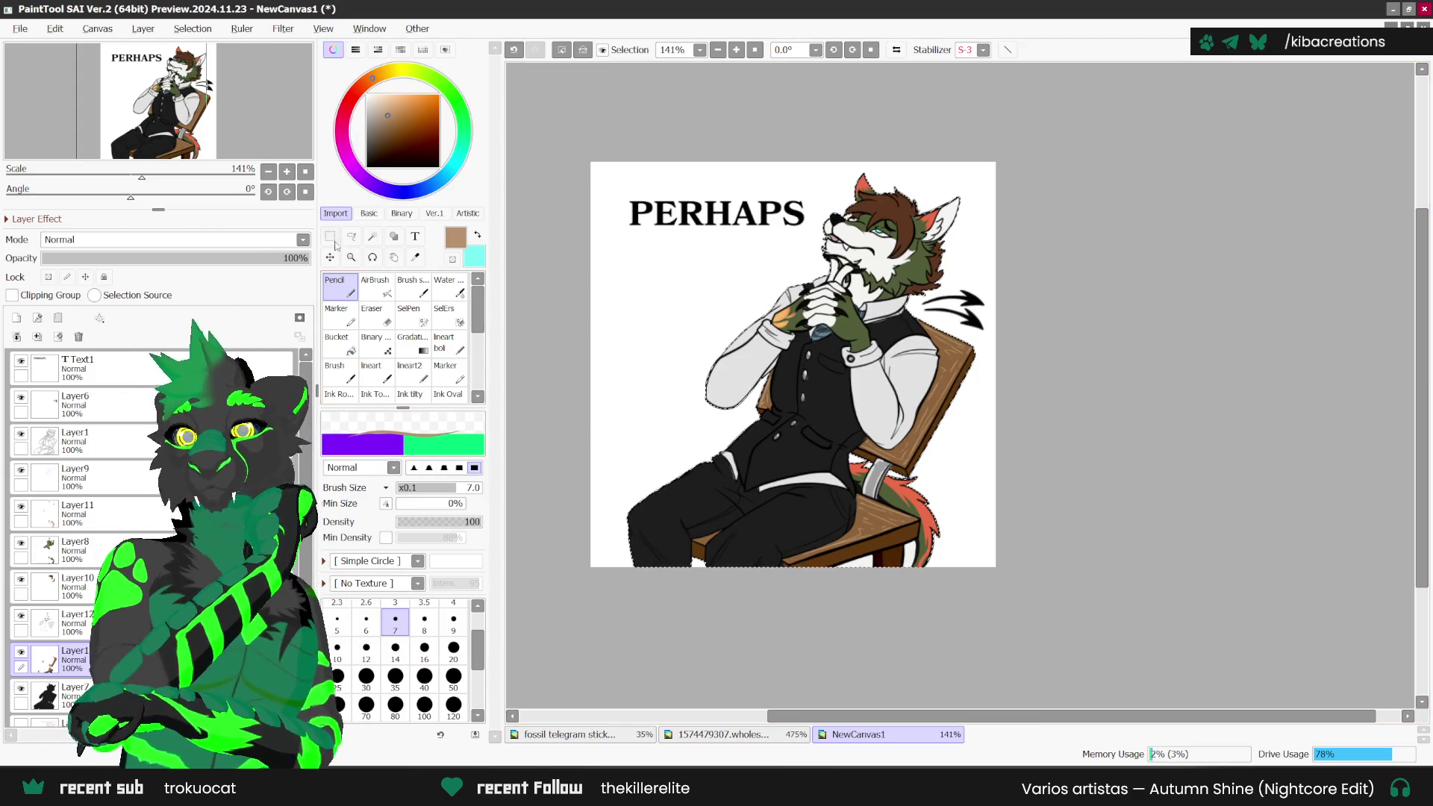
{"action": "key", "text": "ctrl+t"}
{"action": "scroll", "coordinate": [965, 473], "scroll_direction": "up", "scroll_amount": 1}
{"action": "scroll", "coordinate": [965, 473], "scroll_direction": "down", "scroll_amount": 1}
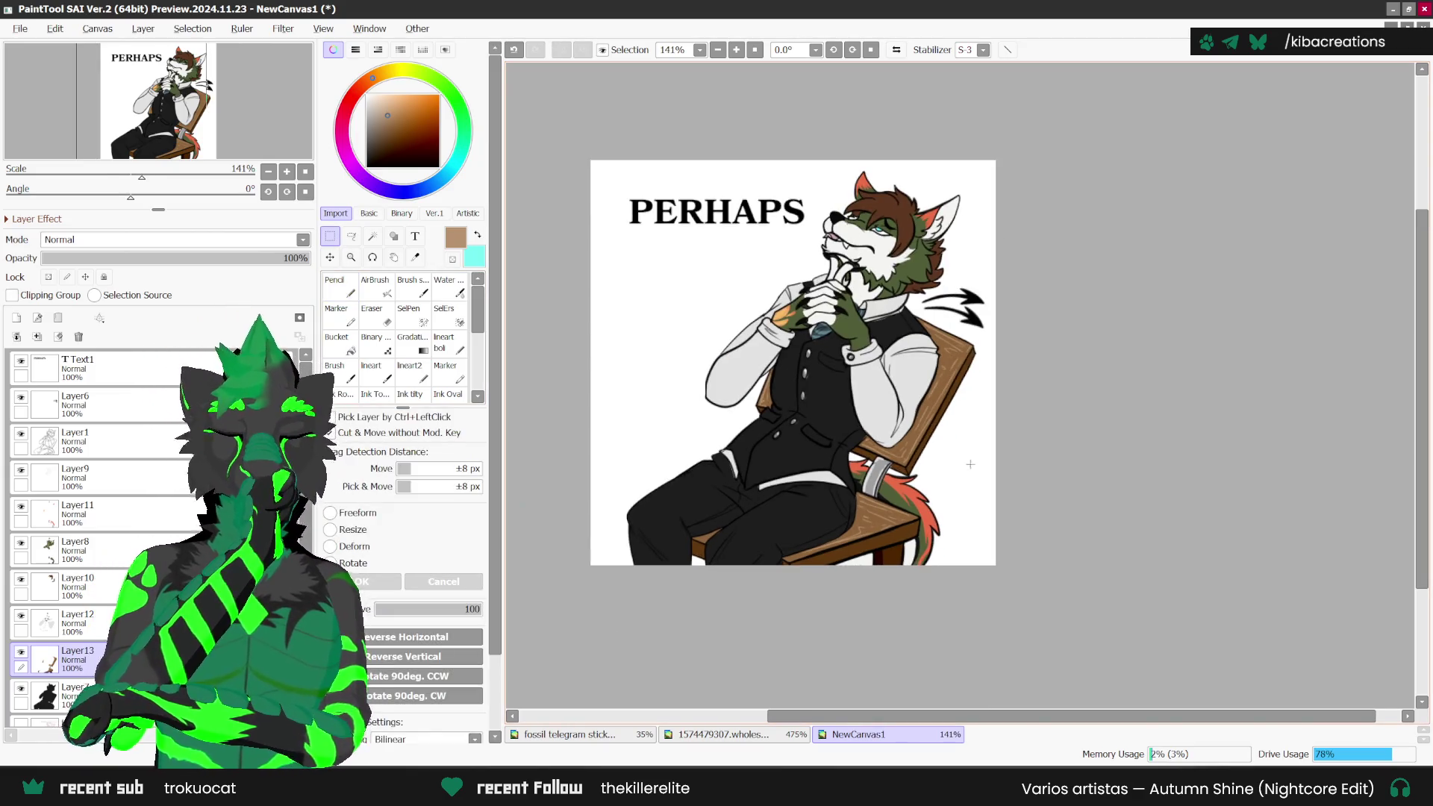
{"action": "scroll", "coordinate": [965, 473], "scroll_direction": "up", "scroll_amount": 1}
{"action": "scroll", "coordinate": [963, 480], "scroll_direction": "down", "scroll_amount": 1}
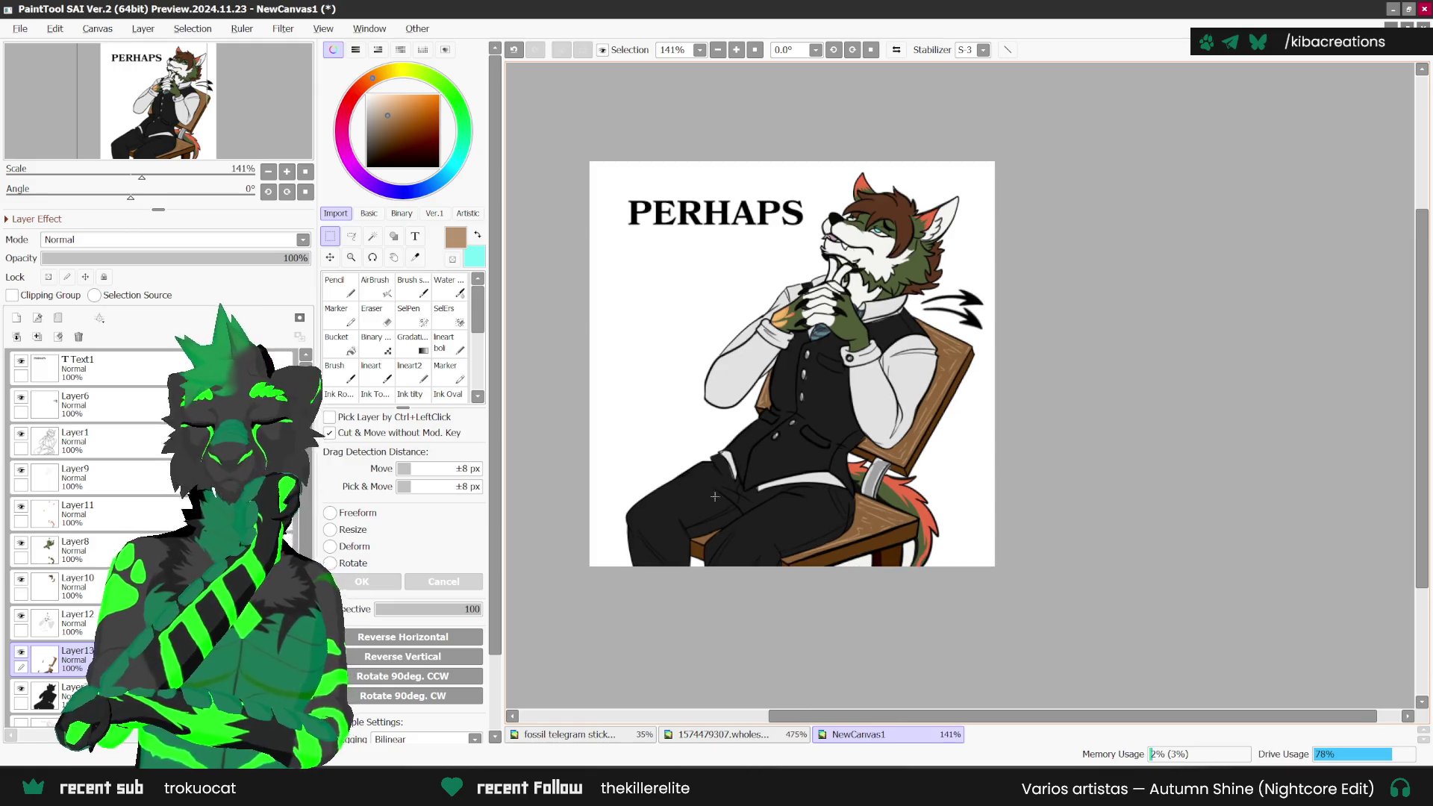
{"action": "left_click", "coordinate": [74, 441]}
{"action": "left_click", "coordinate": [171, 239]}
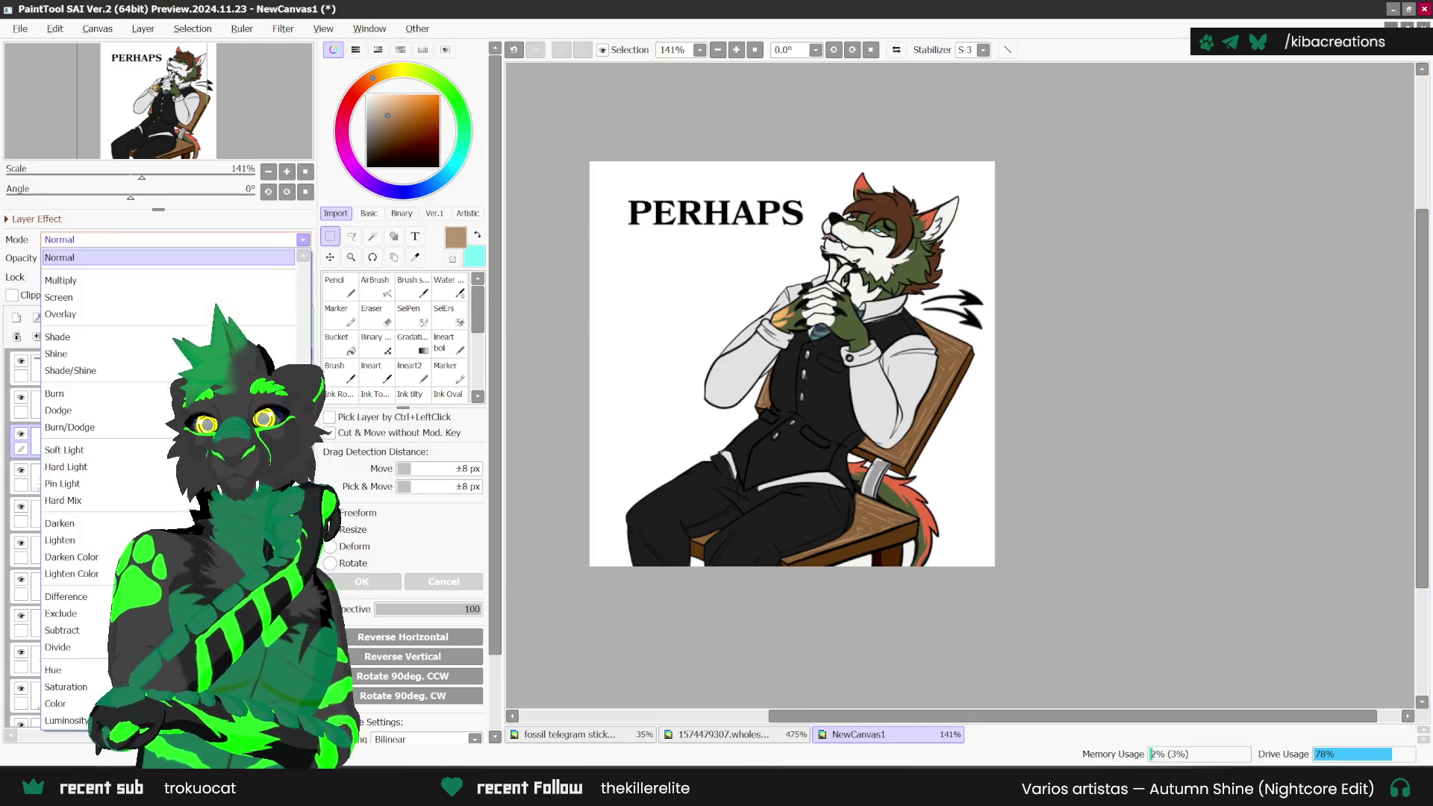
{"action": "left_click", "coordinate": [147, 354]}
Step: Sample a pale yellow from the reference sheet with the Syringe
{"action": "left_click", "coordinate": [415, 257]}
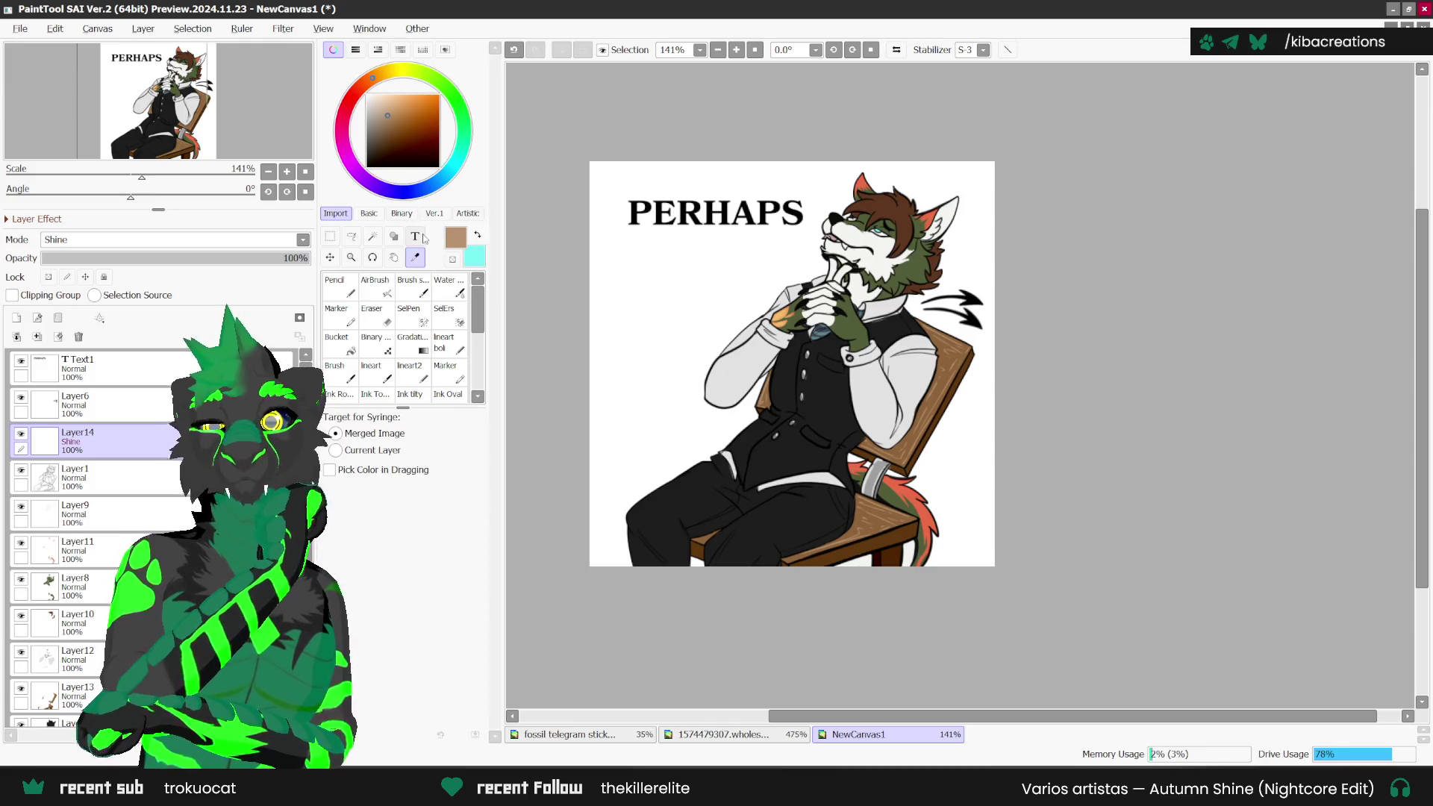
{"action": "scroll", "coordinate": [789, 297], "scroll_direction": "up", "scroll_amount": 3}
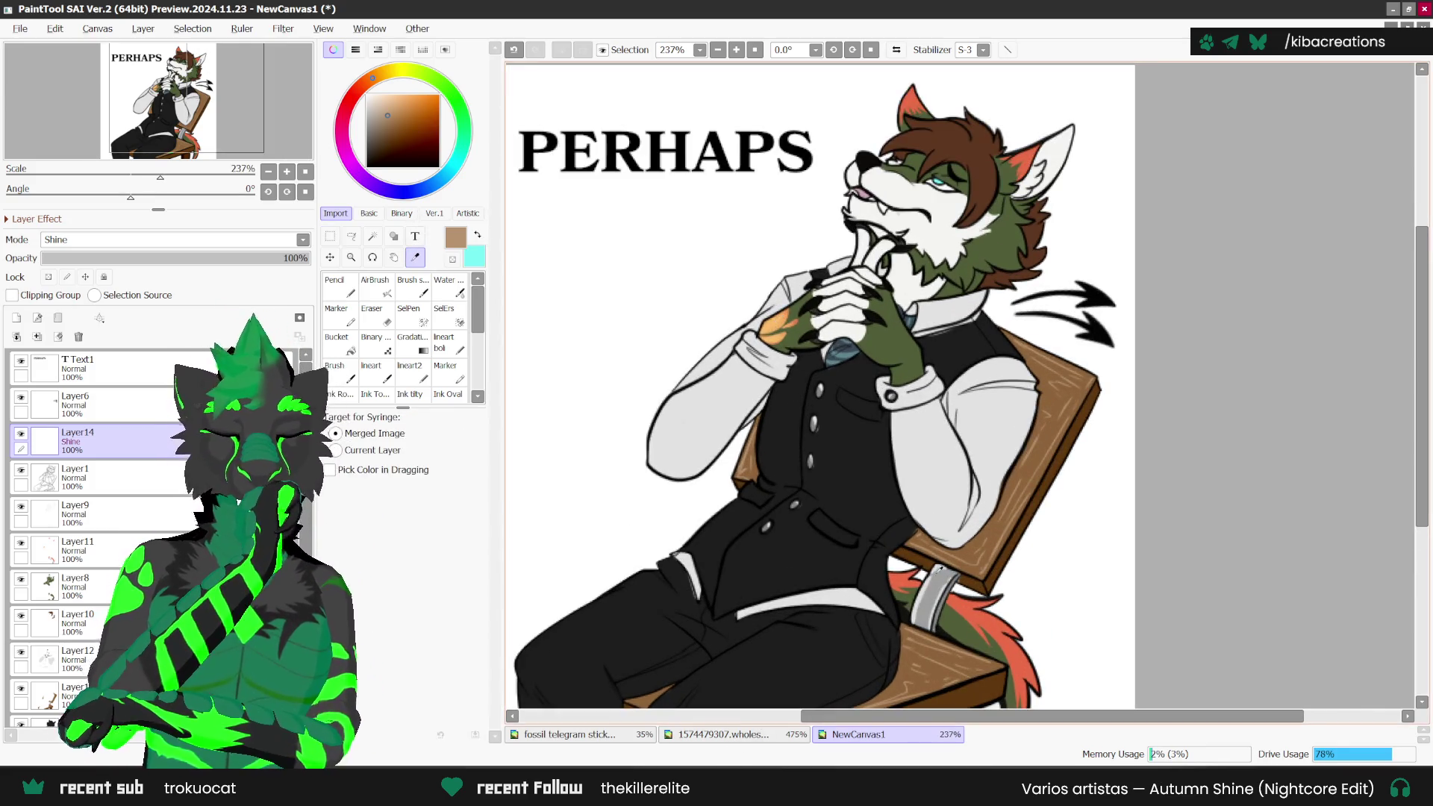
{"action": "left_click", "coordinate": [716, 735]}
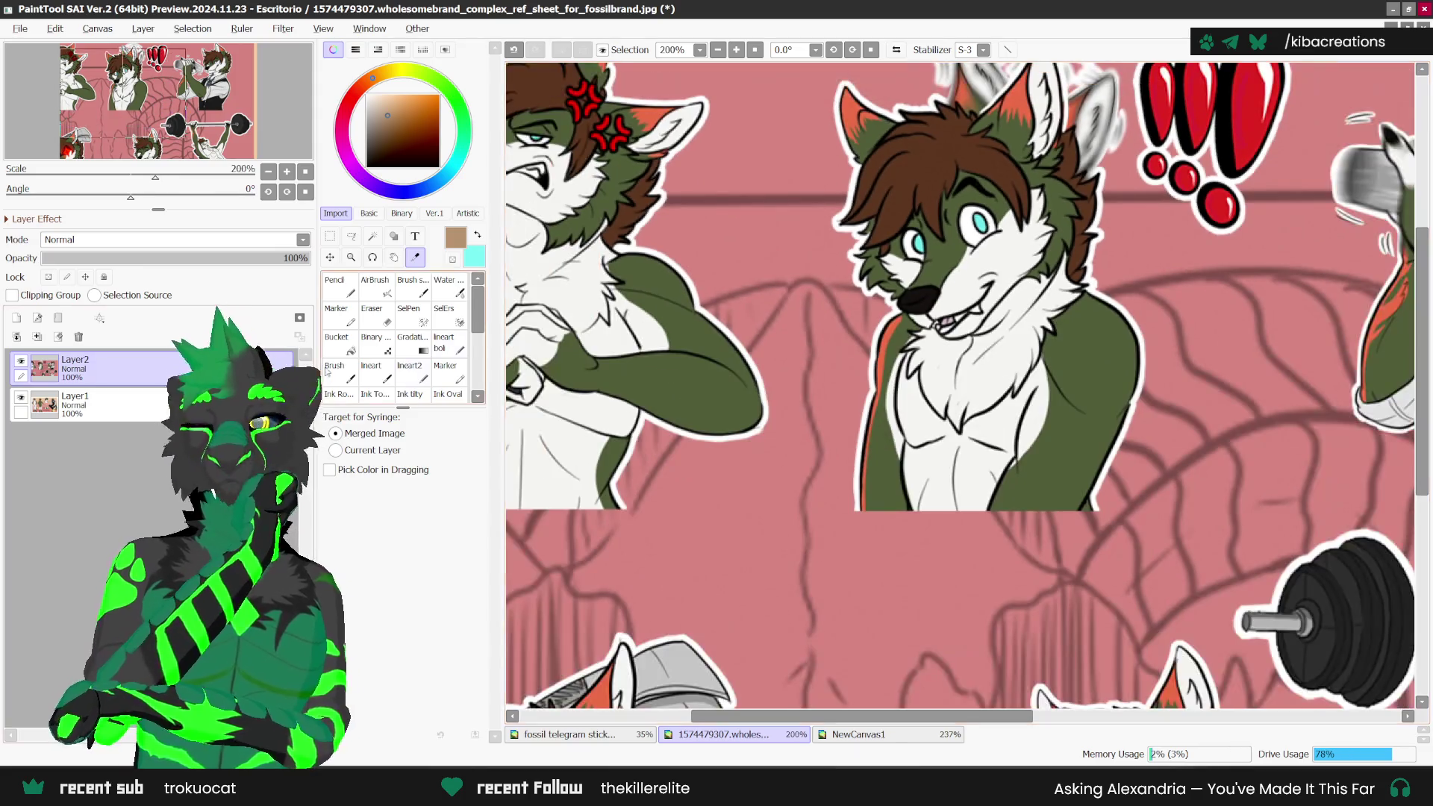
{"action": "left_click", "coordinate": [21, 361]}
{"action": "scroll", "coordinate": [960, 386], "scroll_direction": "down", "scroll_amount": 2}
{"action": "scroll", "coordinate": [1057, 641], "scroll_direction": "up", "scroll_amount": 1}
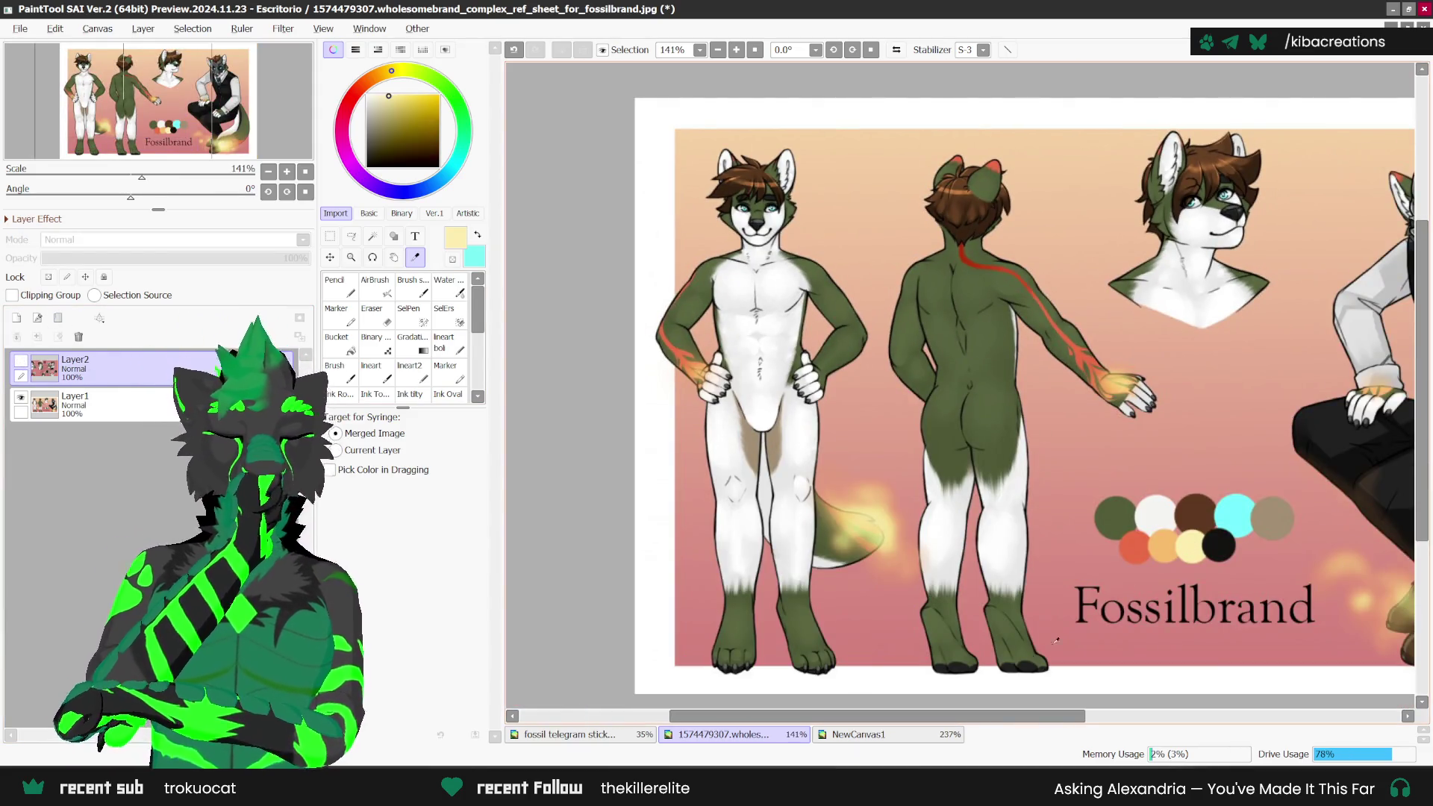
{"action": "left_click", "coordinate": [895, 735]}
Step: AirBrush a soft glow over the hands and vial, and lower the layer opacity to 31%
{"action": "left_click", "coordinate": [416, 257]}
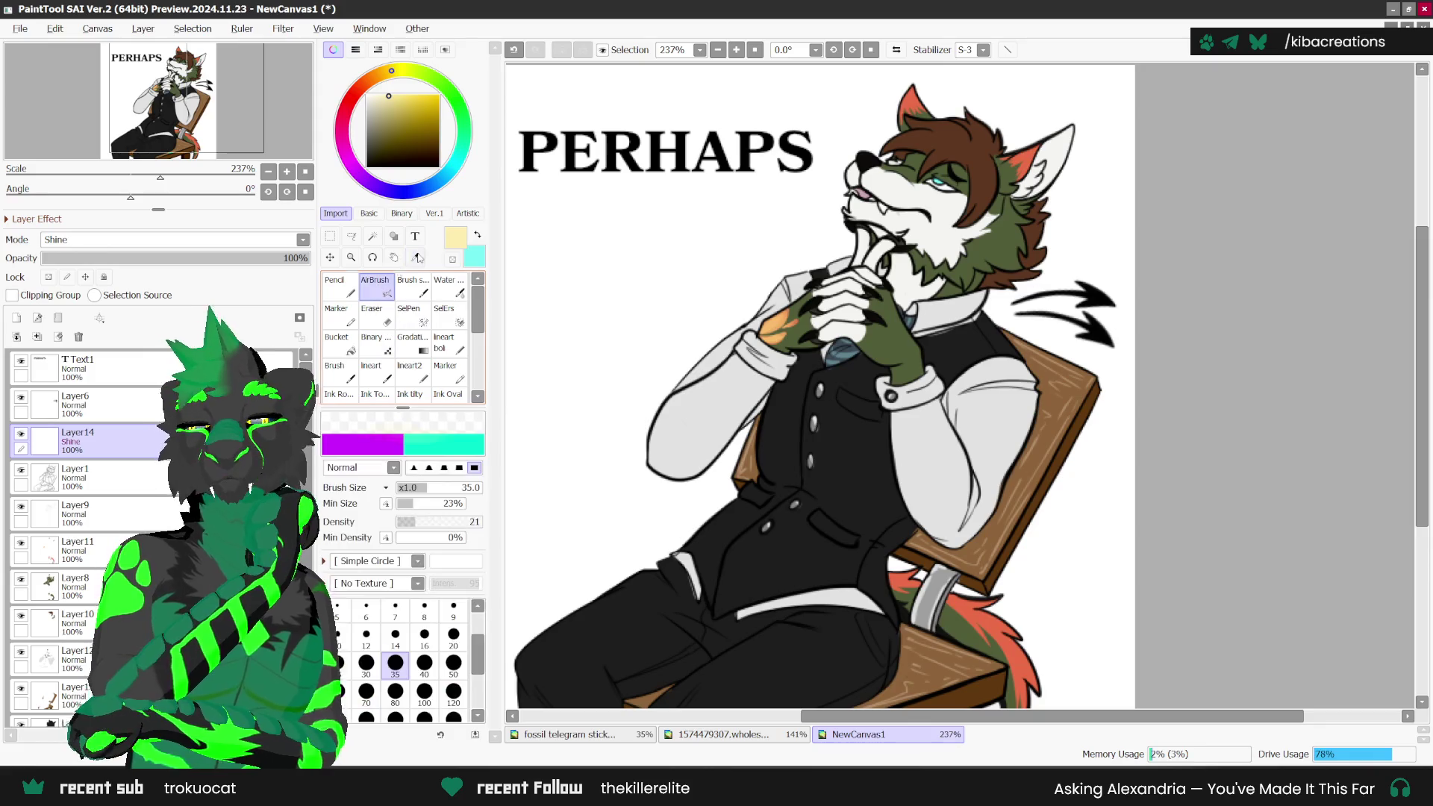
{"action": "scroll", "coordinate": [821, 321], "scroll_direction": "up", "scroll_amount": 1}
{"action": "mouse_move", "coordinate": [746, 321]}
{"action": "left_mouse_down"}
{"action": "mouse_move", "coordinate": [771, 337]}
{"action": "mouse_move", "coordinate": [754, 329]}
{"action": "left_mouse_up"}
{"action": "scroll", "coordinate": [980, 595], "scroll_direction": "down", "scroll_amount": 3}
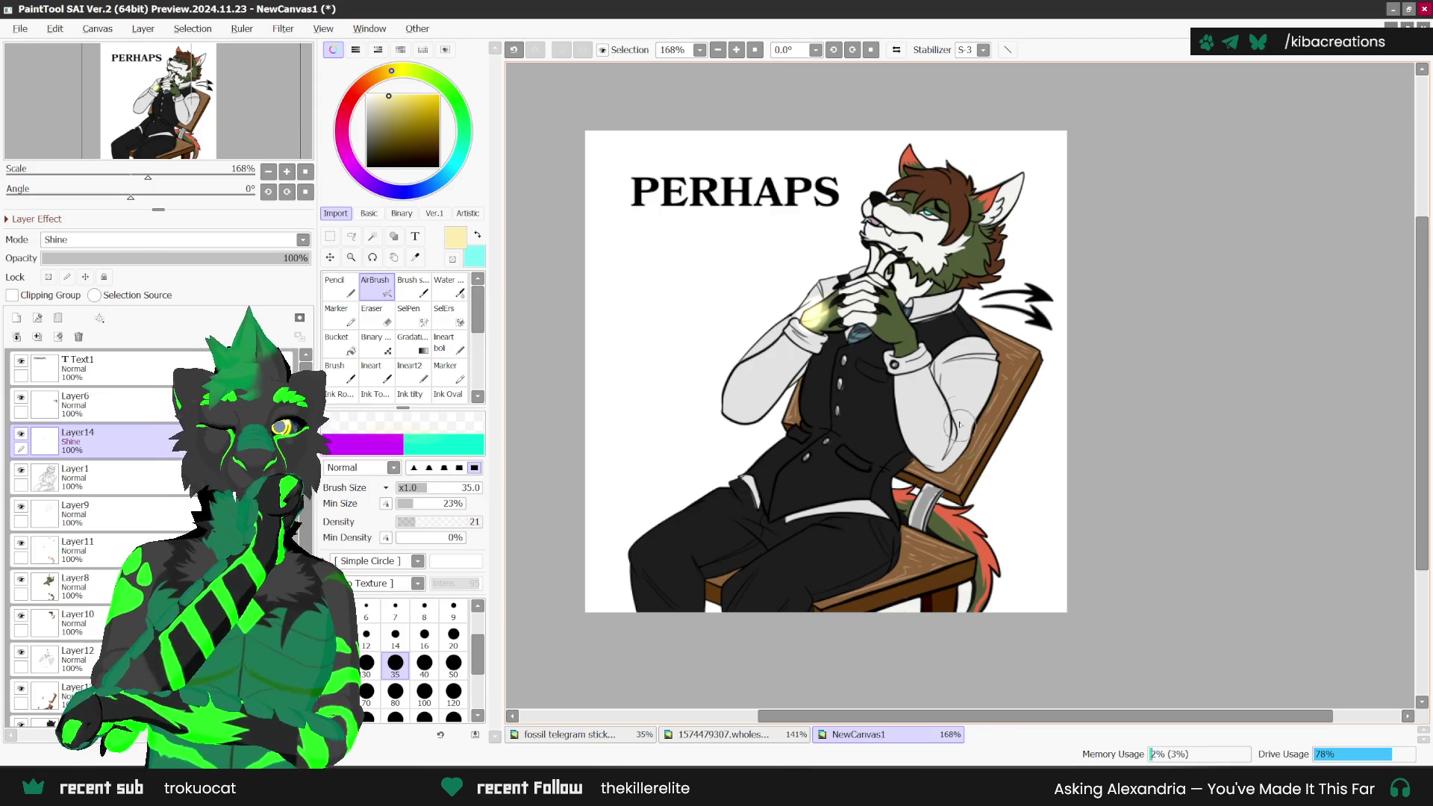
{"action": "left_click", "coordinate": [123, 257]}
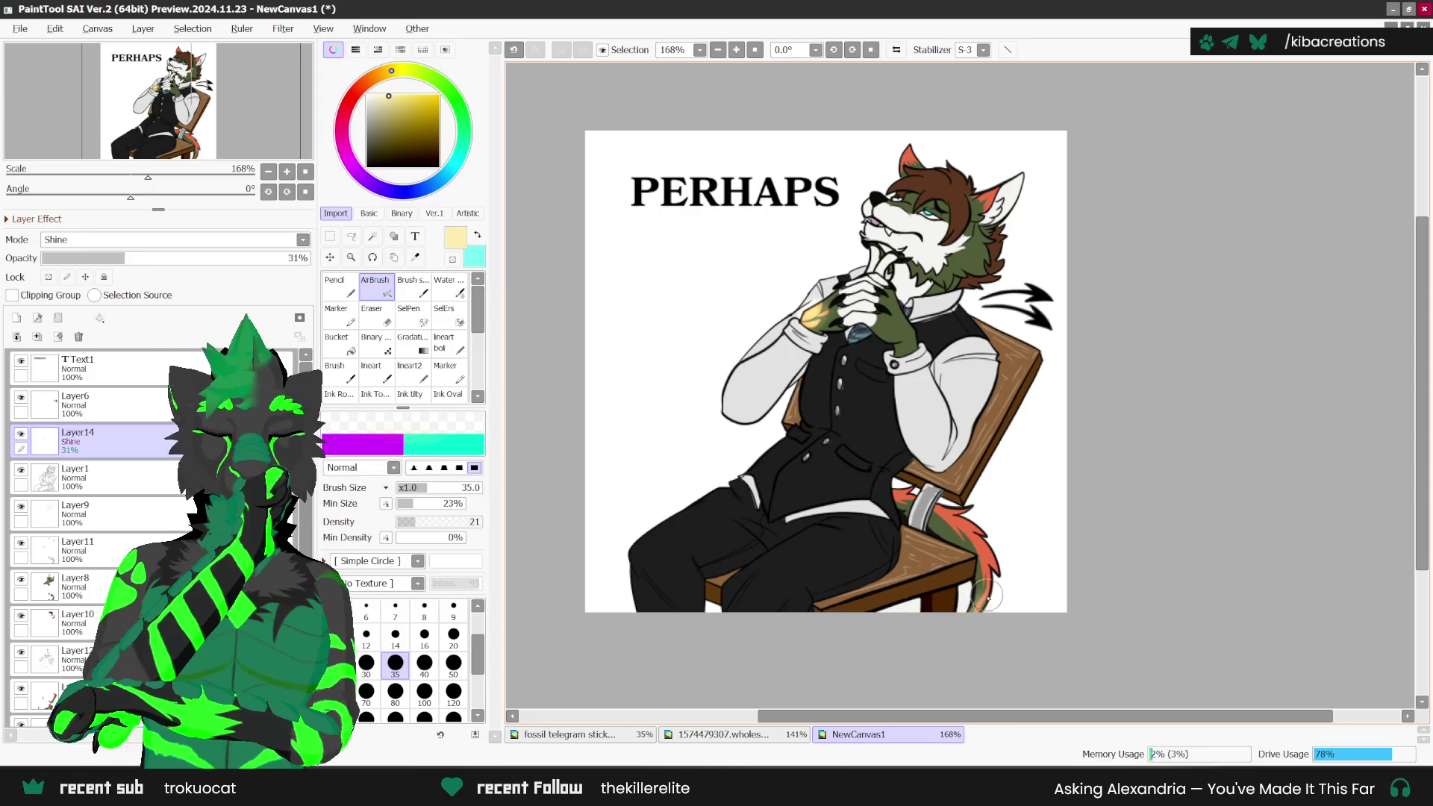
{"action": "scroll", "coordinate": [1177, 428], "scroll_direction": "down", "scroll_amount": 1}
{"action": "scroll", "coordinate": [1142, 463], "scroll_direction": "up", "scroll_amount": 2}
{"action": "scroll", "coordinate": [1050, 480], "scroll_direction": "down", "scroll_amount": 1}
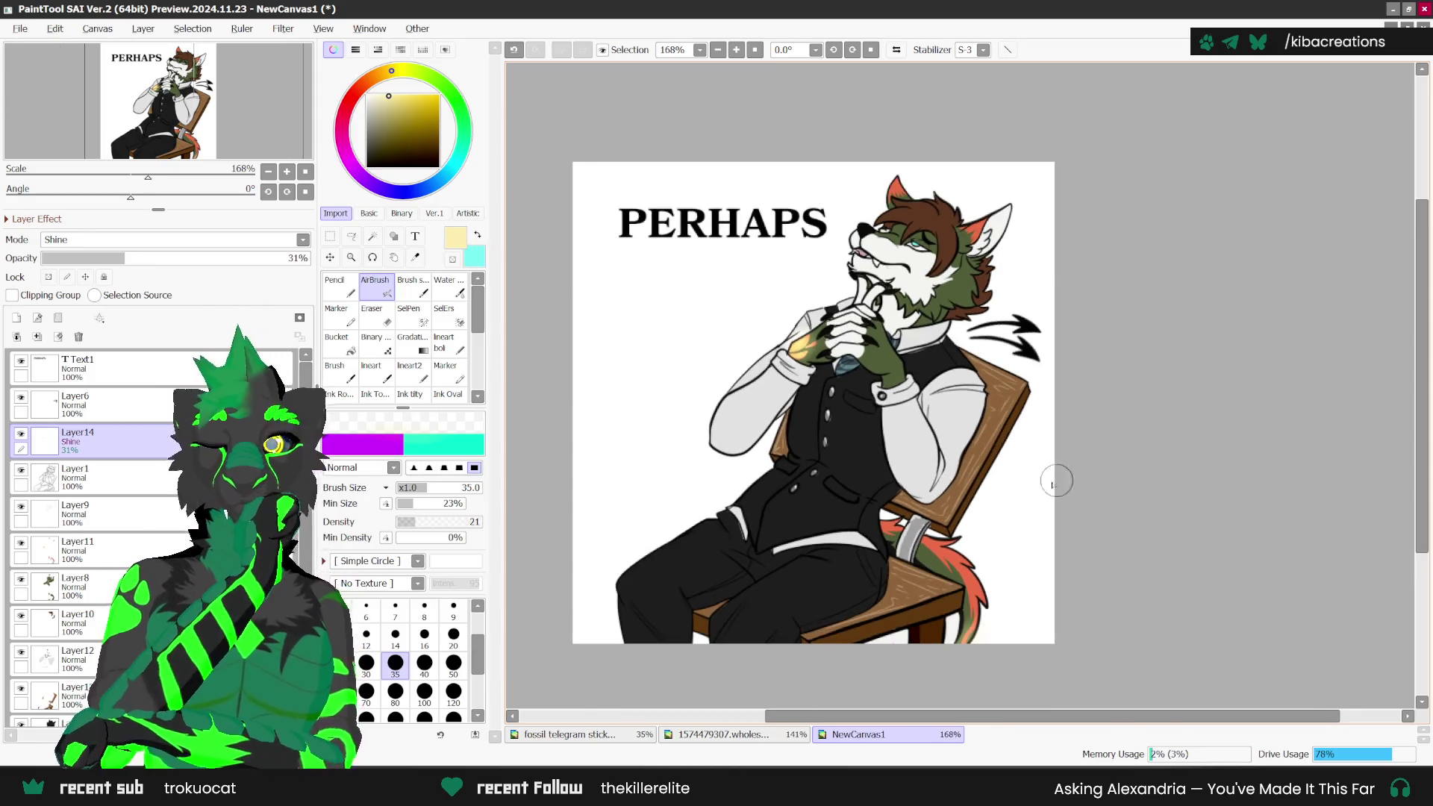
{"action": "scroll", "coordinate": [75, 538], "scroll_direction": "down", "scroll_amount": 1}
{"action": "left_click", "coordinate": [74, 706]}
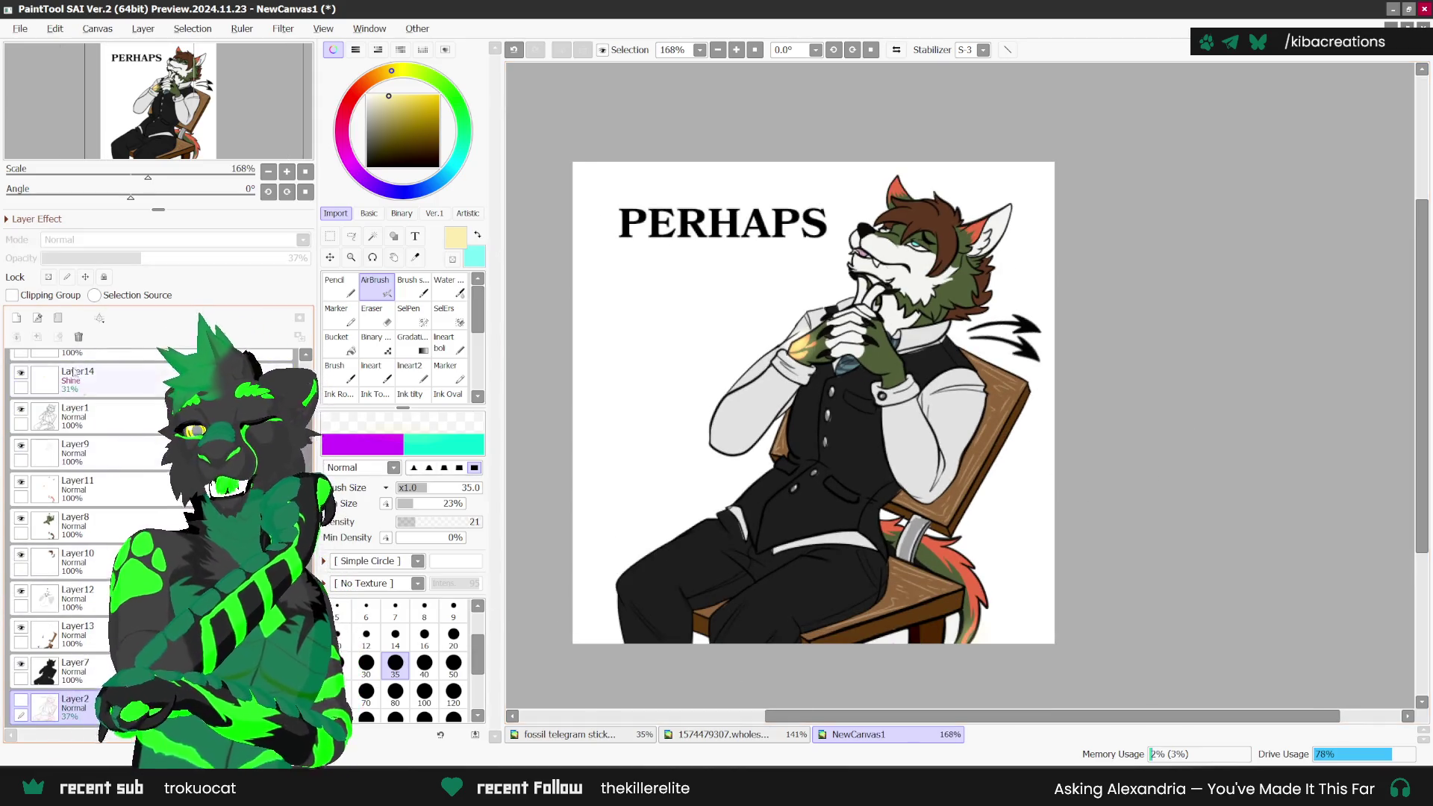
Step: Bucket-fill Layer15 with olive and start merging layers down into Layer7
{"action": "left_click", "coordinate": [338, 346]}
{"action": "left_click", "coordinate": [635, 373]}
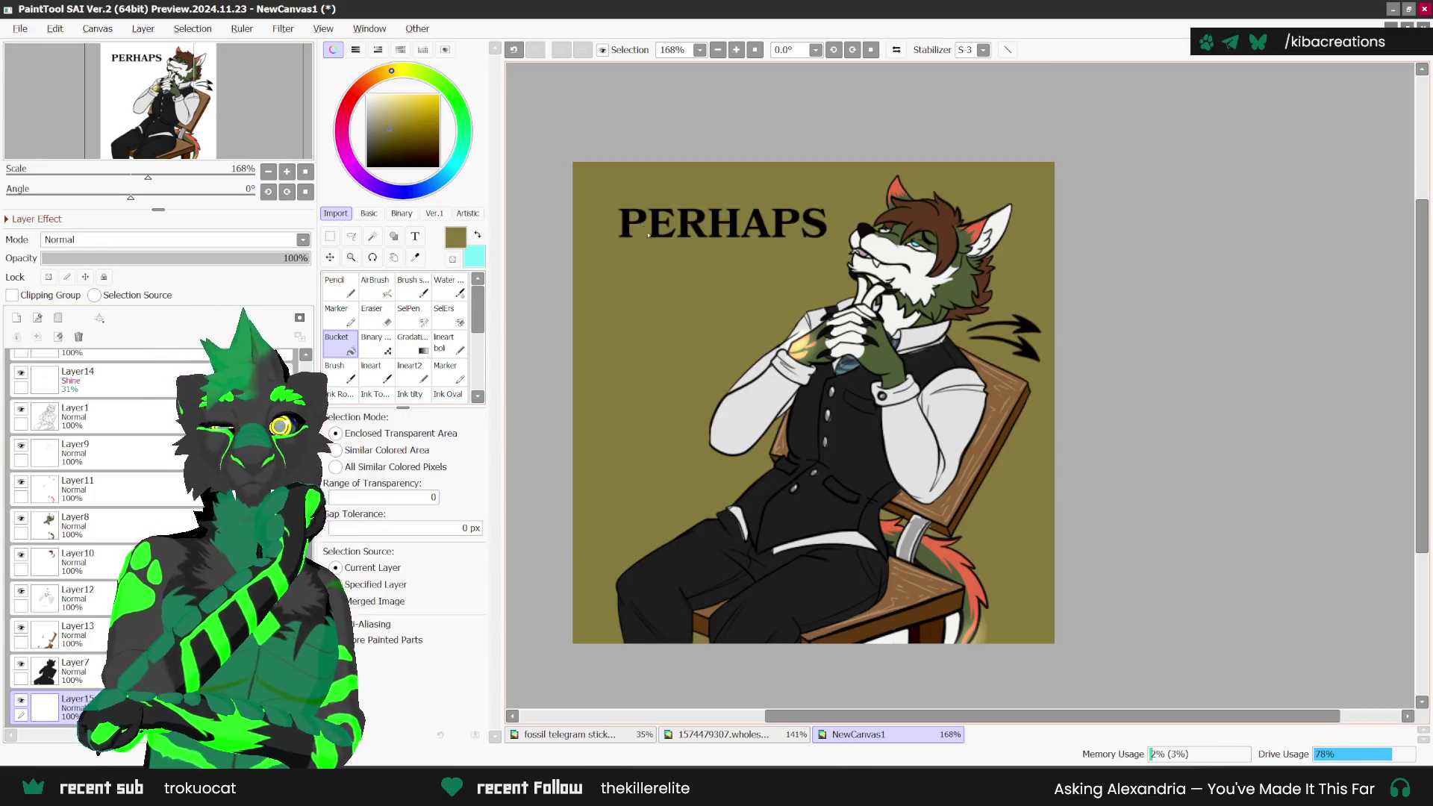
{"action": "left_click", "coordinate": [75, 414]}
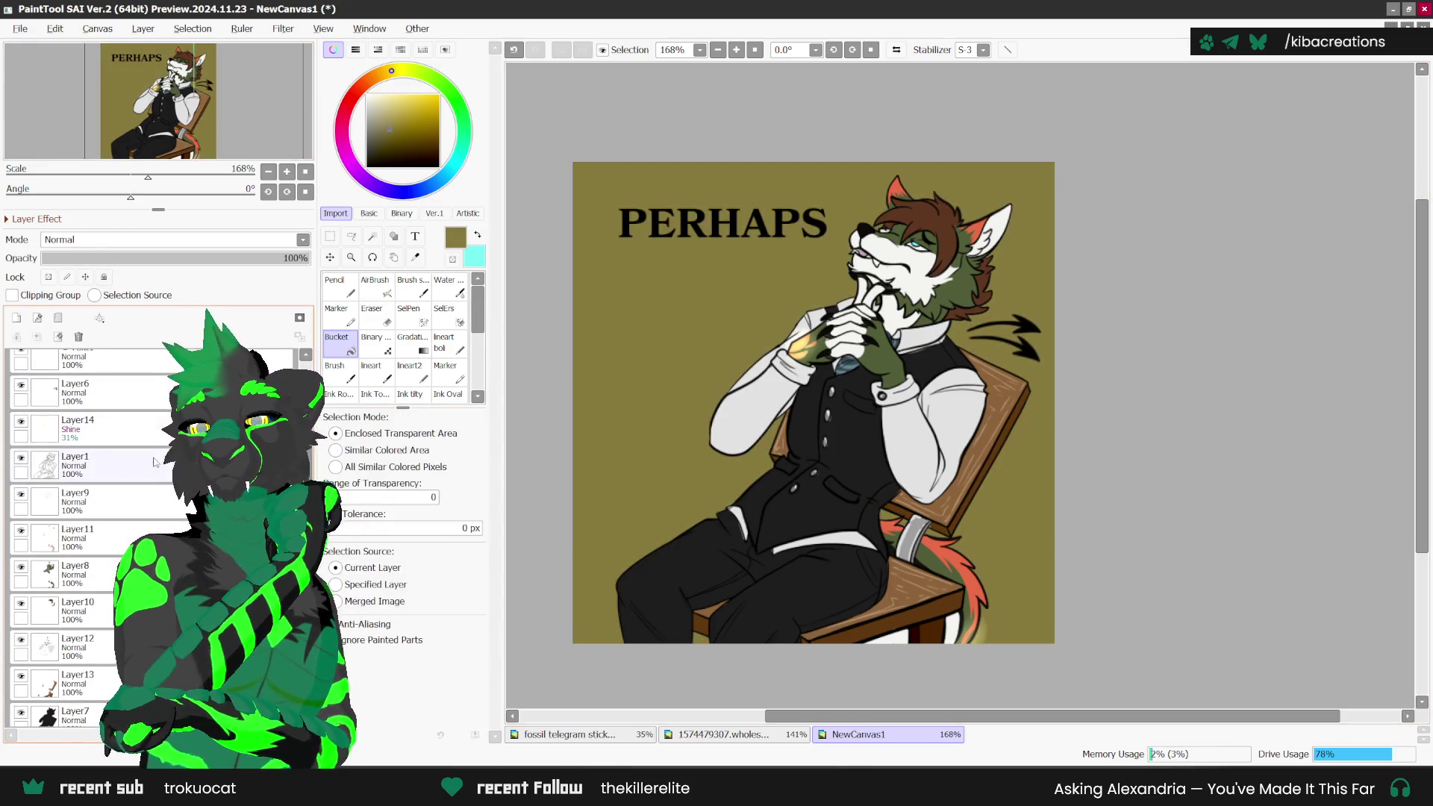
{"action": "left_click", "coordinate": [74, 635], "text": "shift"}
{"action": "left_click", "coordinate": [36, 337]}
{"action": "left_click", "coordinate": [36, 337]}
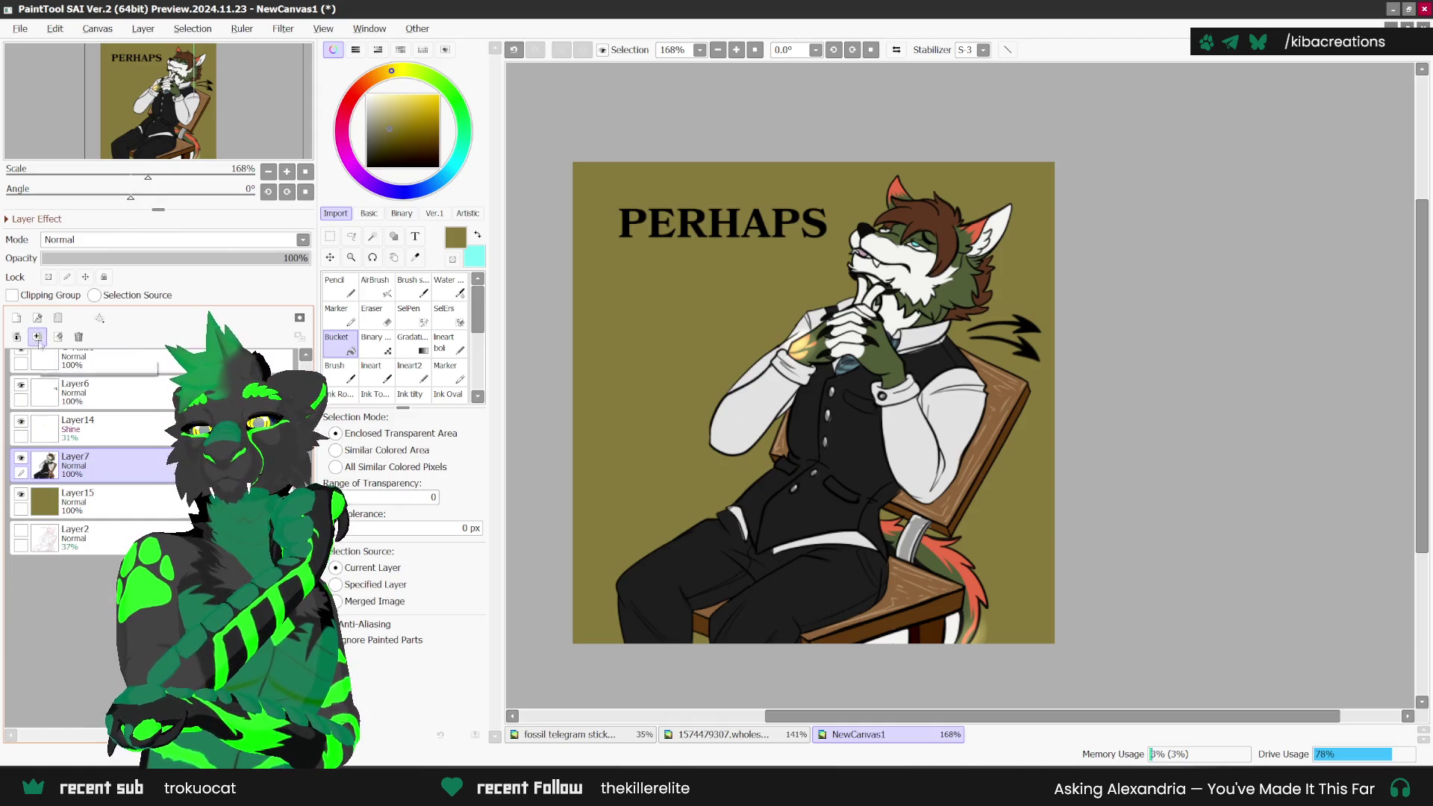
Step: Merge the glow layer and remaining top layers down into Layer7
{"action": "left_click", "coordinate": [74, 429]}
{"action": "left_click", "coordinate": [37, 337]}
{"action": "left_click", "coordinate": [75, 382]}
{"action": "left_click", "coordinate": [37, 336]}
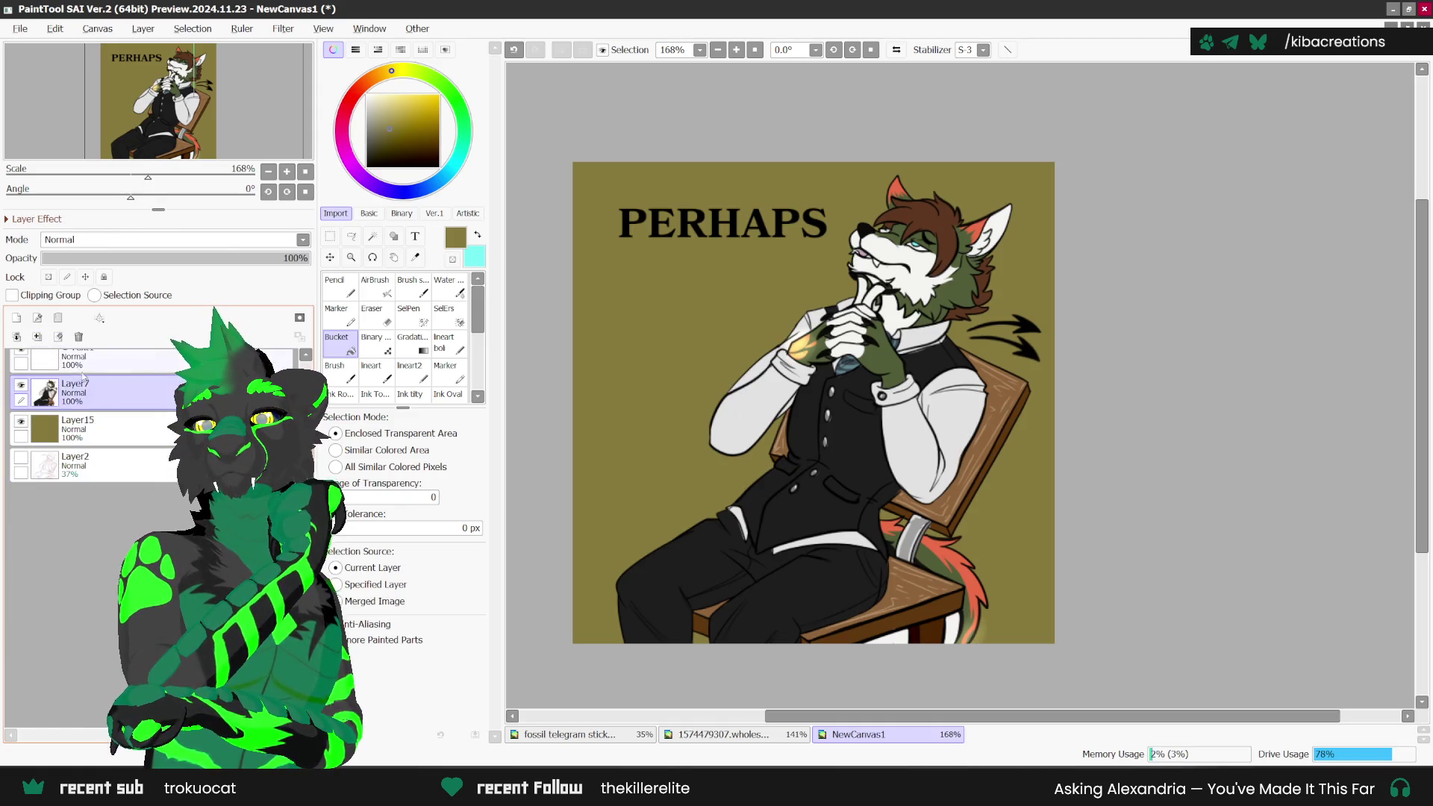
{"action": "left_click", "coordinate": [75, 365]}
{"action": "left_click", "coordinate": [37, 337]}
{"action": "left_click", "coordinate": [75, 403]}
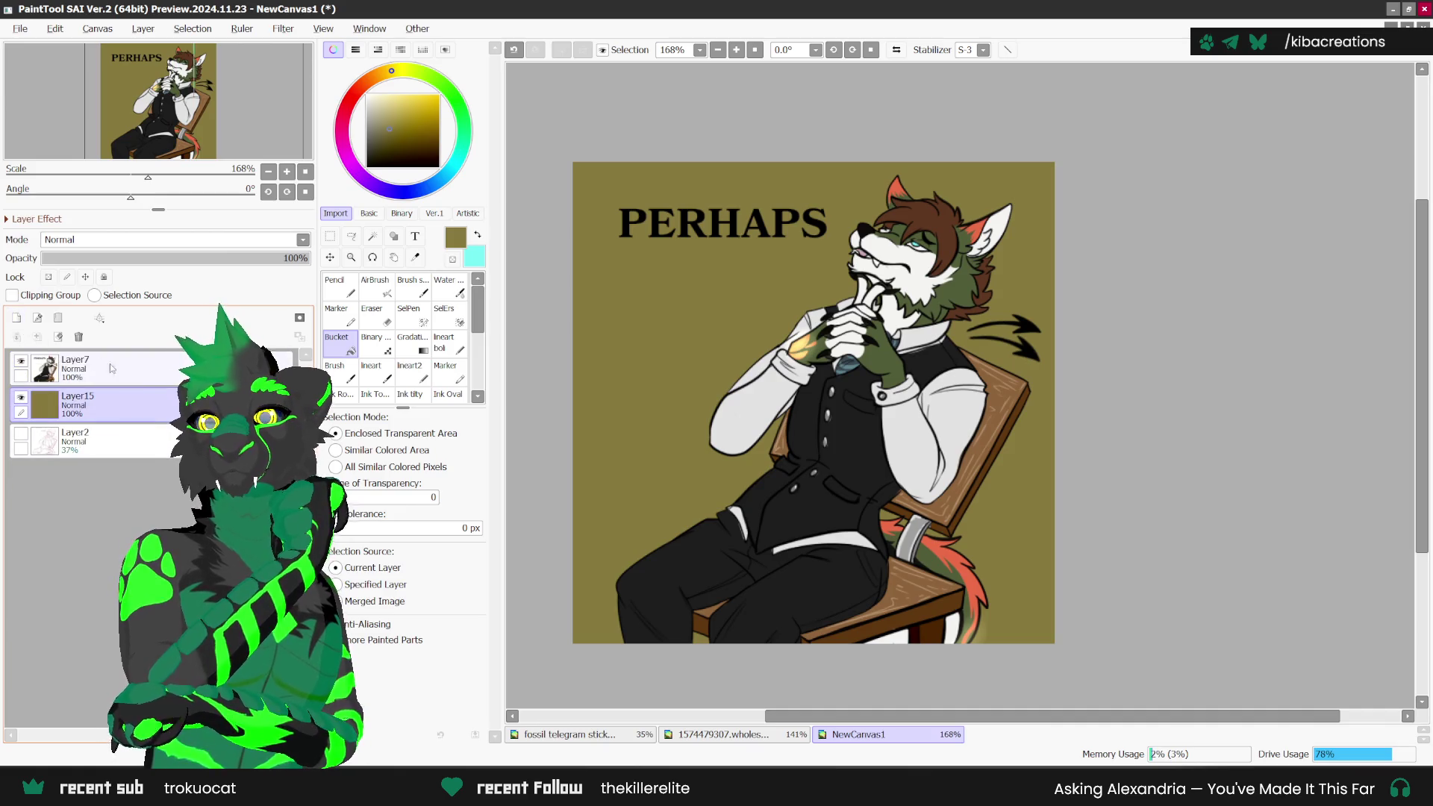
Step: Add a blank layer, then Magic Wand the background surrounding the figure on Layer7
{"action": "left_click", "coordinate": [16, 317]}
{"action": "left_click", "coordinate": [75, 365]}
{"action": "left_click", "coordinate": [373, 236]}
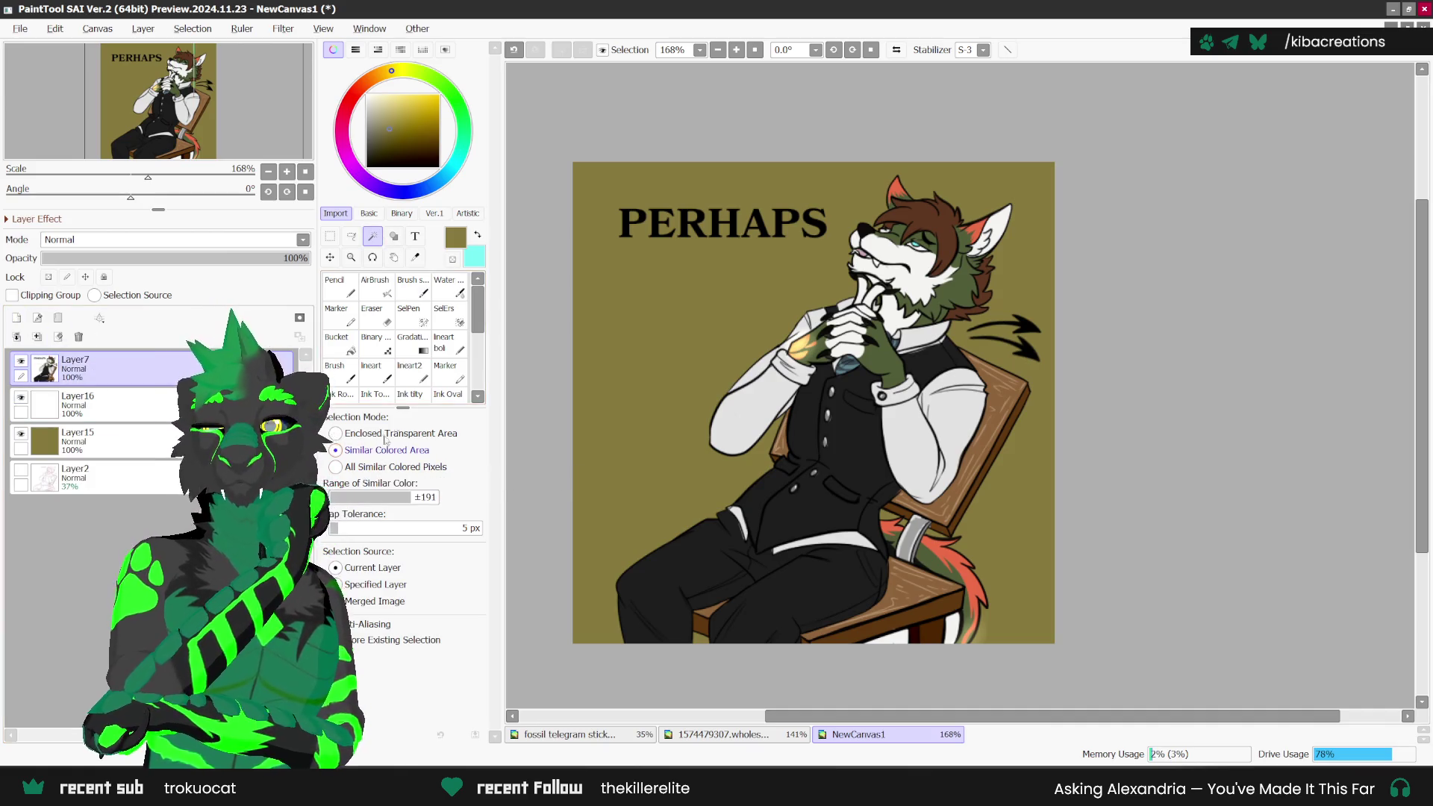
{"action": "left_click", "coordinate": [597, 284]}
{"action": "scroll", "coordinate": [657, 217], "scroll_direction": "up", "scroll_amount": 1}
{"action": "scroll", "coordinate": [657, 216], "scroll_direction": "up", "scroll_amount": 1}
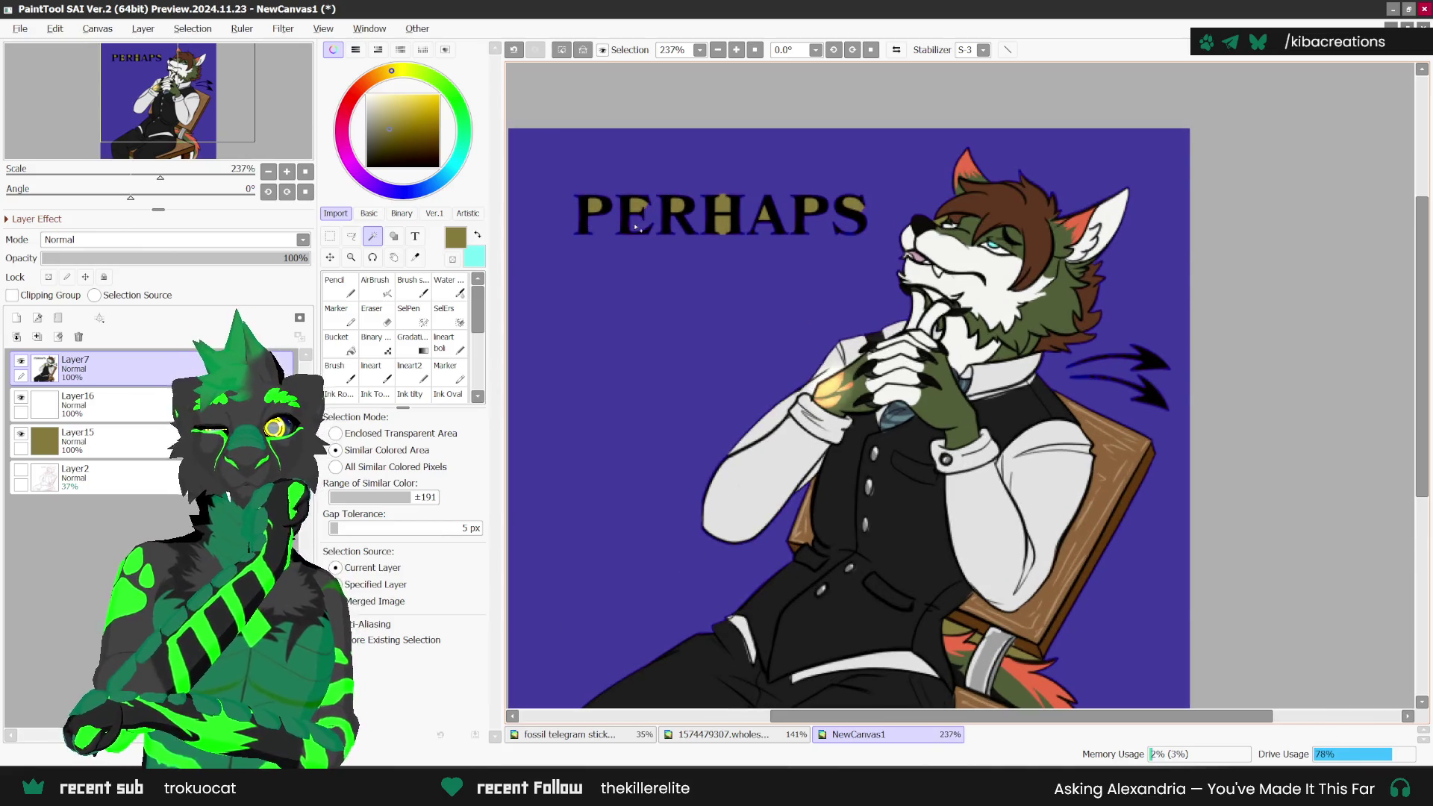
{"action": "scroll", "coordinate": [669, 182], "scroll_direction": "up", "scroll_amount": 1}
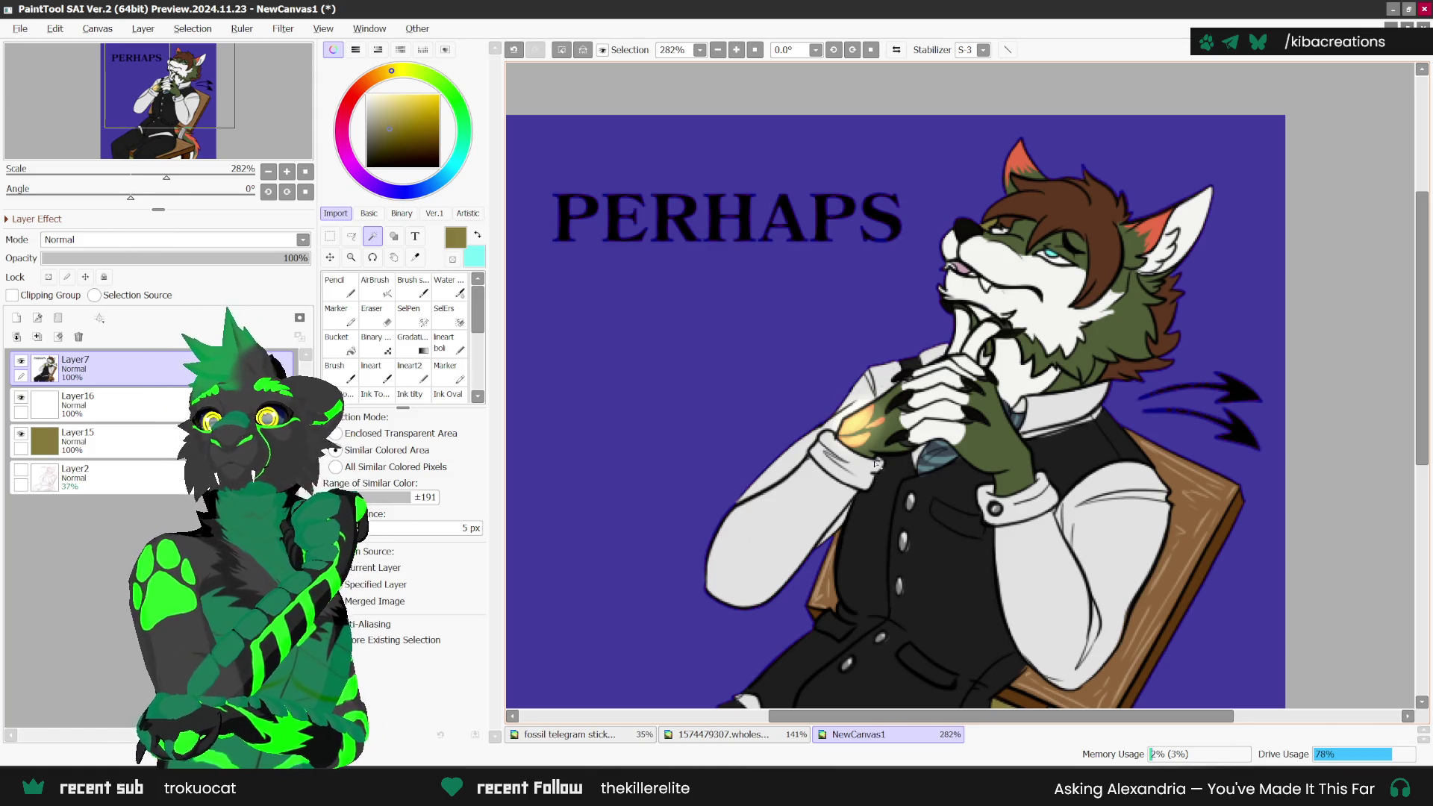
{"action": "scroll", "coordinate": [875, 147], "scroll_direction": "down", "scroll_amount": 3}
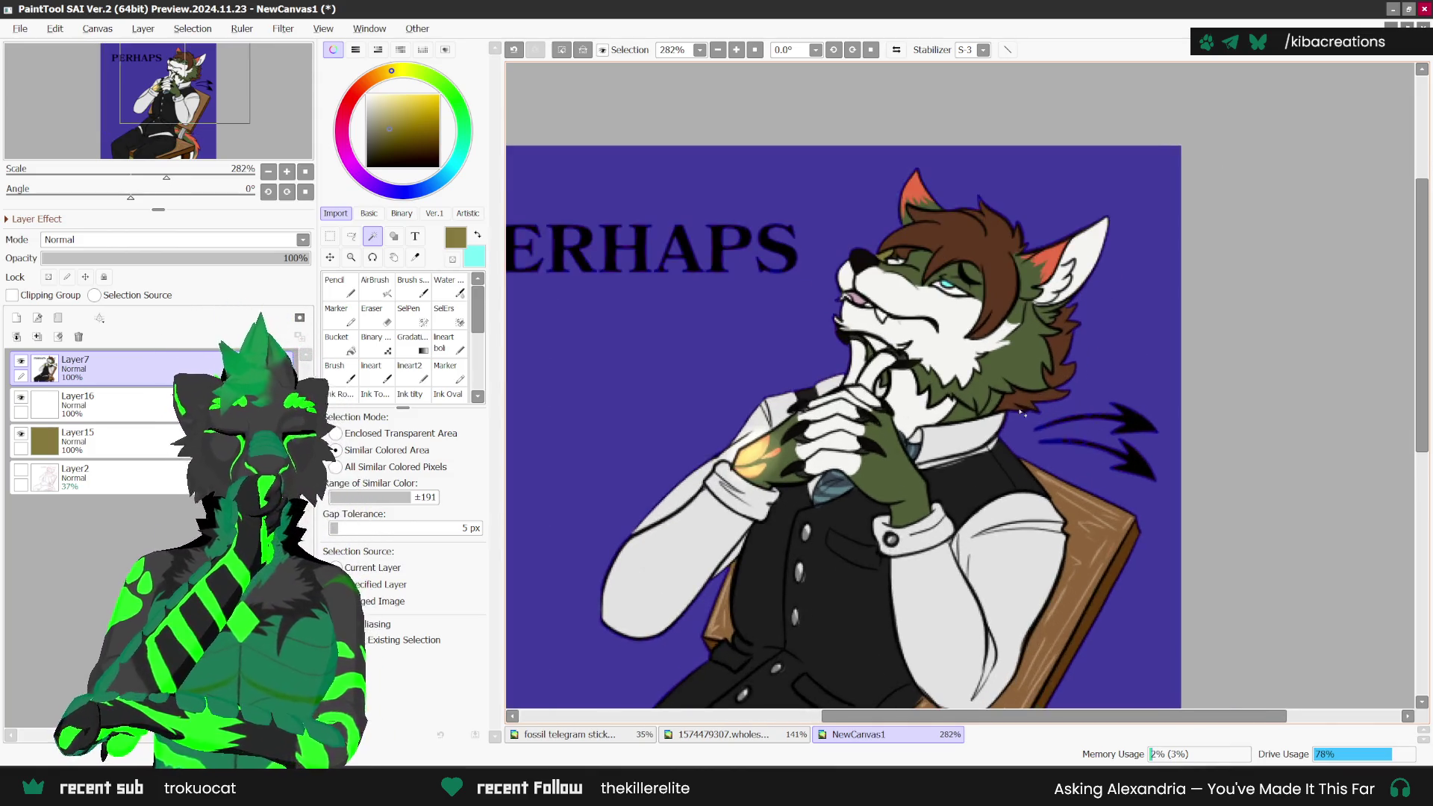
{"action": "scroll", "coordinate": [933, 561], "scroll_direction": "up", "scroll_amount": 1}
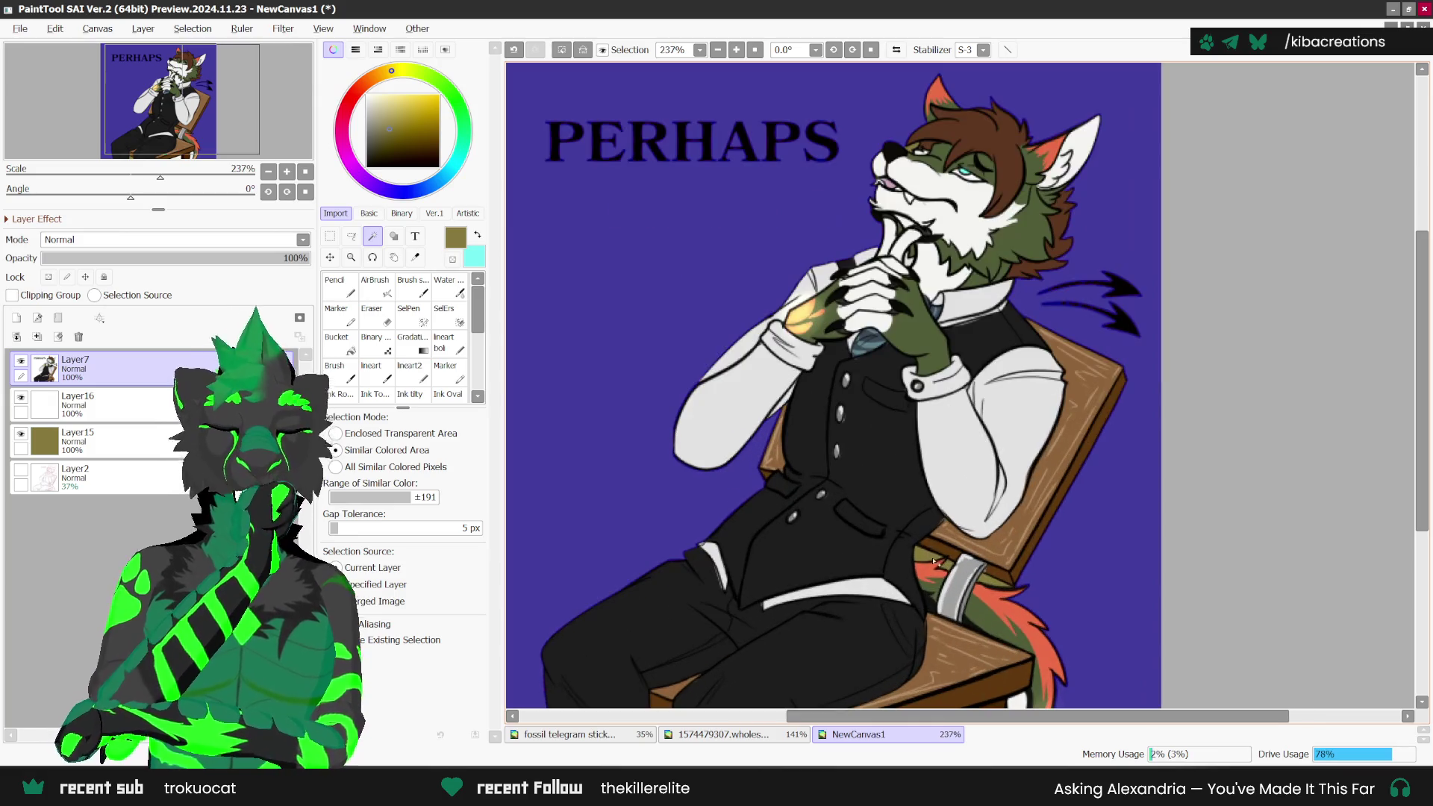
{"action": "scroll", "coordinate": [872, 358], "scroll_direction": "down", "scroll_amount": 3}
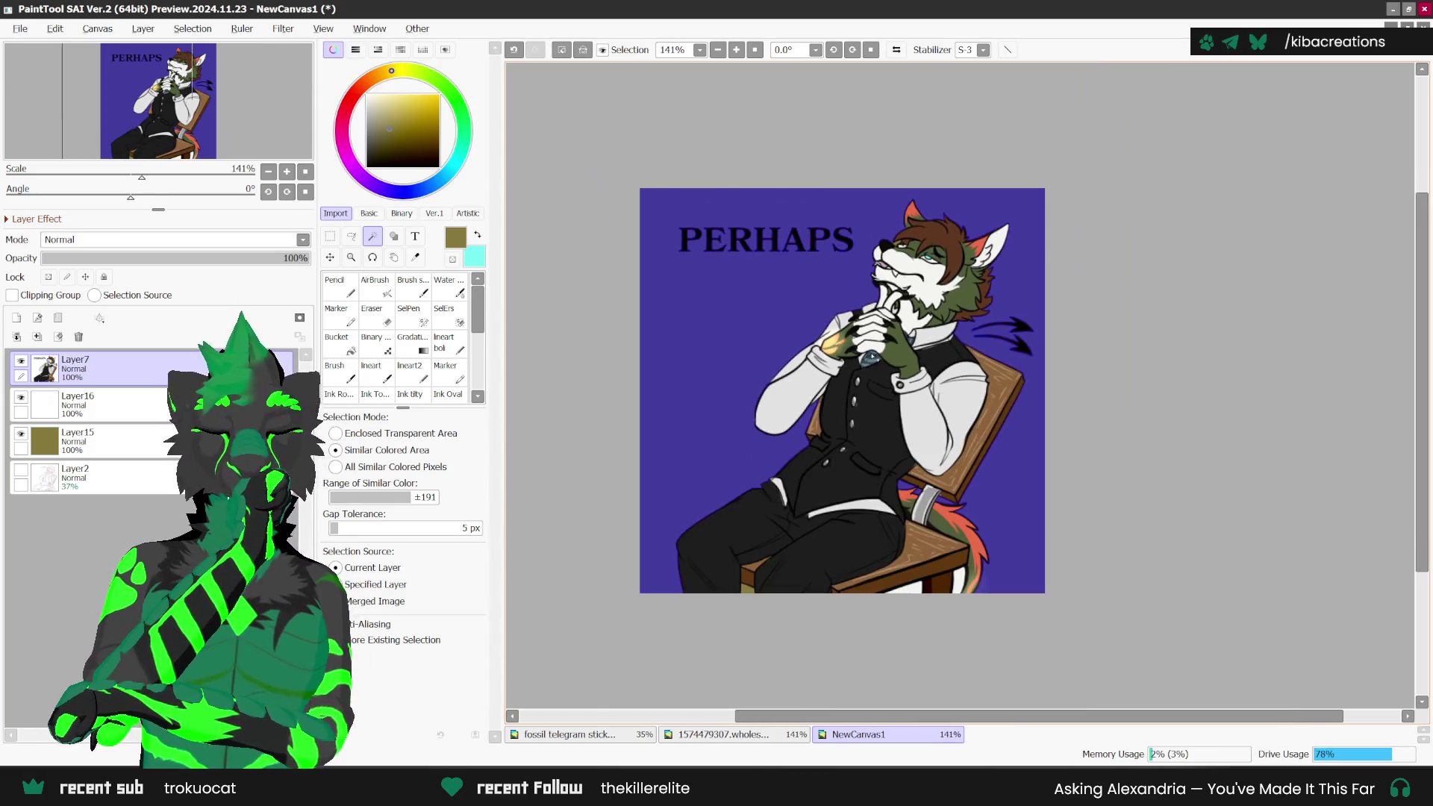
{"action": "scroll", "coordinate": [831, 530], "scroll_direction": "up", "scroll_amount": 2}
{"action": "scroll", "coordinate": [700, 705], "scroll_direction": "down", "scroll_amount": 1}
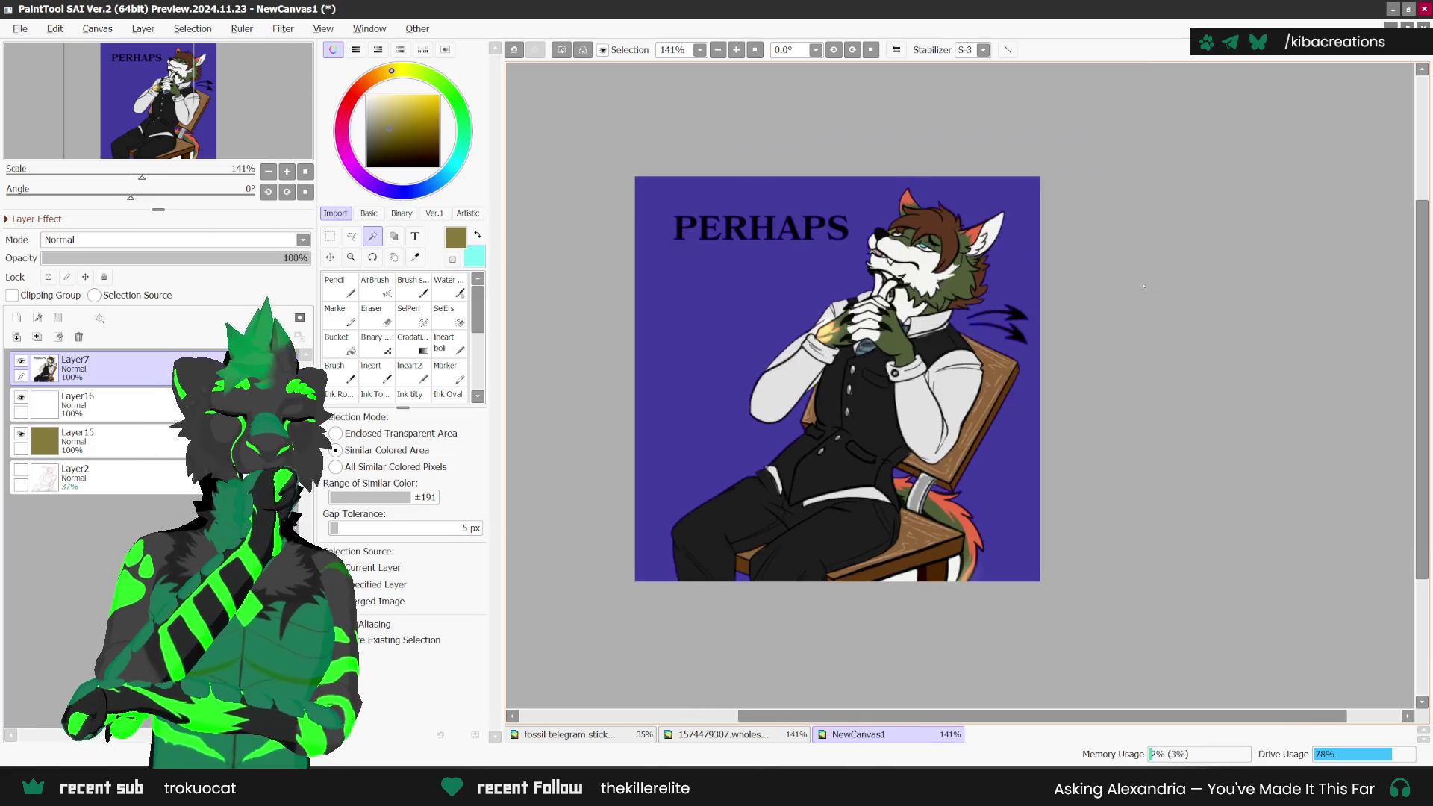
{"action": "scroll", "coordinate": [985, 428], "scroll_direction": "up", "scroll_amount": 3}
{"action": "scroll", "coordinate": [985, 428], "scroll_direction": "down", "scroll_amount": 1}
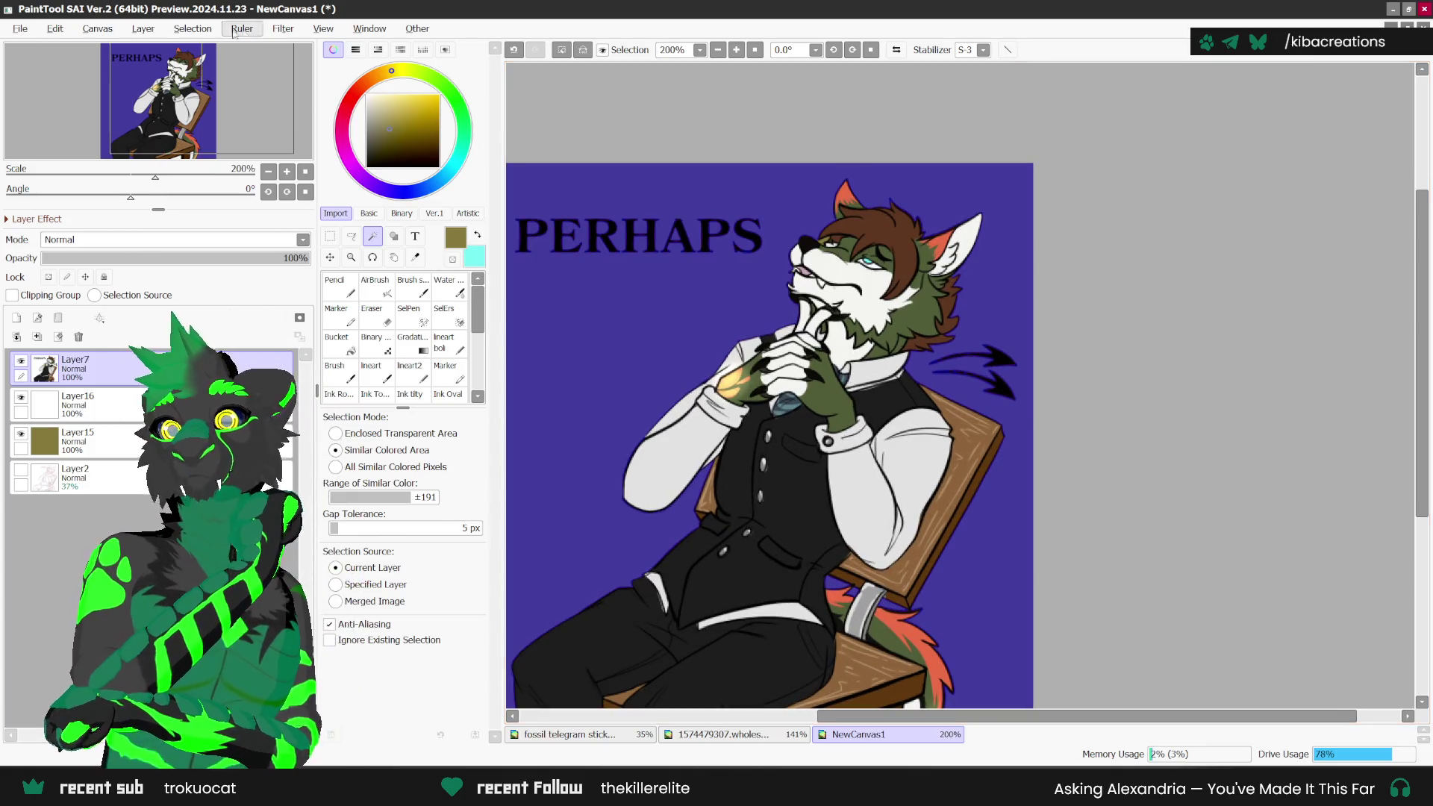
Step: Invert the selection to cover the figure and expand it by 4 pixels
{"action": "left_click", "coordinate": [192, 28]}
{"action": "left_click", "coordinate": [216, 64]}
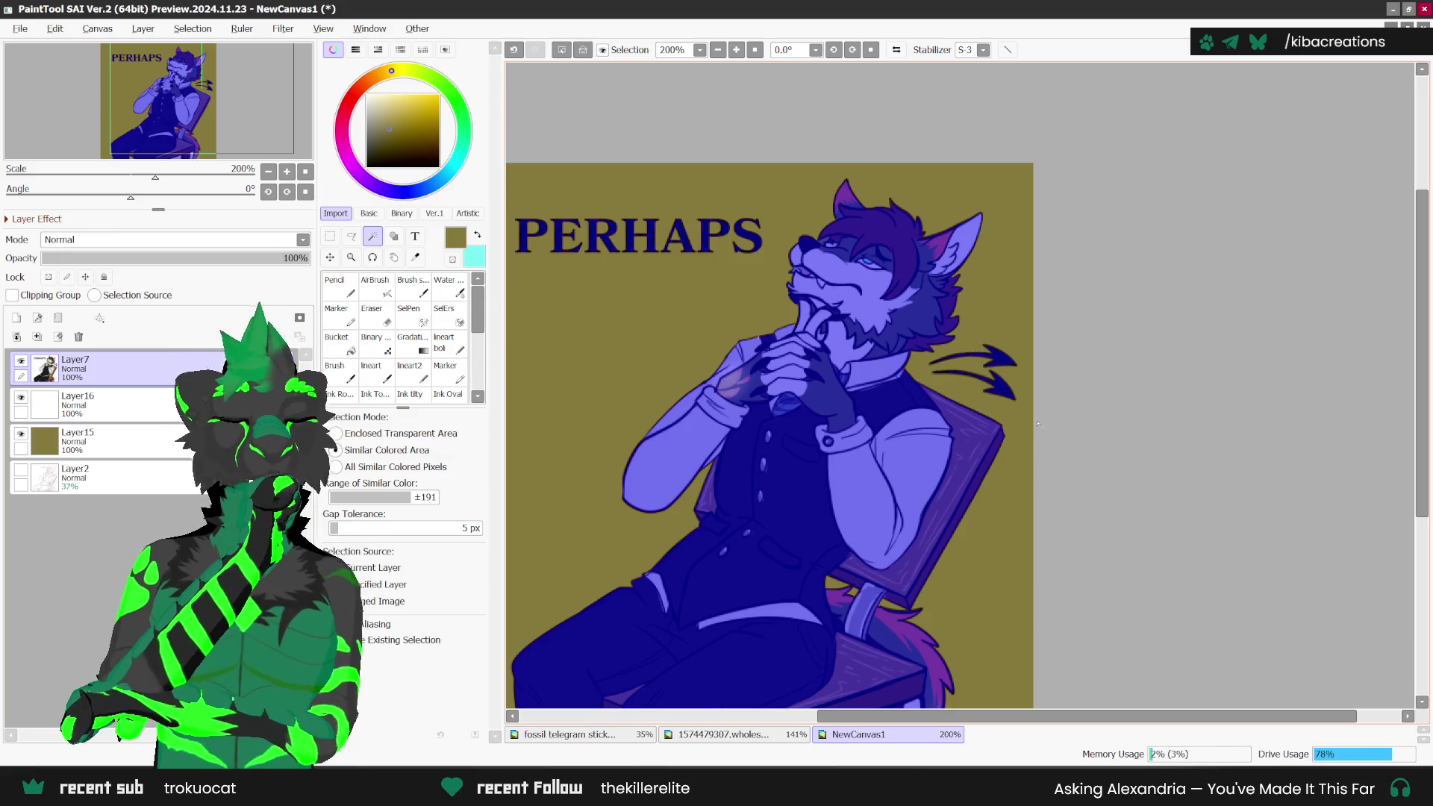
{"action": "left_click", "coordinate": [193, 28]}
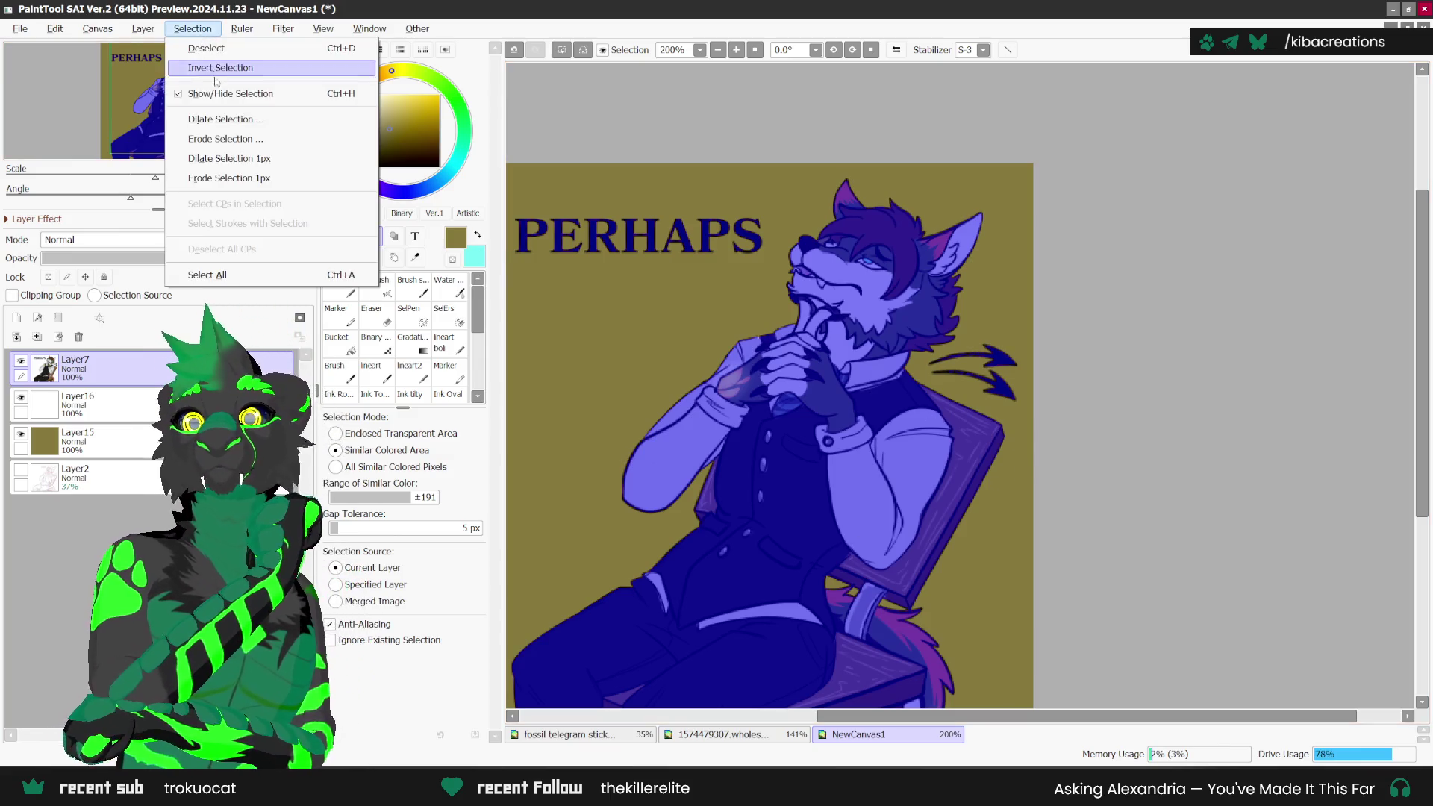
{"action": "left_click", "coordinate": [238, 123]}
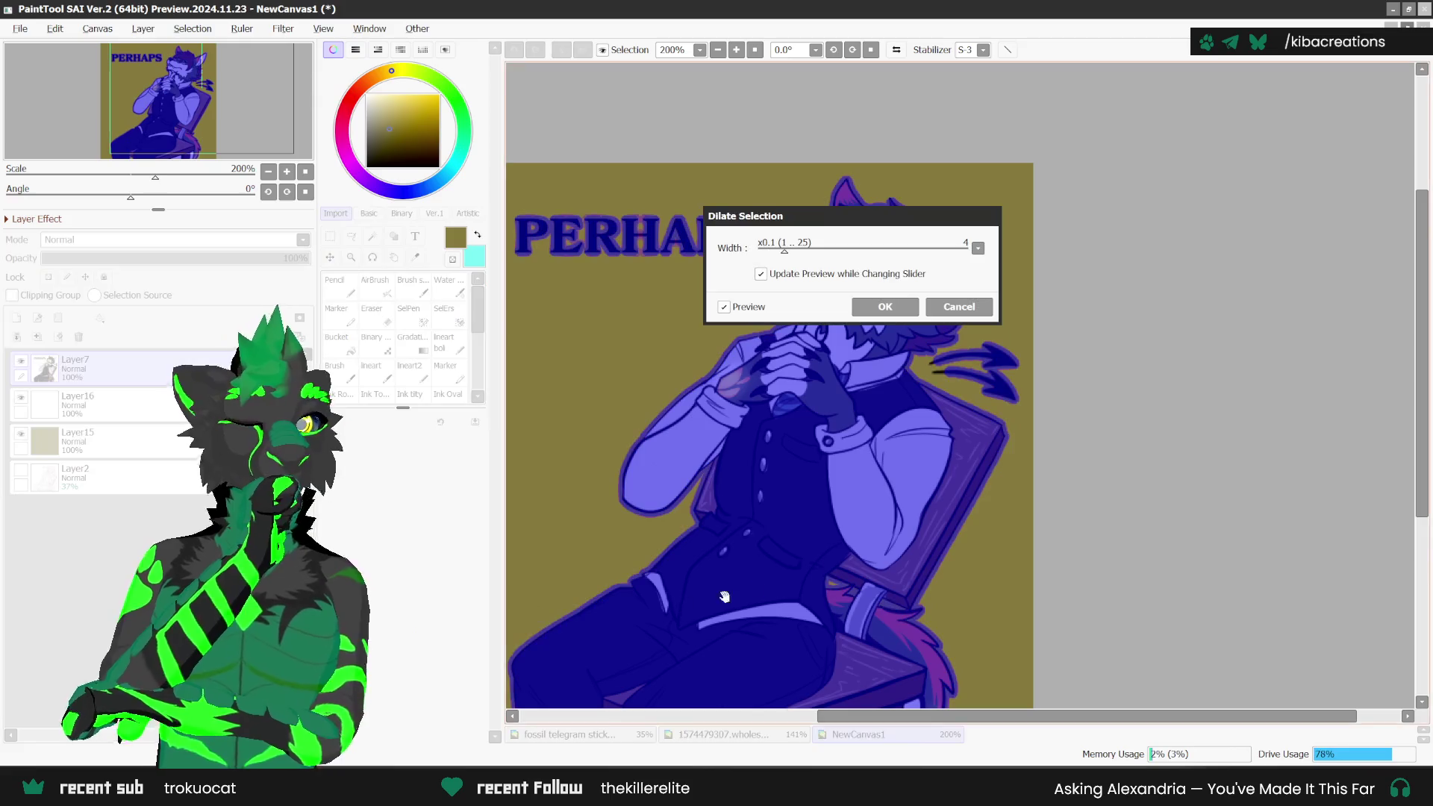
{"action": "left_click", "coordinate": [870, 305]}
Step: Switch to a hard-edged selection pen, rotating the view about 45° and back to 0°
{"action": "left_click", "coordinate": [372, 313]}
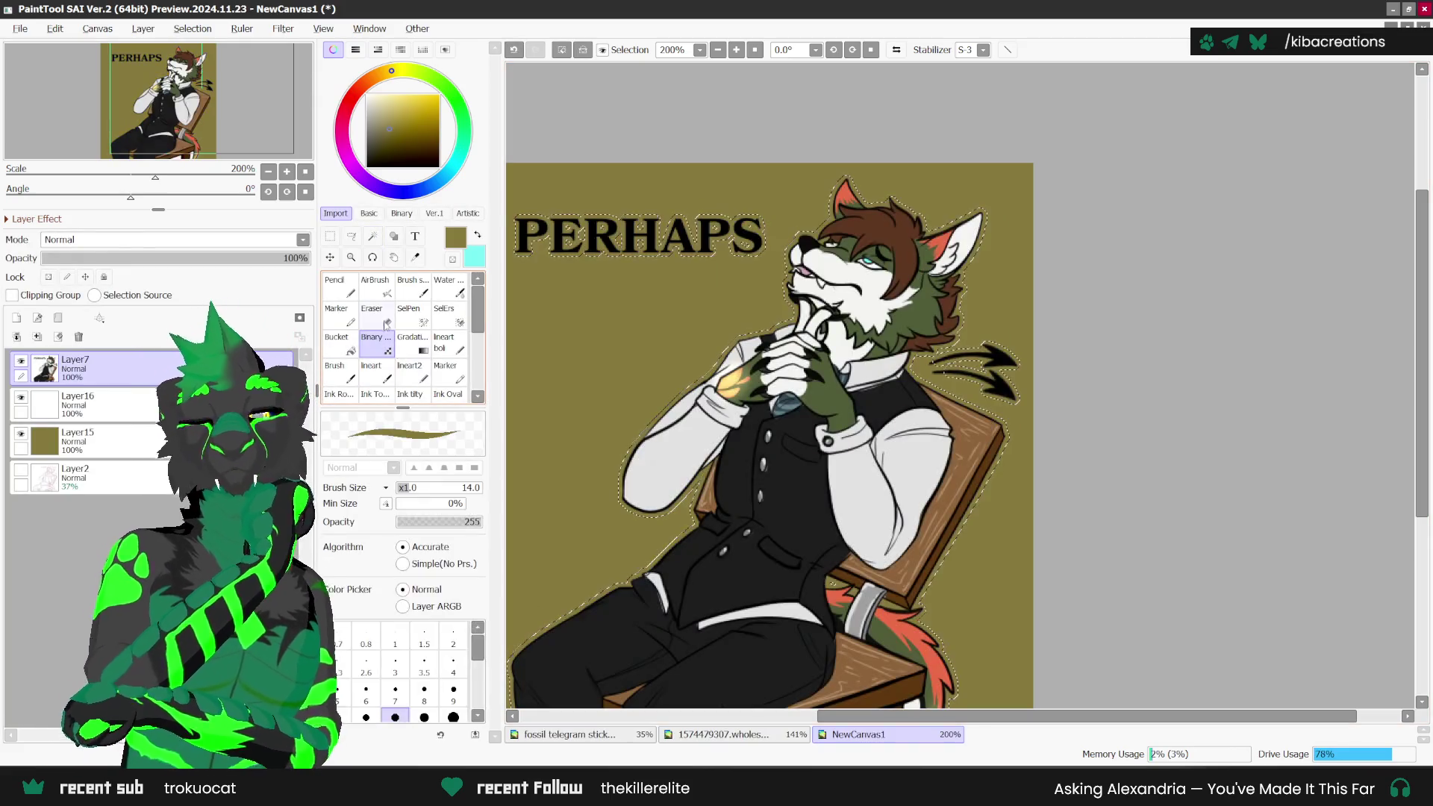
{"action": "left_click", "coordinate": [409, 313]}
{"action": "left_click_drag", "start_coordinate": [1152, 89], "coordinate": [824, 60]}
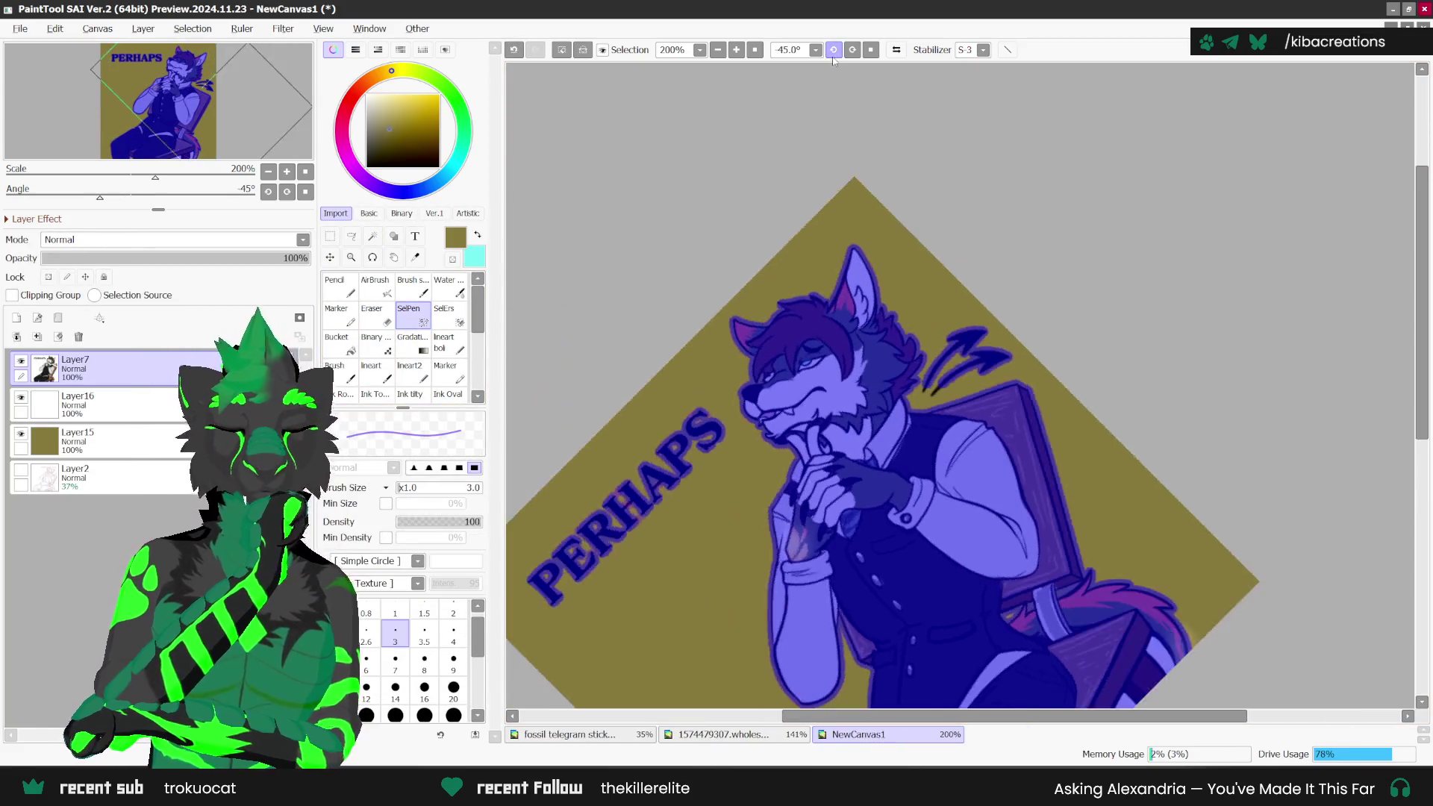
{"action": "scroll", "coordinate": [939, 345], "scroll_direction": "up", "scroll_amount": 1}
{"action": "scroll", "coordinate": [939, 345], "scroll_direction": "up", "scroll_amount": 1}
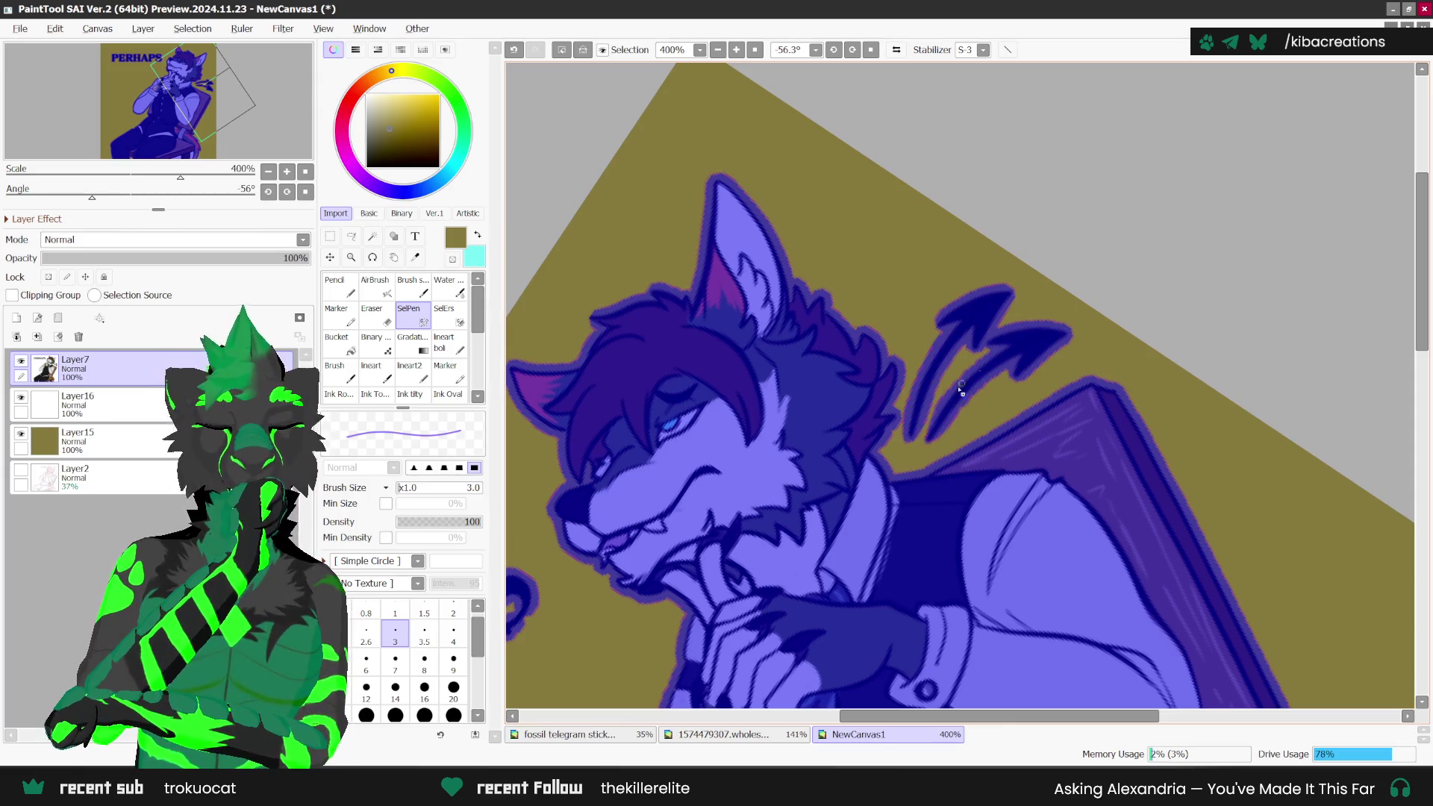
{"action": "scroll", "coordinate": [967, 398], "scroll_direction": "down", "scroll_amount": 1}
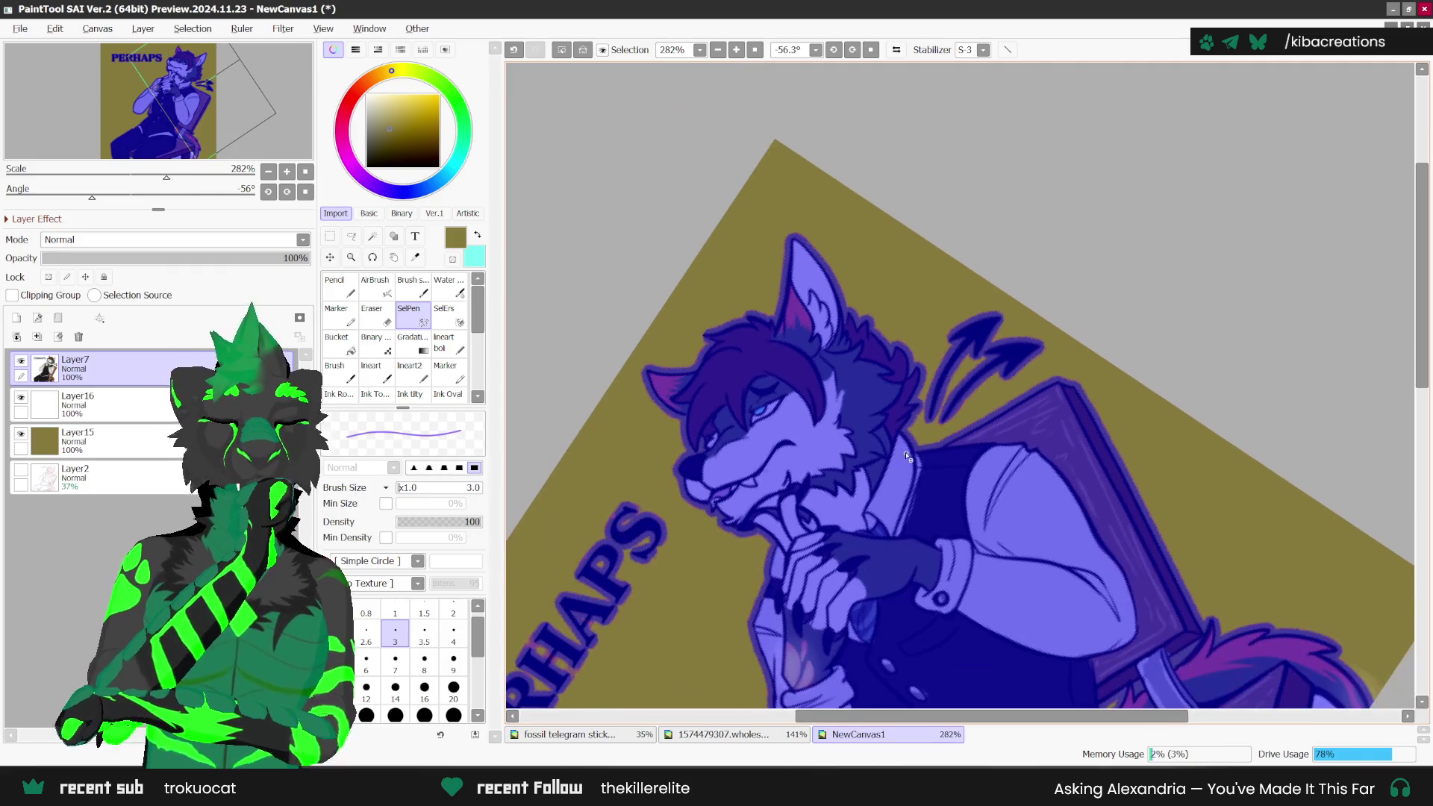
{"action": "key", "text": "Home"}
{"action": "scroll", "coordinate": [931, 88], "scroll_direction": "down", "scroll_amount": 1}
Step: Bucket-fill the expanded selection on Layer16 with white
{"action": "left_click", "coordinate": [90, 404]}
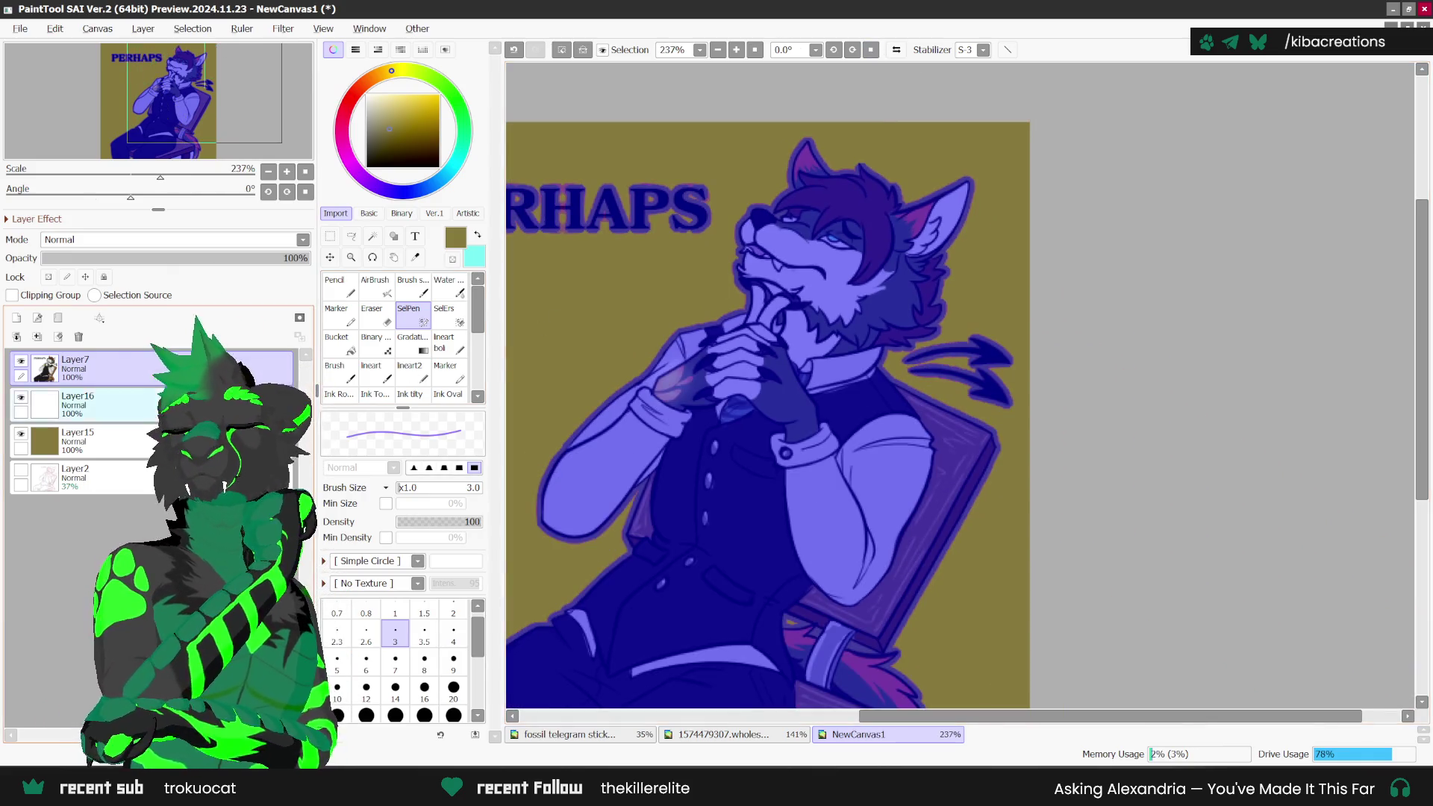
{"action": "left_click", "coordinate": [336, 338]}
{"action": "left_click", "coordinate": [573, 589], "text": "alt"}
{"action": "scroll", "coordinate": [1049, 360], "scroll_direction": "down", "scroll_amount": 2}
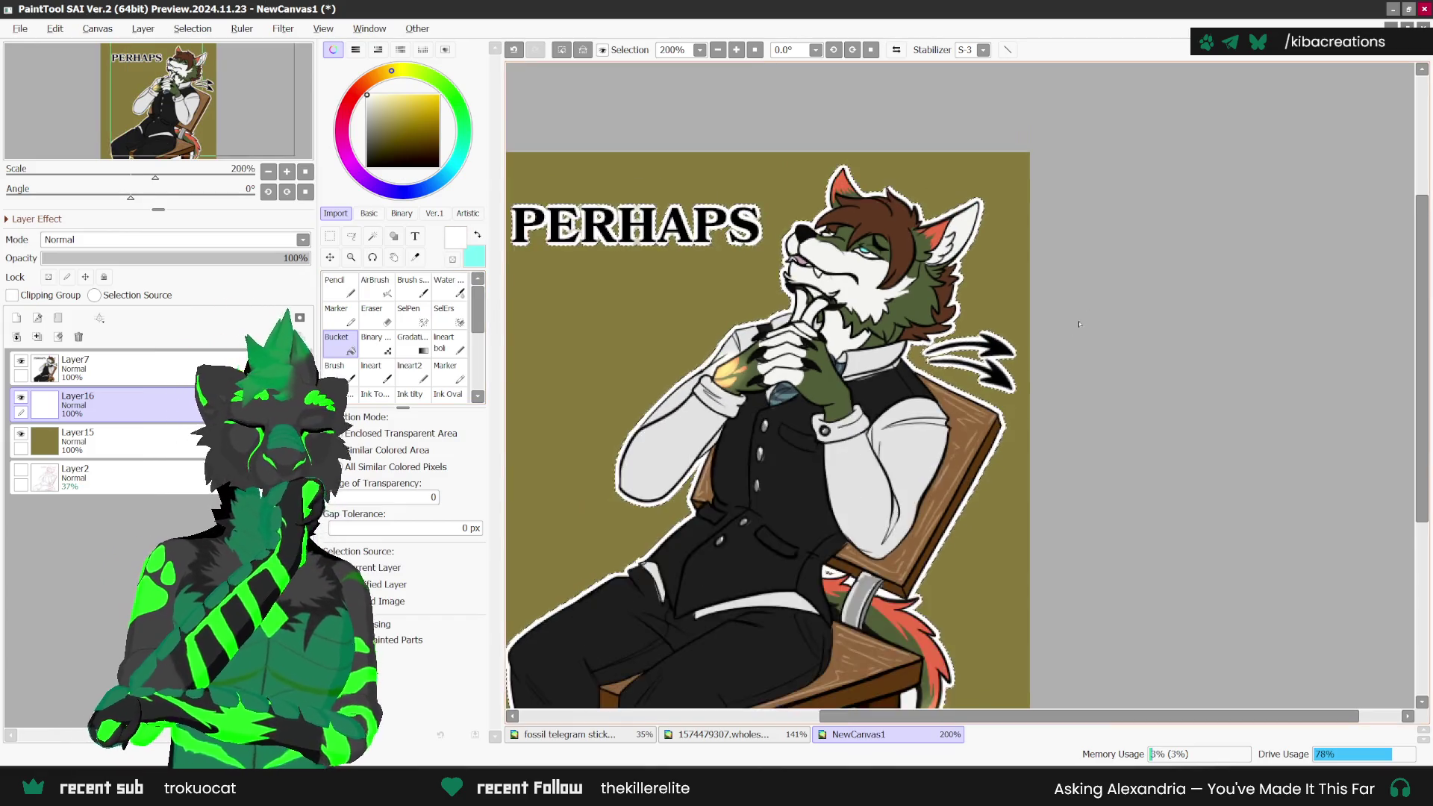
{"action": "scroll", "coordinate": [1049, 360], "scroll_direction": "up", "scroll_amount": 1}
{"action": "key", "text": "ctrl+t"}
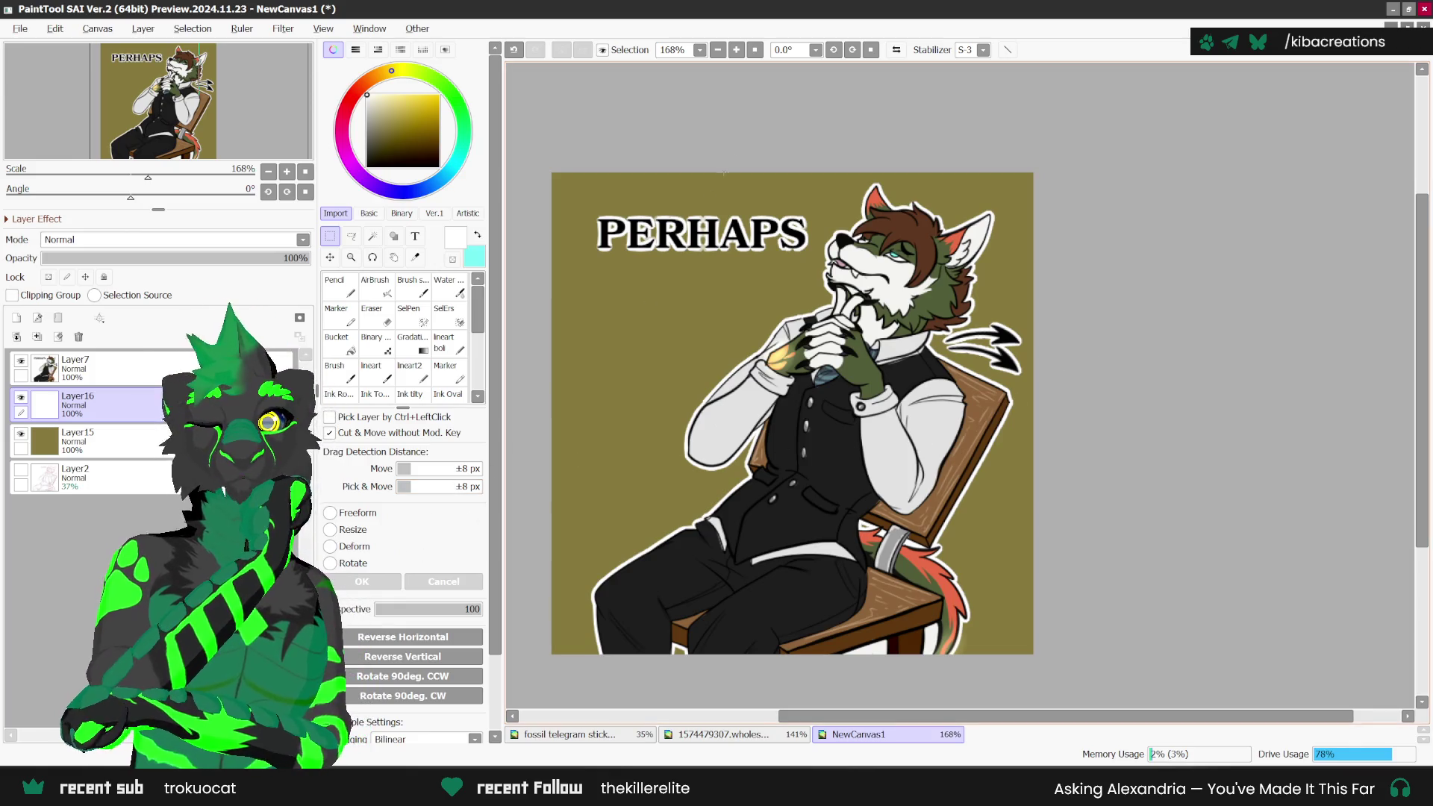
{"action": "scroll", "coordinate": [761, 177], "scroll_direction": "up", "scroll_amount": 2}
{"action": "scroll", "coordinate": [760, 177], "scroll_direction": "down", "scroll_amount": 1}
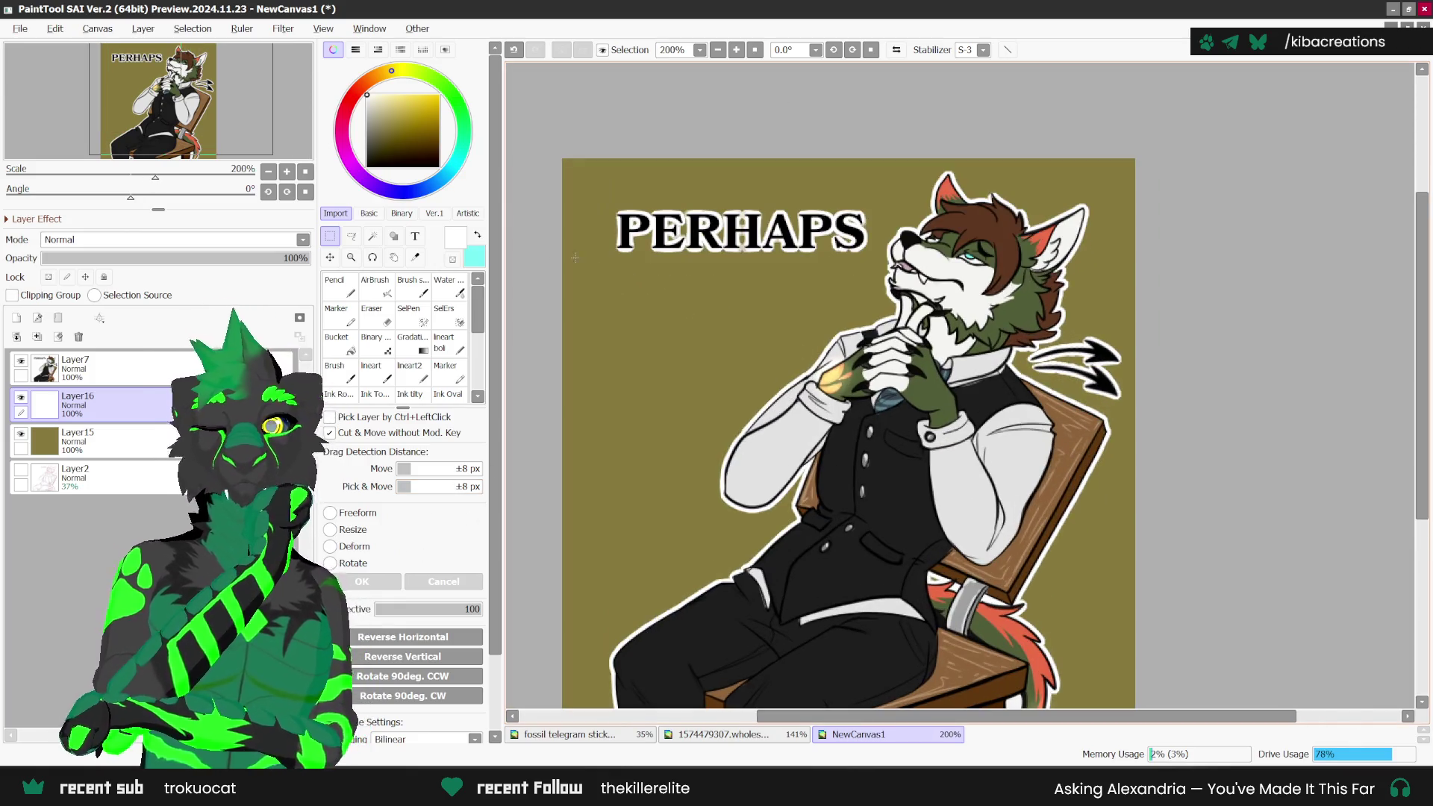
{"action": "key", "text": "Return"}
{"action": "scroll", "coordinate": [619, 222], "scroll_direction": "up", "scroll_amount": 2}
{"action": "scroll", "coordinate": [619, 221], "scroll_direction": "up", "scroll_amount": 1}
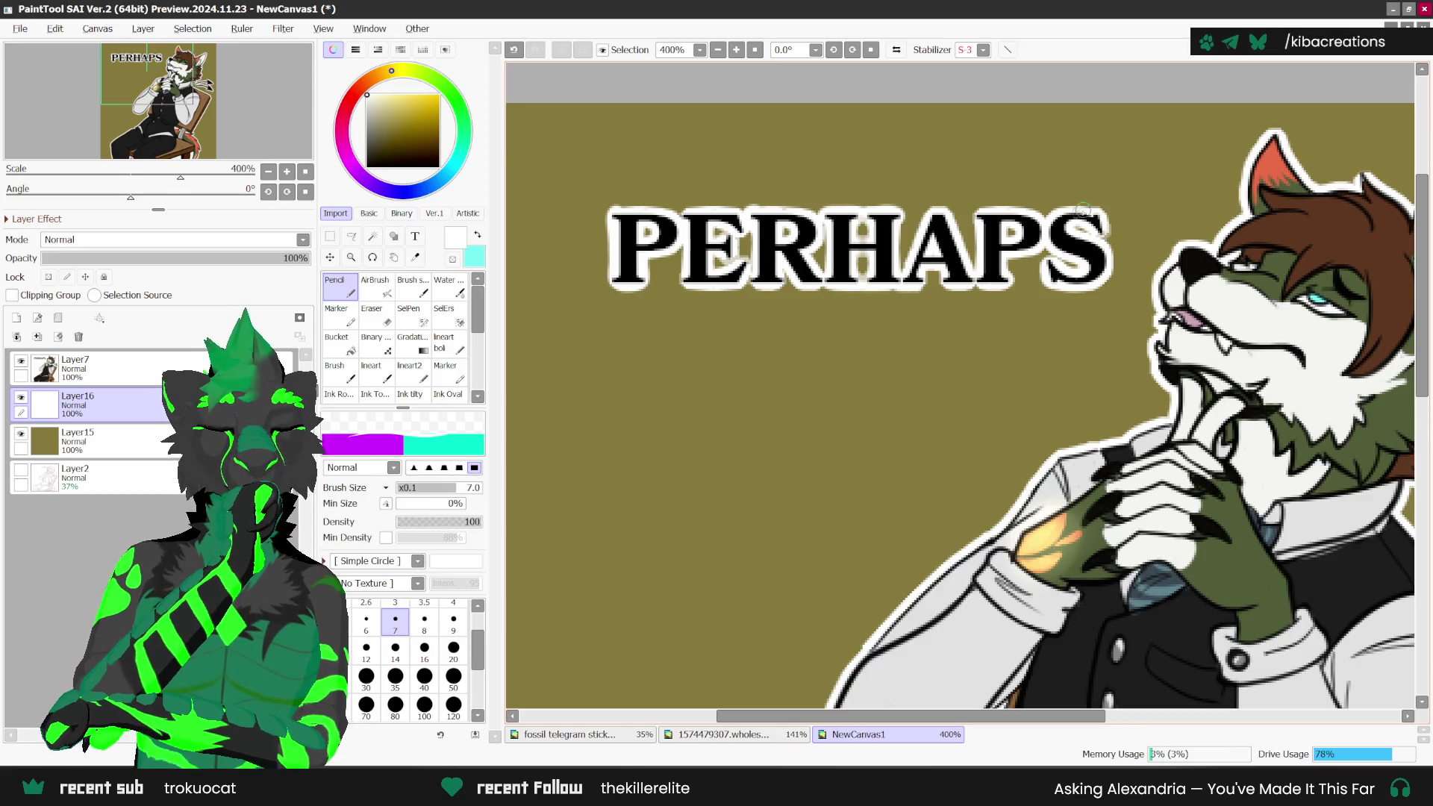
{"action": "scroll", "coordinate": [716, 297], "scroll_direction": "up", "scroll_amount": 1}
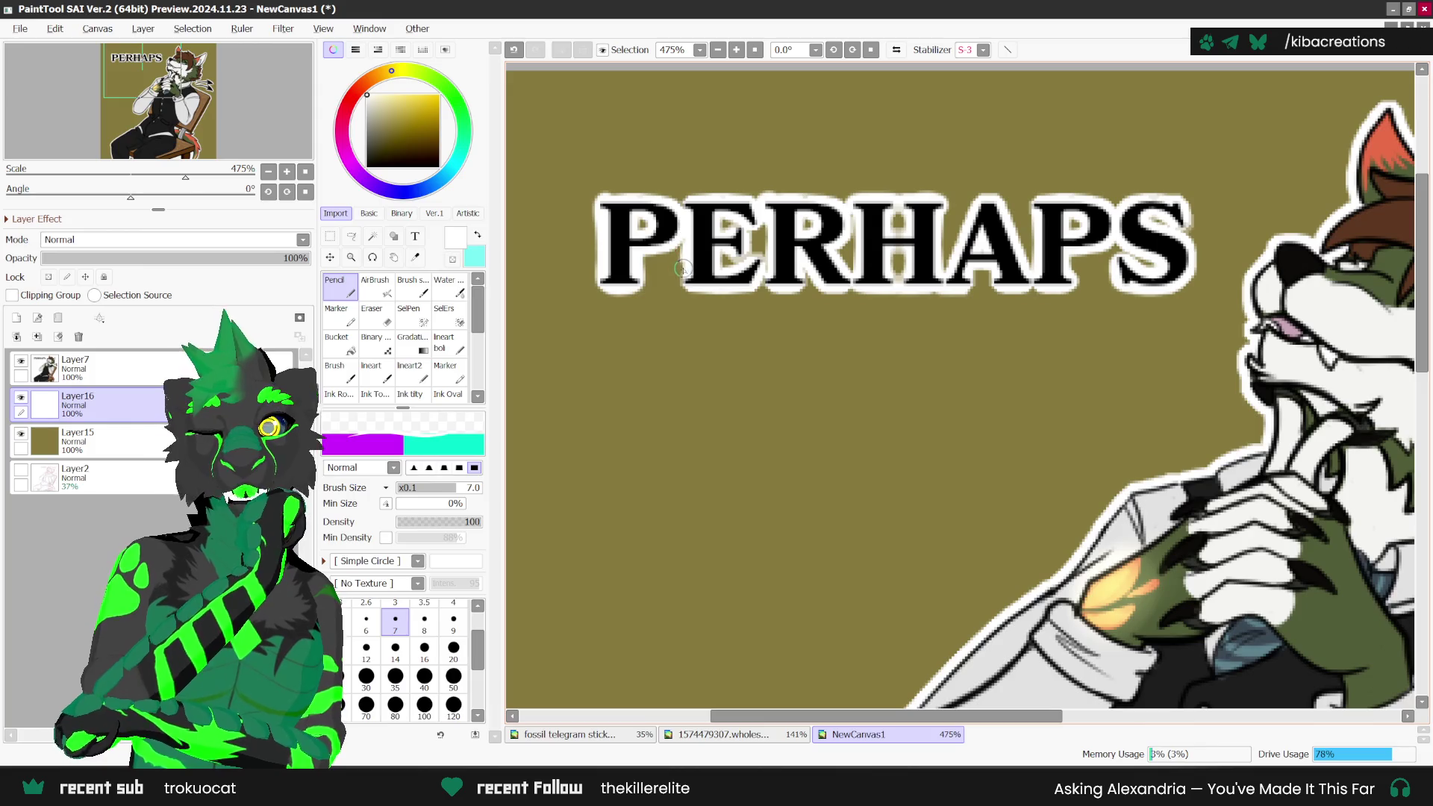
{"action": "scroll", "coordinate": [695, 351], "scroll_direction": "down", "scroll_amount": 1}
{"action": "scroll", "coordinate": [645, 213], "scroll_direction": "up", "scroll_amount": 1}
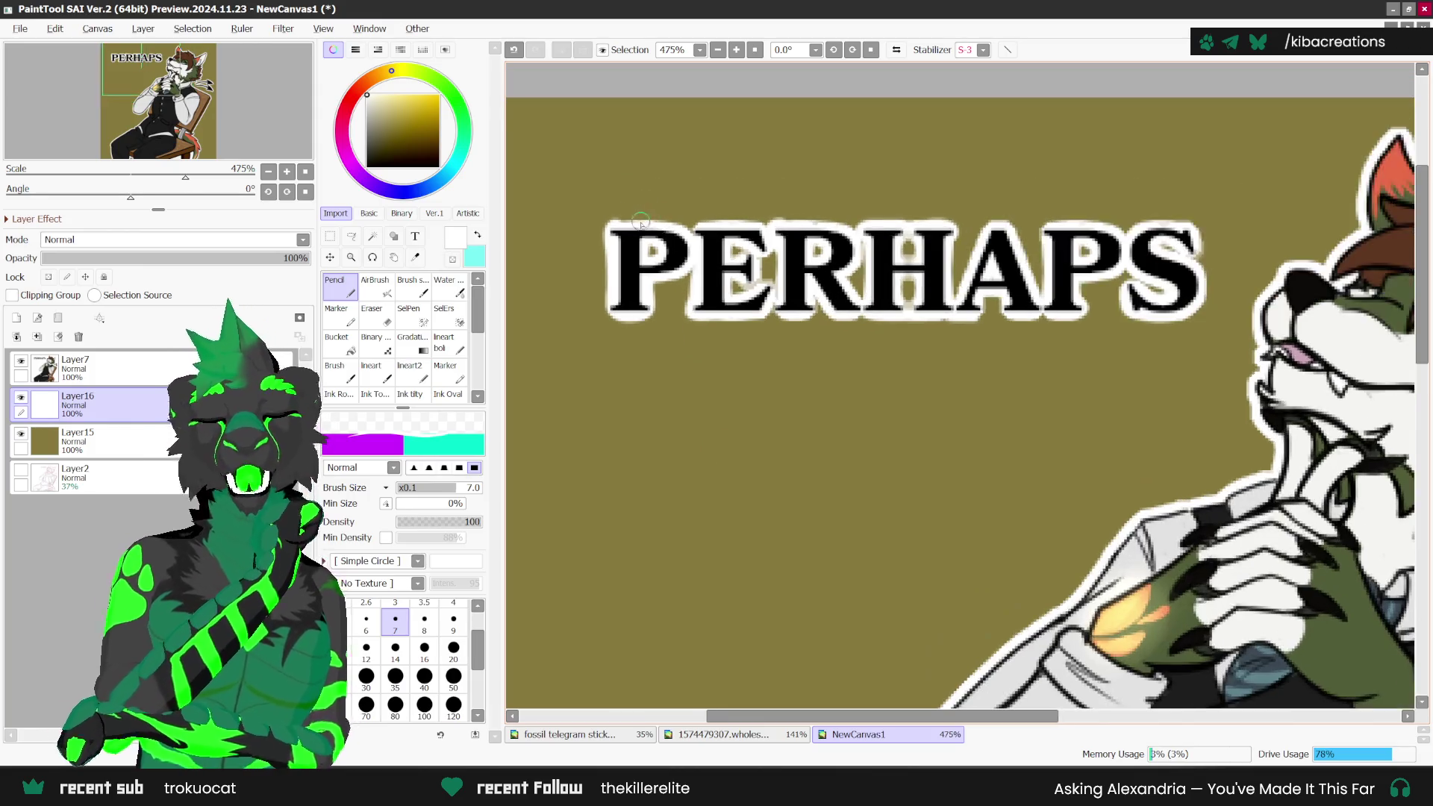
{"action": "scroll", "coordinate": [640, 230], "scroll_direction": "up", "scroll_amount": 1}
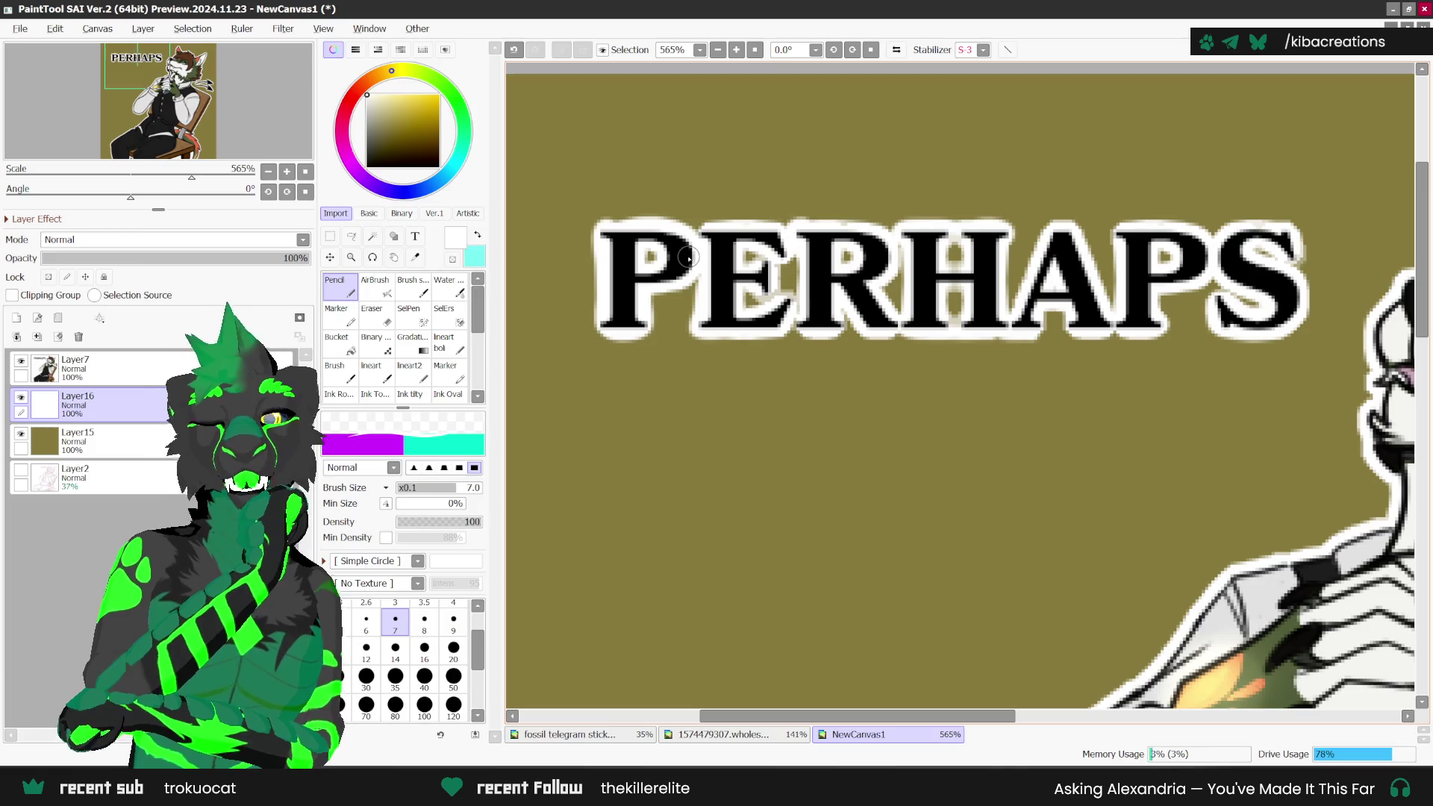
{"action": "scroll", "coordinate": [625, 333], "scroll_direction": "down", "scroll_amount": 2}
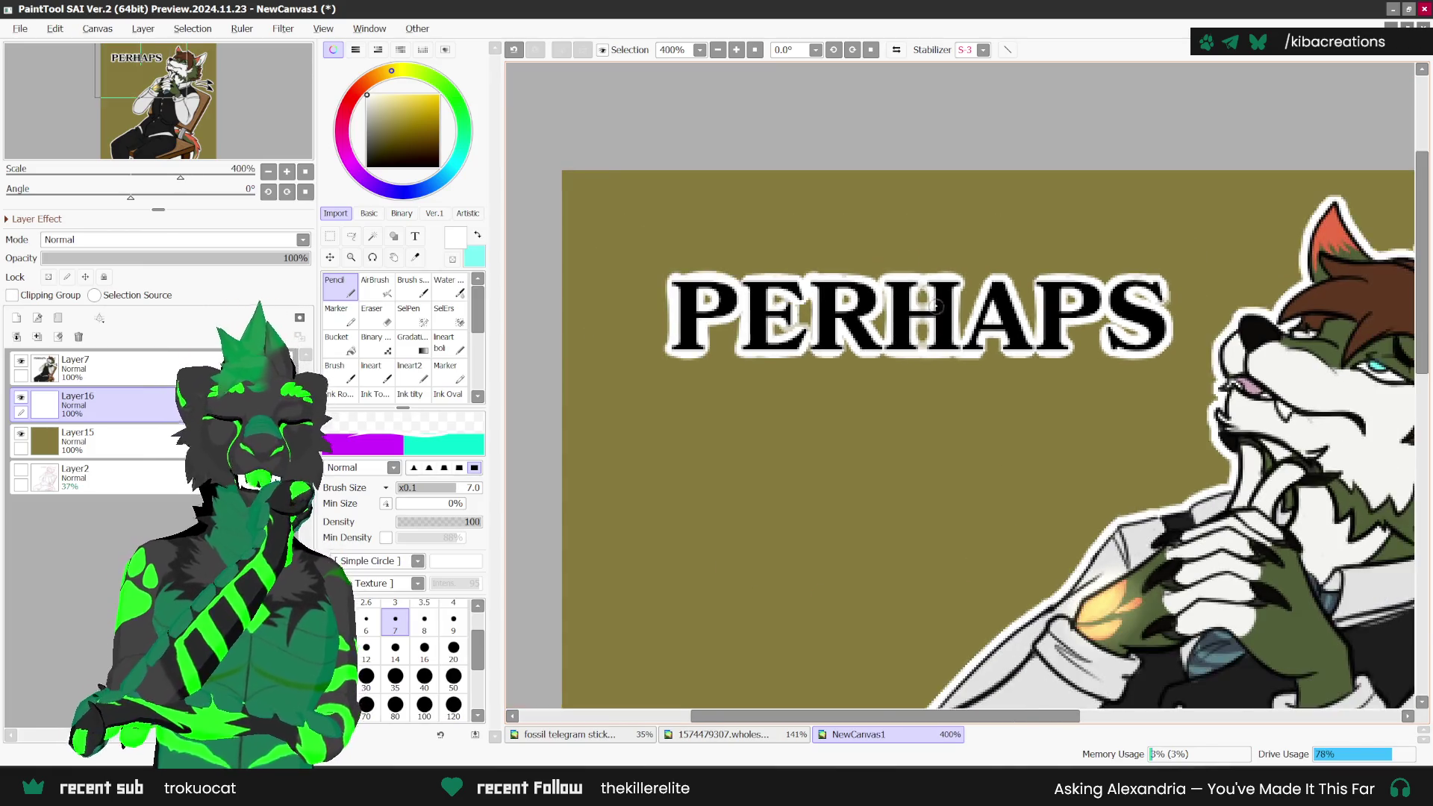
{"action": "scroll", "coordinate": [746, 313], "scroll_direction": "down", "scroll_amount": 2}
{"action": "scroll", "coordinate": [764, 305], "scroll_direction": "up", "scroll_amount": 2}
{"action": "scroll", "coordinate": [764, 305], "scroll_direction": "up", "scroll_amount": 1}
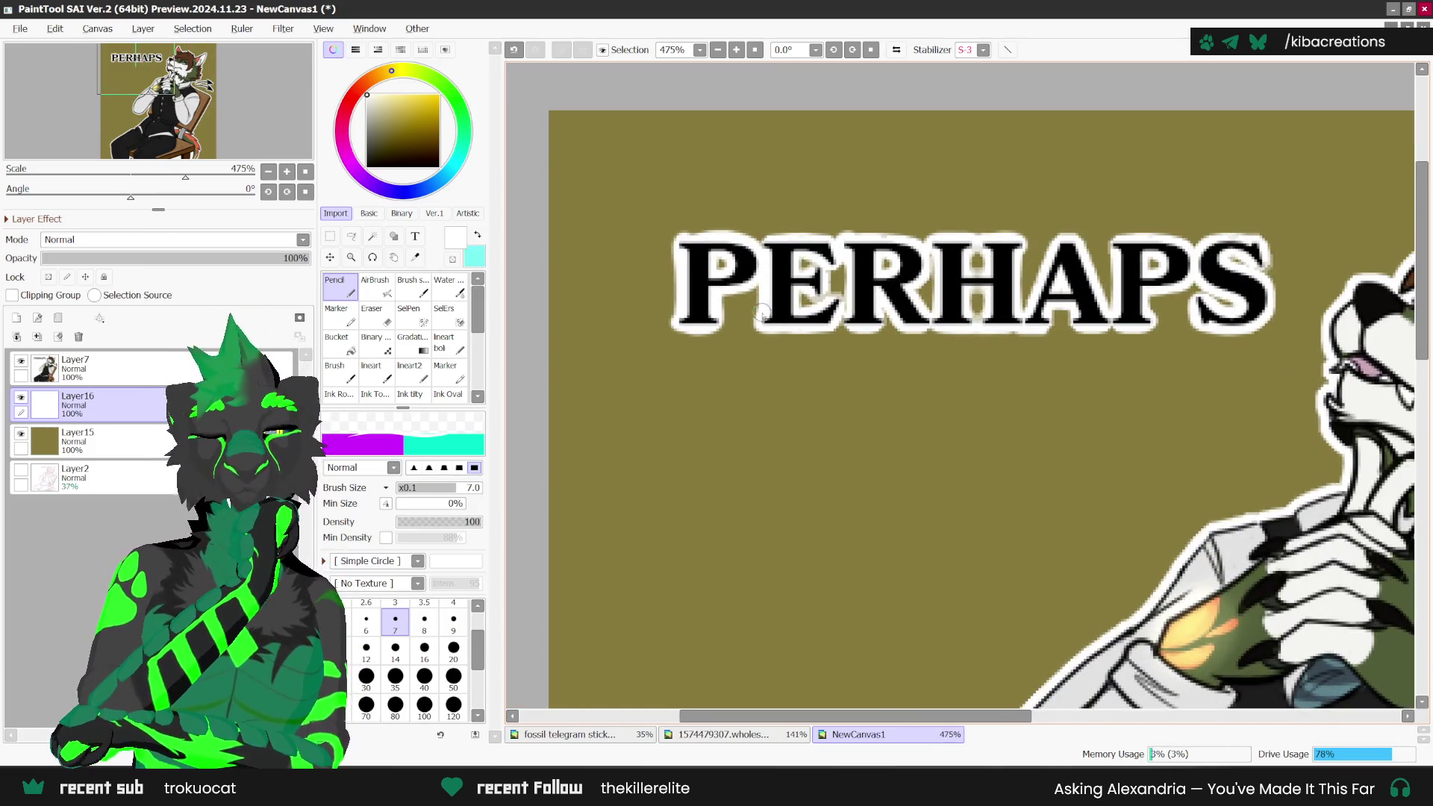
{"action": "scroll", "coordinate": [809, 213], "scroll_direction": "down", "scroll_amount": 3}
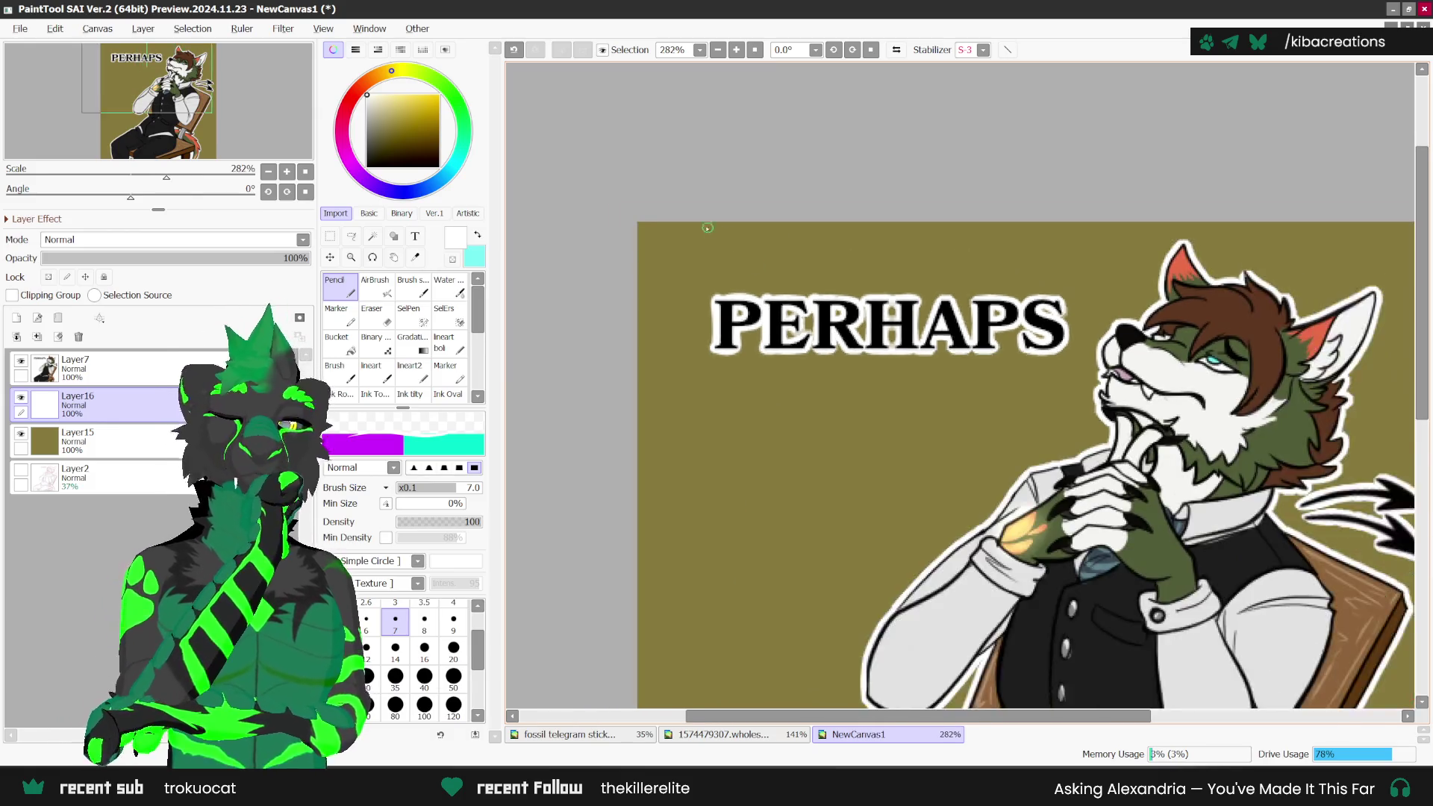
{"action": "scroll", "coordinate": [866, 235], "scroll_direction": "down", "scroll_amount": 3}
{"action": "scroll", "coordinate": [923, 258], "scroll_direction": "down", "scroll_amount": 2}
{"action": "scroll", "coordinate": [1068, 381], "scroll_direction": "up", "scroll_amount": 2}
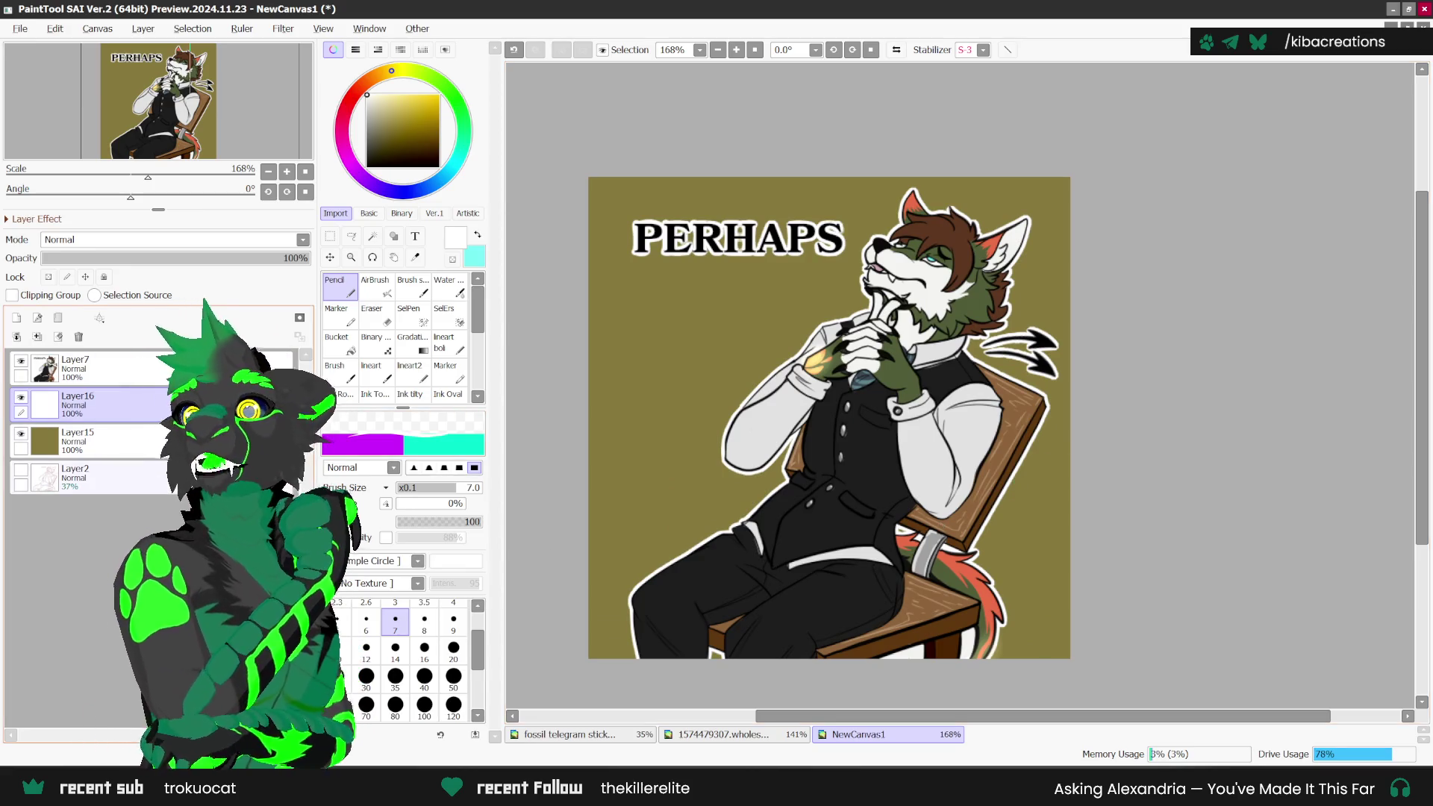
Step: Merge Layer7 down into Layer16 and select the olive Layer15
{"action": "left_click", "coordinate": [188, 368]}
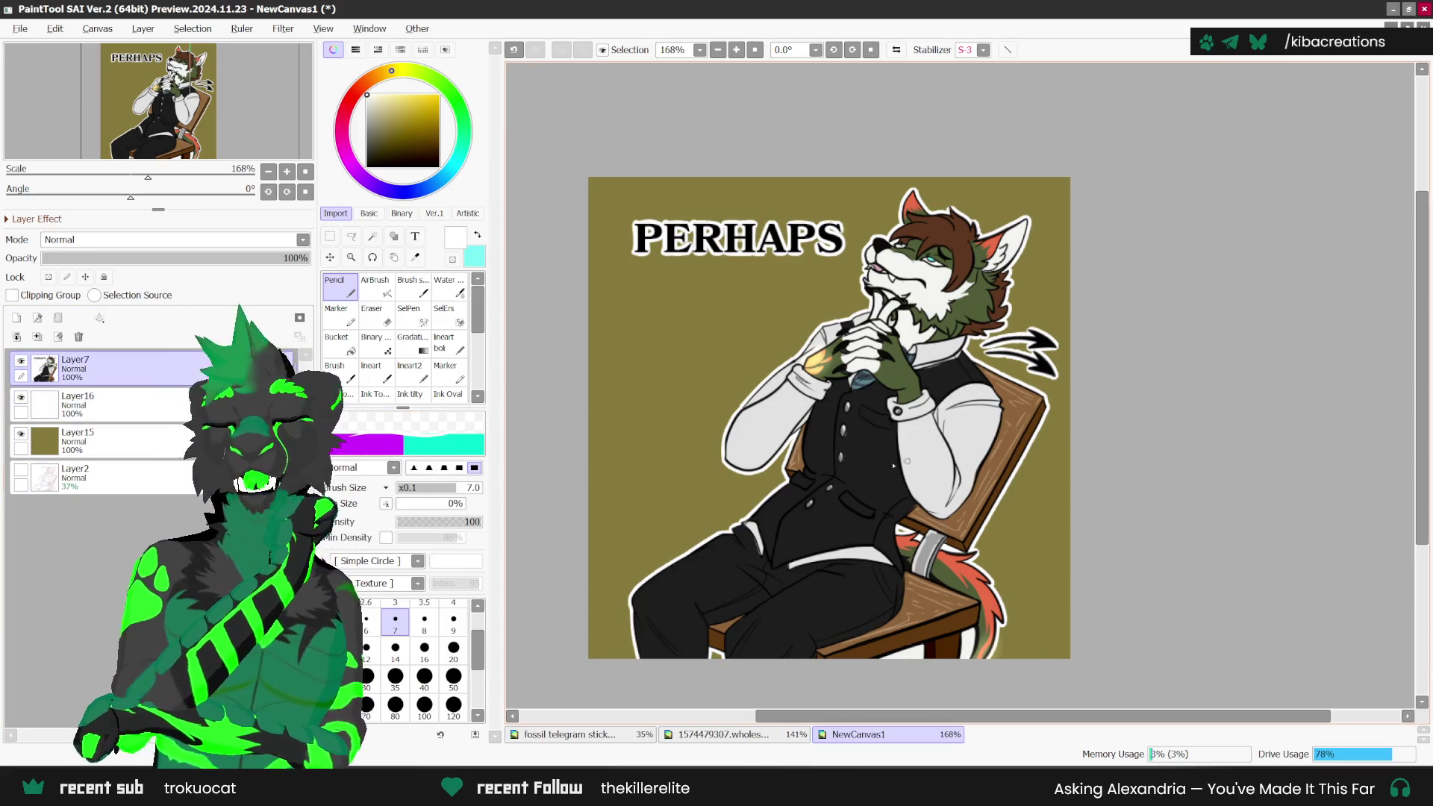
{"action": "key", "text": "ctrl+e"}
{"action": "left_click", "coordinate": [89, 403]}
{"action": "scroll", "coordinate": [815, 487], "scroll_direction": "down", "scroll_amount": 1}
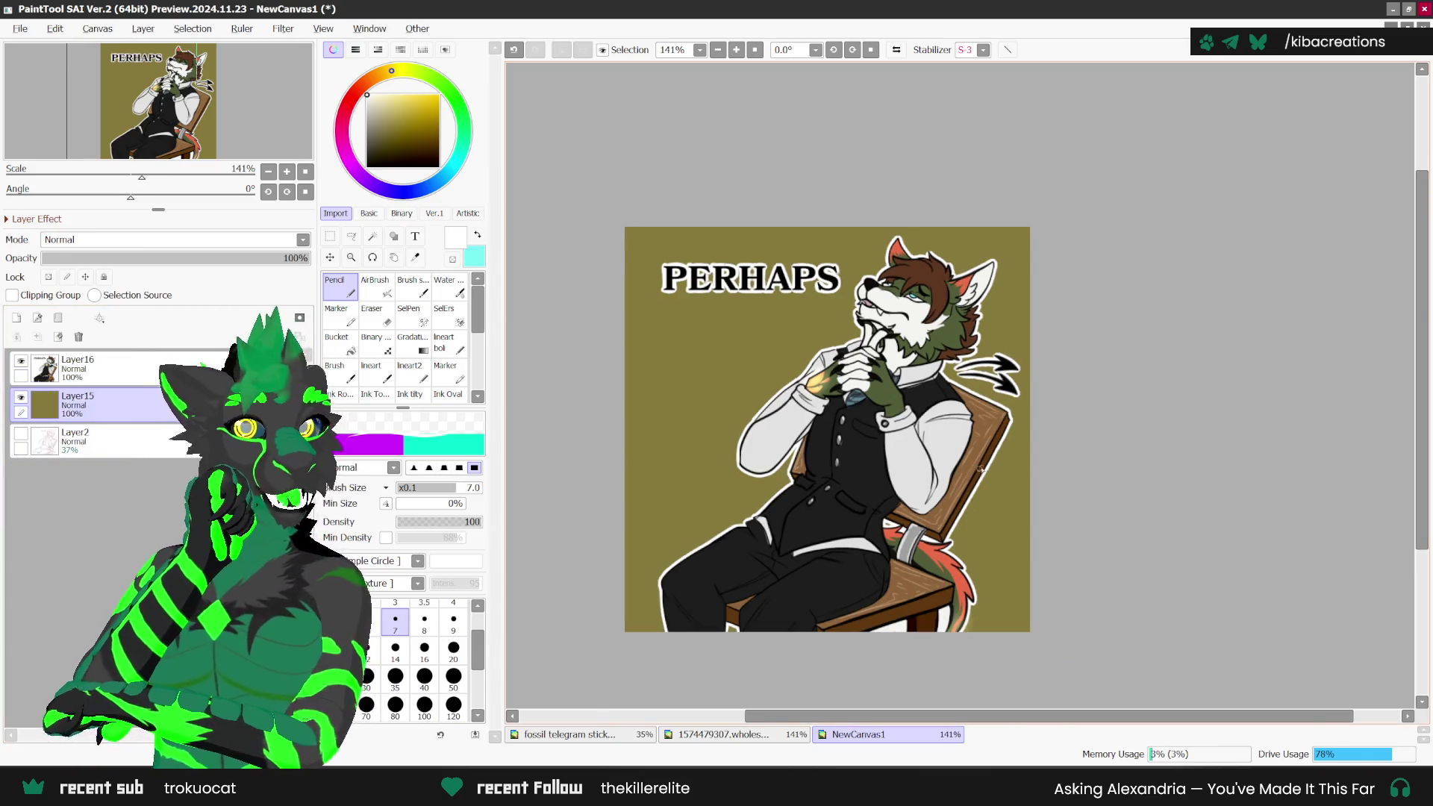
{"action": "scroll", "coordinate": [1001, 466], "scroll_direction": "down", "scroll_amount": 1}
{"action": "scroll", "coordinate": [945, 520], "scroll_direction": "up", "scroll_amount": 1}
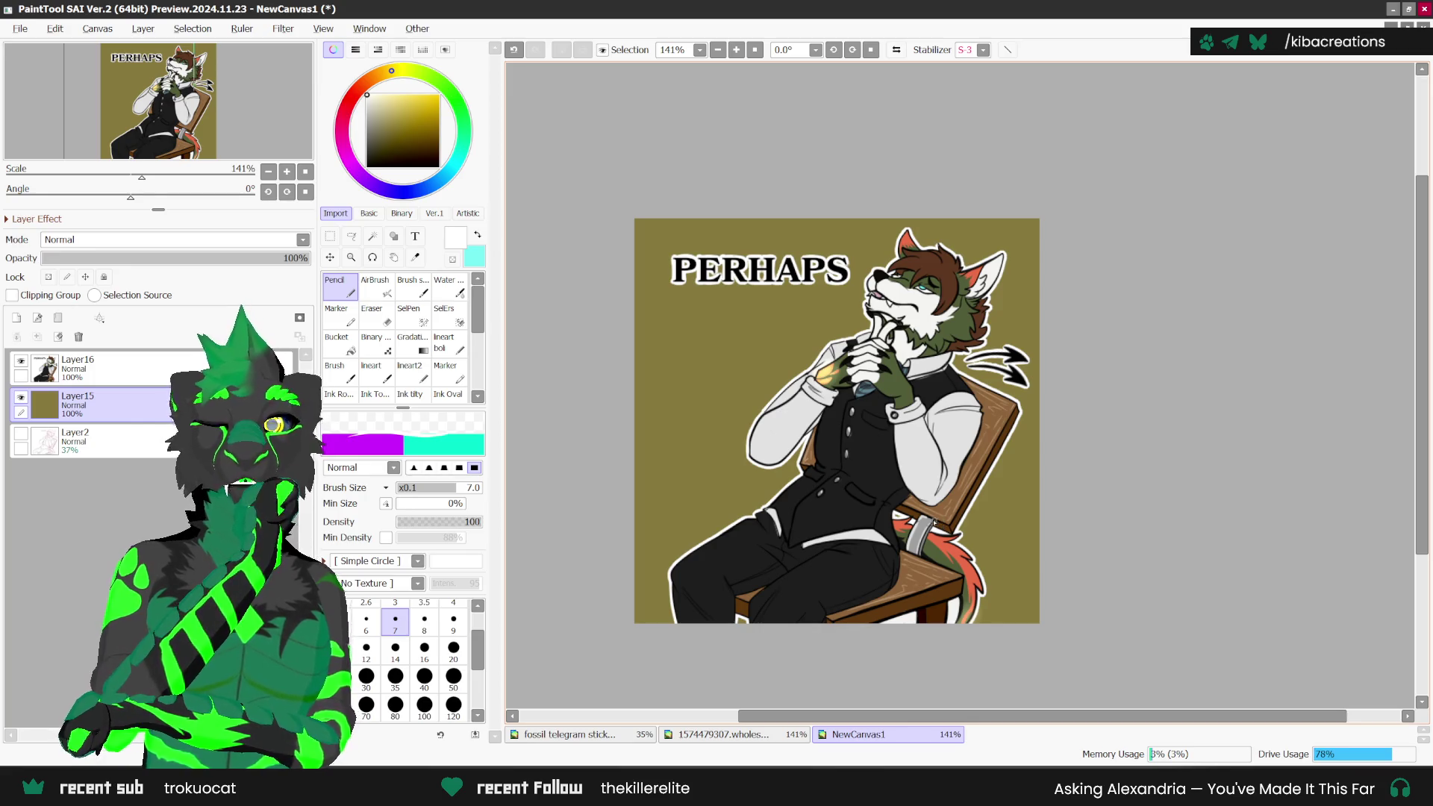
Step: Delete the olive background and sketch layers, then select all and deselect the canvas
{"action": "key", "text": "ctrl+t"}
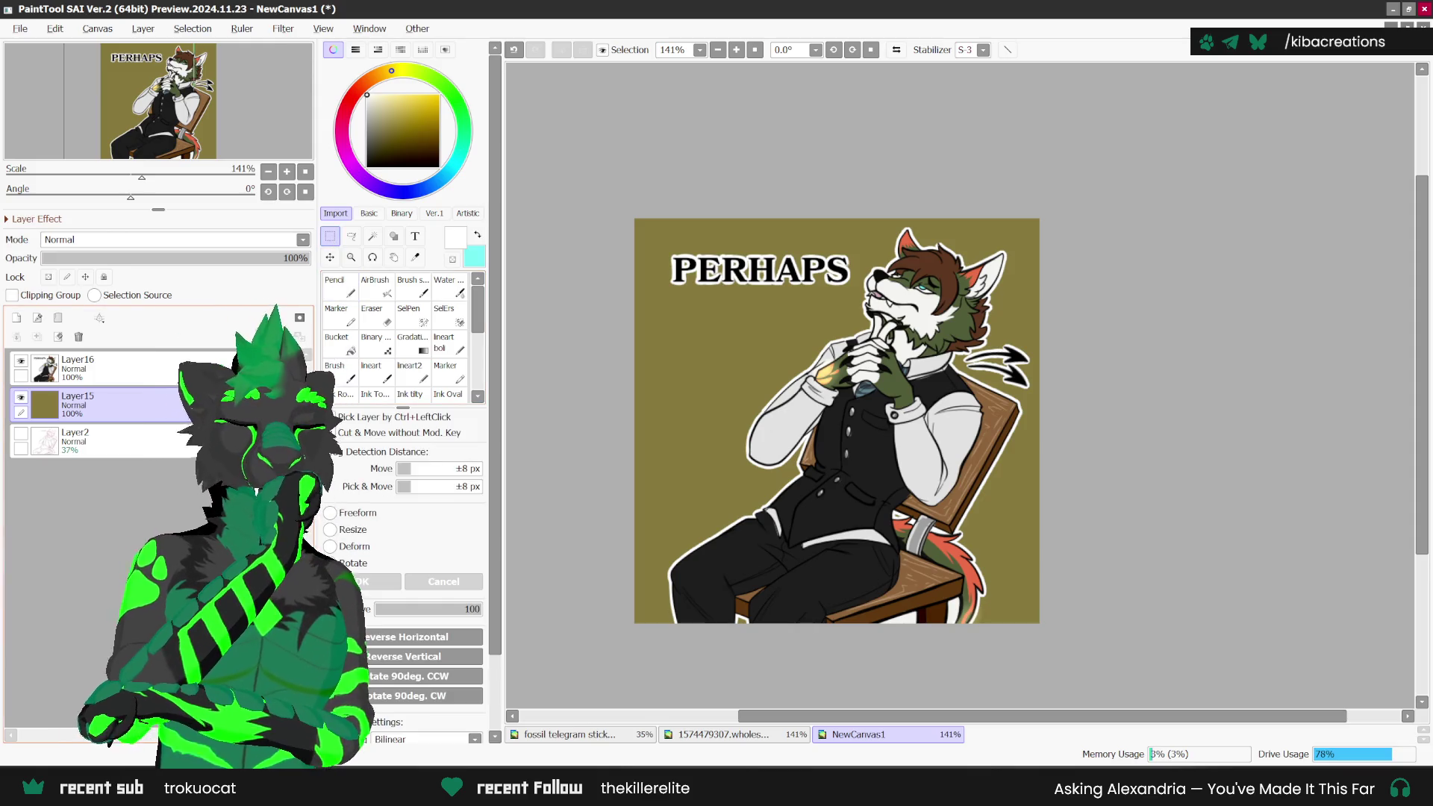
{"action": "left_click", "coordinate": [79, 337]}
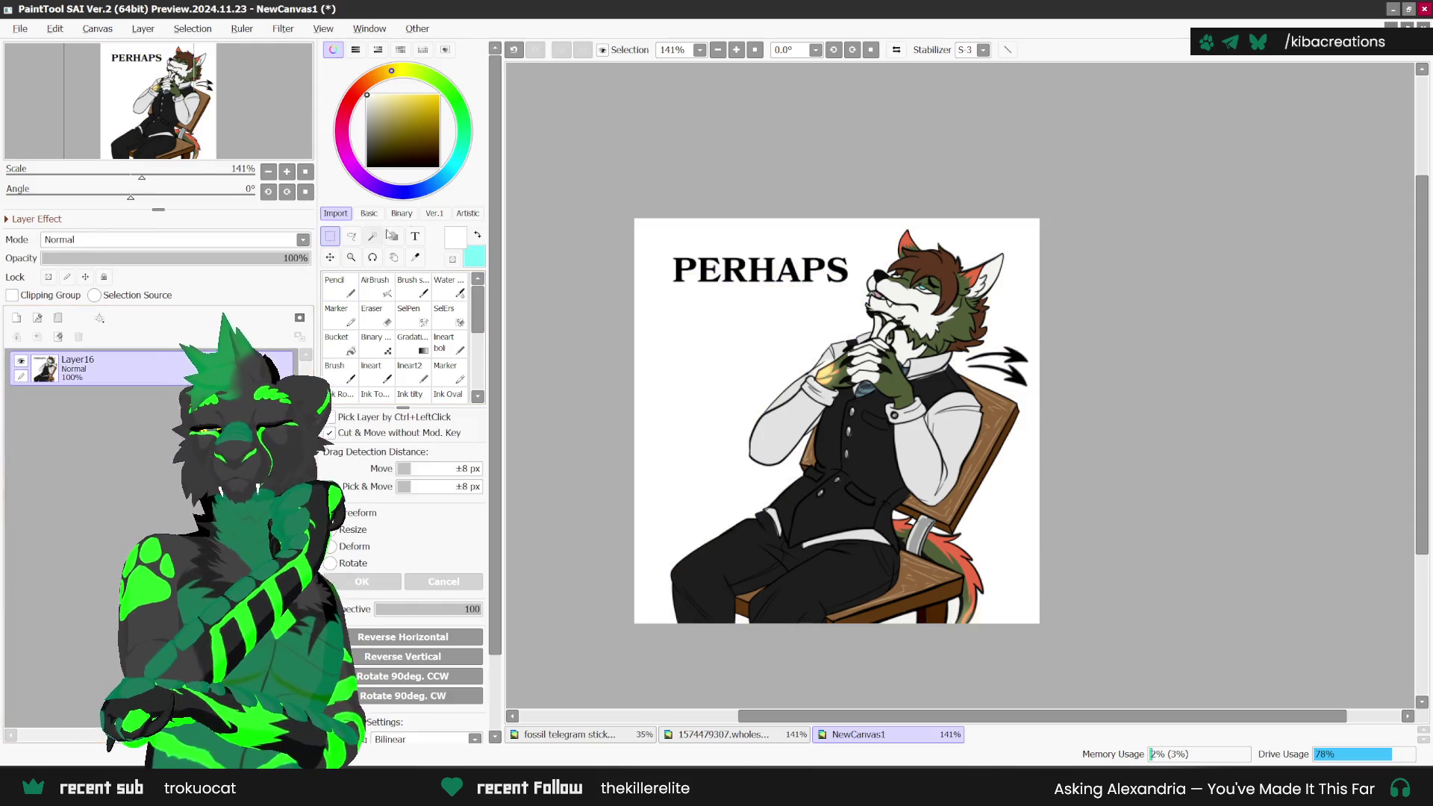
{"action": "key", "text": "ctrl+a"}
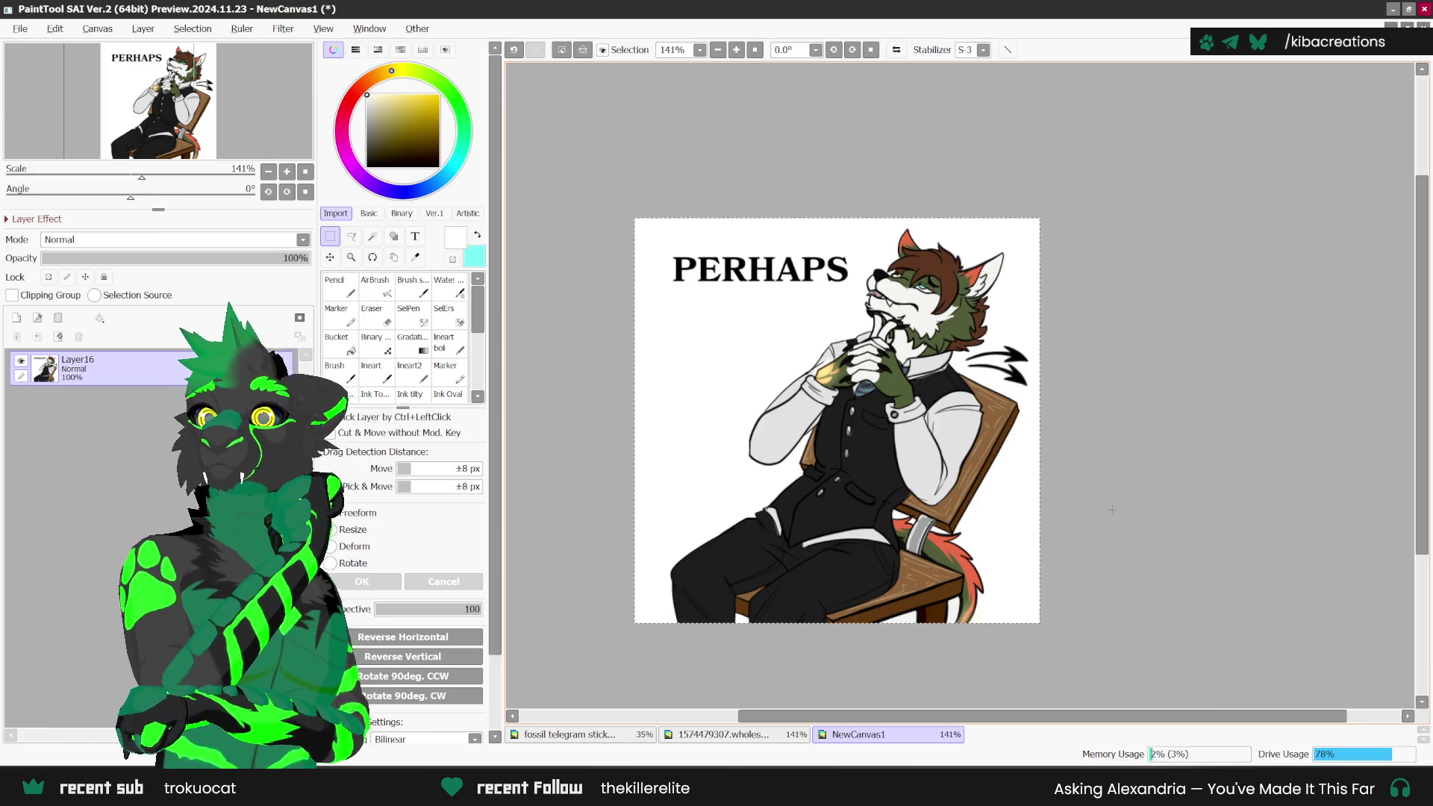
{"action": "key", "text": "ctrl+d"}
{"action": "scroll", "coordinate": [1094, 405], "scroll_direction": "down", "scroll_amount": 3}
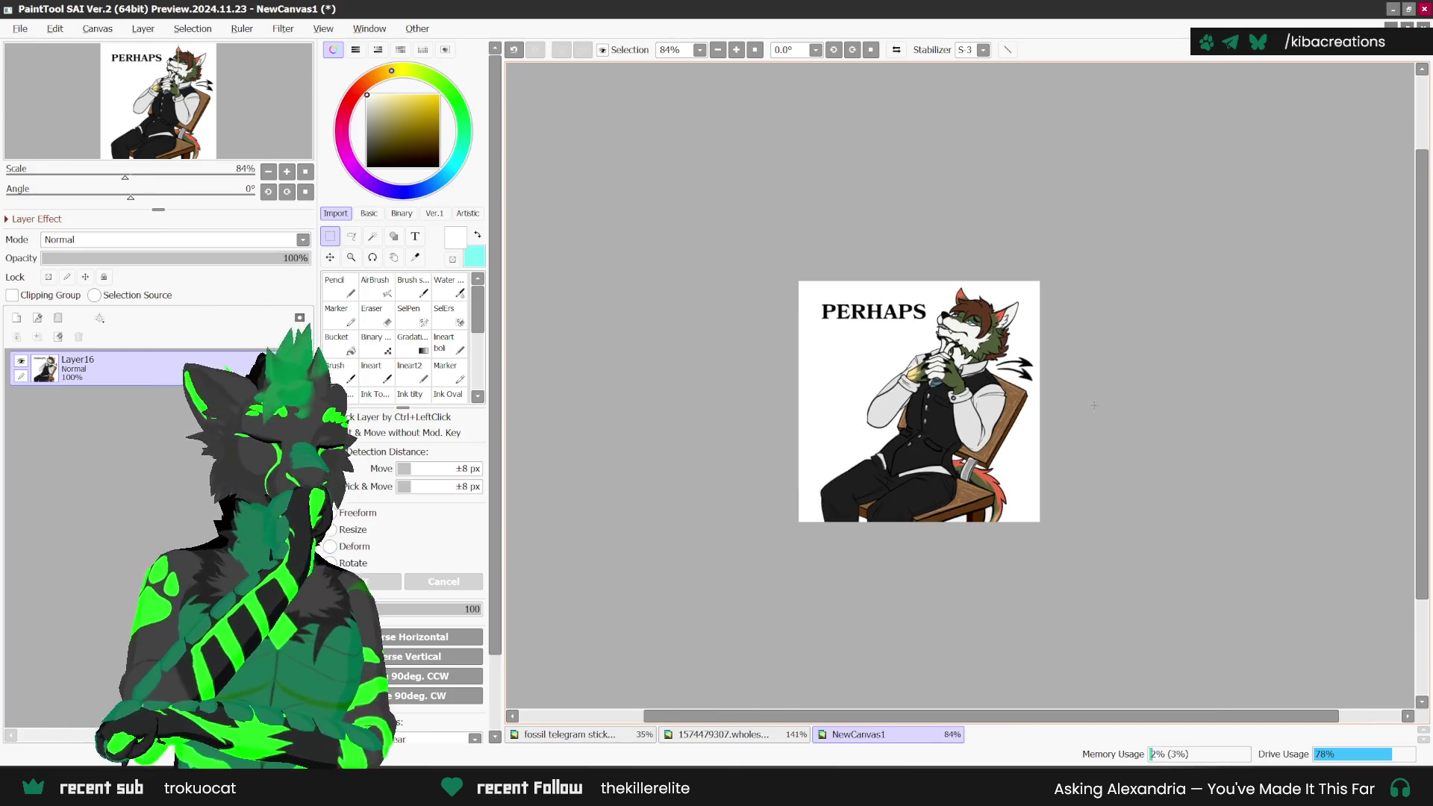
{"action": "key", "text": "ctrl+Tab"}
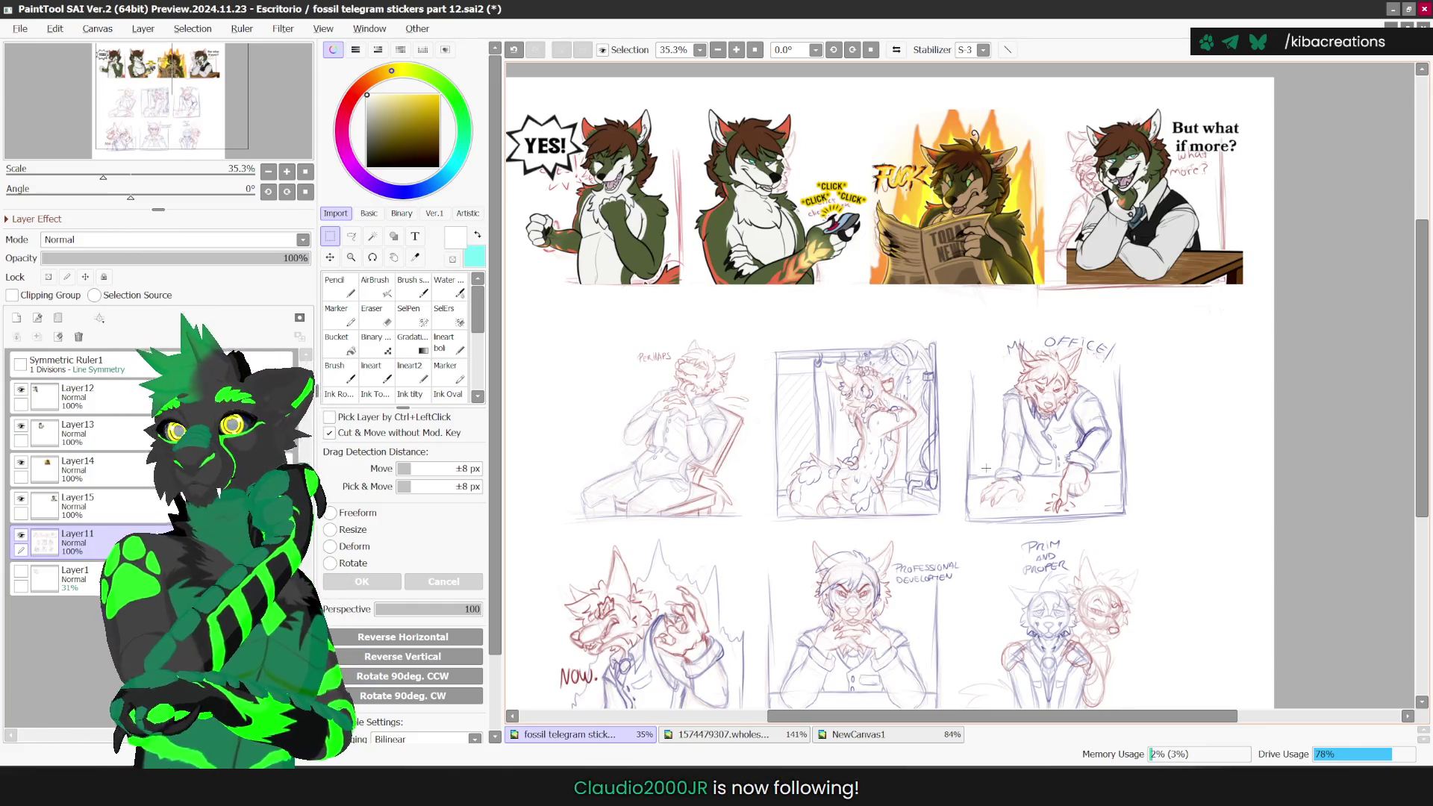
Step: Paste the PERHAPS sticker, enlarge and nudge it over its second-row sketch, then return to NewCanvas1
{"action": "key", "text": "ctrl+v"}
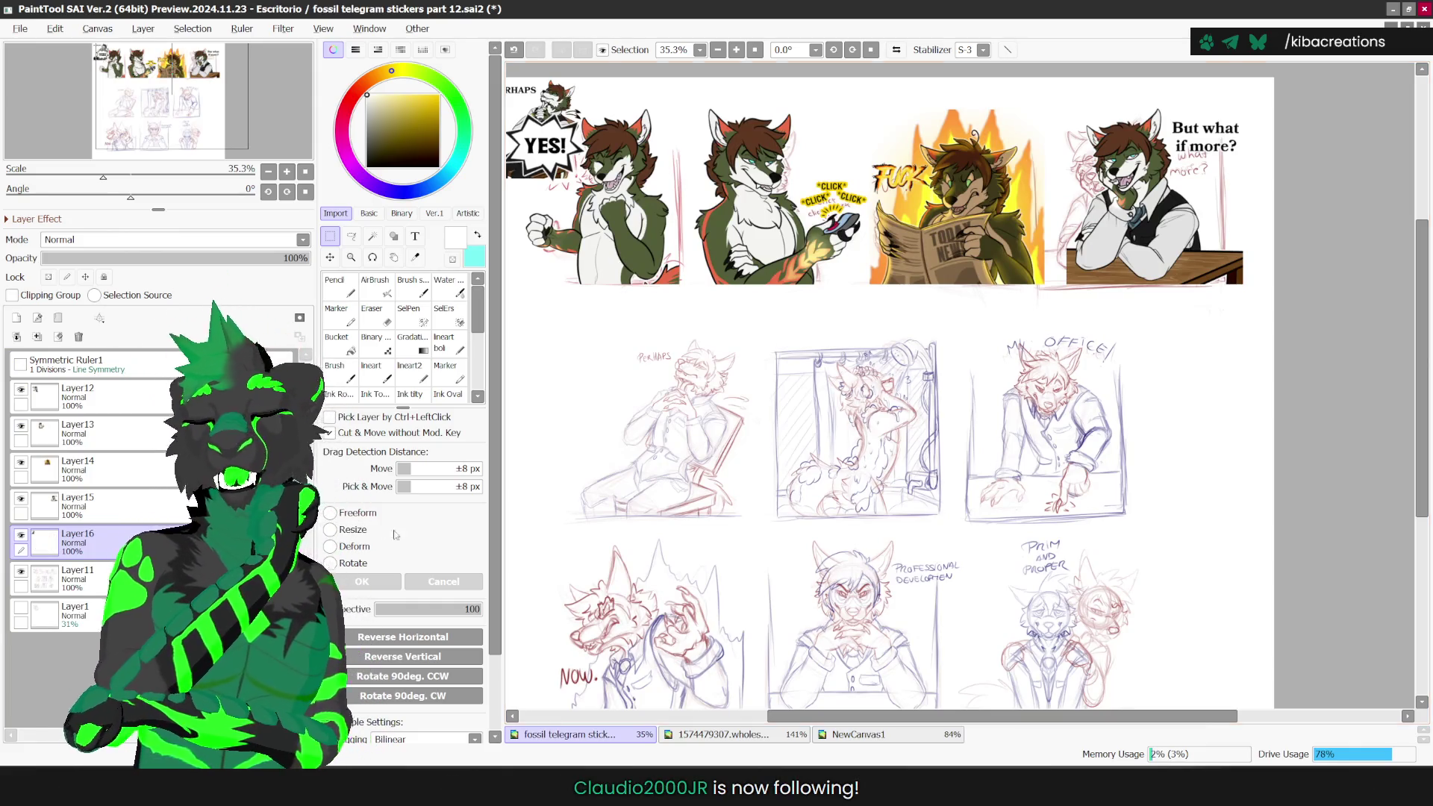
{"action": "key", "text": "ctrl+t"}
{"action": "mouse_move", "coordinate": [545, 112]}
{"action": "left_mouse_down"}
{"action": "mouse_move", "coordinate": [642, 239]}
{"action": "mouse_move", "coordinate": [628, 239]}
{"action": "left_mouse_up"}
{"action": "scroll", "coordinate": [630, 241], "scroll_direction": "up", "scroll_amount": 1}
{"action": "mouse_move", "coordinate": [674, 178]}
{"action": "left_mouse_down"}
{"action": "mouse_move", "coordinate": [759, 87]}
{"action": "mouse_move", "coordinate": [746, 383]}
{"action": "left_mouse_up"}
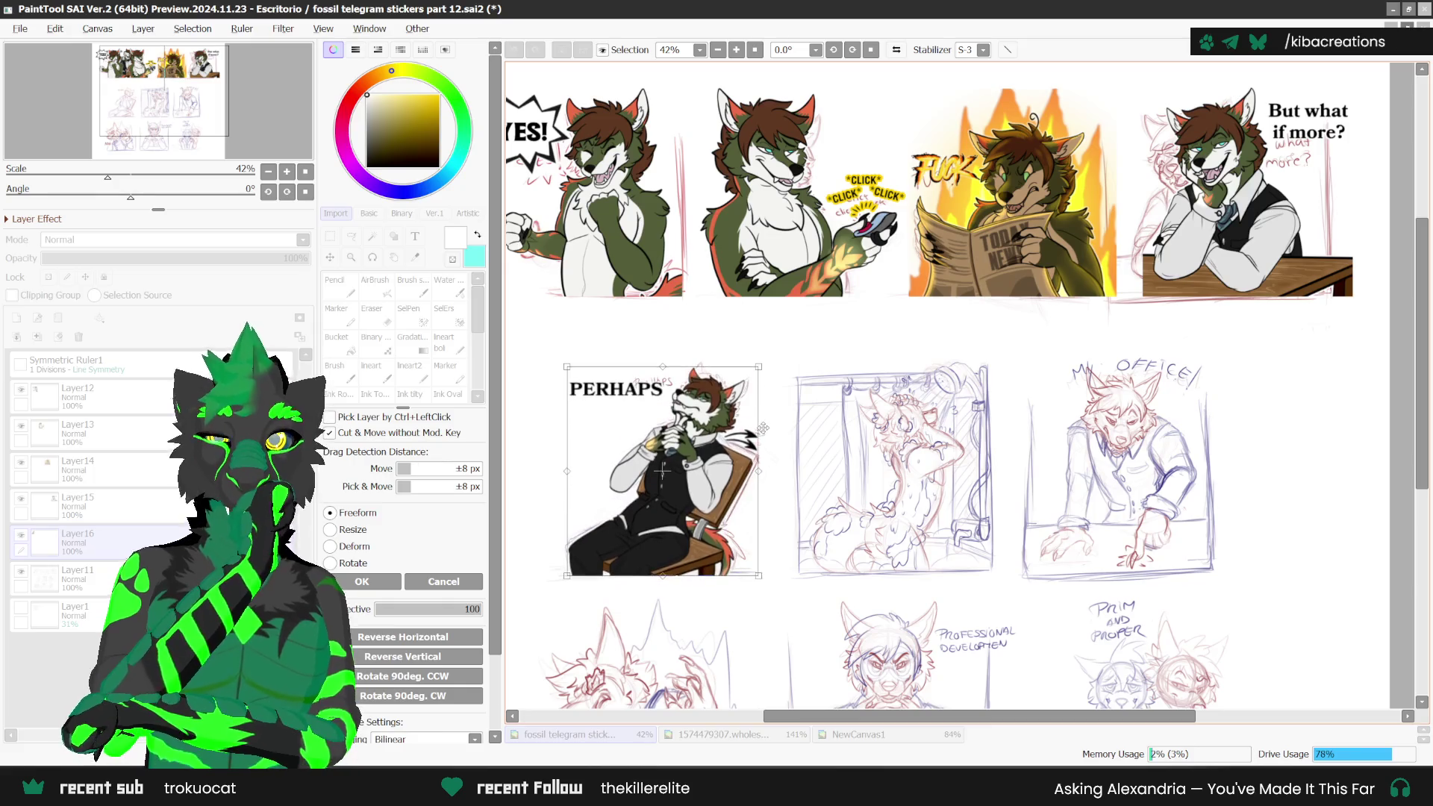
{"action": "left_click_drag", "start_coordinate": [724, 492], "coordinate": [717, 509]}
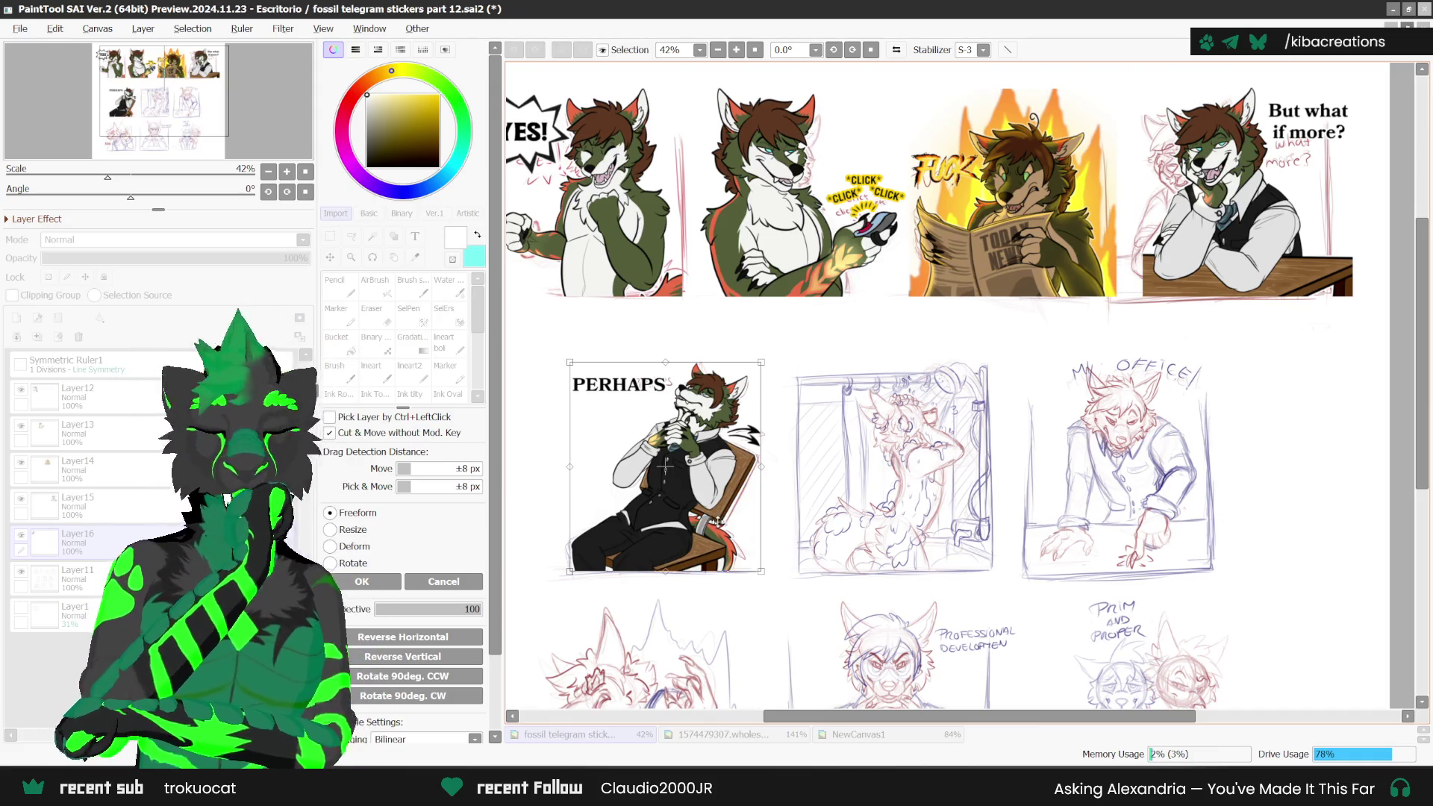
{"action": "left_click_drag", "start_coordinate": [715, 524], "coordinate": [715, 526]}
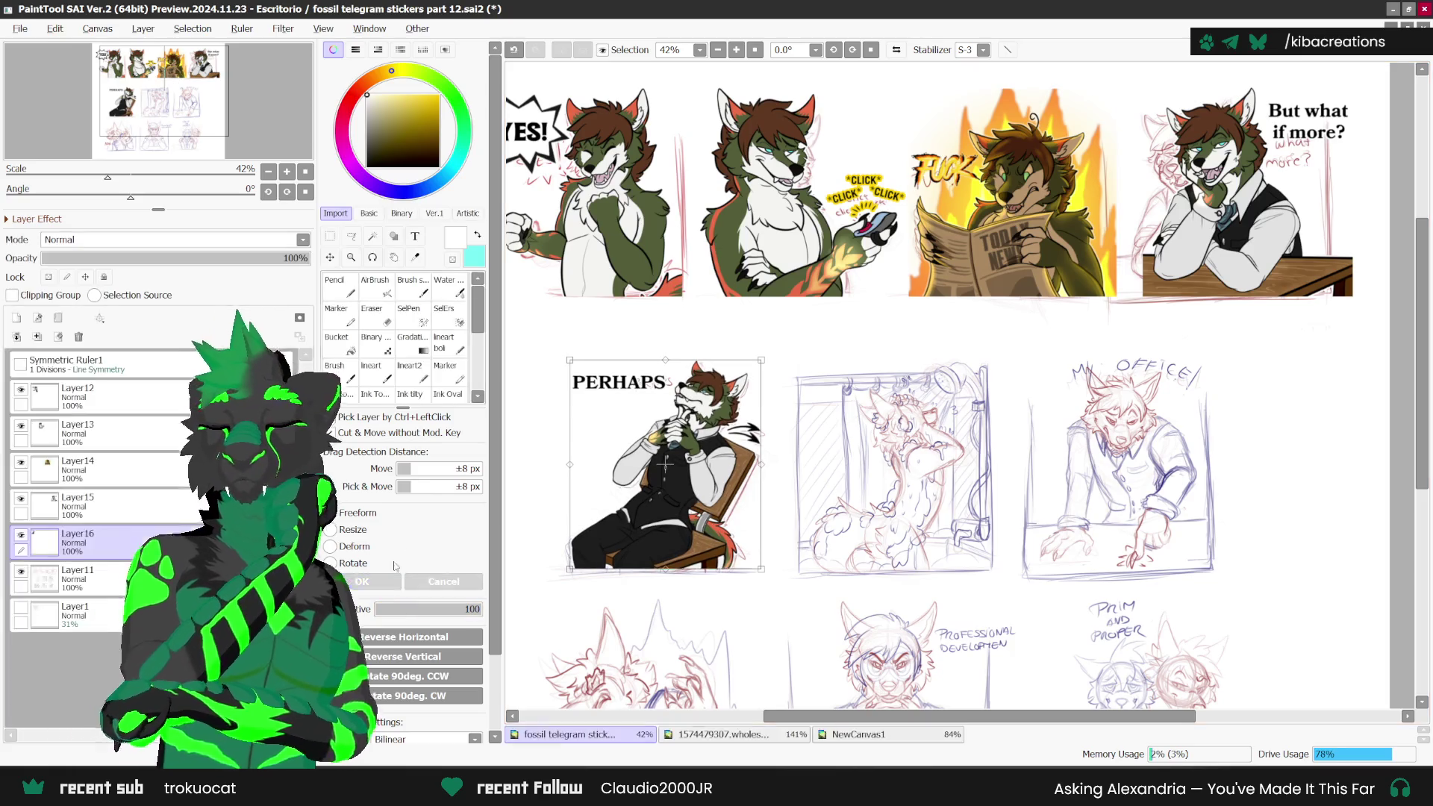
{"action": "key", "text": "Return"}
{"action": "left_click", "coordinate": [866, 735]}
{"action": "left_click", "coordinate": [20, 28]}
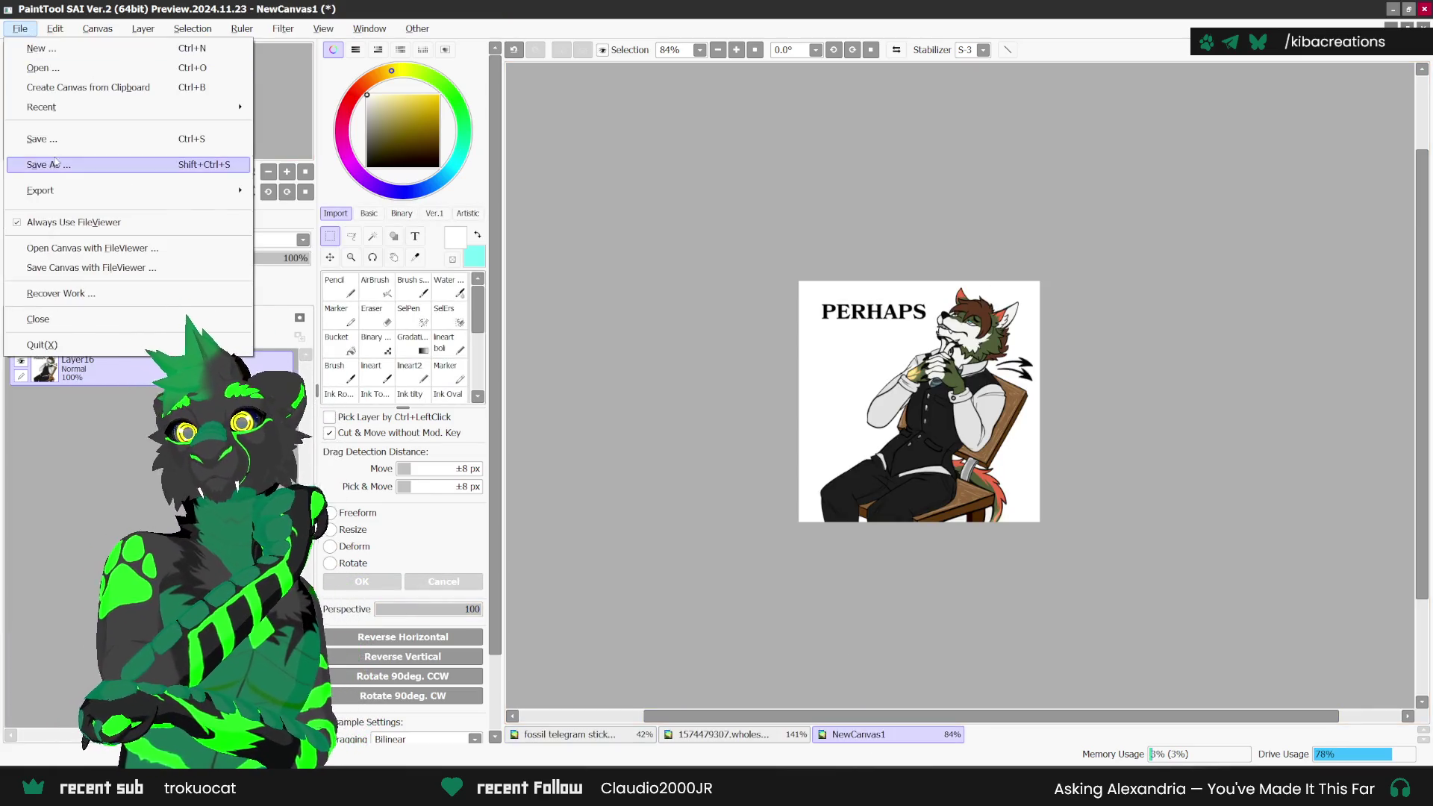
Step: Save the standalone sticker as 5.png and close its canvas
{"action": "left_click", "coordinate": [51, 149]}
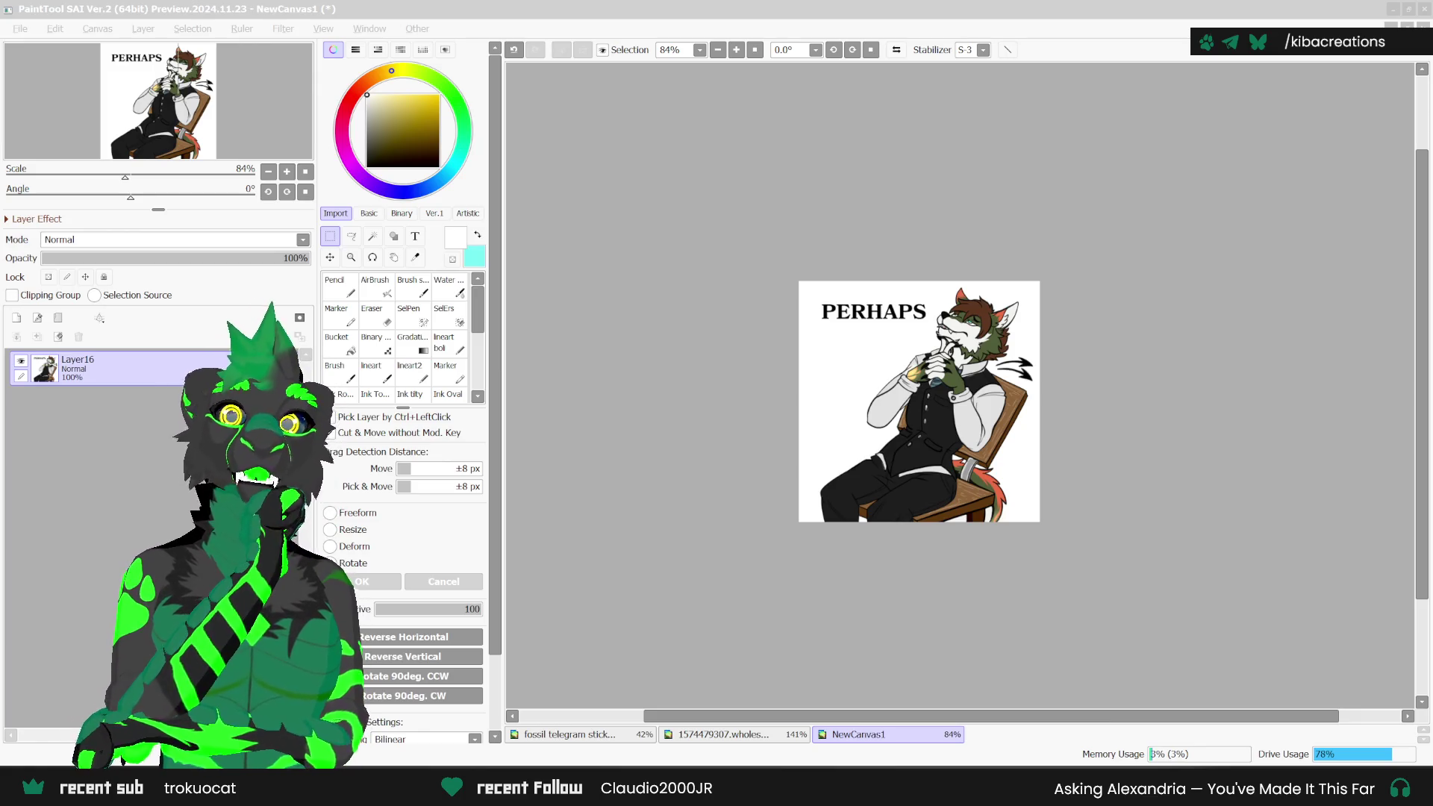
{"action": "key", "text": "Return"}
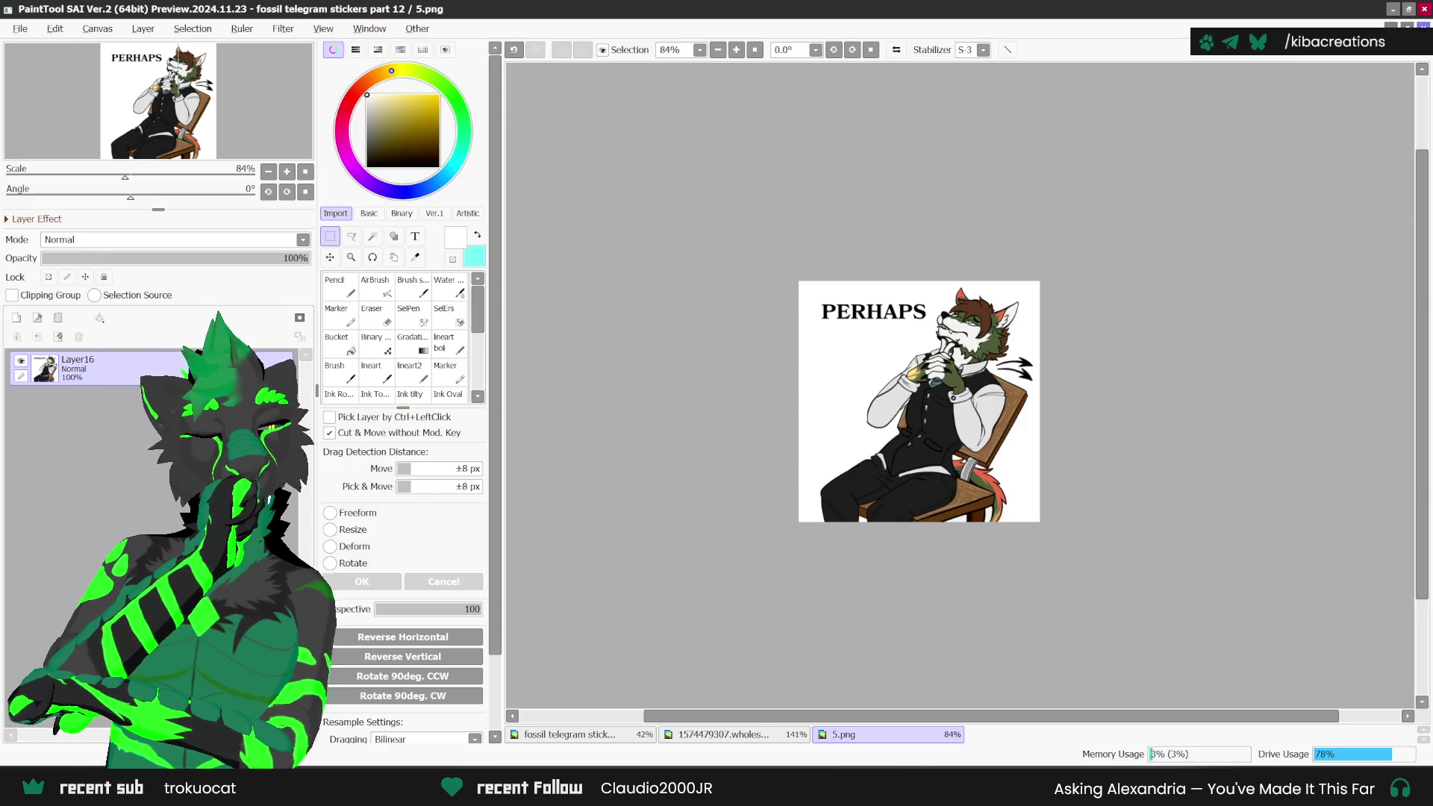
{"action": "key", "text": "ctrl+w"}
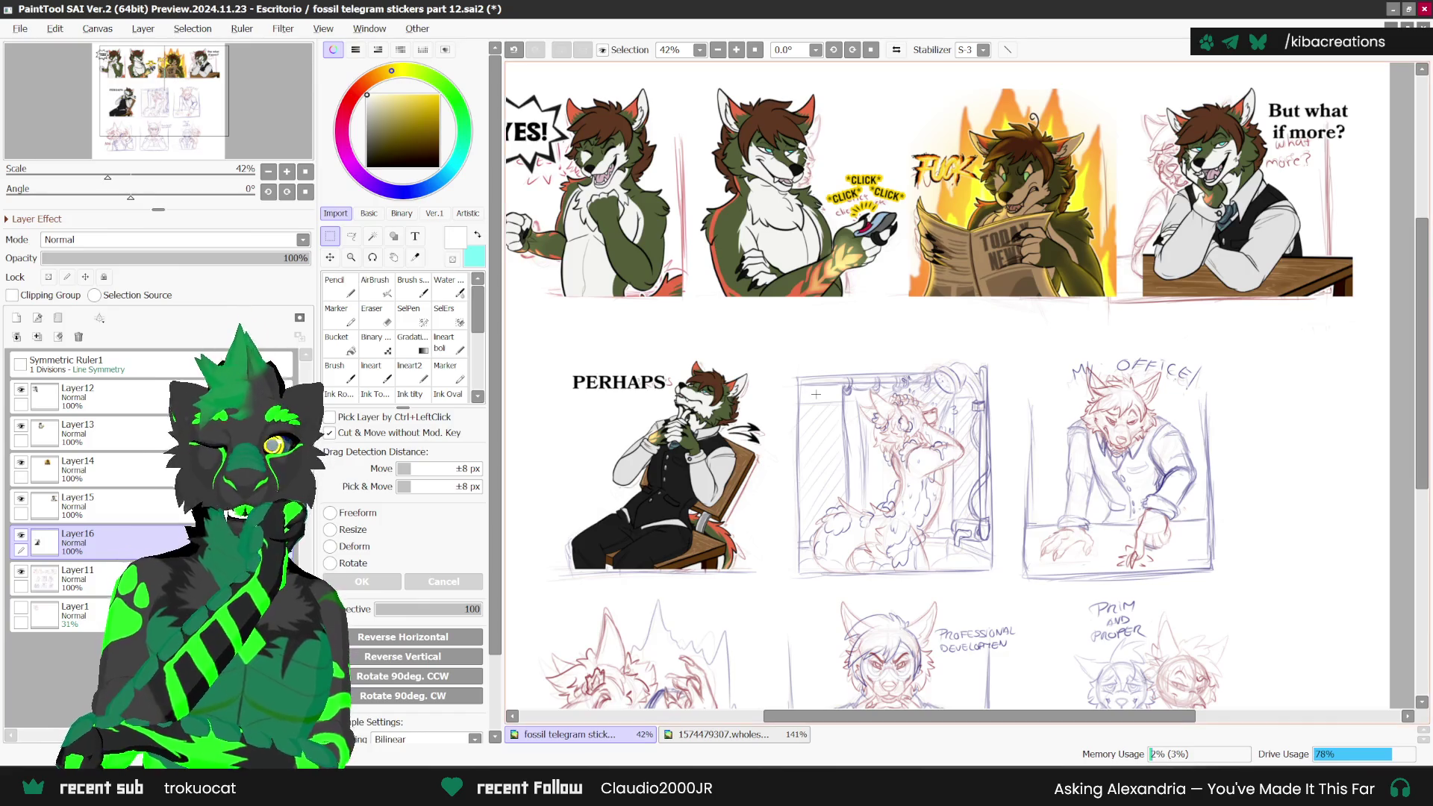
{"action": "scroll", "coordinate": [715, 228], "scroll_direction": "down", "scroll_amount": 1}
{"action": "scroll", "coordinate": [715, 228], "scroll_direction": "up", "scroll_amount": 1}
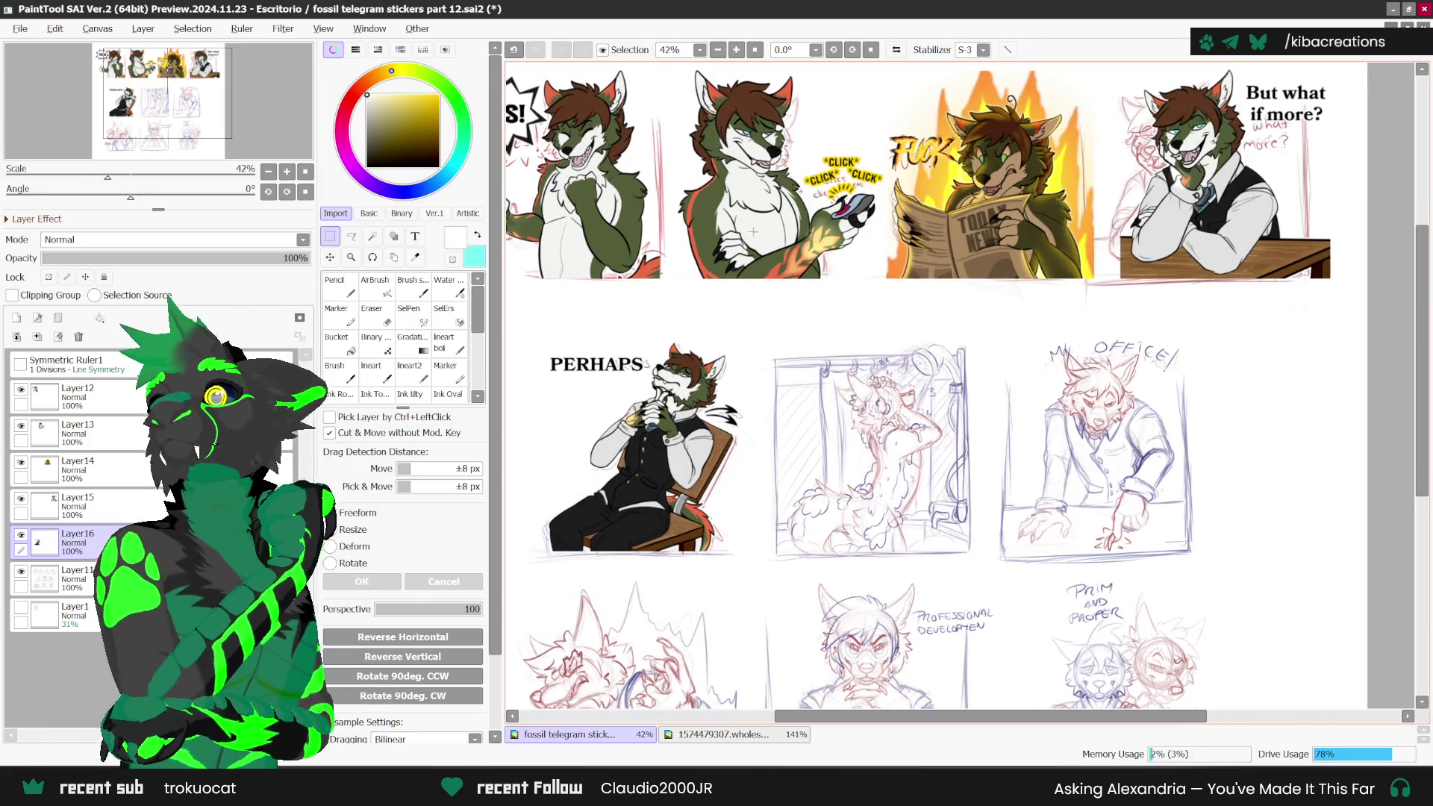